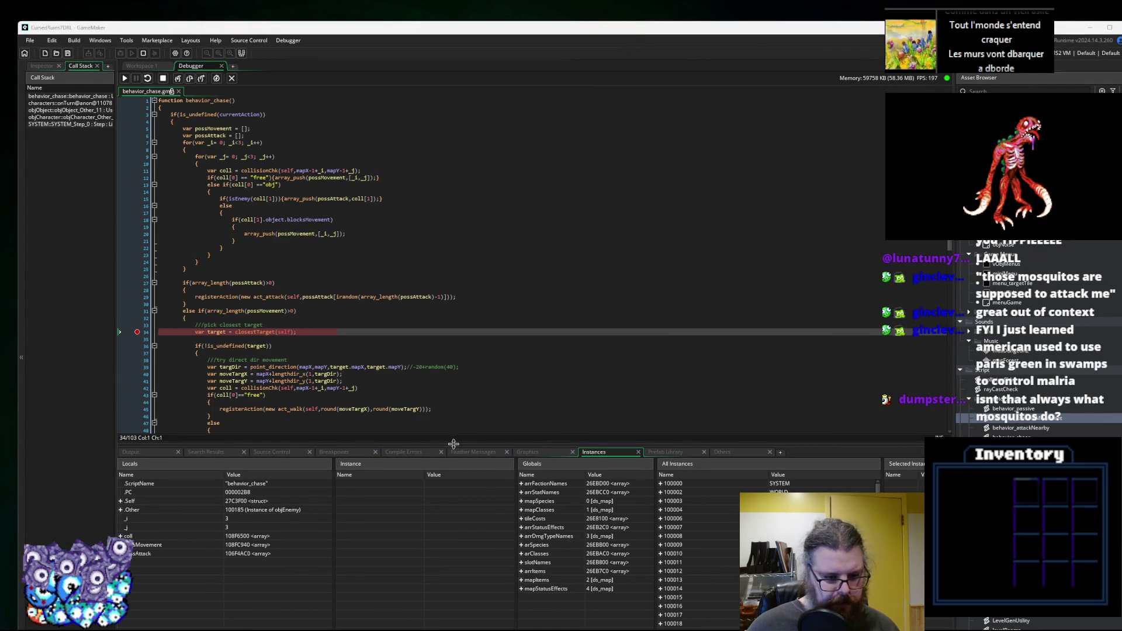
Expand the Mole enemy's Self struct in Locals to review senseRange and hearRange near line 42.
click(121, 444)
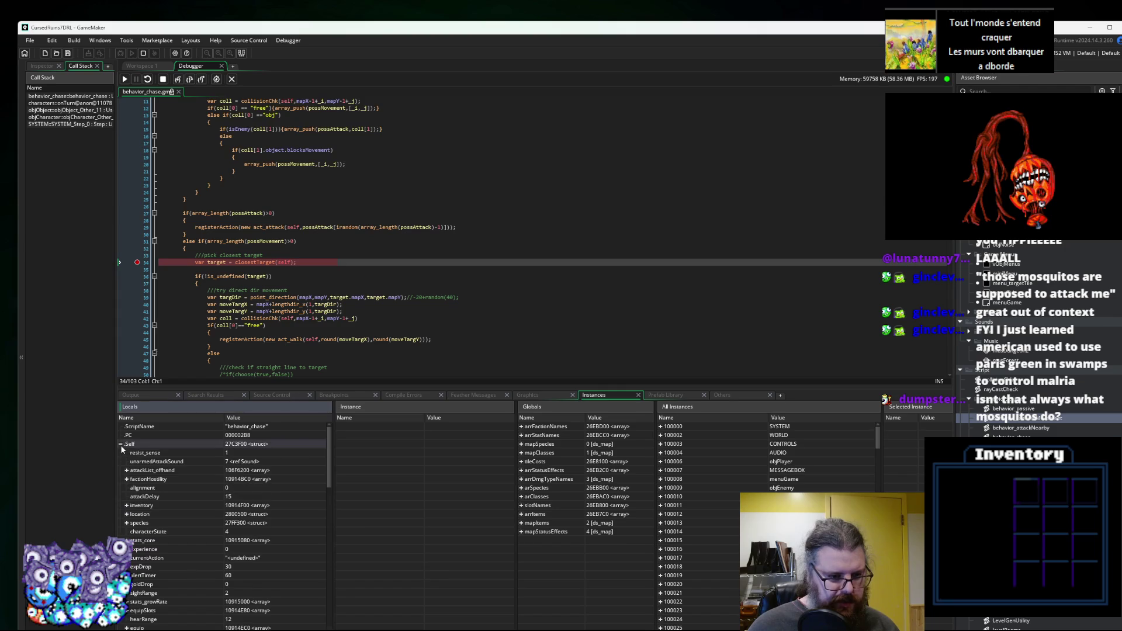
scroll(174, 510, down, 3)
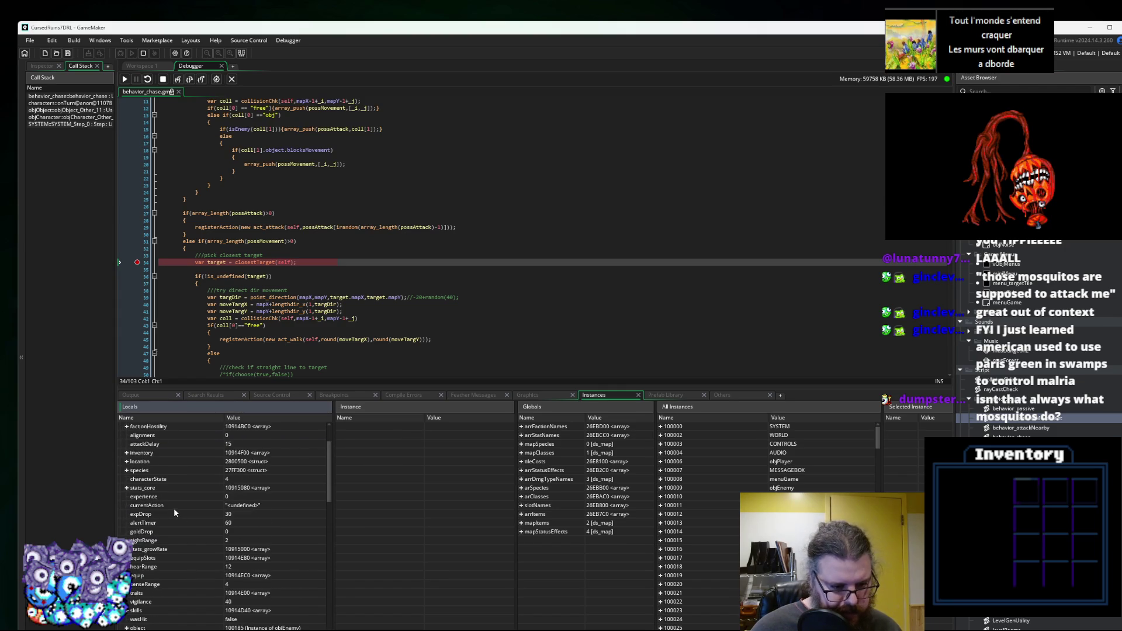
scroll(174, 510, down, 2)
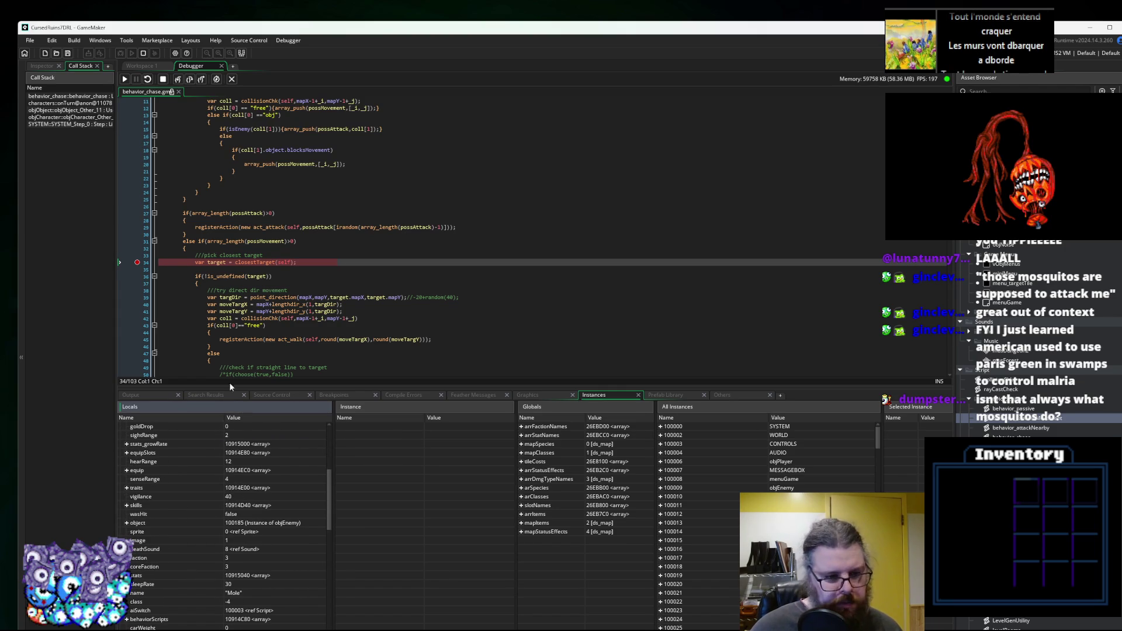
click(271, 318)
scroll(272, 296, down, 2)
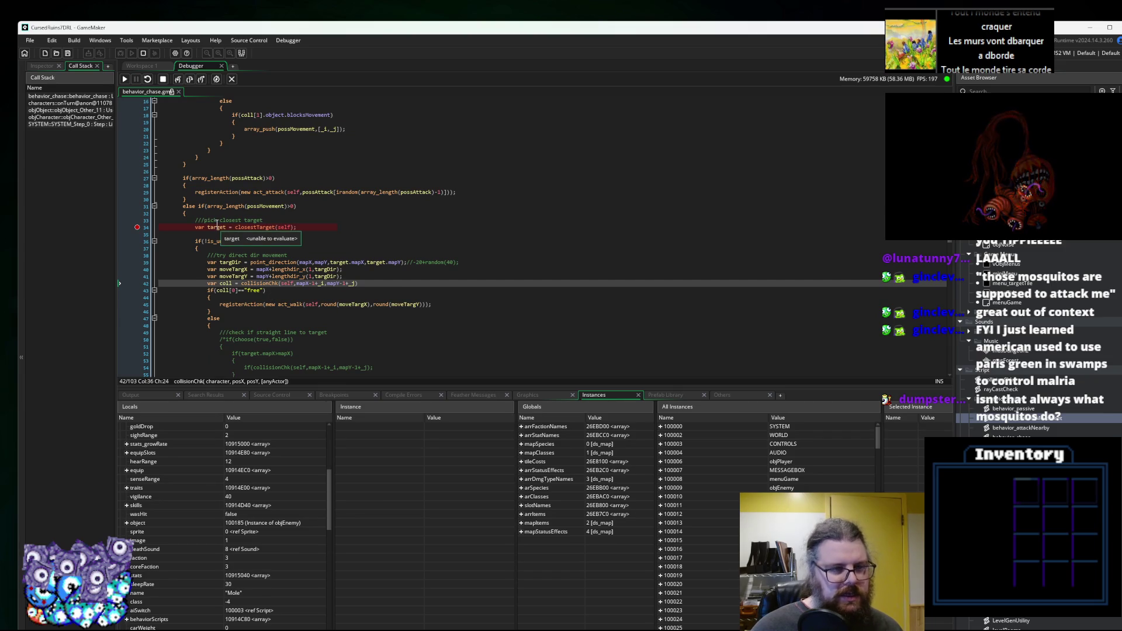
Step into closestTarget and advance to its with(objObject) loop.
click(179, 81)
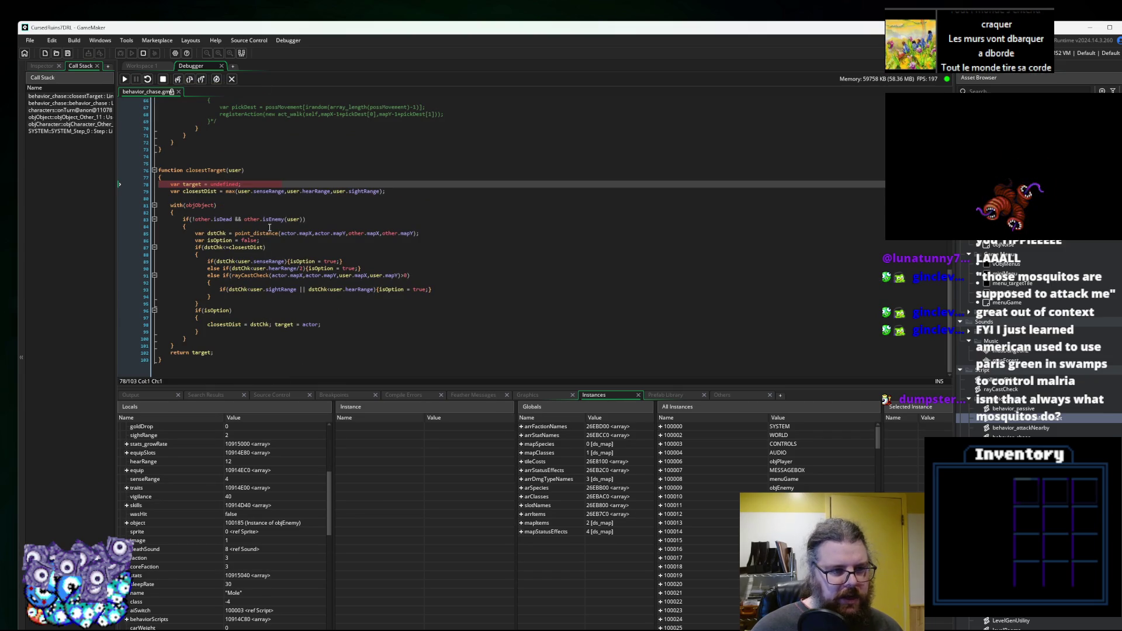
mouse_move(321, 189)
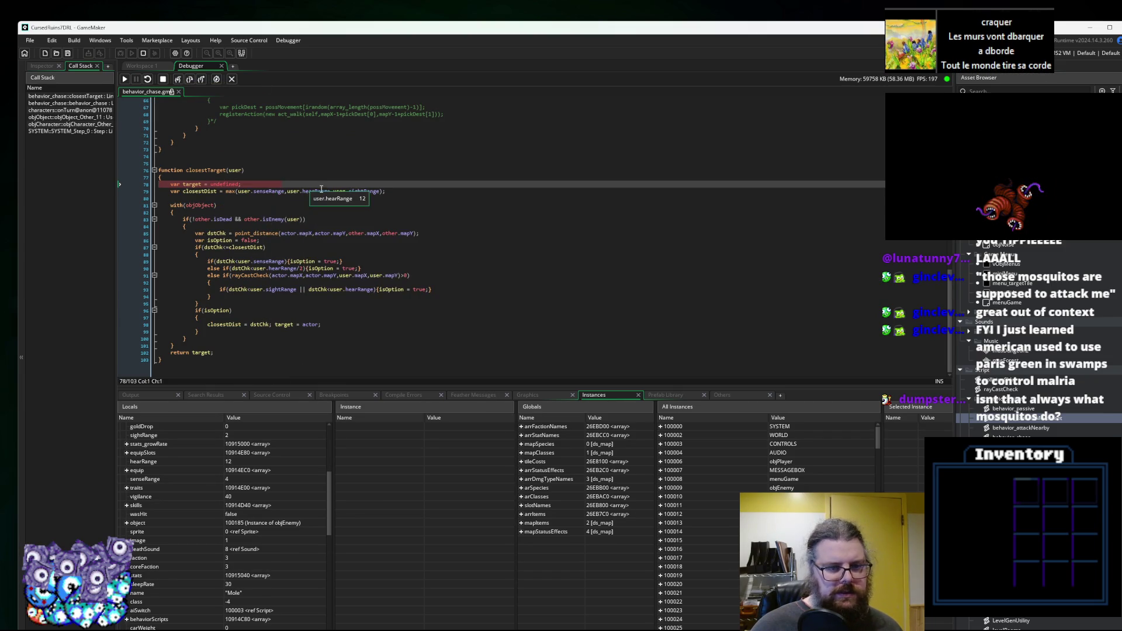
mouse_move(368, 191)
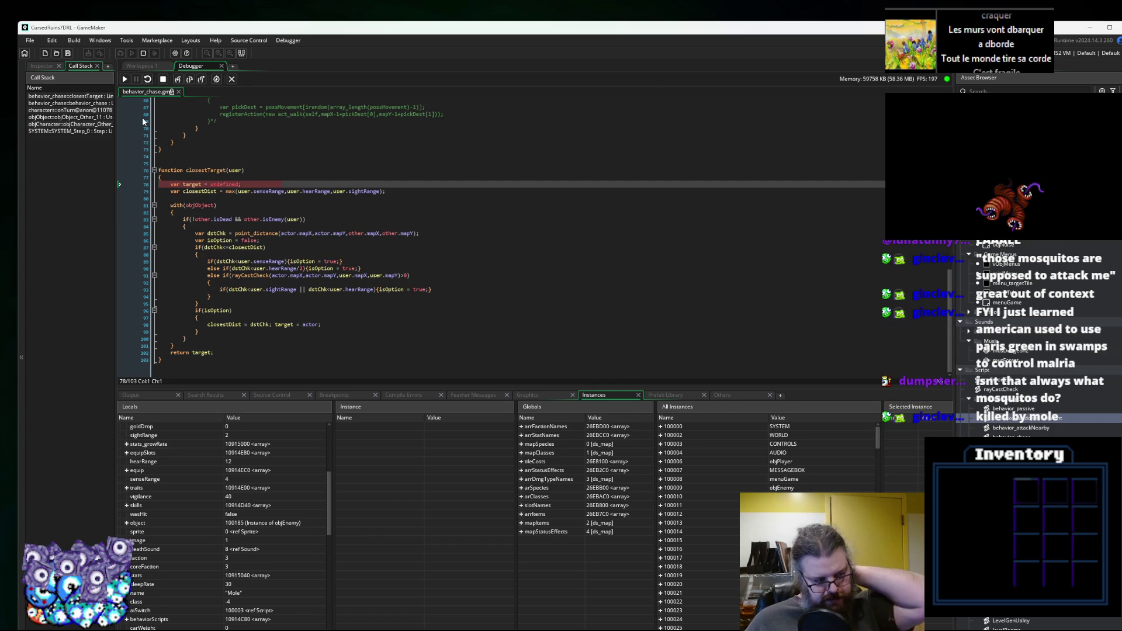
click(190, 80)
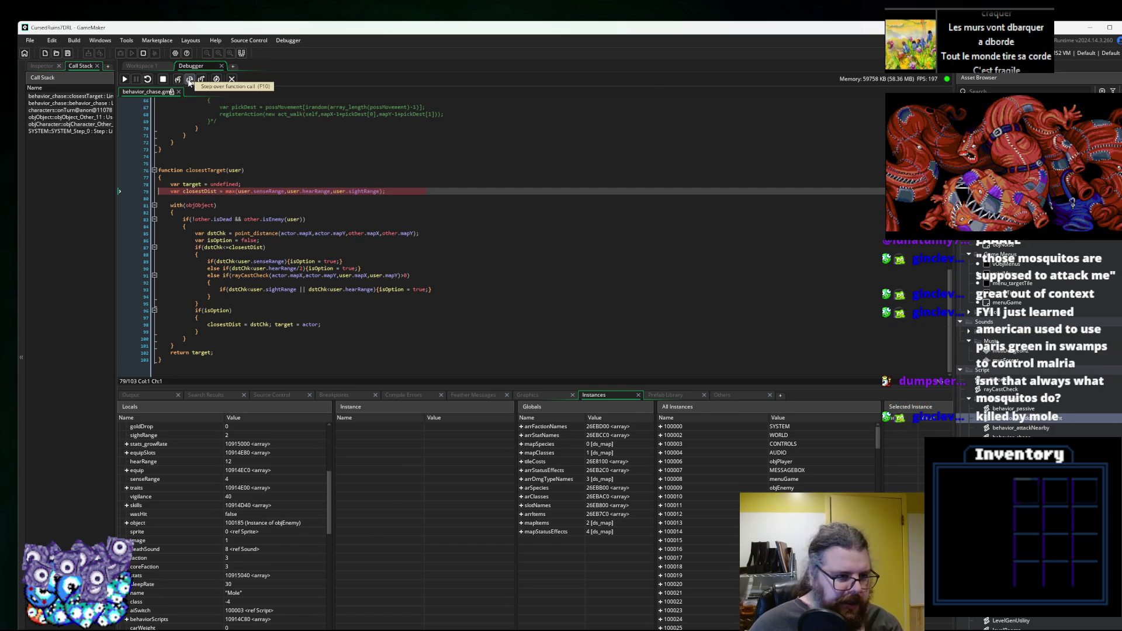
click(190, 80)
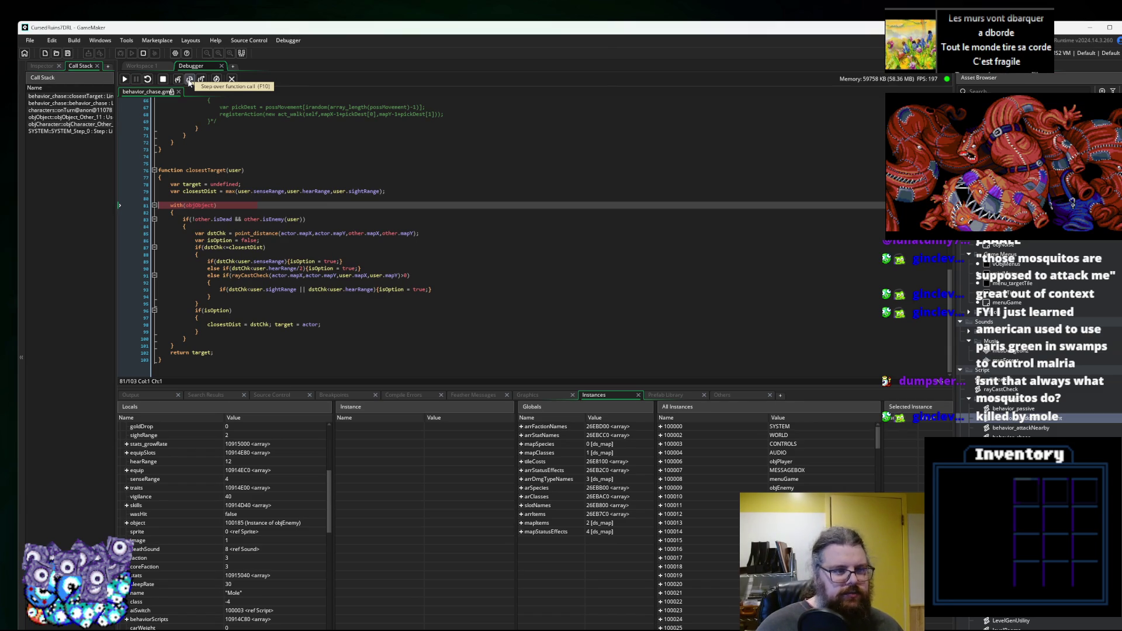
Step past the isDead/isEnemy check to line 85's distance calculation, then resume the game.
click(189, 80)
mouse_move(201, 210)
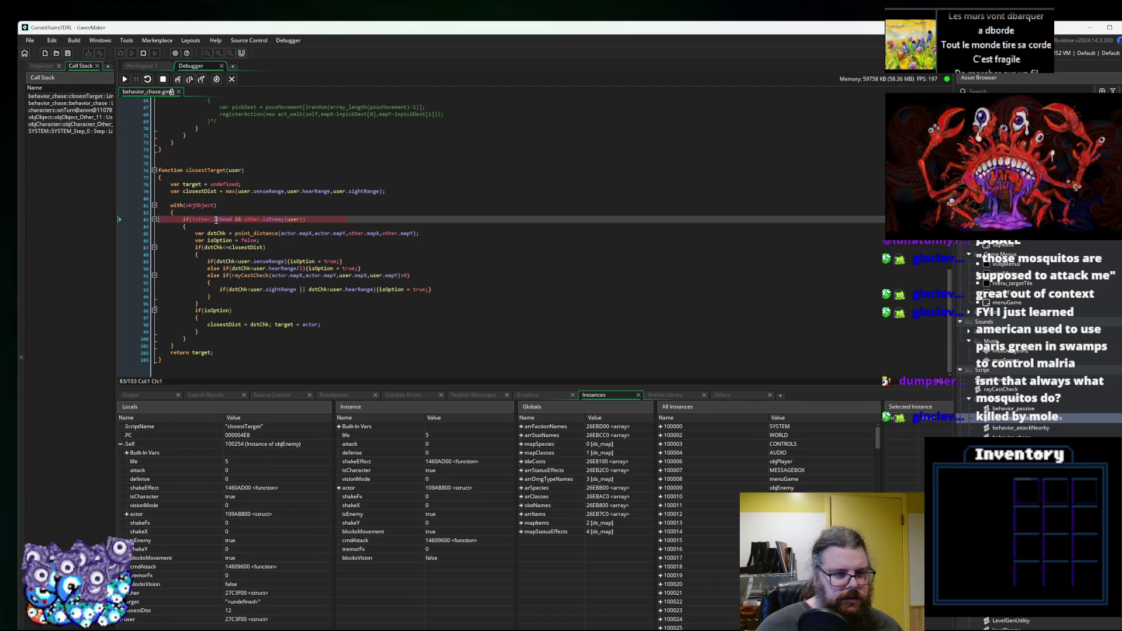
mouse_move(279, 220)
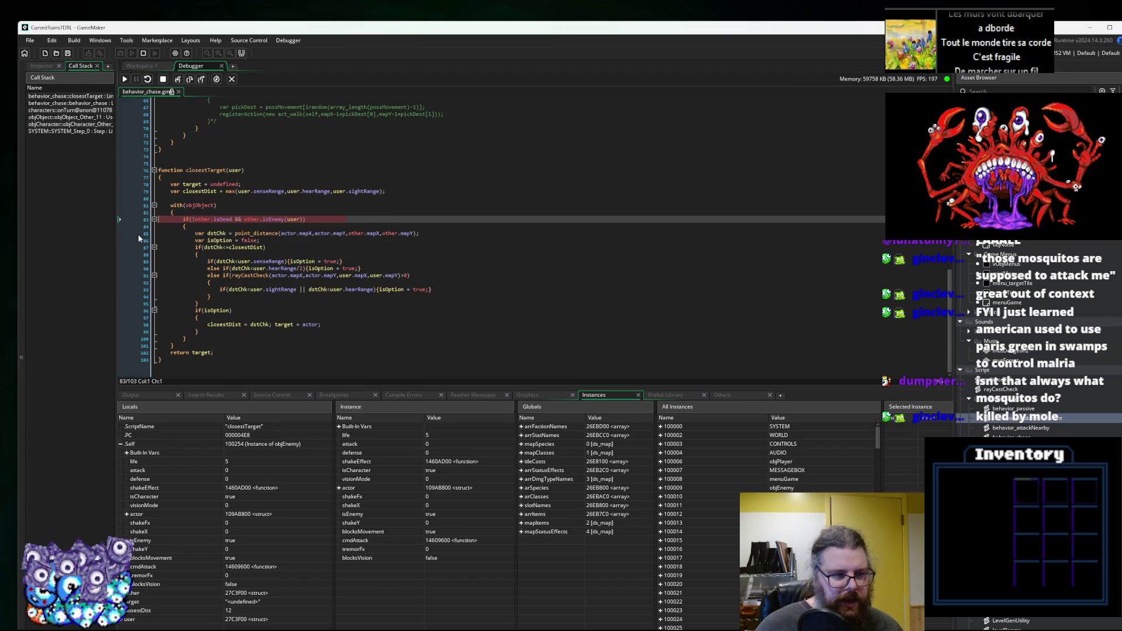
key(F10)
click(125, 80)
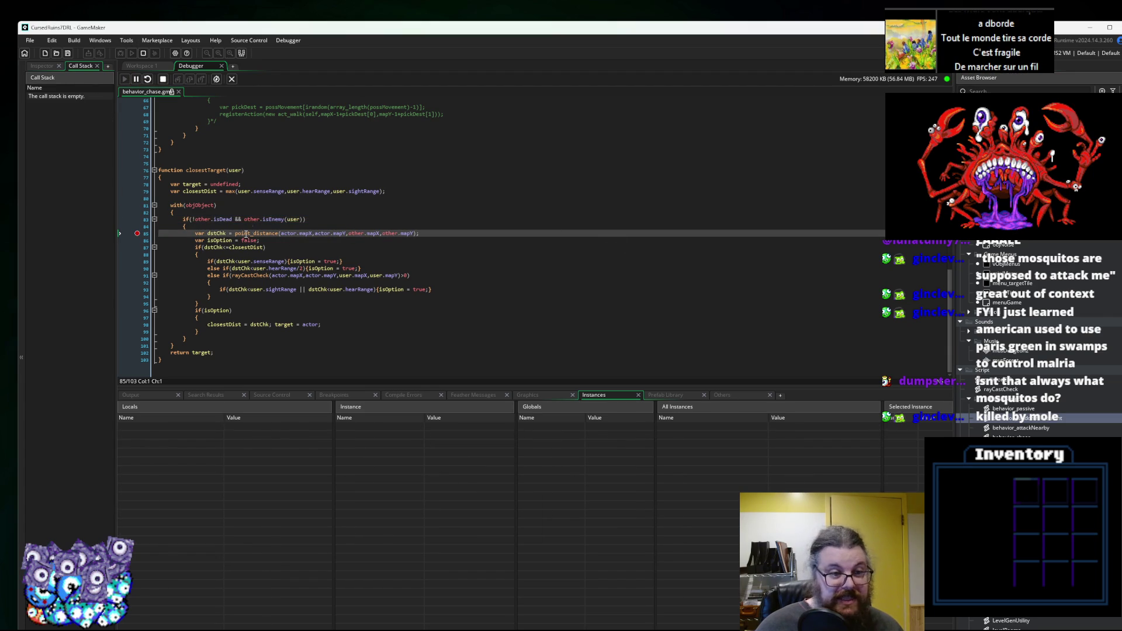
Let the game run until the line-34 closestTarget breakpoint in behavior_chase pauses it again.
click(277, 219)
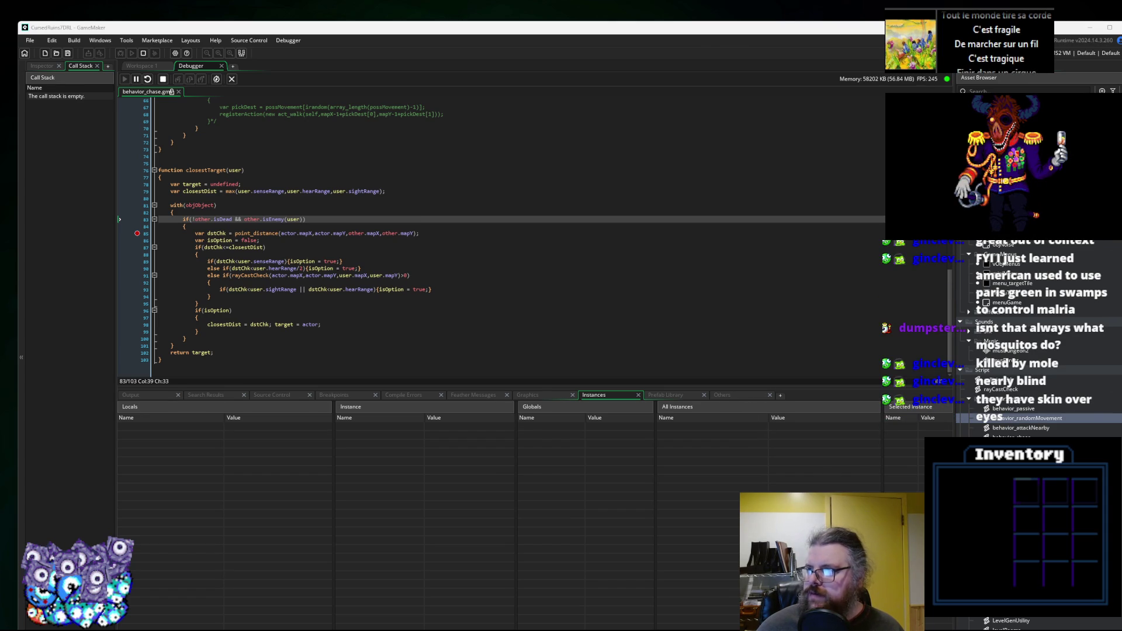
key(F10)
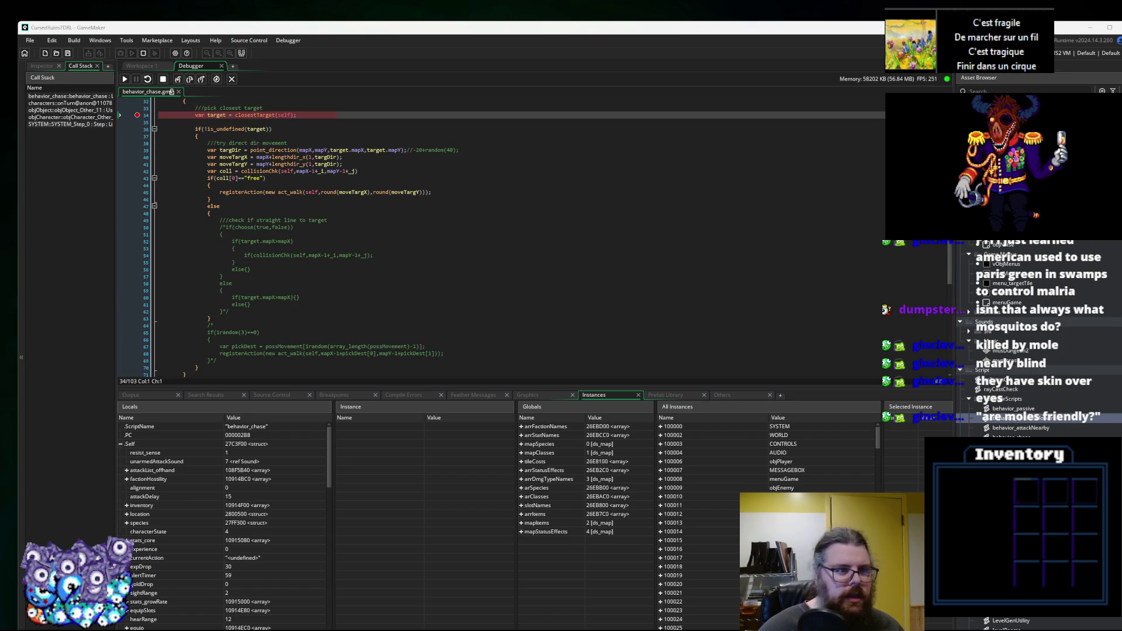
Step into closestTarget and inspect the enemy's alignment, attackList_offhand and name values and other.isEnemy.
scroll(699, 131, up, 3)
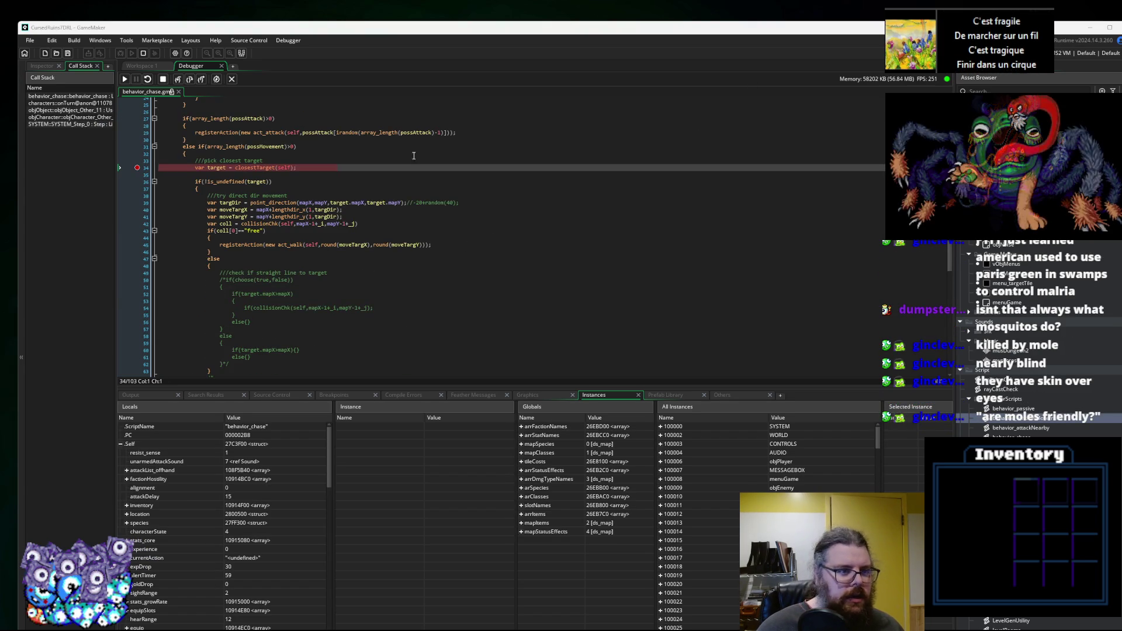
click(180, 81)
click(251, 488)
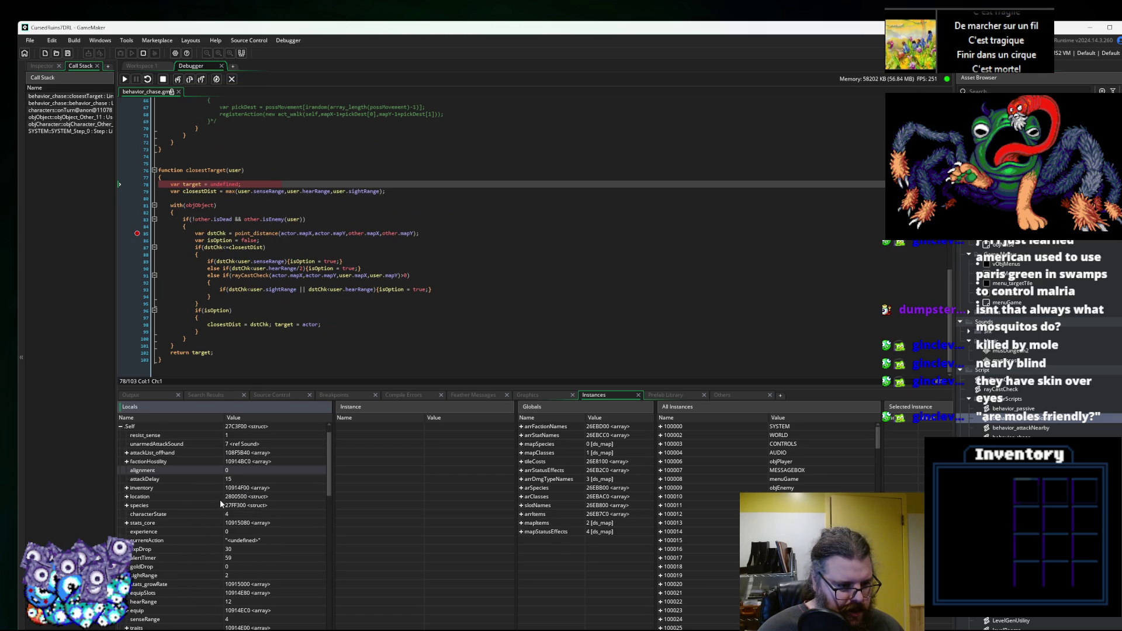
click(268, 471)
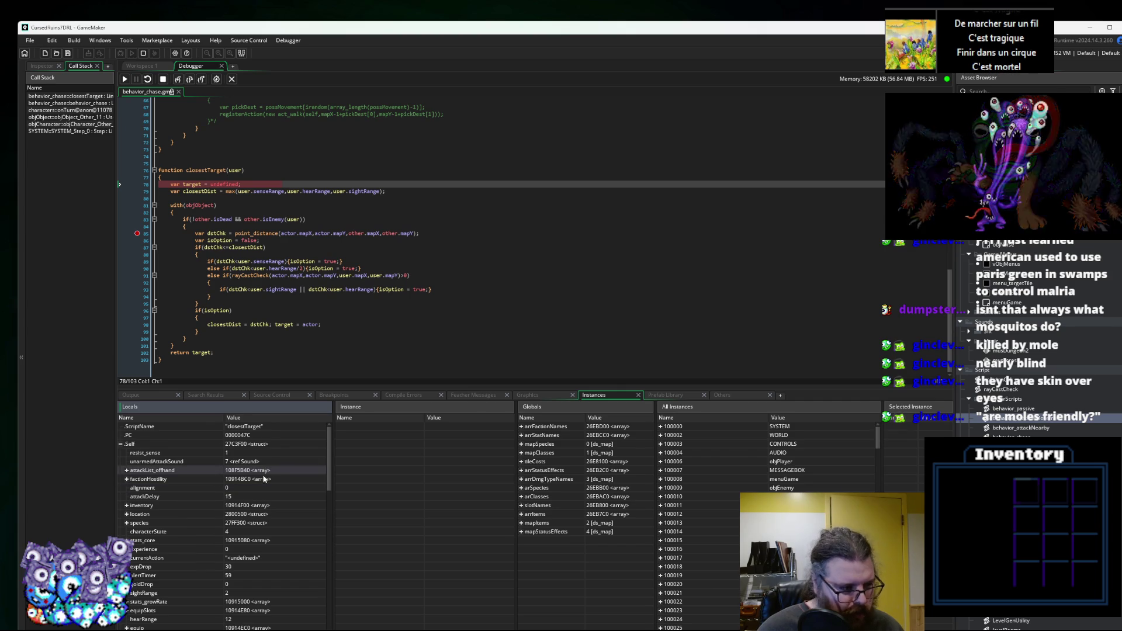
scroll(140, 508, down, 3)
scroll(140, 507, down, 7)
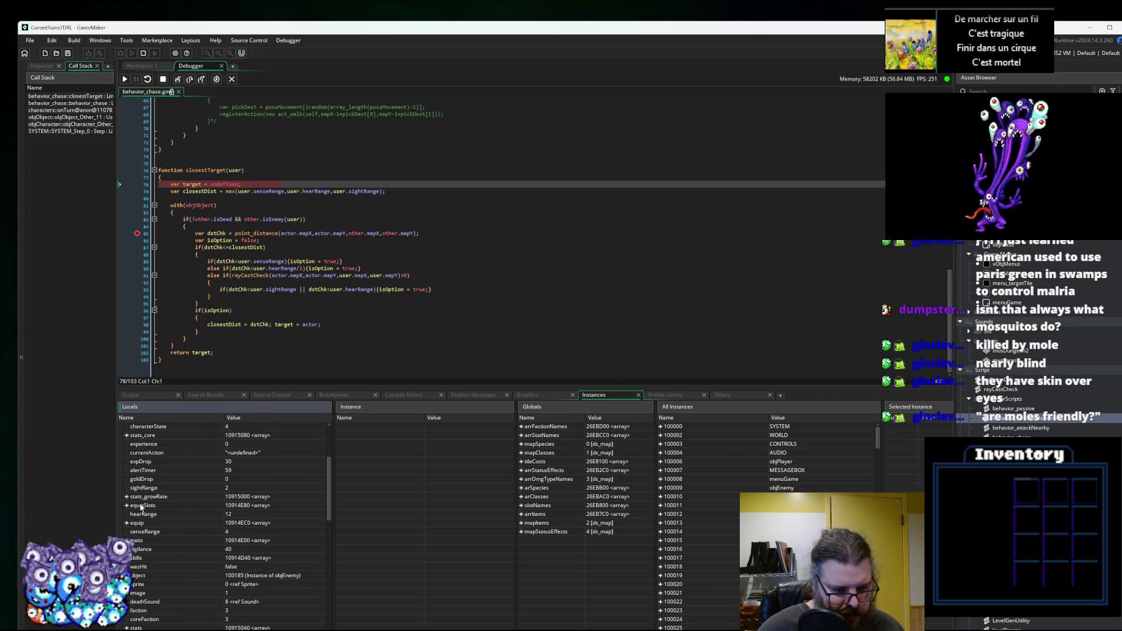
click(221, 540)
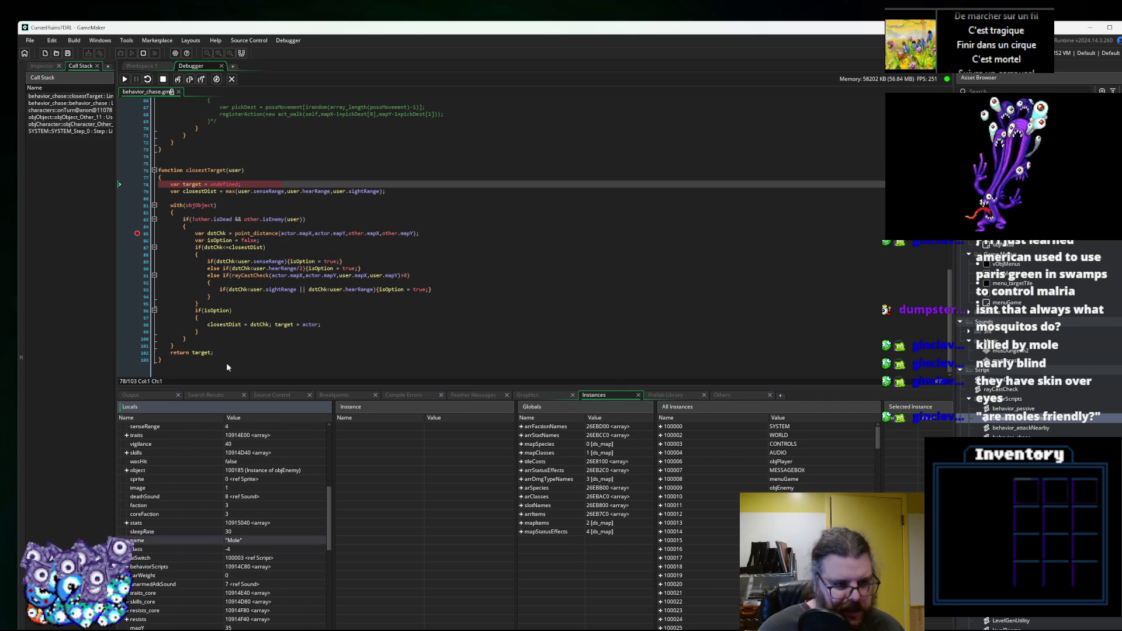
click(275, 219)
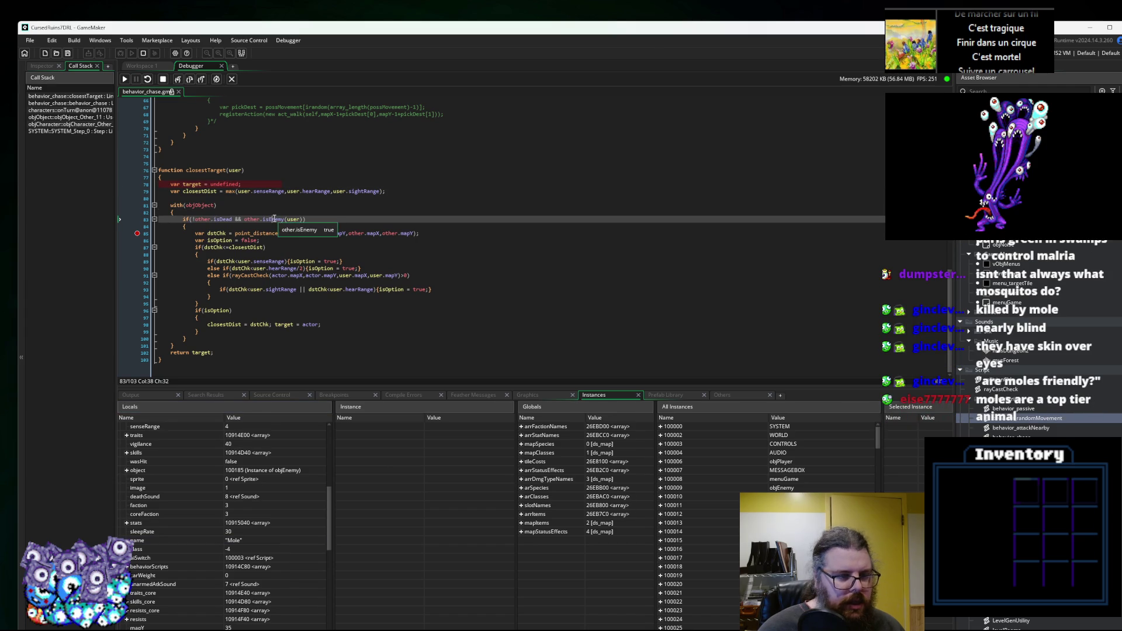
Step through to line 83 and into isEnemy in characters.gml.
click(178, 80)
click(178, 82)
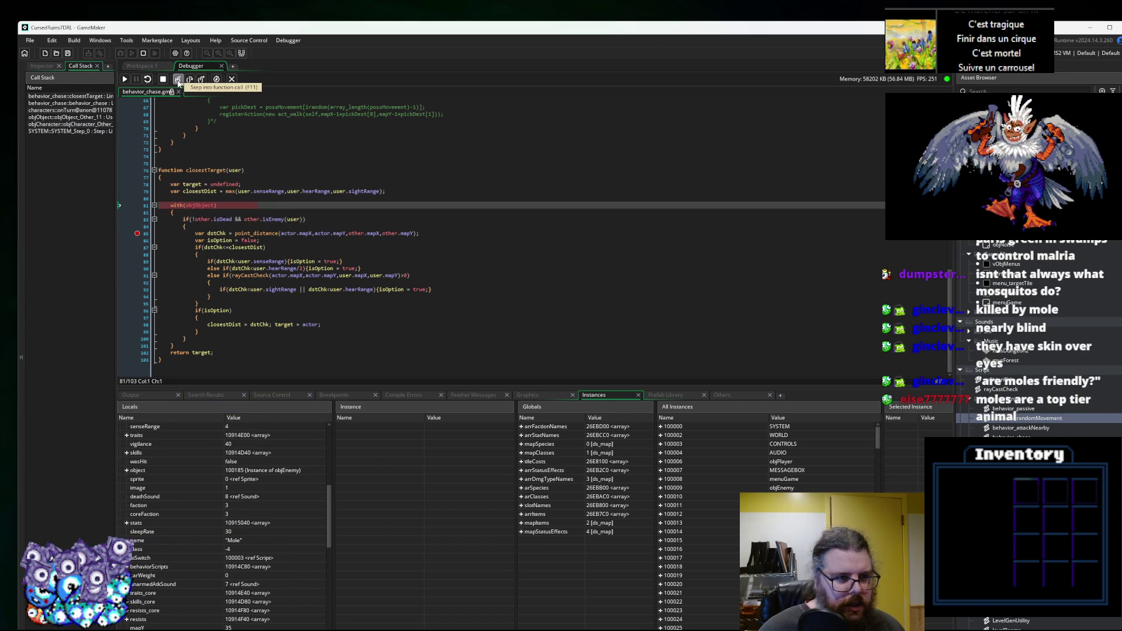
click(178, 83)
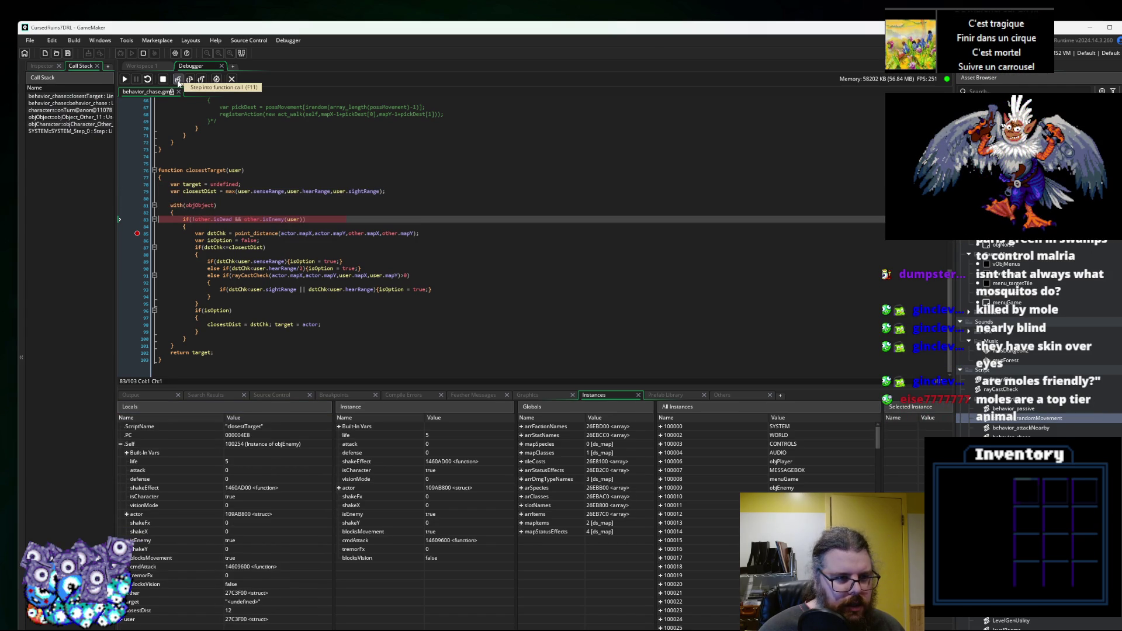
click(178, 83)
scroll(156, 309, down, 3)
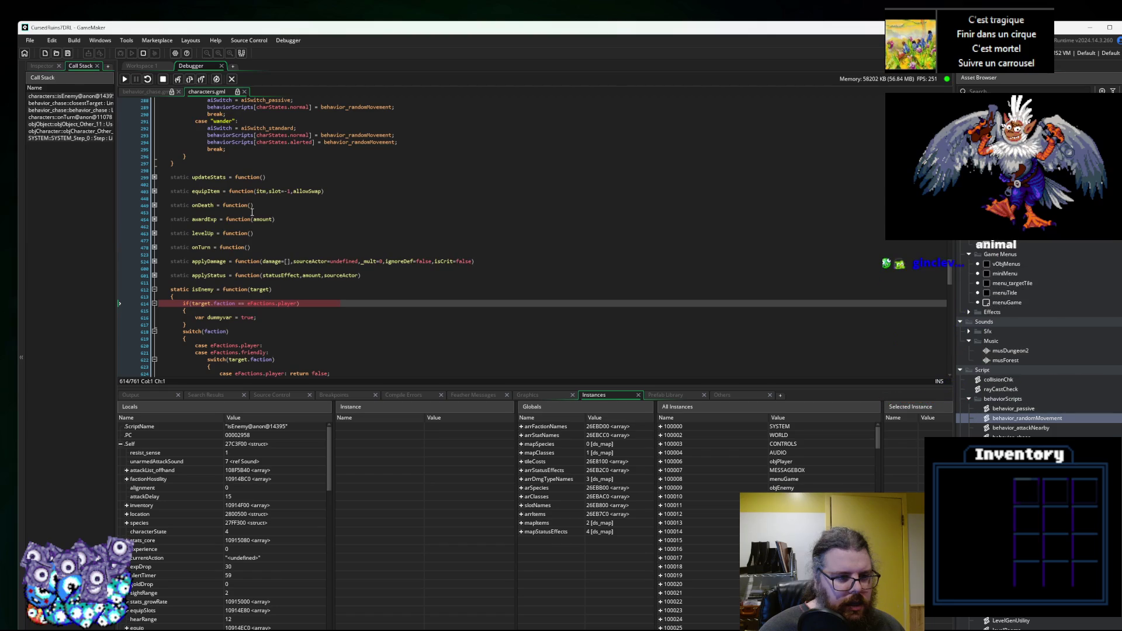
Set a breakpoint on line 616 inside isEnemy and resume the game.
click(138, 318)
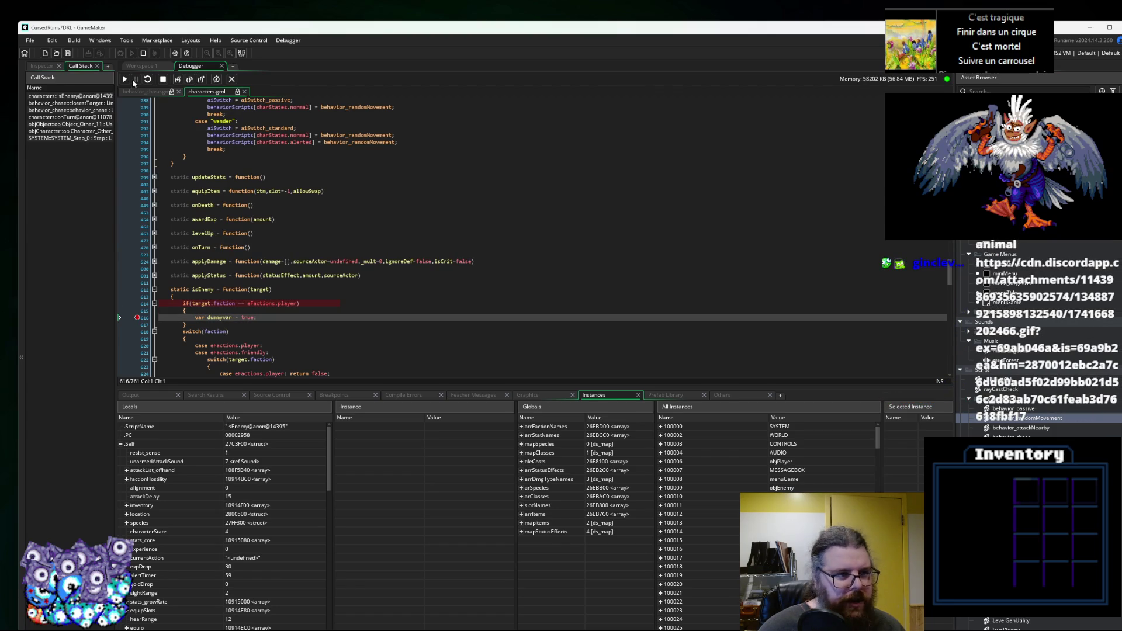
mouse_move(226, 304)
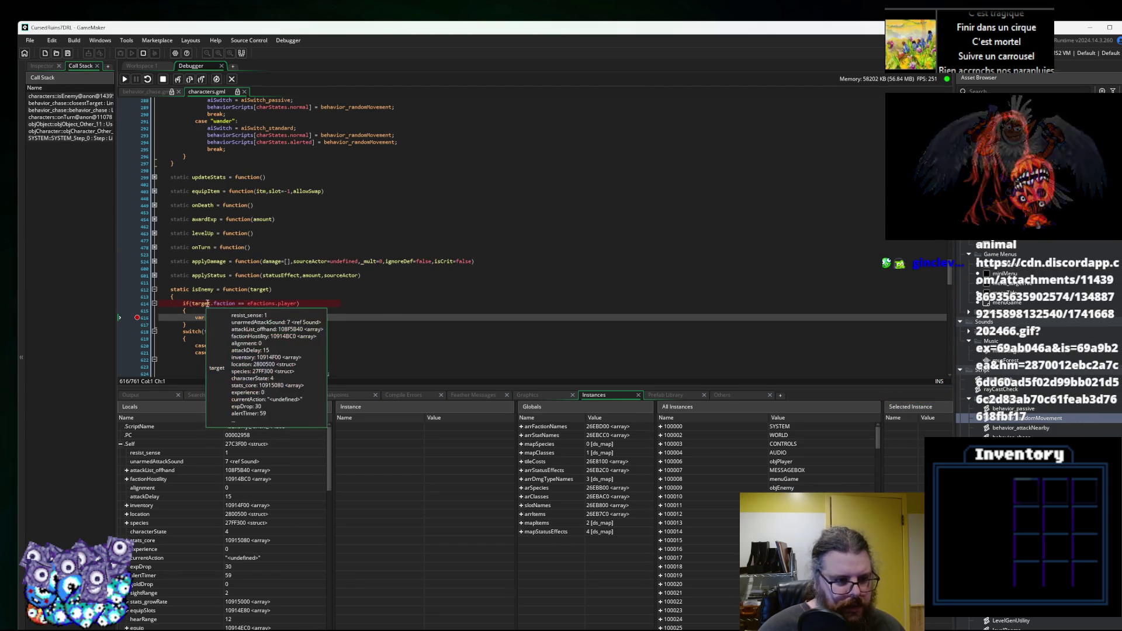
scroll(262, 305, down, 2)
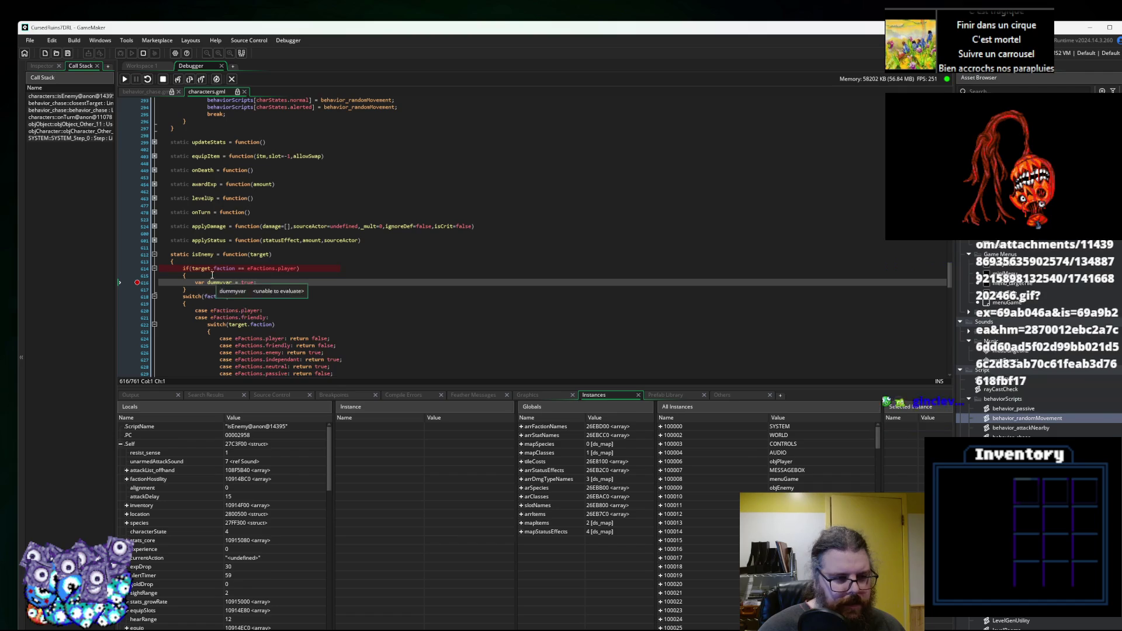
click(125, 79)
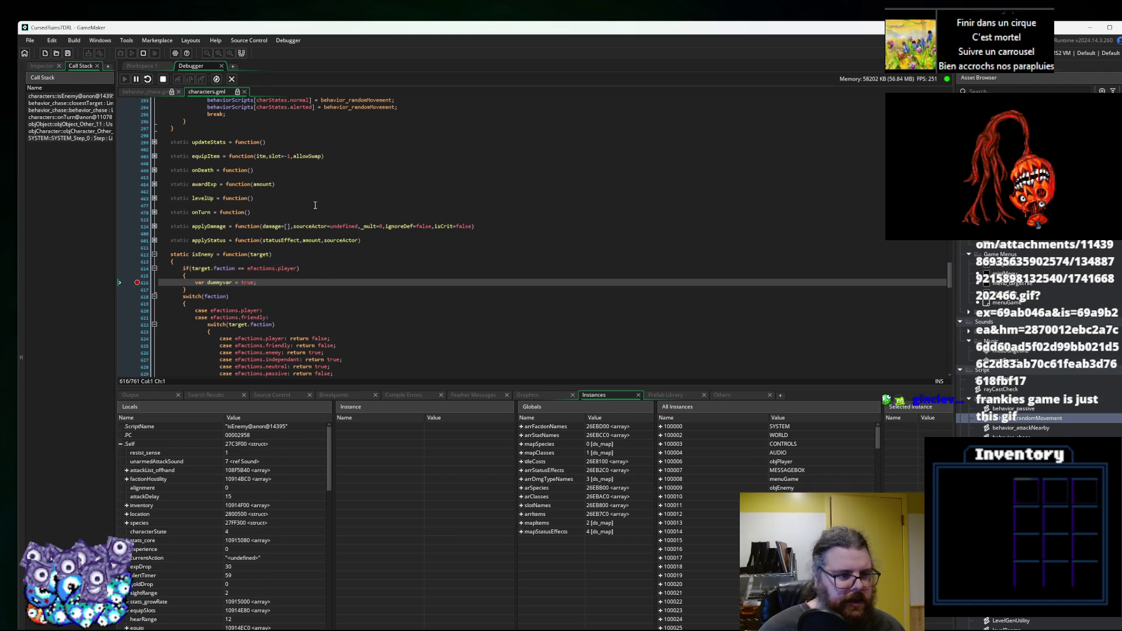
Look over isEnemy's lines 601–616, then return to the behavior_chase script.
click(356, 240)
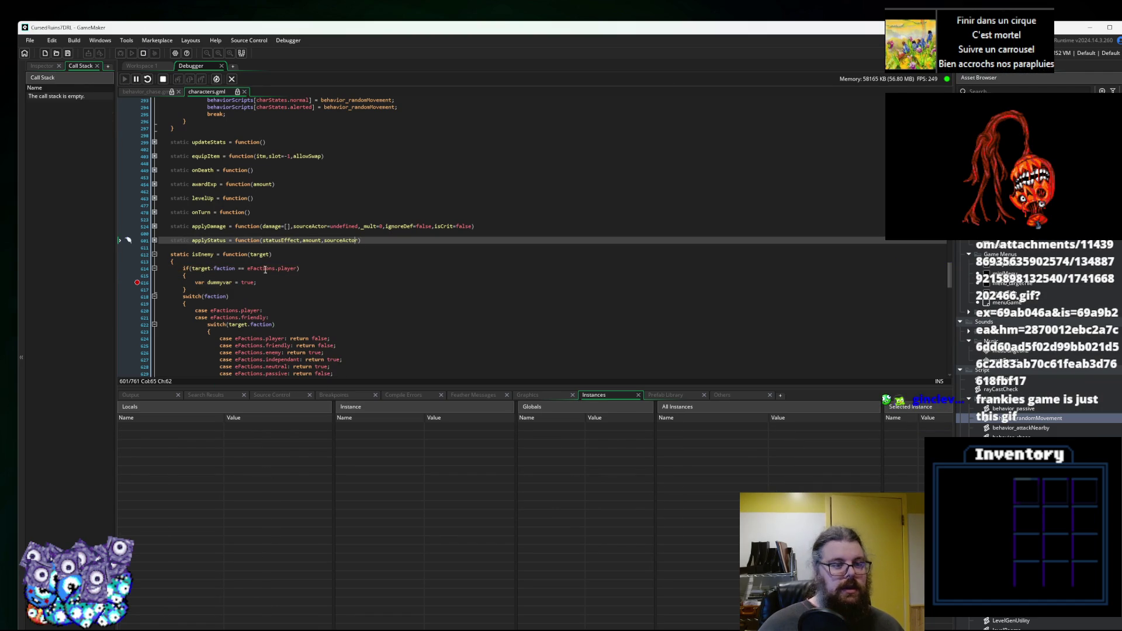
click(229, 269)
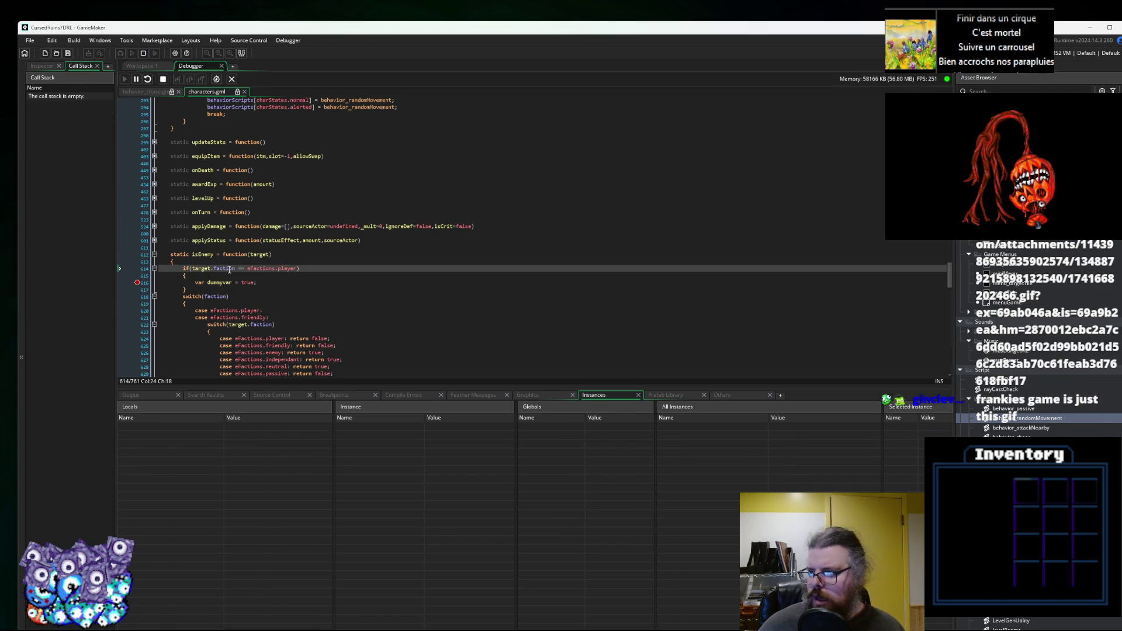
click(273, 281)
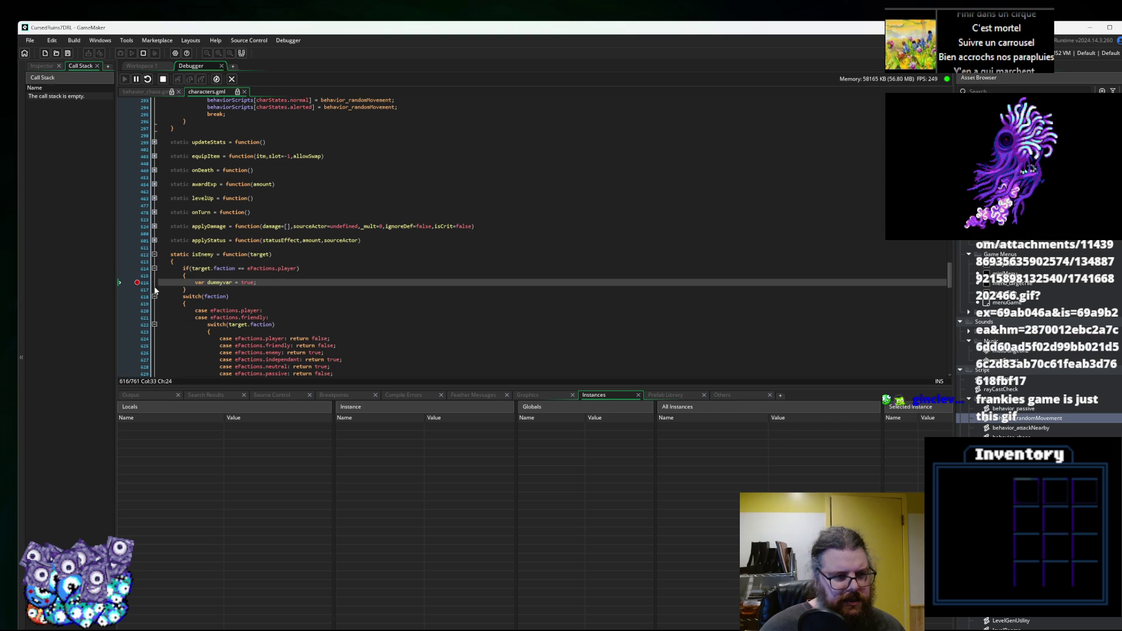
click(131, 66)
click(459, 301)
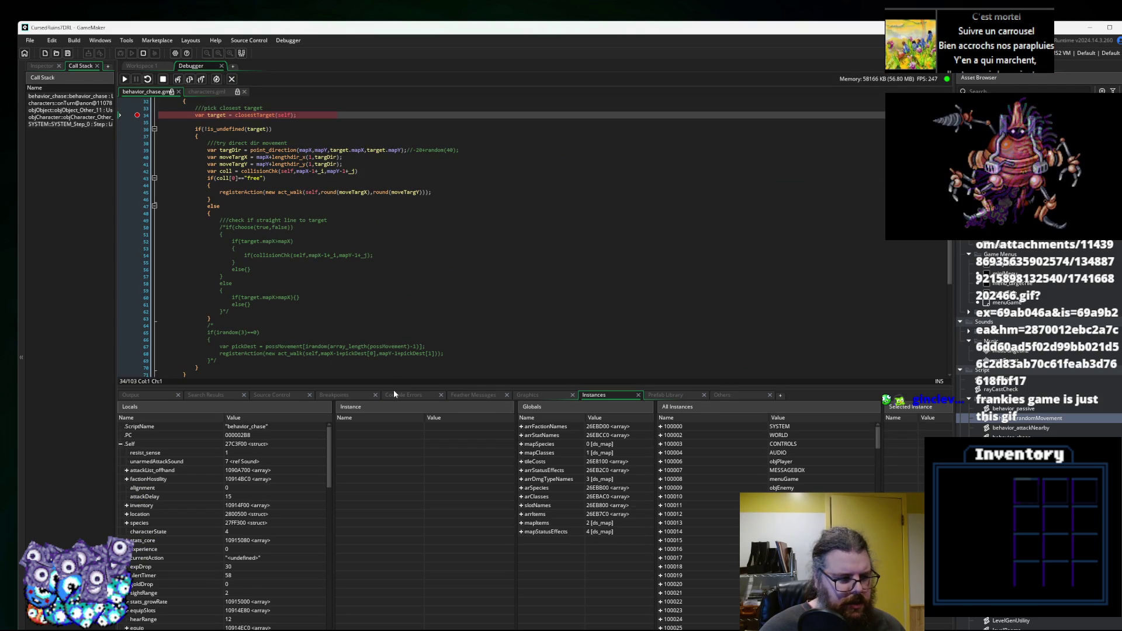
Enlarge the code editor, step over once, and inspect the target check on line 36.
mouse_move(393, 388)
mouse_down()
mouse_move(392, 465)
mouse_move(391, 450)
mouse_up()
key(F10)
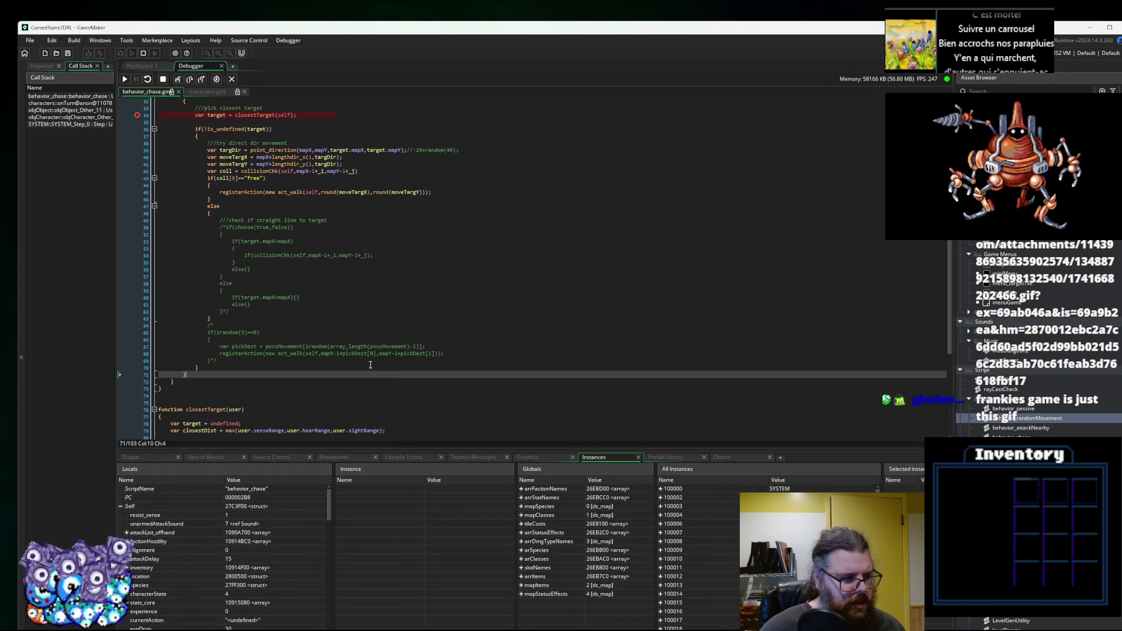
scroll(413, 331, up, 3)
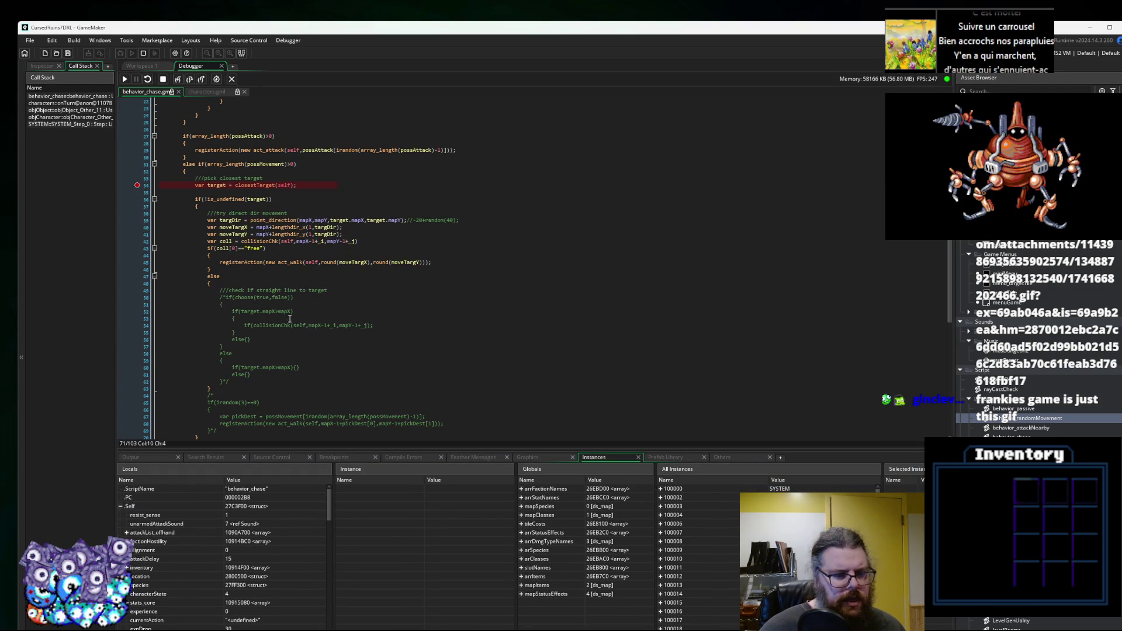
scroll(242, 532, down, 2)
scroll(243, 531, down, 6)
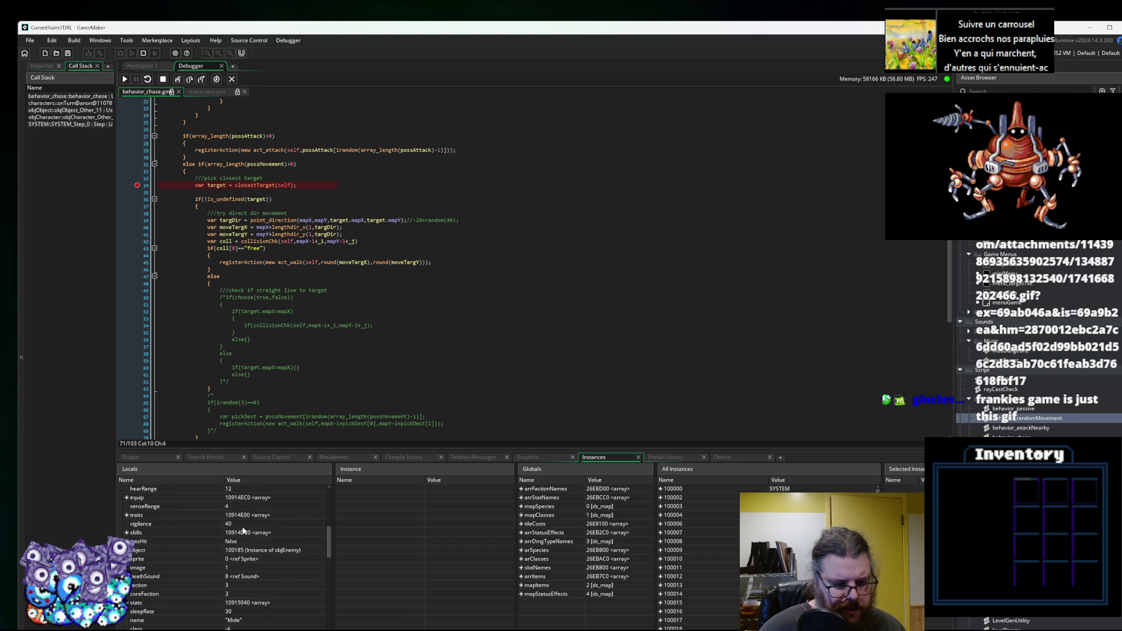
scroll(301, 251, up, 2)
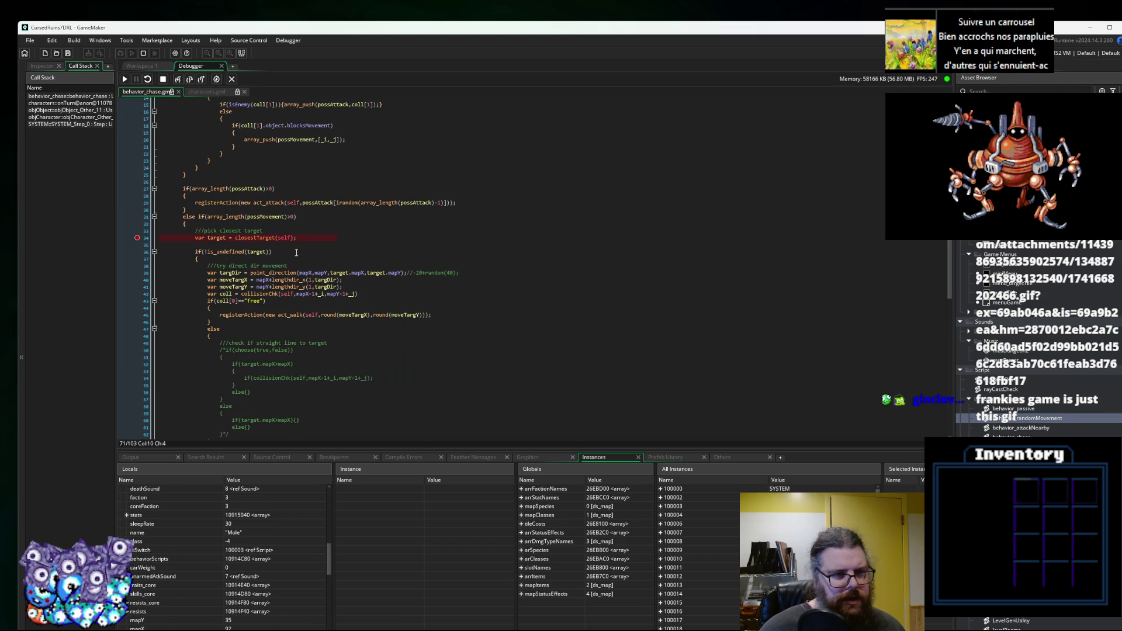
click(255, 251)
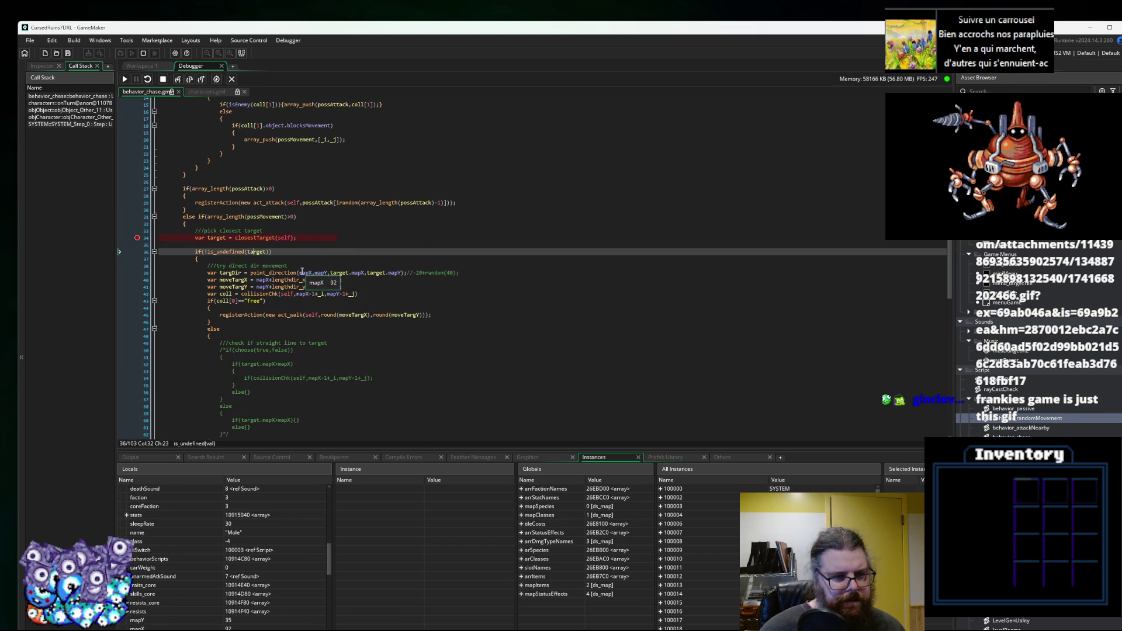
Step into closestTarget, through its enemy loop, and into isEnemy.
click(177, 80)
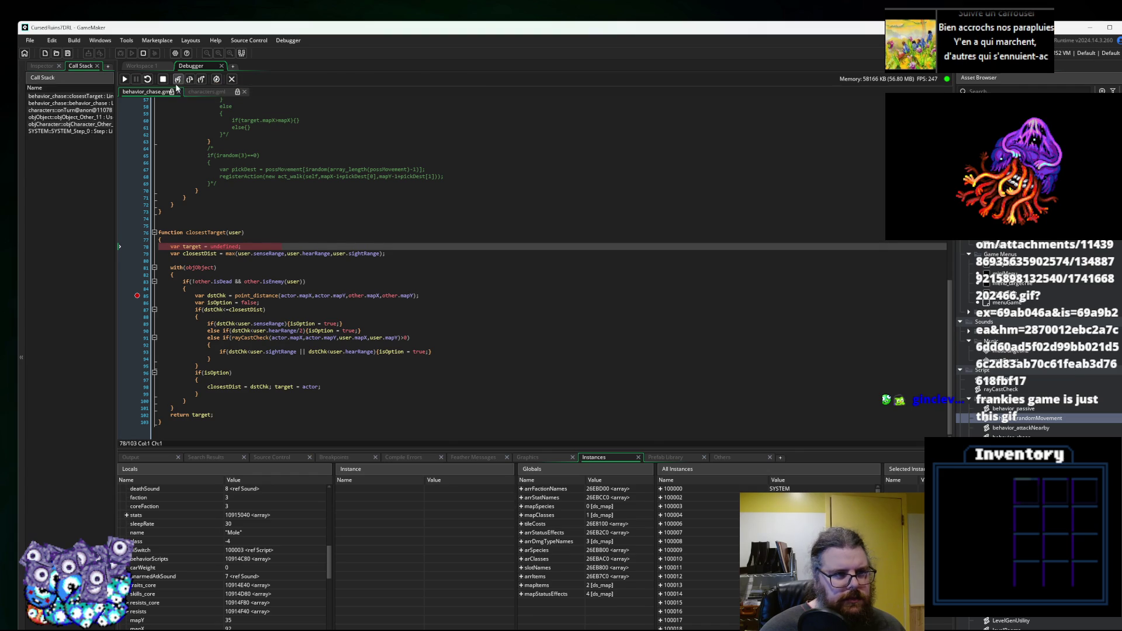
click(177, 80)
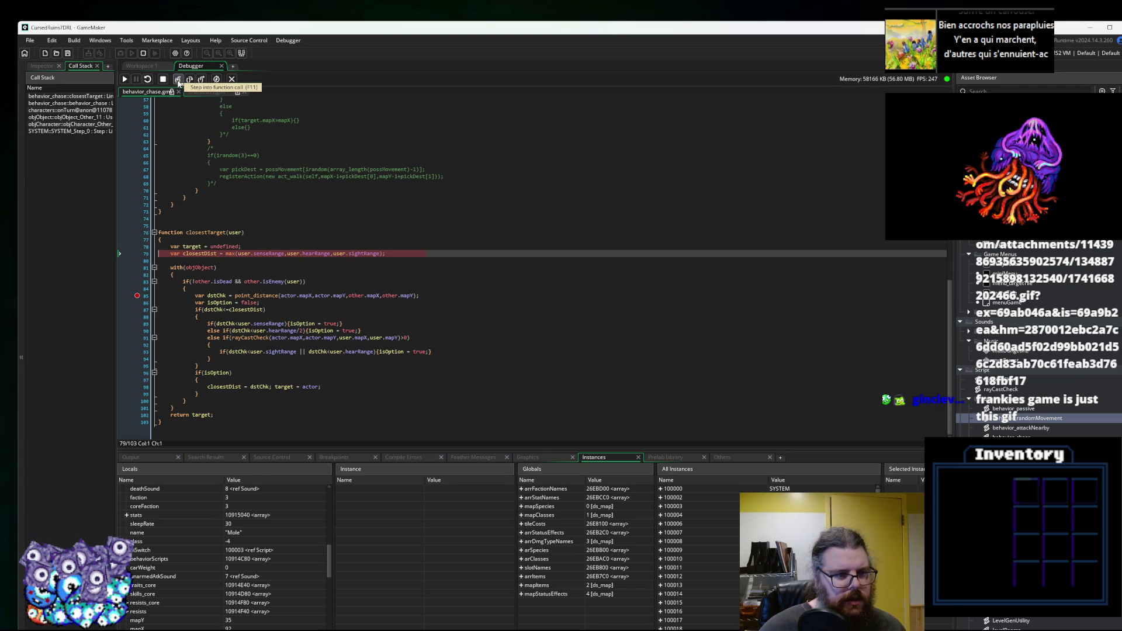
click(178, 80)
click(178, 80)
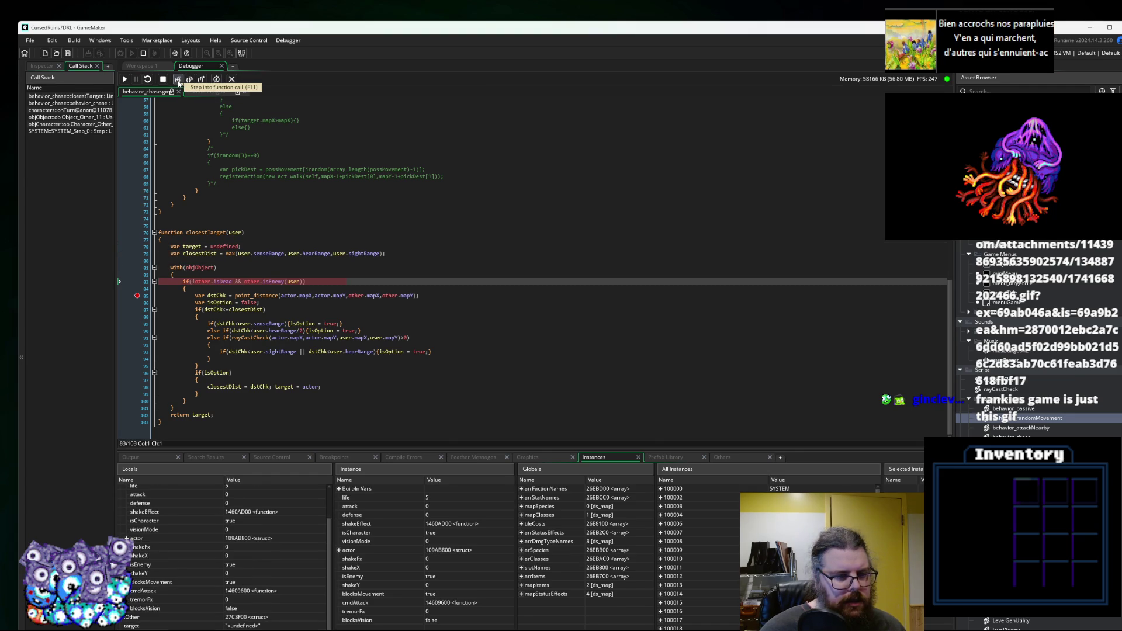
click(178, 79)
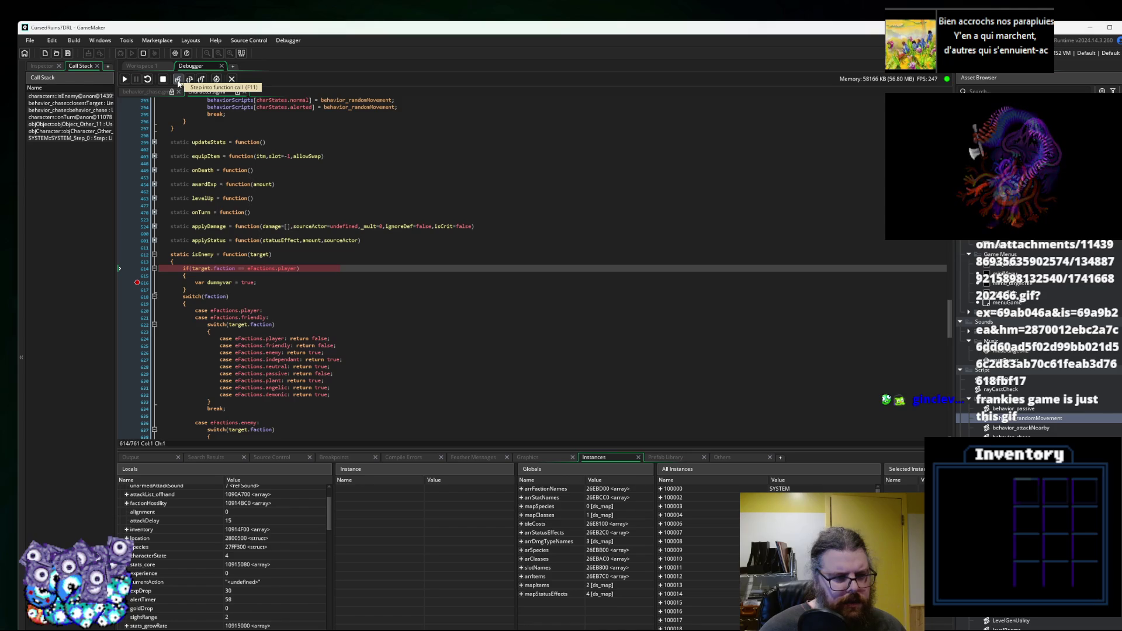
Enlarge the code view and step through isEnemy's faction switch for the first object back to behavior_chase.
mouse_move(229, 269)
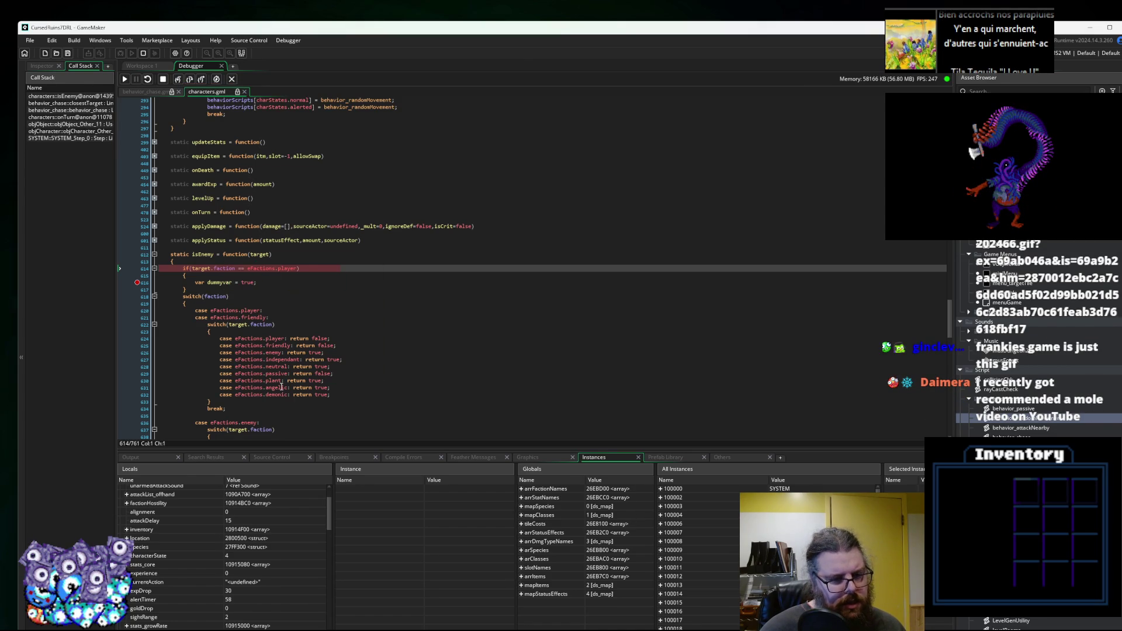
scroll(272, 522, down, 5)
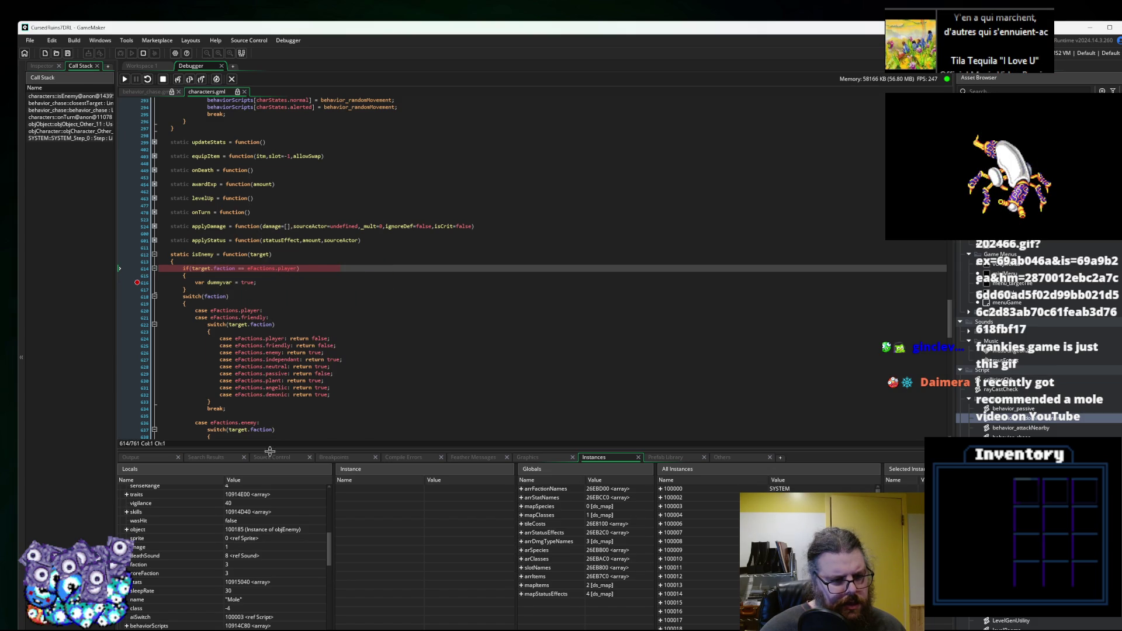
drag(269, 448, 279, 505)
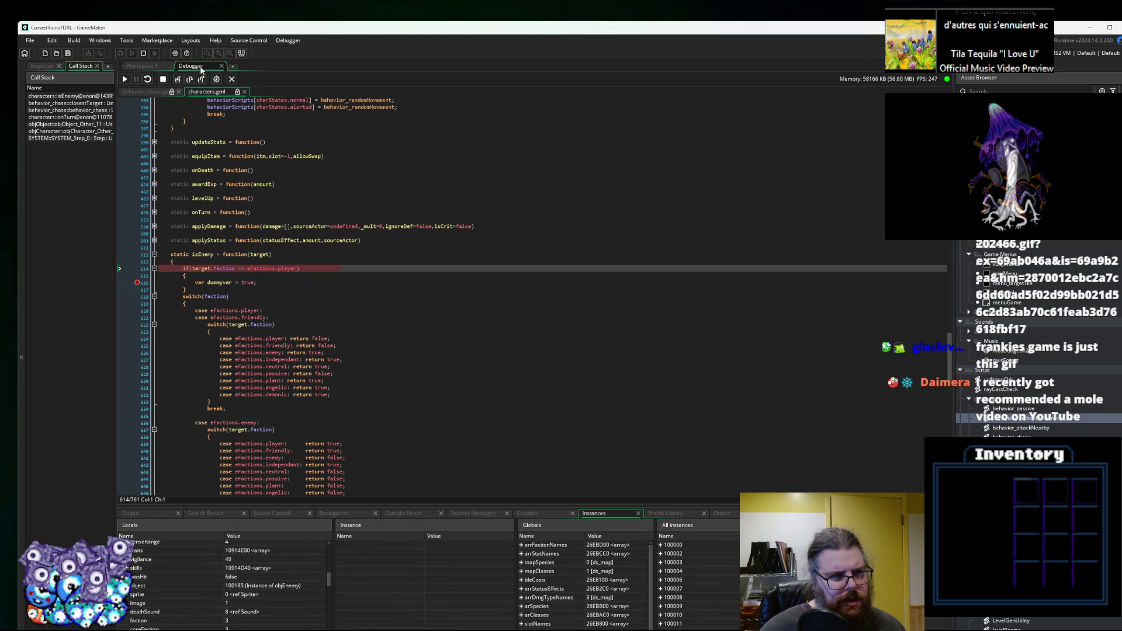
click(178, 80)
click(178, 79)
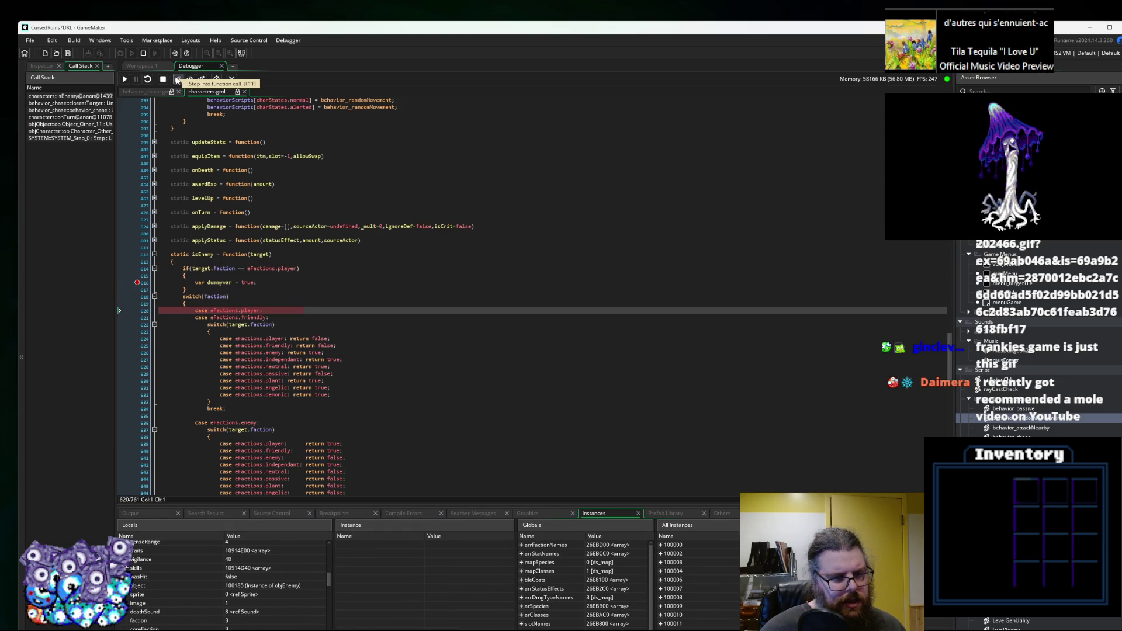
click(178, 80)
click(177, 79)
click(177, 80)
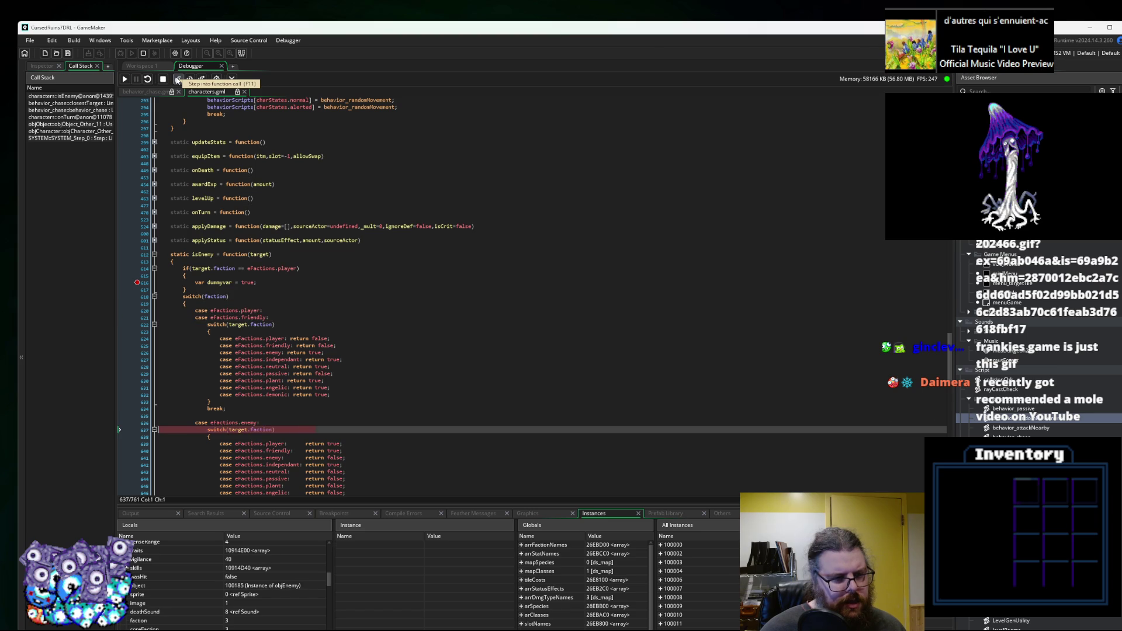
click(178, 80)
click(177, 79)
click(177, 80)
click(178, 80)
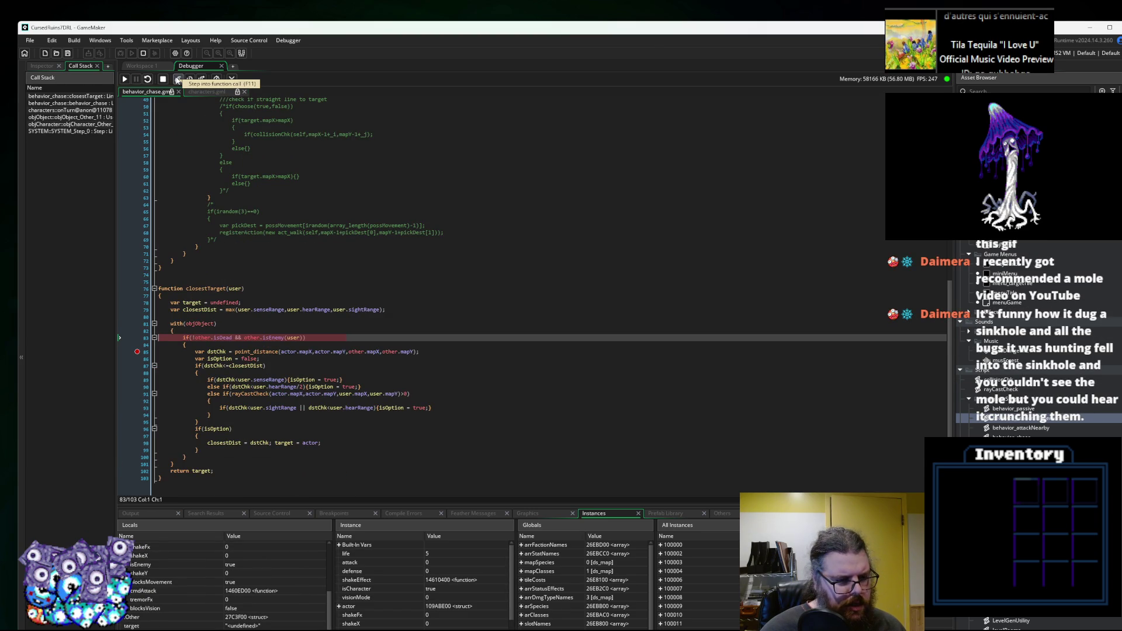
Step through isEnemy's enemy faction case for the next object and back out.
click(178, 79)
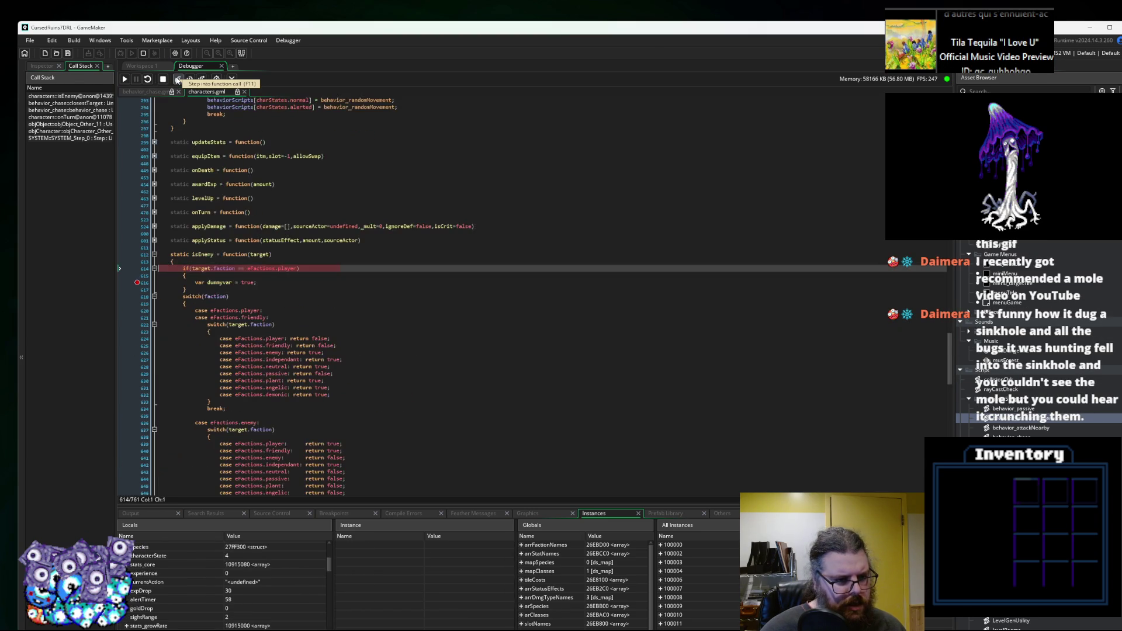
click(178, 80)
click(178, 79)
click(178, 80)
click(177, 80)
click(177, 80)
click(178, 80)
click(178, 80)
click(177, 79)
click(177, 79)
Advance the loop into isEnemy again and step to line 639's player case returning true.
click(177, 79)
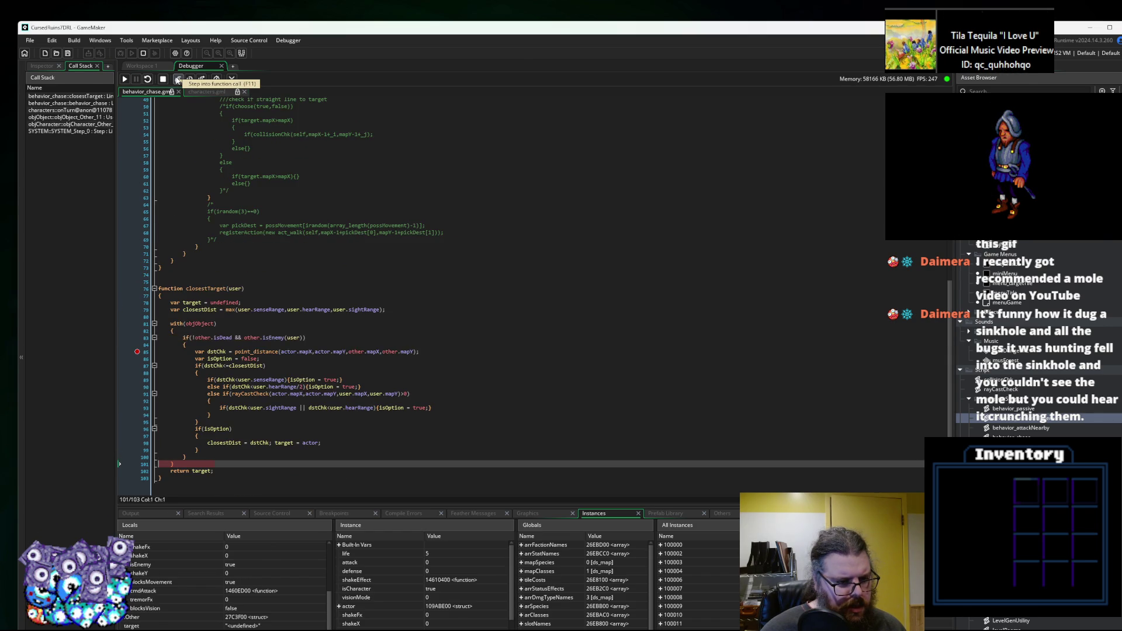
click(178, 79)
click(178, 79)
click(178, 79)
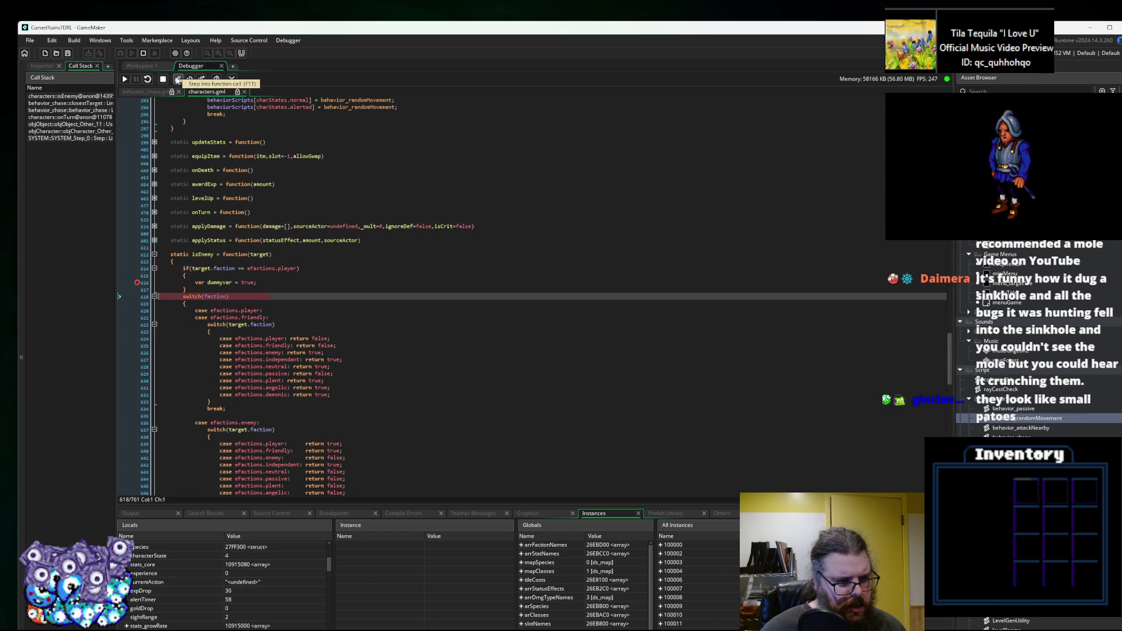
click(177, 80)
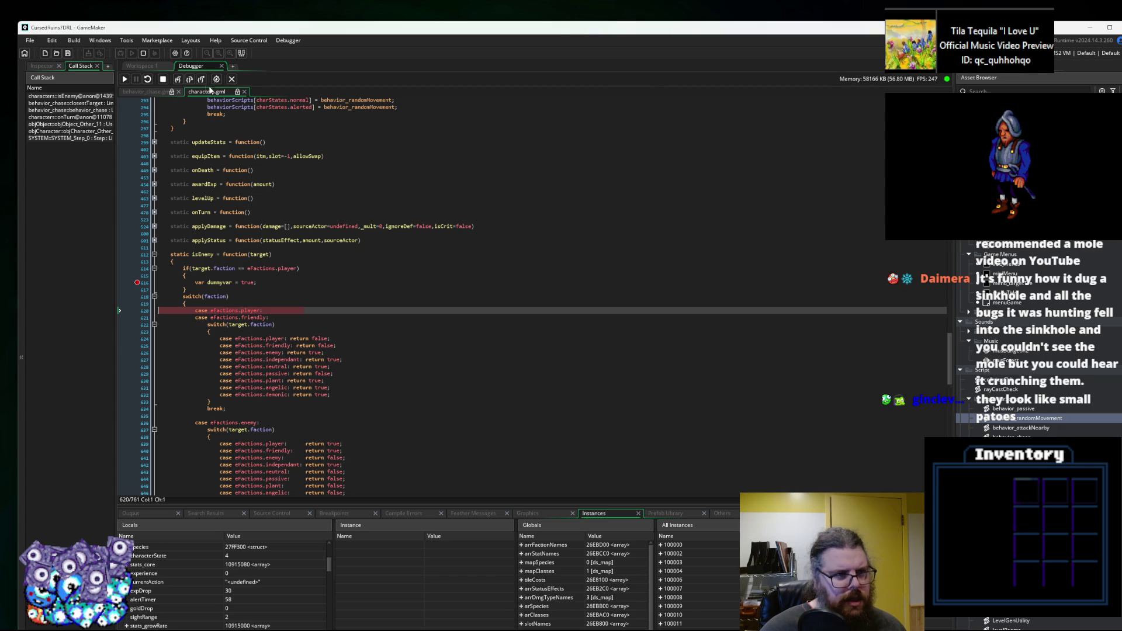
click(177, 79)
click(178, 80)
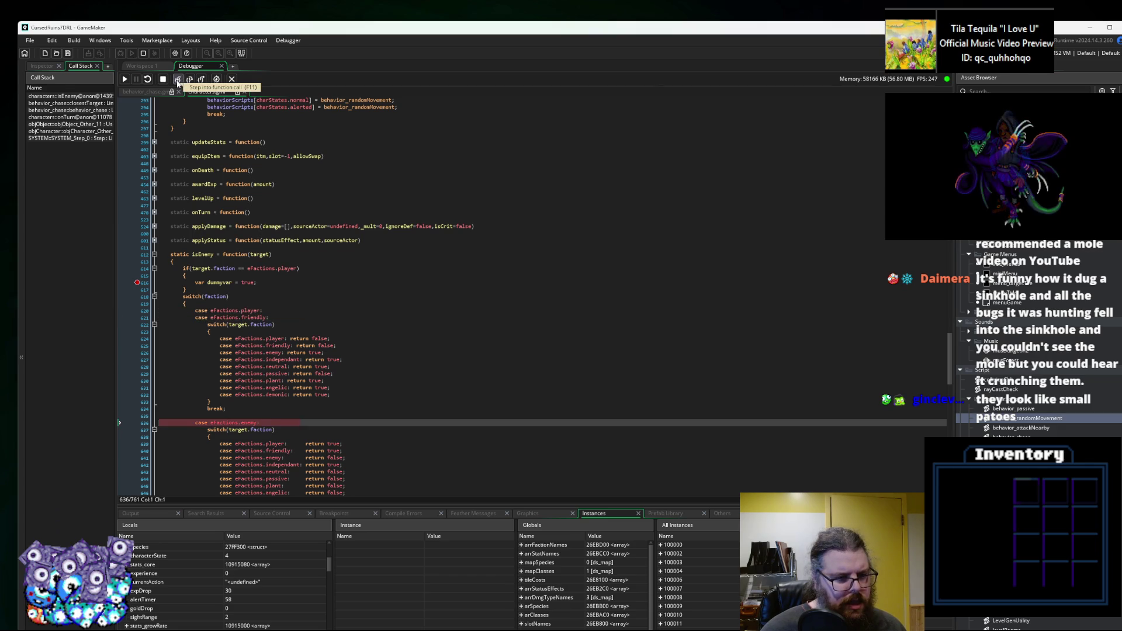
click(178, 80)
click(178, 80)
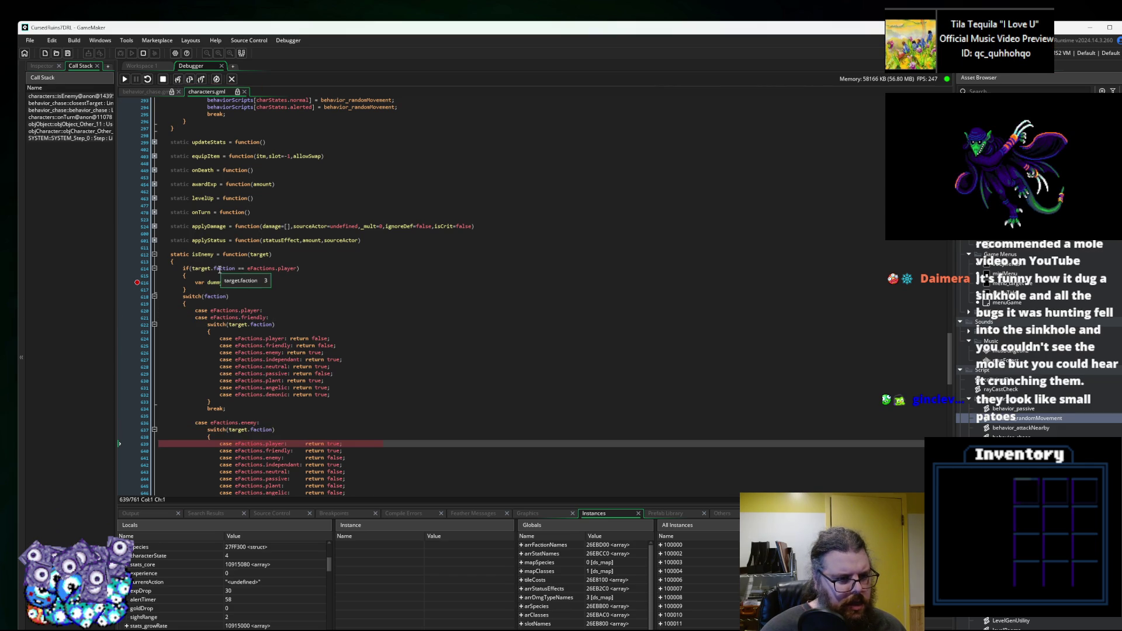
mouse_move(271, 269)
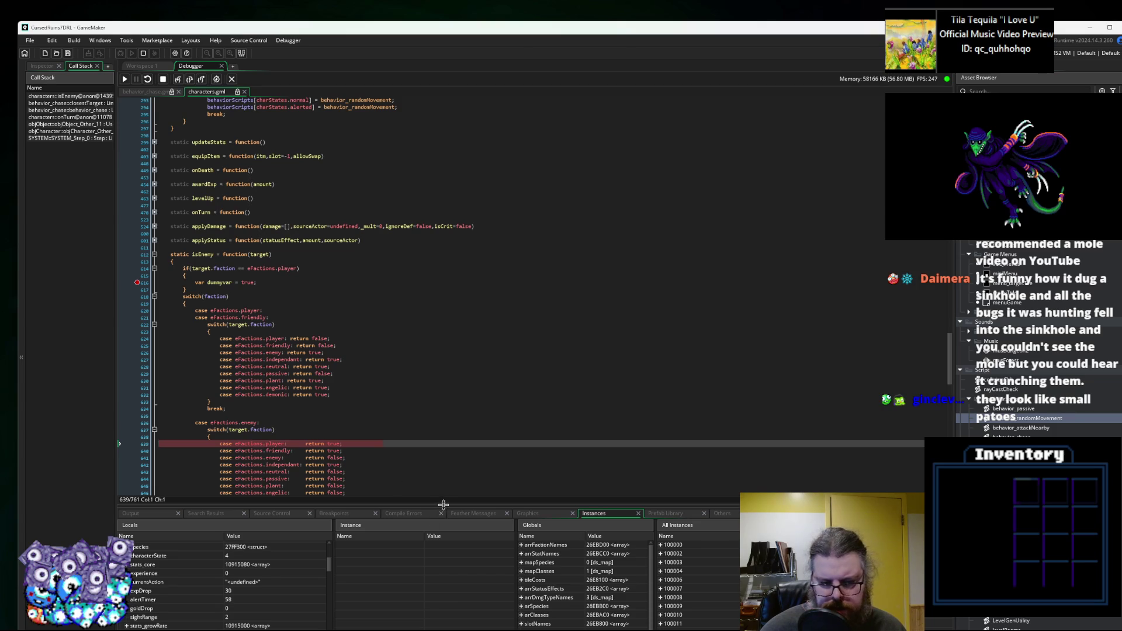
Enlarge the debugger variable panels and expand the objPlayer instance's variables.
drag(443, 507, 443, 410)
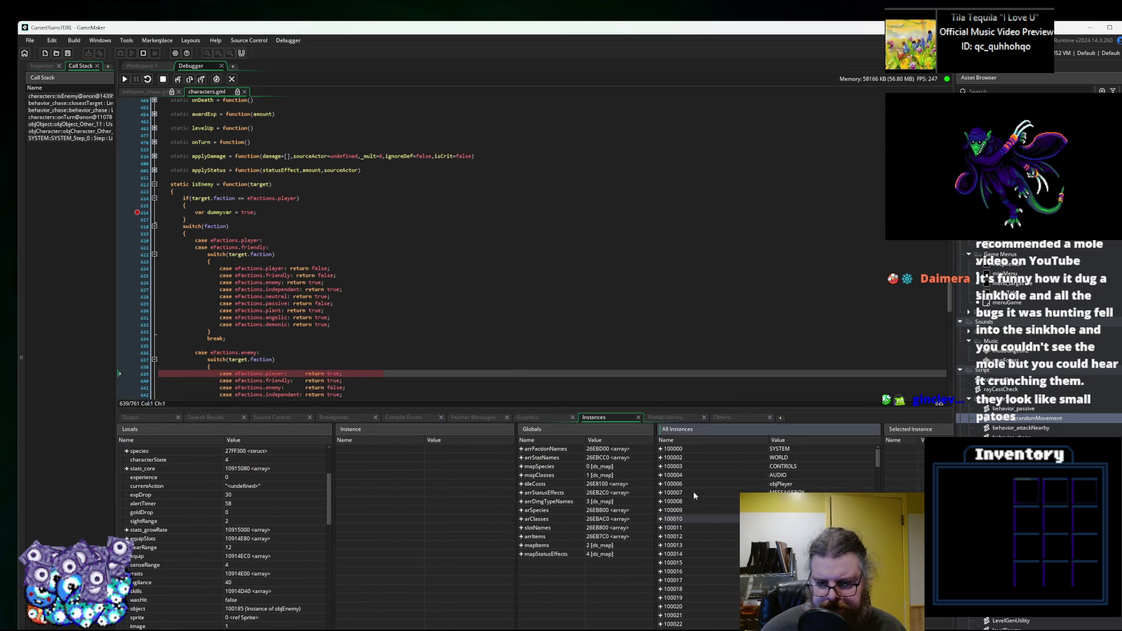
click(660, 484)
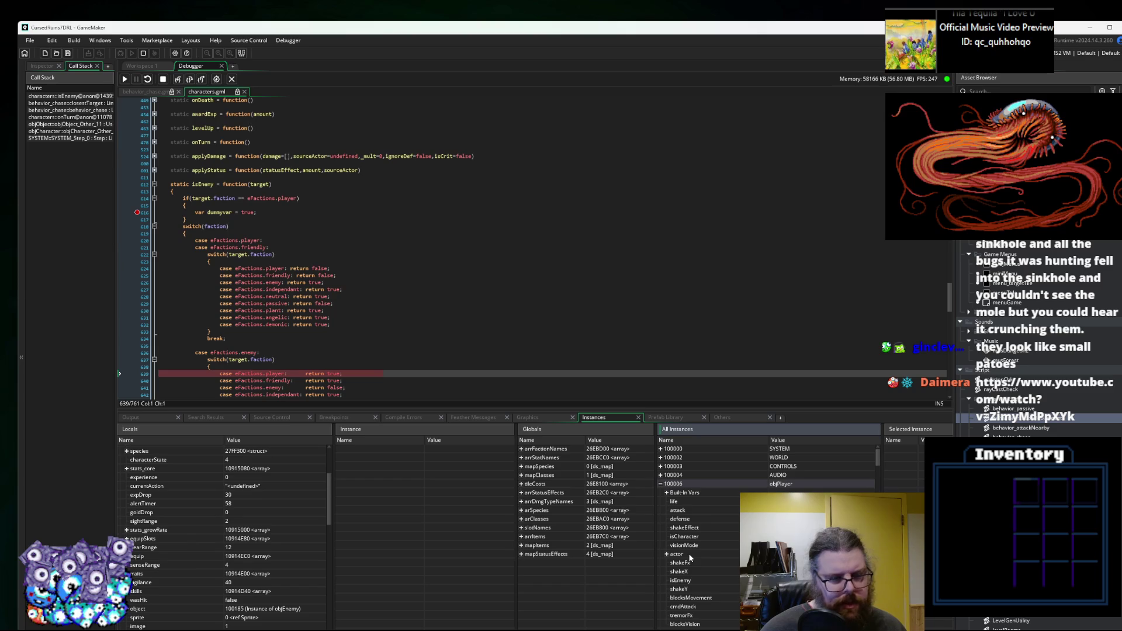
mouse_move(262, 182)
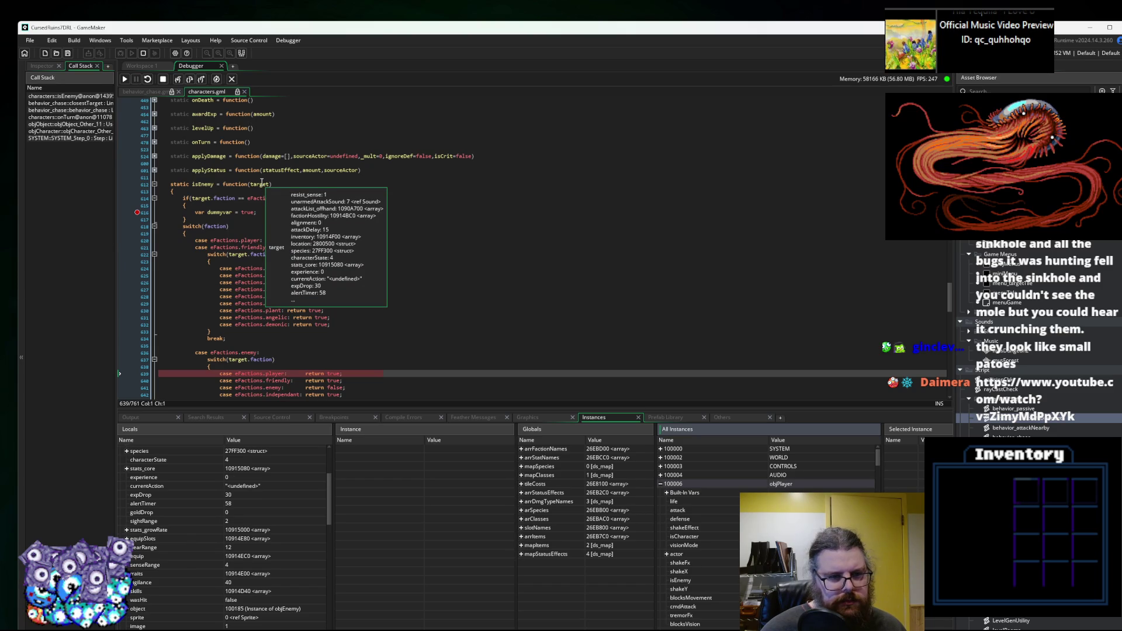
mouse_move(197, 199)
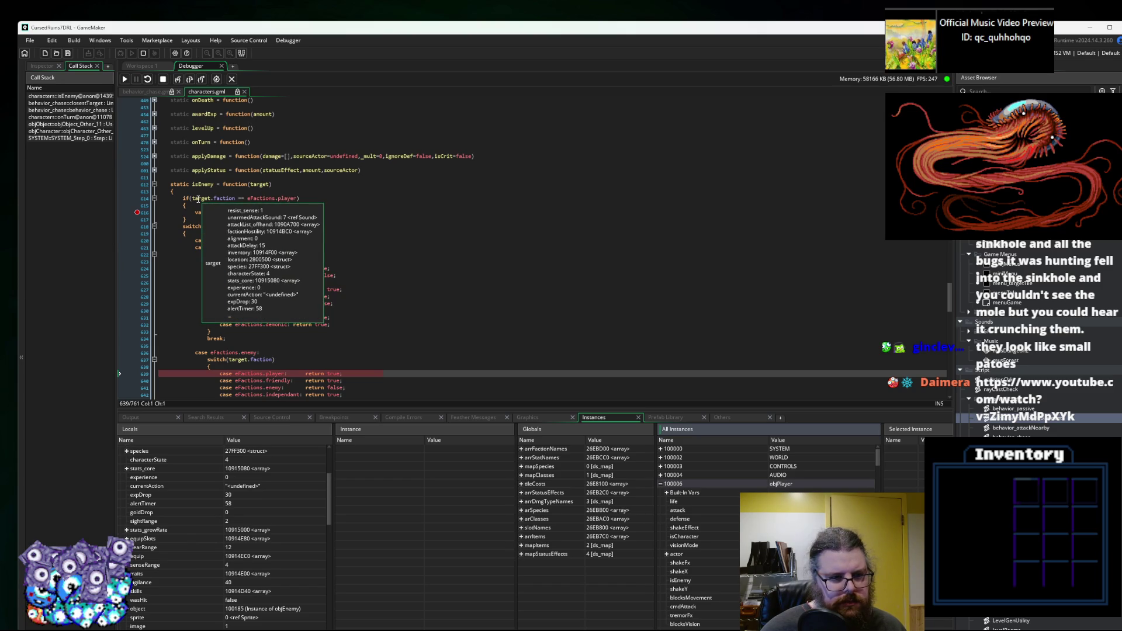
scroll(204, 511, up, 4)
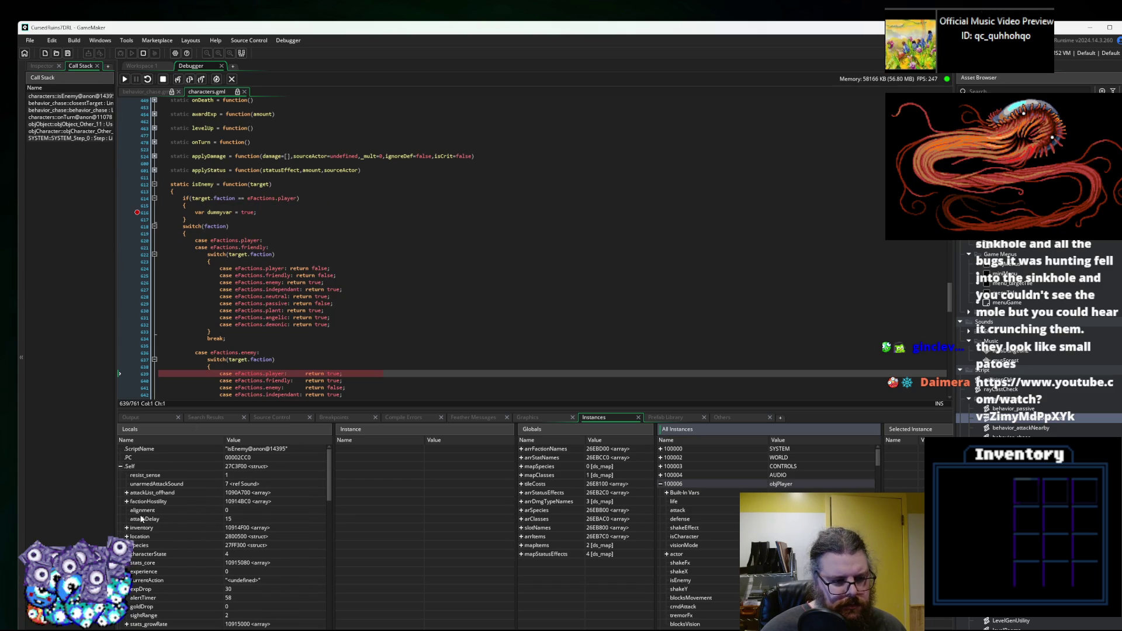
Review the target variable's fields in Locals, then step out of isEnemy with Shift+F11.
click(120, 466)
click(121, 484)
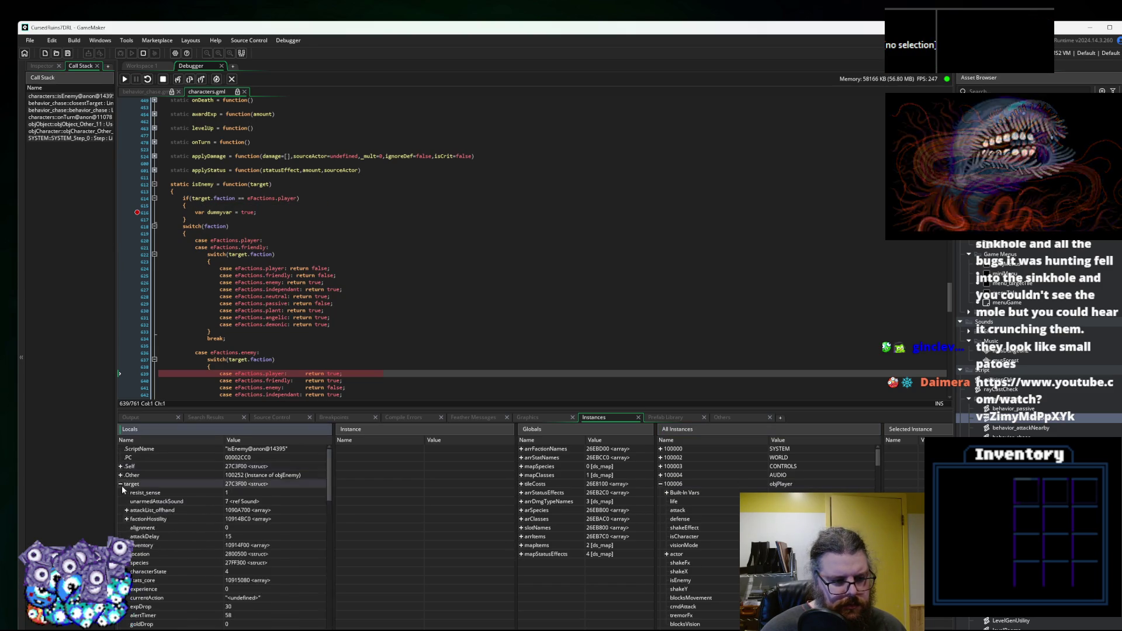
scroll(153, 526, down, 9)
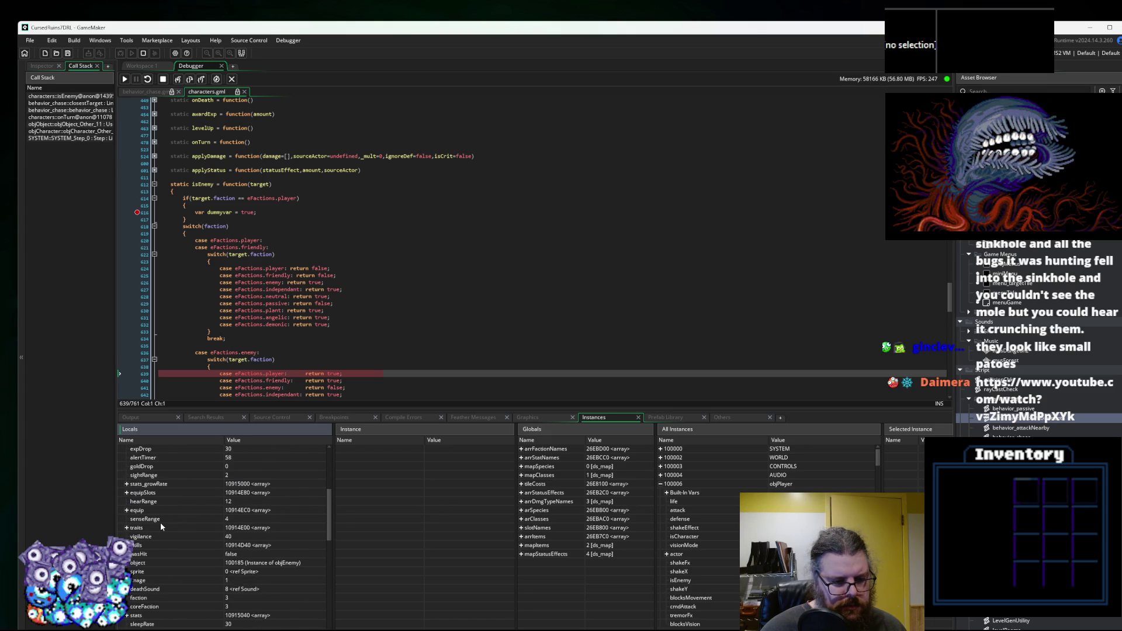
scroll(161, 527, down, 1)
scroll(171, 513, up, 10)
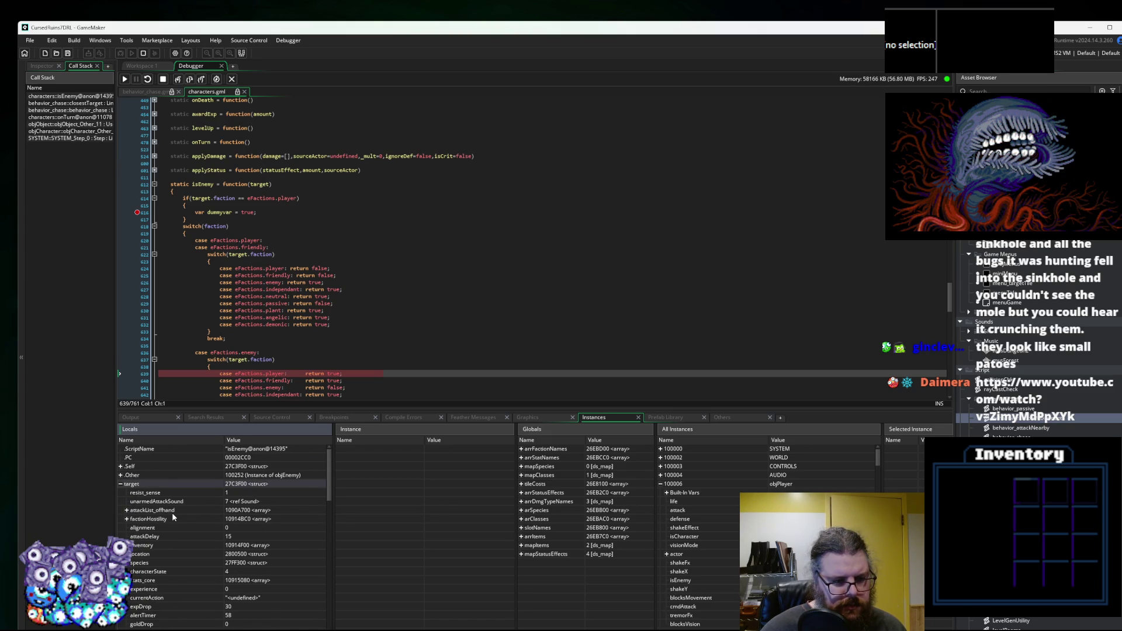
click(121, 484)
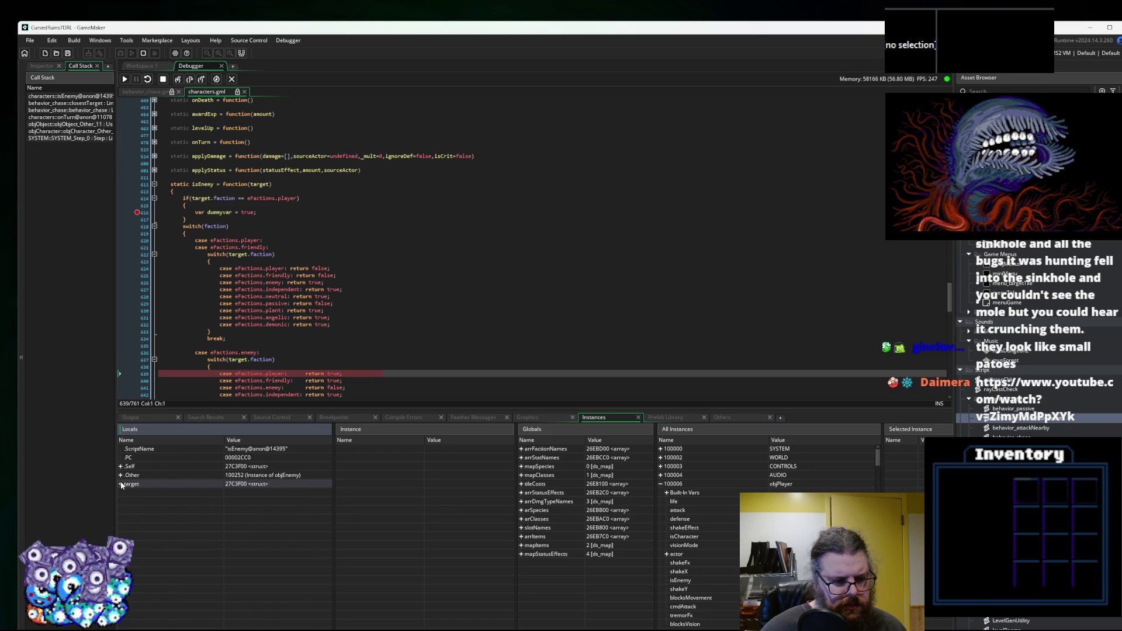
click(121, 466)
click(120, 467)
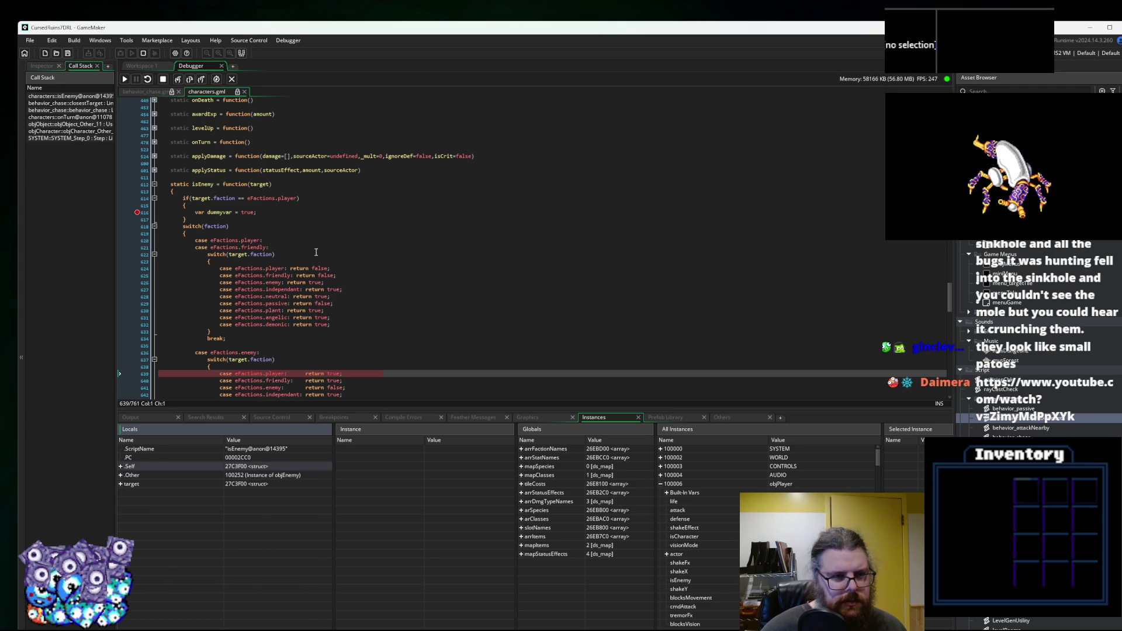
click(286, 254)
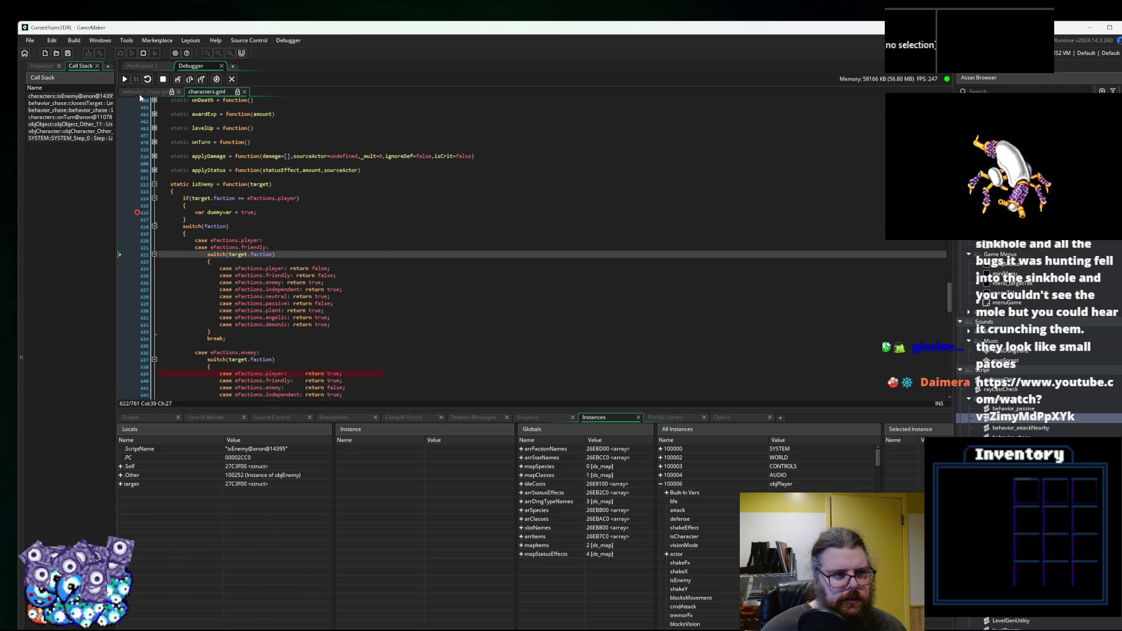
key(shift+F11)
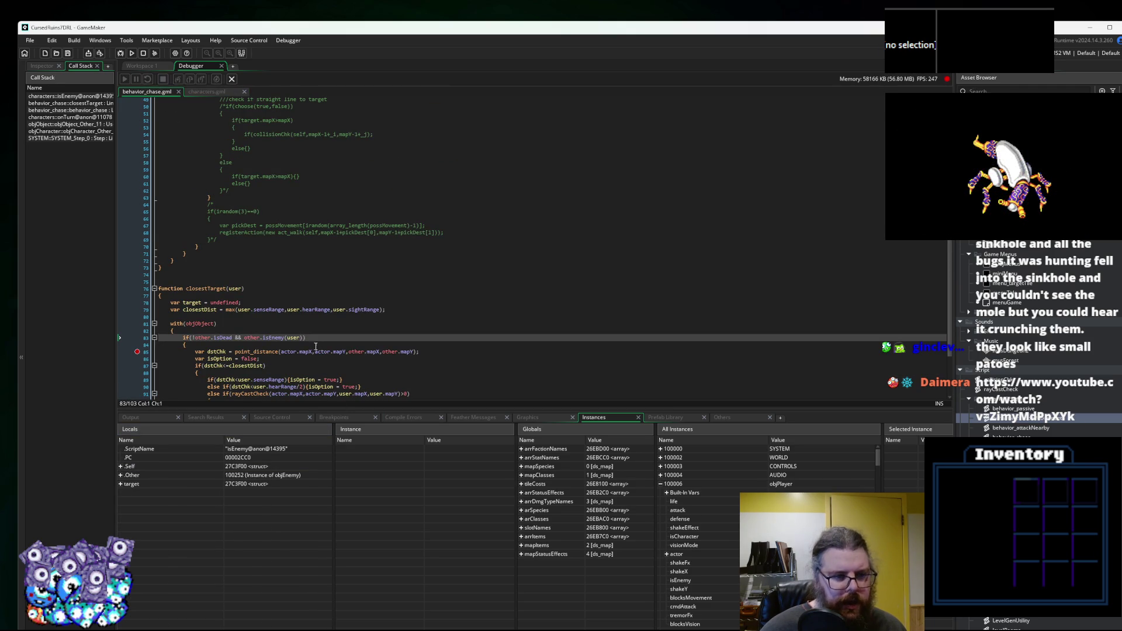
Change line 83's call from other.isEnemy(user) to other.isEnemy(actor).
drag(340, 410, 340, 527)
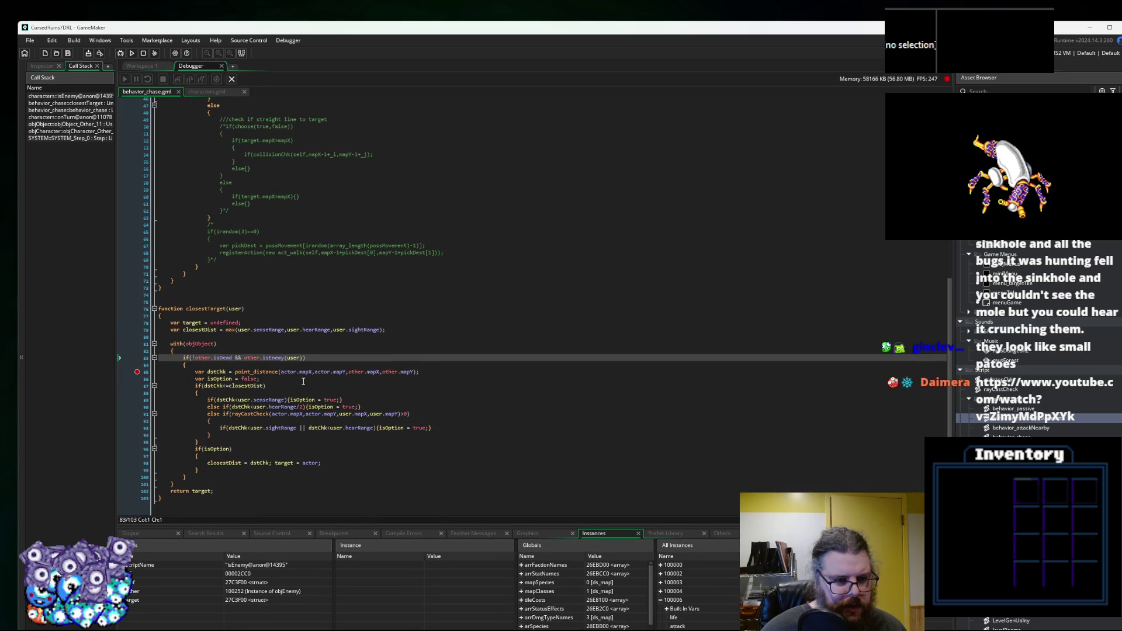
double_click(293, 358)
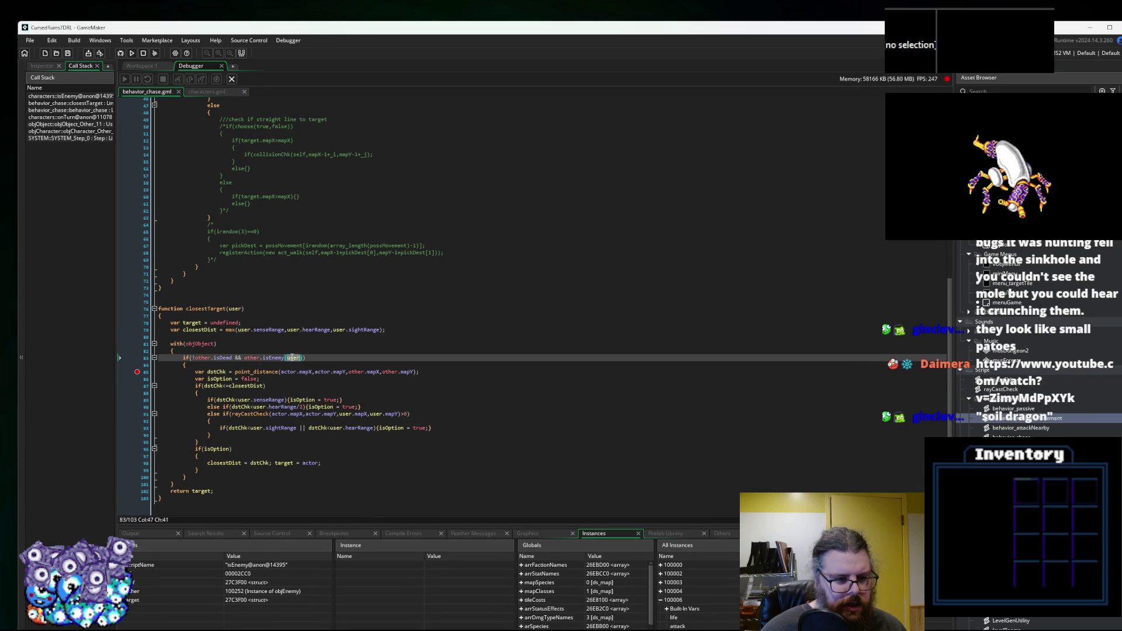
mouse_move(275, 358)
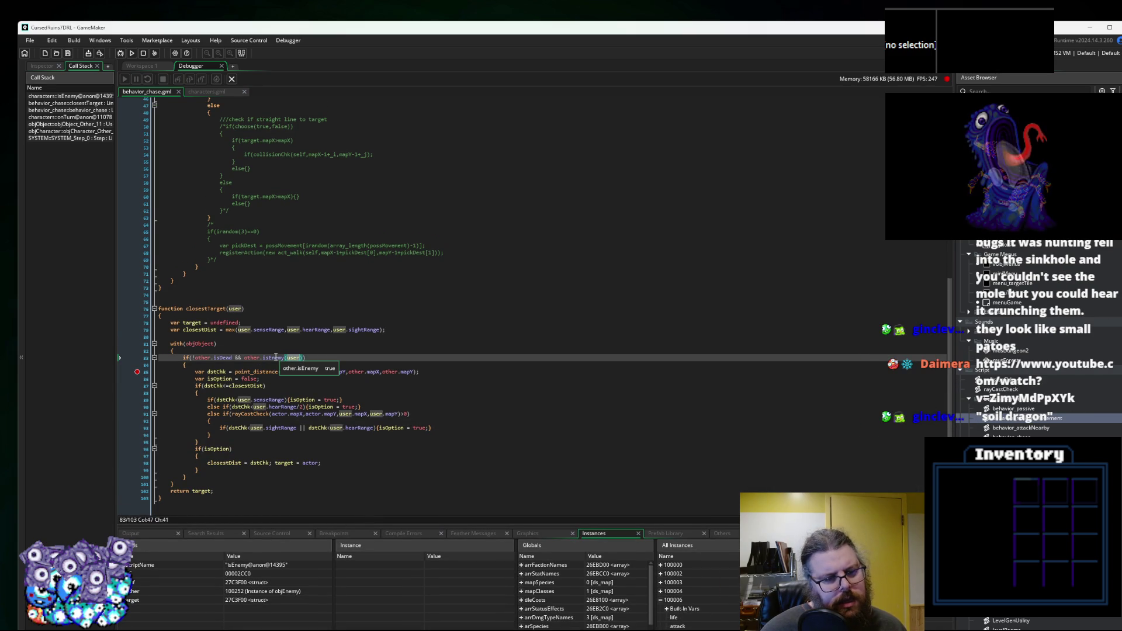
double_click(251, 358)
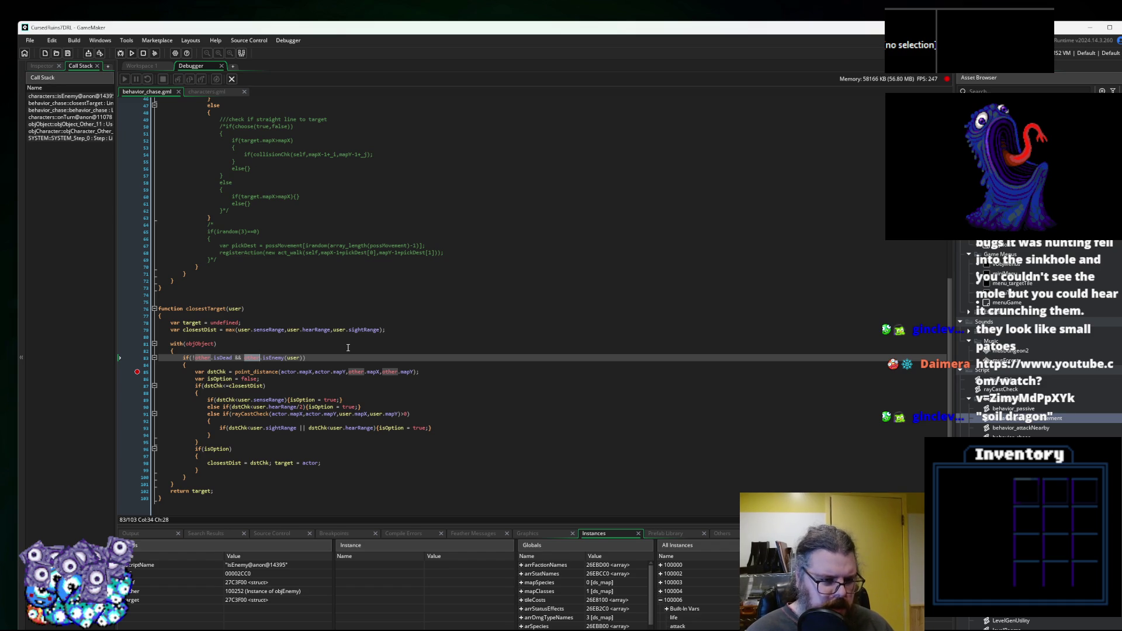
click(250, 357)
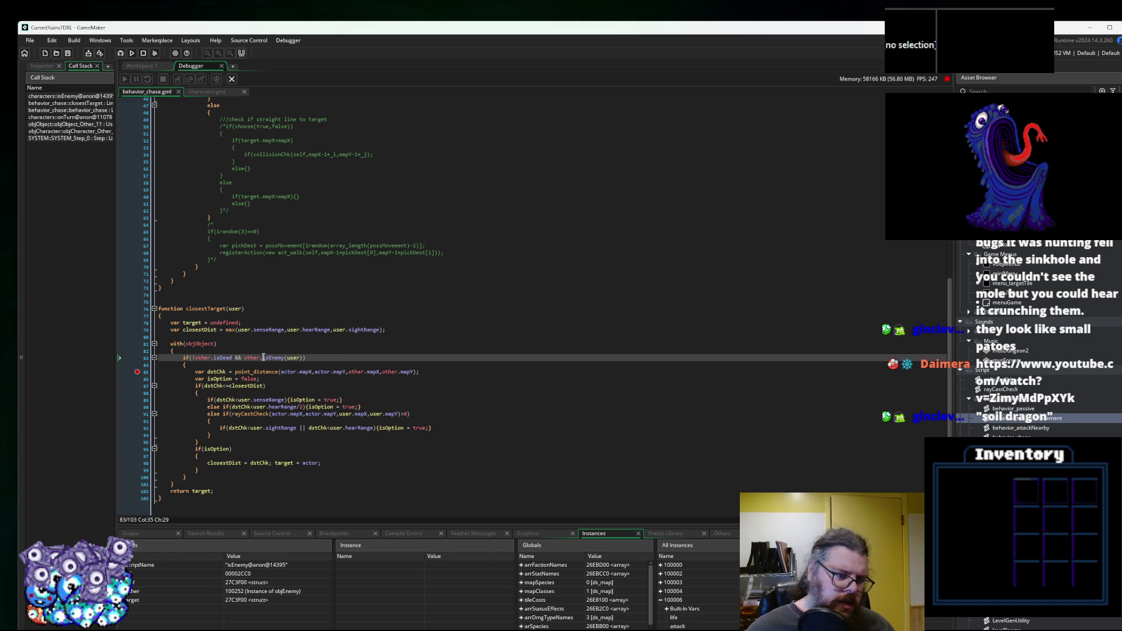
double_click(293, 358)
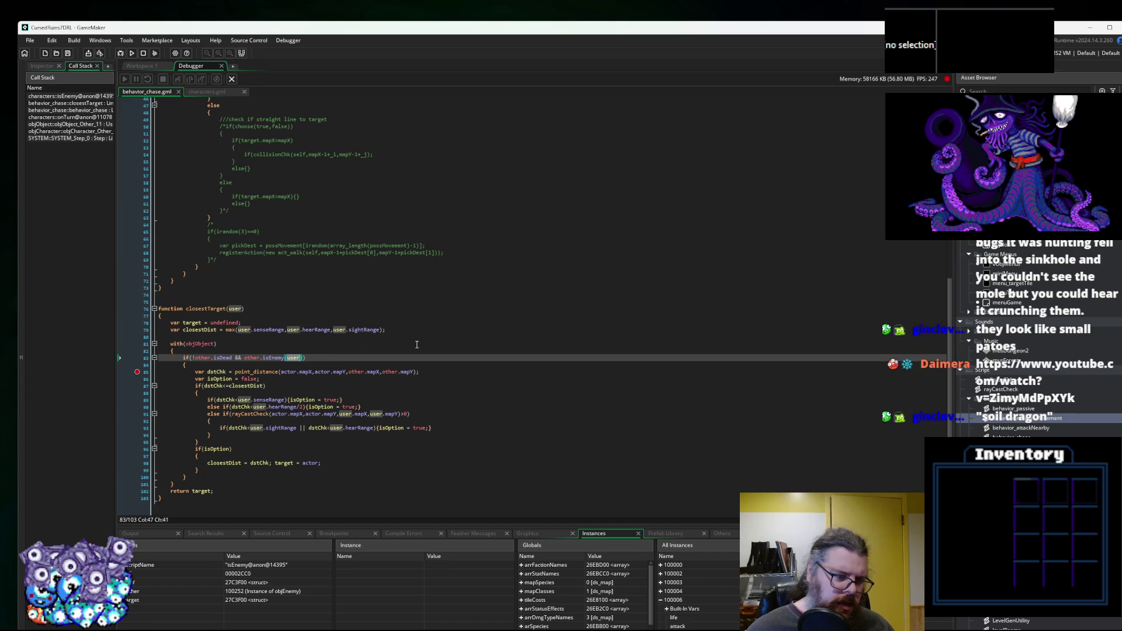
key(BackSpace)
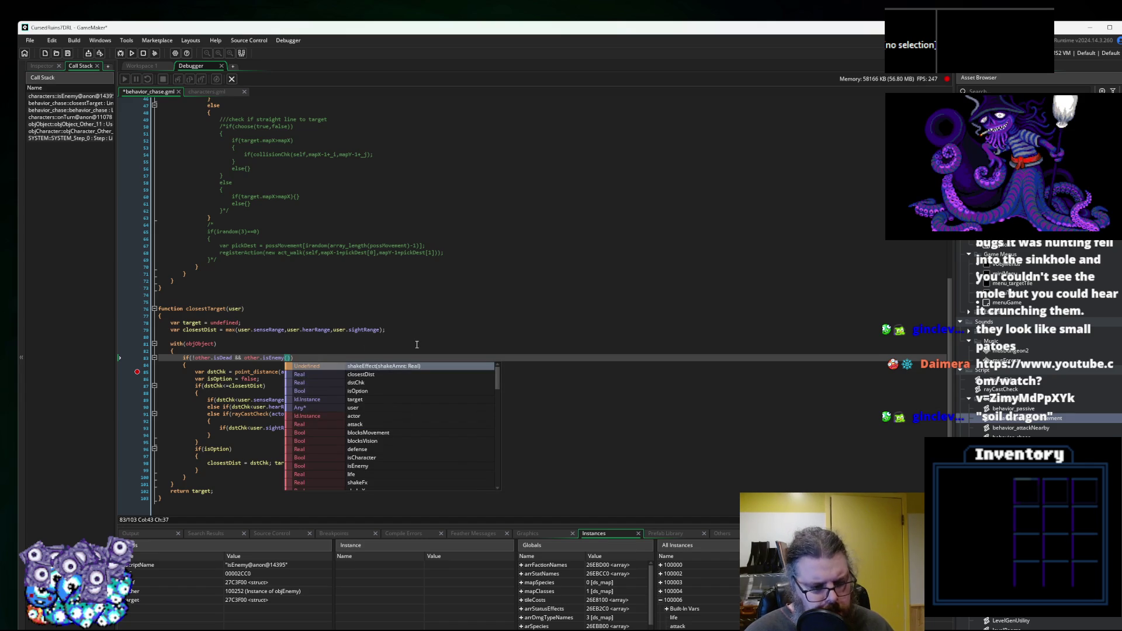
text(act)
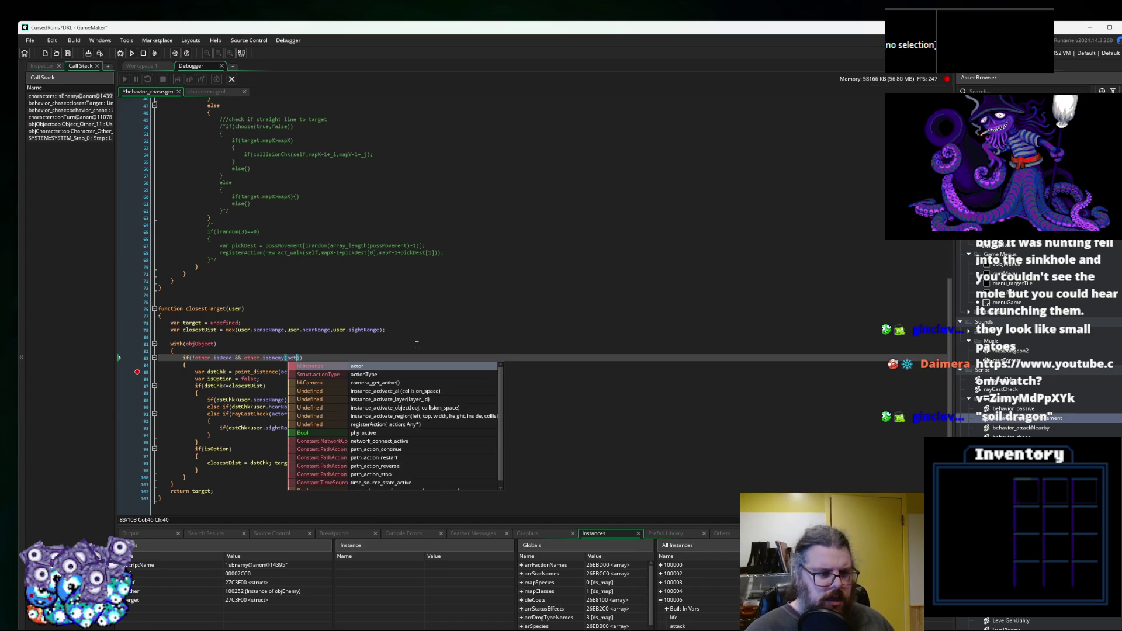
key(Return)
Remove the breakpoint on line 85 and end the debug session.
click(514, 246)
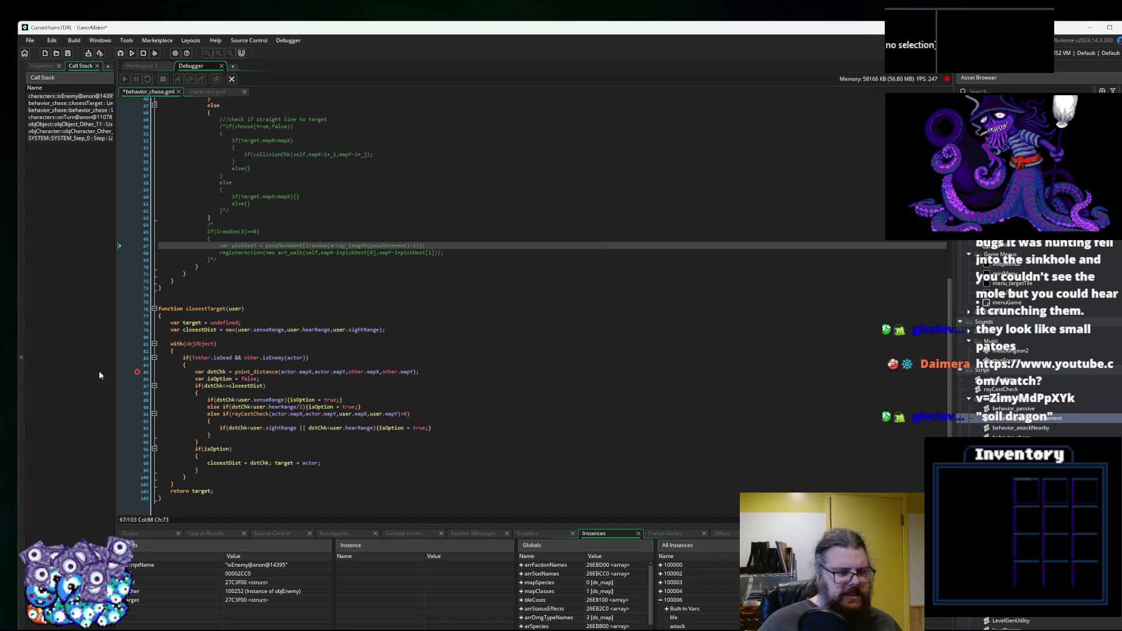
click(137, 373)
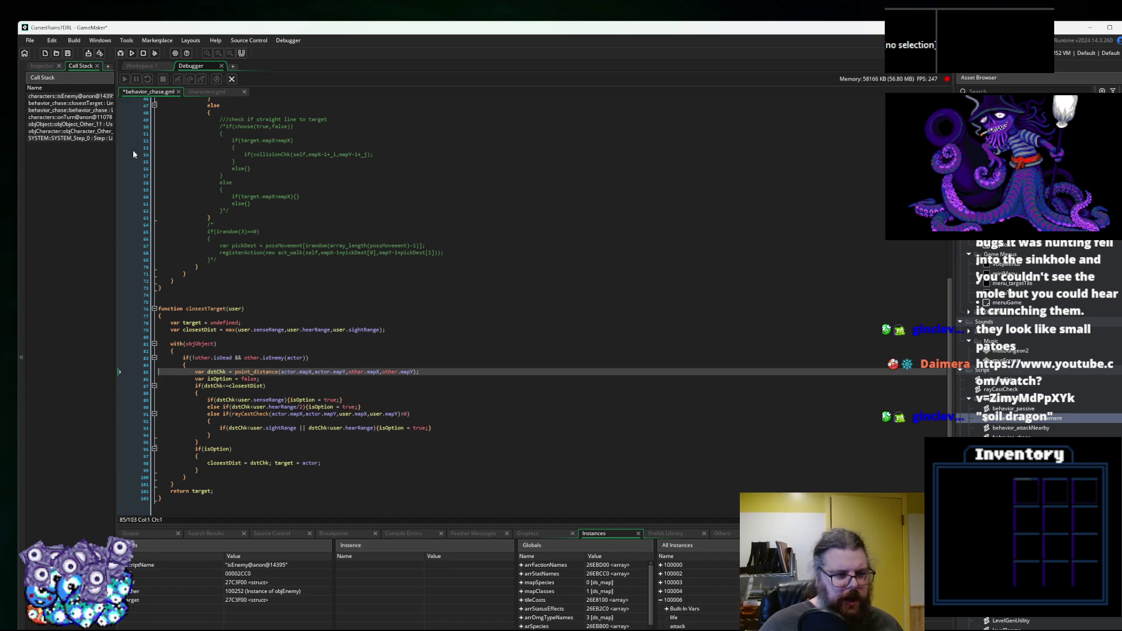
click(232, 79)
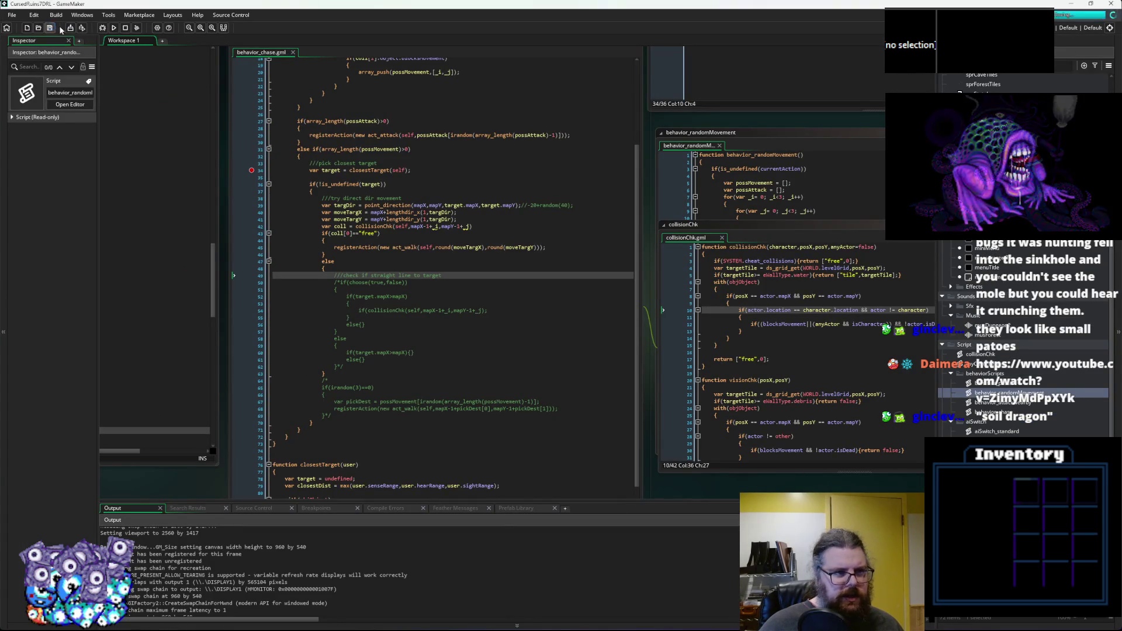
Relaunch in debug mode, start a New Game, and walk the hero until the isEnemy breakpoint hits.
click(104, 28)
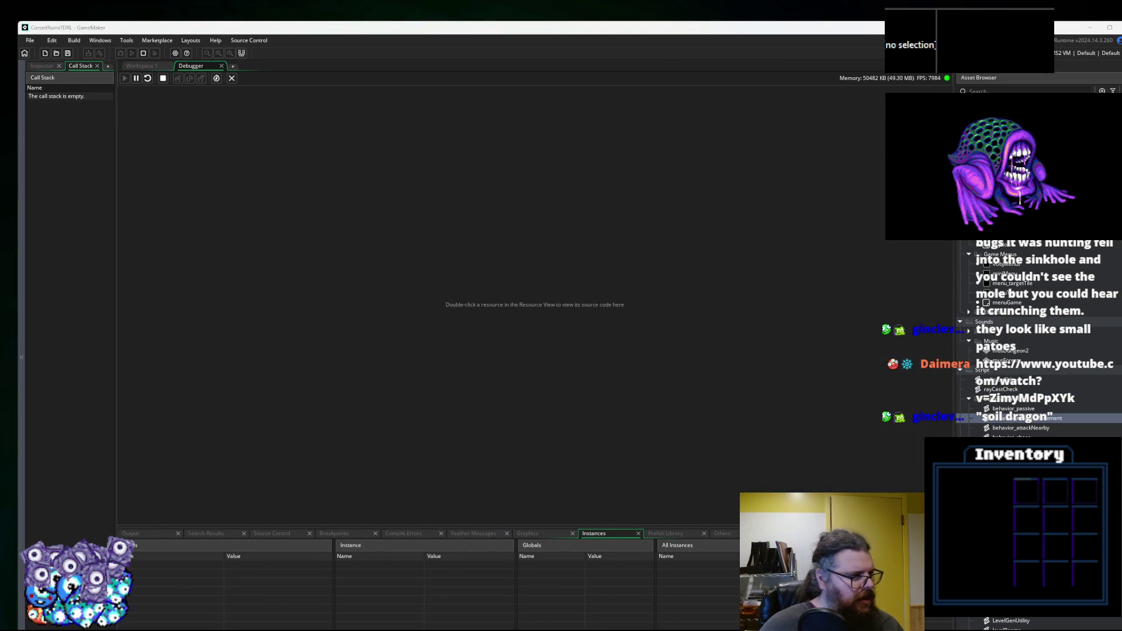
key(Return)
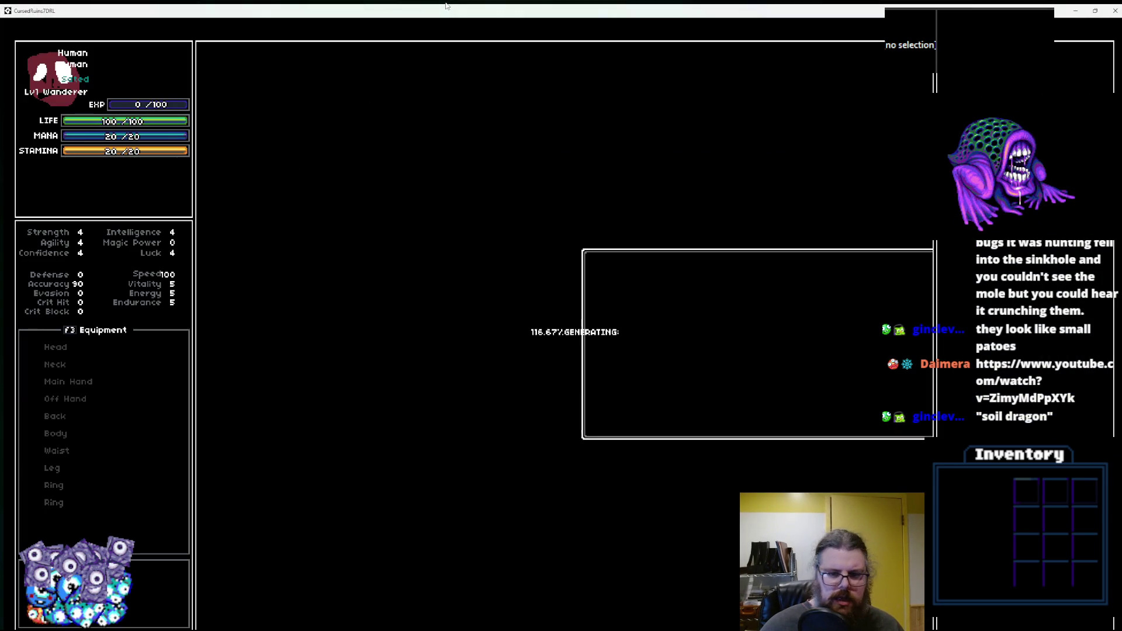
key(Left)
key(Left)
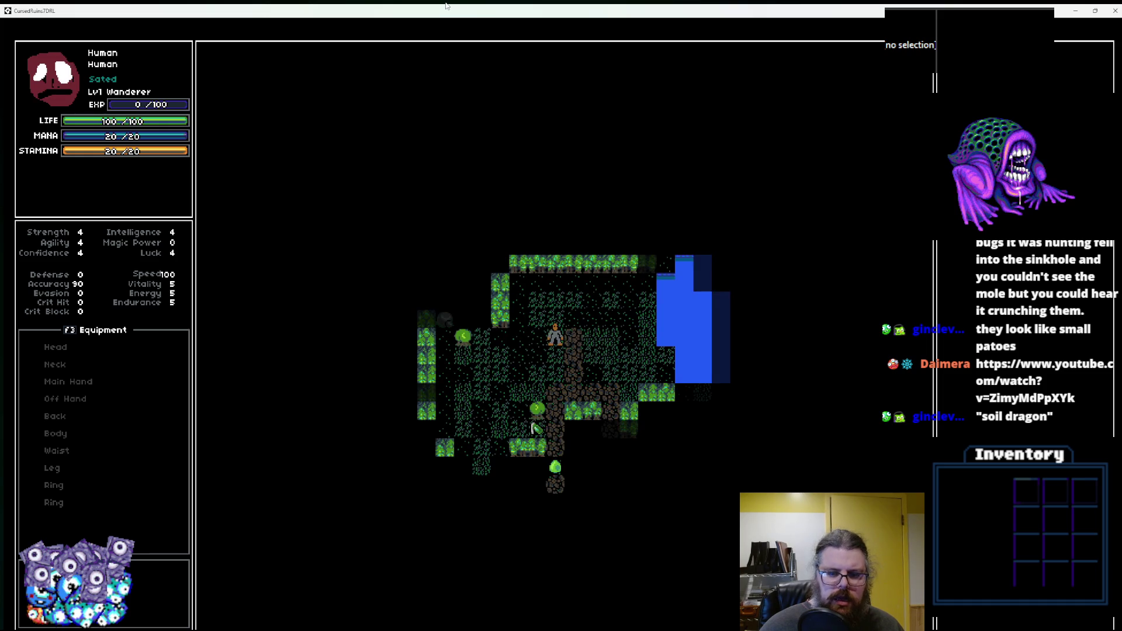
key(Down)
key(Down)
key(Right)
key(Right)
key(Right)
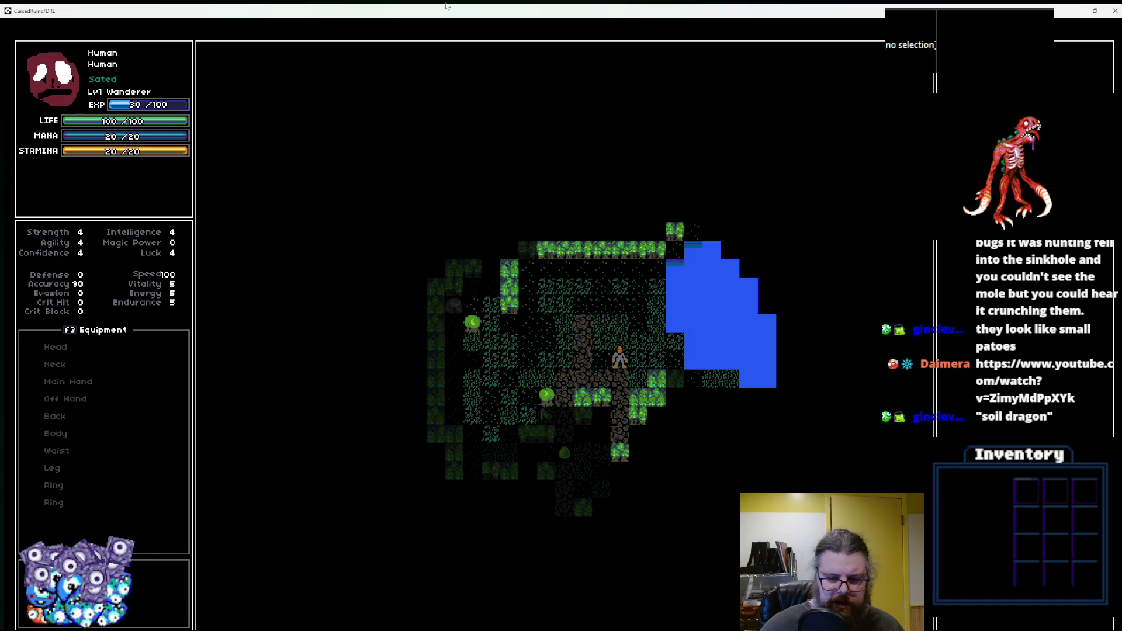
key(Right)
key(Down)
key(Down)
key(Down)
key(Left)
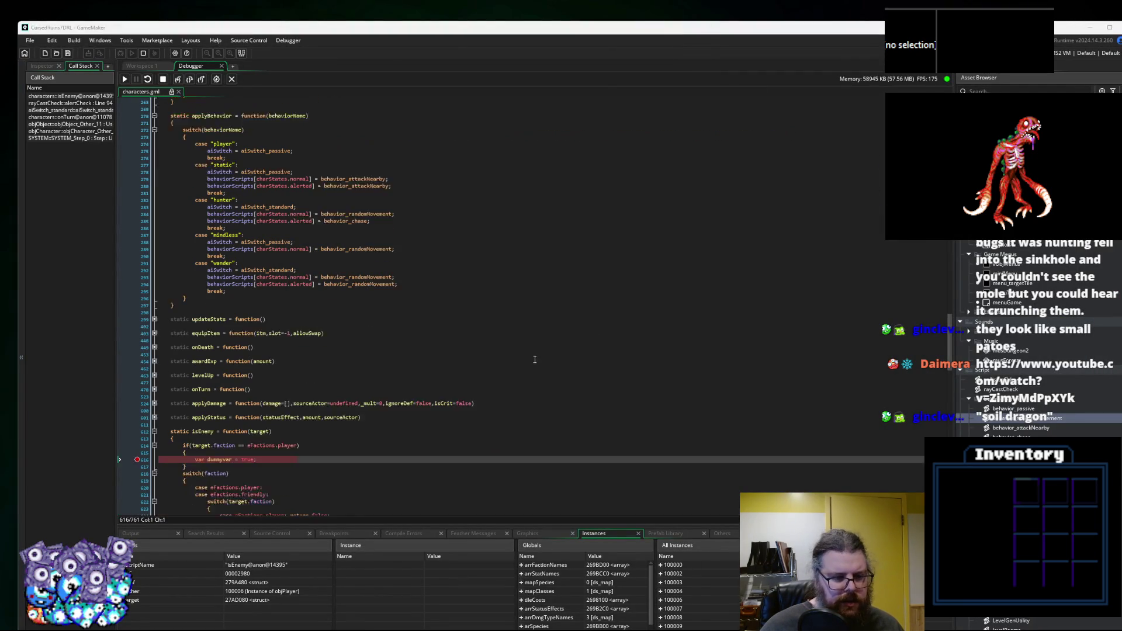
Resume the game and move the hero down three times until the line-34 breakpoint hits.
scroll(136, 445, down, 3)
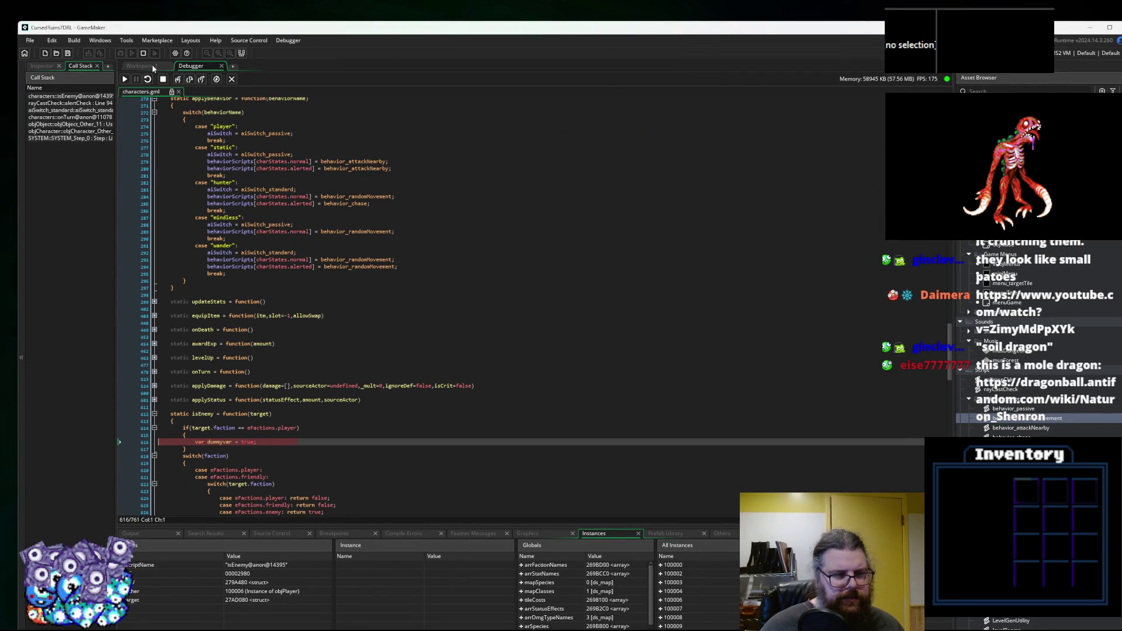
click(124, 80)
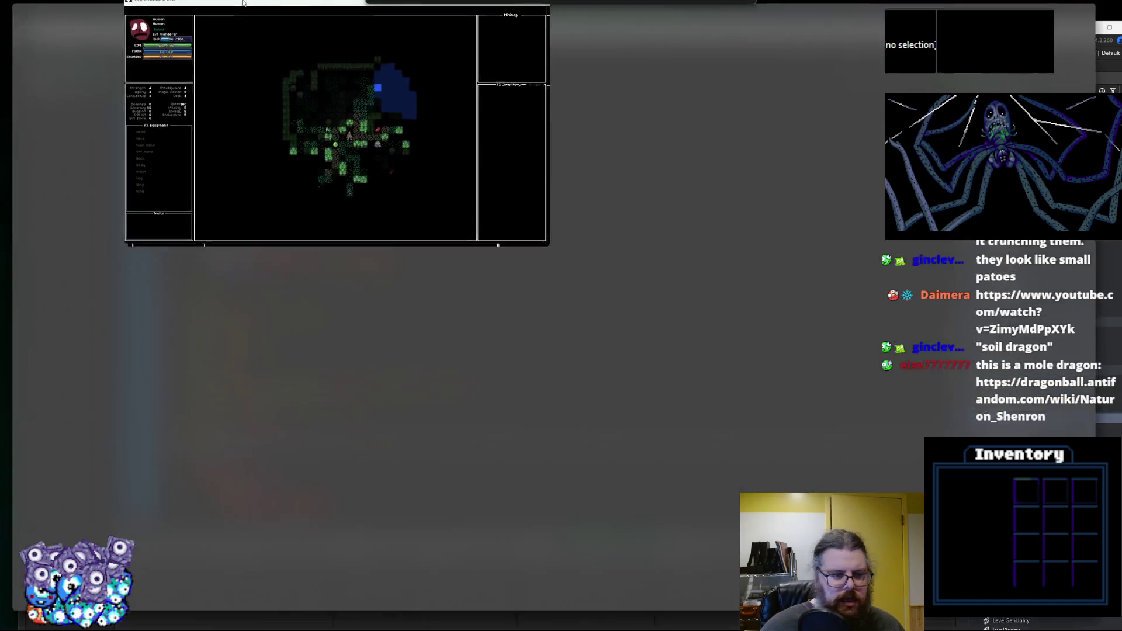
key(Down)
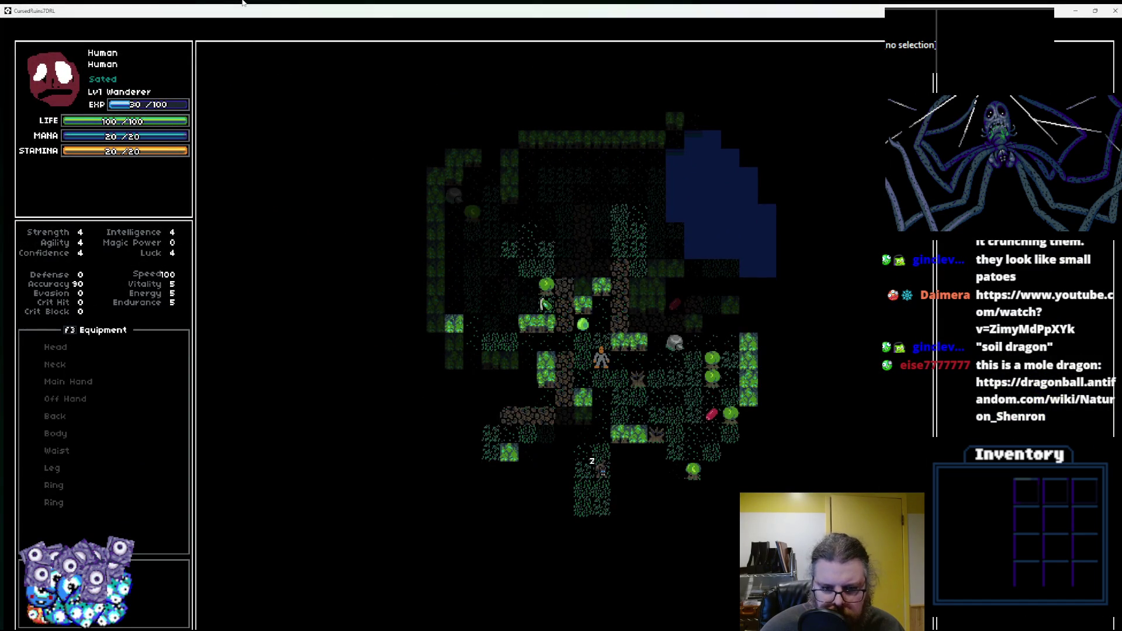
key(Down)
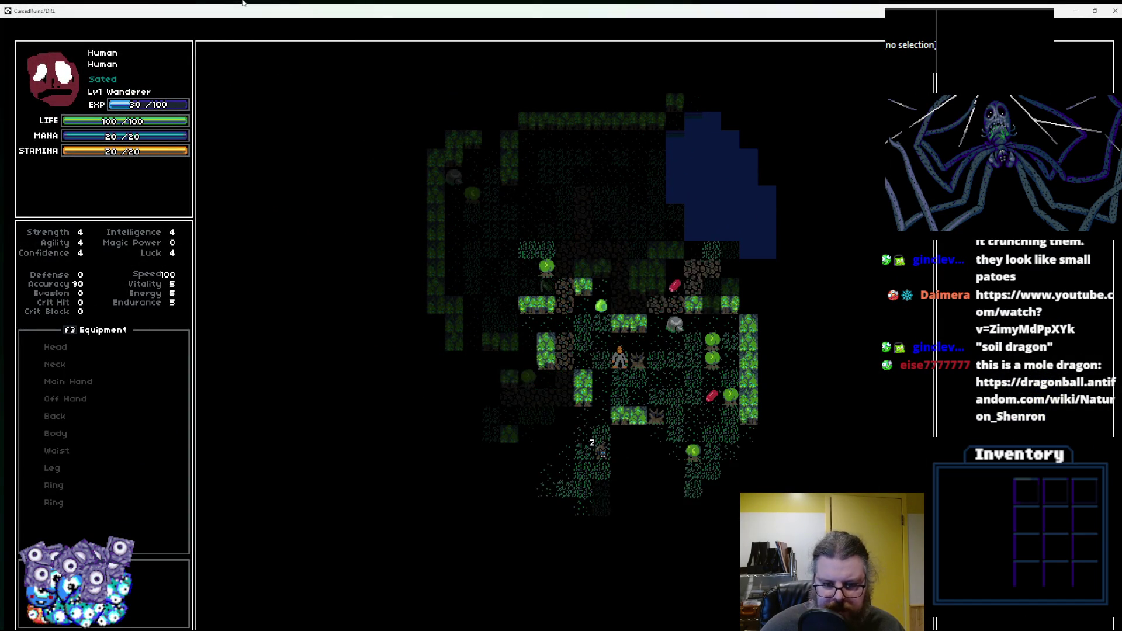
key(Down)
key(Down)
key(Down)
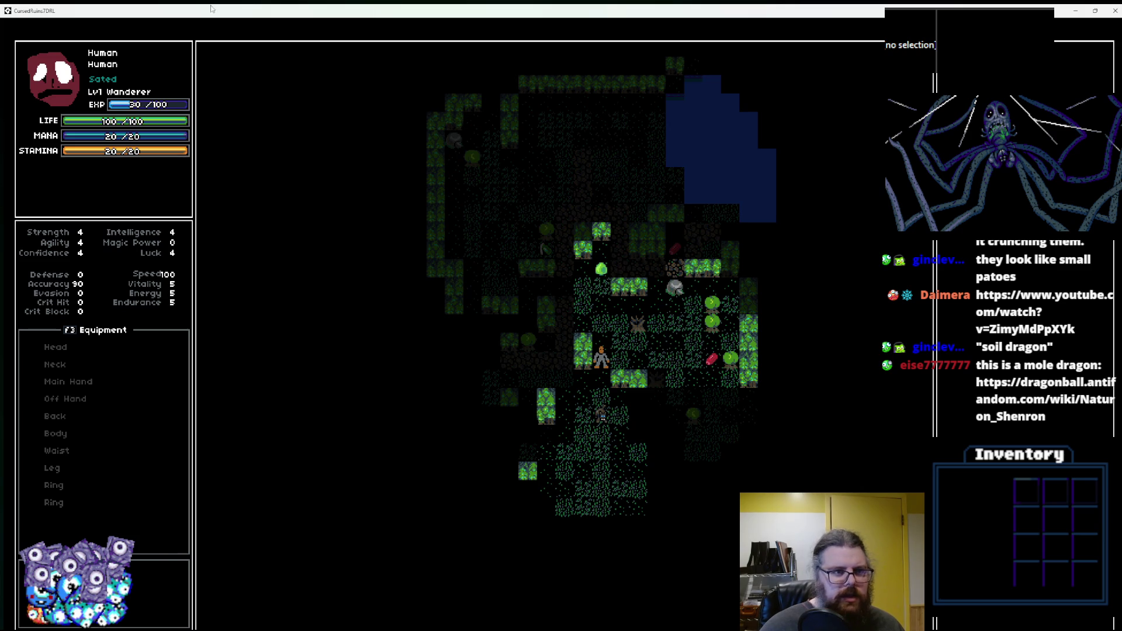
Scroll the chase code up to the blocked-movement else branch and remove the line-34 breakpoint.
scroll(503, 279, up, 2)
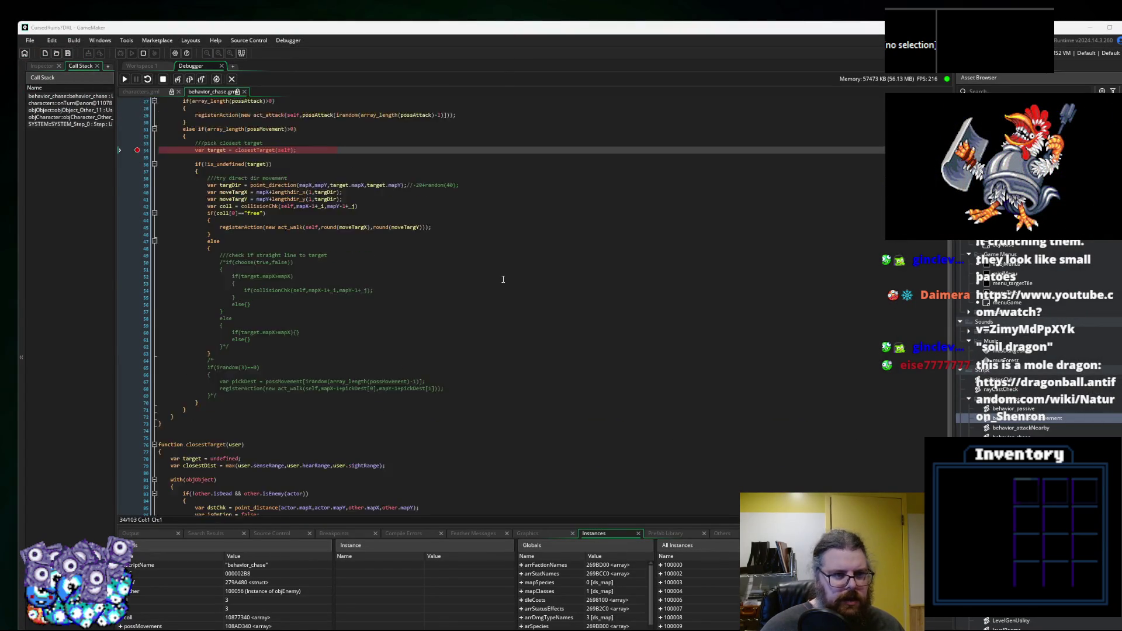
scroll(503, 279, up, 2)
click(427, 278)
click(136, 186)
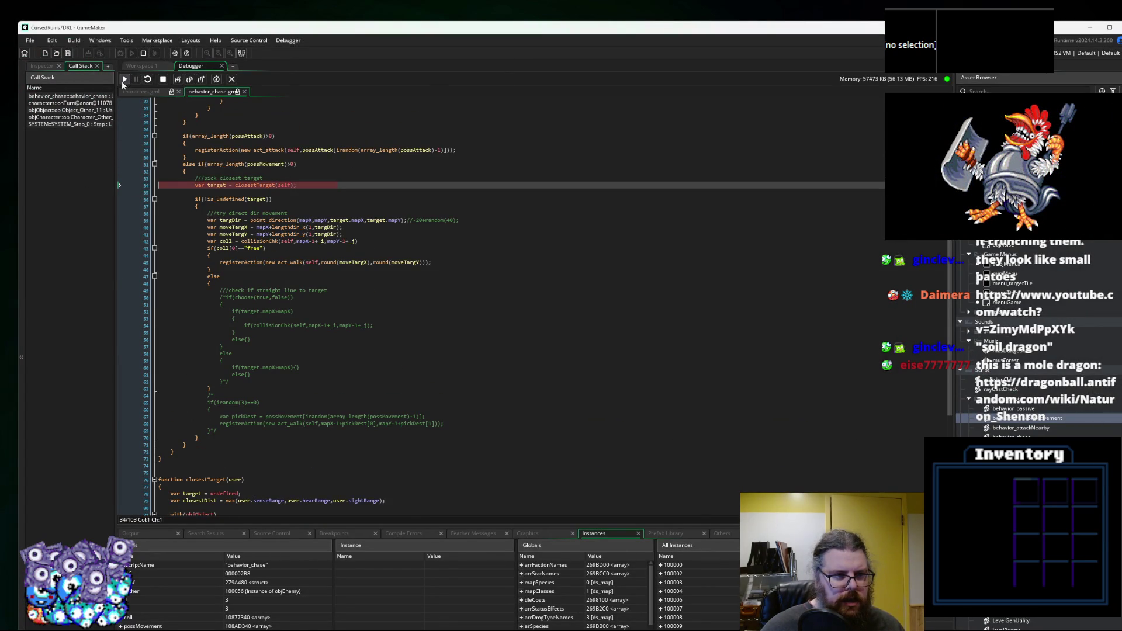
Resume the game full-screen and walk the hero around, waiting a turn as the slime approaches.
click(125, 79)
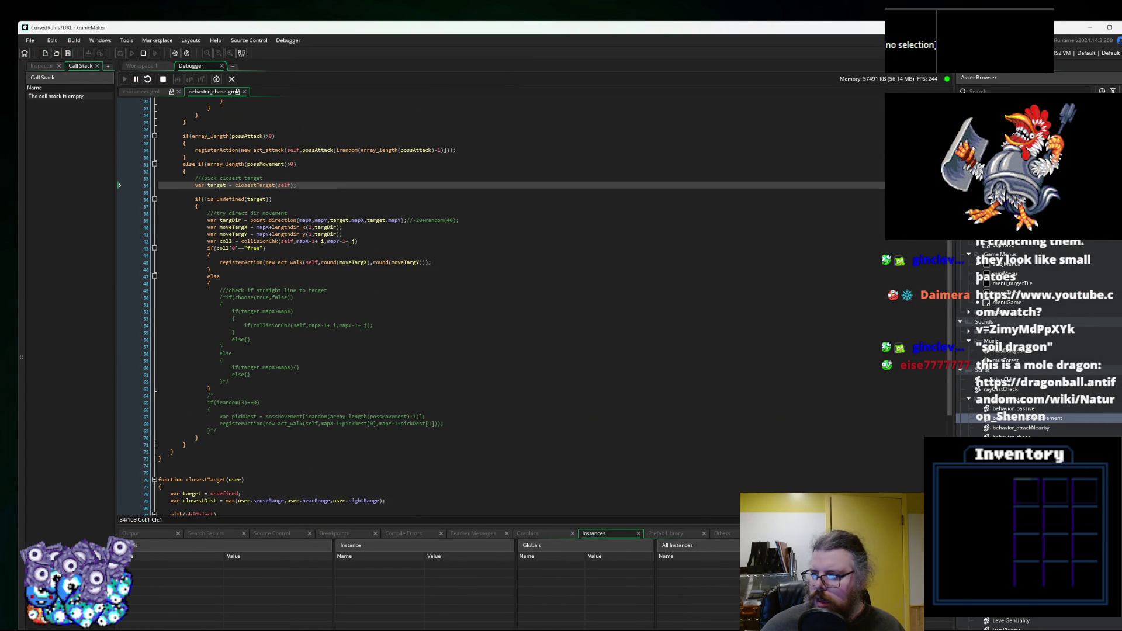
drag(251, 58, 258, 3)
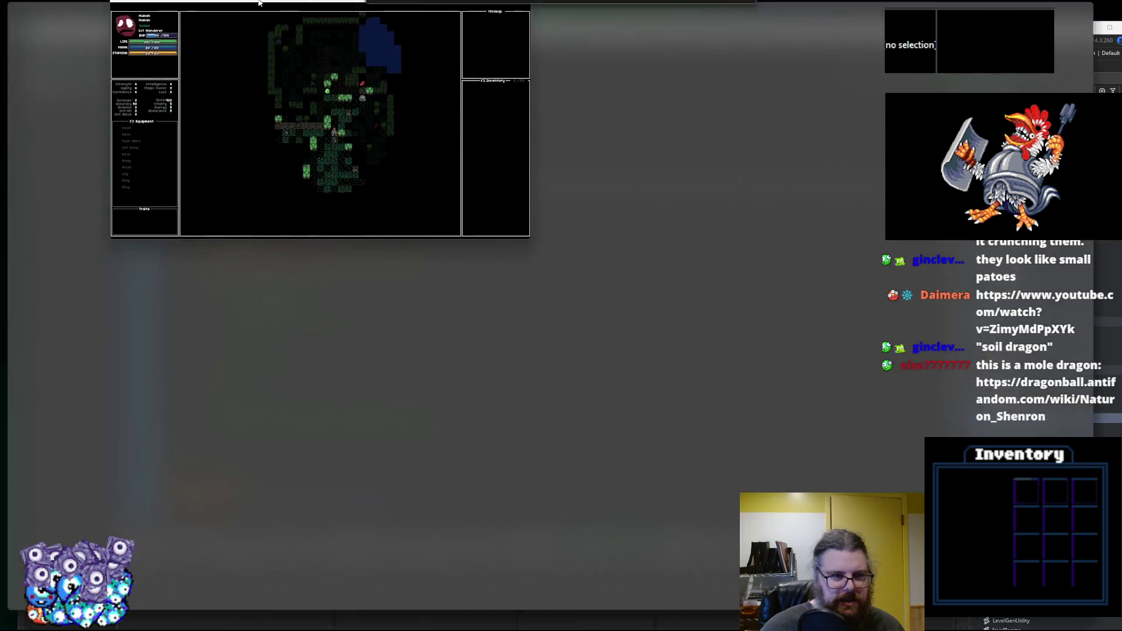
key(Up)
key(Up)
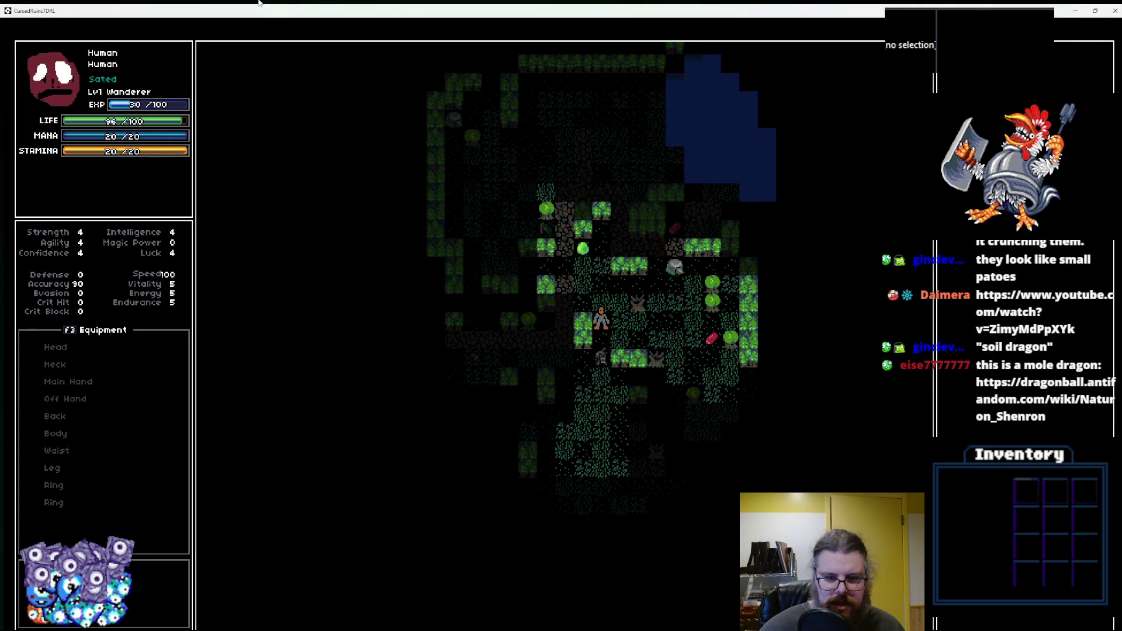
key(Up)
key(Up)
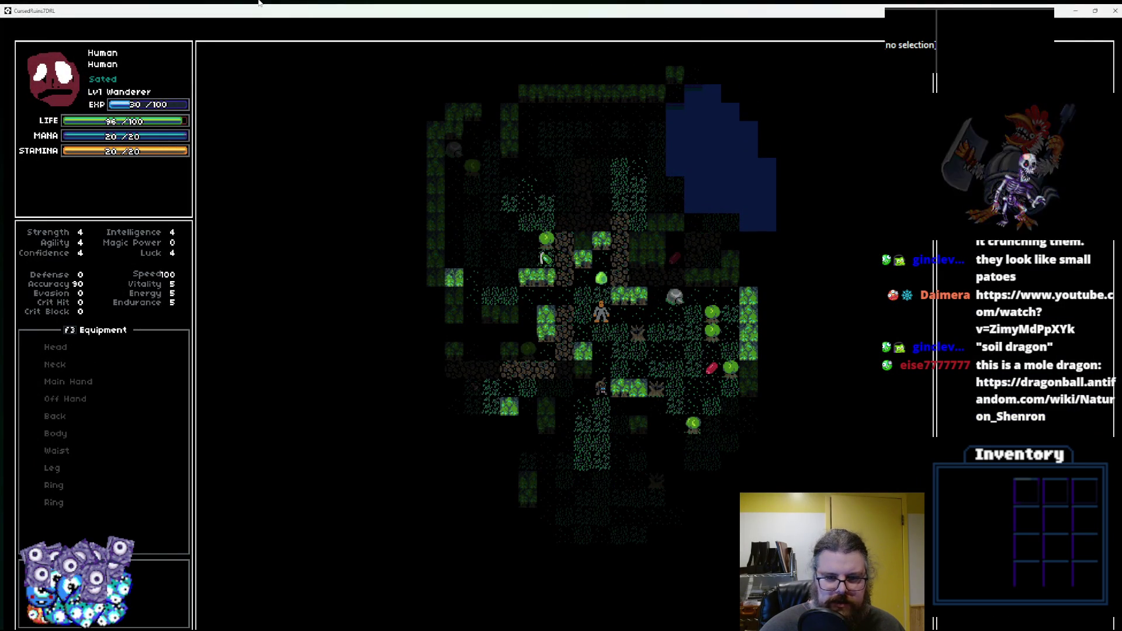
key(Right)
key(Down)
key(Down)
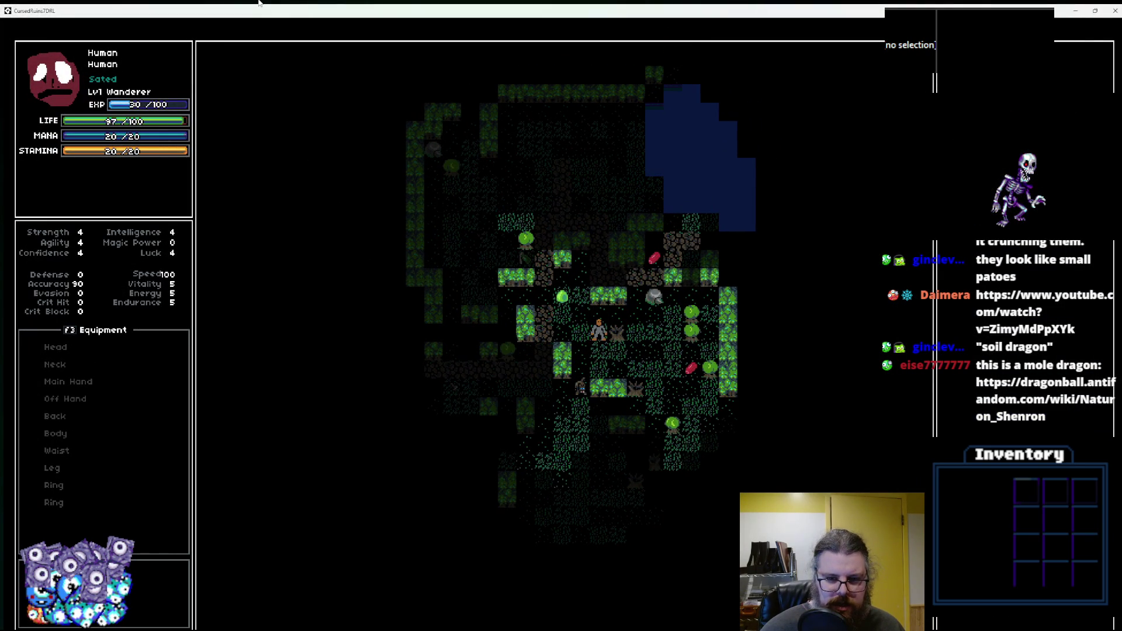
key(Up)
key(Left)
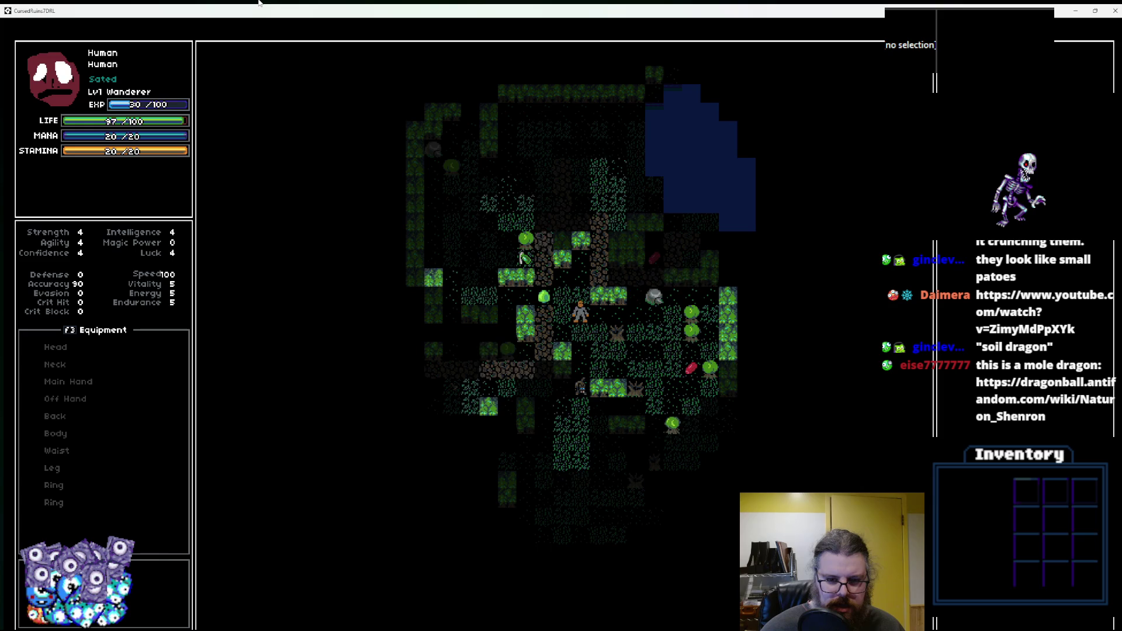
key(space)
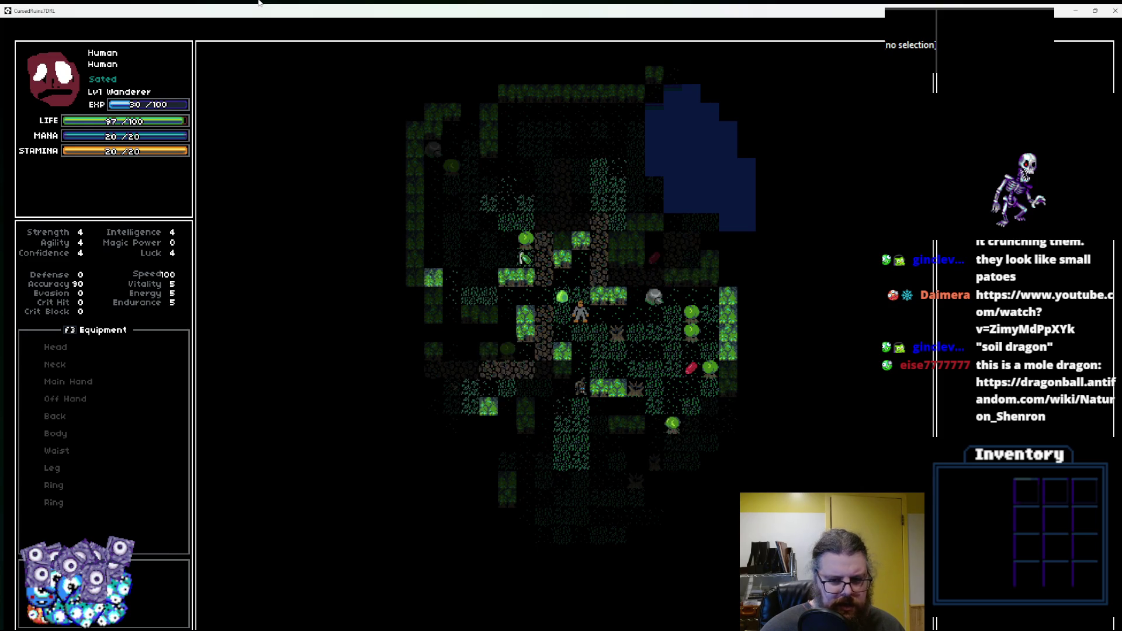
Keep walking the hero among the enemies, then shrink the game back to a small window.
key(Down)
key(Up)
key(Left)
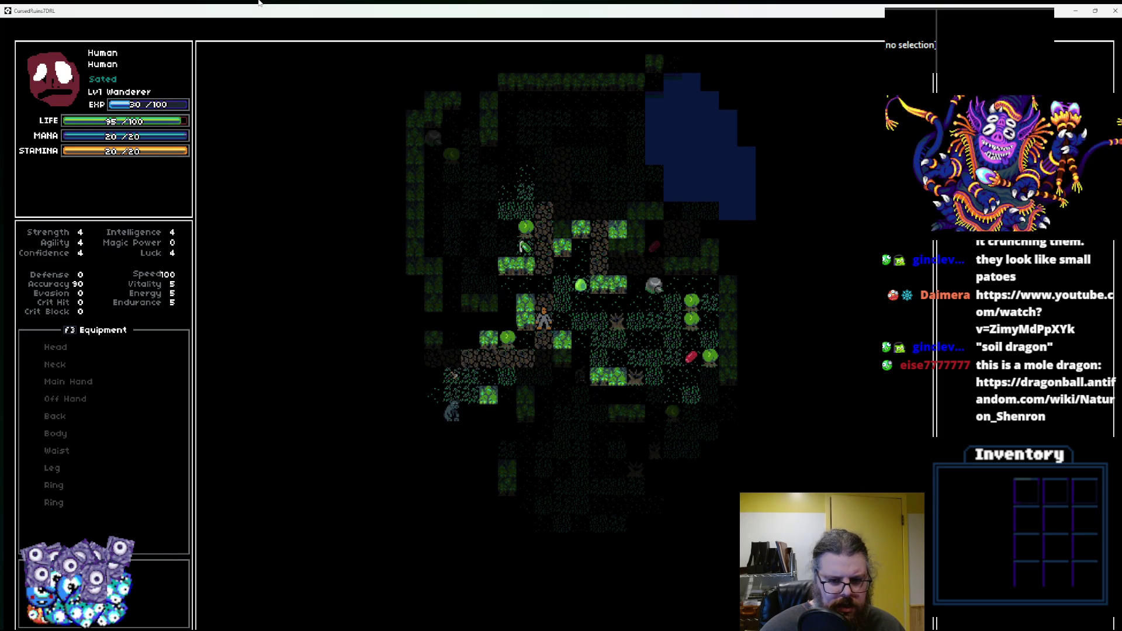
key(Down)
key(Down)
key(Down)
key(Left)
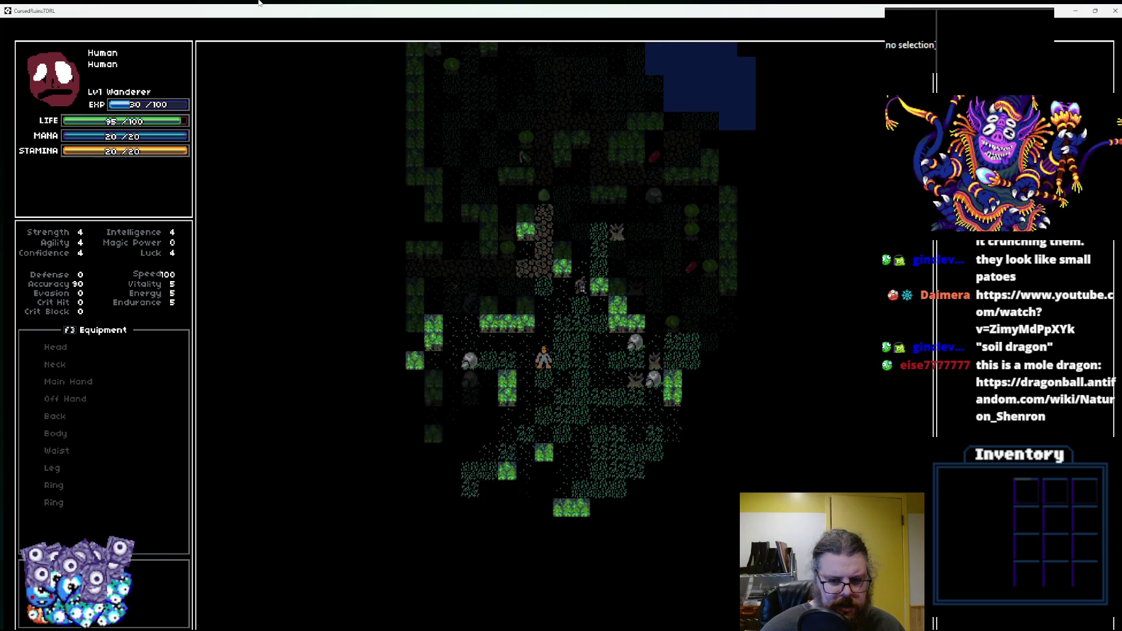
key(Right)
key(Right)
key(Up)
key(Up)
key(Down)
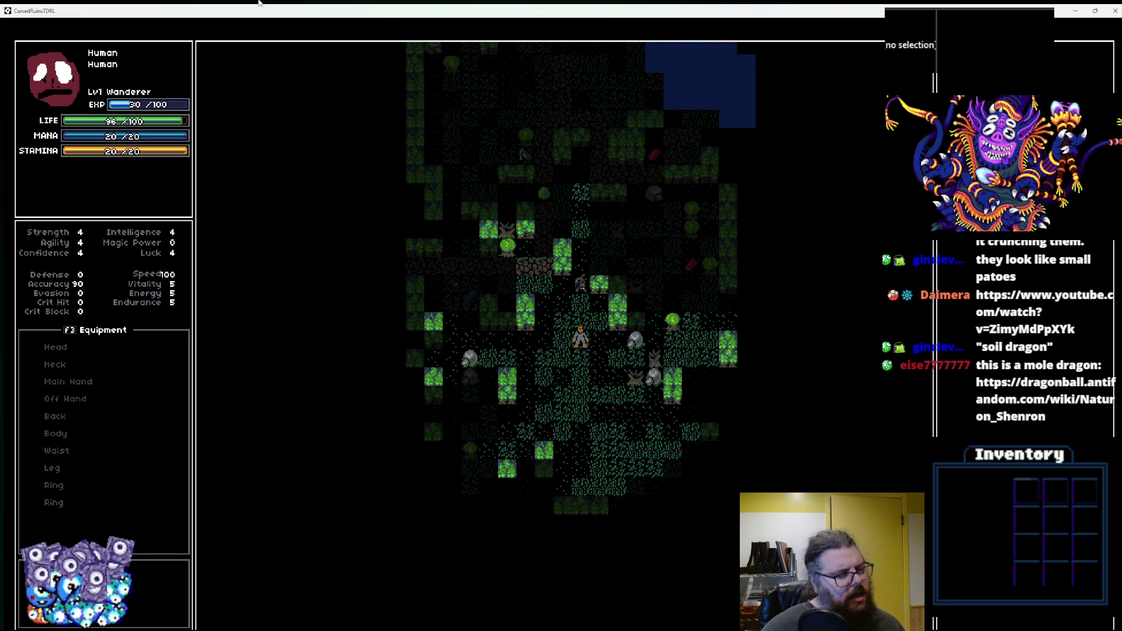
double_click(129, 7)
Re-add the line-34 breakpoint and move the player up in-game to trigger it.
click(1095, 321)
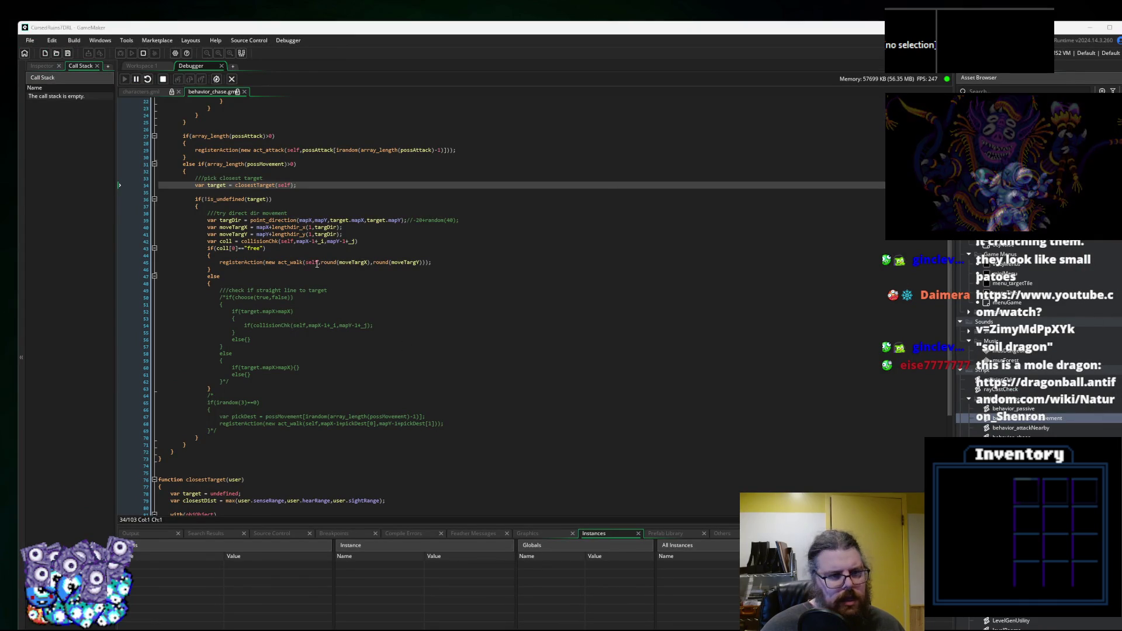
click(137, 186)
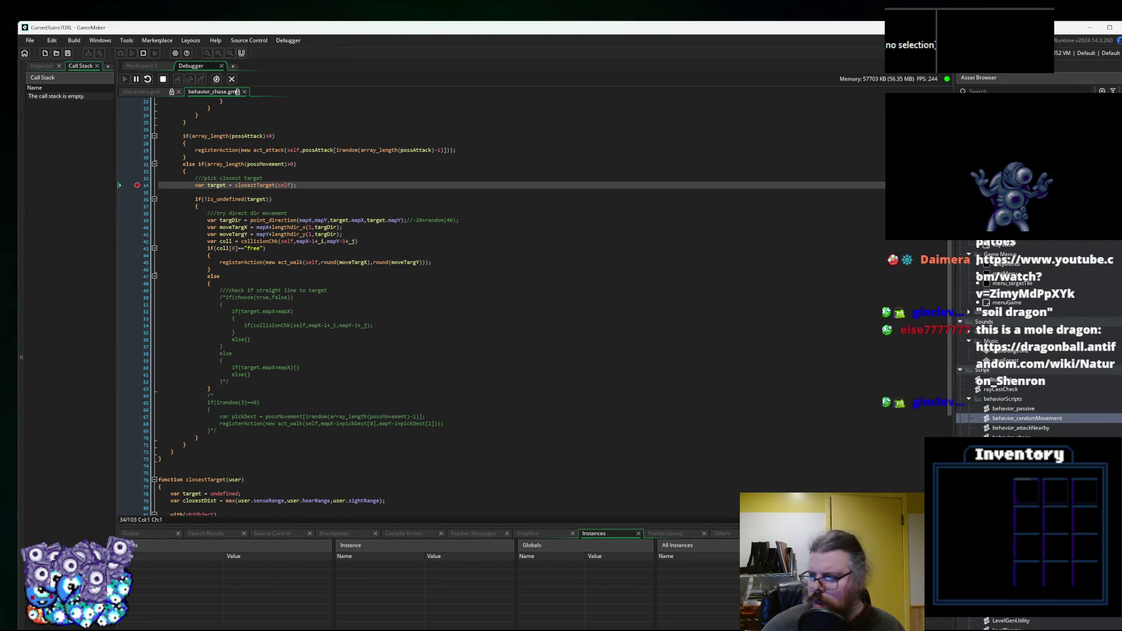
key(alt+Tab)
drag(635, 252, 633, 200)
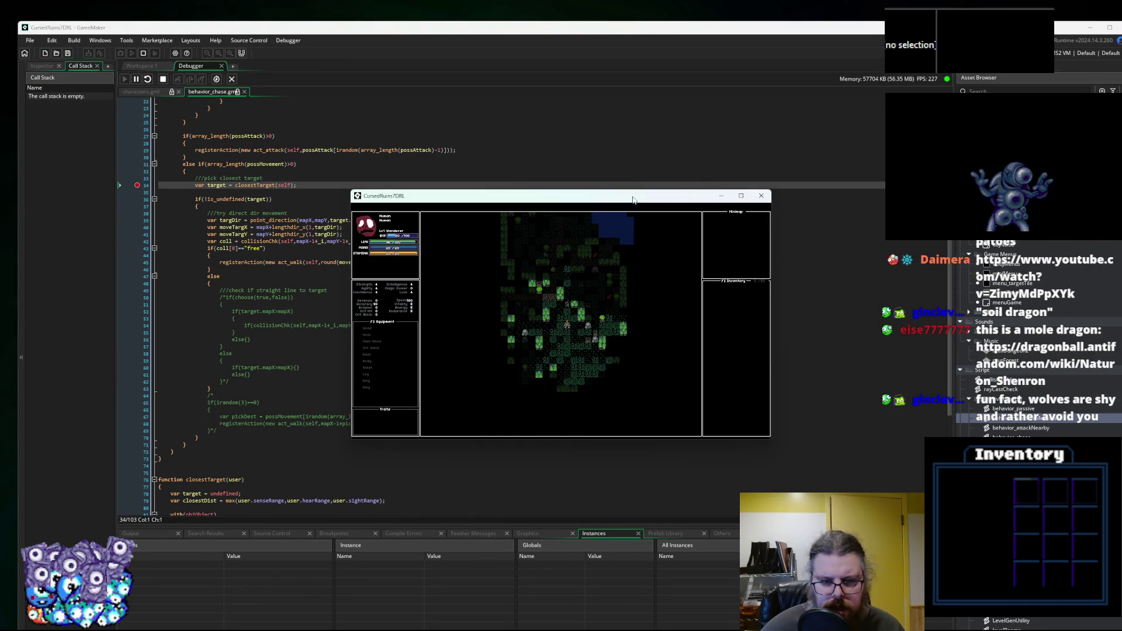
key(Up)
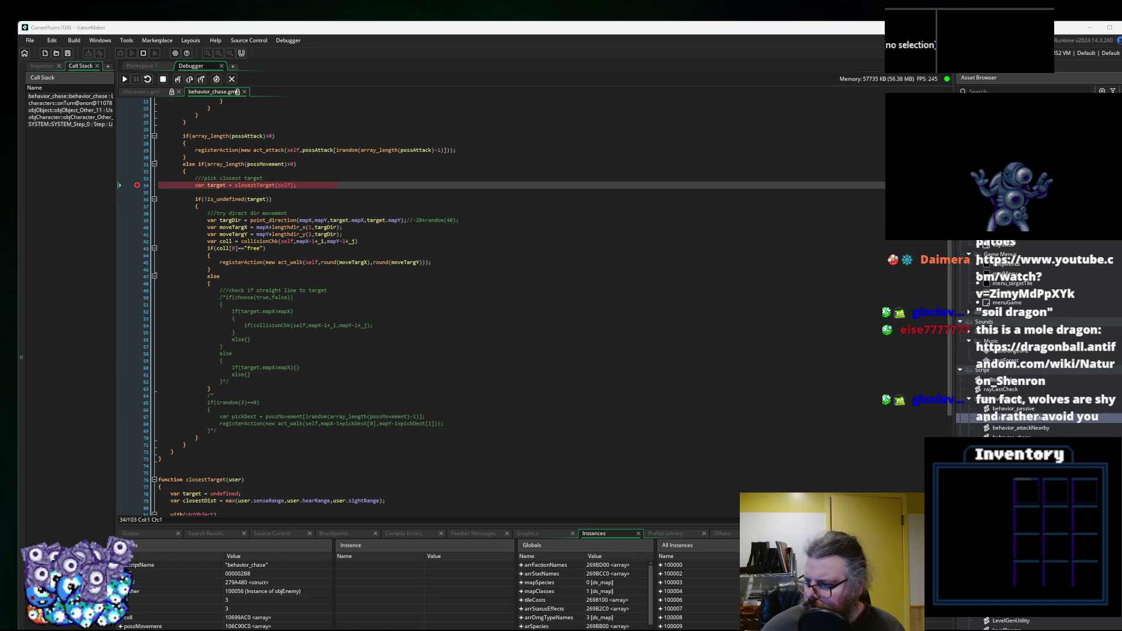
Enlarge the Locals panel and expand Self, revealing the paused enemy is a Wolf.
mouse_move(436, 526)
mouse_down()
mouse_move(436, 372)
mouse_move(436, 403)
mouse_up()
click(121, 459)
scroll(161, 529, down, 5)
scroll(164, 528, down, 5)
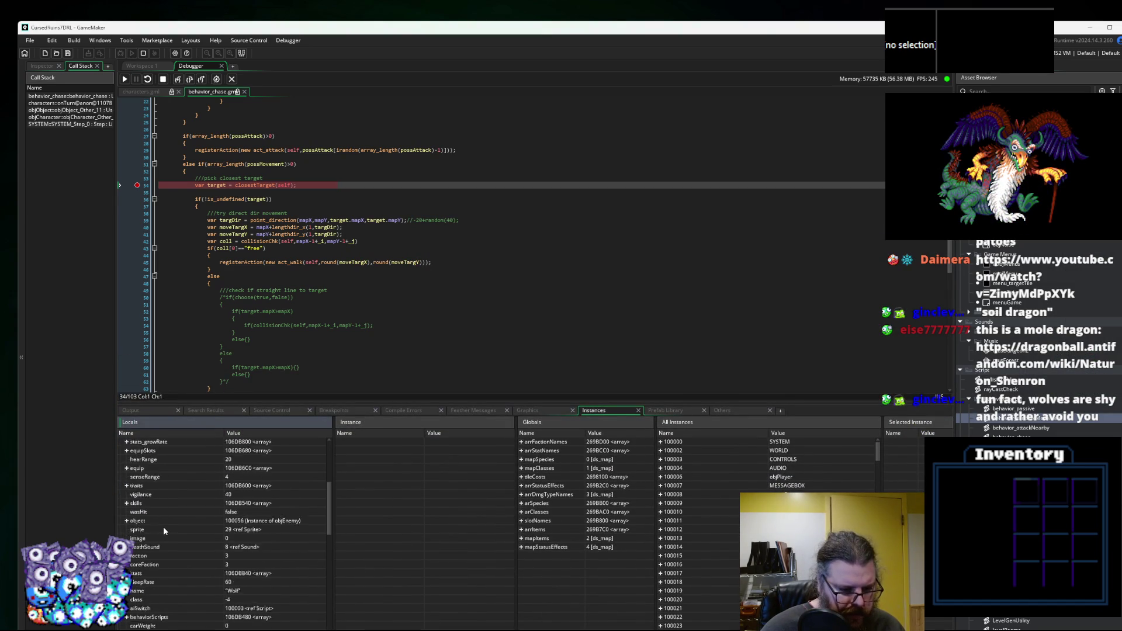
scroll(163, 527, down, 5)
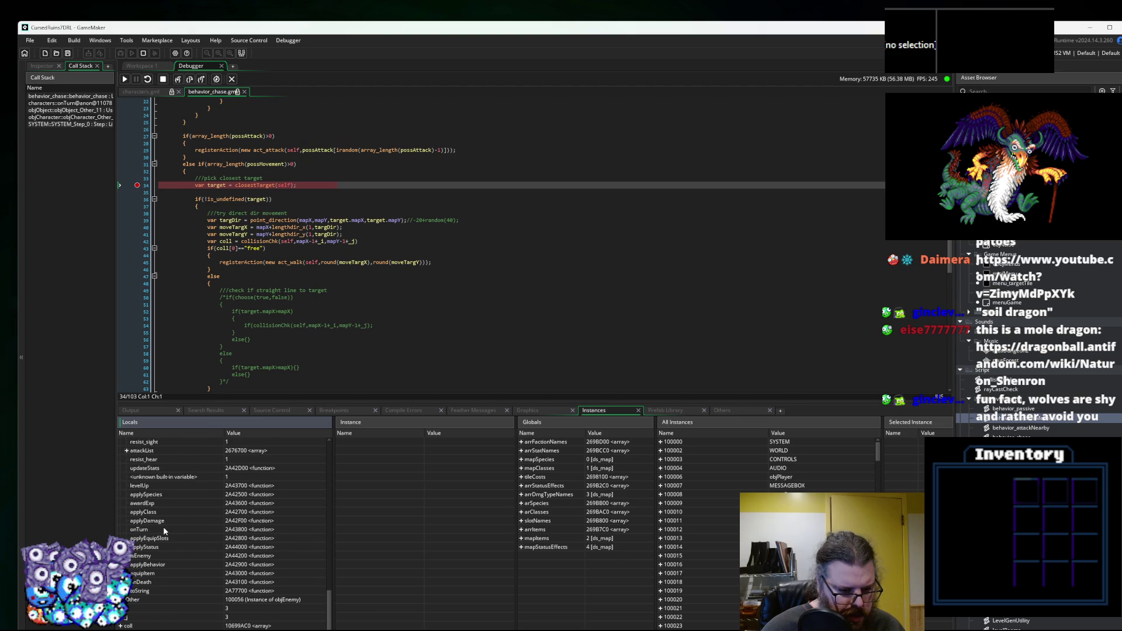
scroll(177, 575, up, 5)
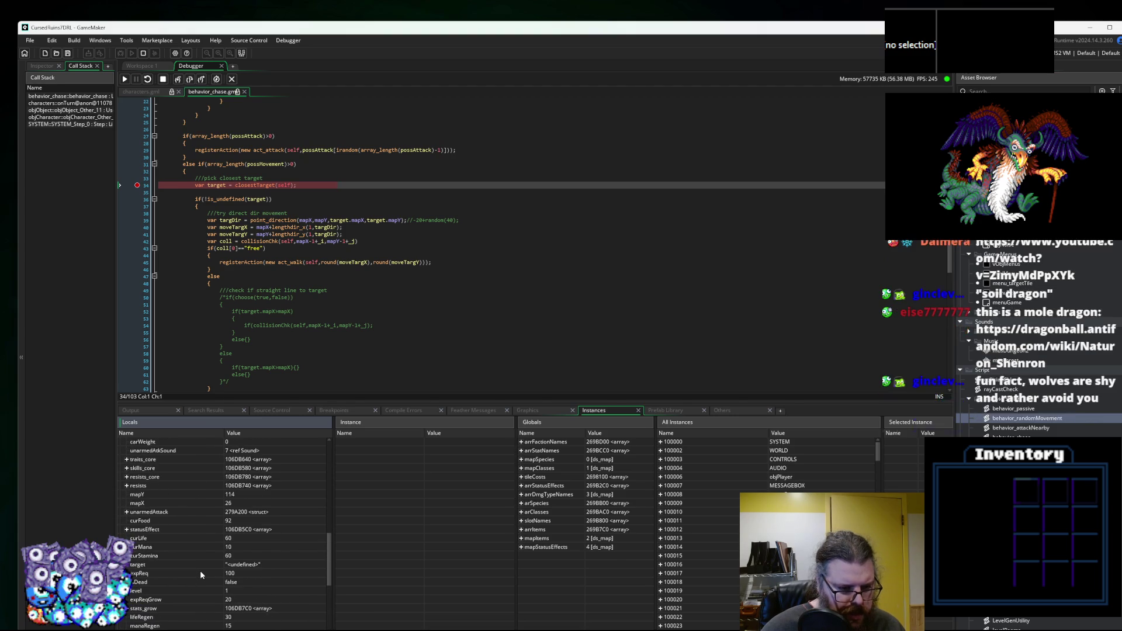
scroll(201, 571, up, 4)
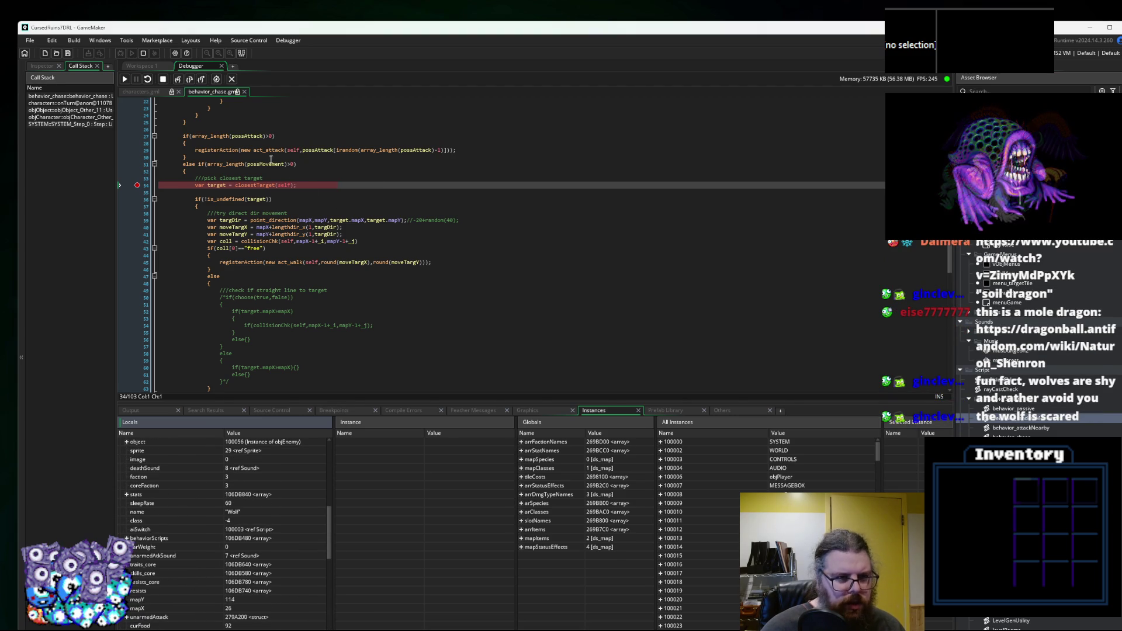
Step over to the direction calculation line and inspect the target's fields in Locals.
click(182, 83)
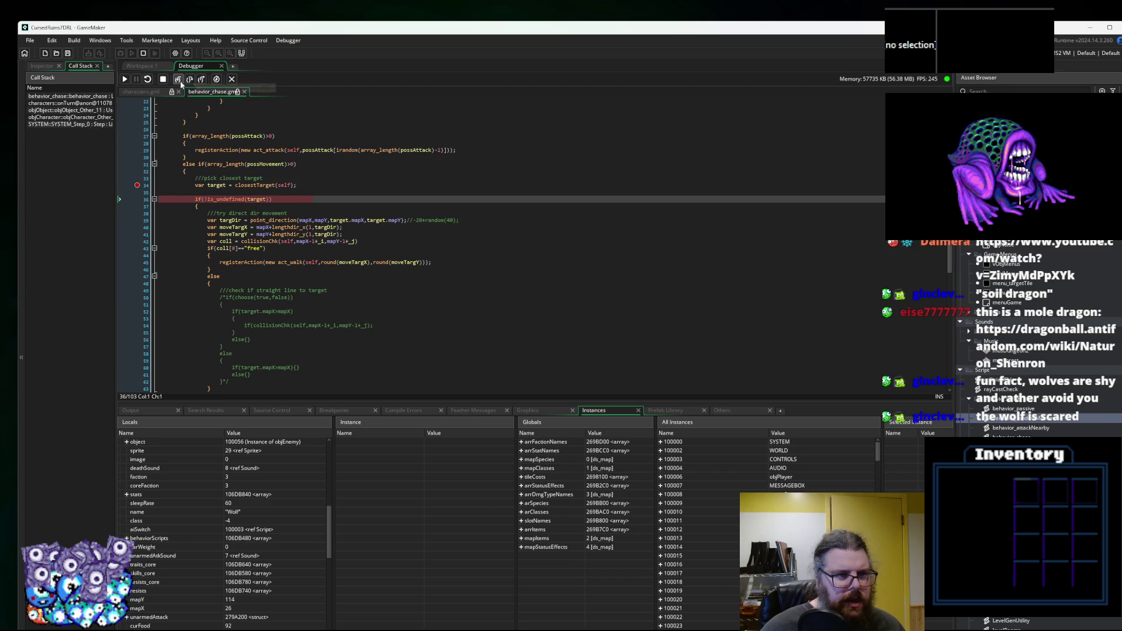
click(181, 83)
mouse_move(213, 183)
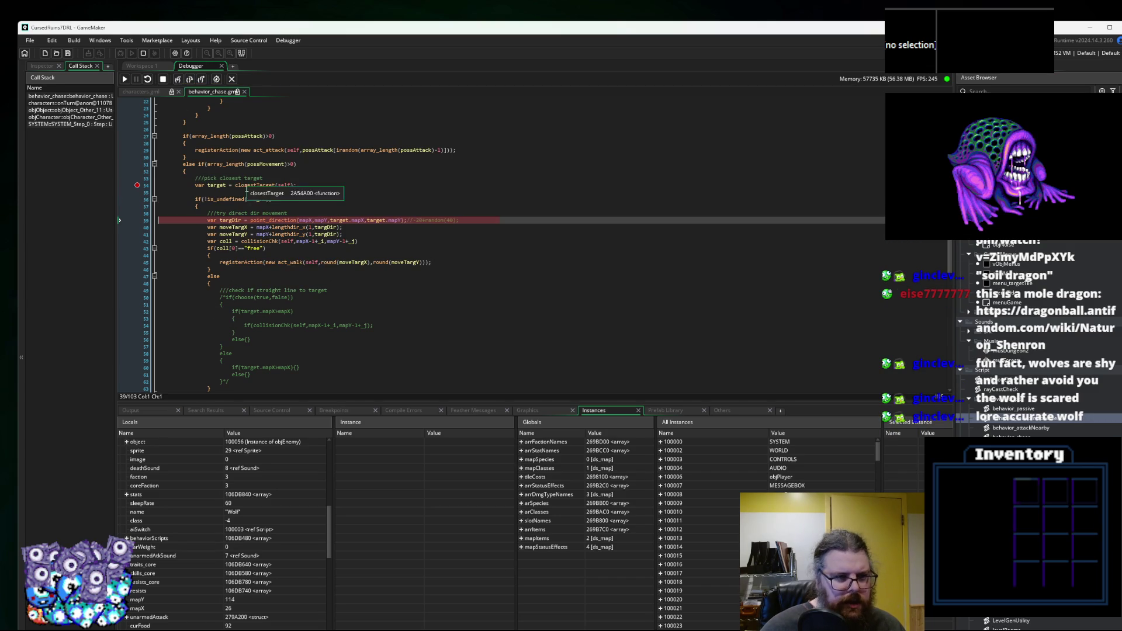
scroll(187, 486, up, 6)
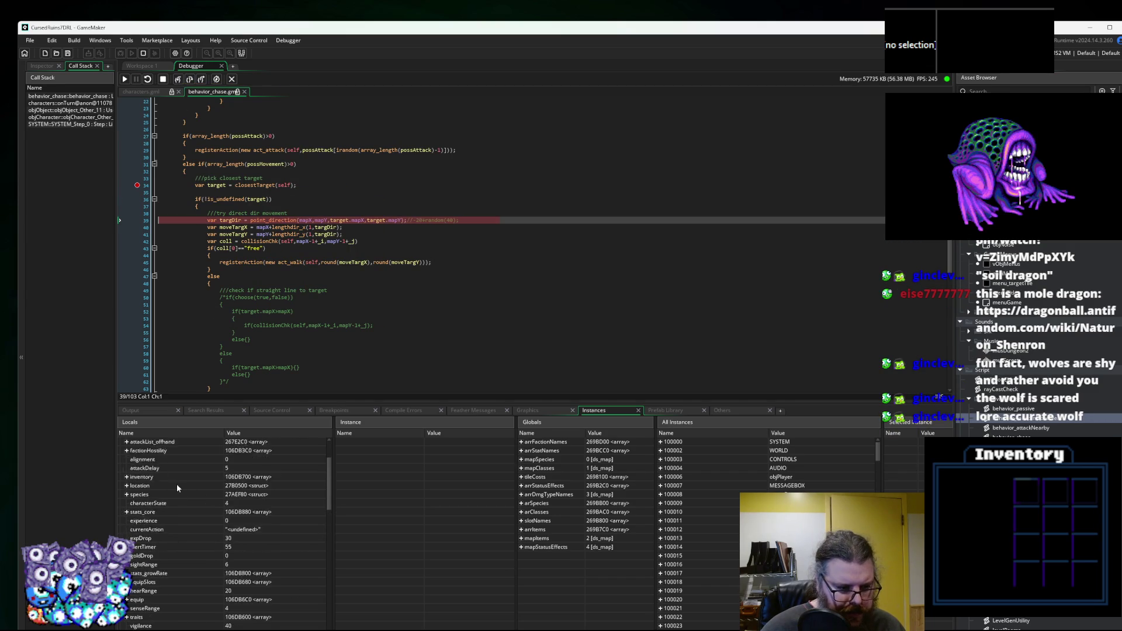
click(120, 460)
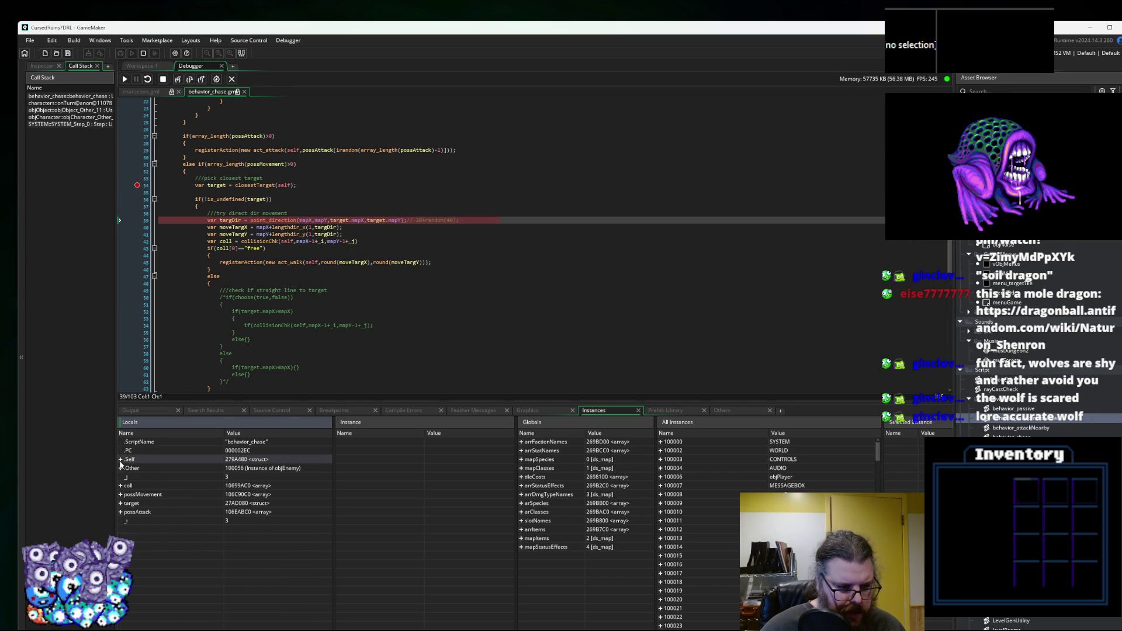
click(120, 503)
scroll(166, 527, down, 1)
scroll(166, 528, down, 6)
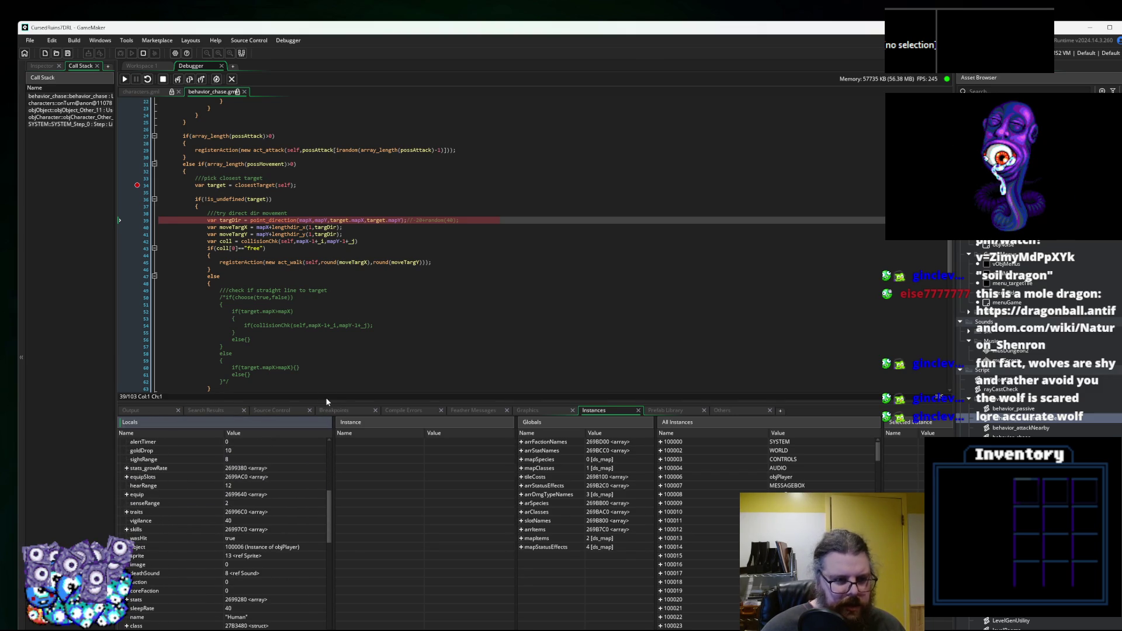
drag(320, 402, 319, 444)
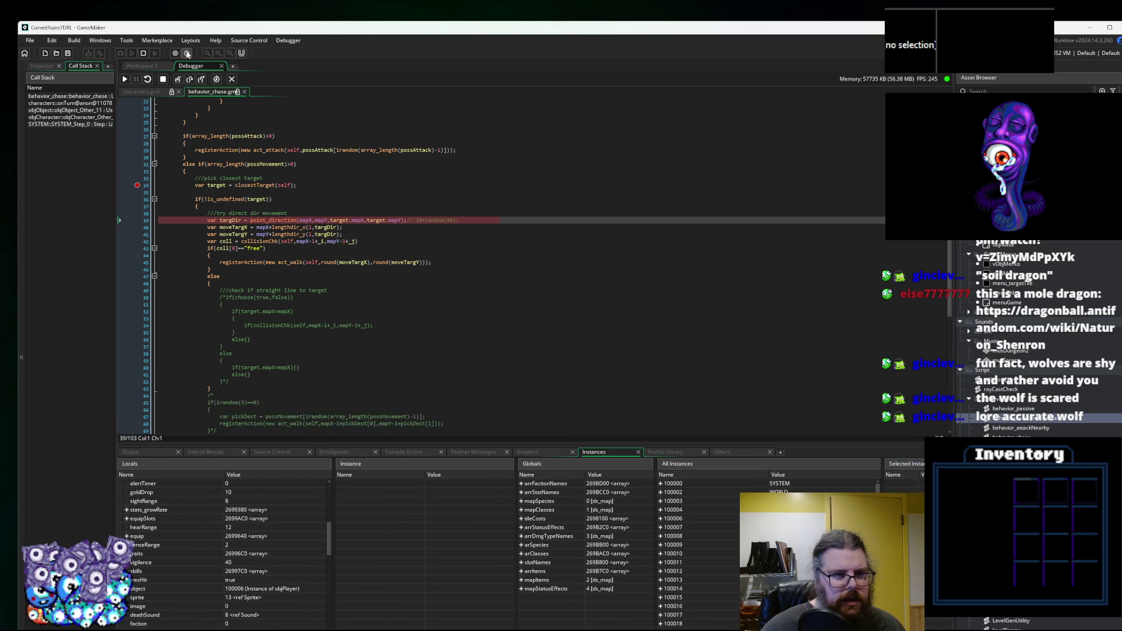
Step to line 40, read the move target values, then step to the line-42 collision check.
click(189, 81)
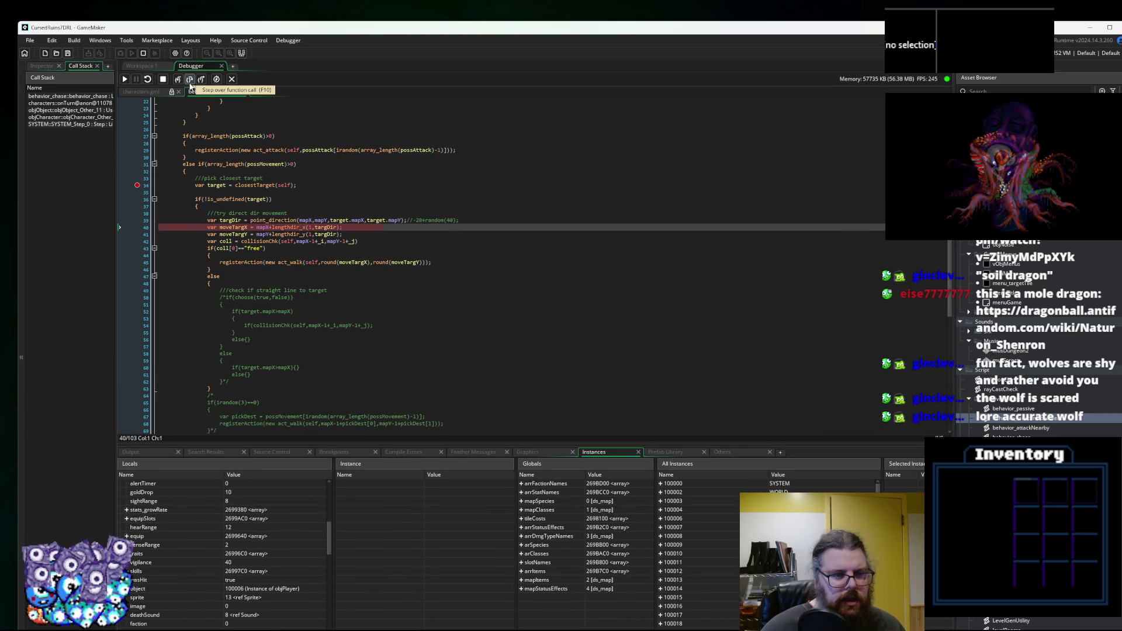
mouse_move(263, 229)
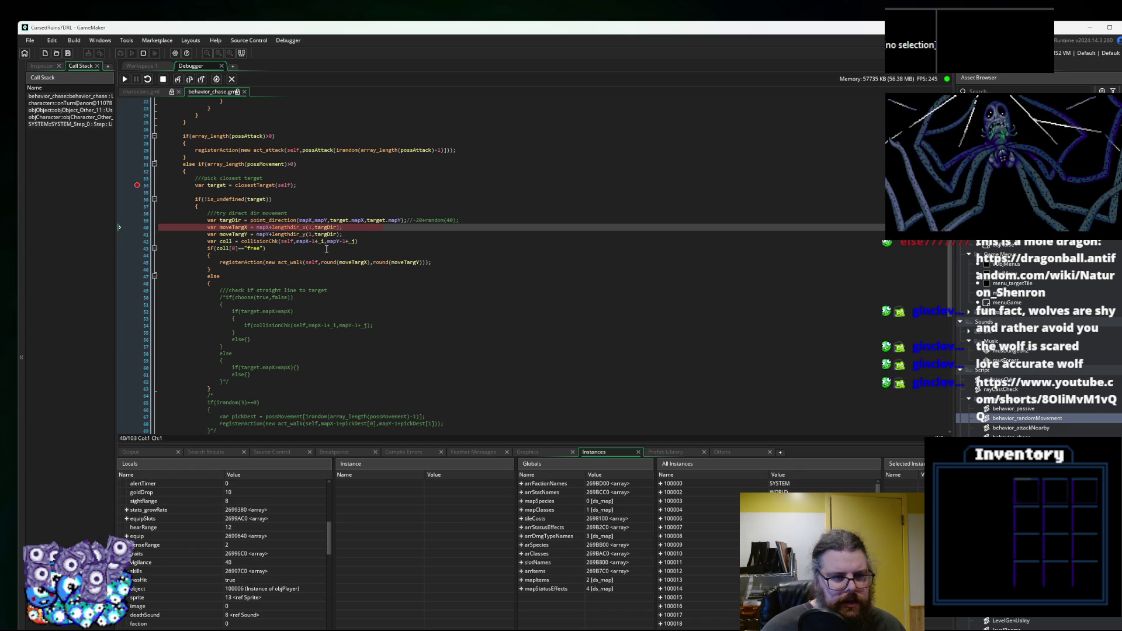
mouse_move(341, 218)
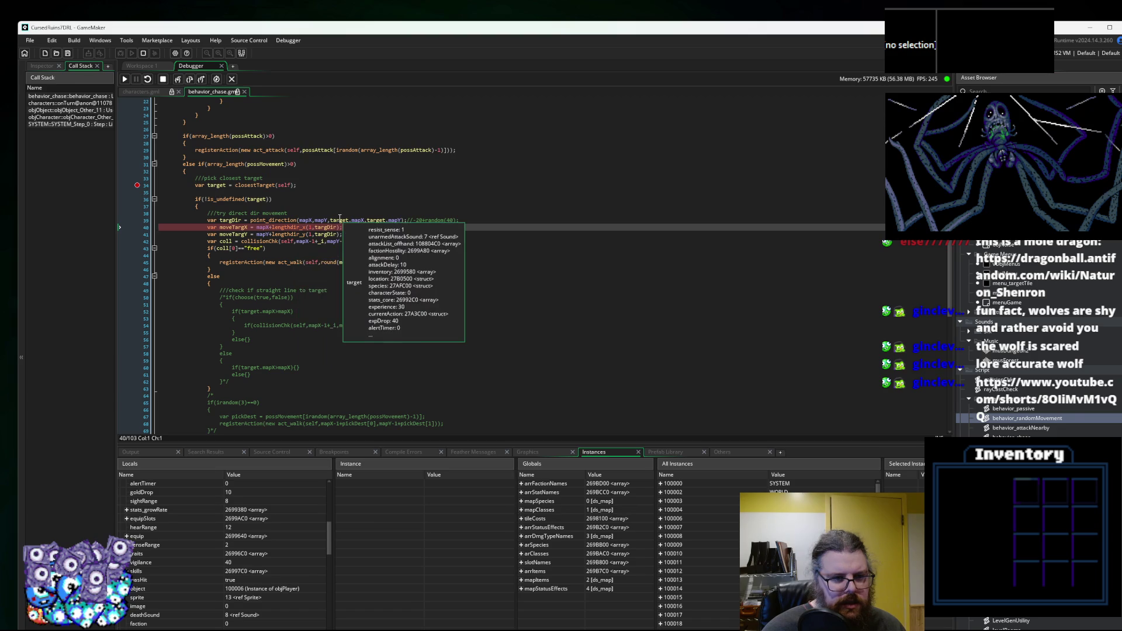
mouse_move(396, 221)
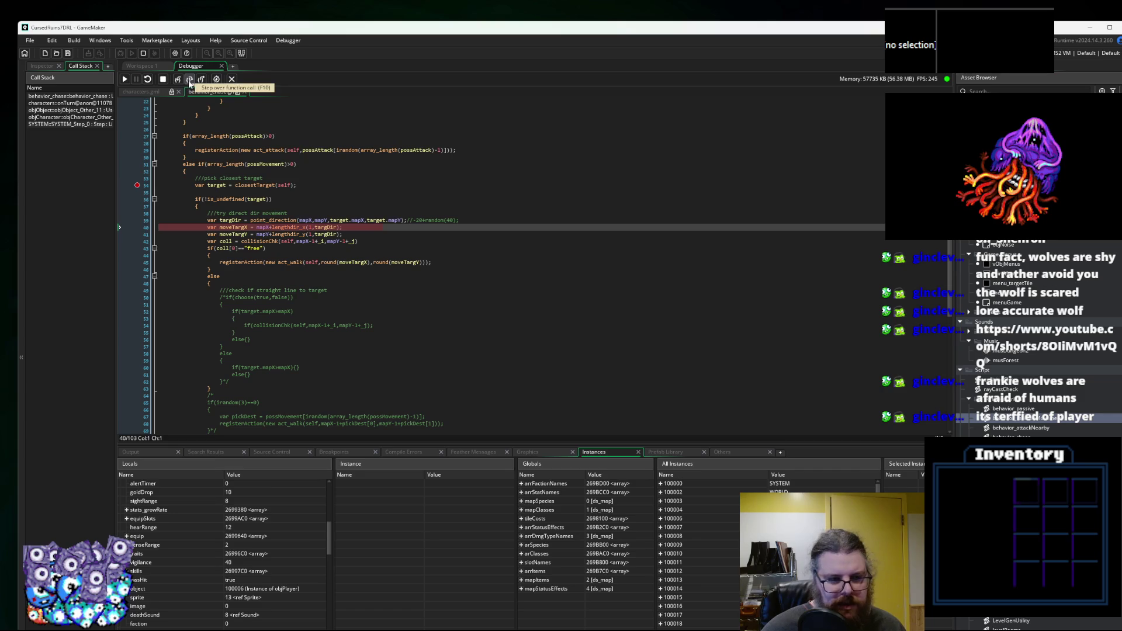
click(189, 80)
click(190, 80)
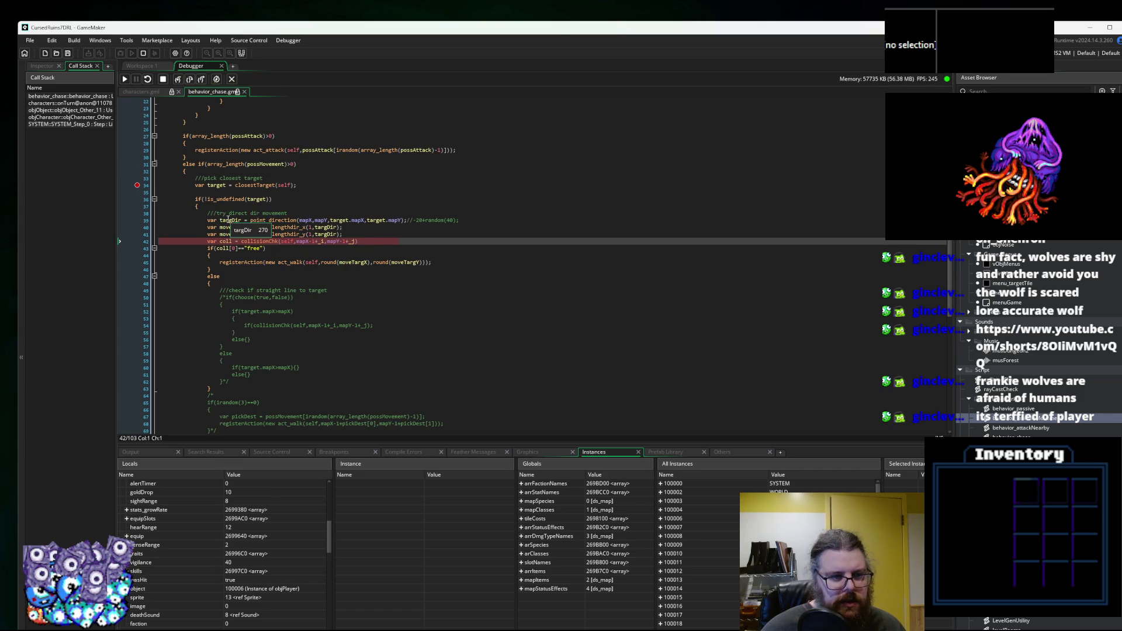
mouse_move(227, 234)
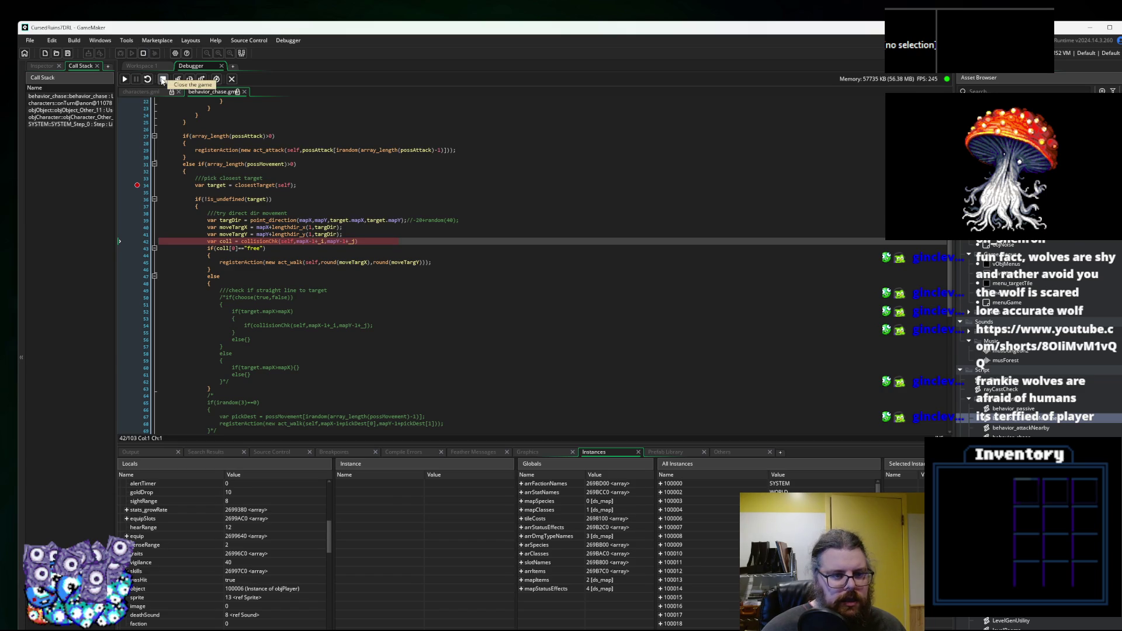
Stop the game and change line 42 to collisionChk(self,moveTargX,moveTargY).
click(163, 80)
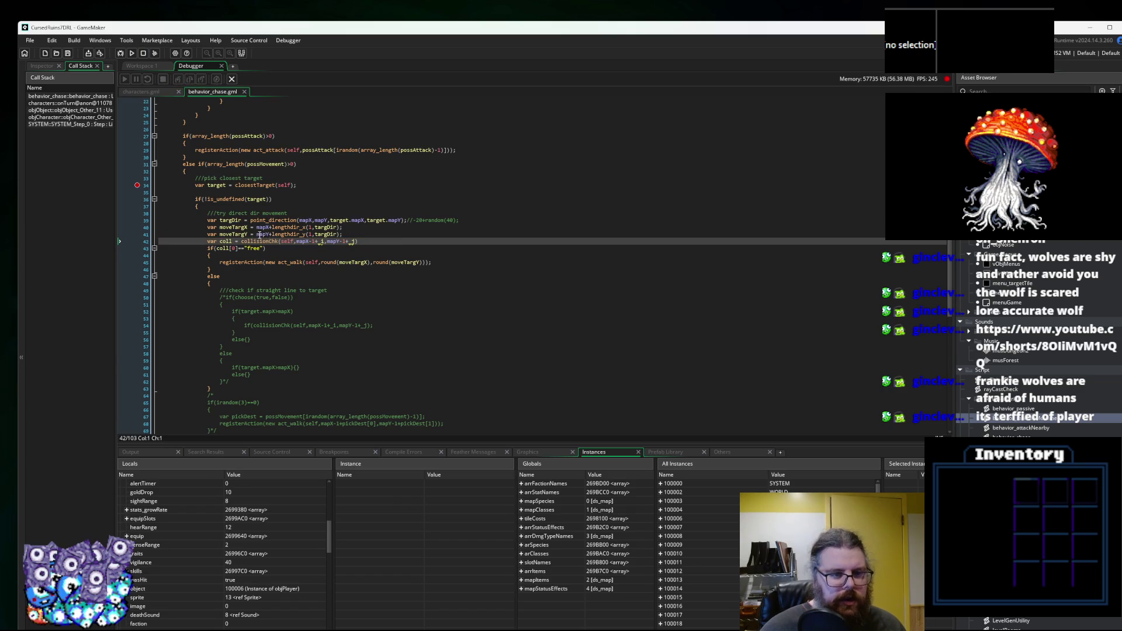
click(233, 227)
click(310, 242)
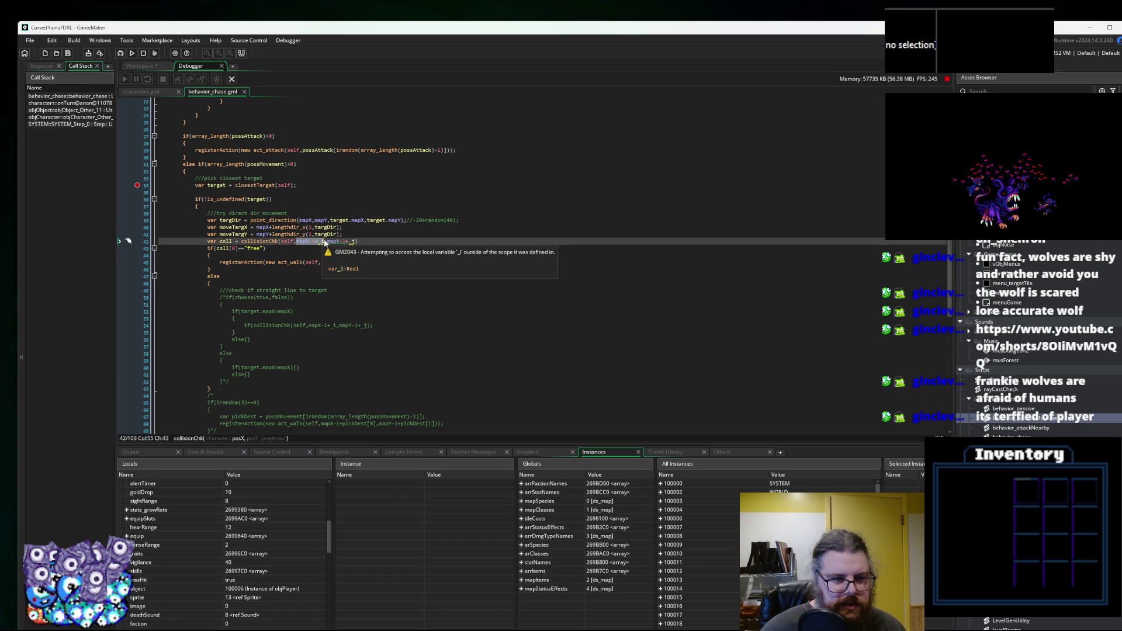
text(moveTargX)
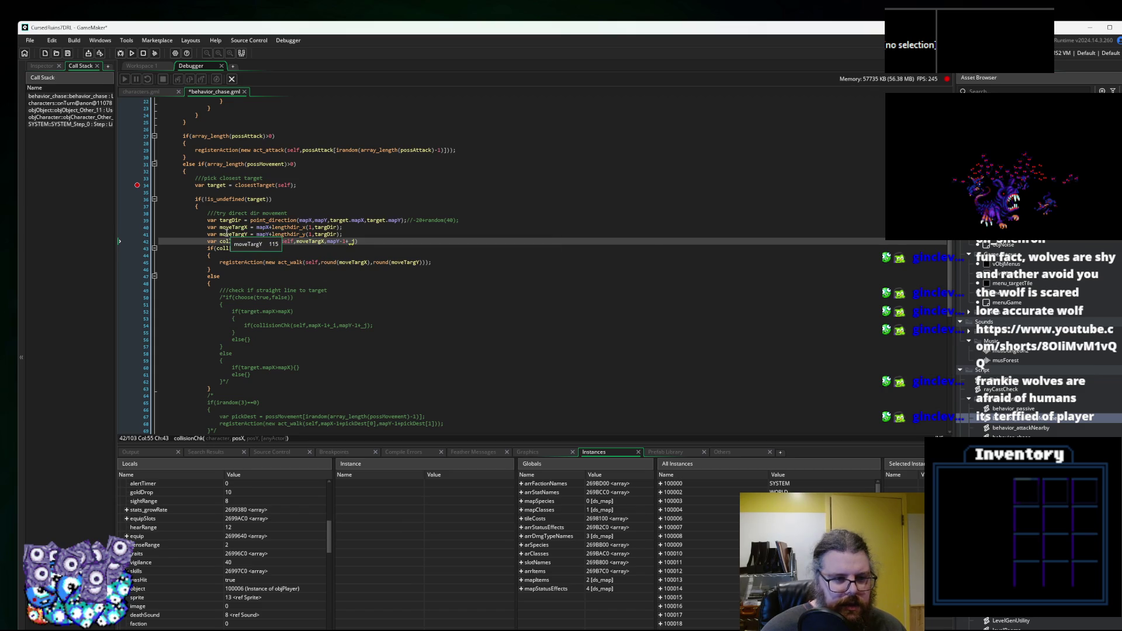
double_click(229, 234)
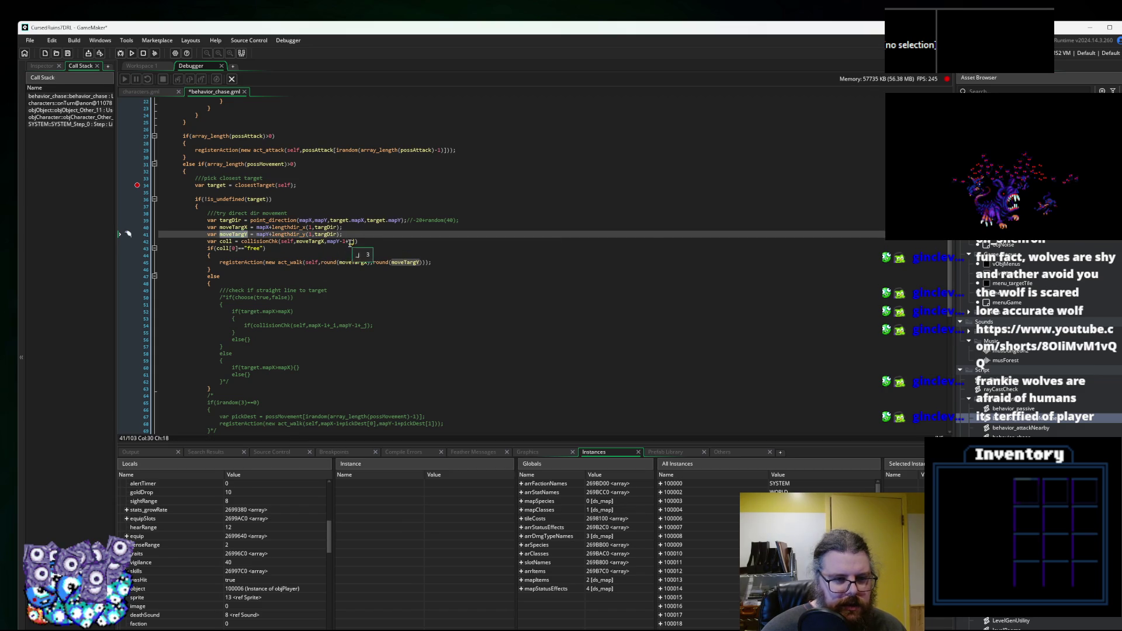
drag(355, 242, 328, 242)
text(moveTargY)
click(372, 242)
Save behavior_chase and end the debugging session.
key(ctrl+s)
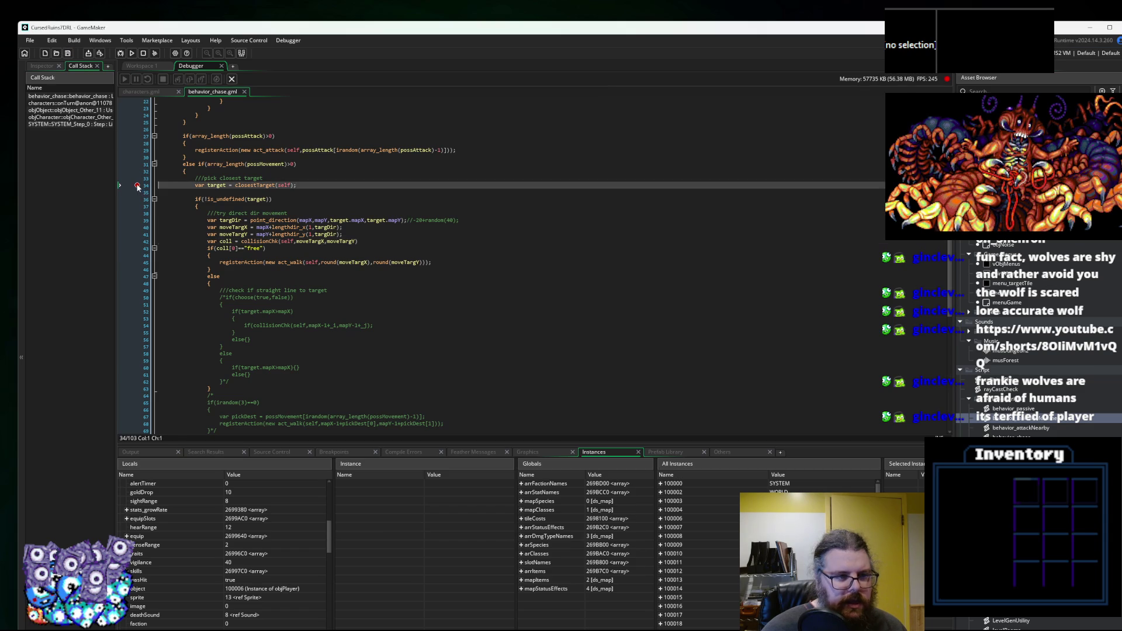
click(327, 242)
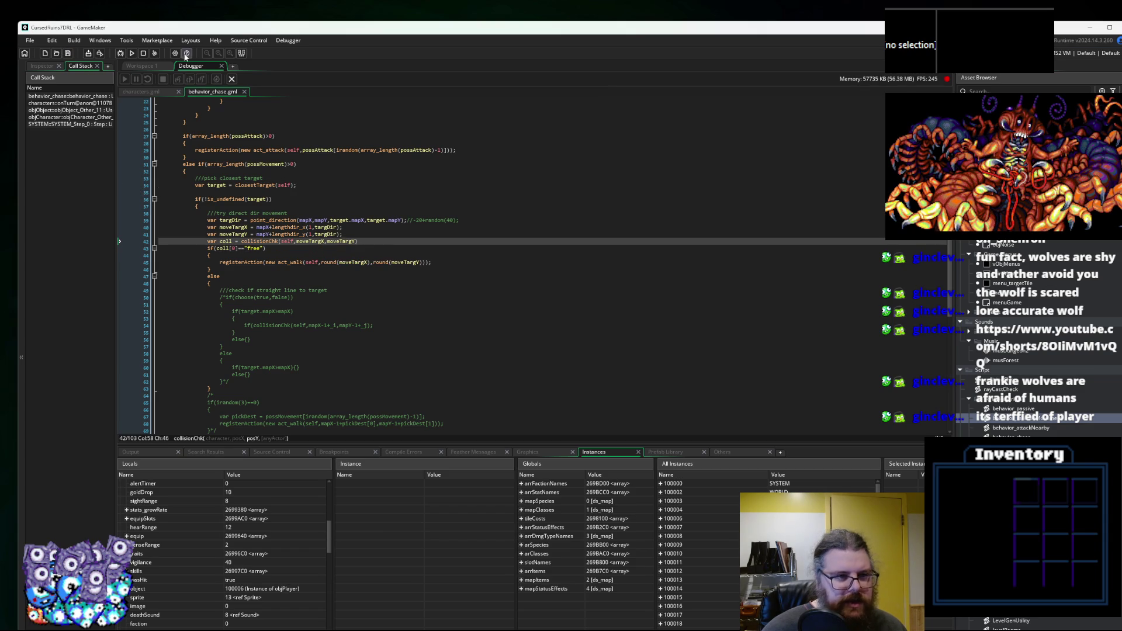
click(229, 79)
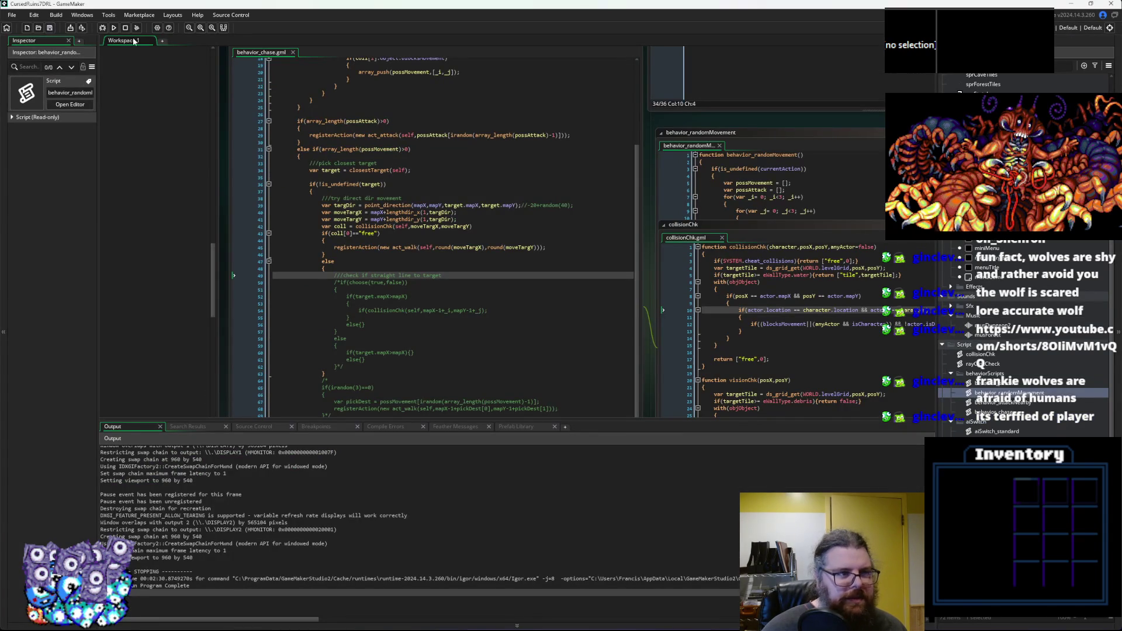
Launch CursedRuinsTDRL in debug full-screen, start a new run and walk the hero around.
click(104, 28)
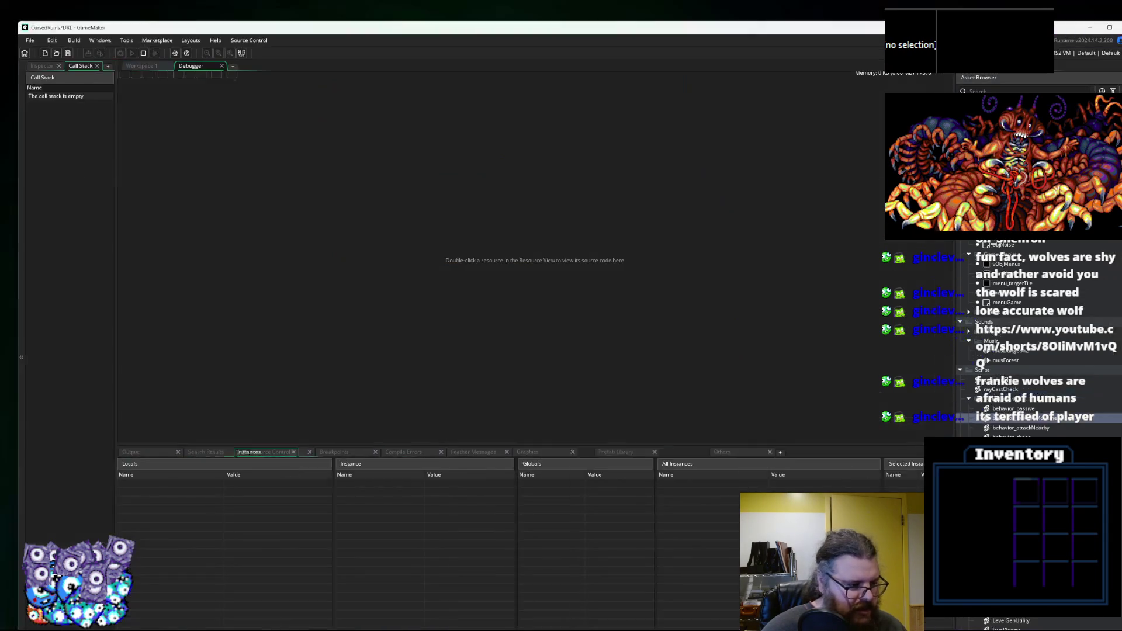
drag(155, 281, 396, 3)
key(Return)
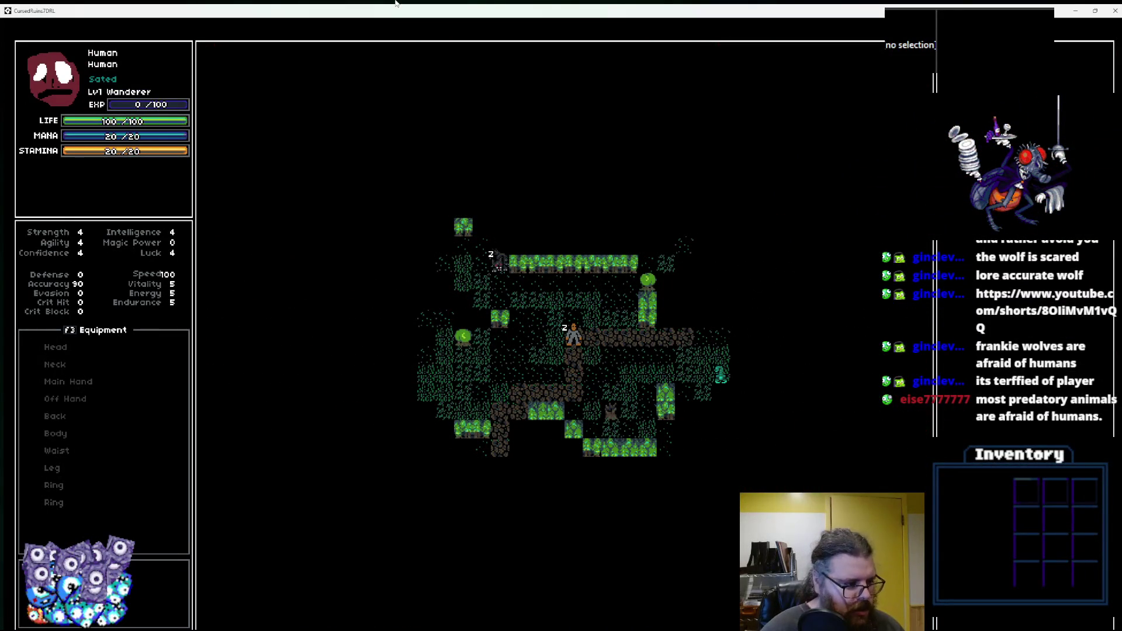
key(Down)
key(Left)
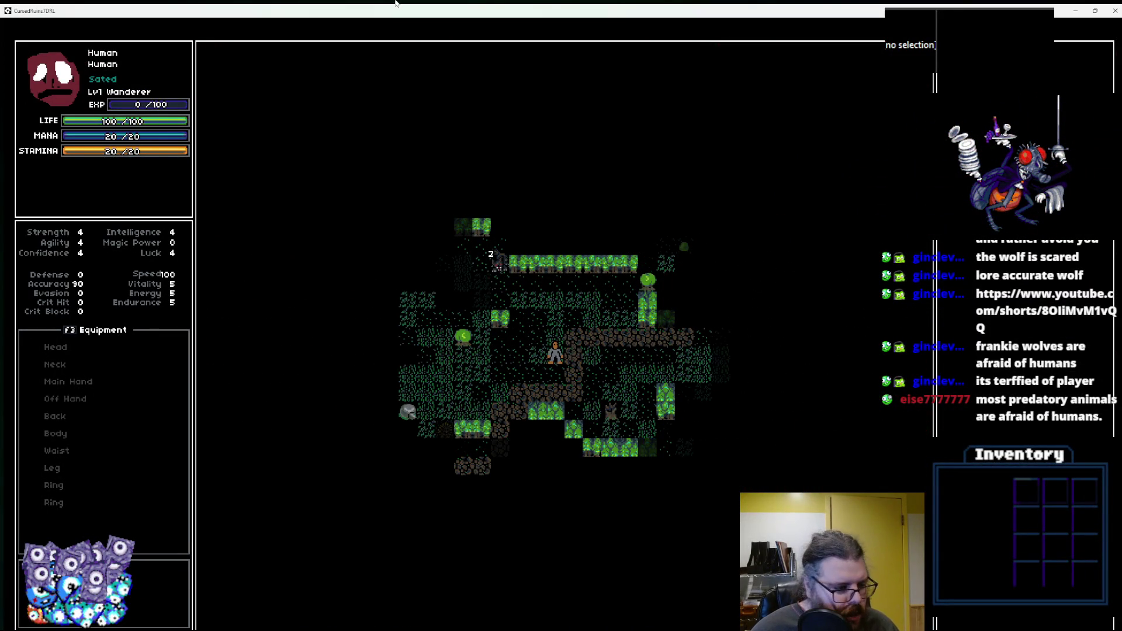
key(Left)
key(Up)
key(Up)
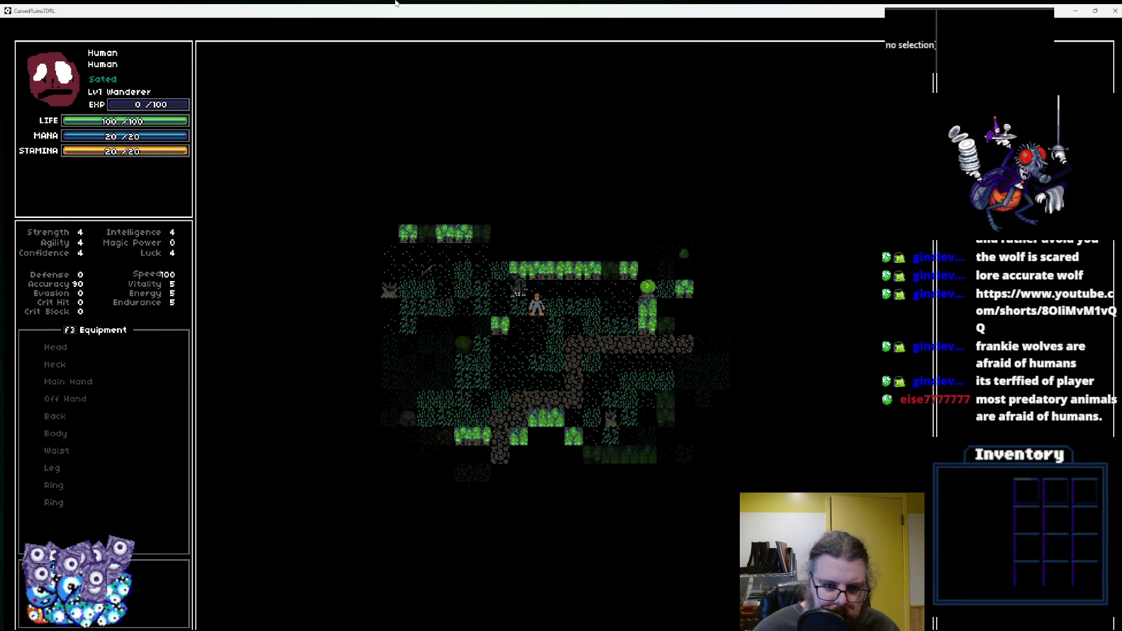
key(Right)
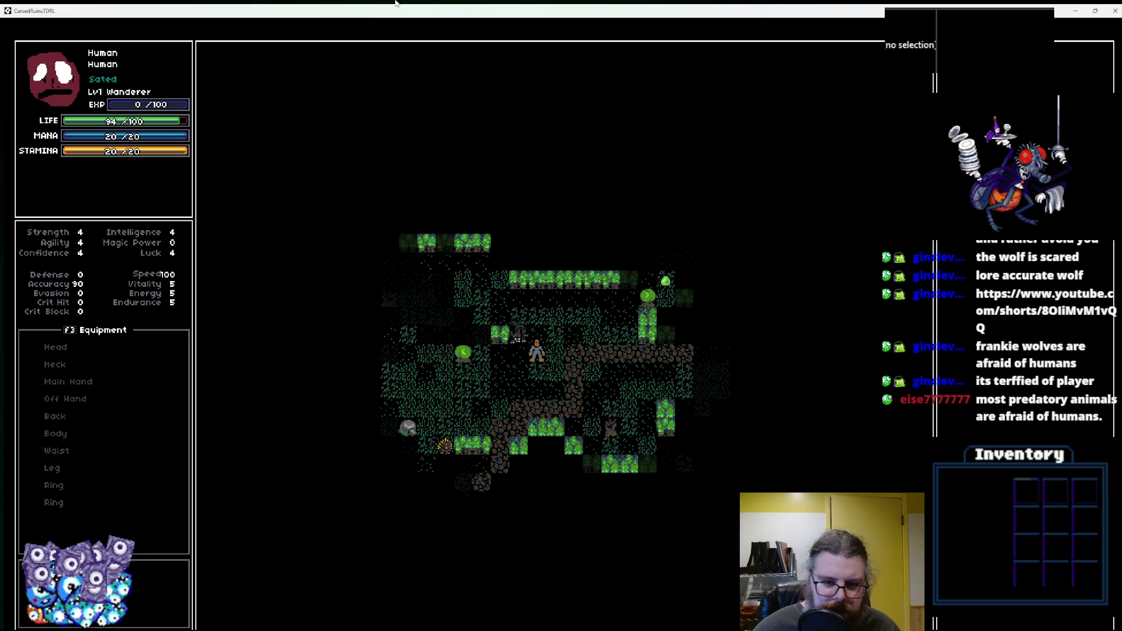
key(Right)
key(Down)
Keep moving beside the wolf until the hero's life falls to -3/100, then close the game.
key(Down)
key(Right)
key(Right)
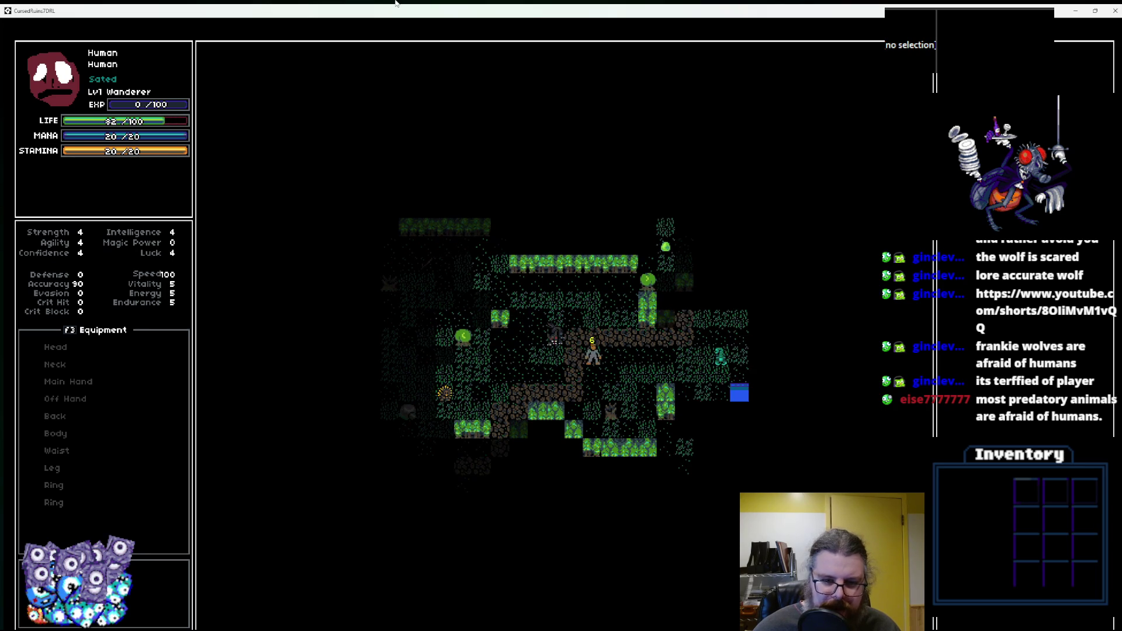
key(Right)
key(Right)
key(Down)
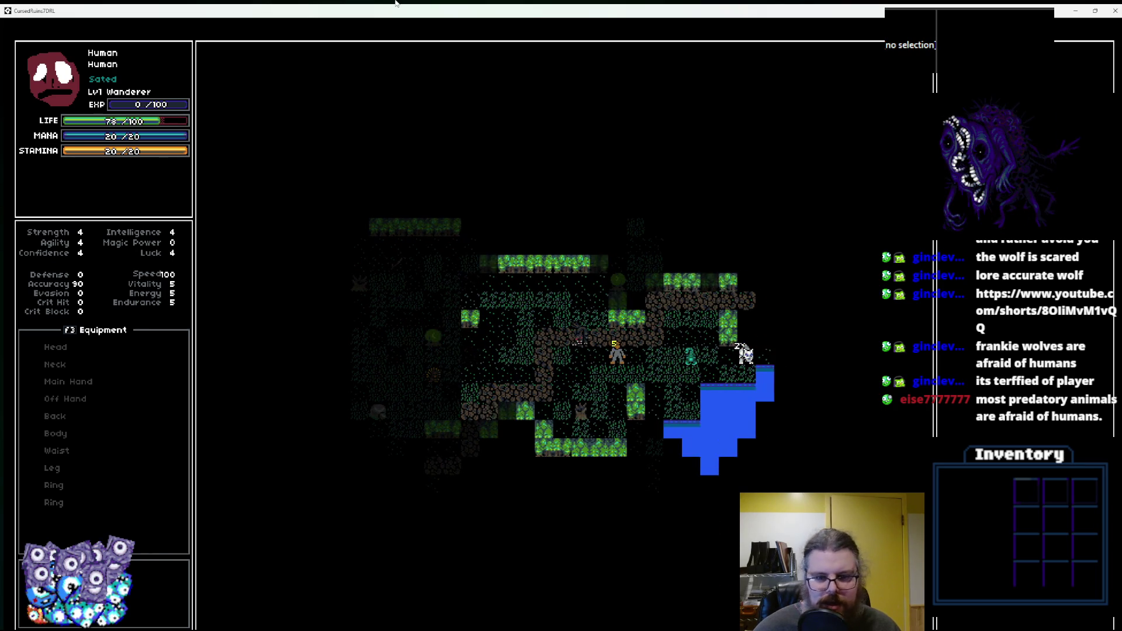
key(Right)
key(Down)
key(Left)
key(Left)
key(Left)
key(Left)
key(Left)
key(Left)
key(Left)
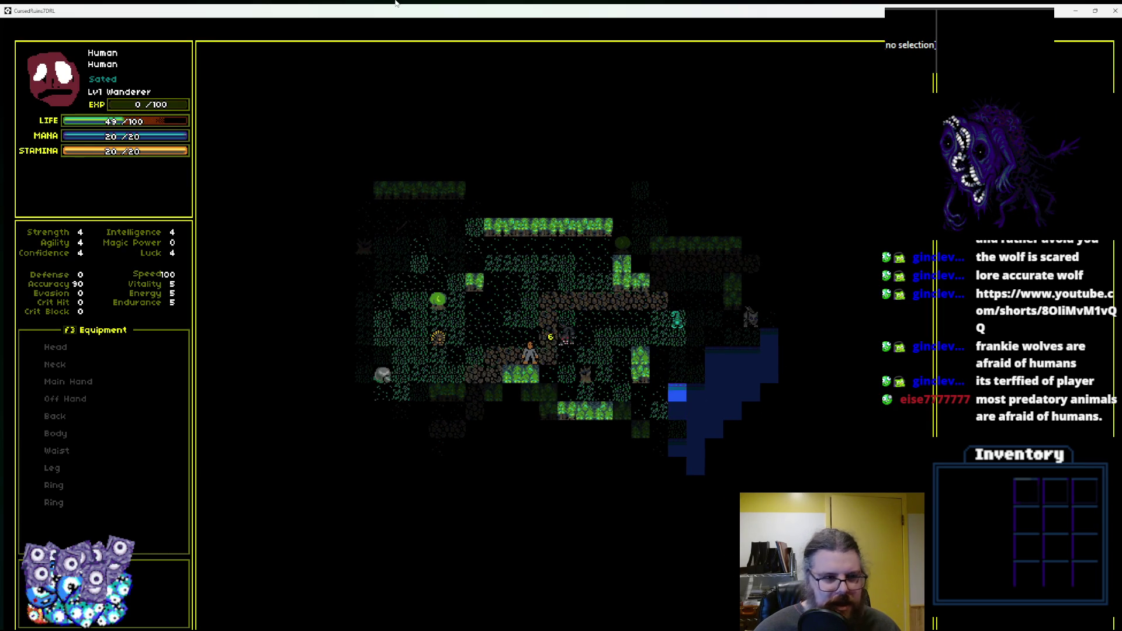
key(Down)
key(Down)
key(Down)
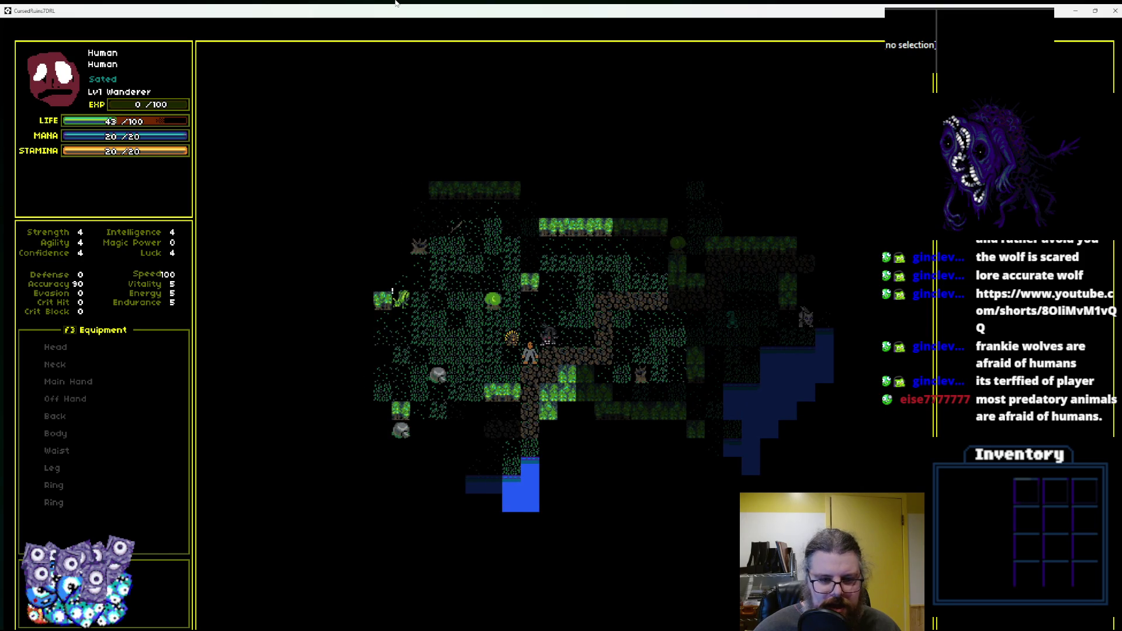
key(Left)
key(Left)
key(Left)
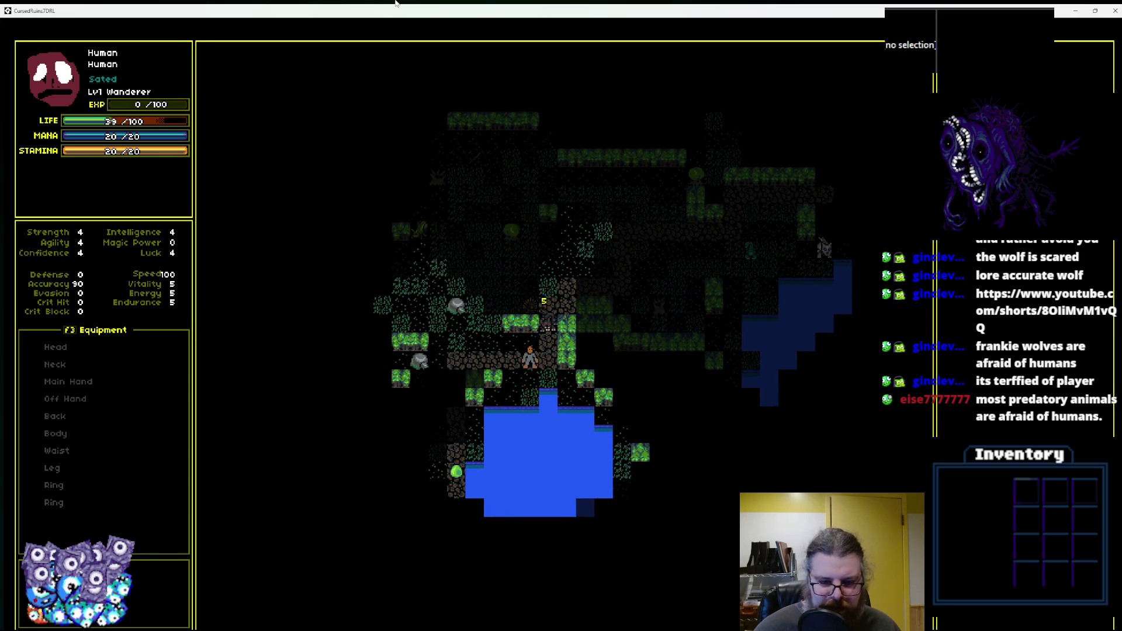
key(space)
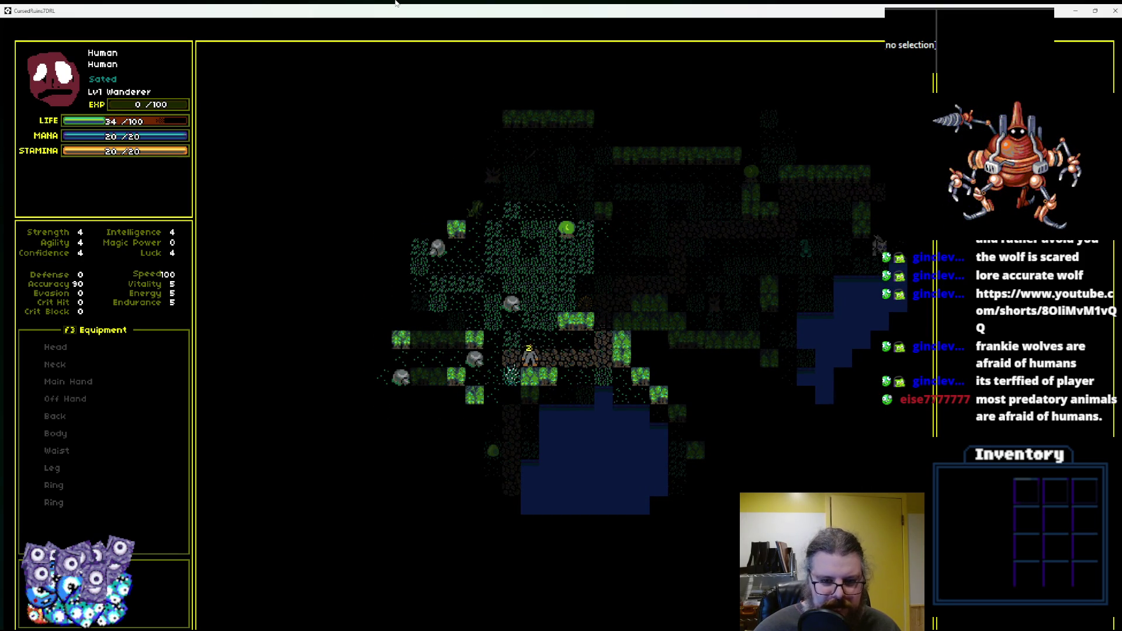
key(Up)
key(Up)
key(Up)
key(Up)
key(Up)
key(Up)
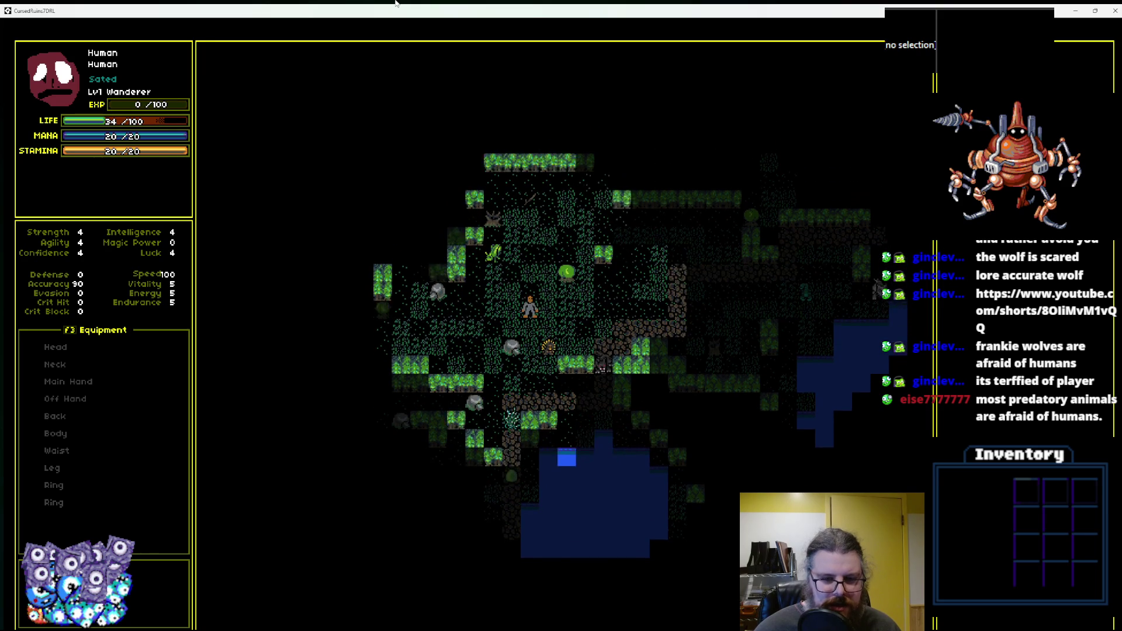
key(Up)
key(Up)
key(Up)
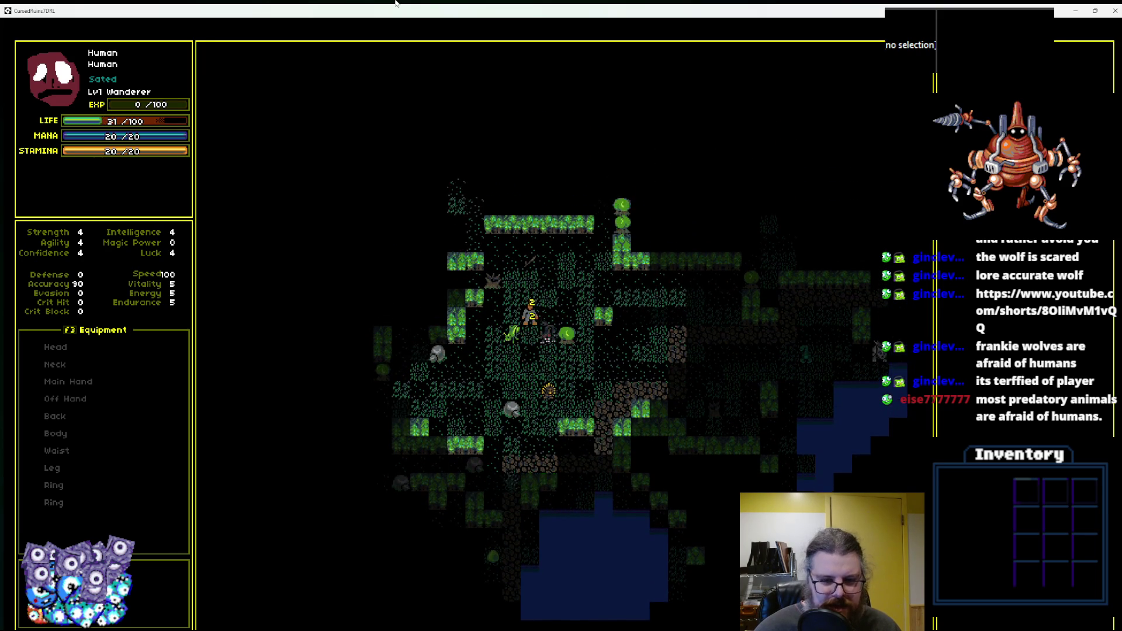
key(Right)
key(Right)
key(Right)
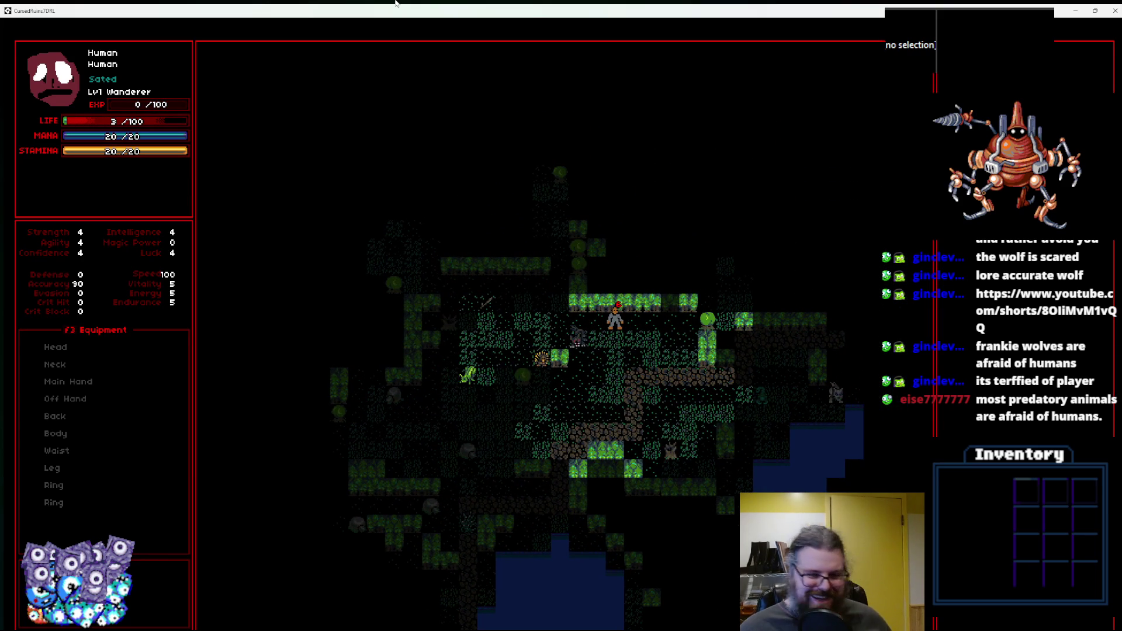
key(Down)
key(Right)
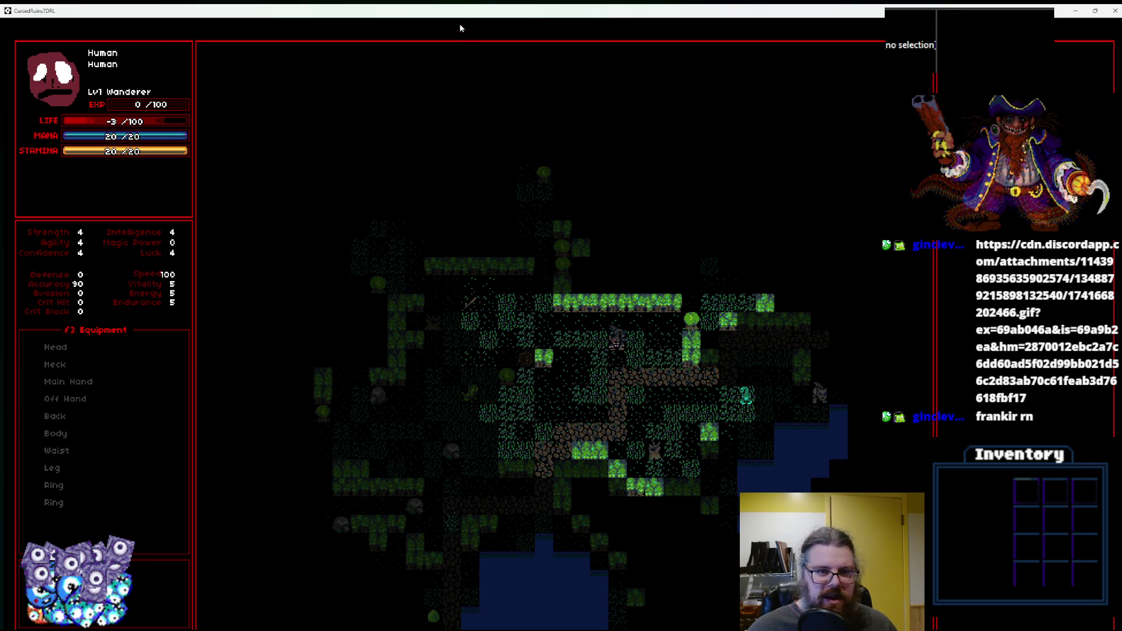
key(super+Down)
click(666, 120)
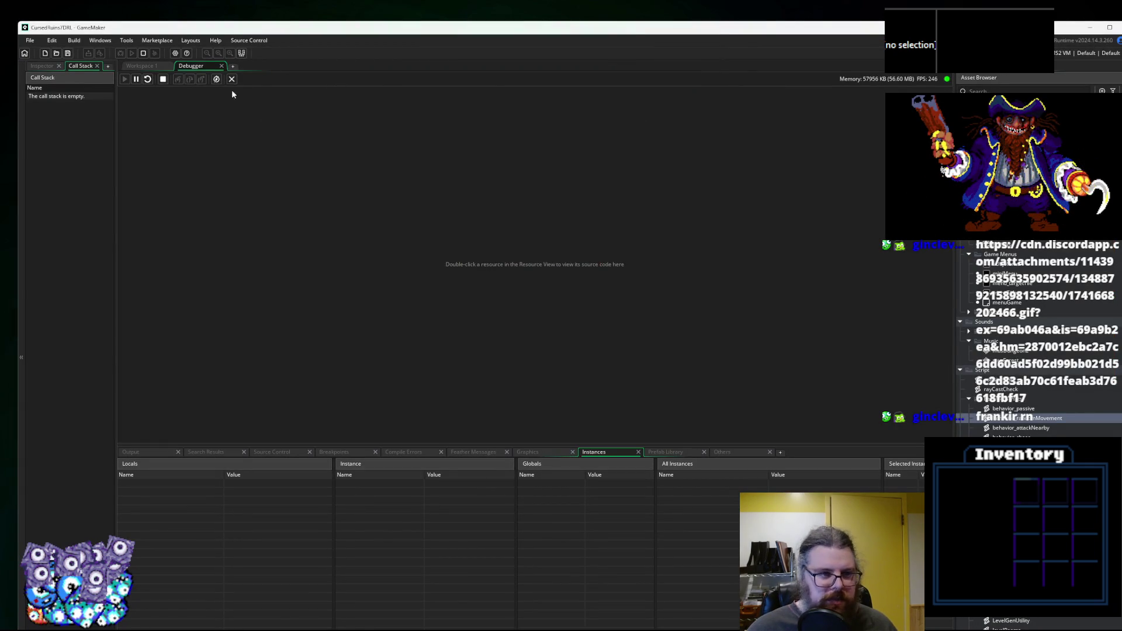
Close the game and enlarge the behavior_chase code area by shrinking the output panel.
click(233, 79)
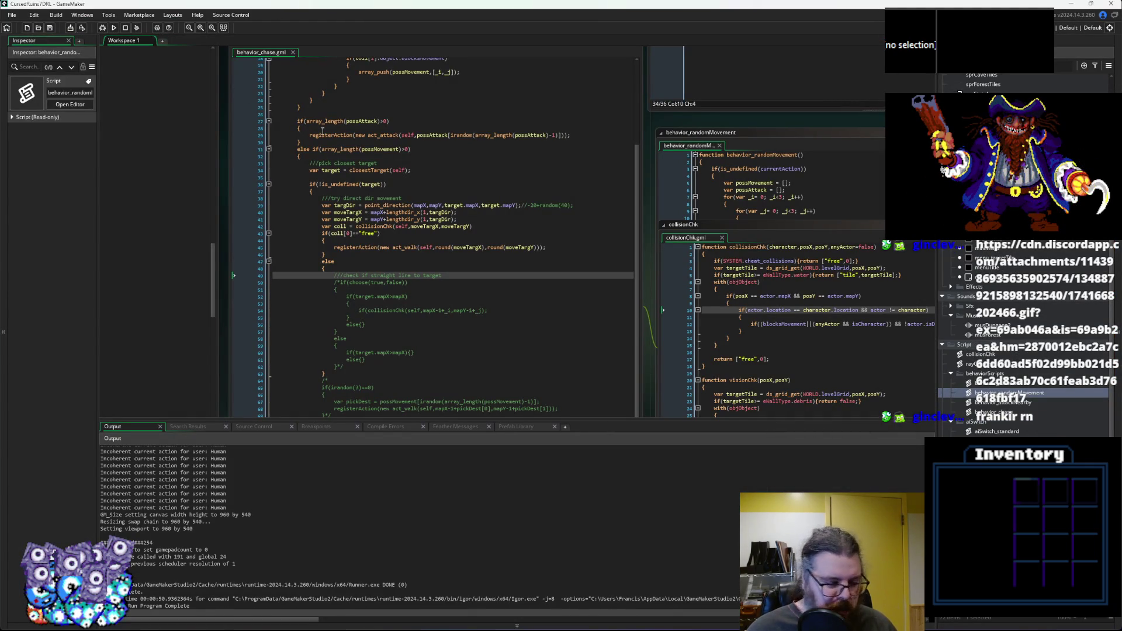
click(408, 320)
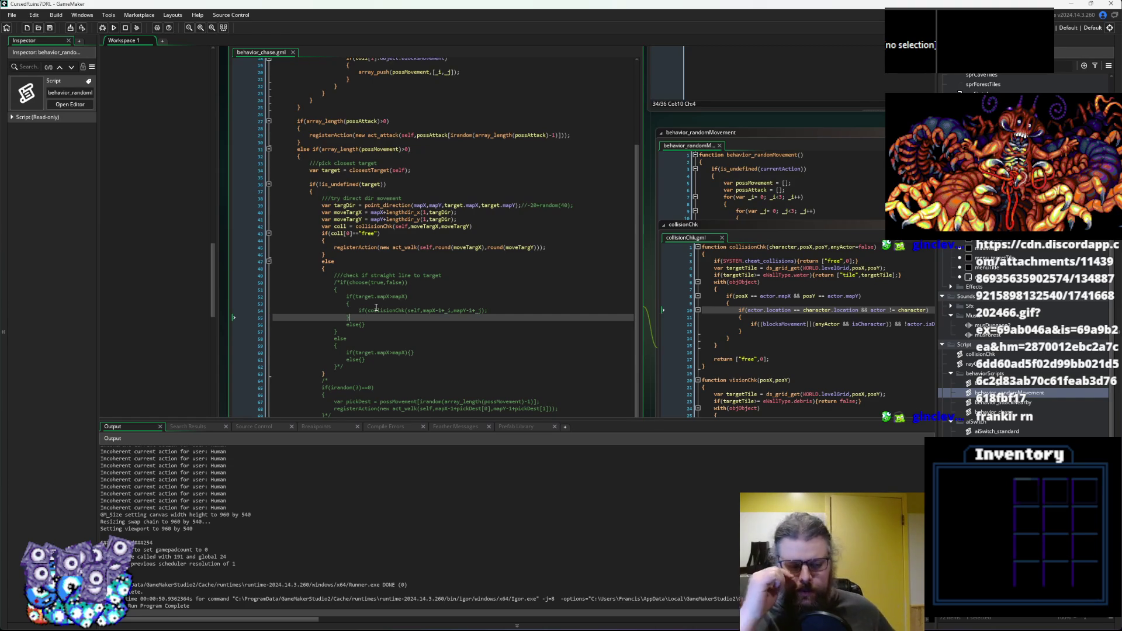
drag(401, 289, 415, 150)
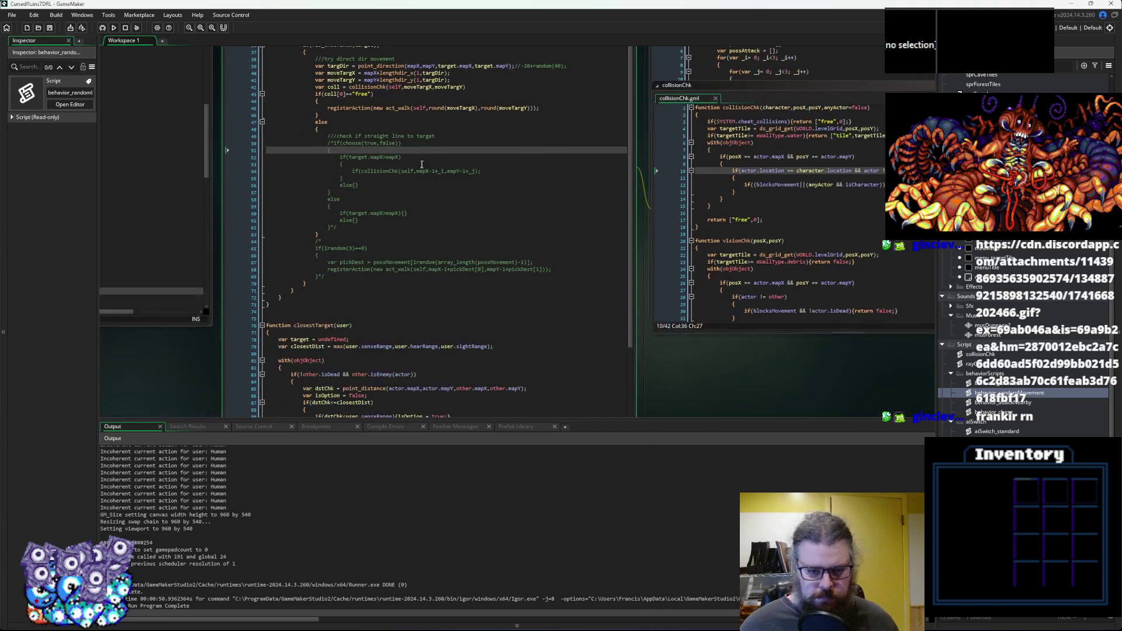
drag(501, 422, 502, 521)
drag(437, 203, 461, 323)
Give line 39's targDir a -15+irandom(30) random offset and relaunch the game in debug.
click(497, 209)
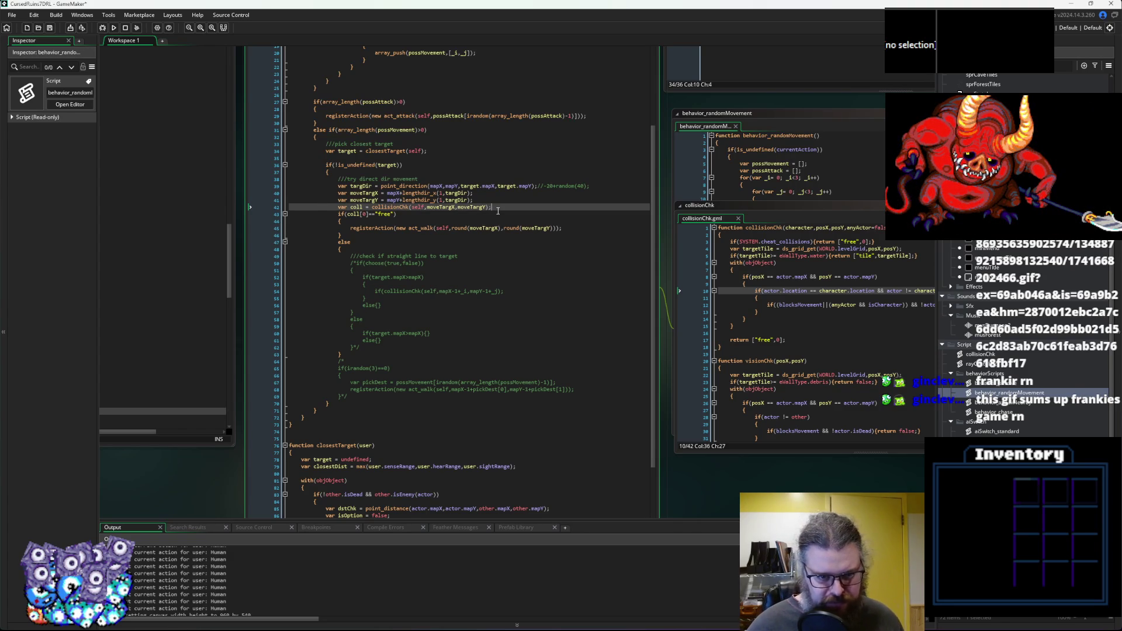
key(Up)
key(Up)
key(Up)
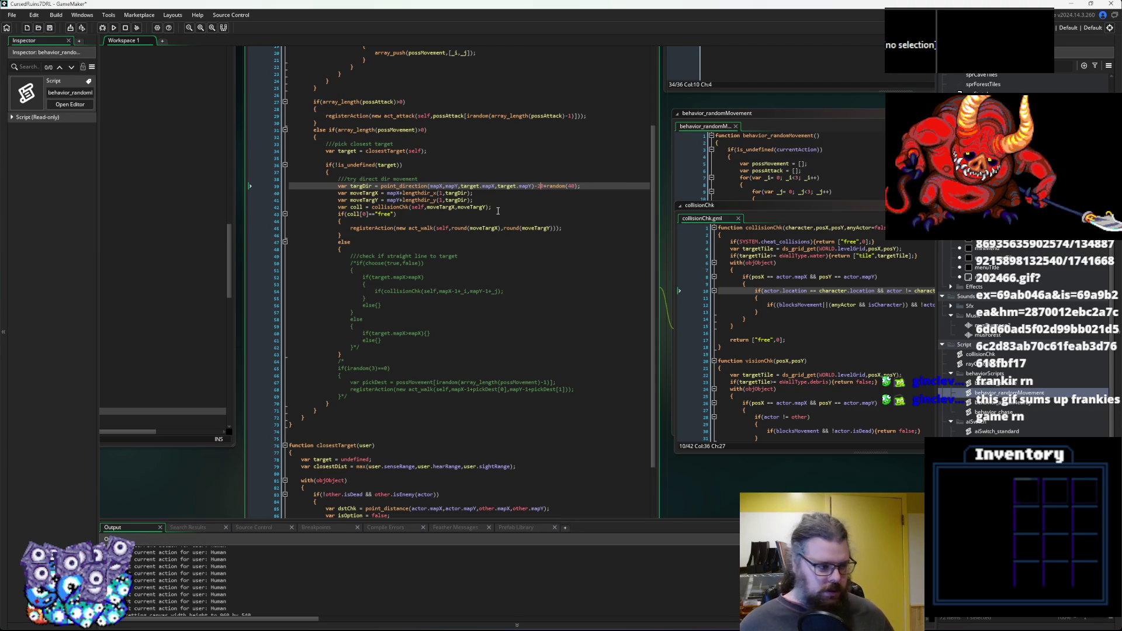
text(0)
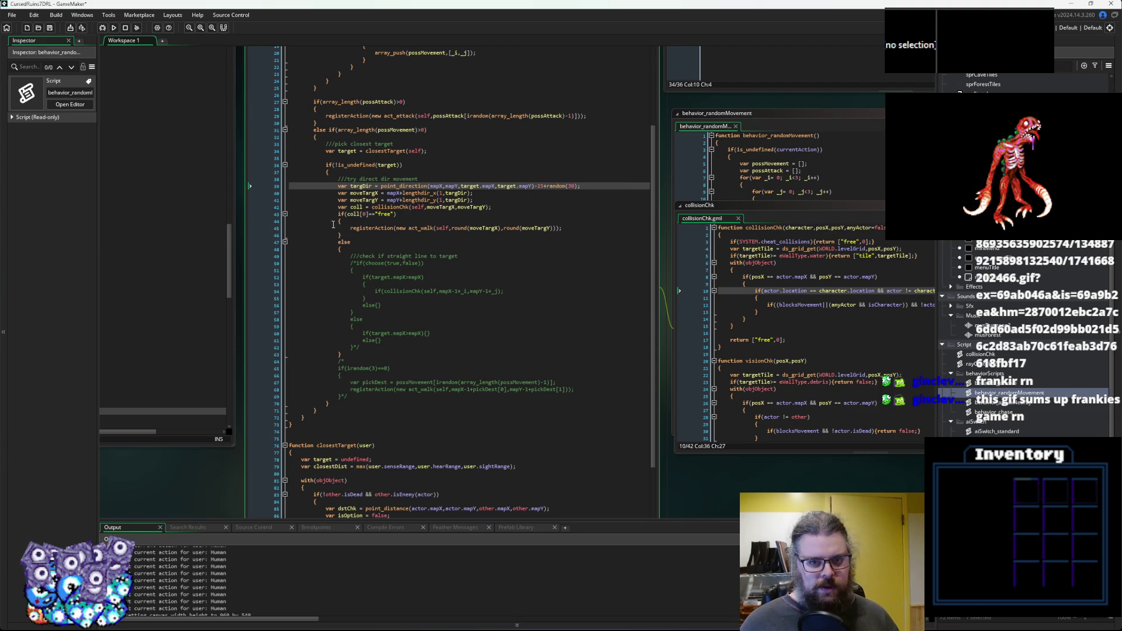
click(102, 29)
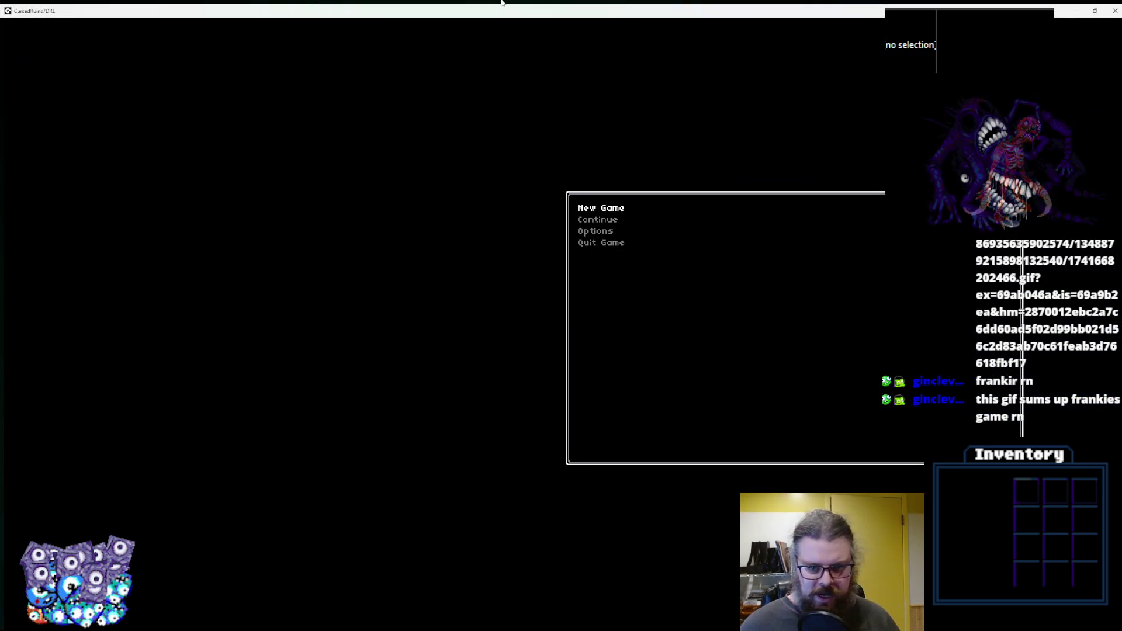
Start a new game and walk the hero up and right toward the lake.
key(Return)
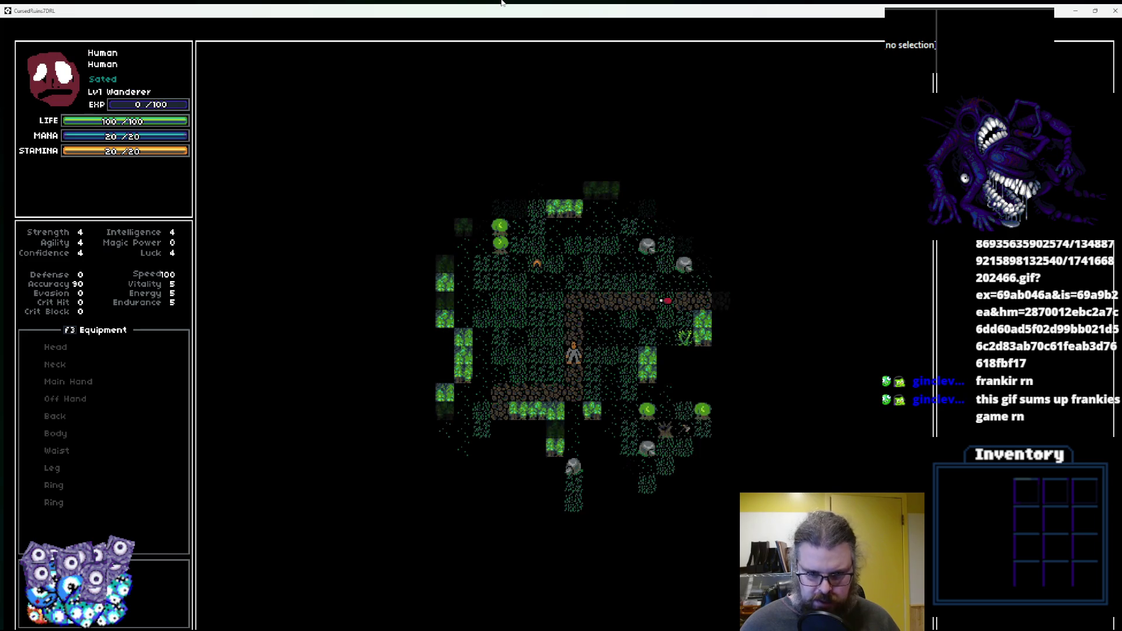
key(Up)
key(Right)
key(Right)
key(Right)
key(Up)
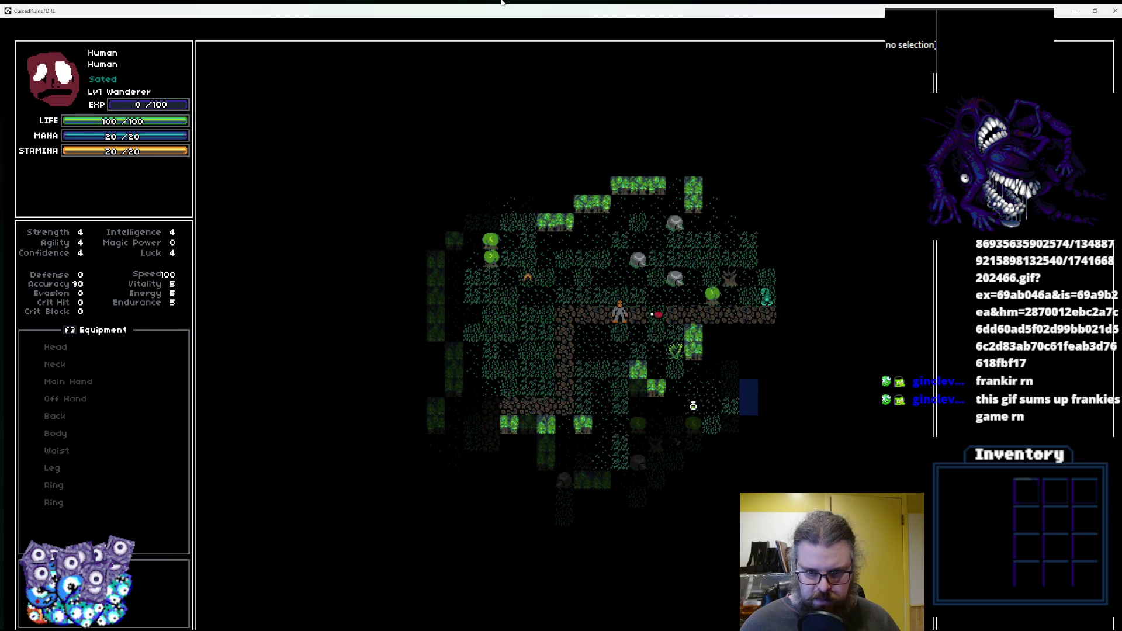
key(Right)
key(Right)
key(Right)
key(Right)
key(Right)
key(Right)
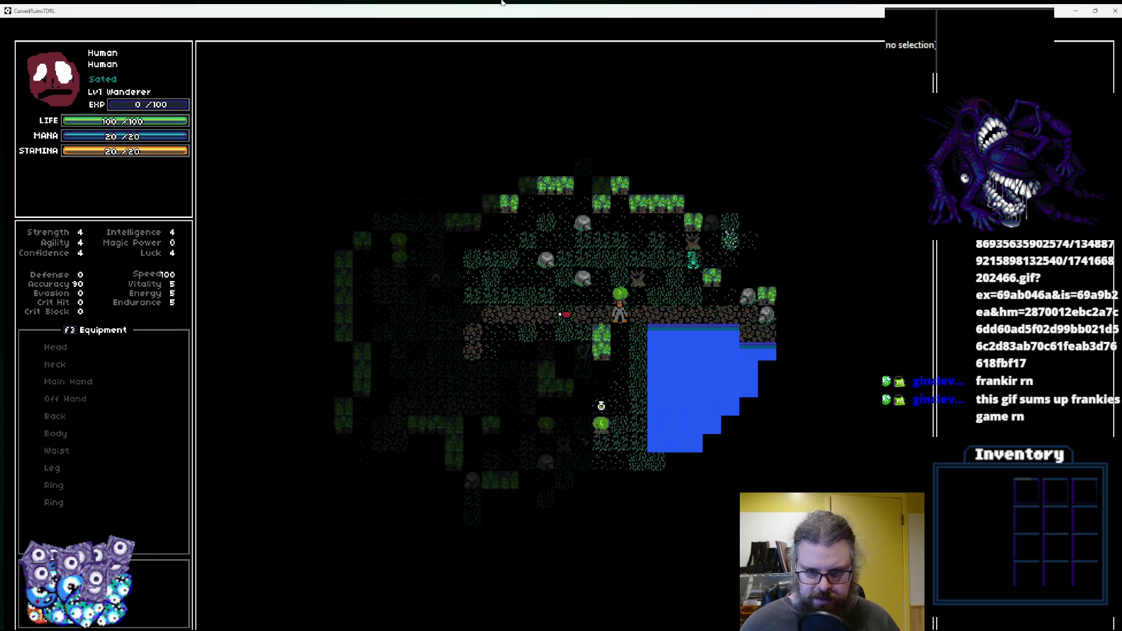
key(Up)
key(Left)
key(Left)
key(Left)
key(Down)
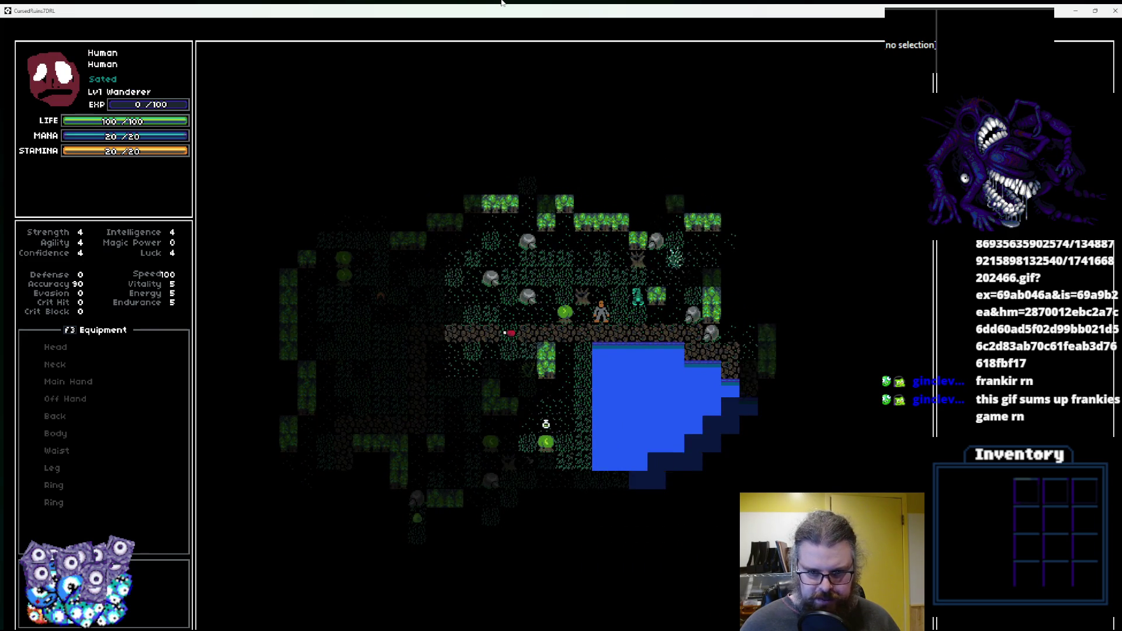
key(Right)
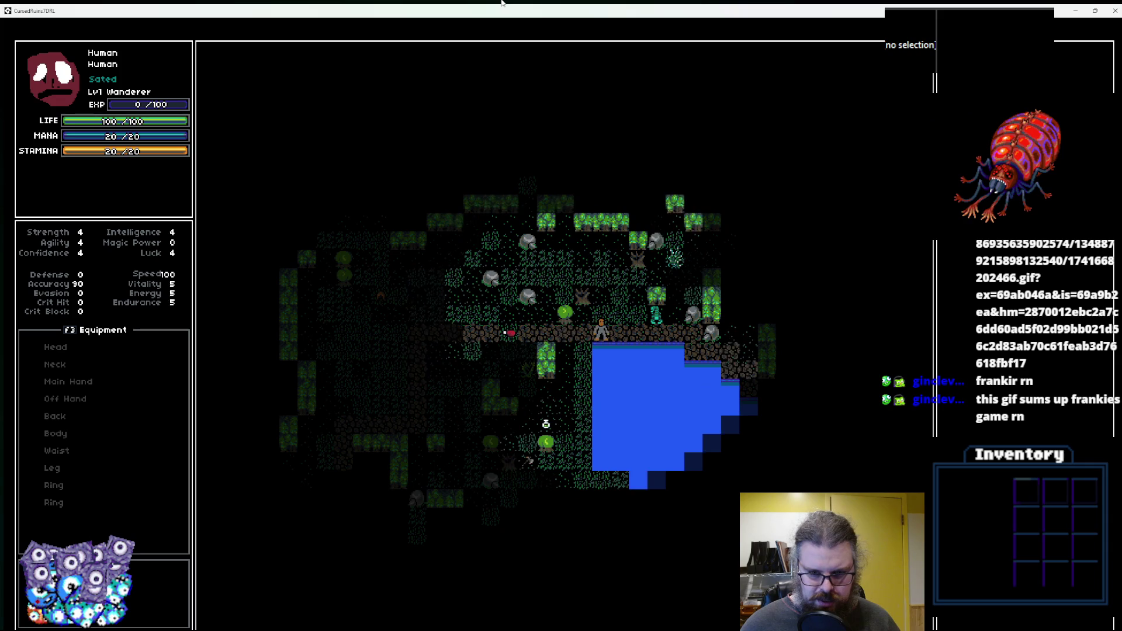
Walk the hero back and forth along the path past the boulder to lure the teal enemy.
key(Left)
key(Left)
key(Left)
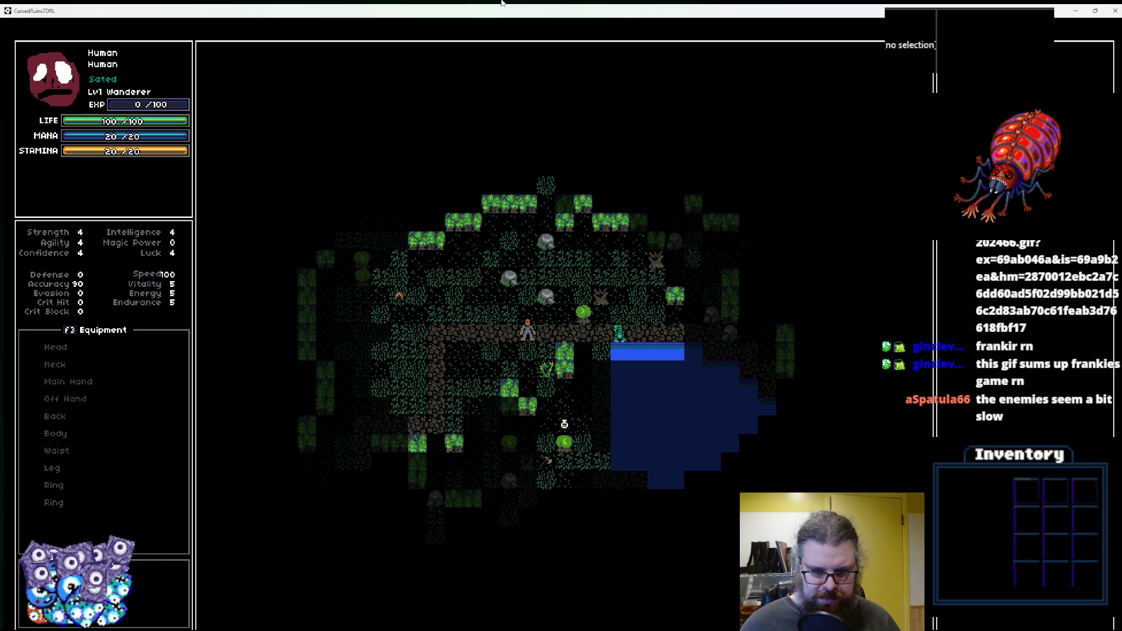
key(Up)
key(Right)
key(Up)
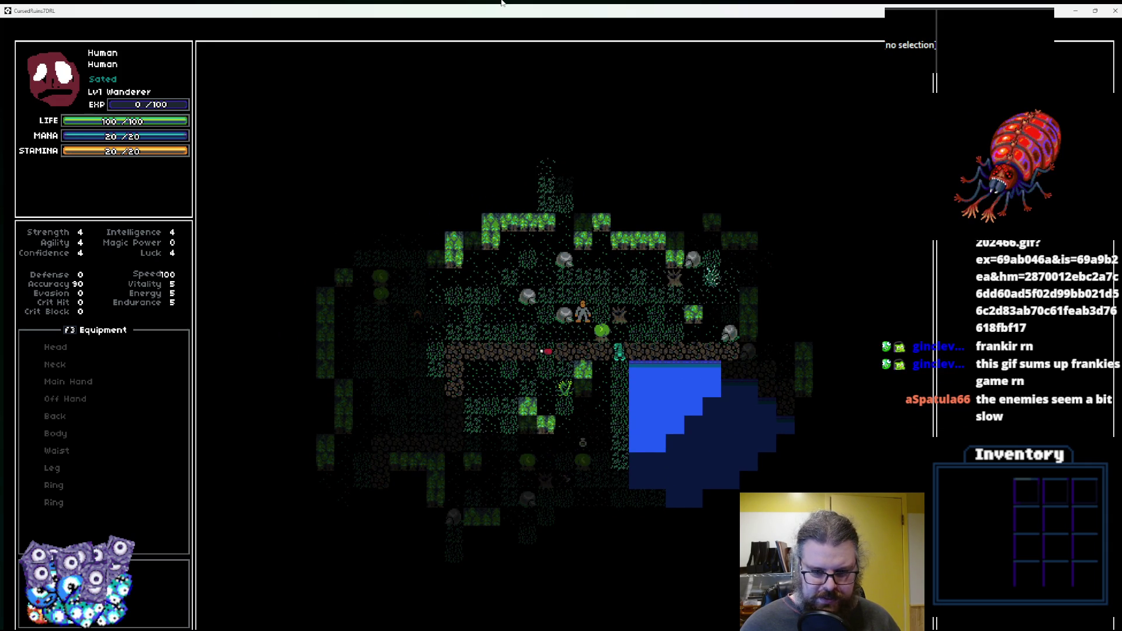
key(Down)
key(Left)
key(Left)
key(Left)
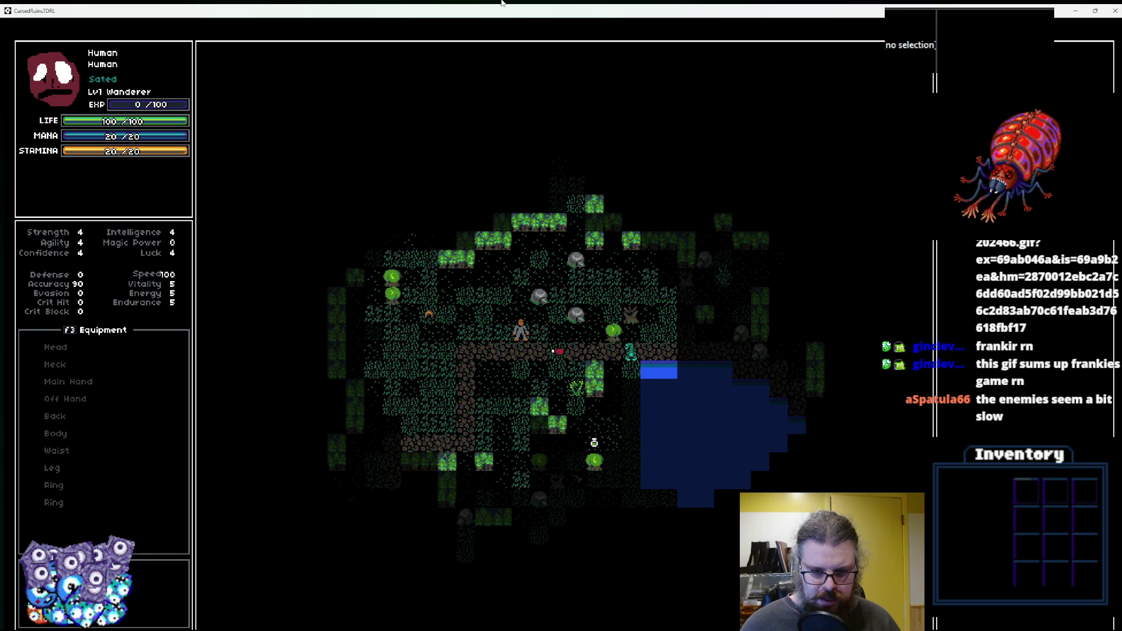
key(Right)
key(Right)
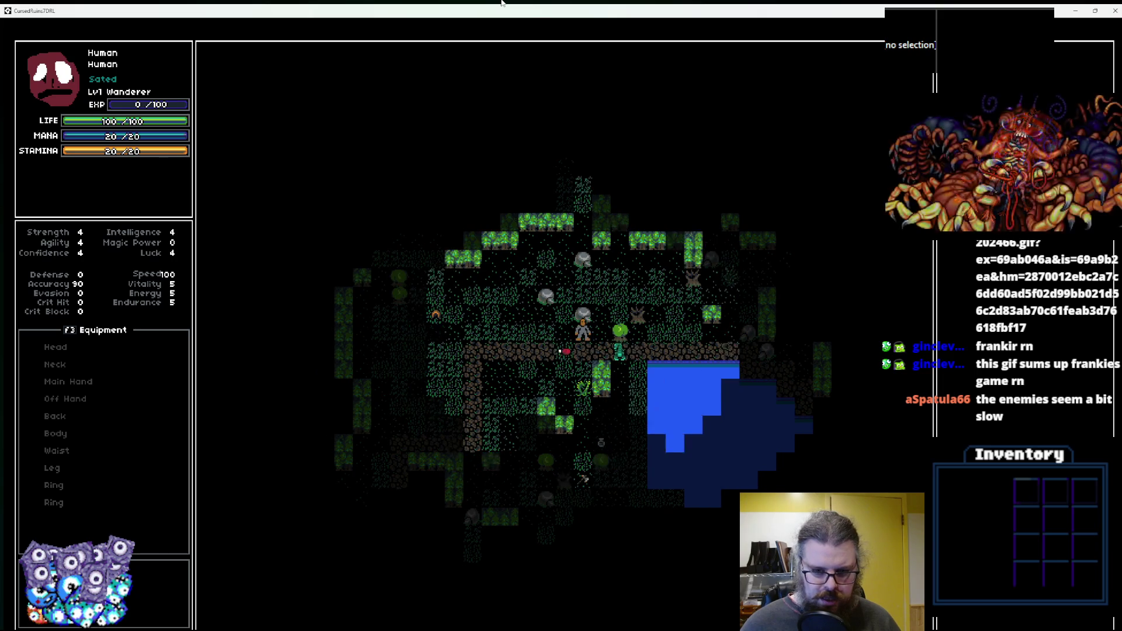
key(Up)
key(Up)
key(Up)
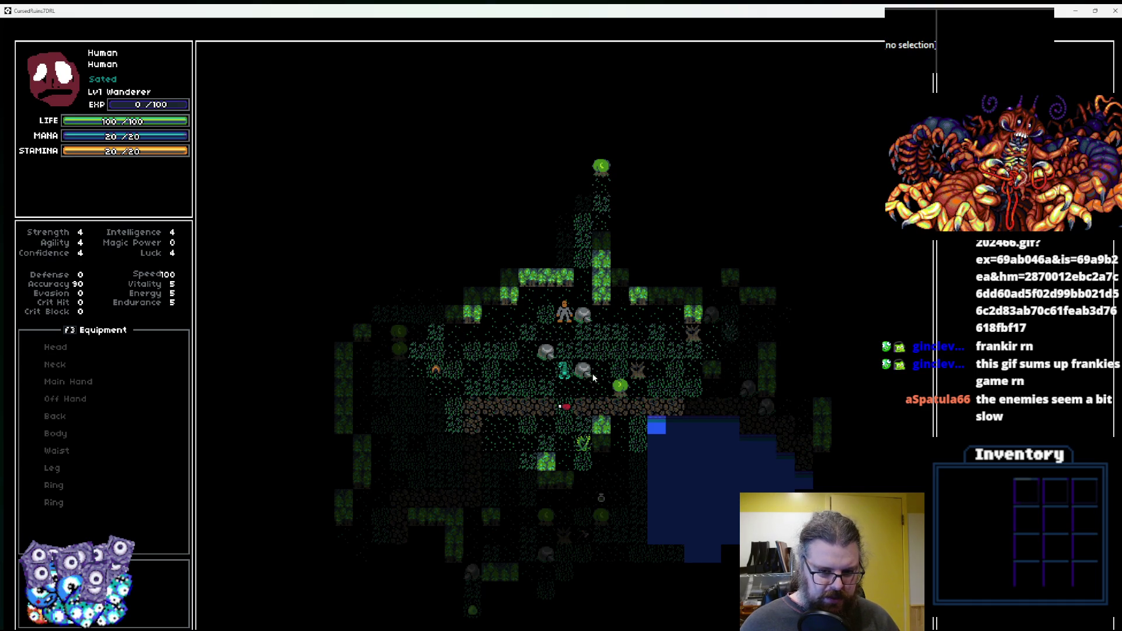
key(Left)
key(Left)
key(Up)
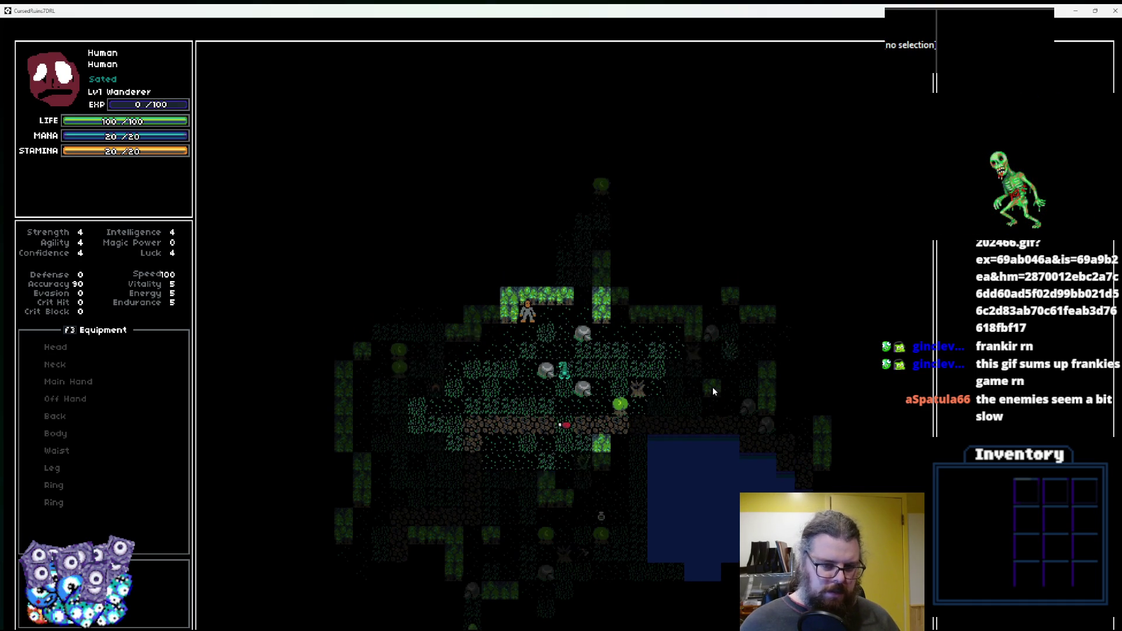
Move the player down and left beside the teal enemy, then right toward it to attack.
key(Down)
key(Left)
key(Down)
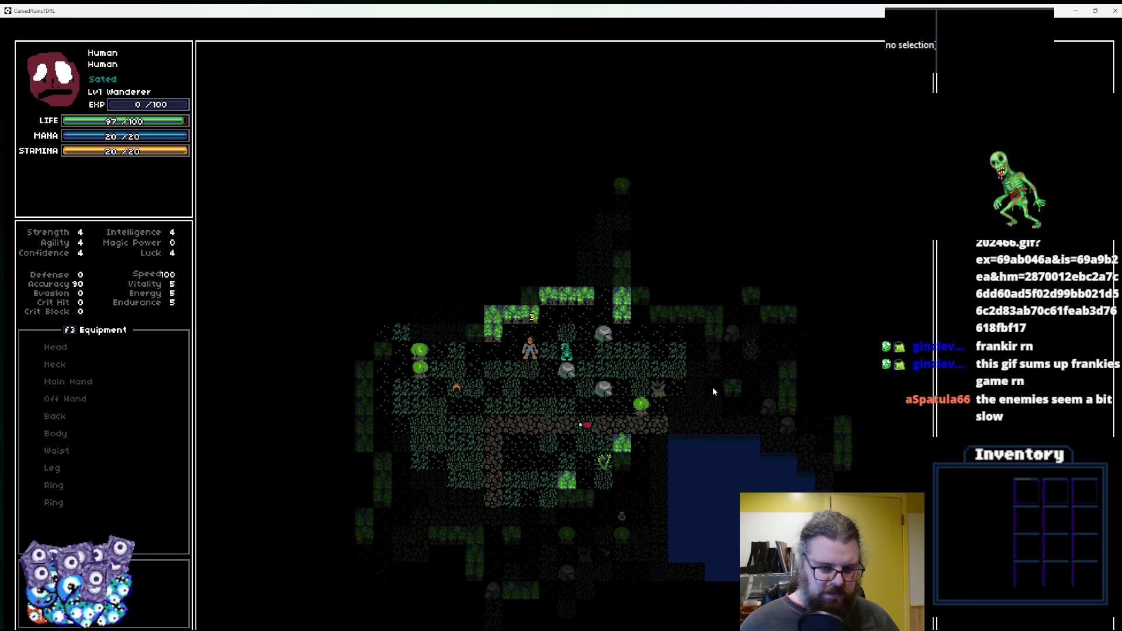
key(Left)
key(Down)
key(Left)
key(Down)
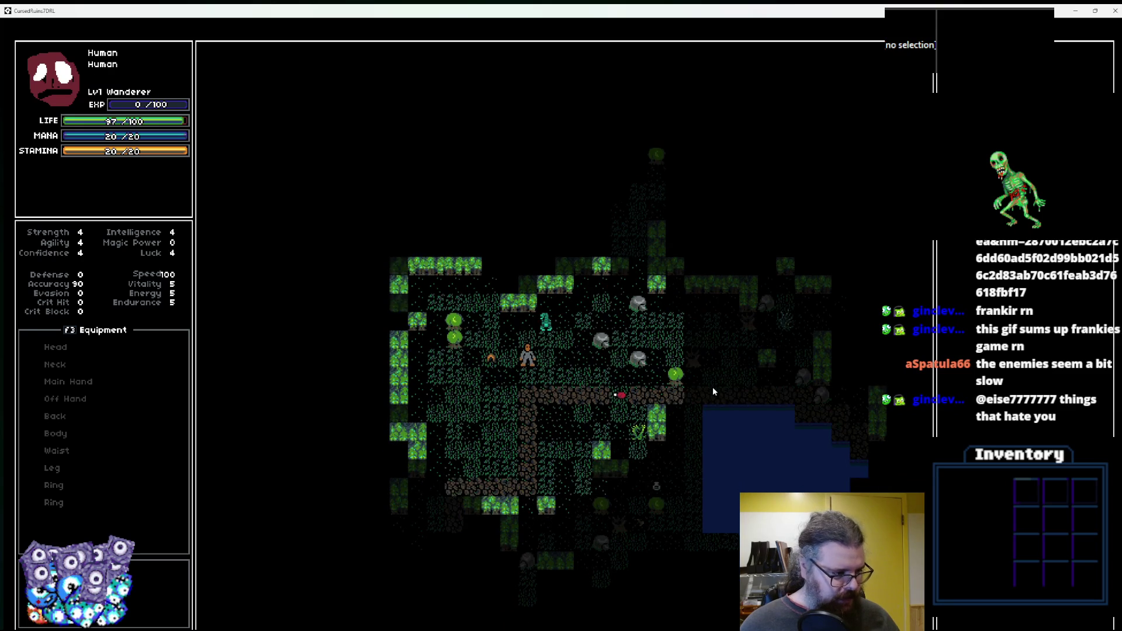
key(Down)
key(Down)
key(Down)
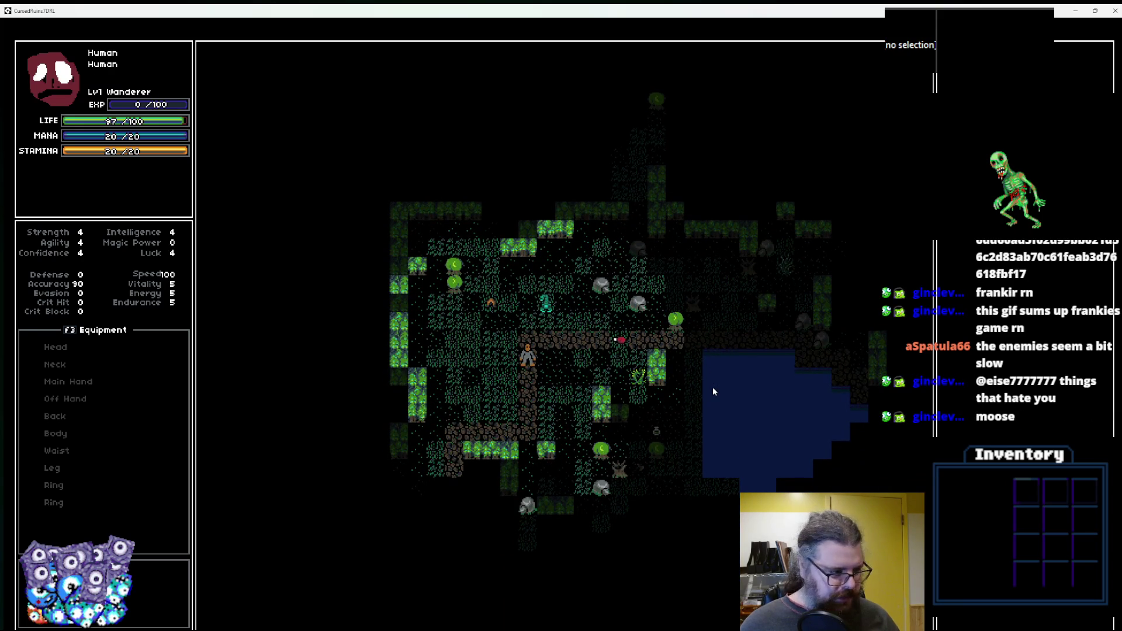
key(Left)
key(Down)
key(Left)
key(Left)
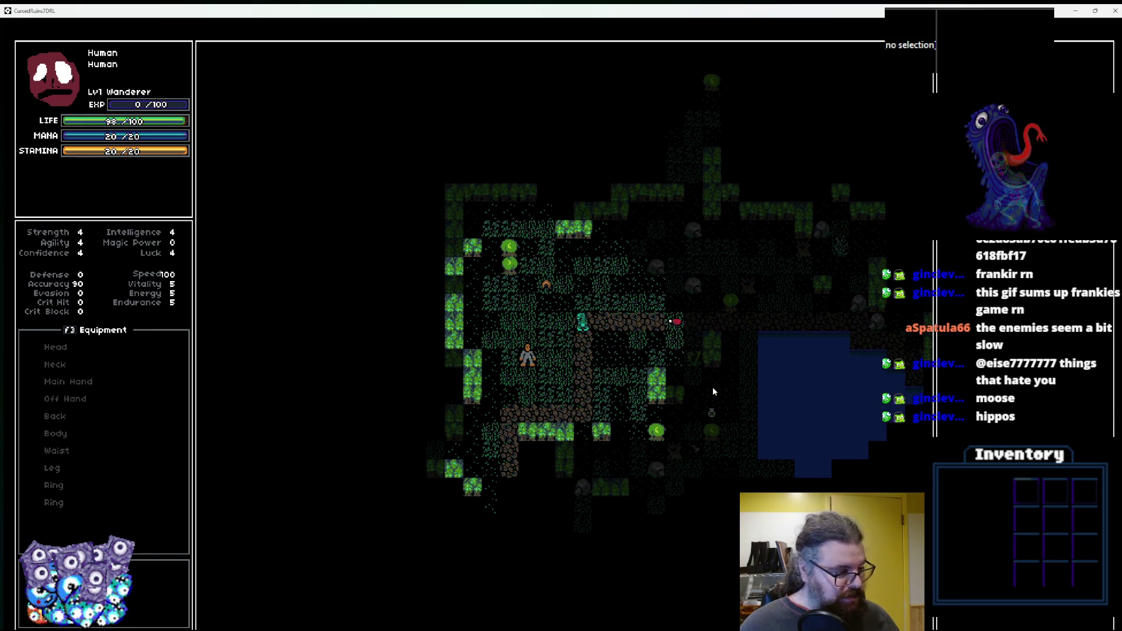
key(Down)
key(Right)
key(Right)
key(Down)
key(Right)
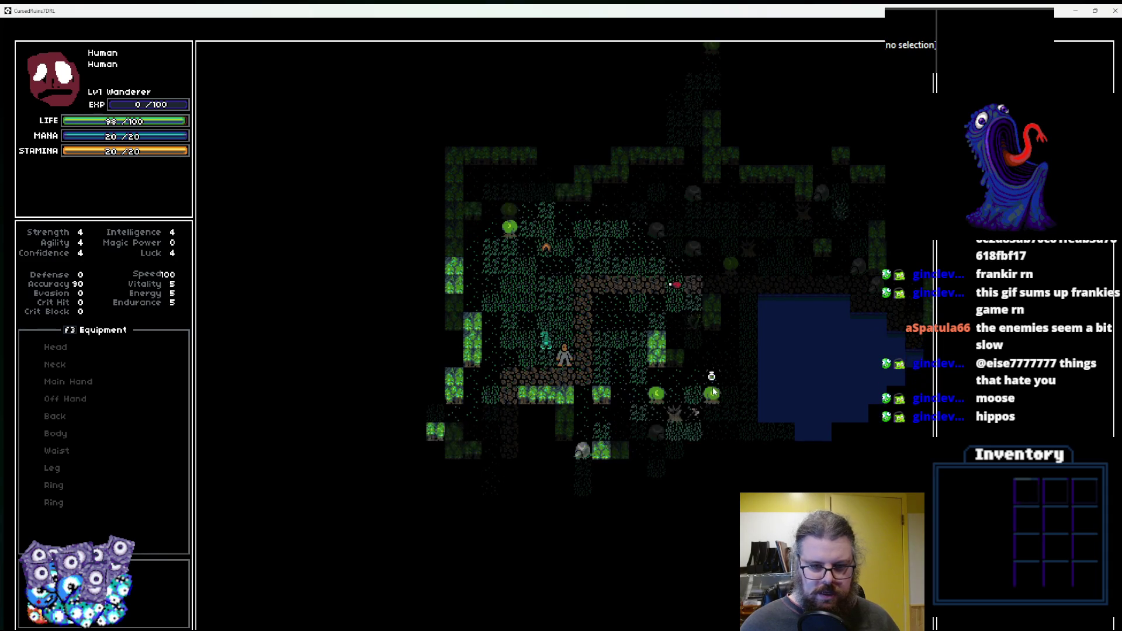
key(Up)
key(Right)
key(Up)
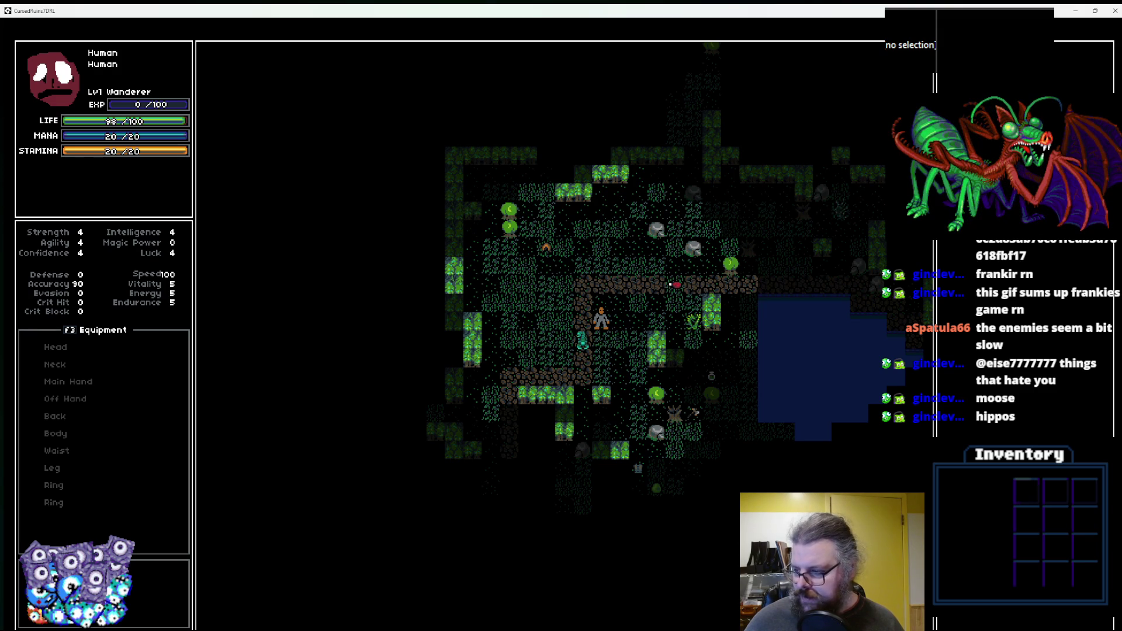
Walk the player up along the path, leading the enemy up and to the left.
key(Up)
key(Up)
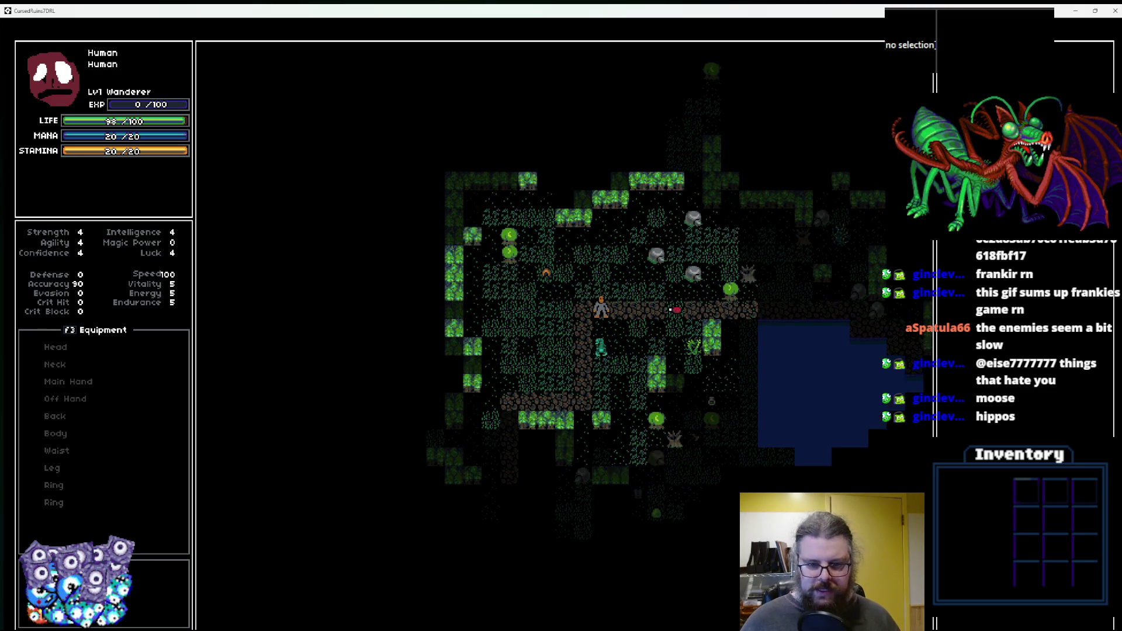
key(Left)
key(Left)
key(Left)
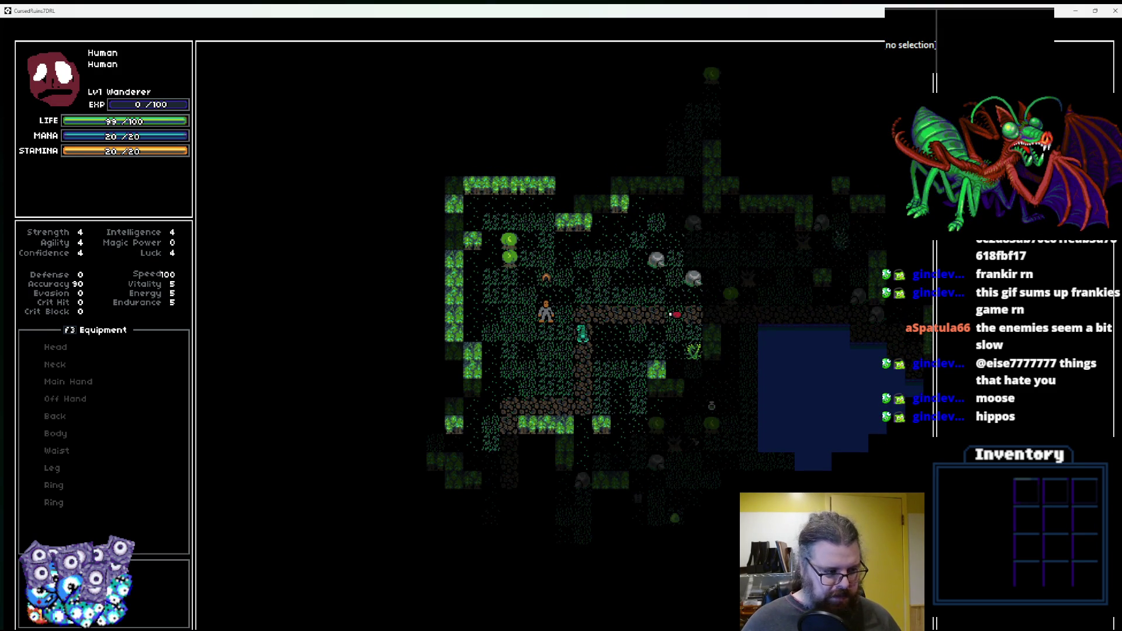
key(Down)
key(Down)
key(Down)
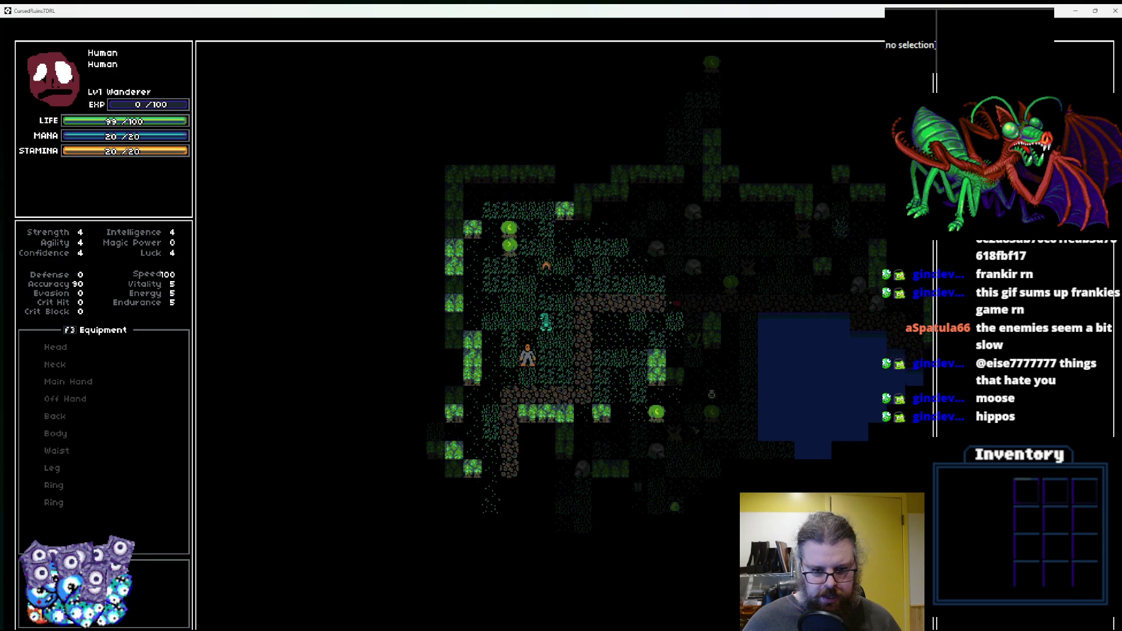
key(Right)
key(Down)
key(Right)
key(Up)
key(Up)
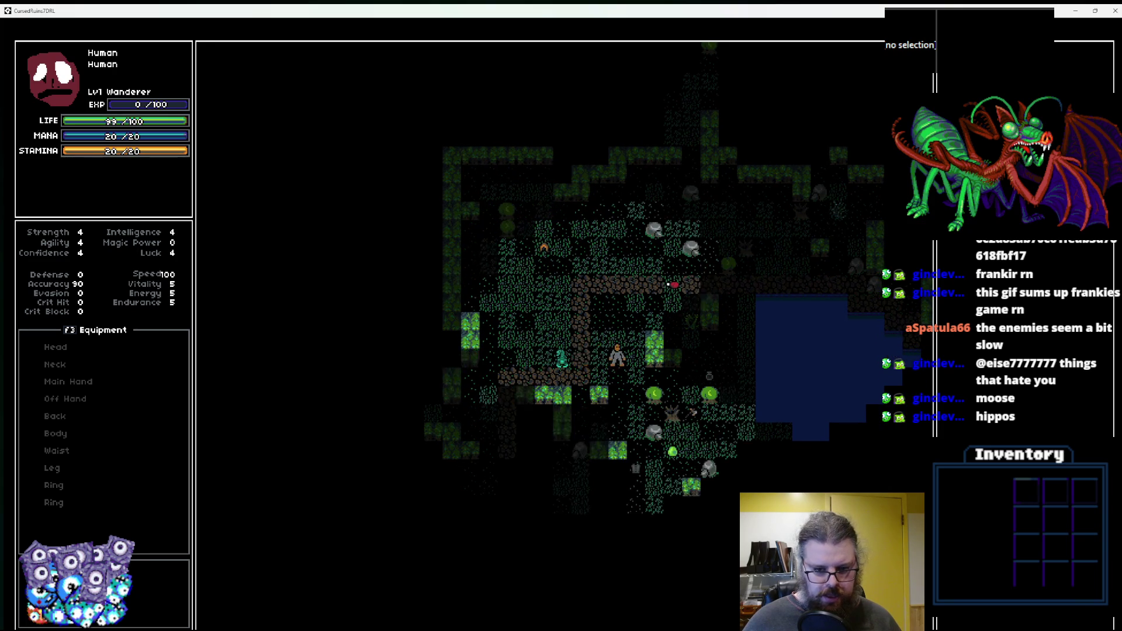
key(Up)
key(Up)
key(Right)
key(Right)
key(Up)
key(Up)
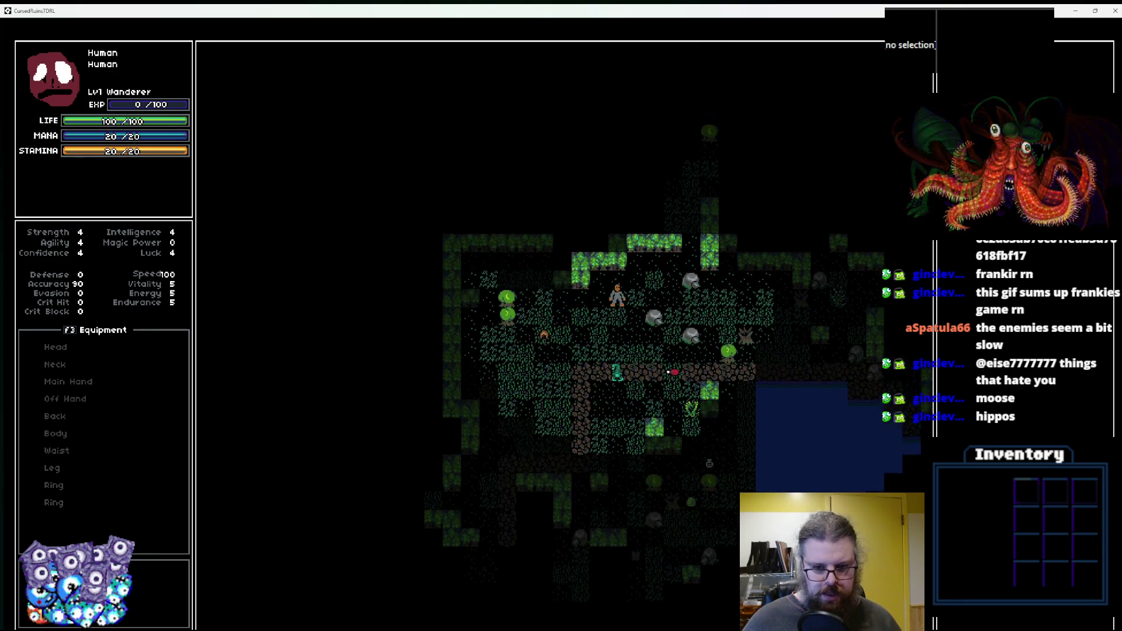
key(Up)
key(Left)
key(Up)
key(Left)
key(Left)
Move left and down with the enemy following, then down and to the right.
key(Left)
key(Down)
key(Left)
key(Down)
key(Left)
key(Left)
key(Down)
key(Down)
key(Down)
key(Down)
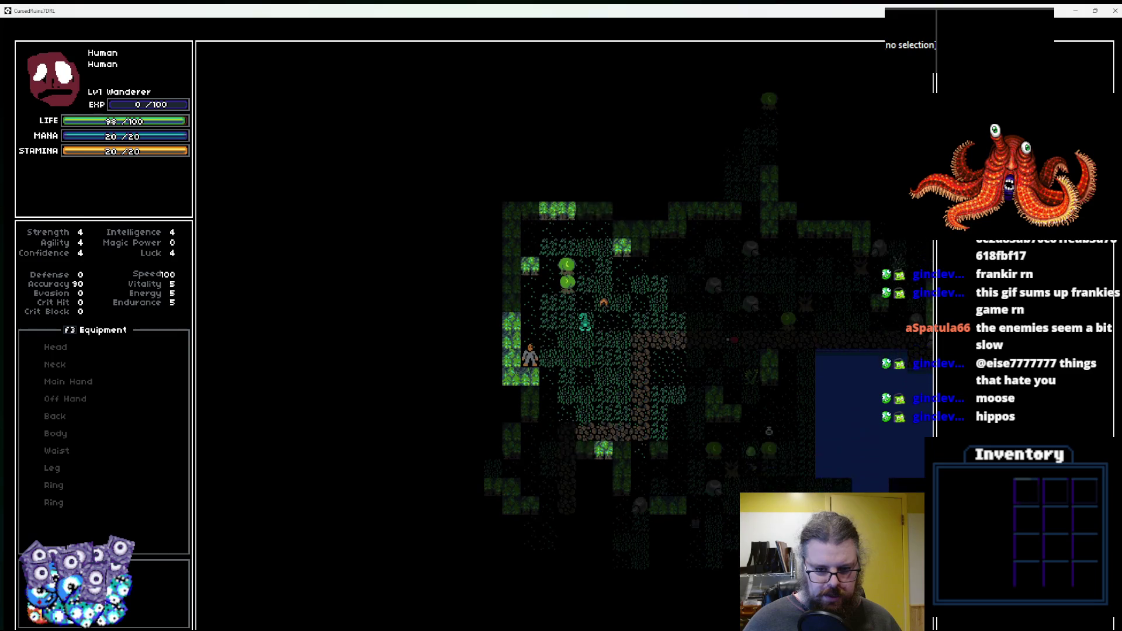
key(Down)
key(Down)
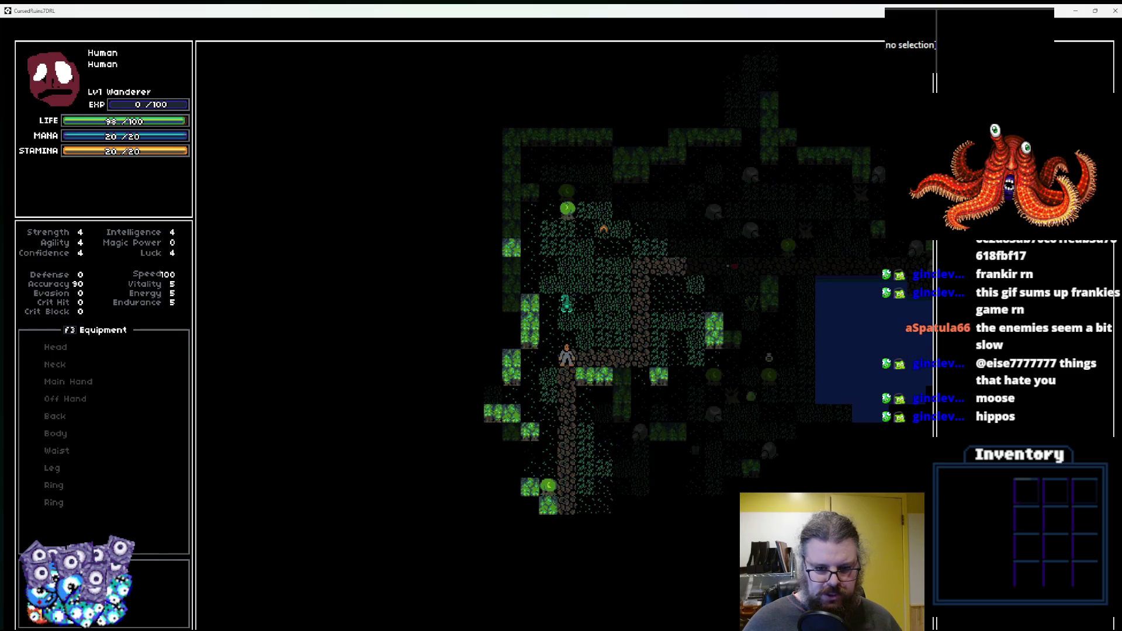
key(Right)
key(Down)
key(Right)
key(Down)
key(Down)
key(Down)
key(Down)
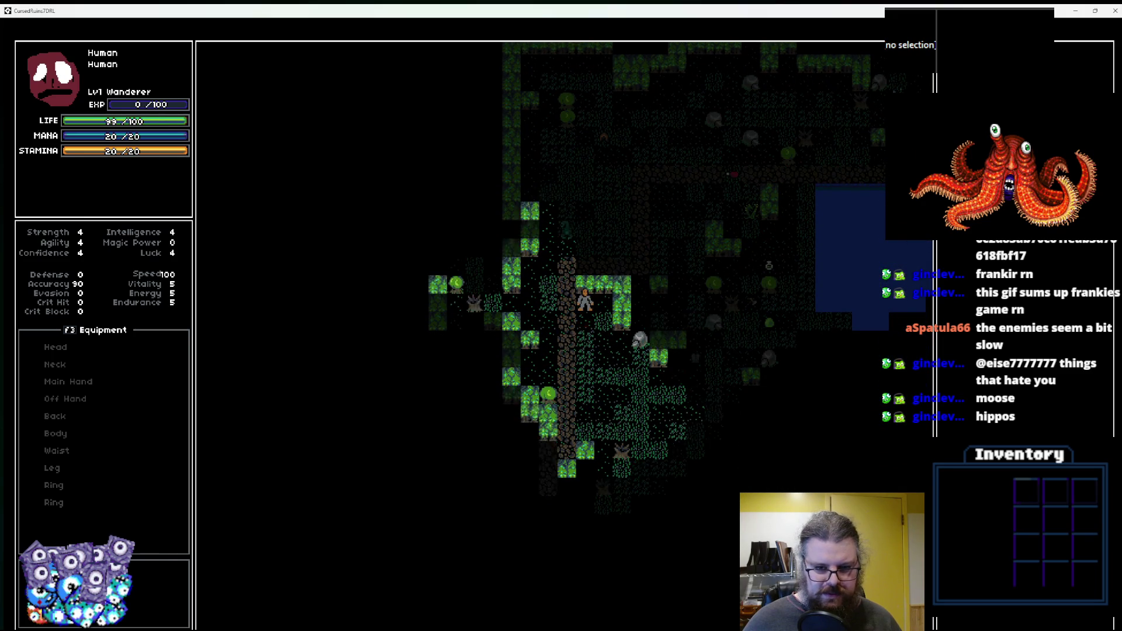
Take a few single-tile steps, end one tile up, and close the game window.
key(Down)
key(Up)
key(Up)
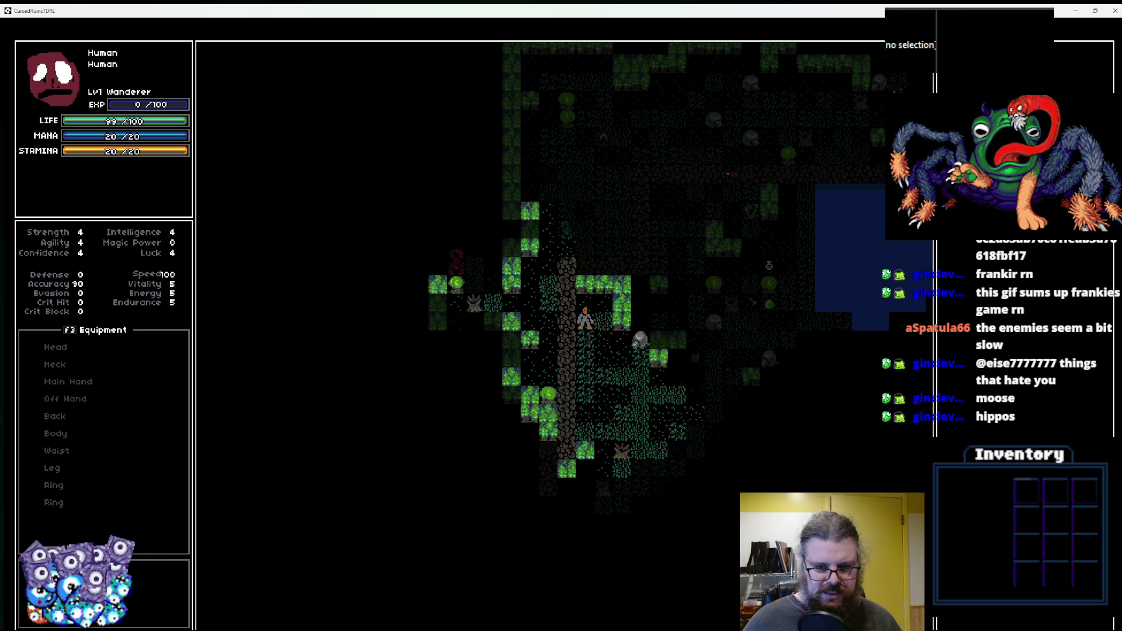
key(Down)
key(Up)
key(Right)
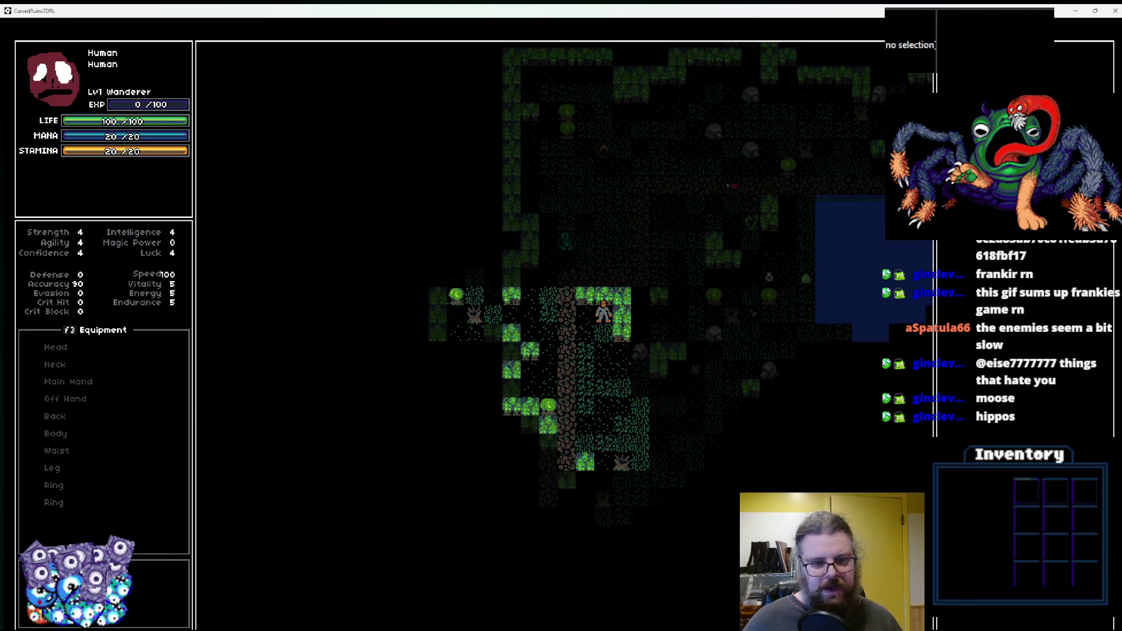
key(Left)
key(Down)
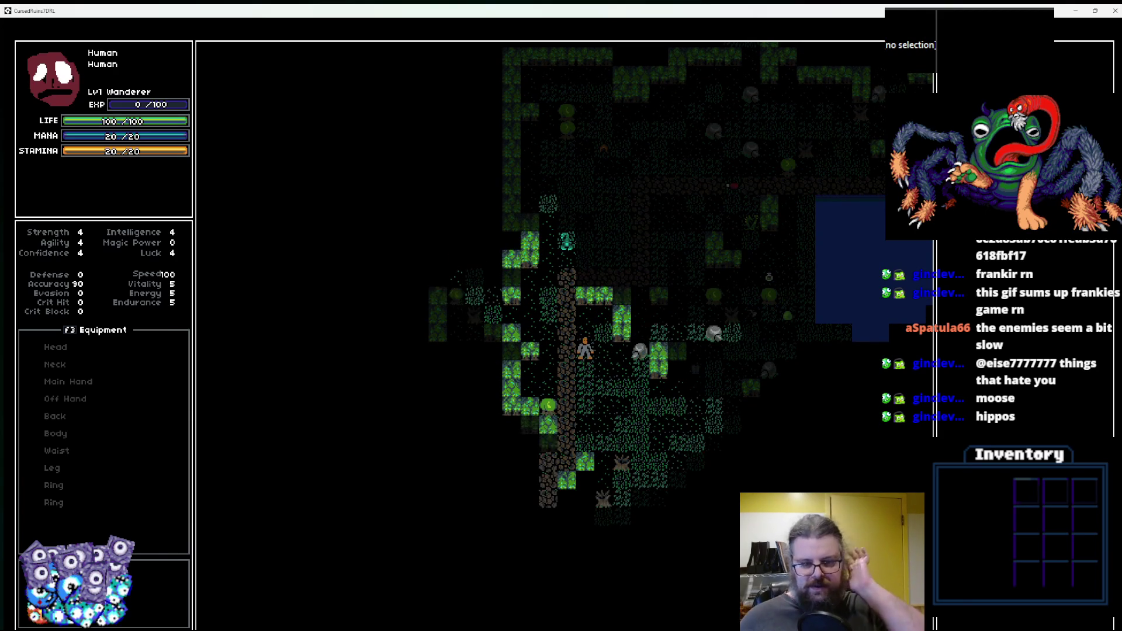
key(Up)
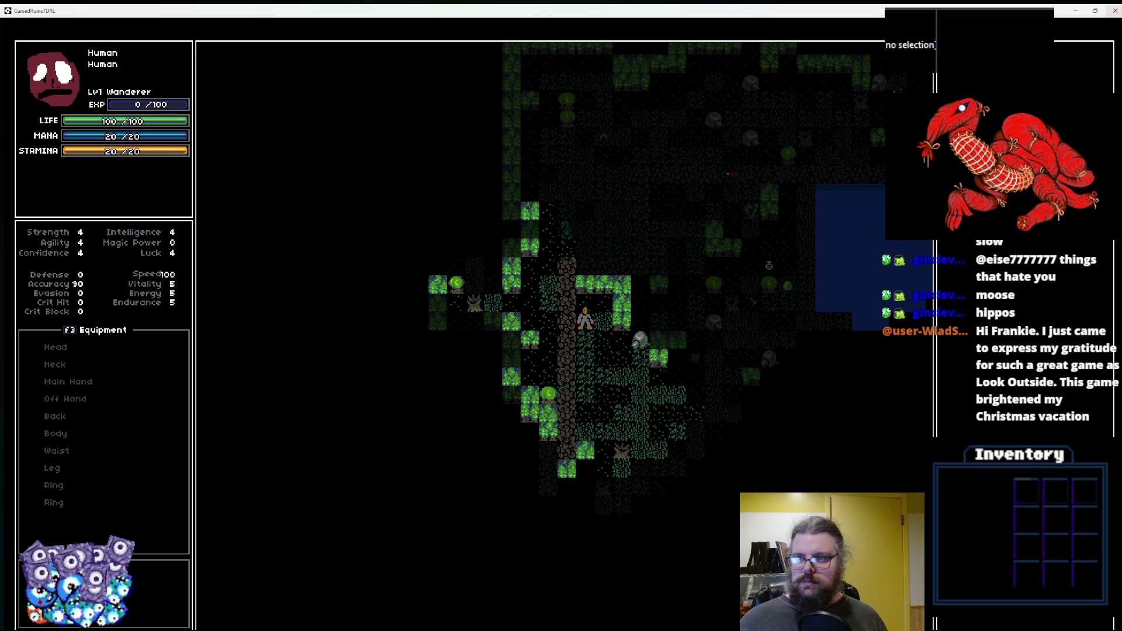
click(1113, 16)
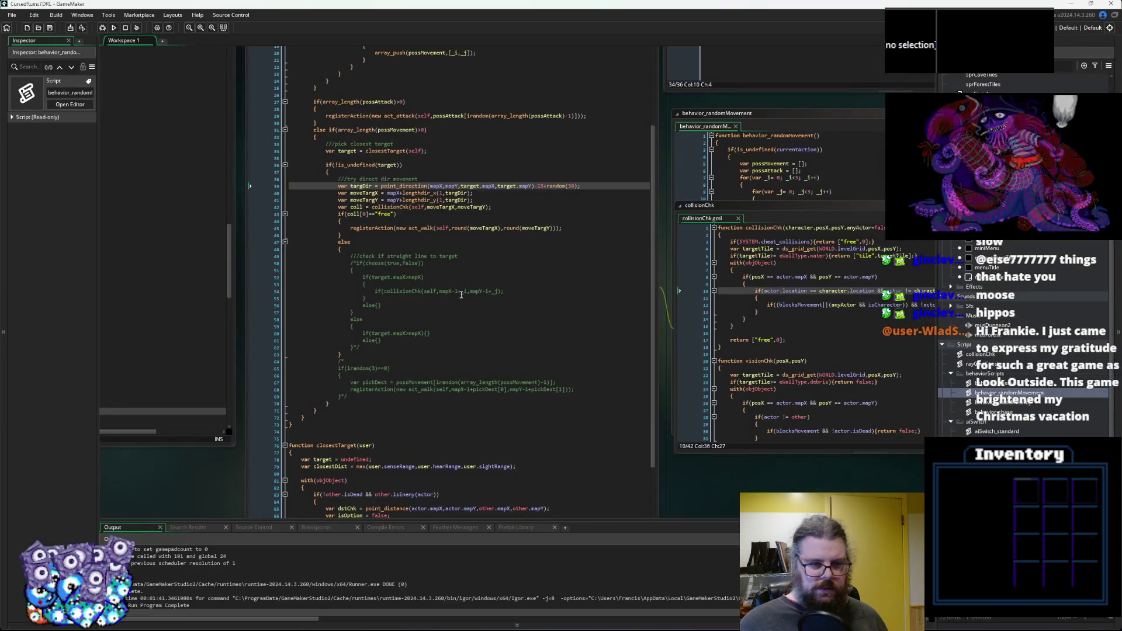
click(471, 242)
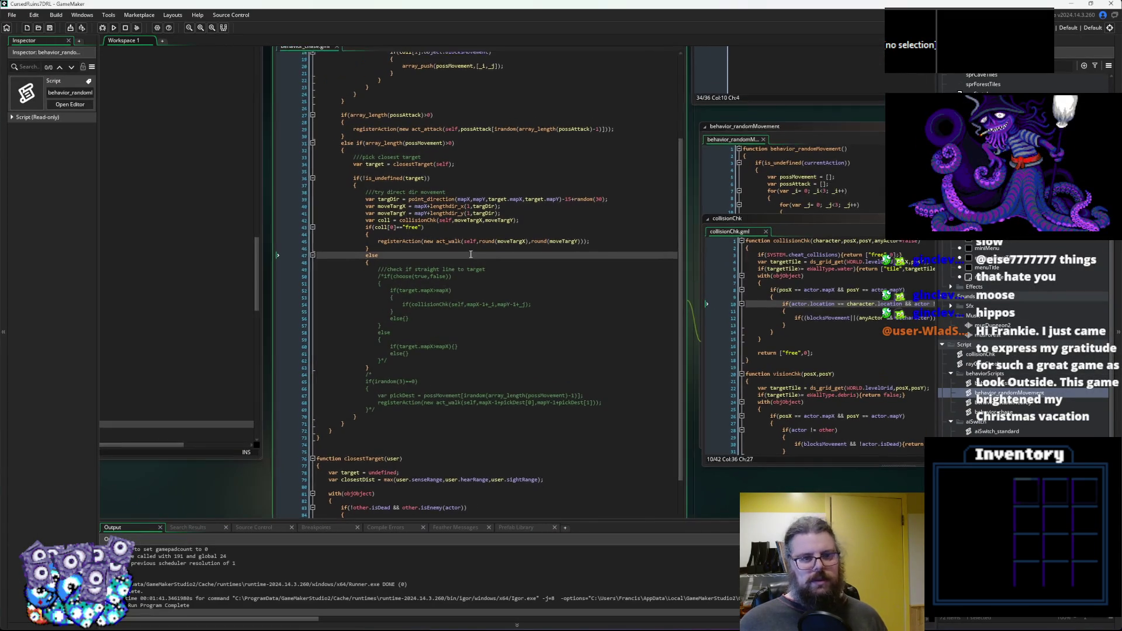
click(441, 265)
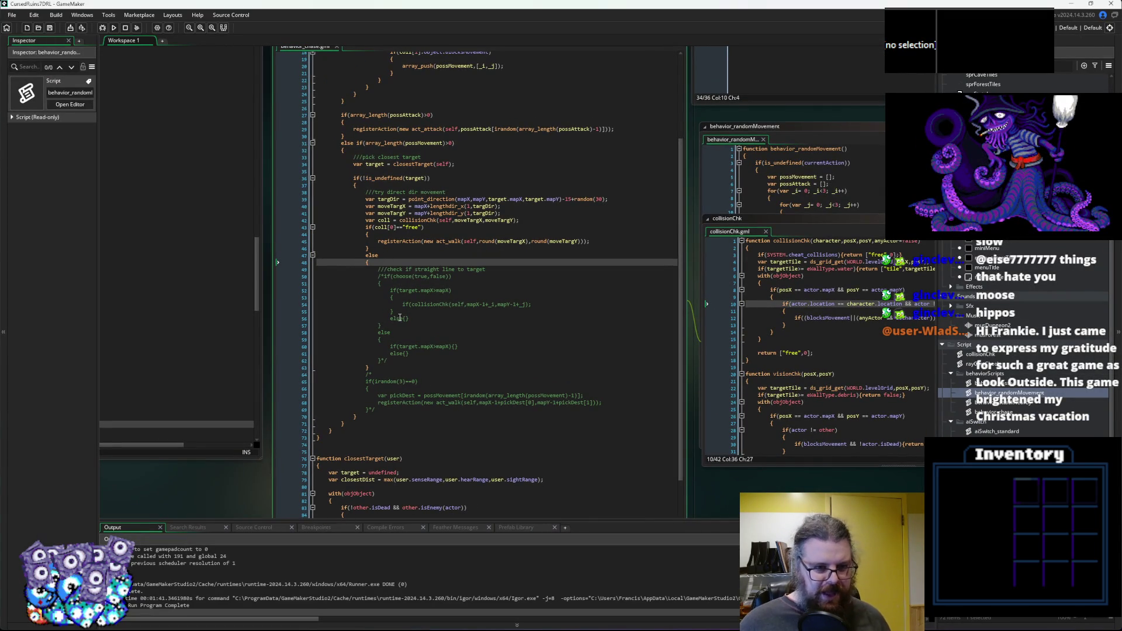
drag(365, 221, 422, 264)
click(418, 261)
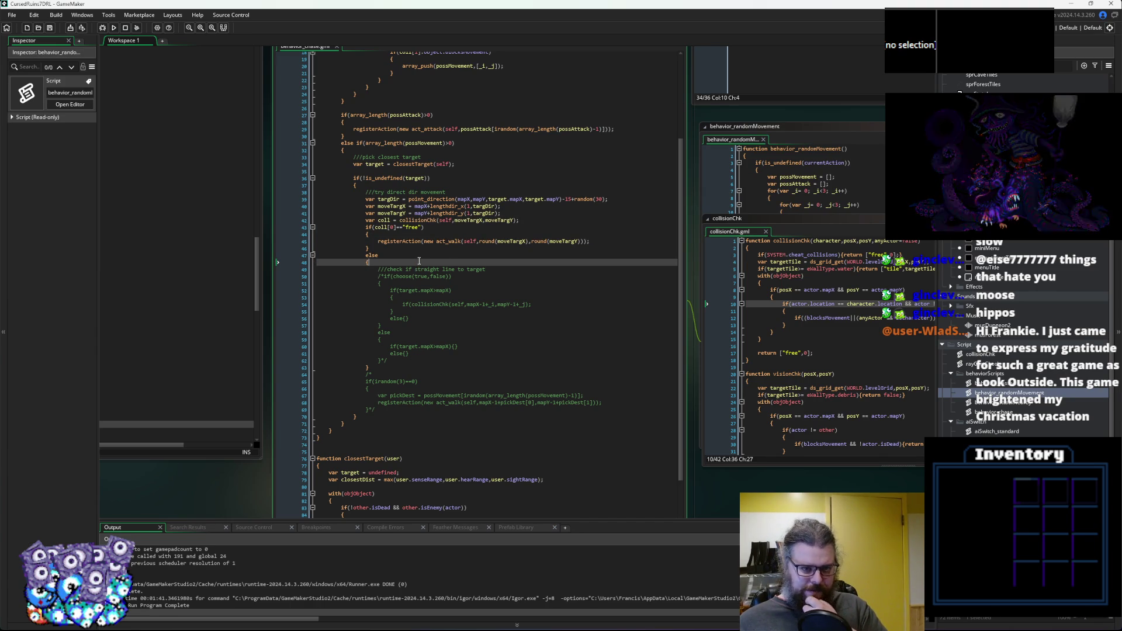
scroll(430, 285, up, 1)
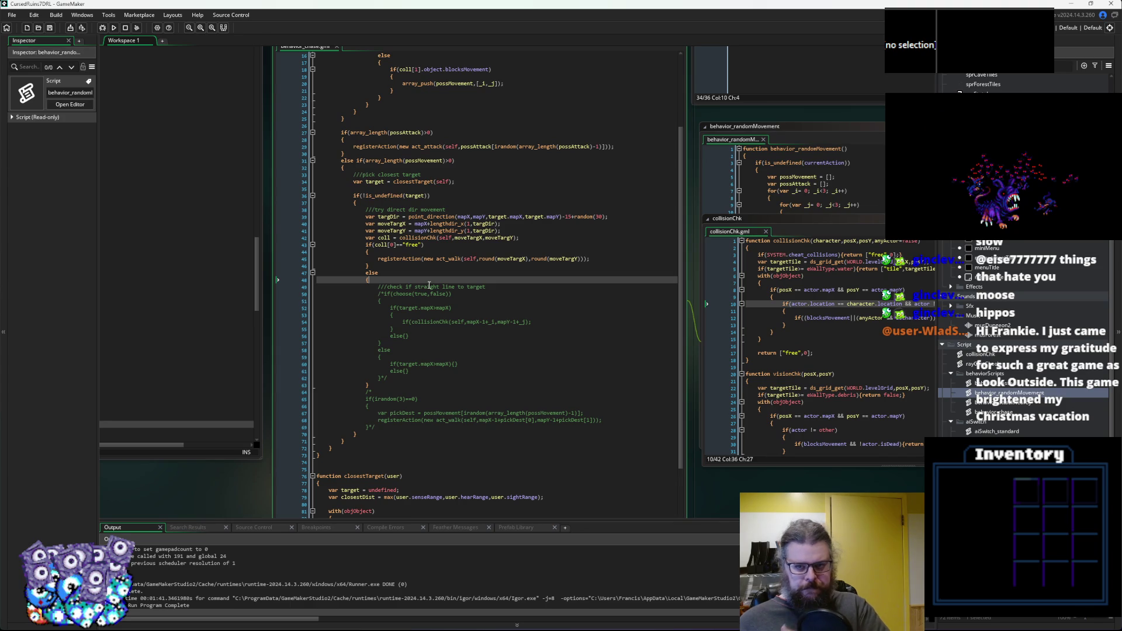
scroll(593, 334, right, 3)
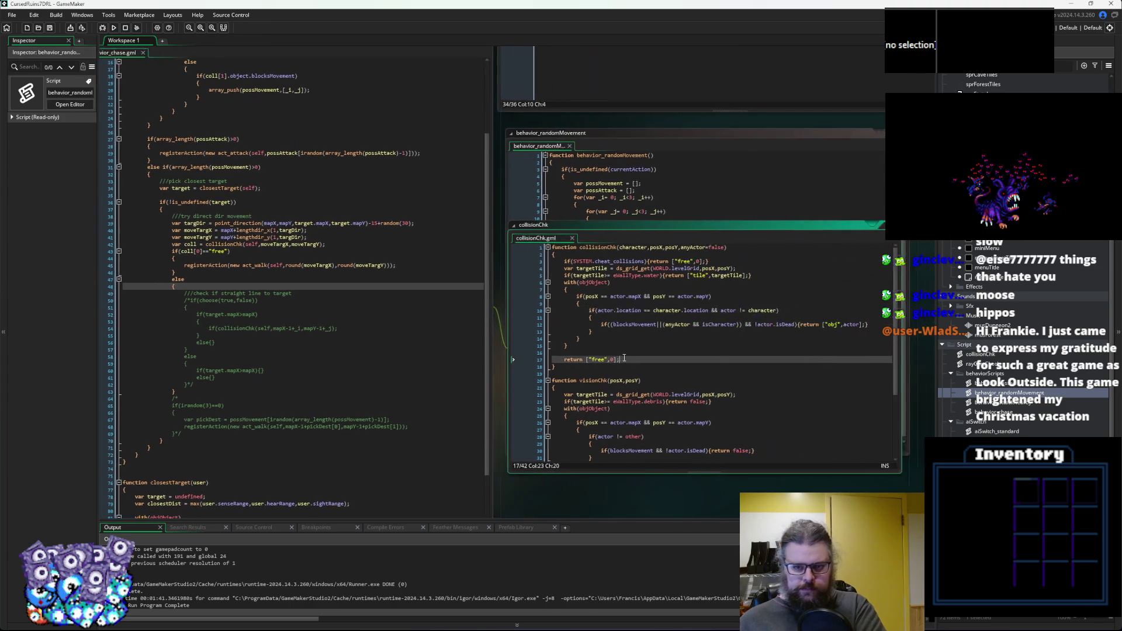
click(439, 376)
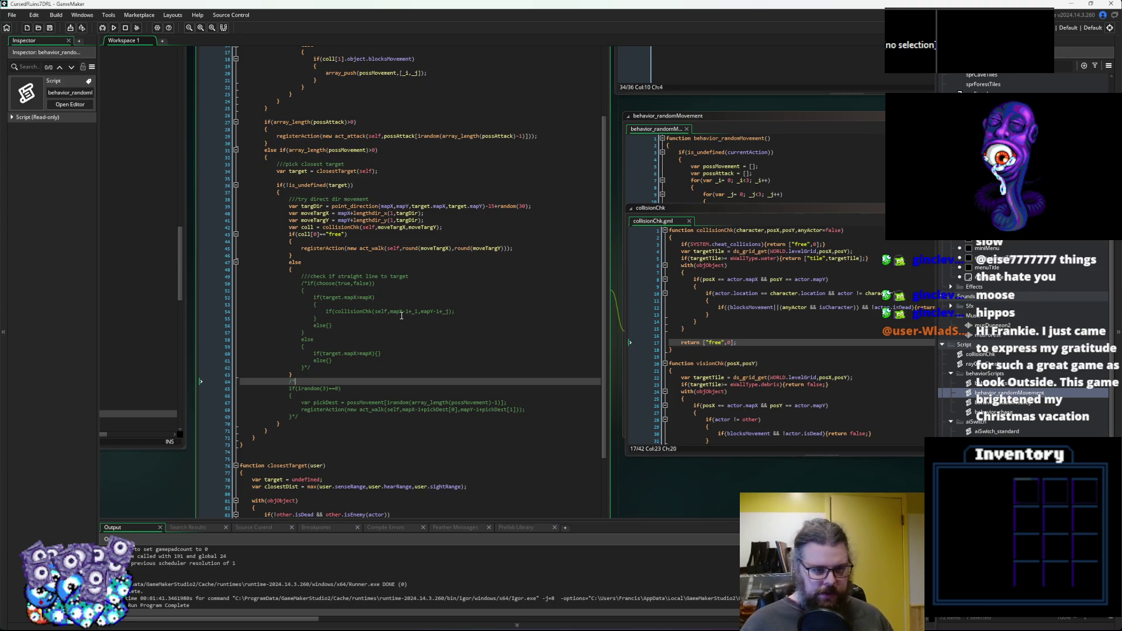
click(407, 316)
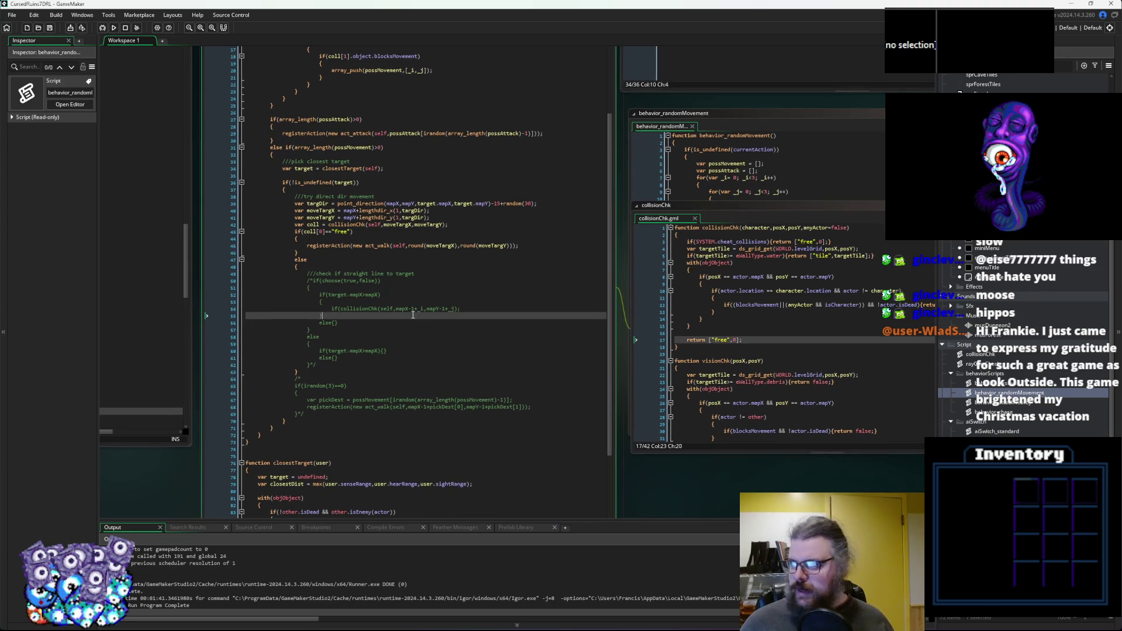
click(392, 267)
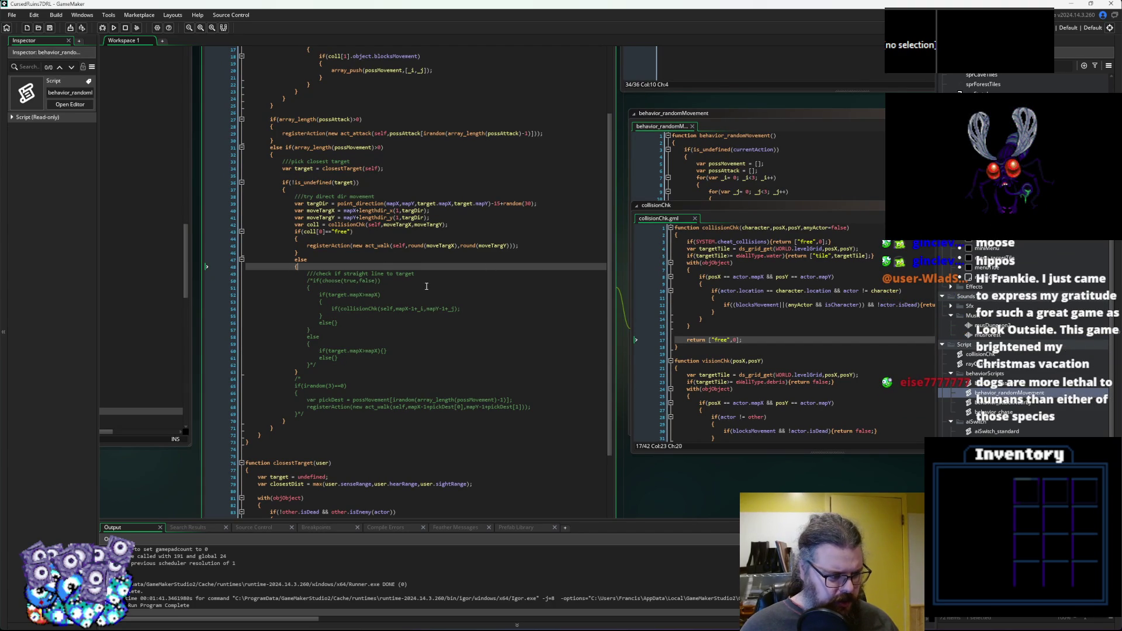
Delete the /* opener before if(choose(true,false)) on line 50 to uncomment the check.
click(315, 282)
key(BackSpace)
key(BackSpace)
click(331, 365)
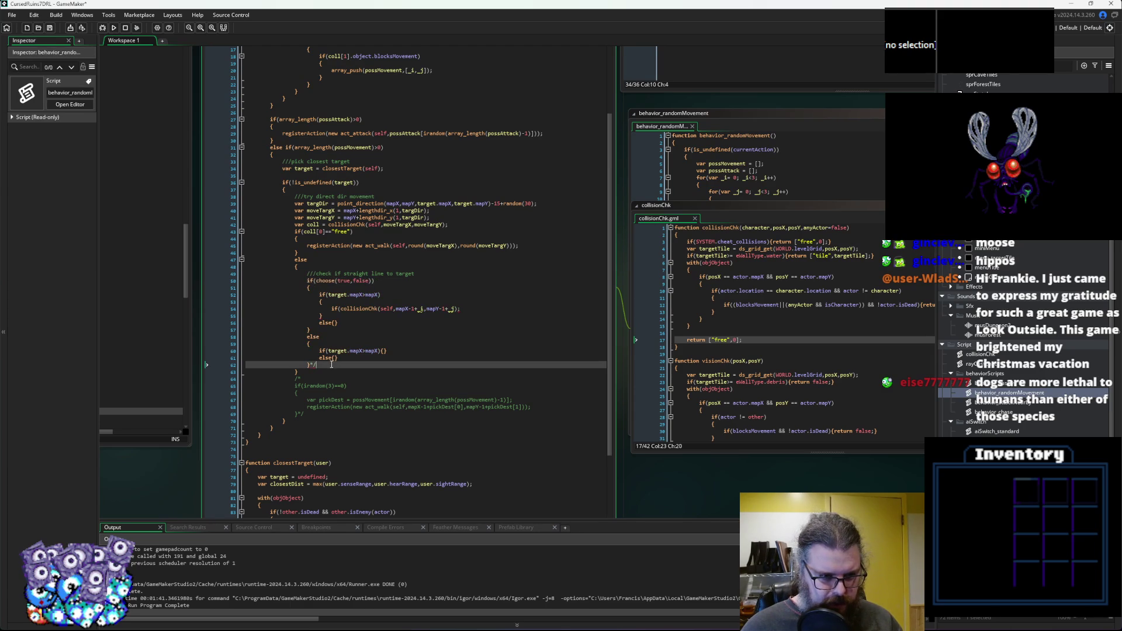
click(402, 300)
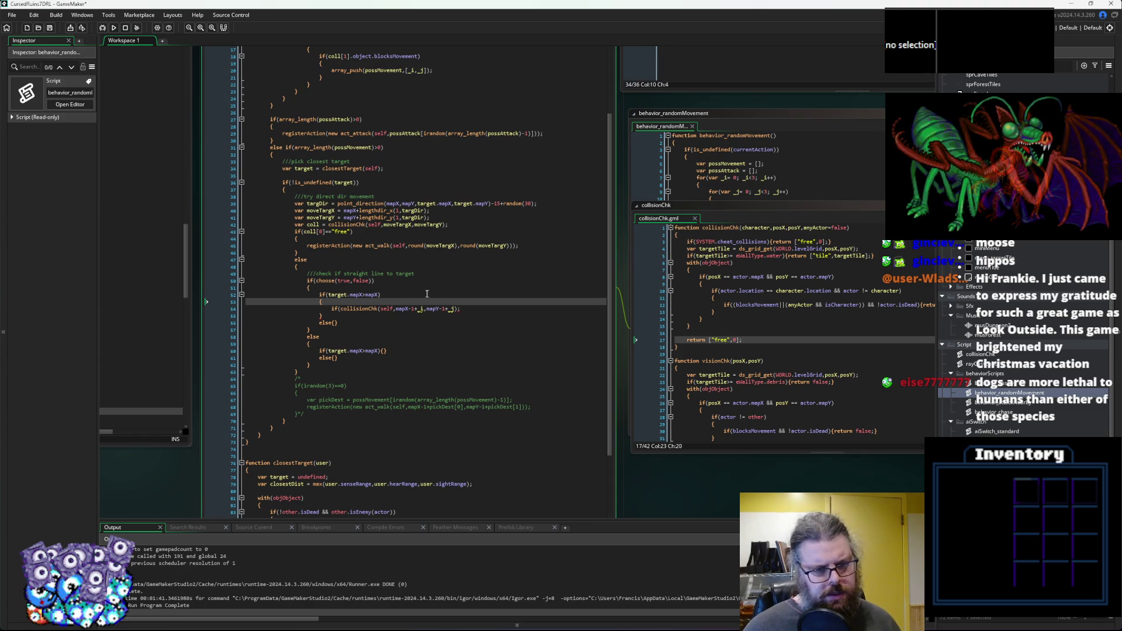
Add two blank lines below the //check if straight line to target comment.
click(449, 268)
click(443, 274)
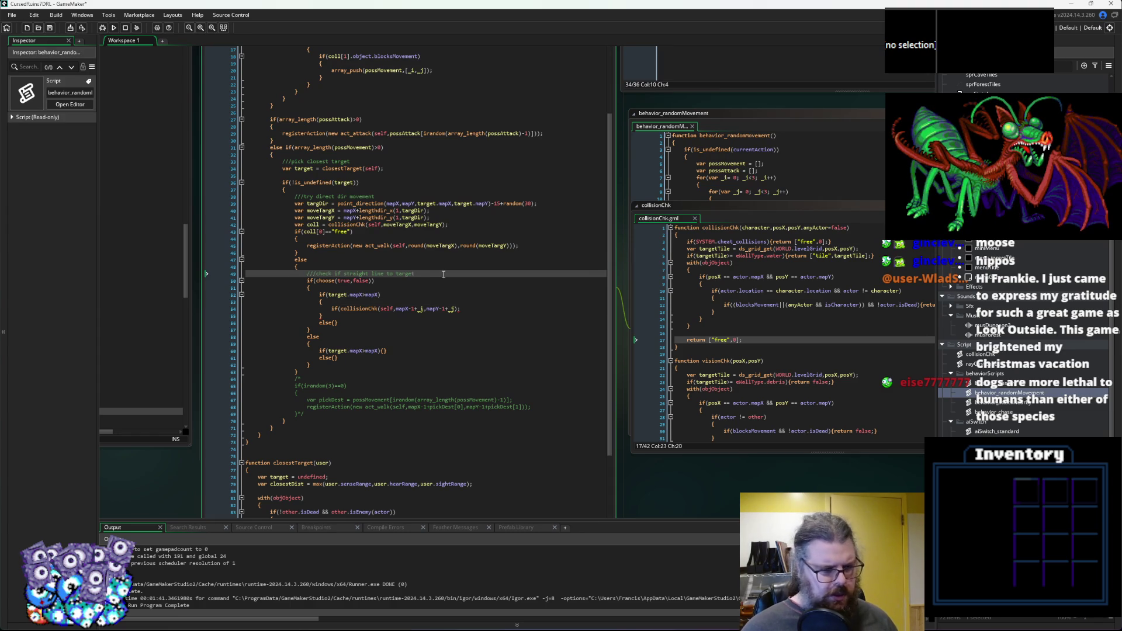
key(Return)
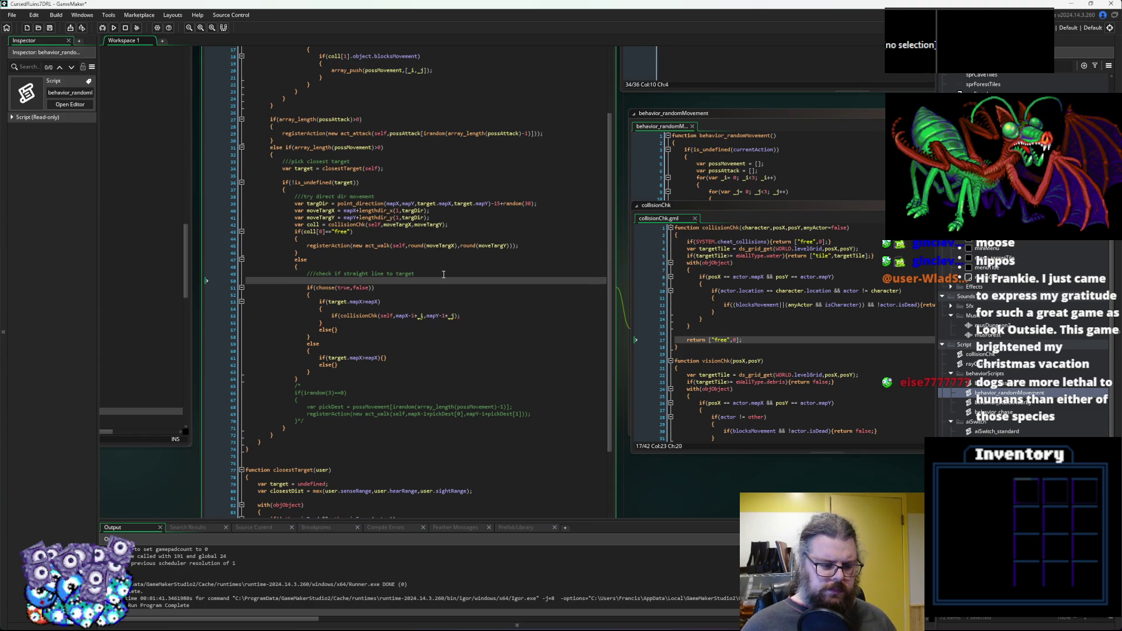
key(Return)
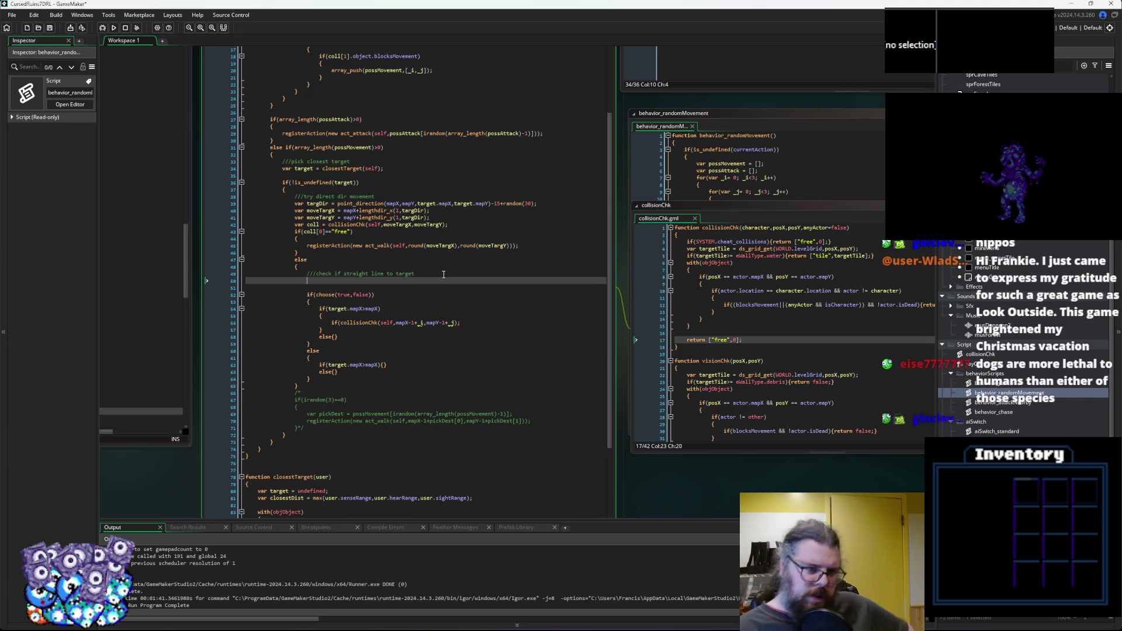
Paste an if(choose(true,false)) block, add its closing brace, and open an indented line inside.
click(315, 301)
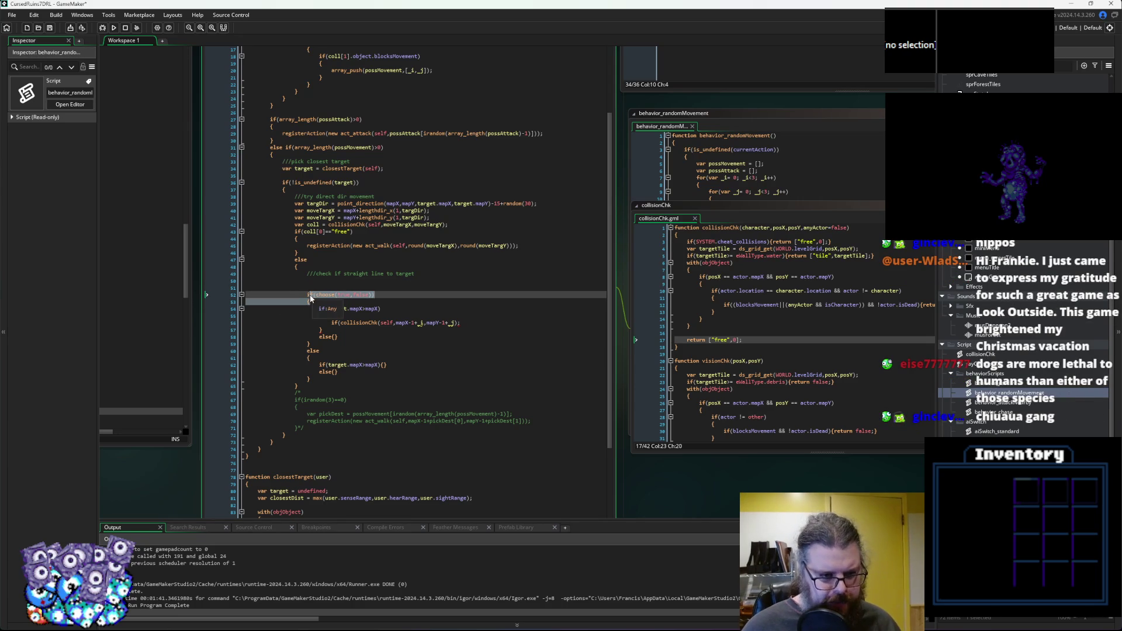
click(321, 287)
click(325, 280)
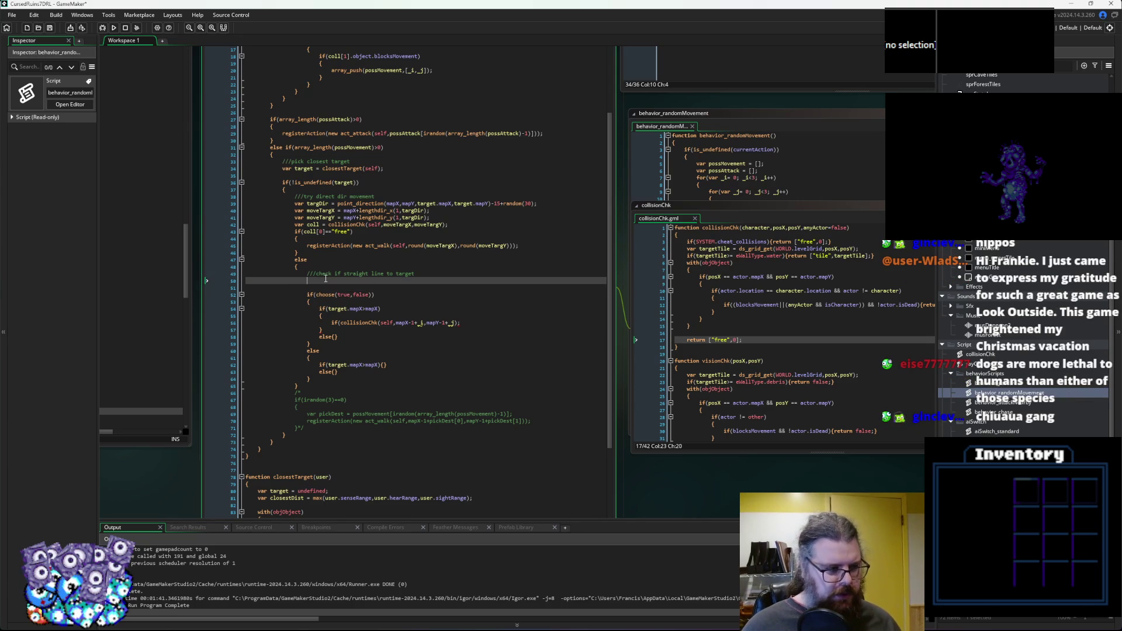
key(ctrl+v)
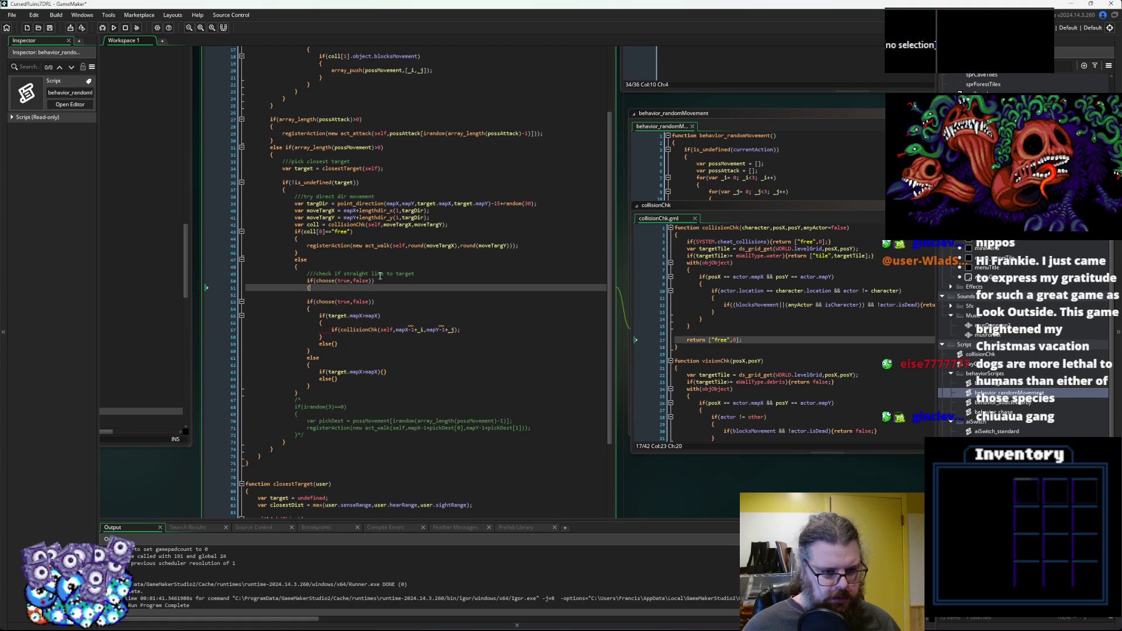
key(Return)
text(})
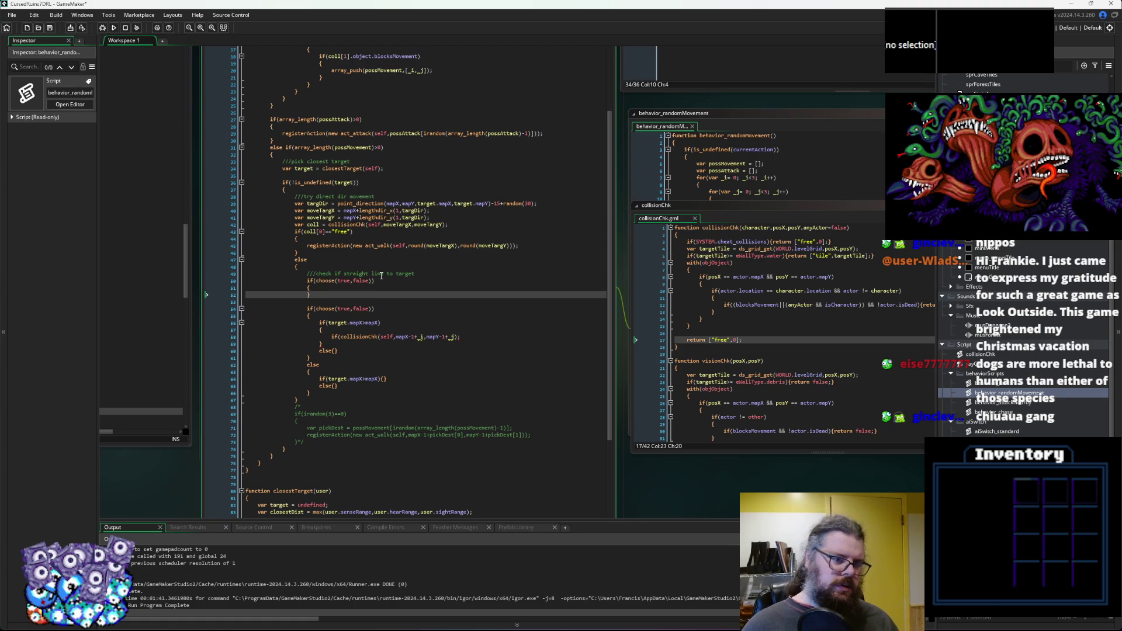
key(Up)
key(Return)
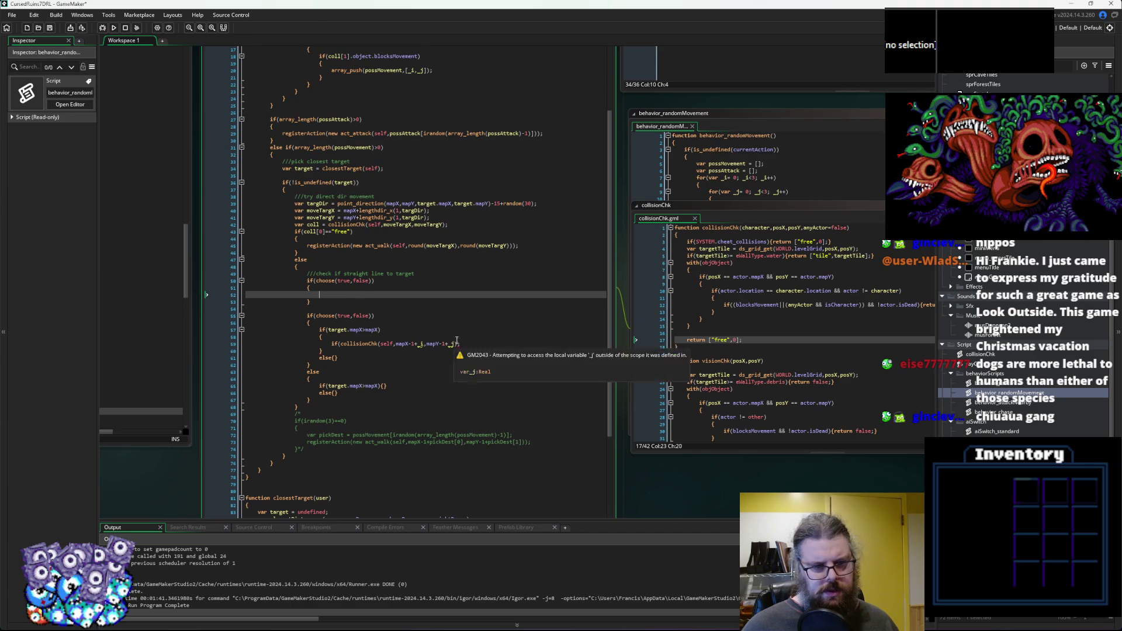
Write the var attemptDir line set to targDir-45 inside the new block.
text(var )
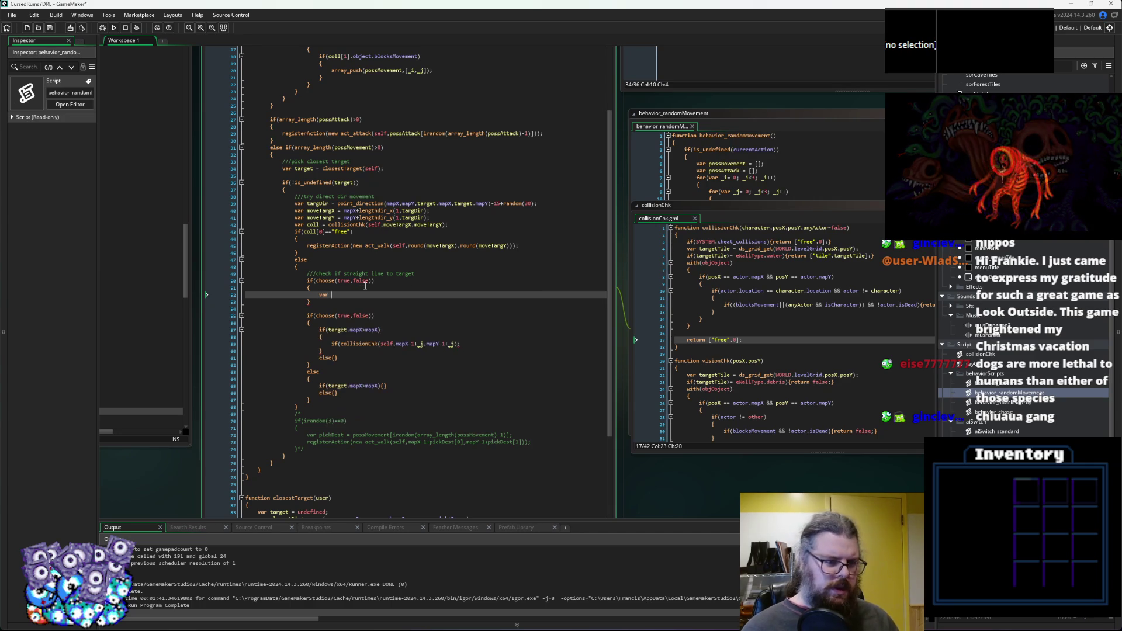
text(attemptDi)
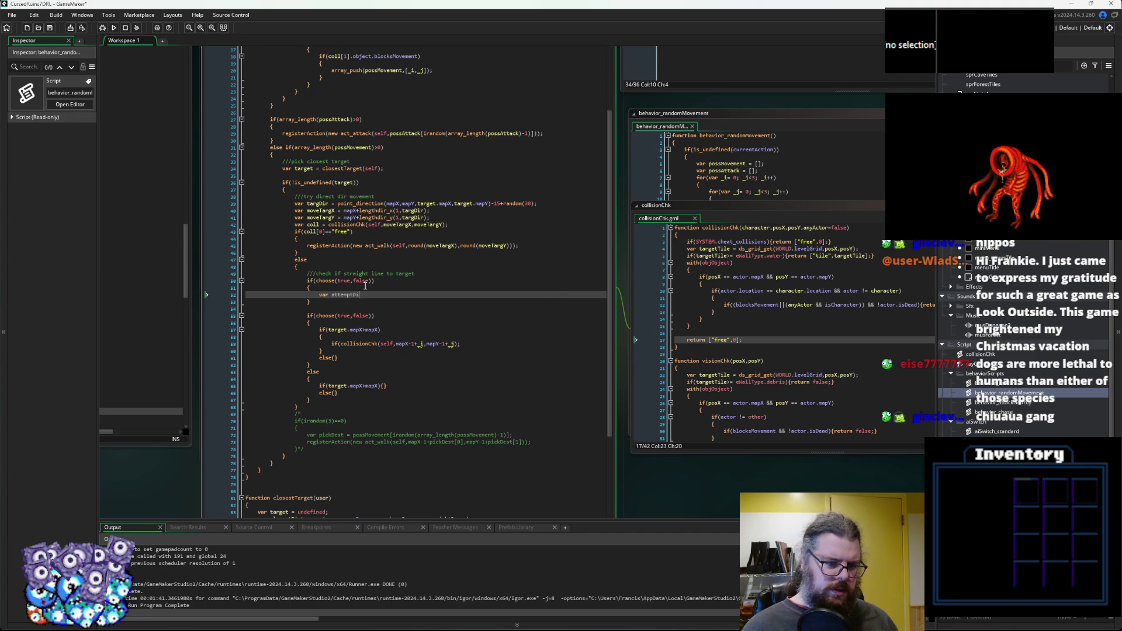
key(Up)
key(Up)
key(Up)
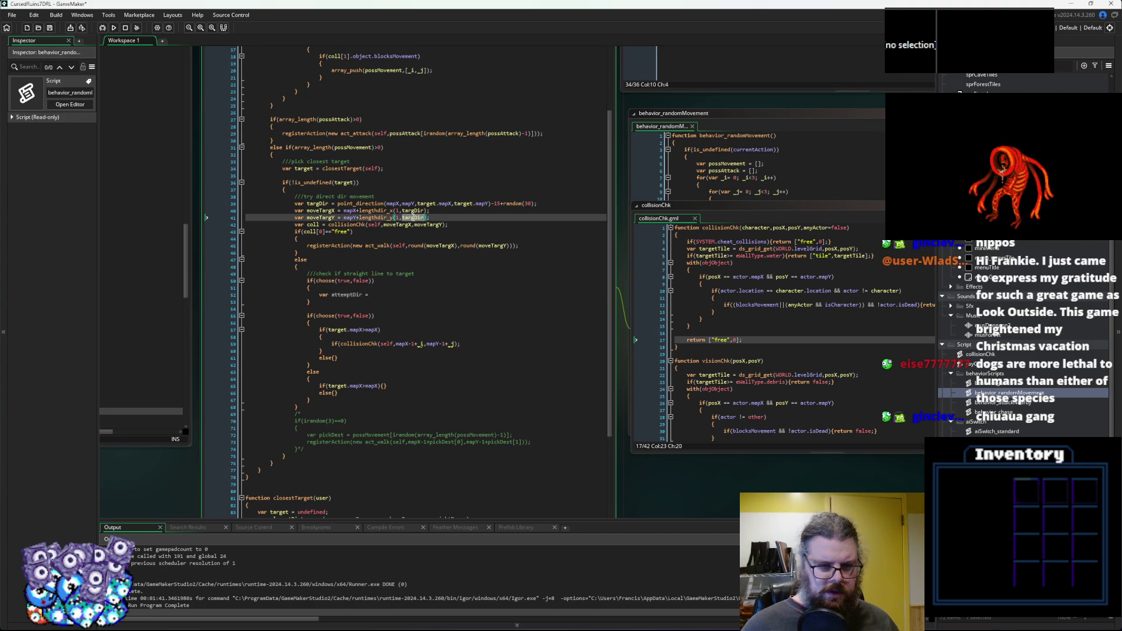
click(377, 295)
text(targDir)
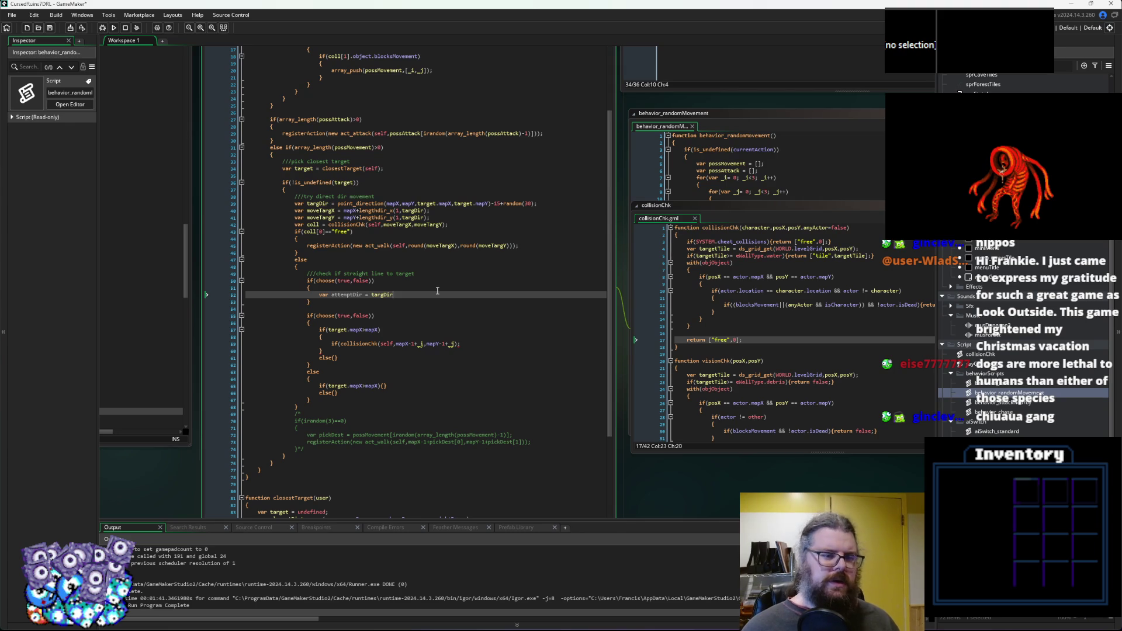
text(-45;)
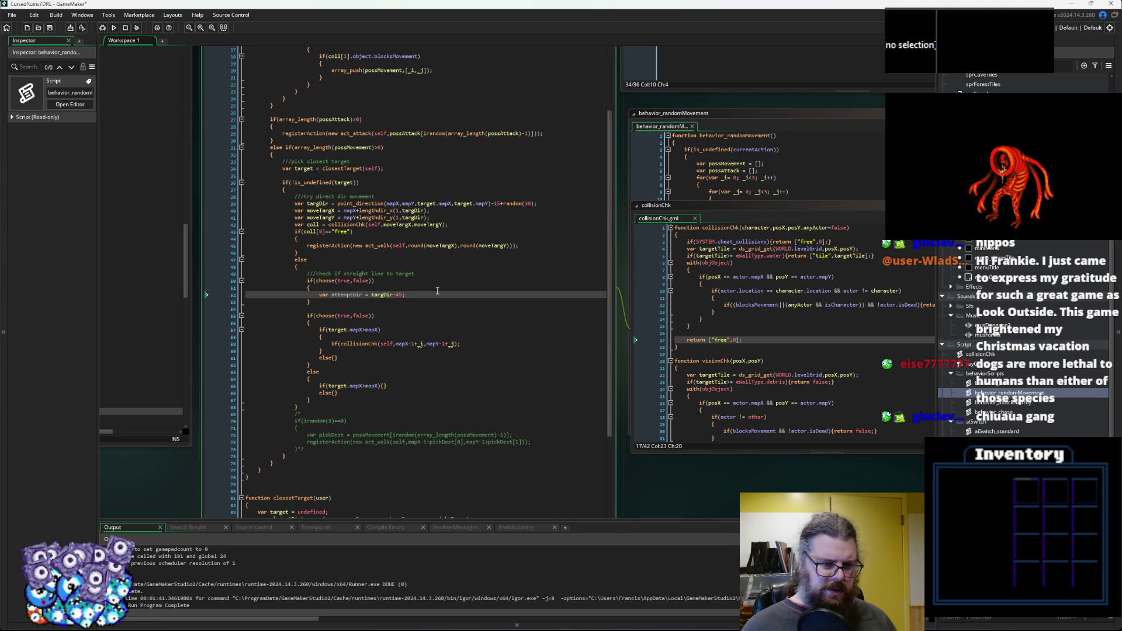
key(Return)
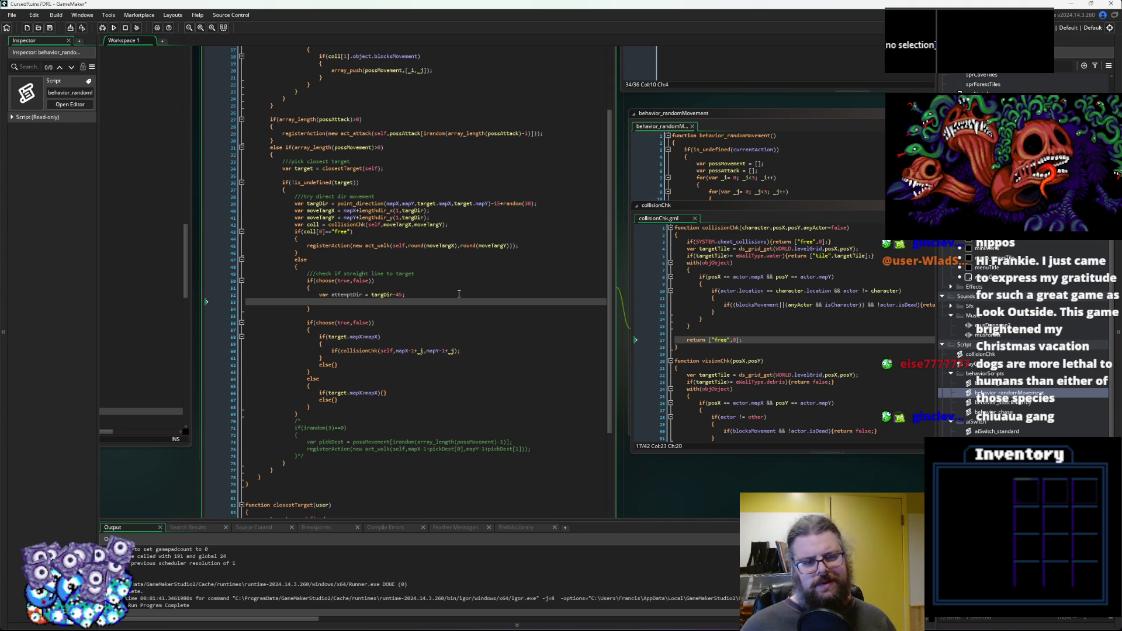
Copy the collisionChk call from line 60, try pasting it after if on line 53, then undo.
drag(462, 351, 331, 352)
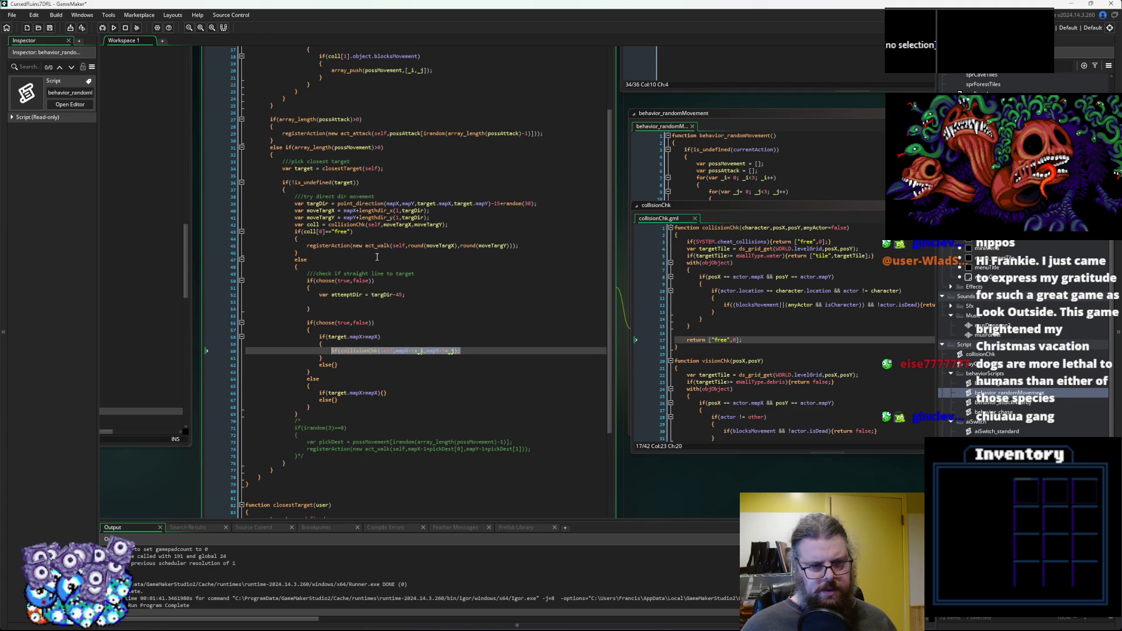
drag(432, 218, 295, 212)
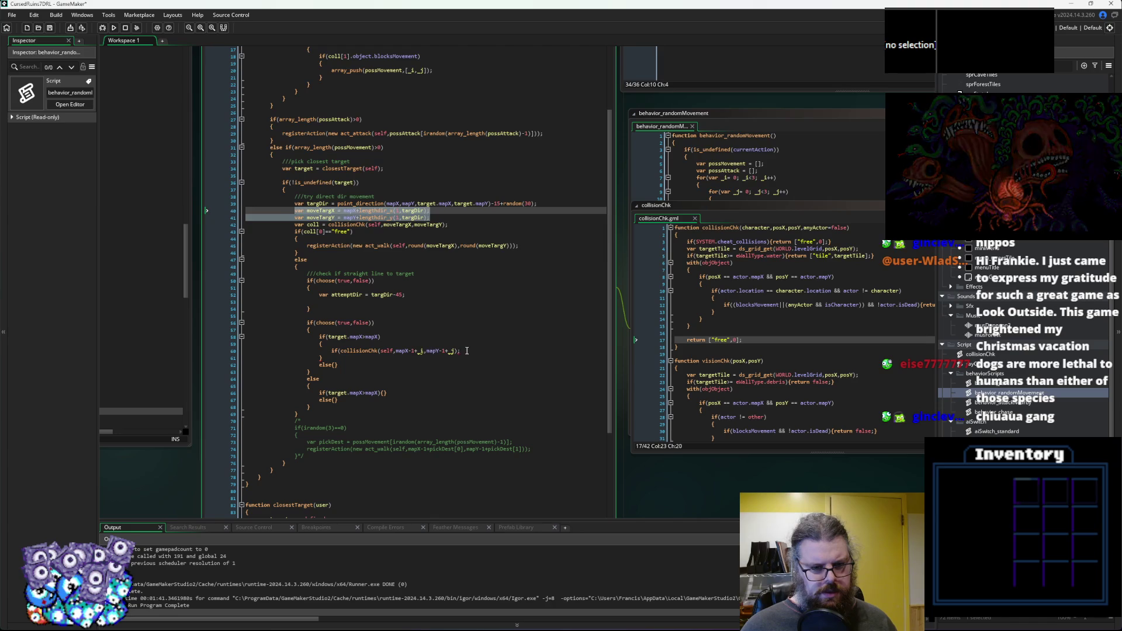
drag(461, 351, 339, 353)
key(ctrl+c)
click(447, 302)
text(if)
key(ctrl+v)
key(ctrl+z)
key(ctrl+z)
Copy the moveTargX and moveTargY lines and paste them below the attemptDir line.
drag(431, 217, 307, 217)
shift+click(295, 211)
key(ctrl+c)
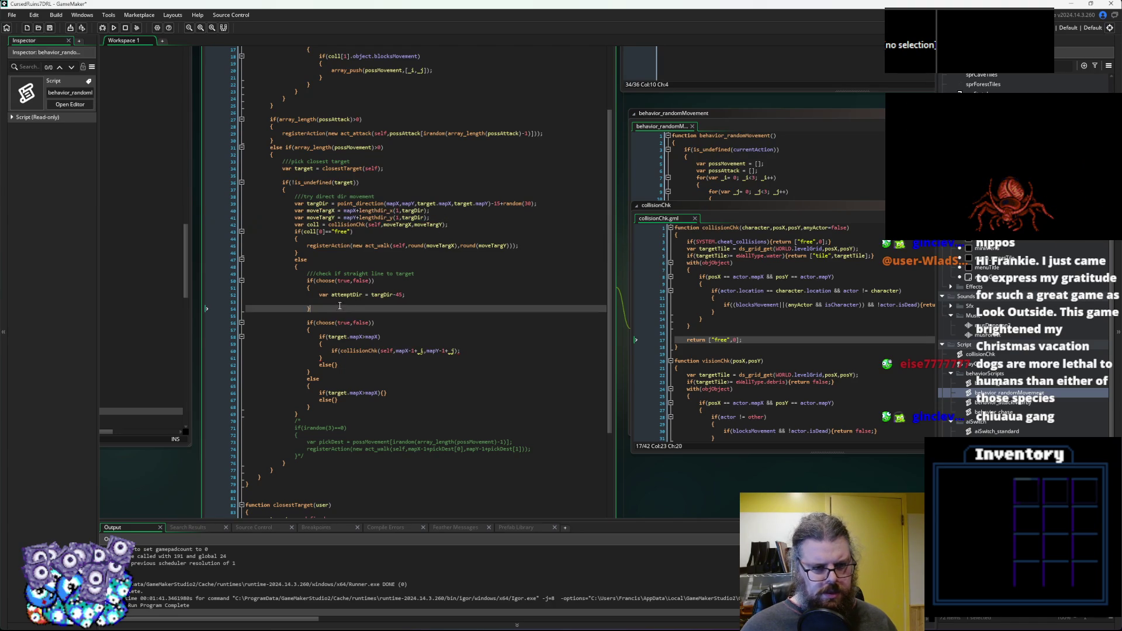
click(340, 302)
key(ctrl+v)
click(340, 301)
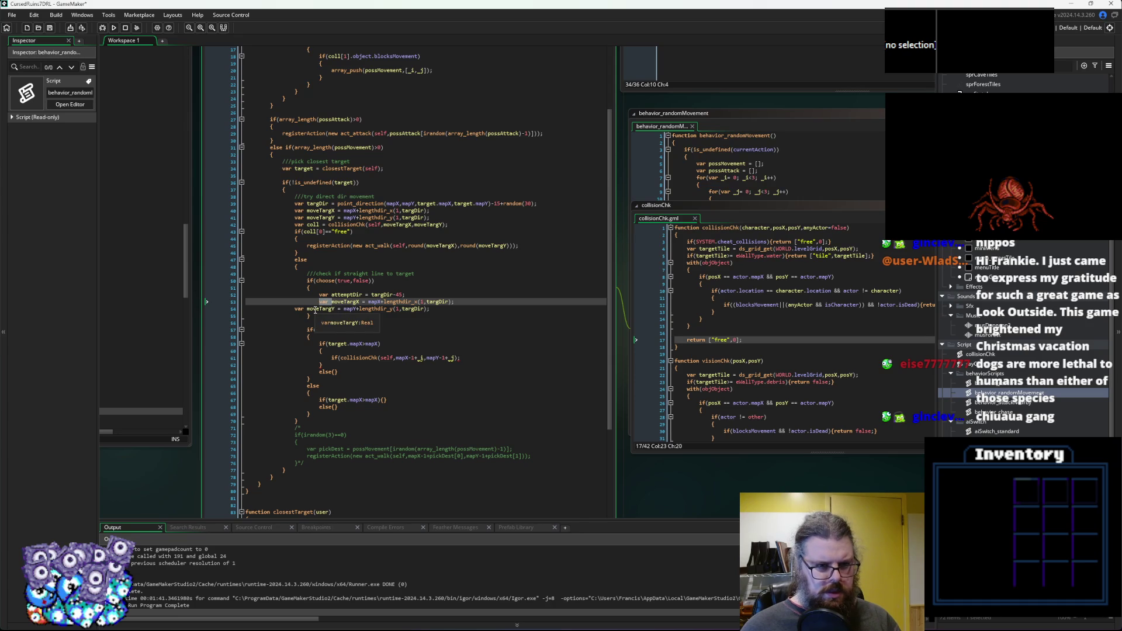
Align the moveTargX and moveTargY lines and remove their var prefixes.
click(377, 224)
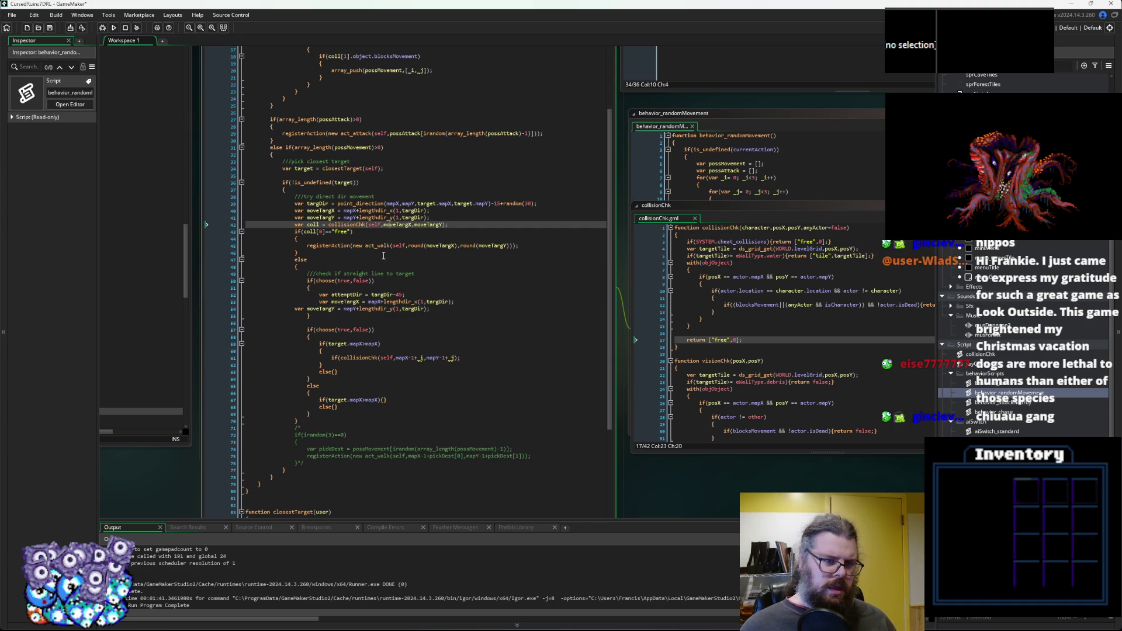
click(295, 309)
key(Tab)
key(Tab)
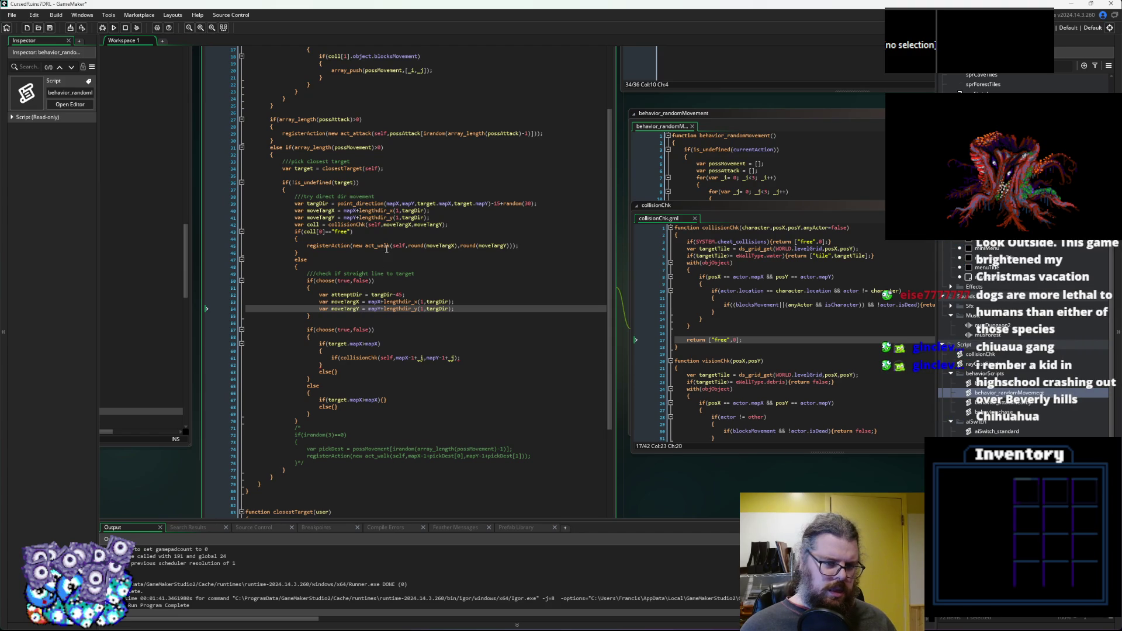
double_click(323, 302)
key(Delete)
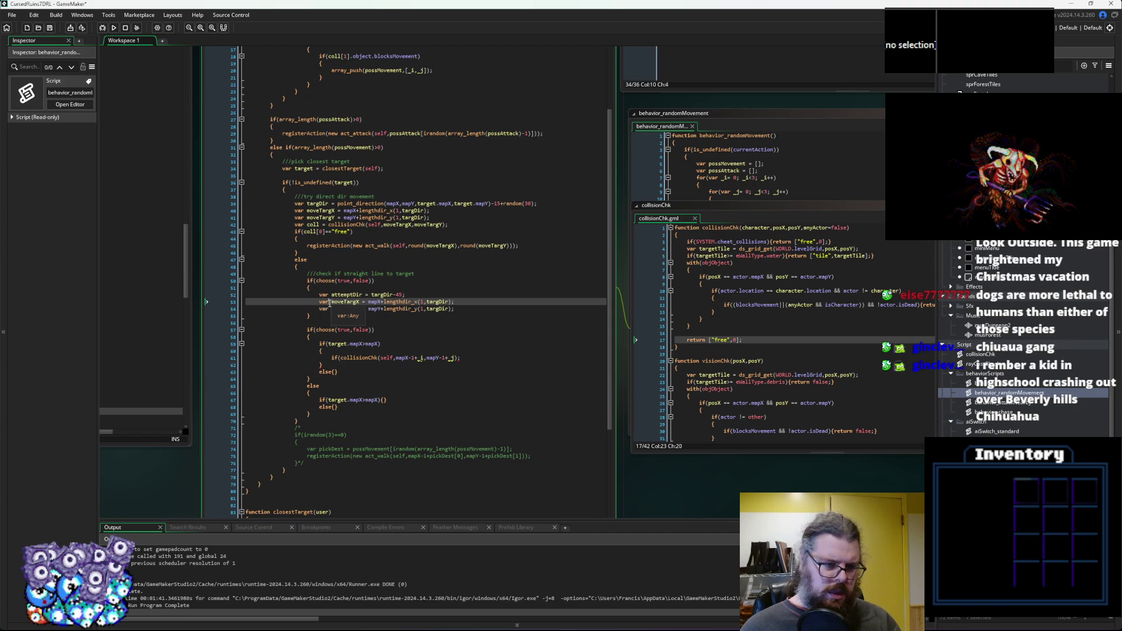
key(Delete)
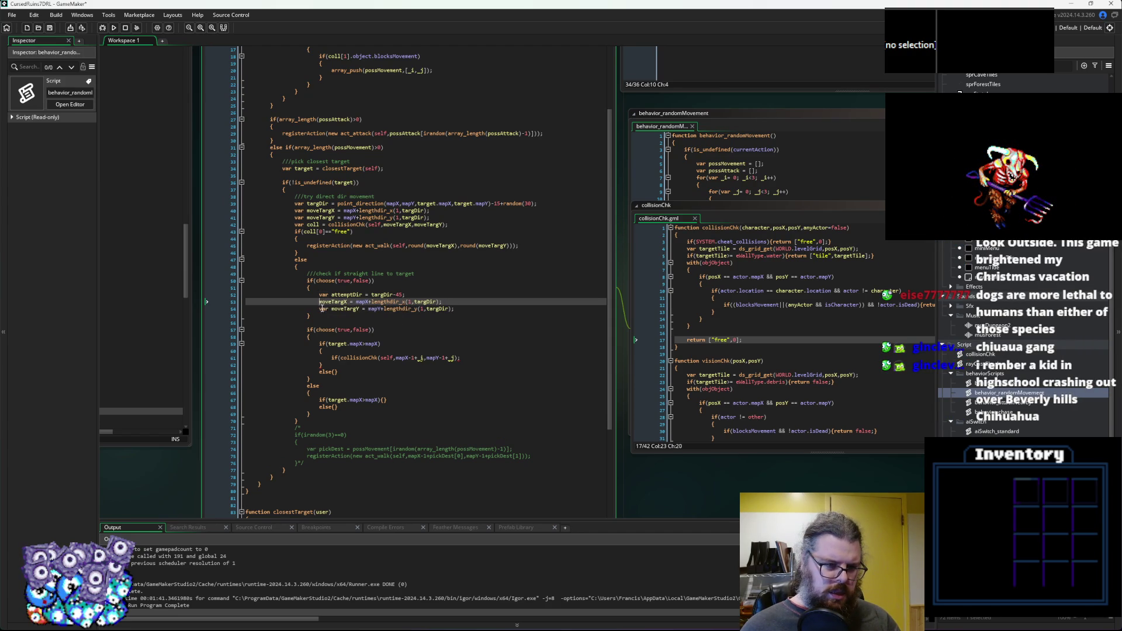
double_click(325, 308)
key(Delete)
key(Delete)
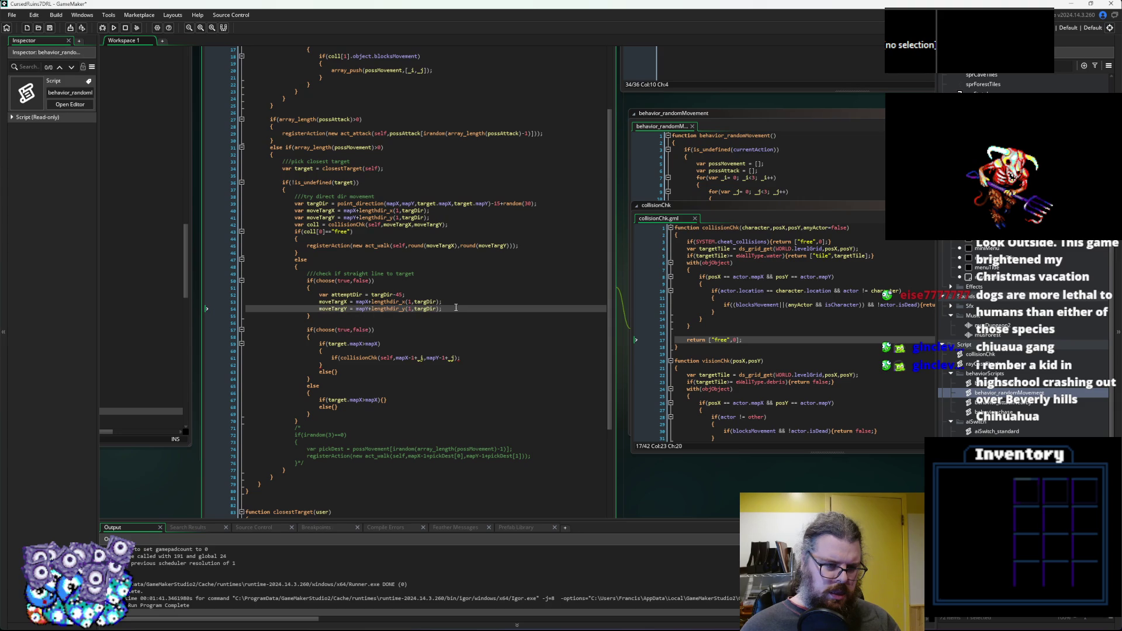
key(Return)
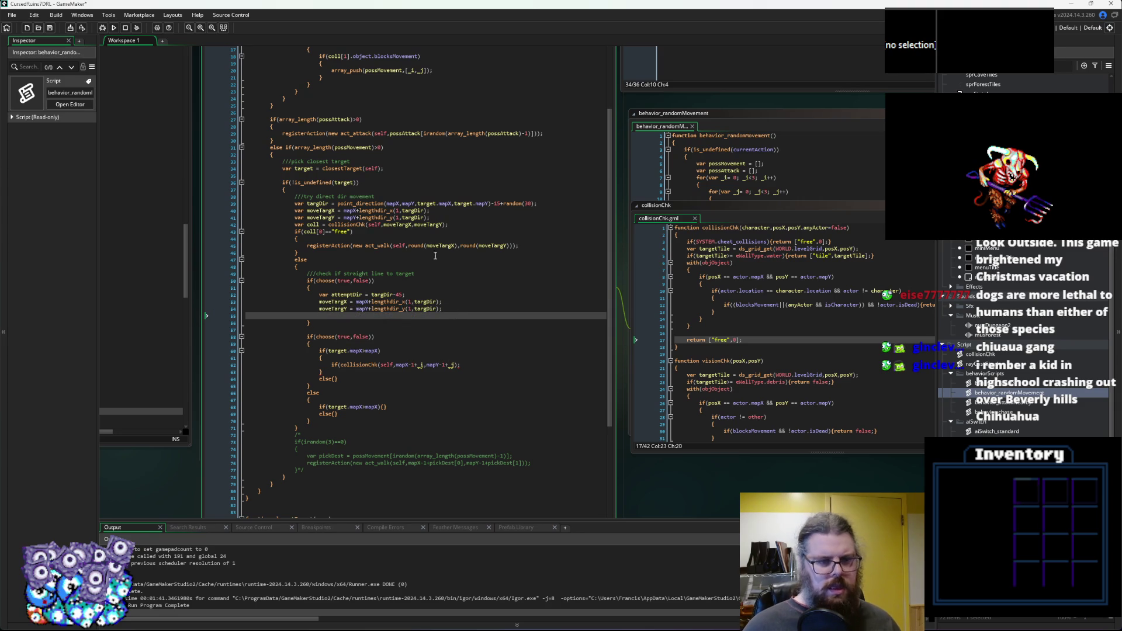
Duplicate the collision check and free test below the step lines, with the registerAction walk inside.
drag(459, 224, 295, 225)
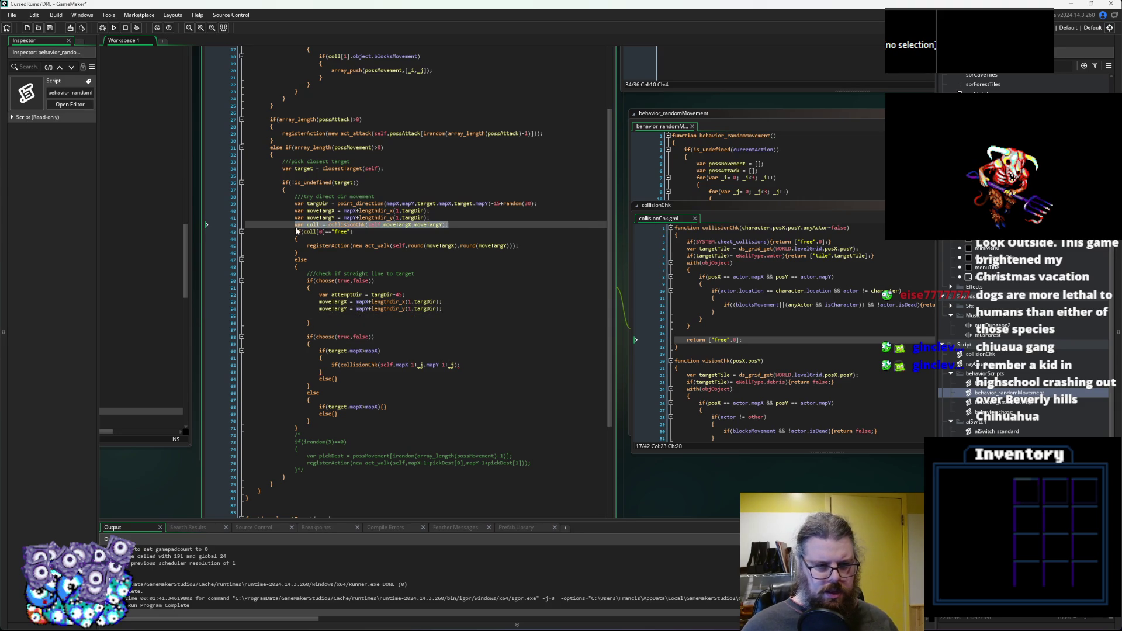
shift+click(305, 239)
key(ctrl+c)
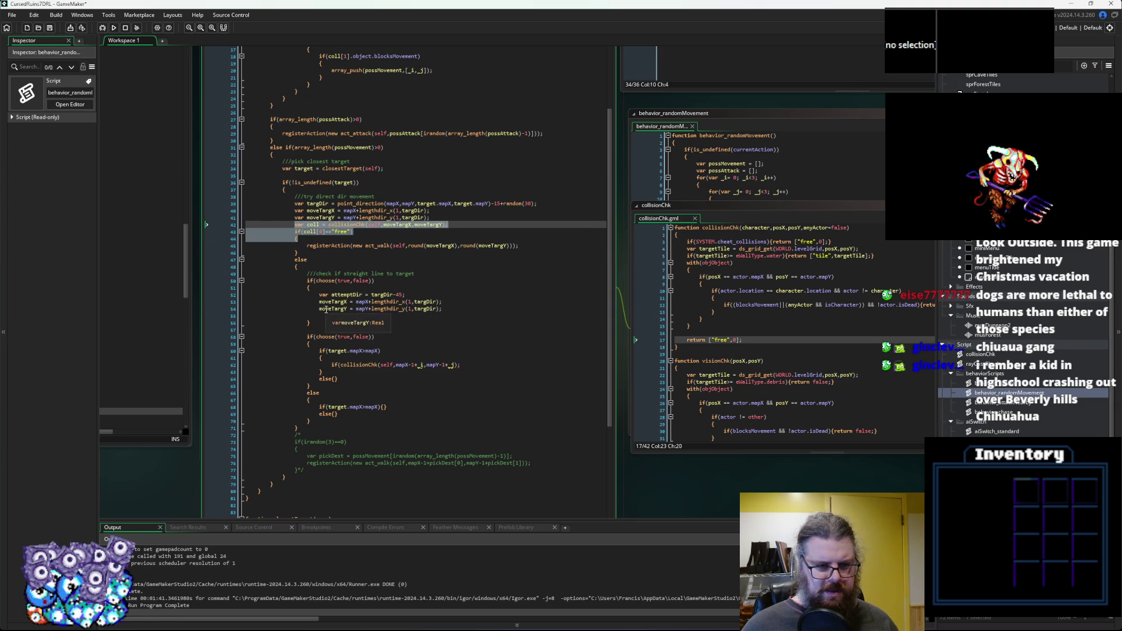
click(356, 316)
key(ctrl+v)
drag(356, 329, 218, 320)
key(Tab)
key(Tab)
click(372, 330)
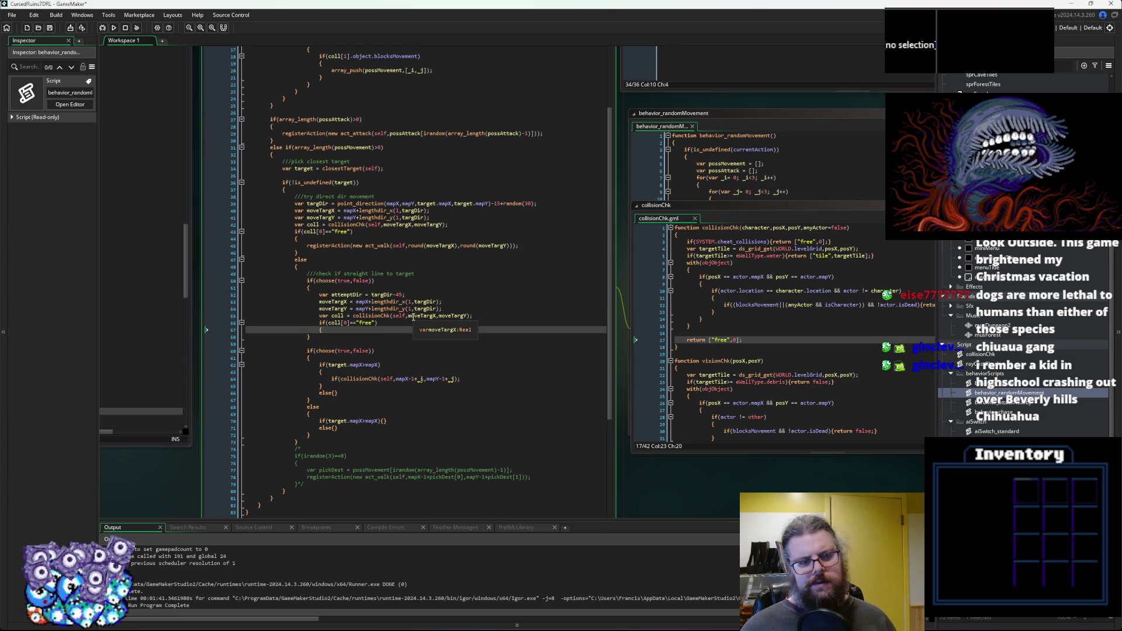
key(Return)
key(Return)
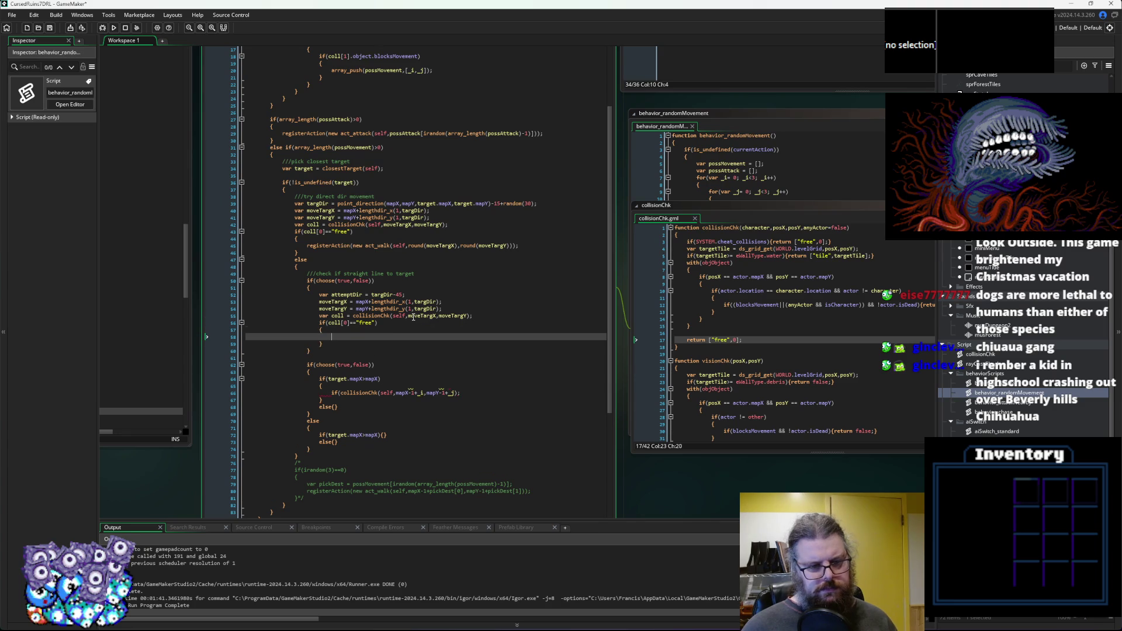
click(513, 246)
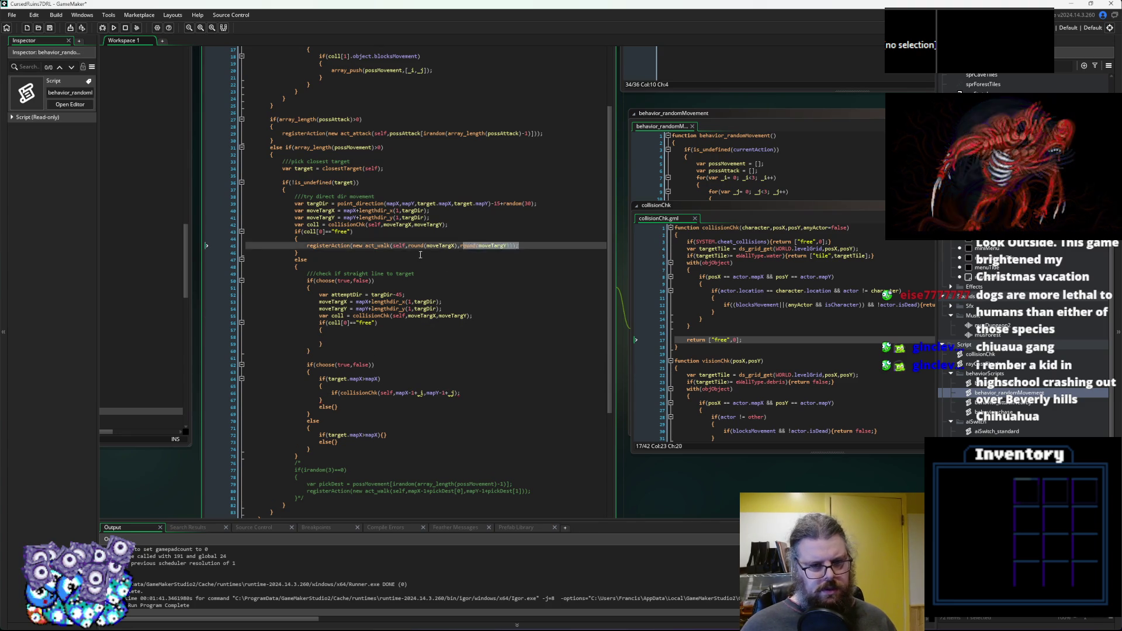
click(344, 338)
key(ctrl+v)
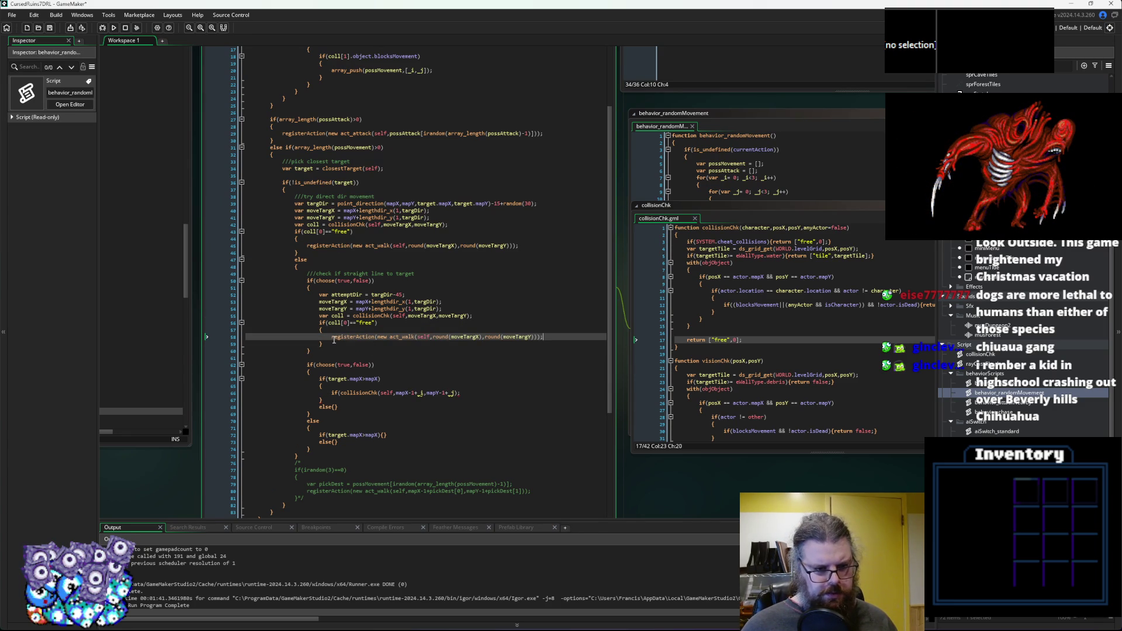
Begin an else after the if's closing brace and clear the misplaced lines and stray indentation.
click(327, 345)
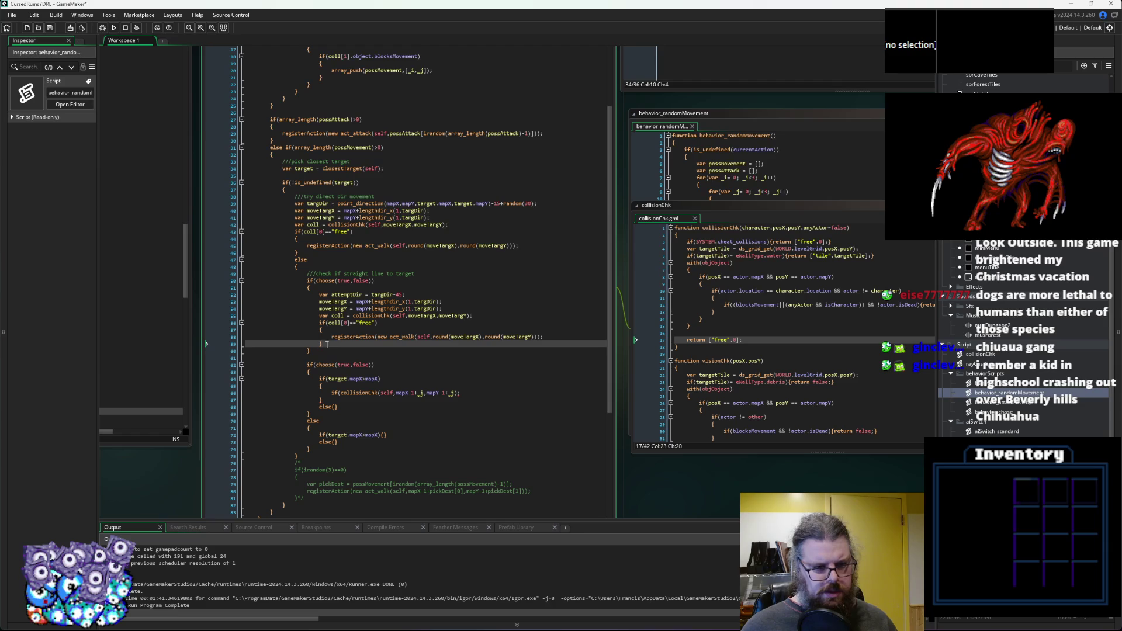
key(Return)
text(else)
key(Return)
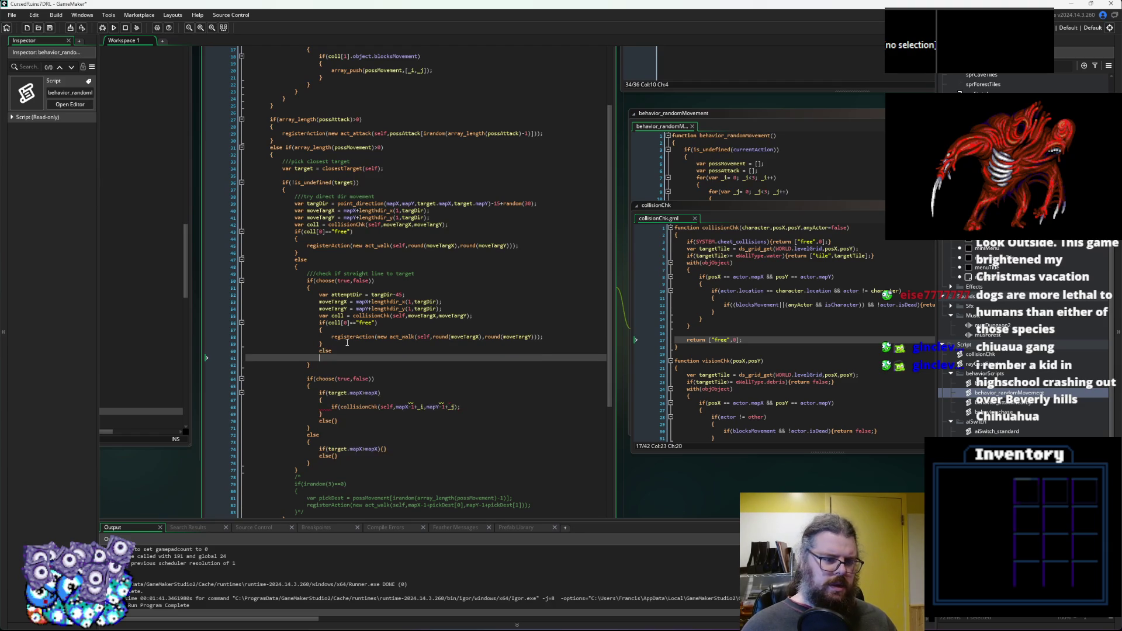
key(BackSpace)
key(BackSpace)
key(BackSpace)
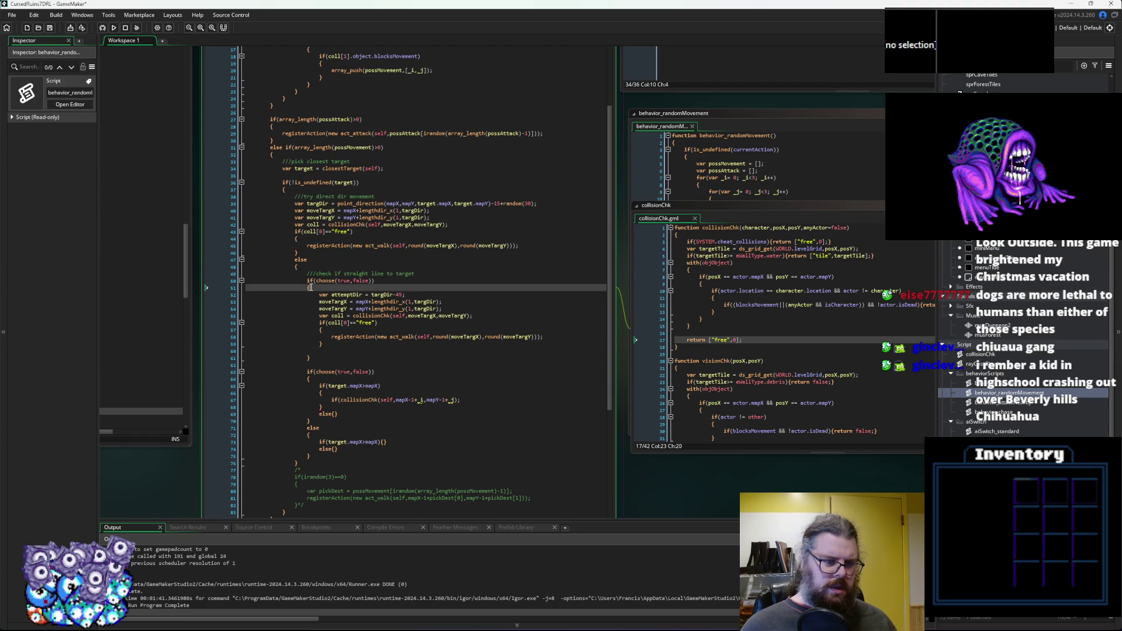
drag(320, 351, 223, 353)
key(BackSpace)
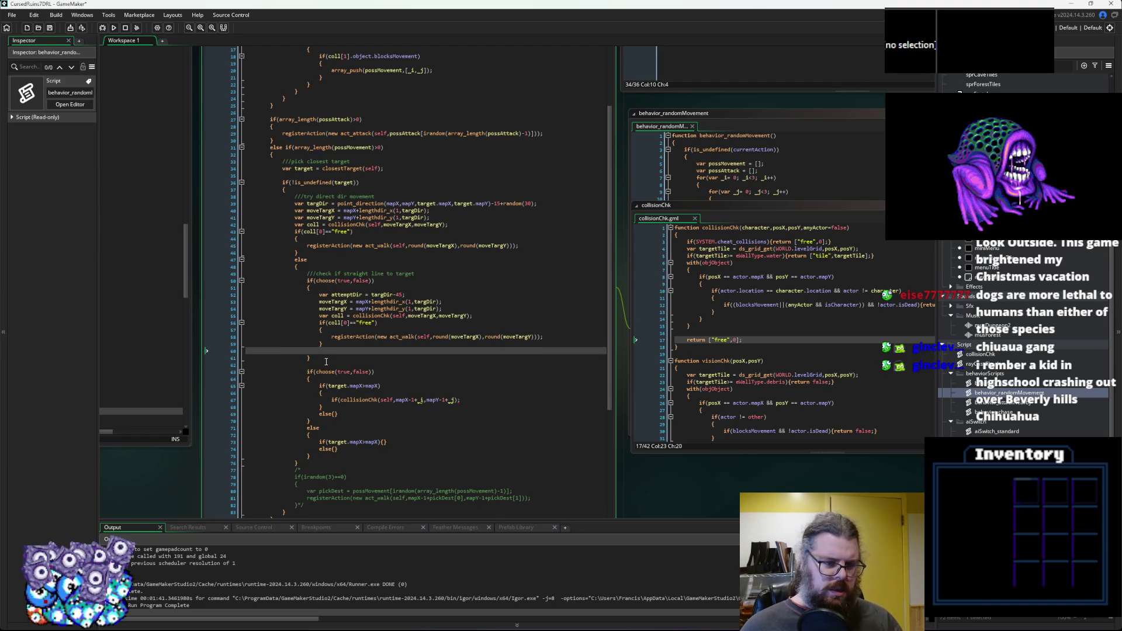
key(BackSpace)
Add an empty else block with braces and an indented blank line inside.
click(346, 348)
key(Return)
text(lse)
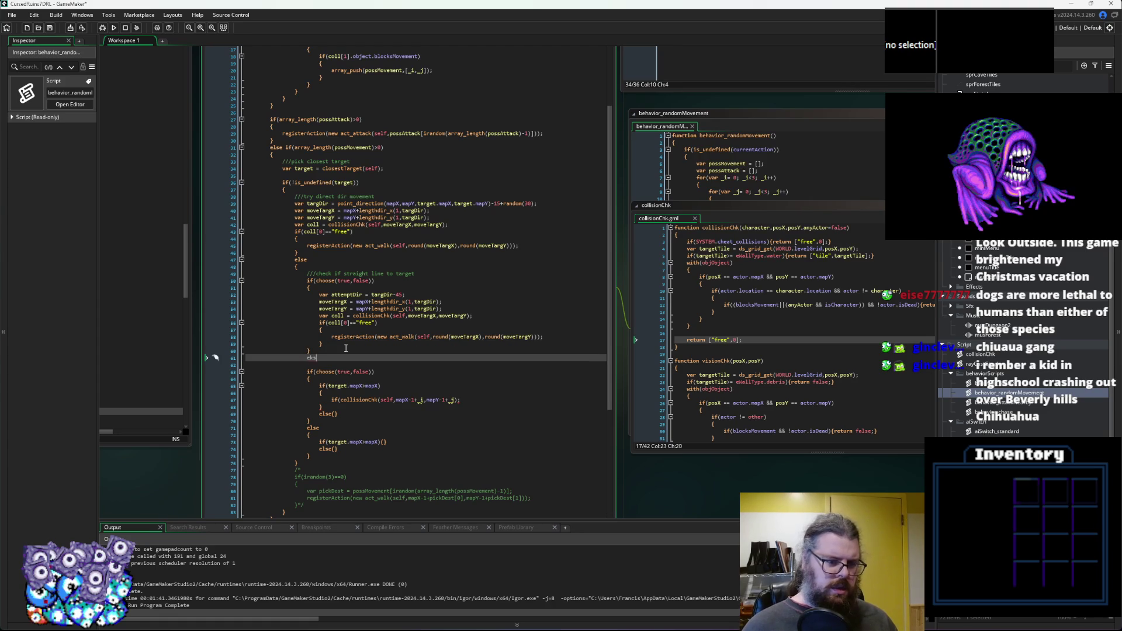
key(Return)
text({)
key(Return)
text(})
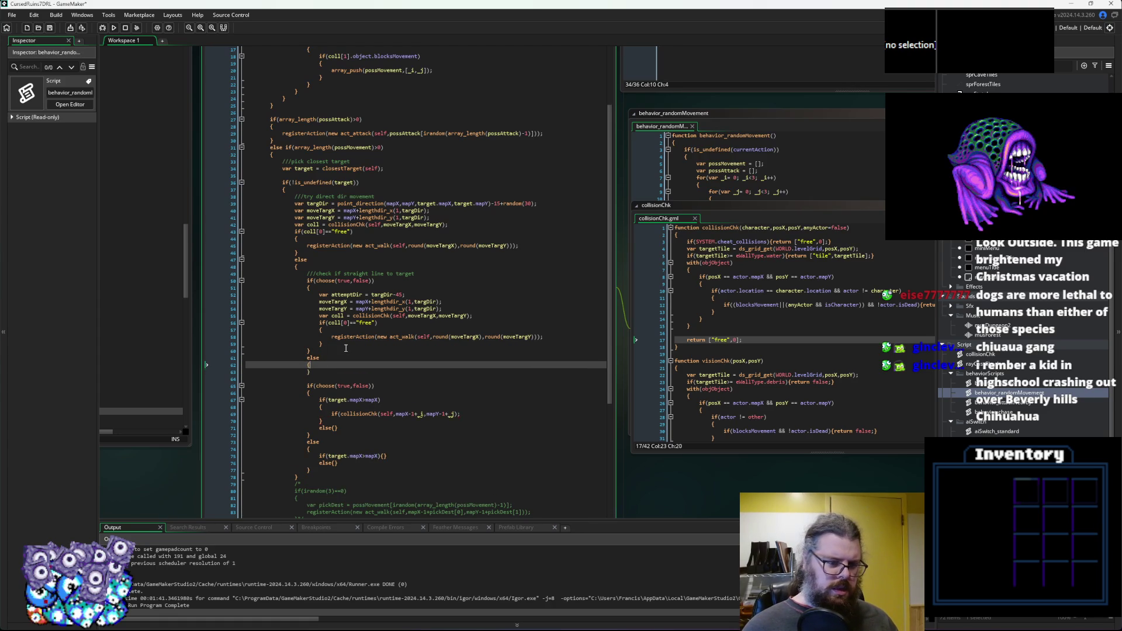
key(Left)
key(Return)
key(Up)
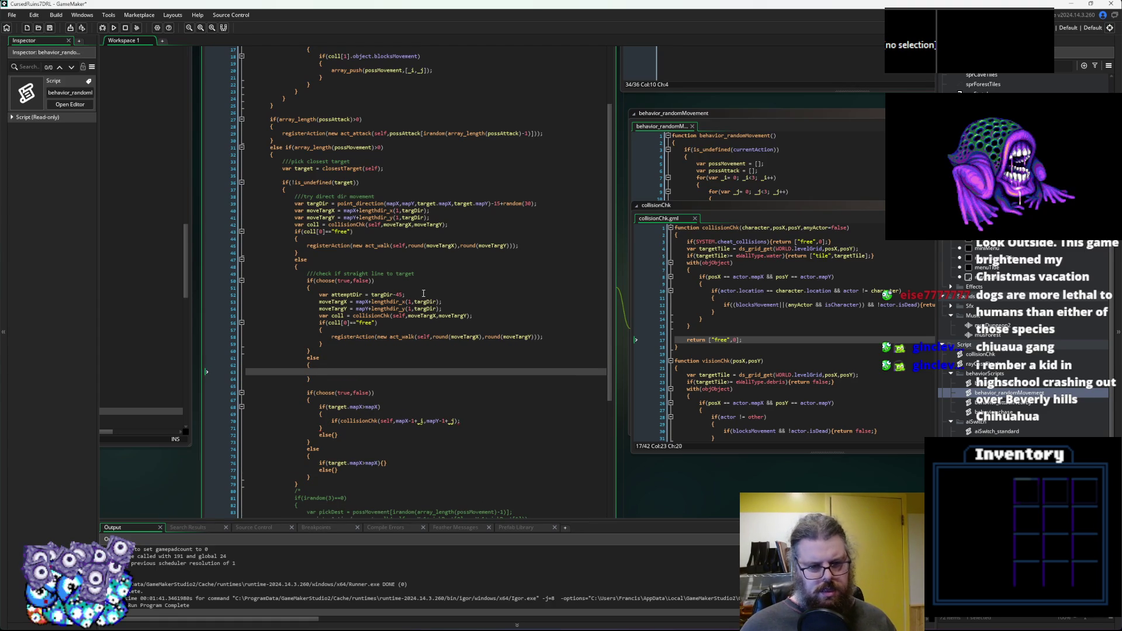
Move the step, collision and walk block below the else block.
drag(337, 346, 318, 302)
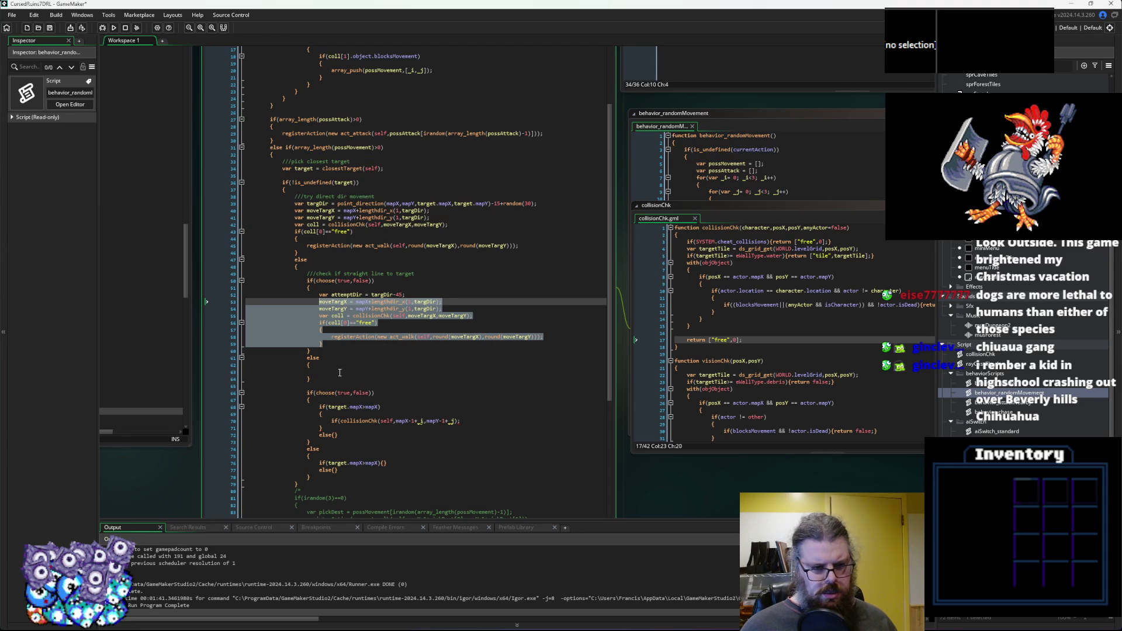
key(Delete)
click(342, 340)
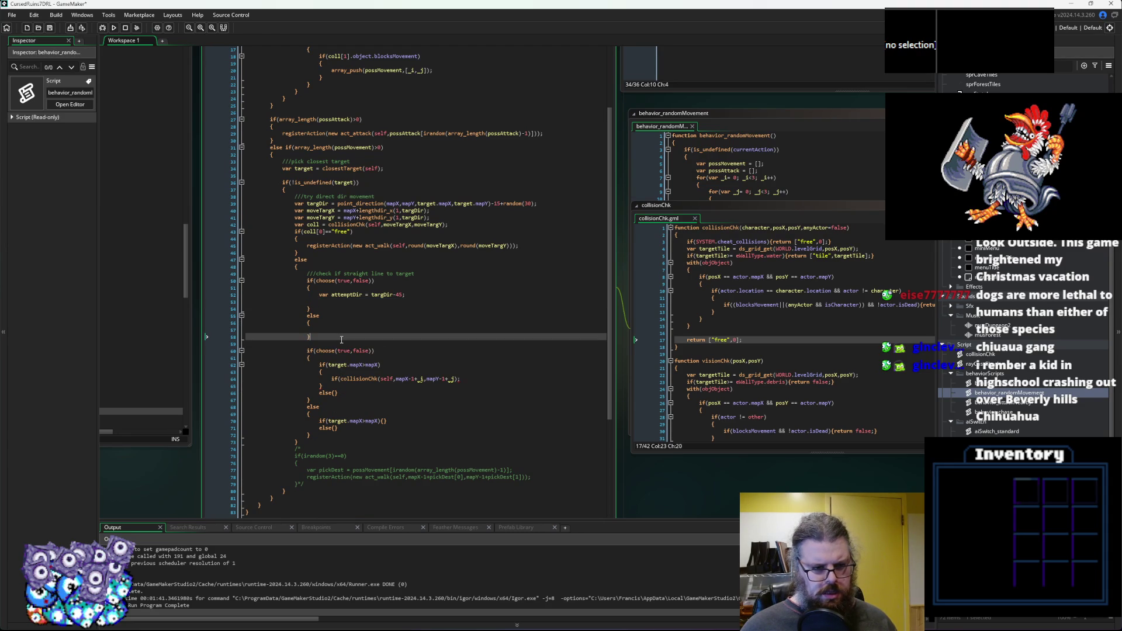
key(Return)
key(ctrl+v)
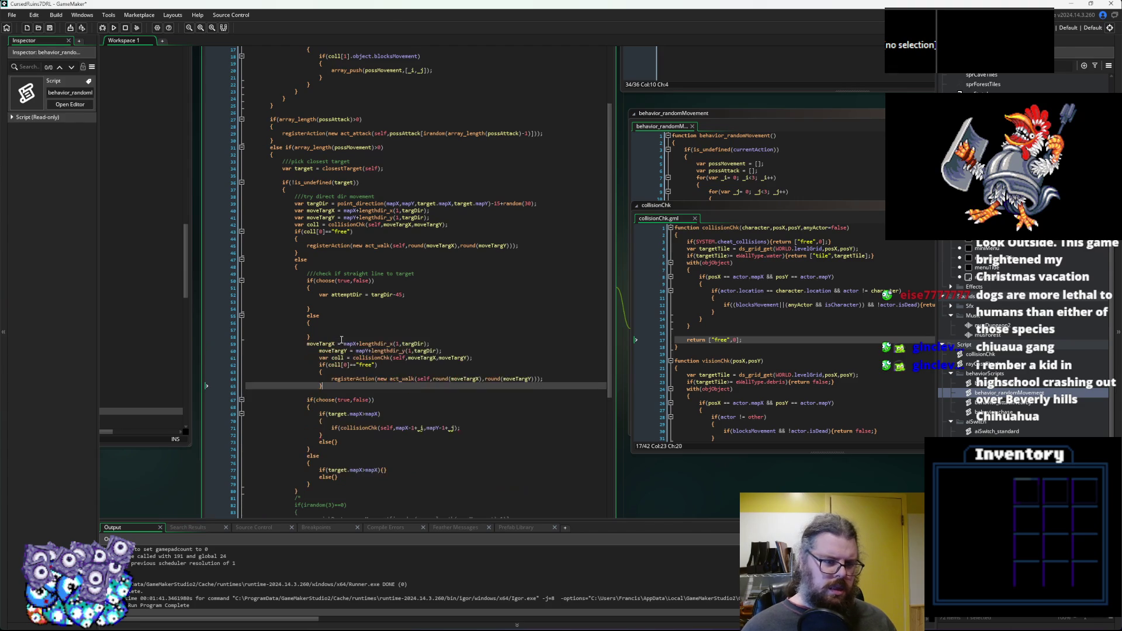
Declare var attemptDir = targDir; on a new line under the comment.
click(333, 294)
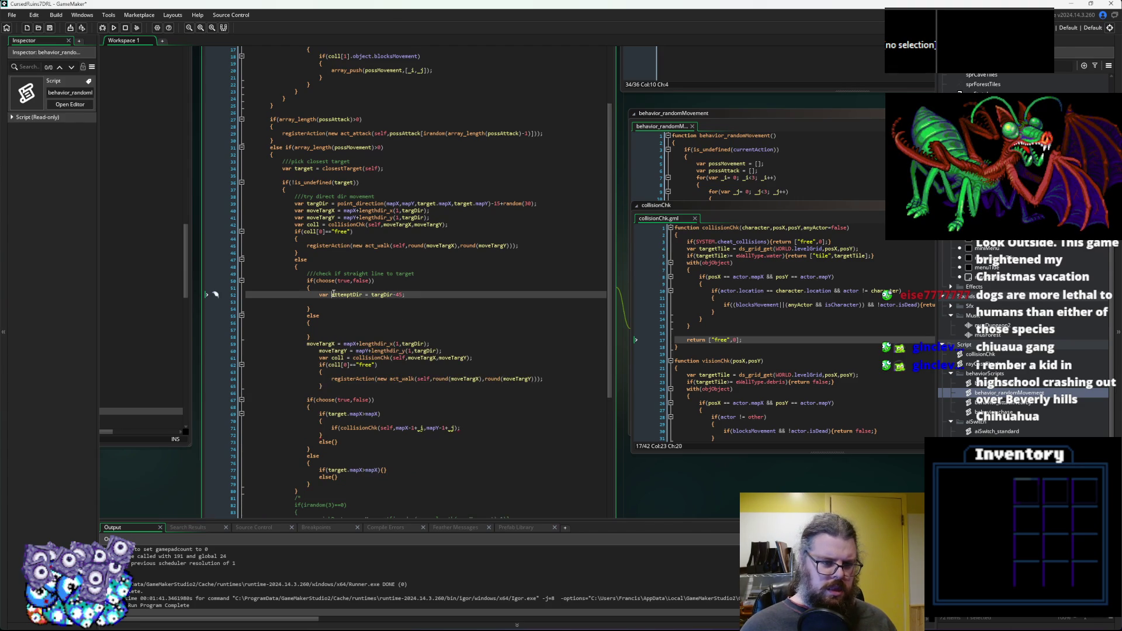
drag(363, 295, 320, 296)
key(ctrl+c)
click(427, 273)
key(Return)
key(ctrl+v)
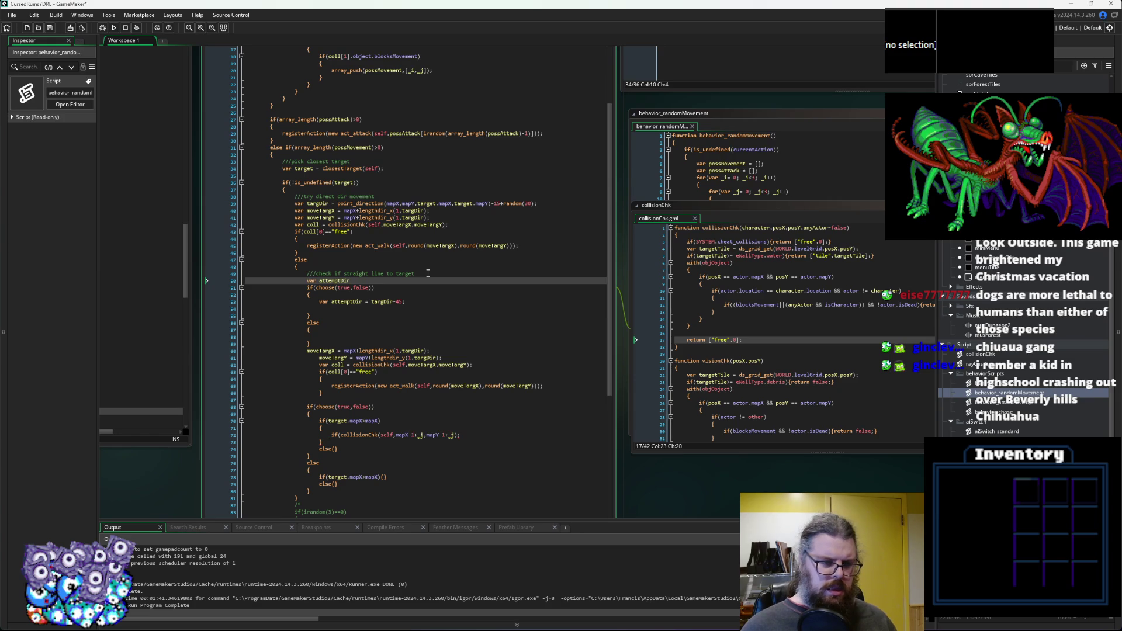
text(= )
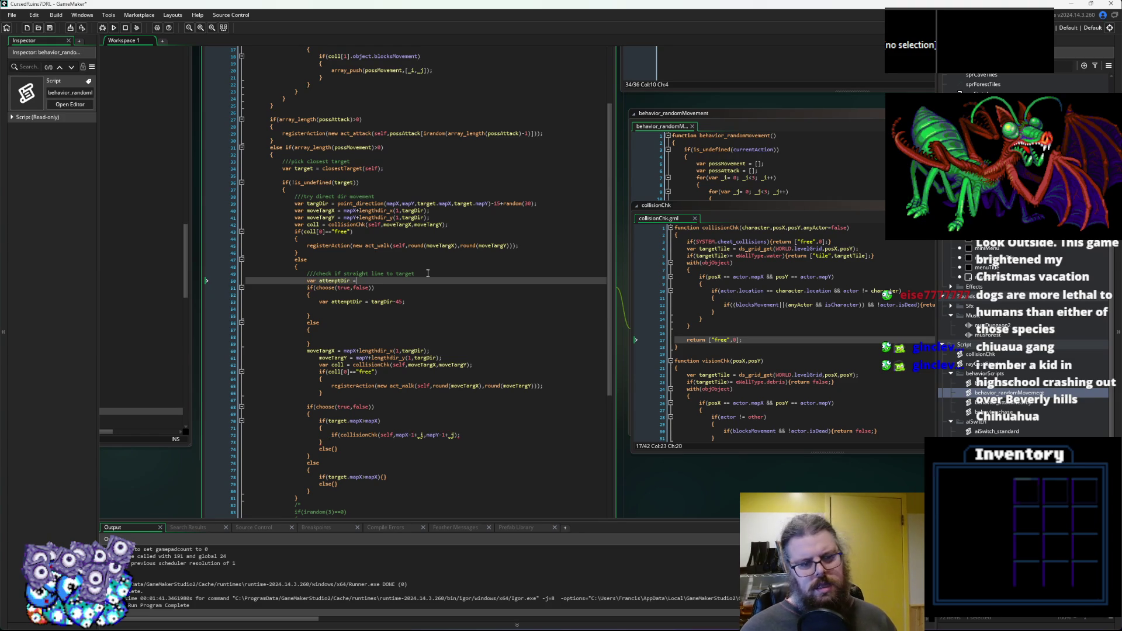
text(t)
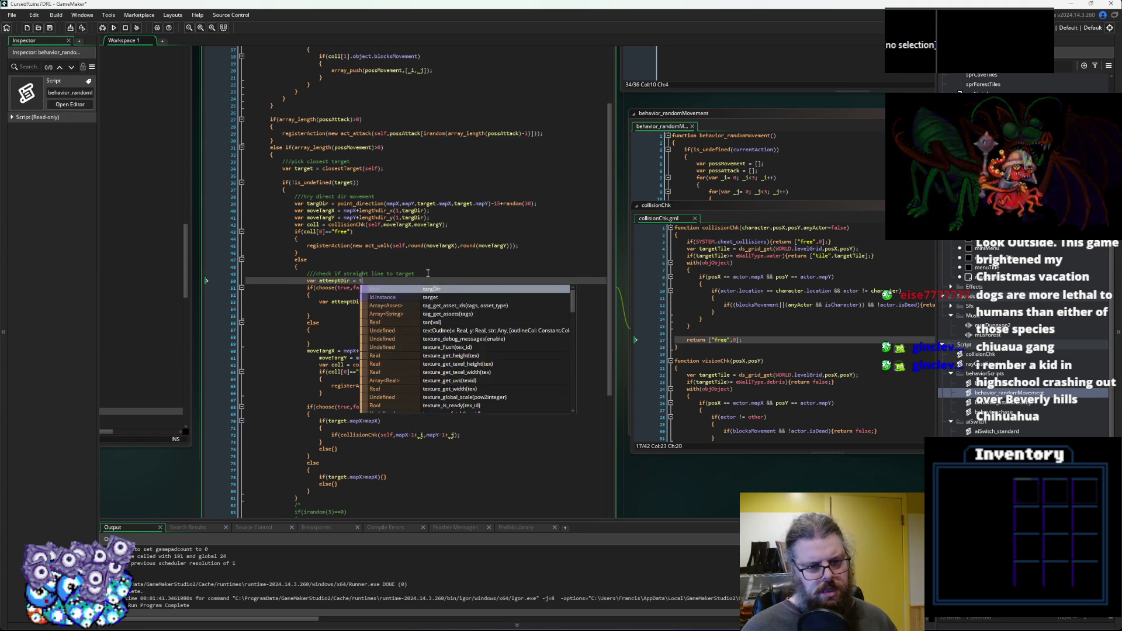
text(atrg)
key(Return)
text(;)
Set attemptDir = targDir-45 in the if branch and targDir+45 in the else branch.
click(373, 311)
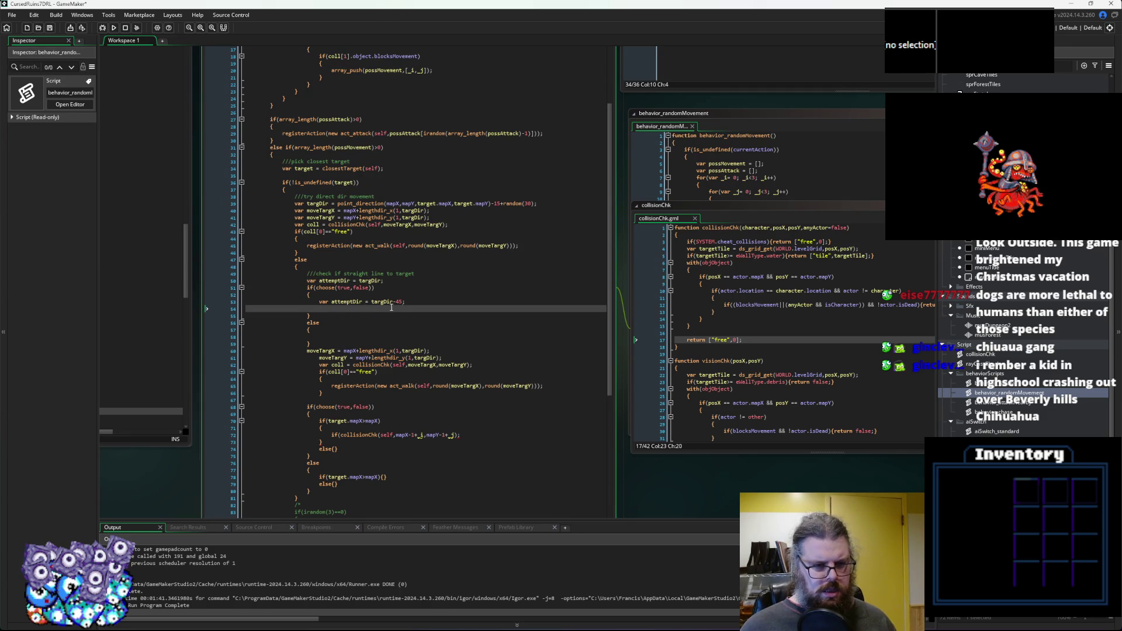
click(319, 302)
key(Delete)
key(Delete)
key(Delete)
drag(387, 302, 319, 302)
key(ctrl+c)
click(384, 337)
key(ctrl+v)
click(383, 337)
key(BackSpace)
text(+)
click(374, 308)
key(BackSpace)
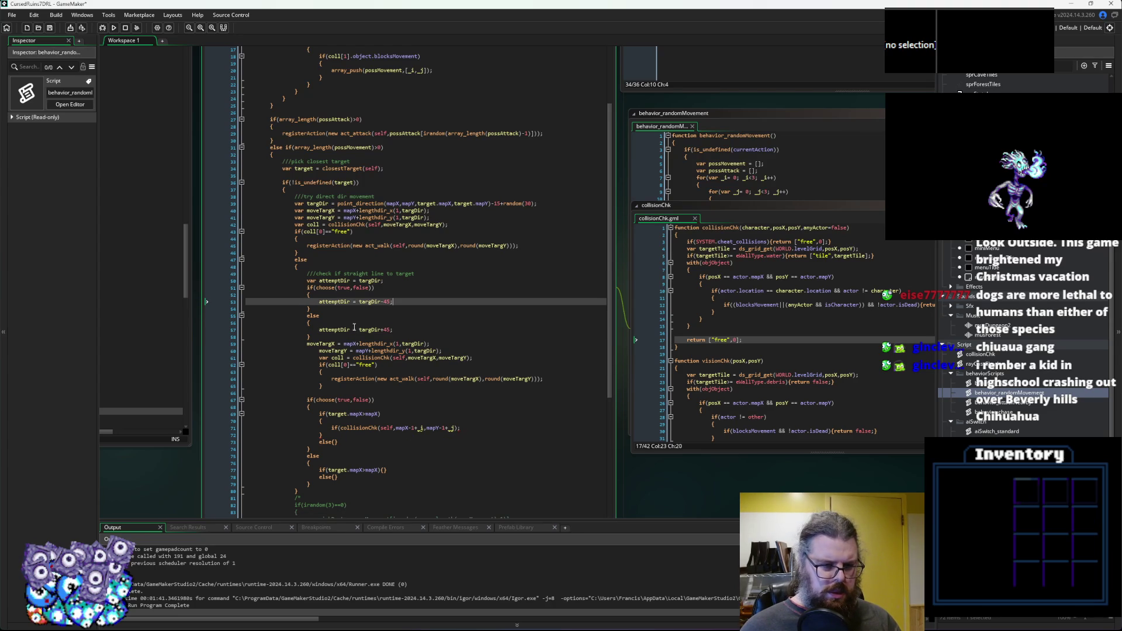
Collapse the if(choose) -45 and else +45 branches into single-line blocks.
click(324, 315)
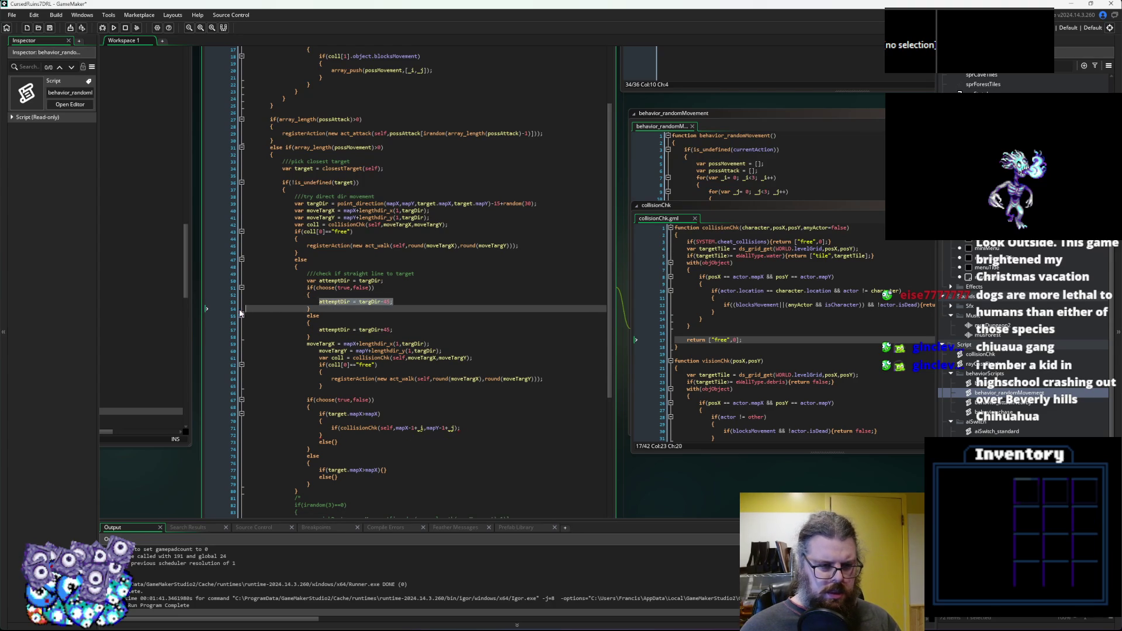
click(305, 302)
key(BackSpace)
key(BackSpace)
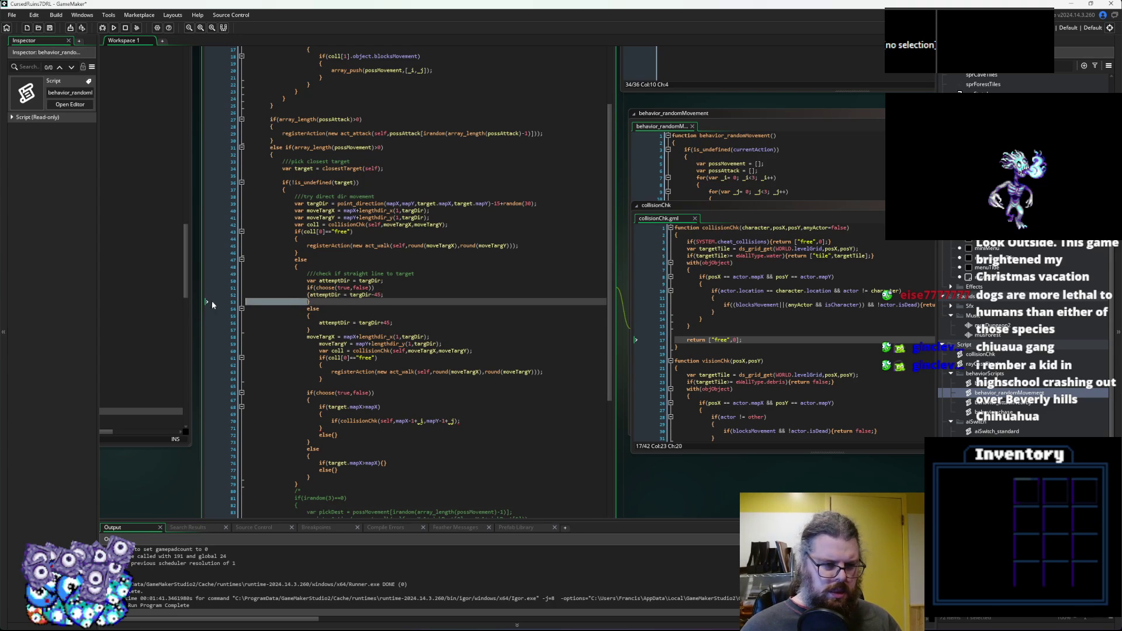
click(258, 317)
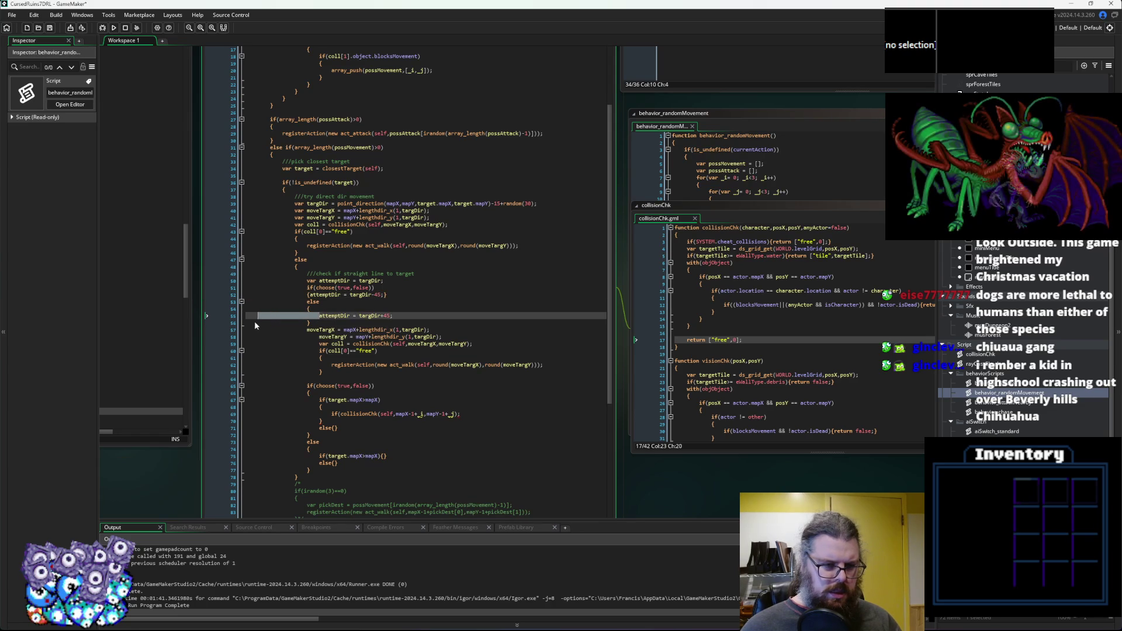
key(BackSpace)
click(306, 315)
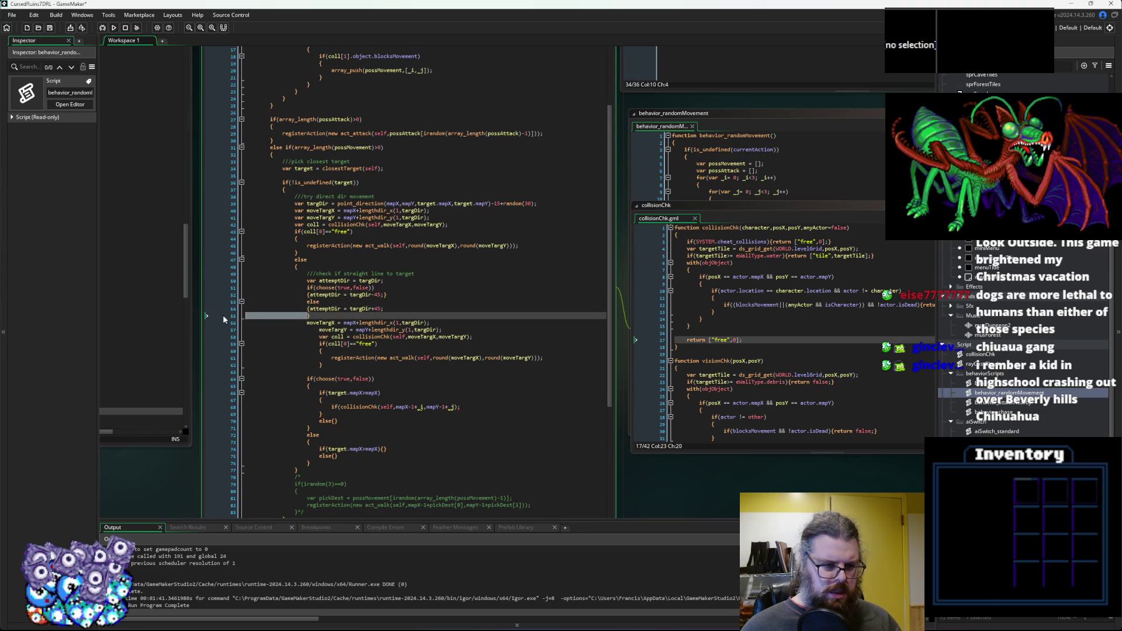
key(BackSpace)
click(306, 294)
key(BackSpace)
click(306, 302)
key(BackSpace)
Un-indent the moveTargY through closing-brace block by one level.
drag(323, 343, 320, 309)
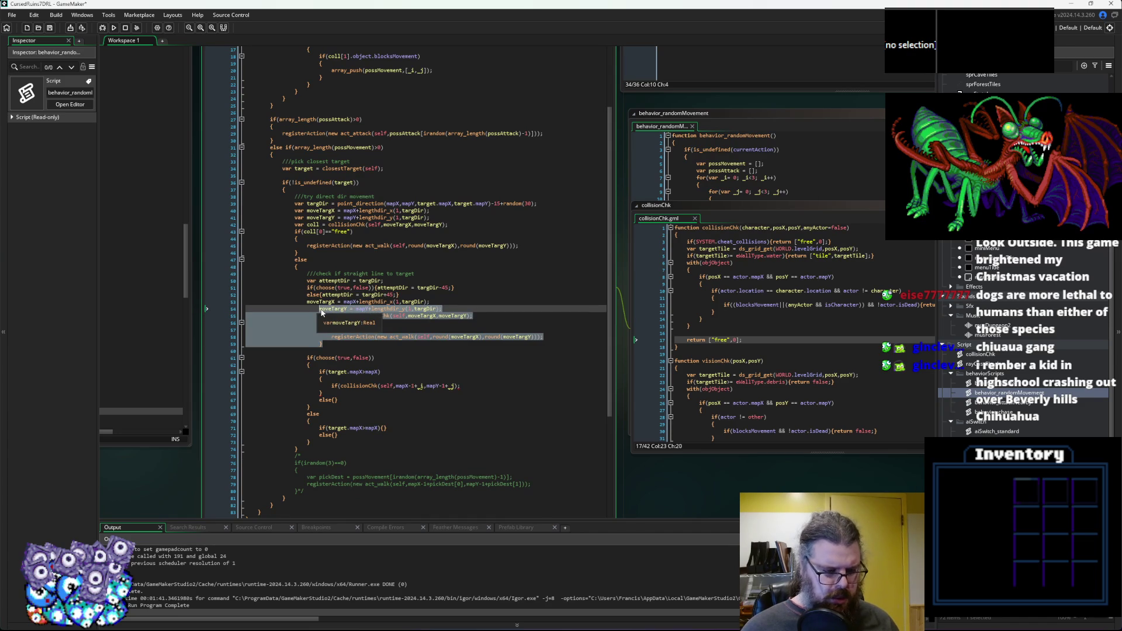
key(shift+Tab)
click(349, 346)
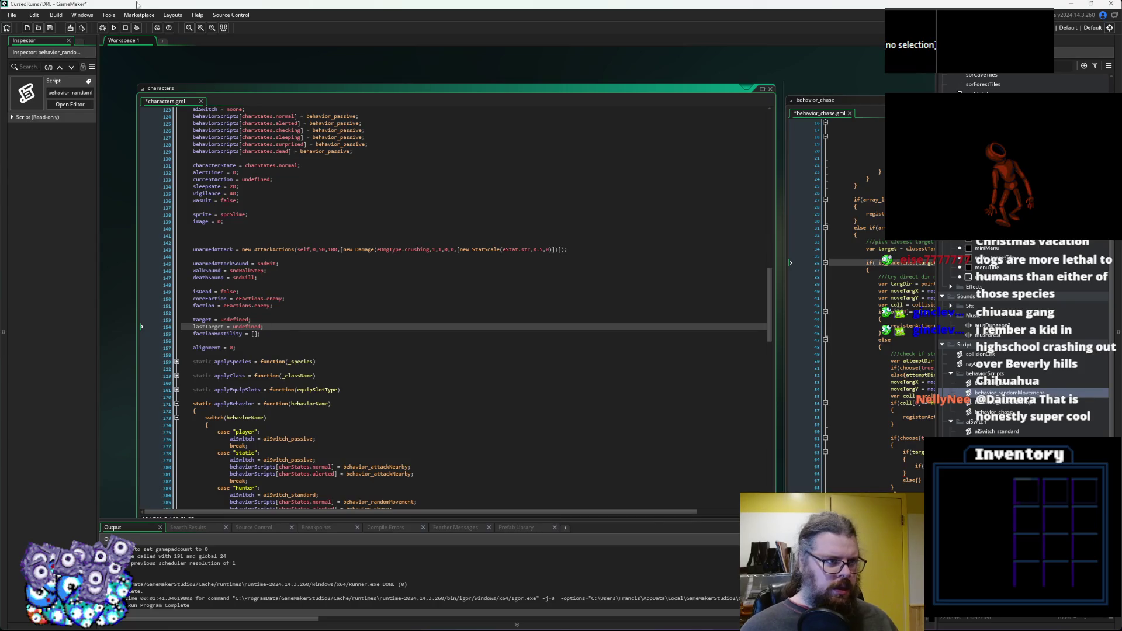
Save, then add 'lastTarget = target;' in behavior_chase's direct-step walk branch.
click(50, 28)
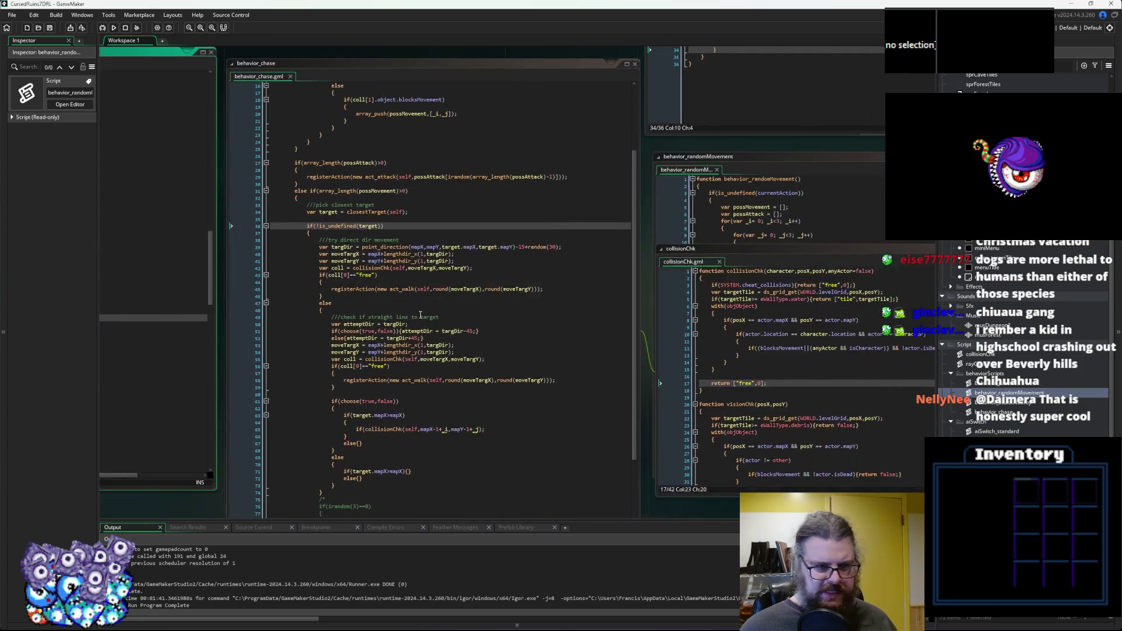
click(475, 290)
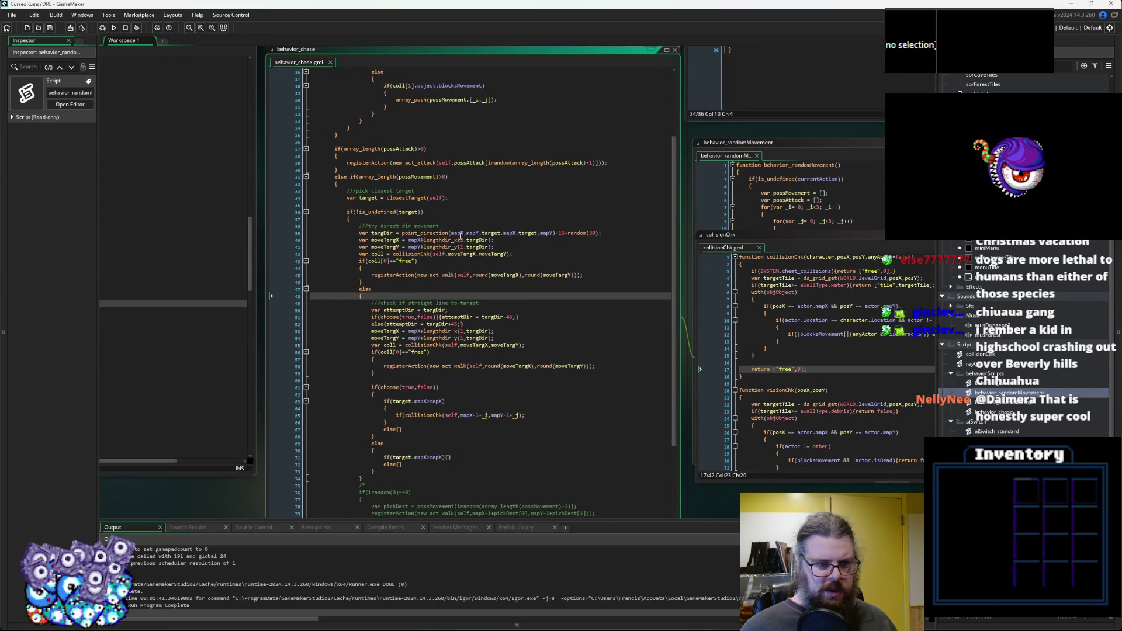
click(599, 268)
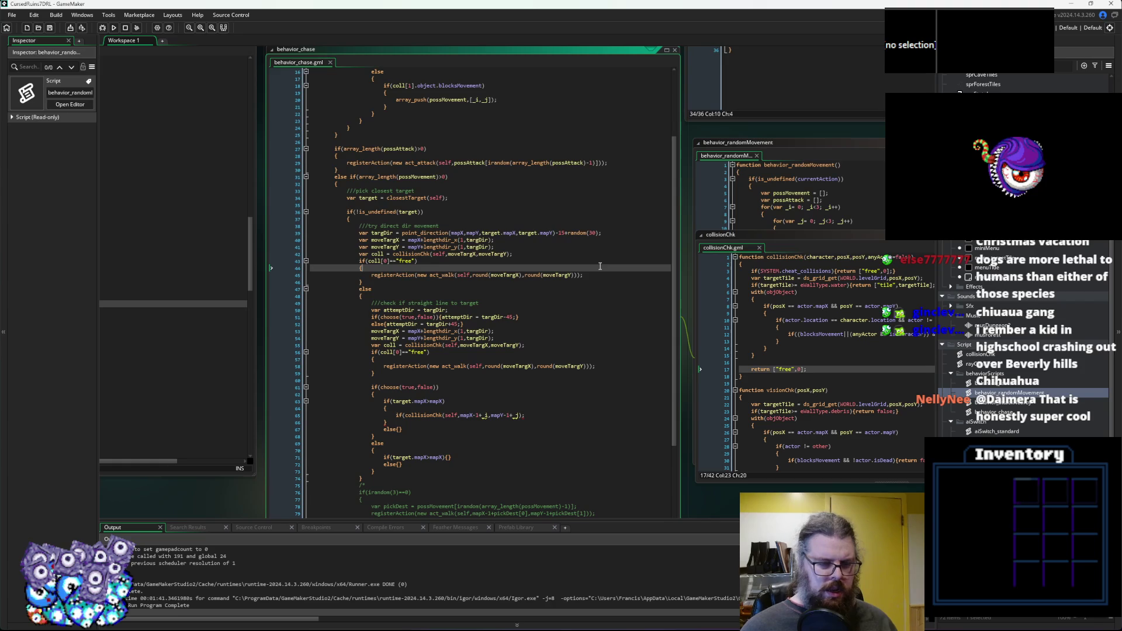
key(Return)
text(lastTarget)
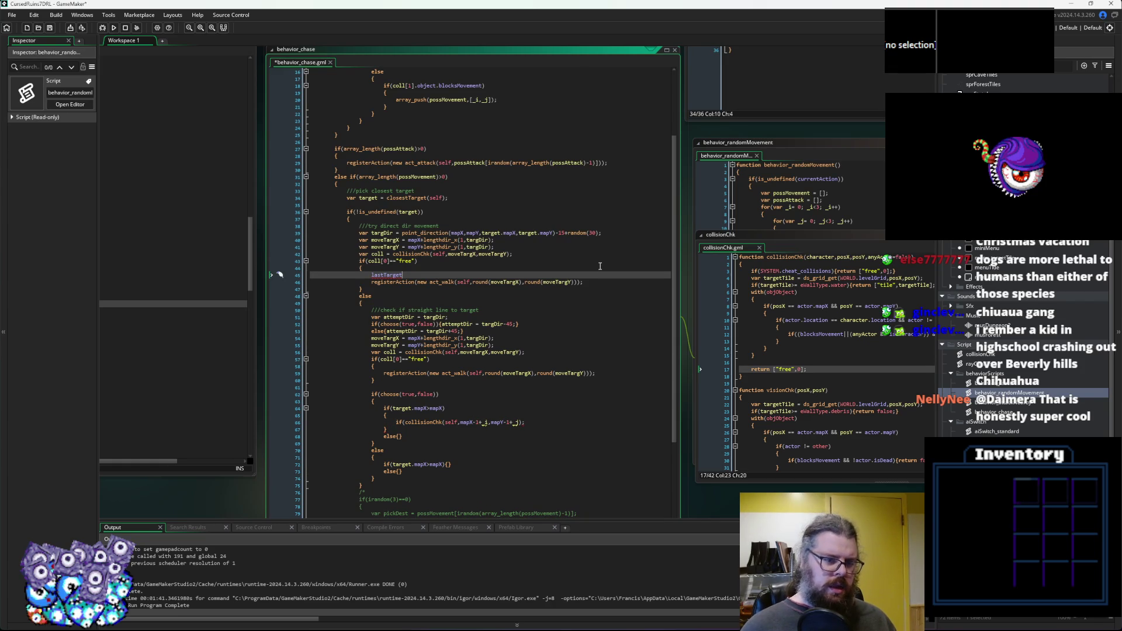
text( = target;)
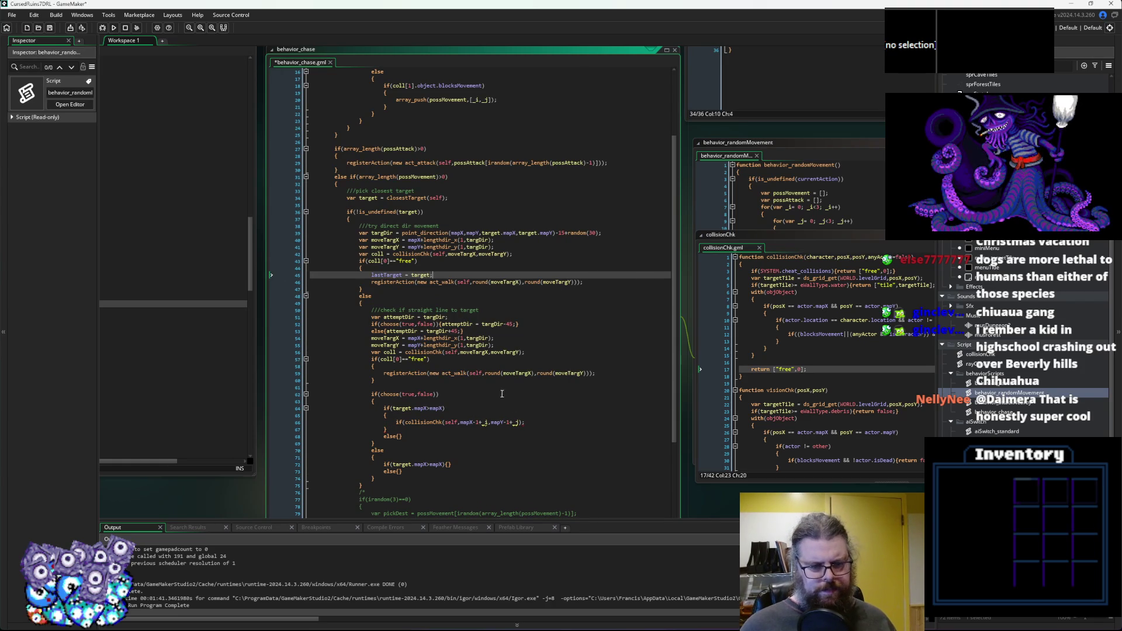
Add 'lastTarget = target;' before the alternate-step walk action.
click(501, 373)
key(Up)
key(End)
key(Return)
text(lastTarget = t)
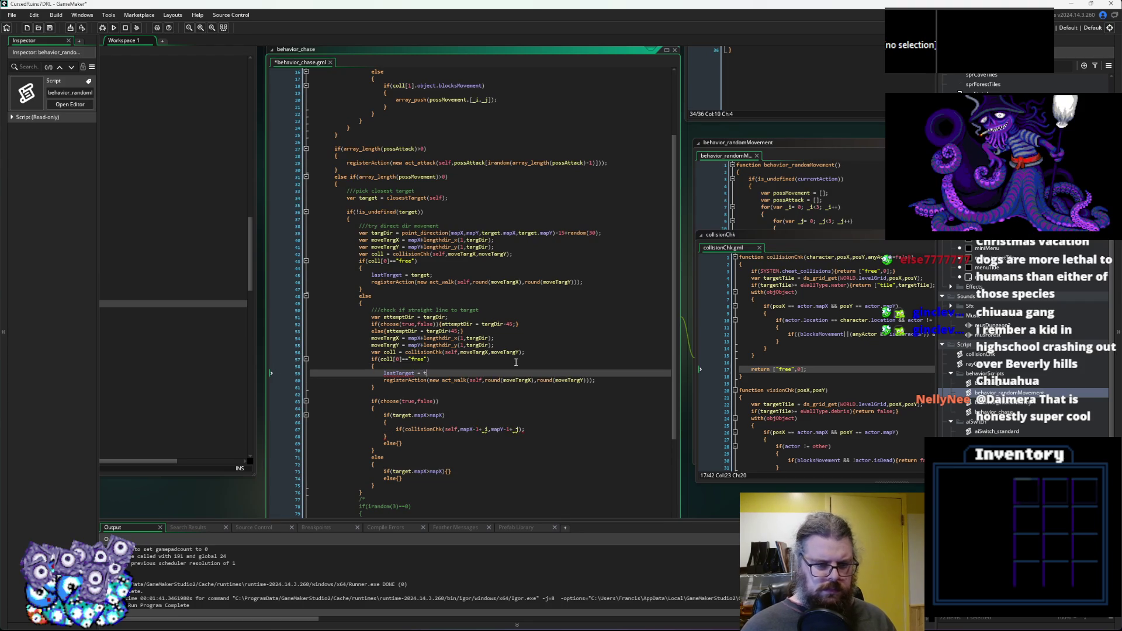
text(arget;)
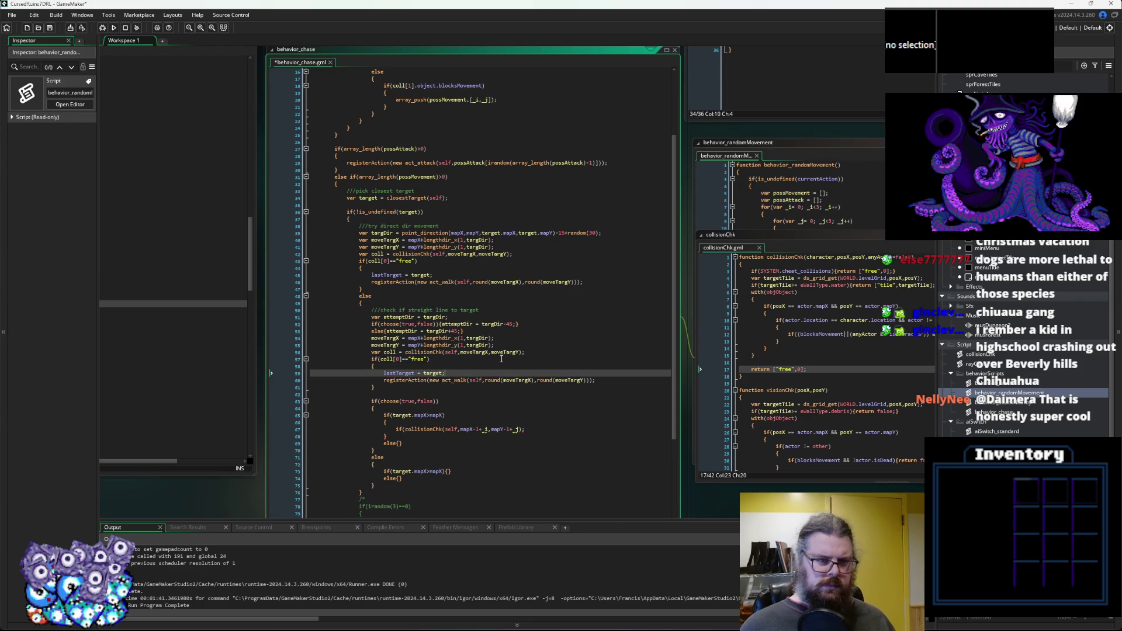
click(376, 199)
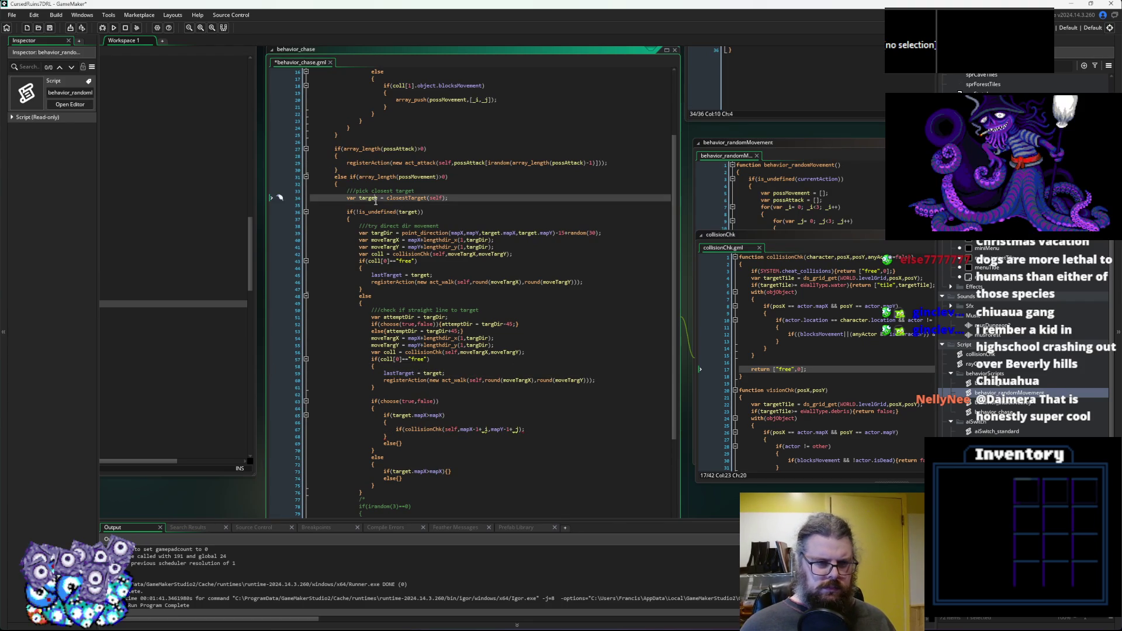
Add a fallback below closestTarget: if target is undefined, set target = lastTarget.
key(Down)
key(Return)
text(if()
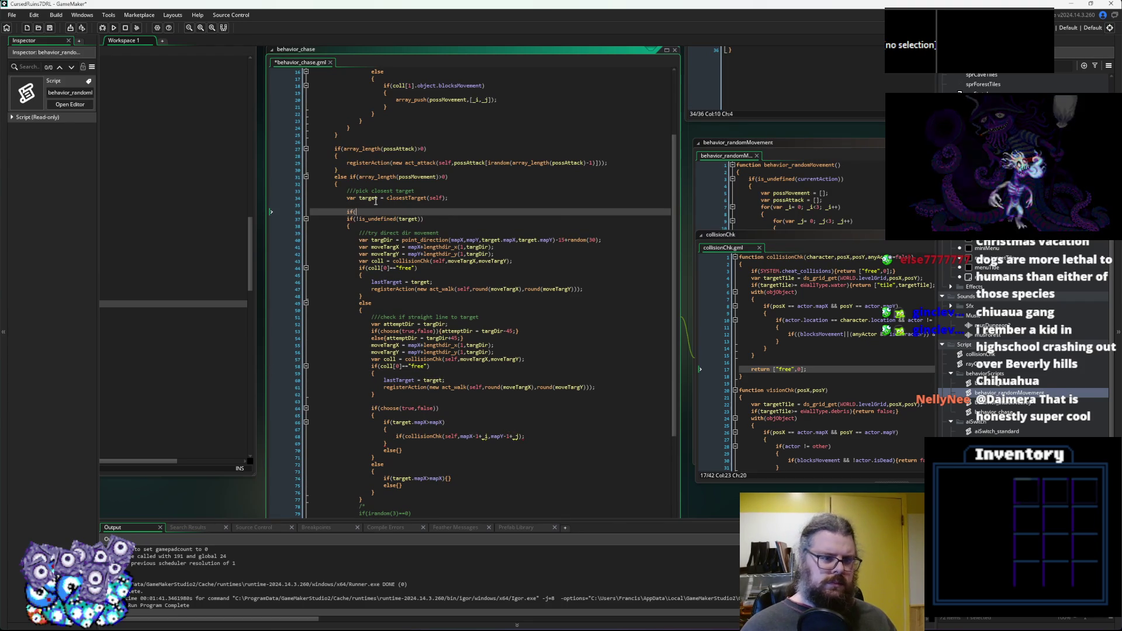
text(is_unde)
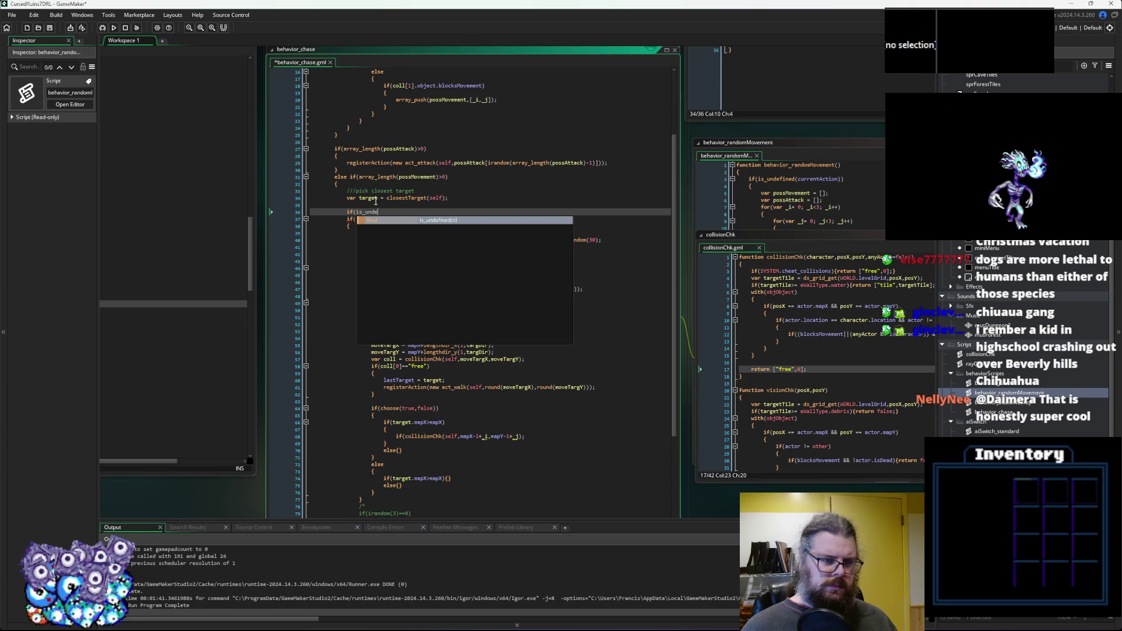
text(fined(targe)
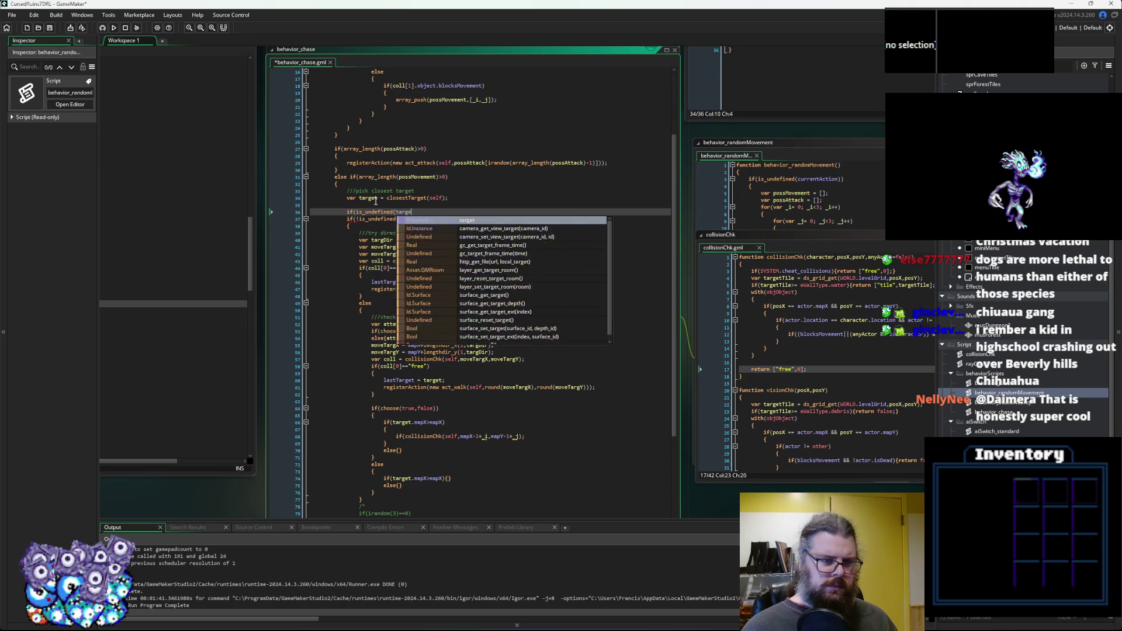
text(t){)
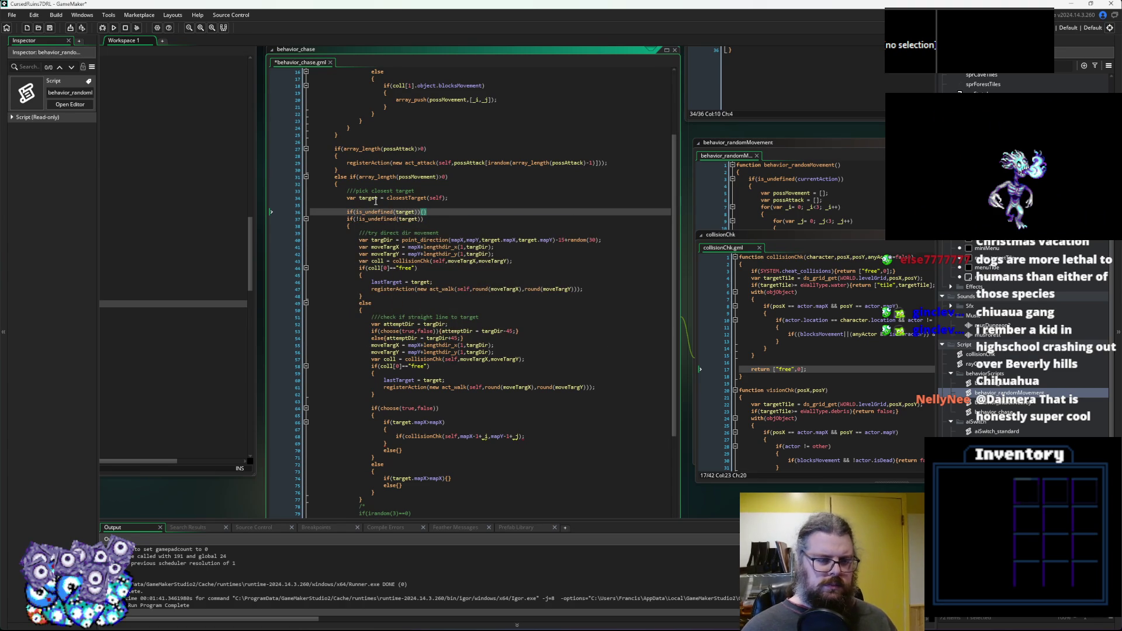
text(lastTarget)
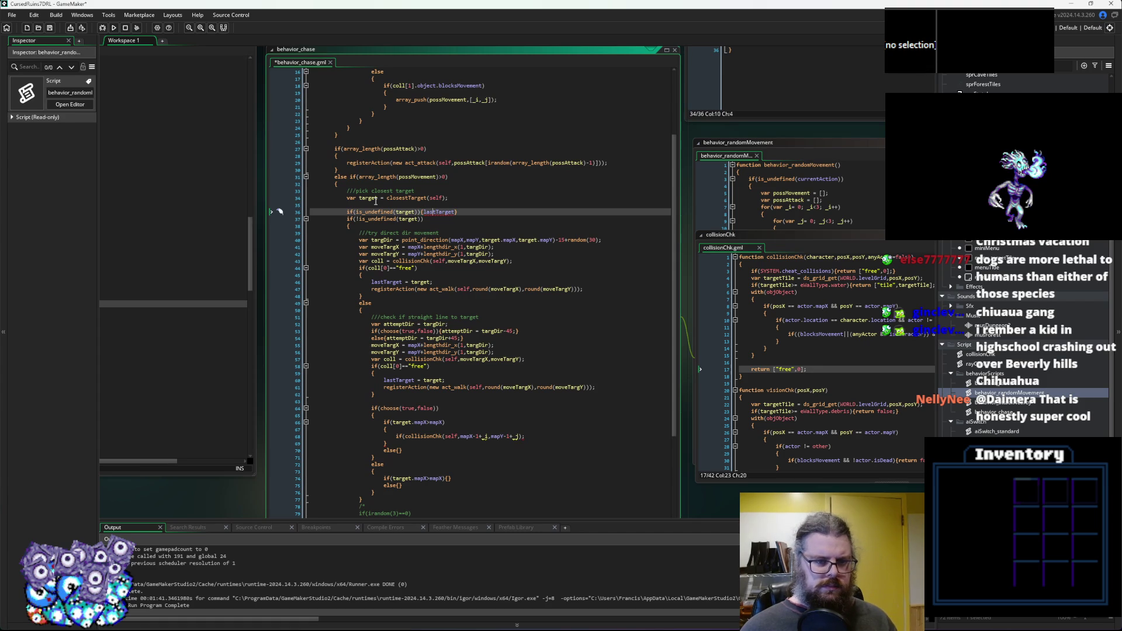
text(target = )
text(;)
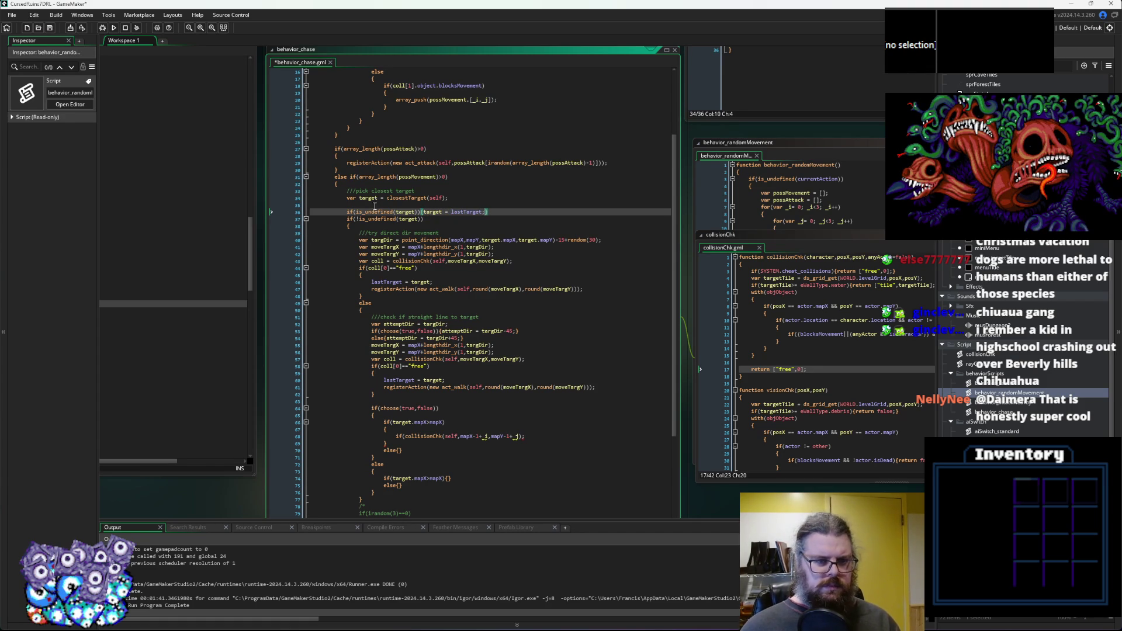
Delete var from the target assignment and remove the blank line beneath it.
double_click(353, 199)
key(Delete)
key(Delete)
click(457, 228)
scroll(458, 231, up, 1)
scroll(458, 231, up, 3)
scroll(457, 231, down, 5)
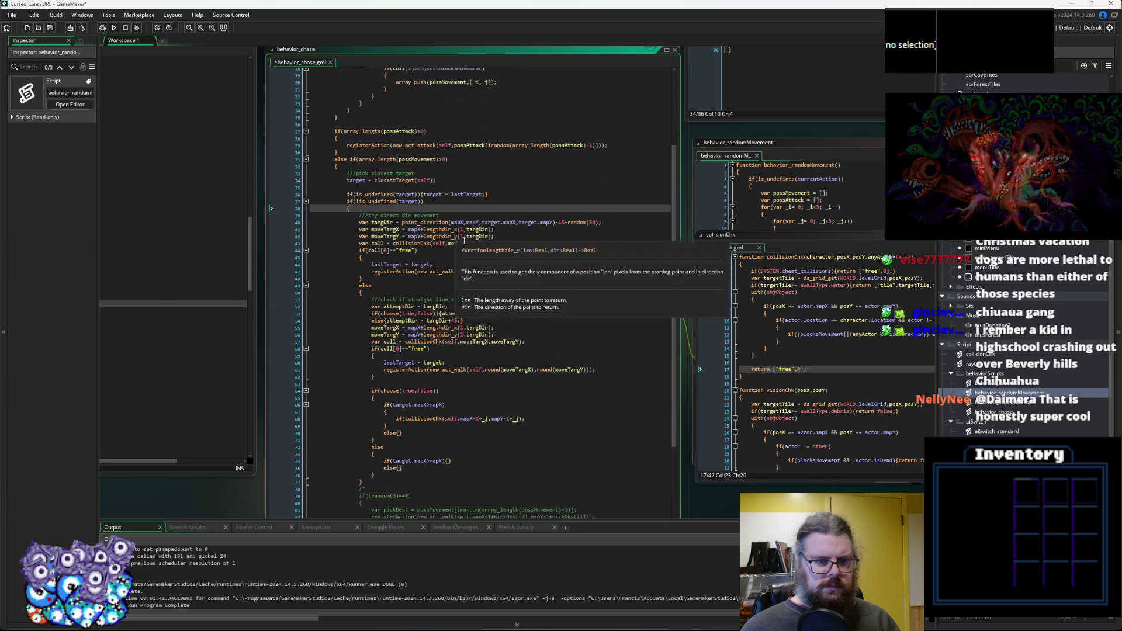
click(450, 243)
click(411, 190)
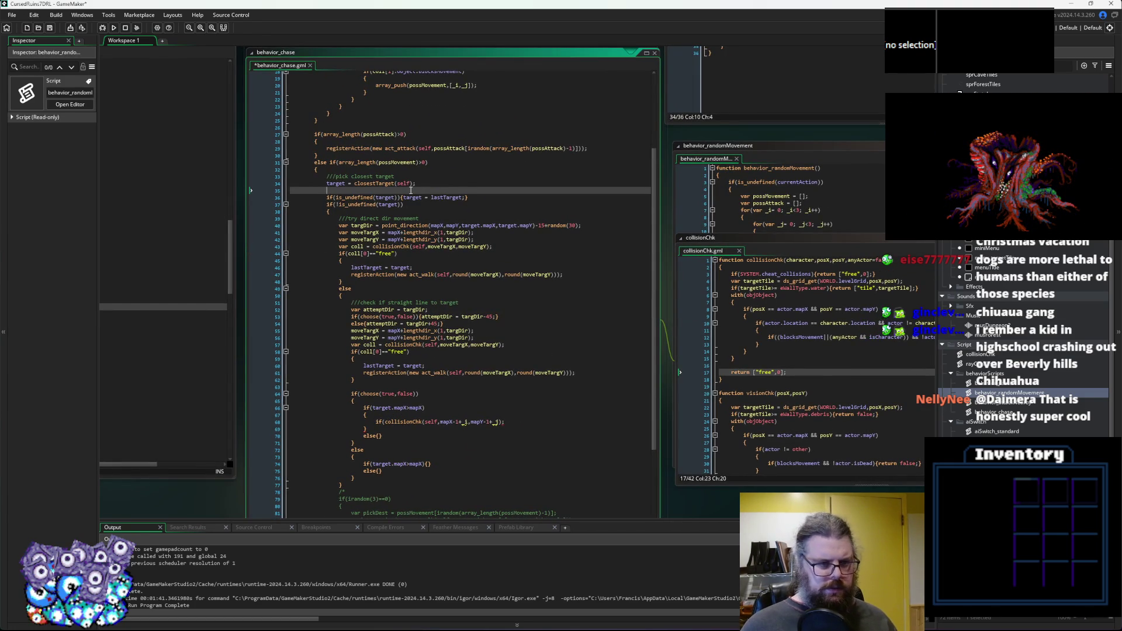
key(BackSpace)
Review the closestTarget call, lastTarget fallback, target check and walk branches.
double_click(374, 185)
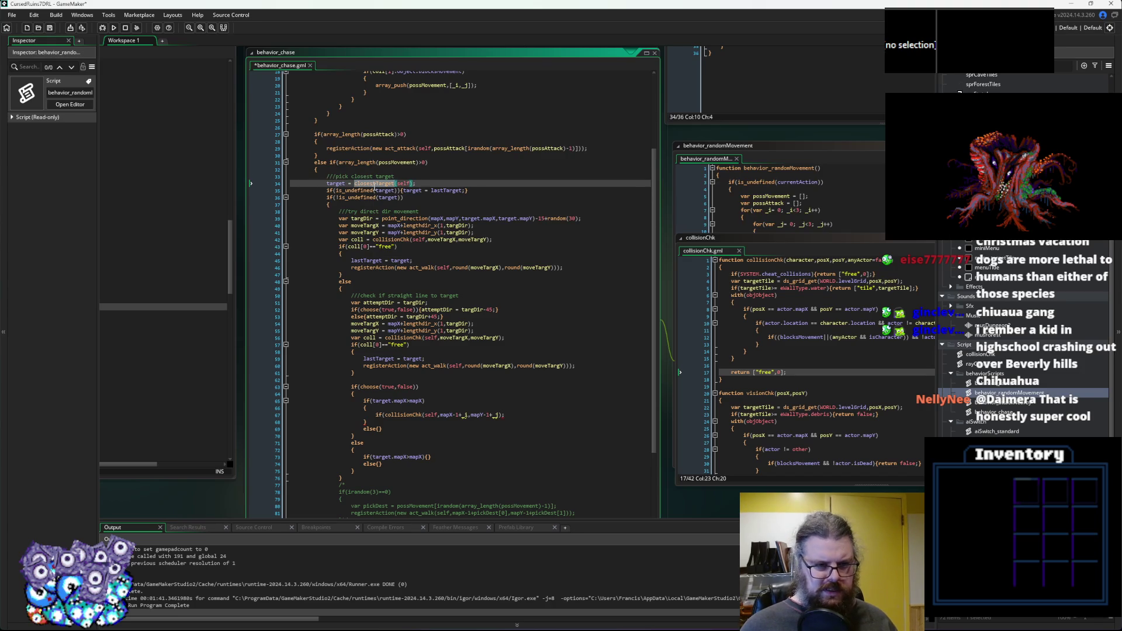
click(455, 190)
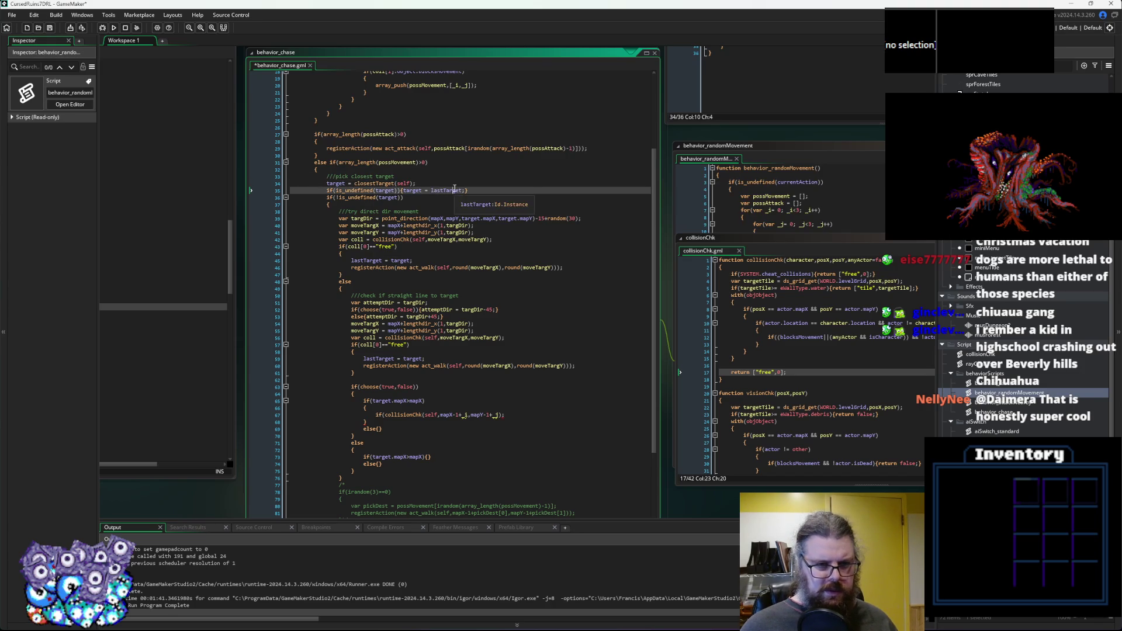
click(423, 198)
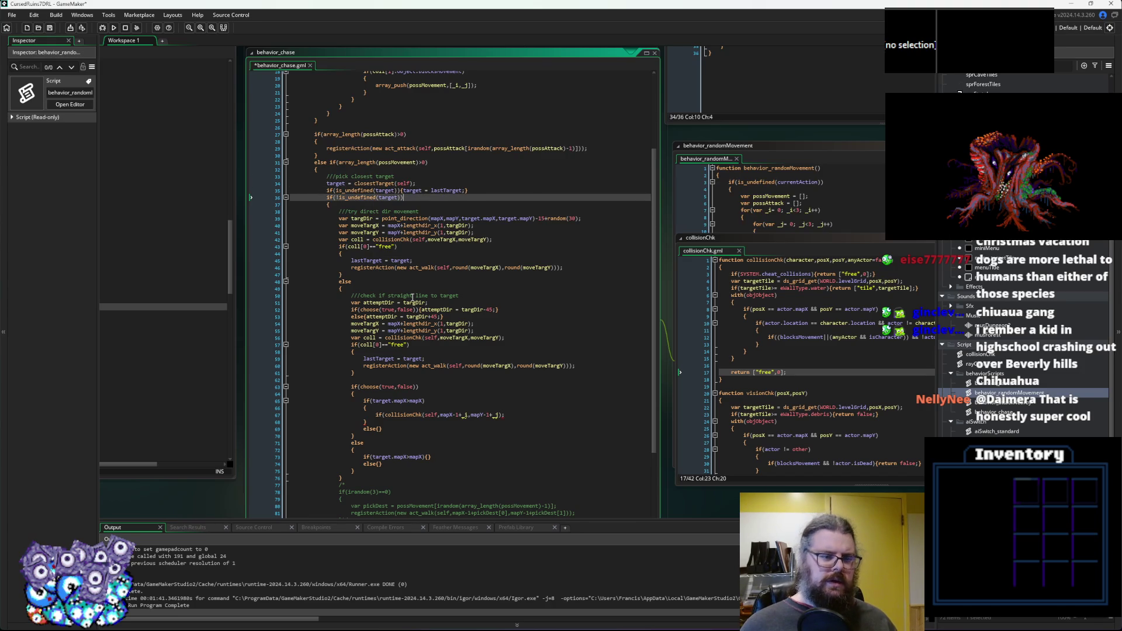
scroll(365, 240, down, 1)
click(365, 243)
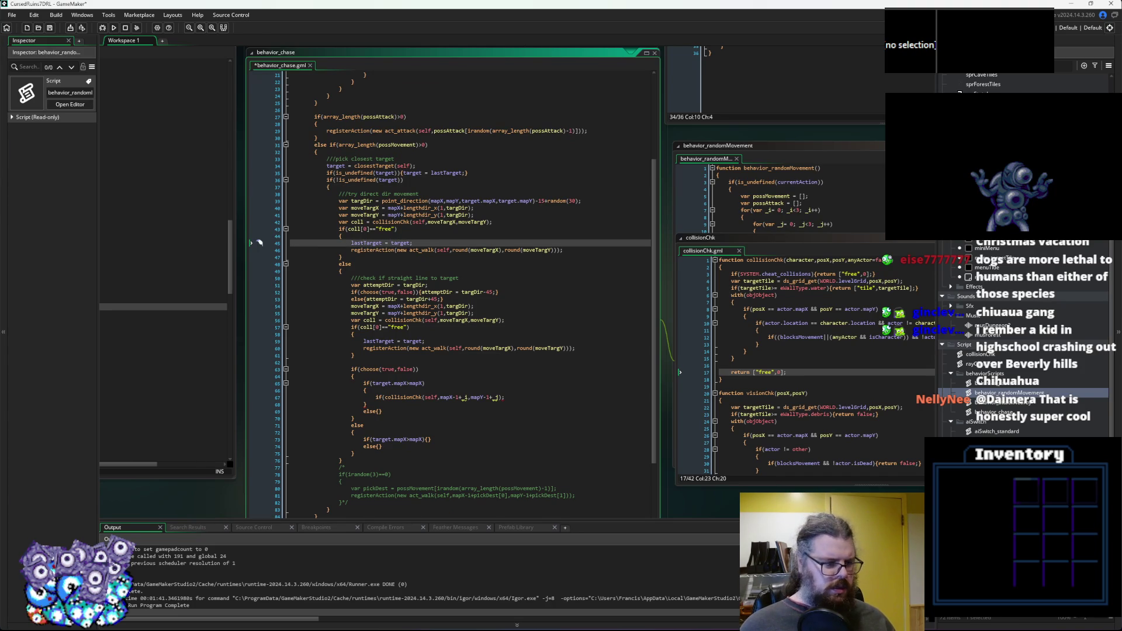
click(527, 355)
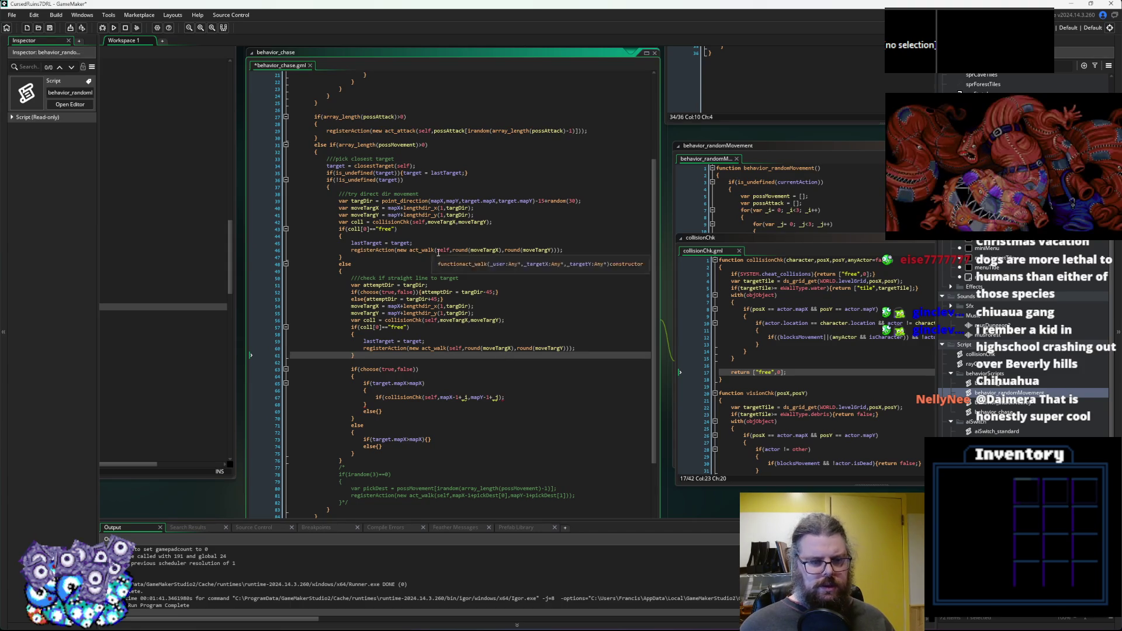
scroll(540, 260, down, 3)
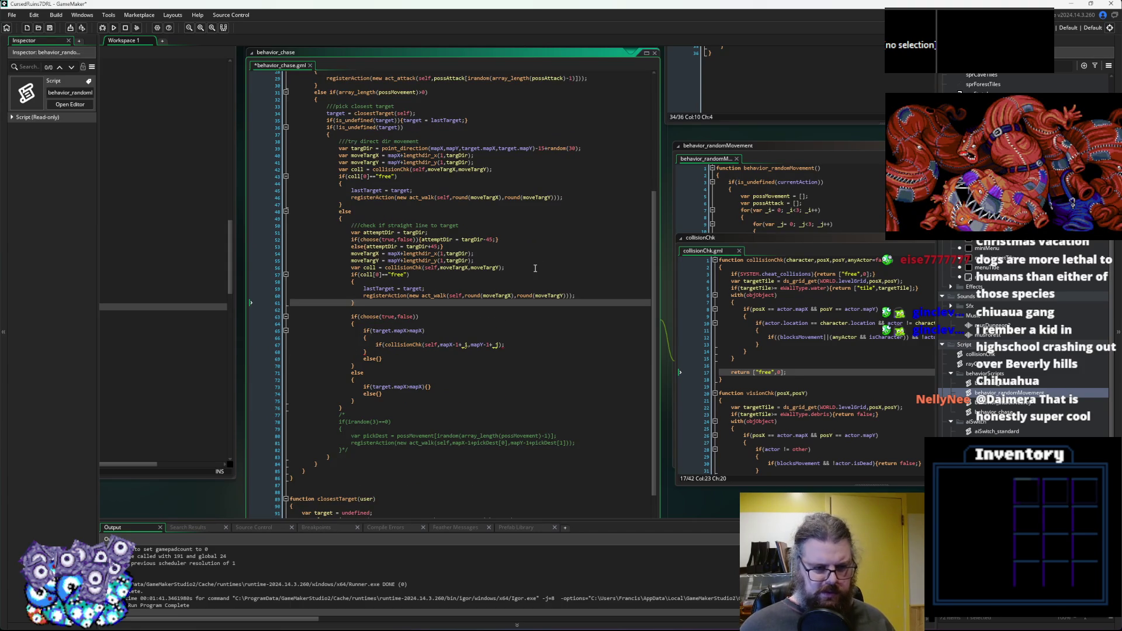
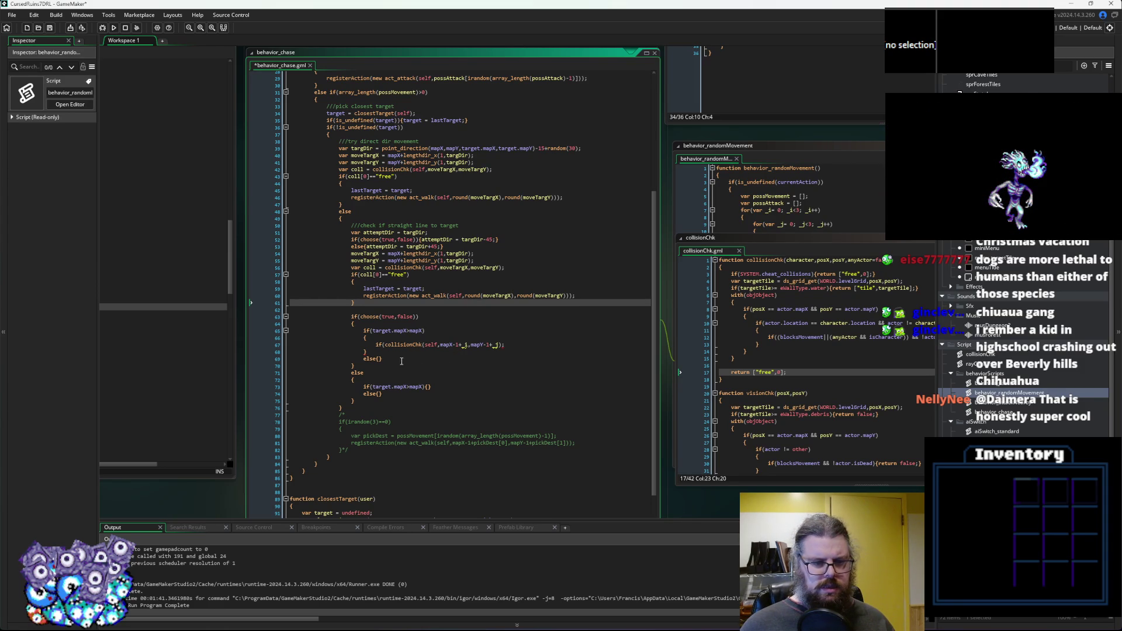
Delete the unfinished choose/collisionChk fallback block and write an empty else { } branch in its place.
mouse_move(353, 317)
mouse_down()
mouse_move(456, 348)
mouse_move(380, 403)
mouse_up()
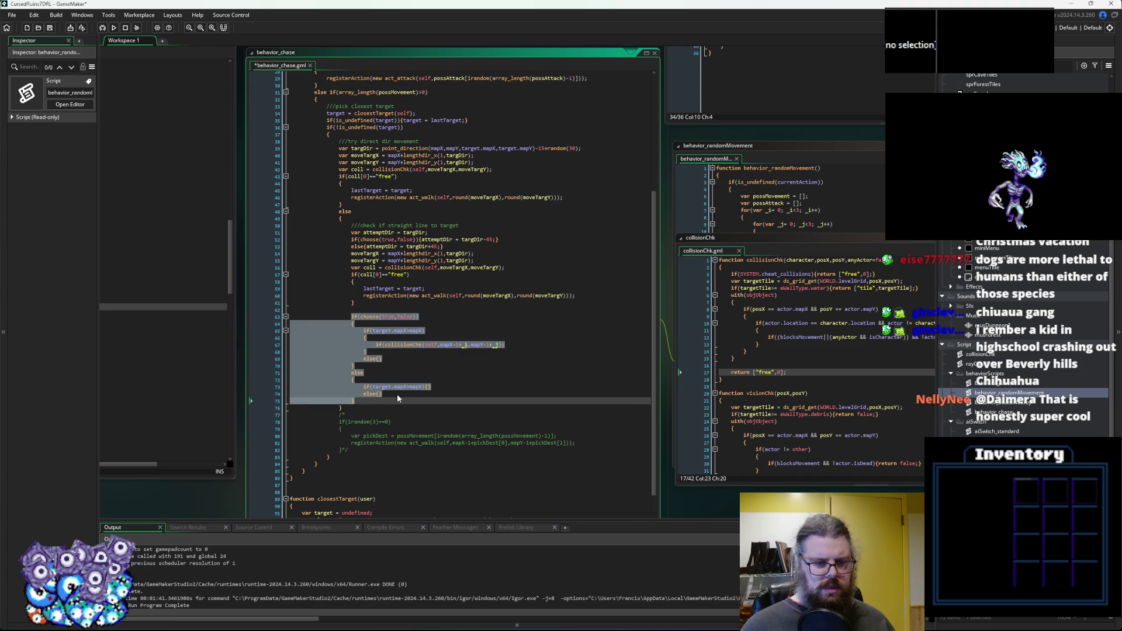
key(Delete)
key(Up)
text(else)
key(Return)
text({)
key(Return)
text(})
key(Left)
key(Return)
key(Up)
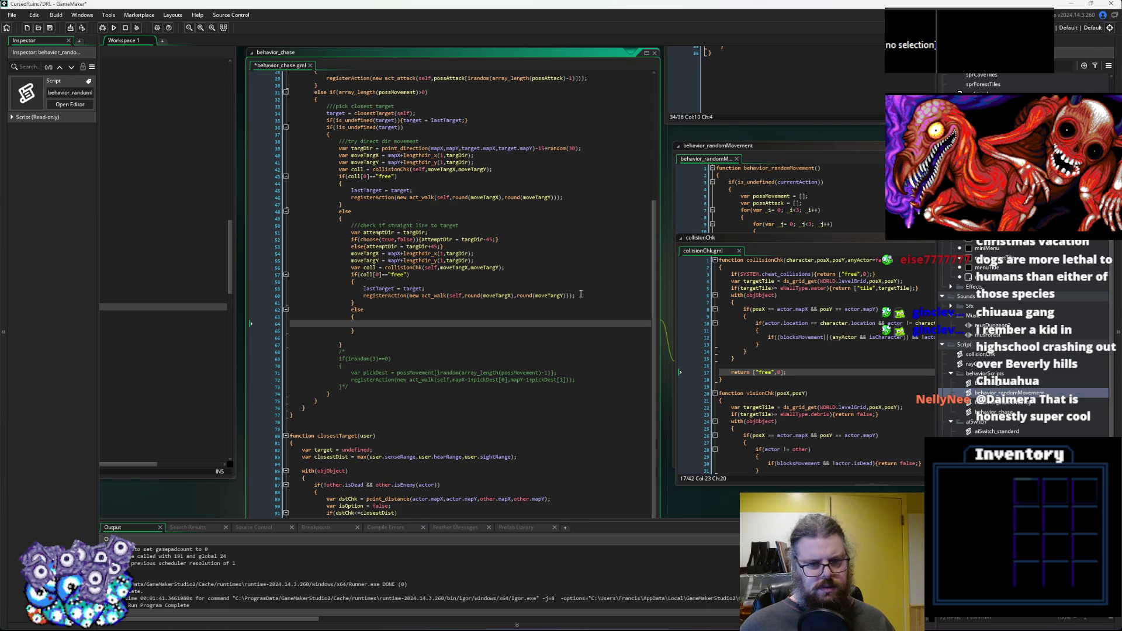
Insert a 'var angleTry = 30;' line above the attemptDir code.
drag(359, 302, 351, 232)
click(377, 323)
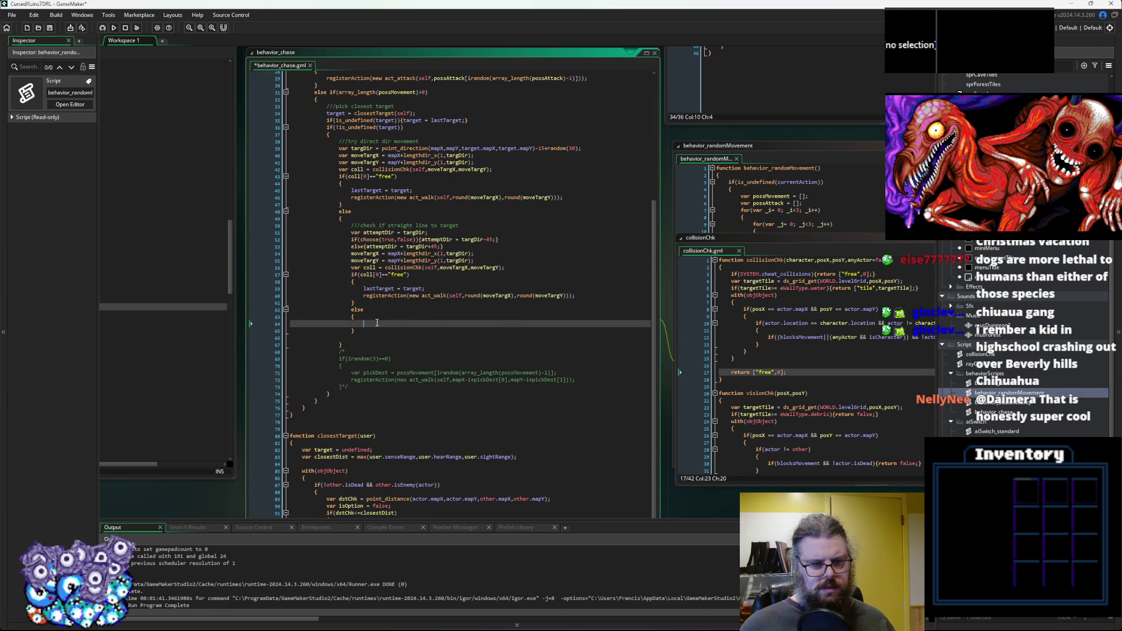
click(351, 233)
key(Return)
key(Up)
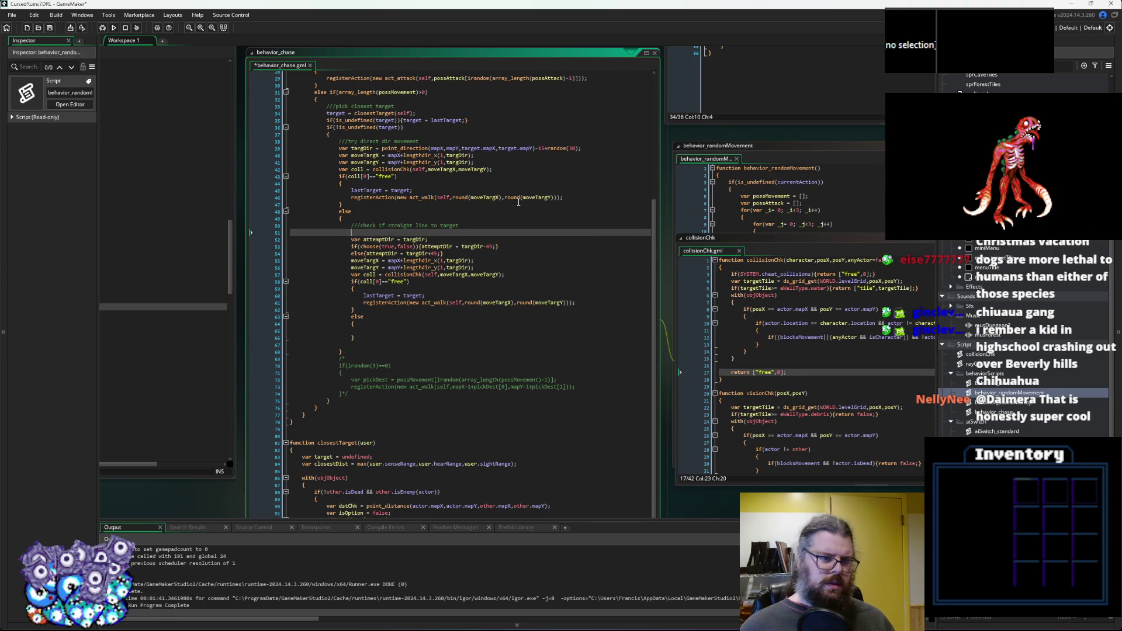
text(var)
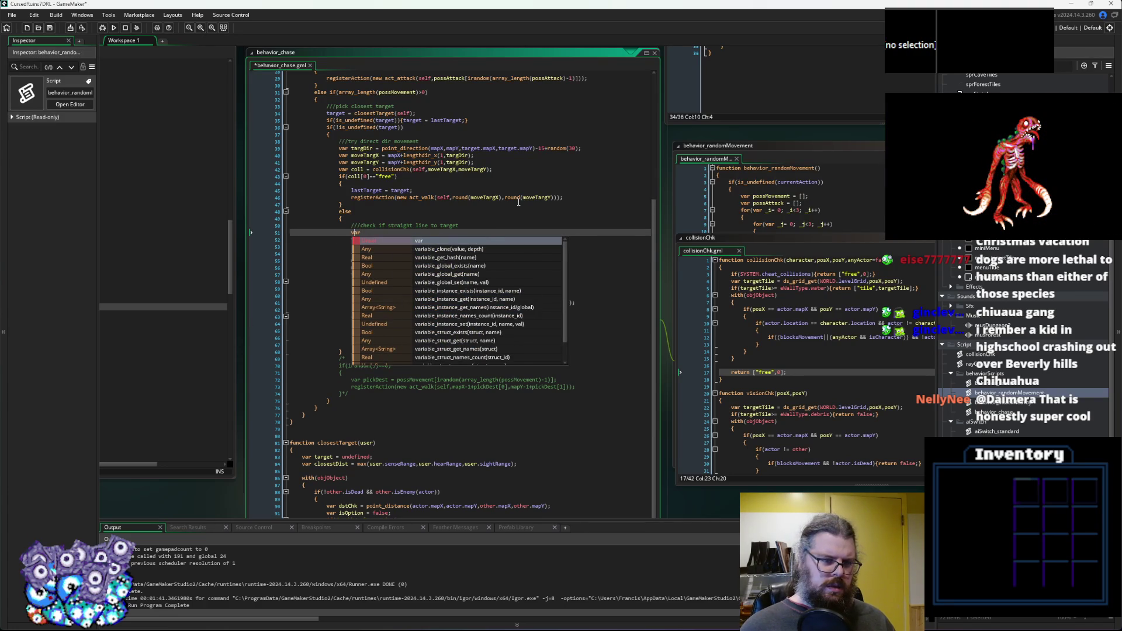
key(Escape)
key(Return)
key(Up)
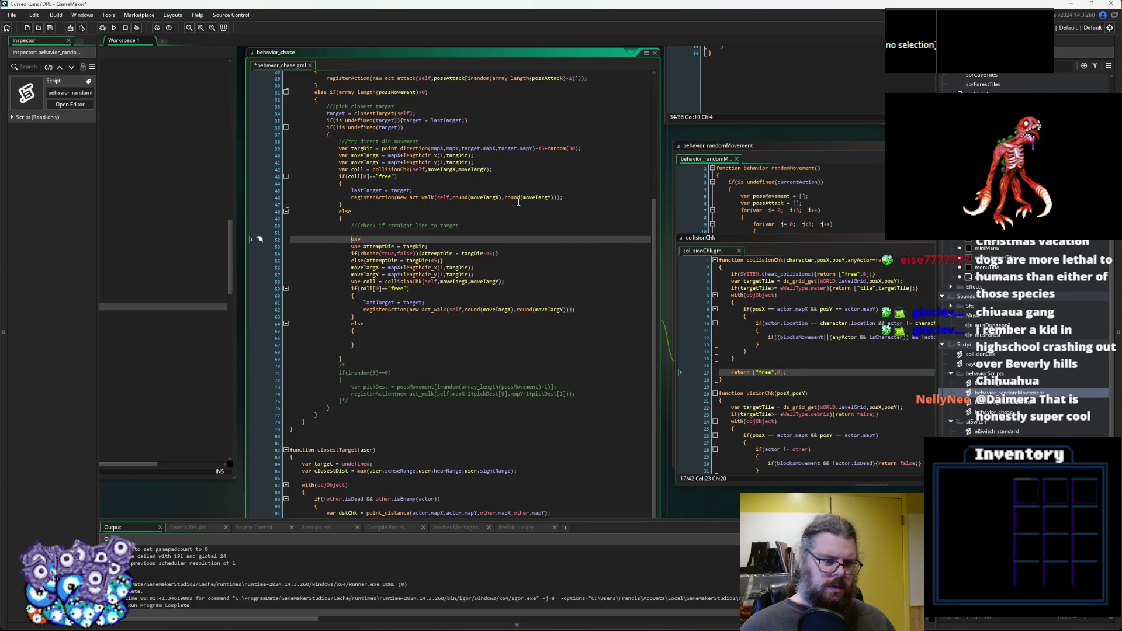
text(var a)
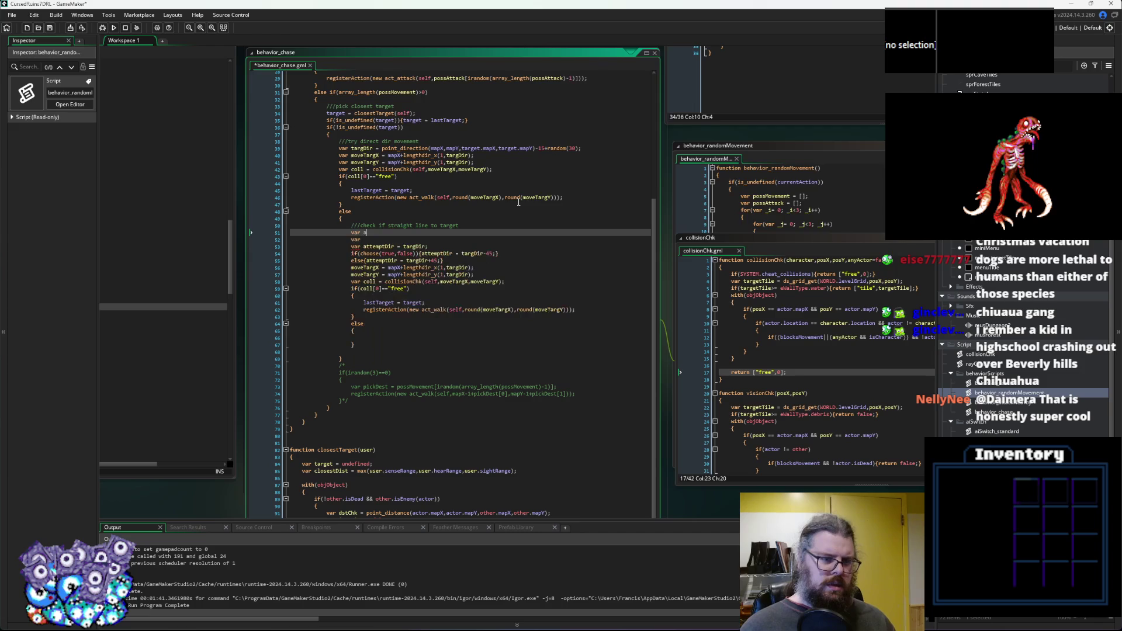
text(ngleTry )
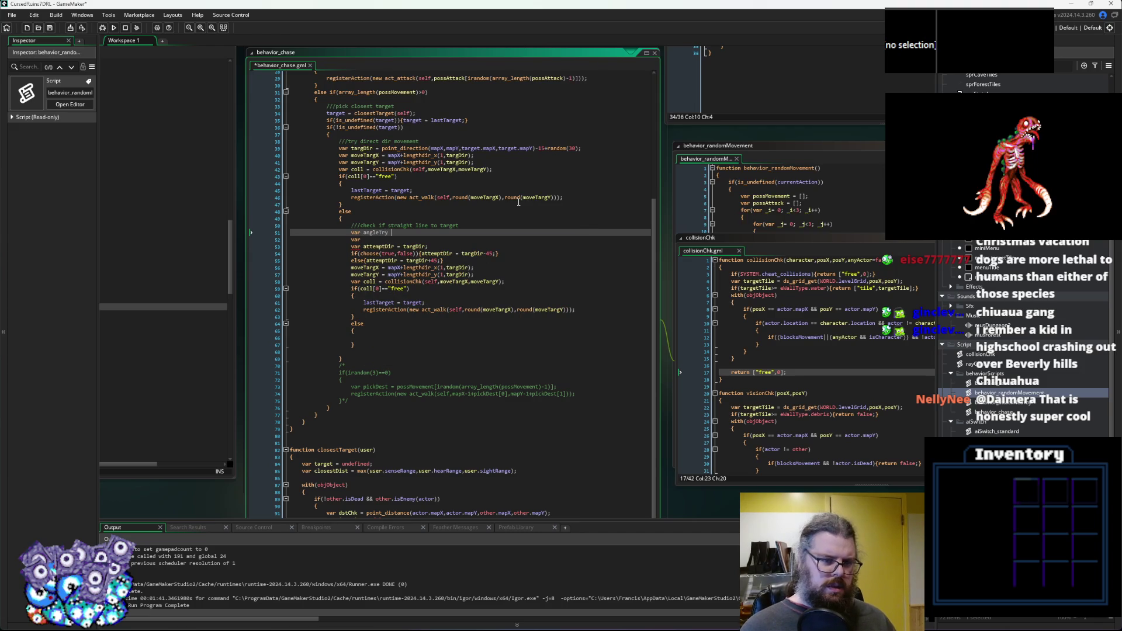
text(= 30)
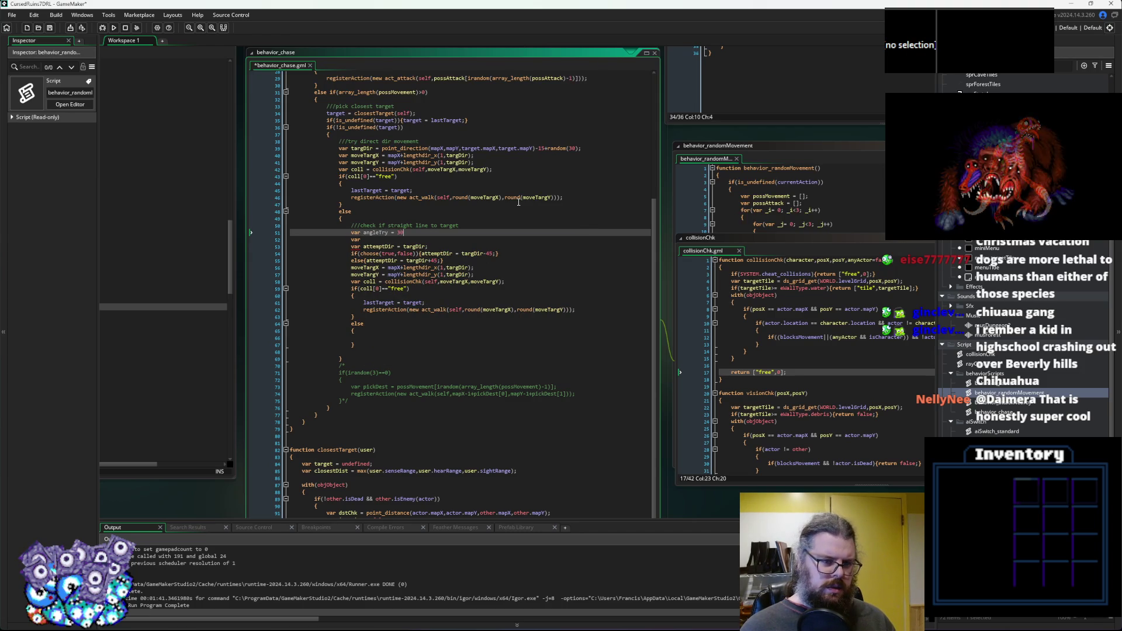
text(;)
Write the loop header for(var angleTry = 30; angleTry < 120; angleTry += 30).
key(Down)
key(BackSpace)
key(BackSpace)
key(BackSpace)
text(for(va)
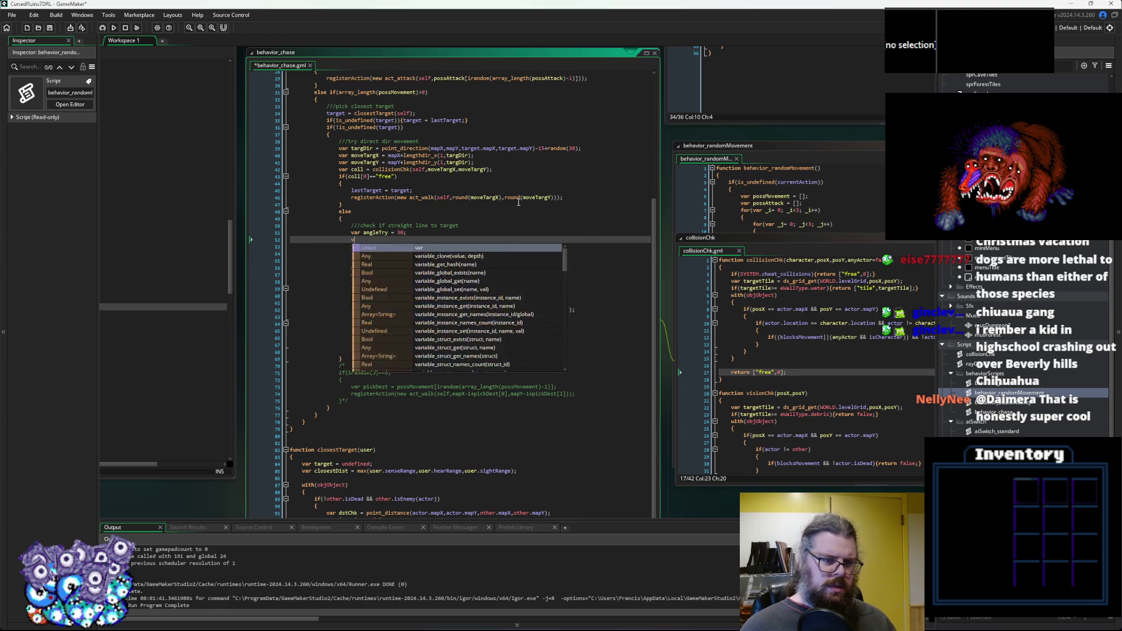
text(r angleT)
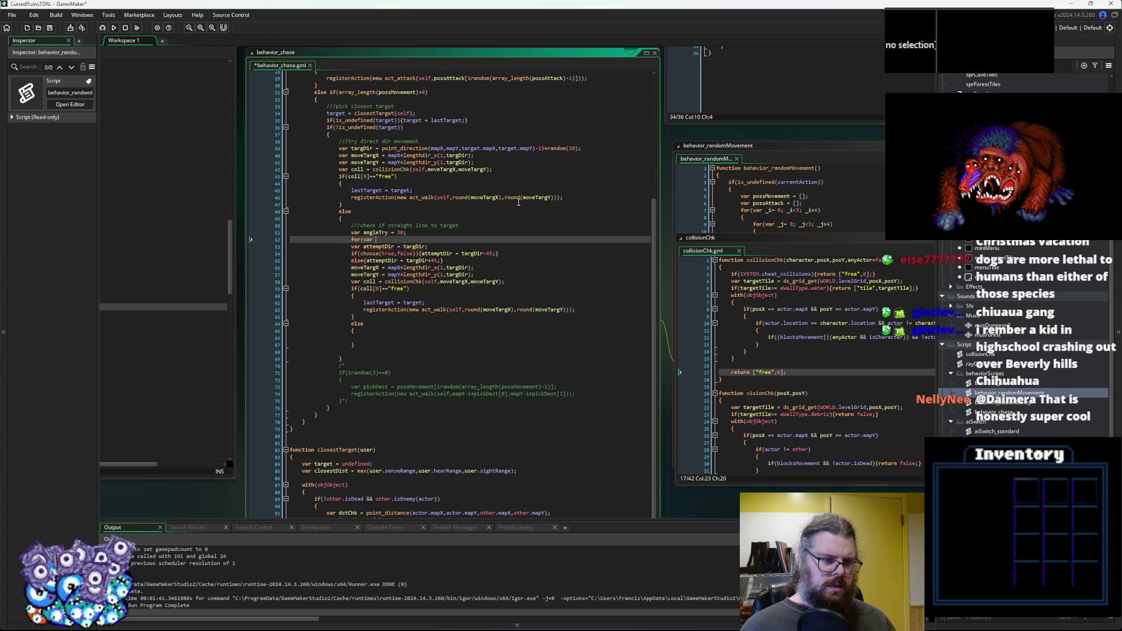
key(Return)
text(= 30;)
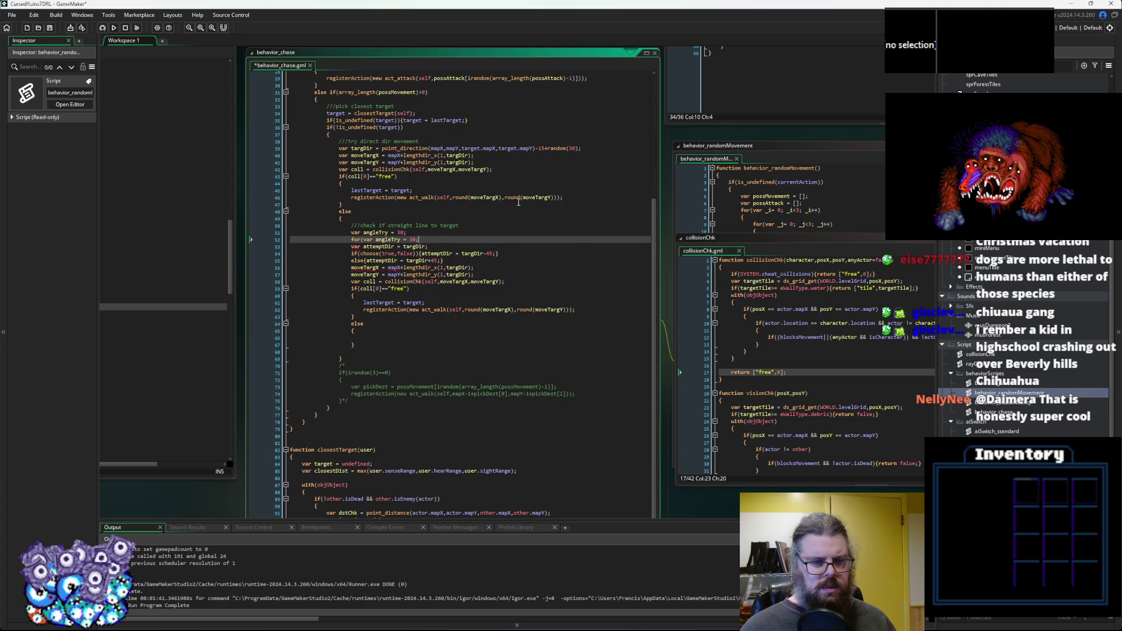
text( angle)
key(Return)
text(<120)
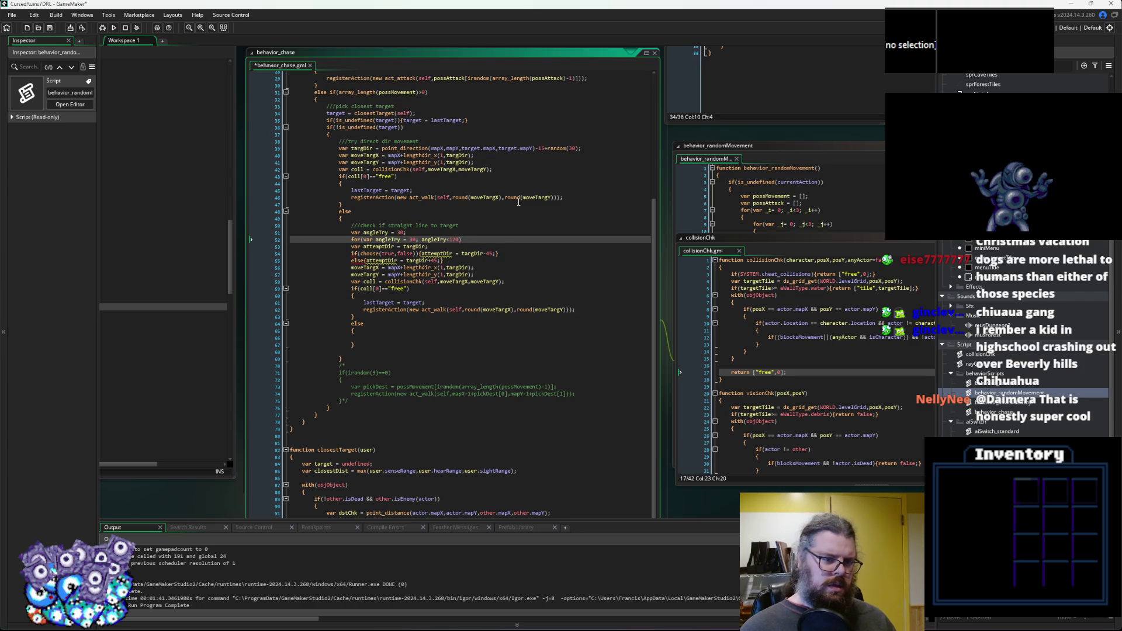
text(; )
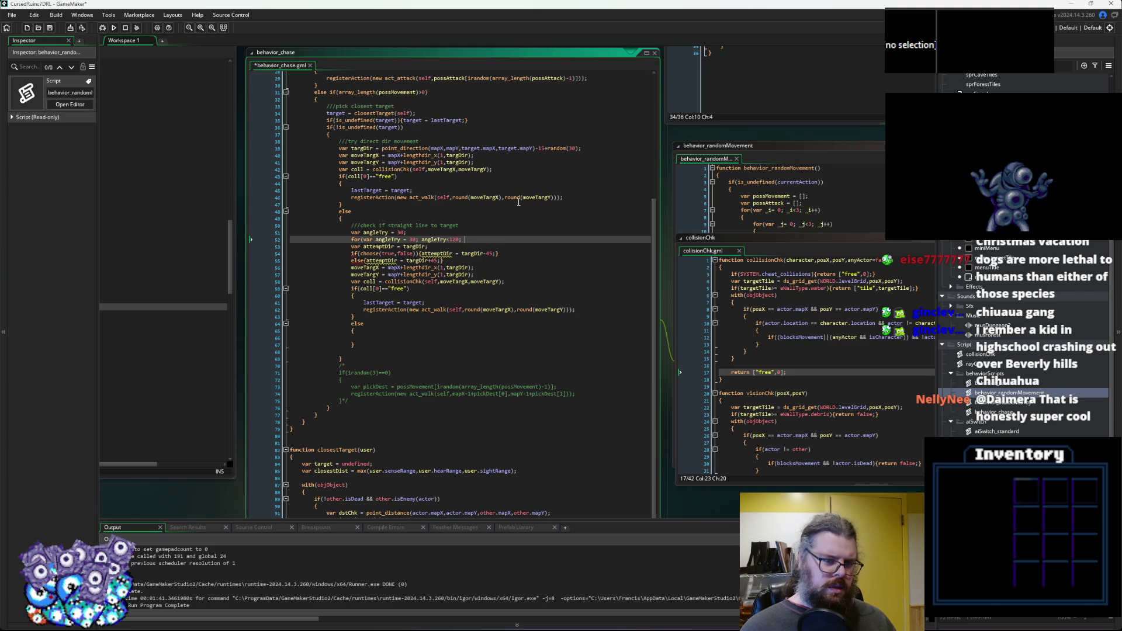
text(angle)
key(Return)
text(+=30))
key(Return)
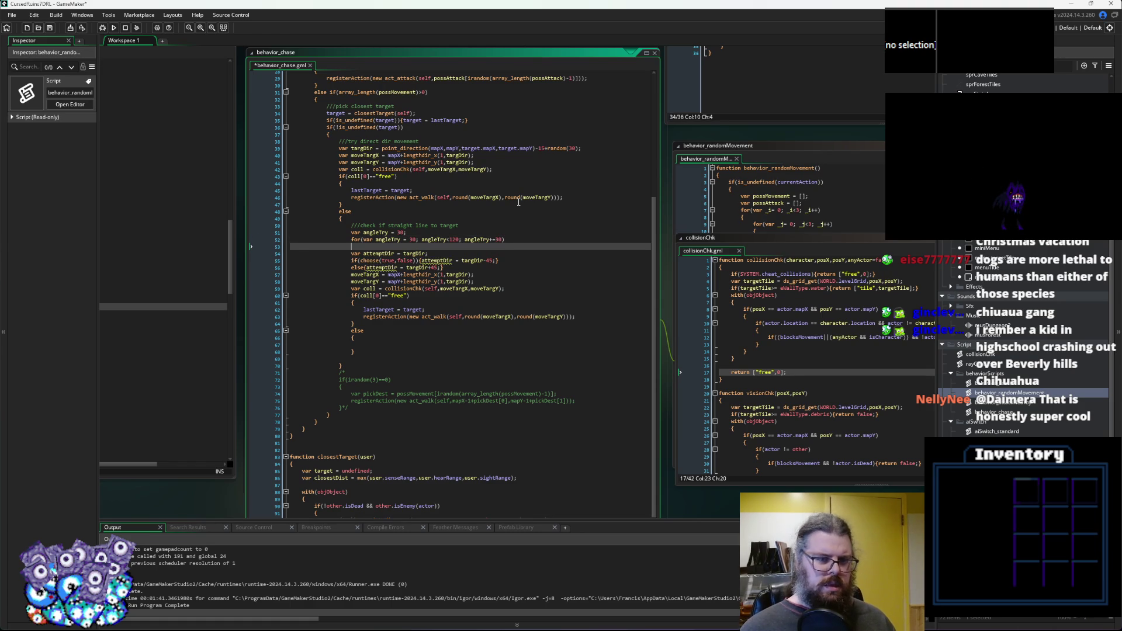
Replace the leftover else block with a closing brace and indent the attempt code inside the loop.
mouse_move(371, 347)
mouse_down()
mouse_move(350, 345)
mouse_move(351, 331)
mouse_move(261, 240)
mouse_move(237, 251)
mouse_up()
text(})
key(Tab)
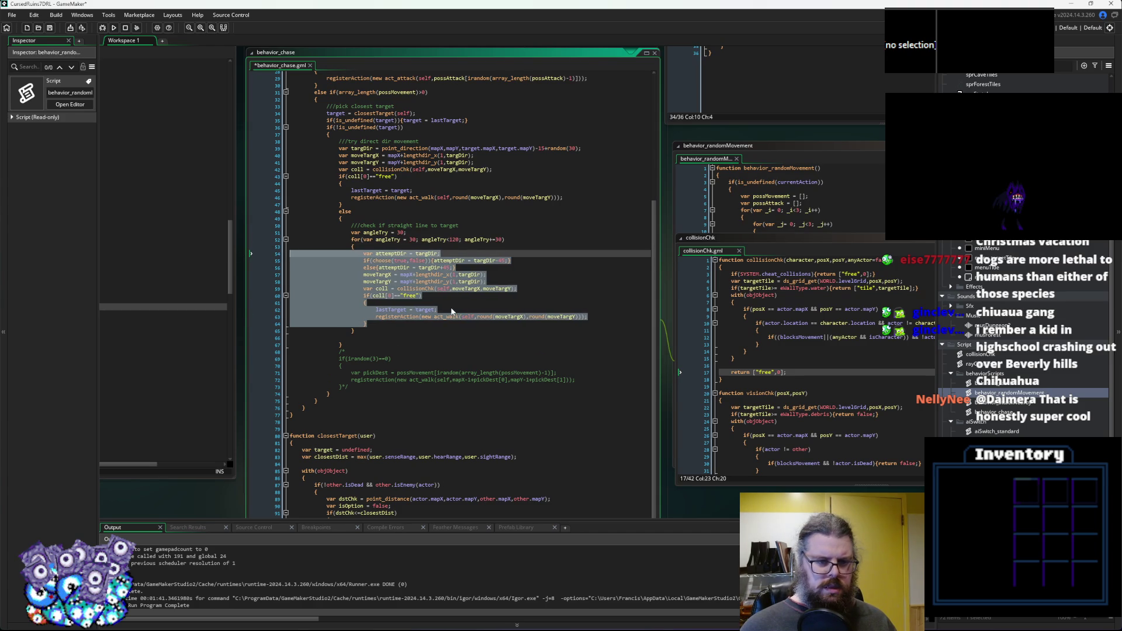
click(452, 312)
click(422, 253)
Replace the ±45 if/else with attemptDir = targDir+angleTry*choose(1,-1); and save behavior_chase.gml.
click(500, 260)
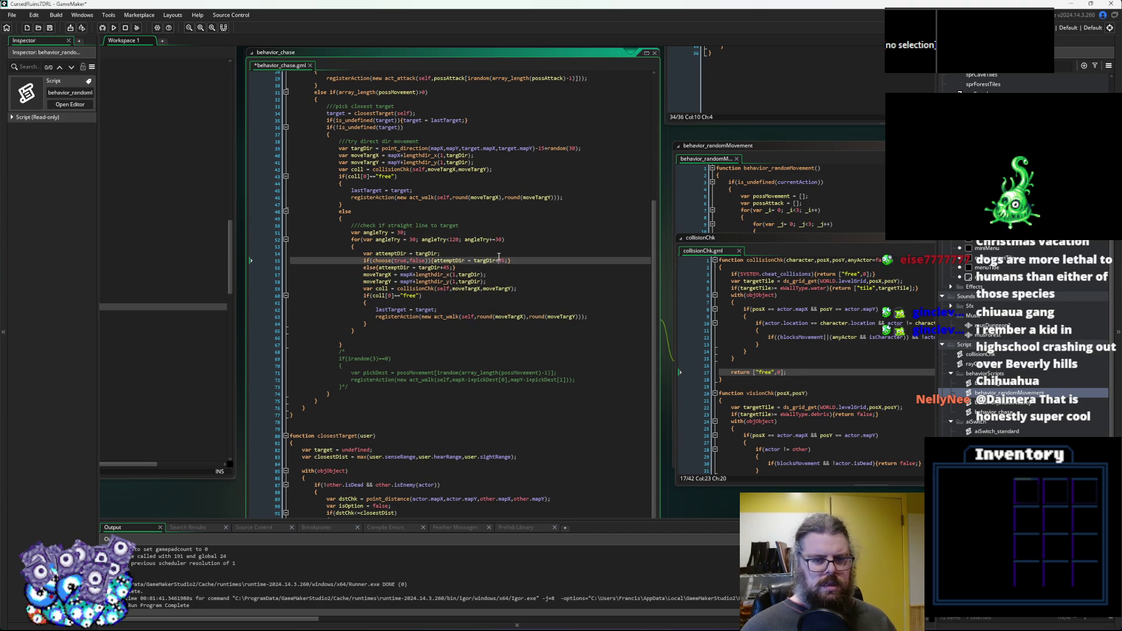
key(Up)
key(Up)
key(Up)
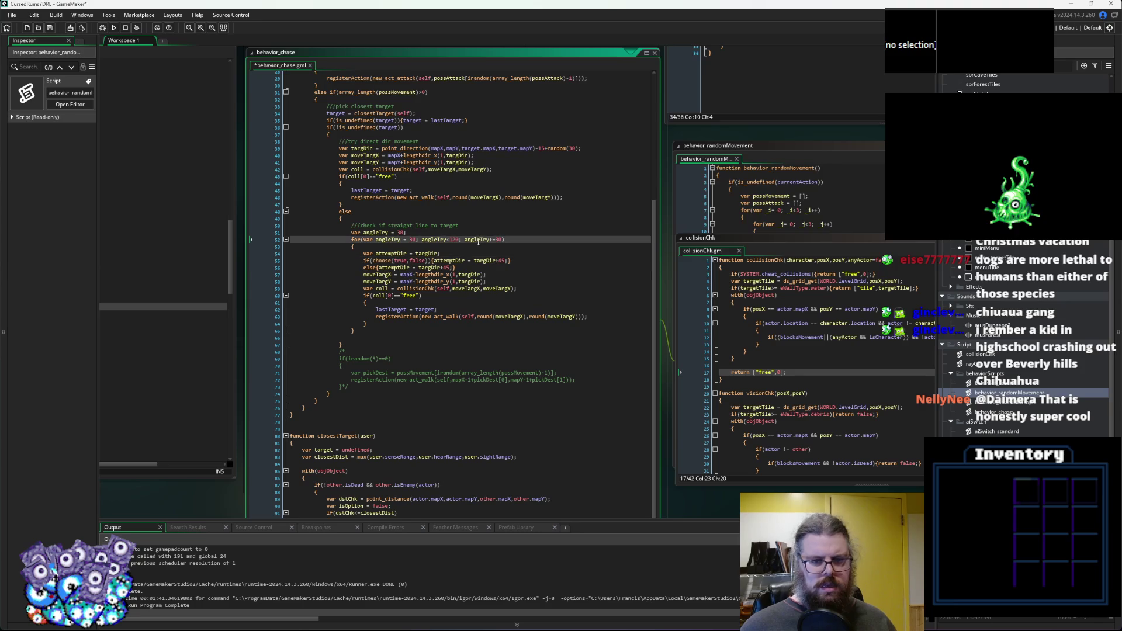
double_click(503, 261)
text(angleTry)
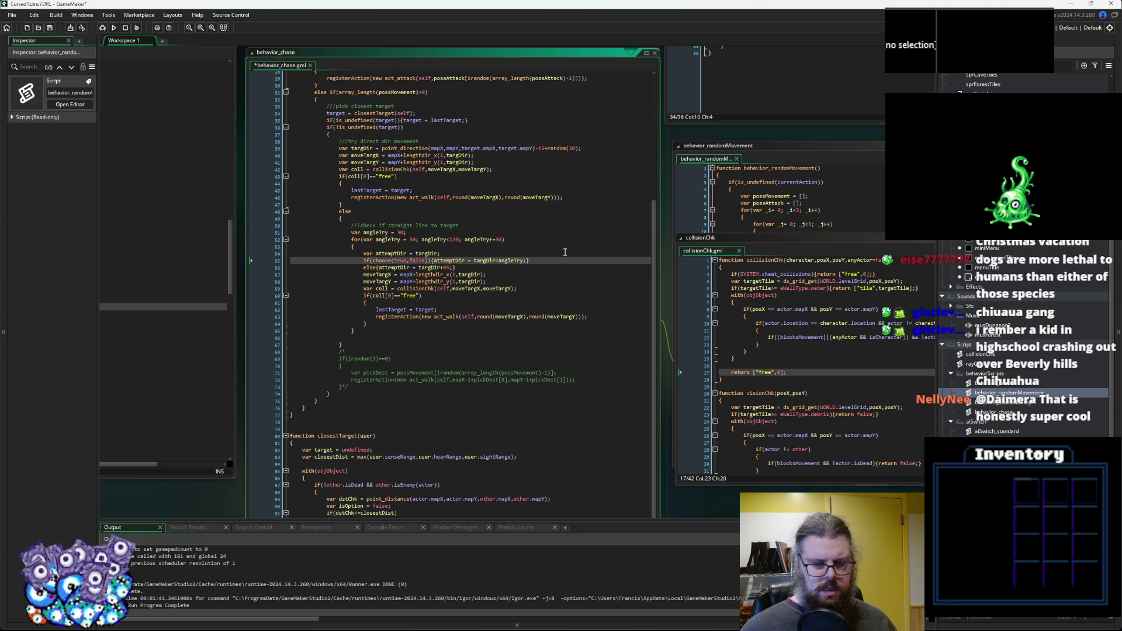
text(choose)
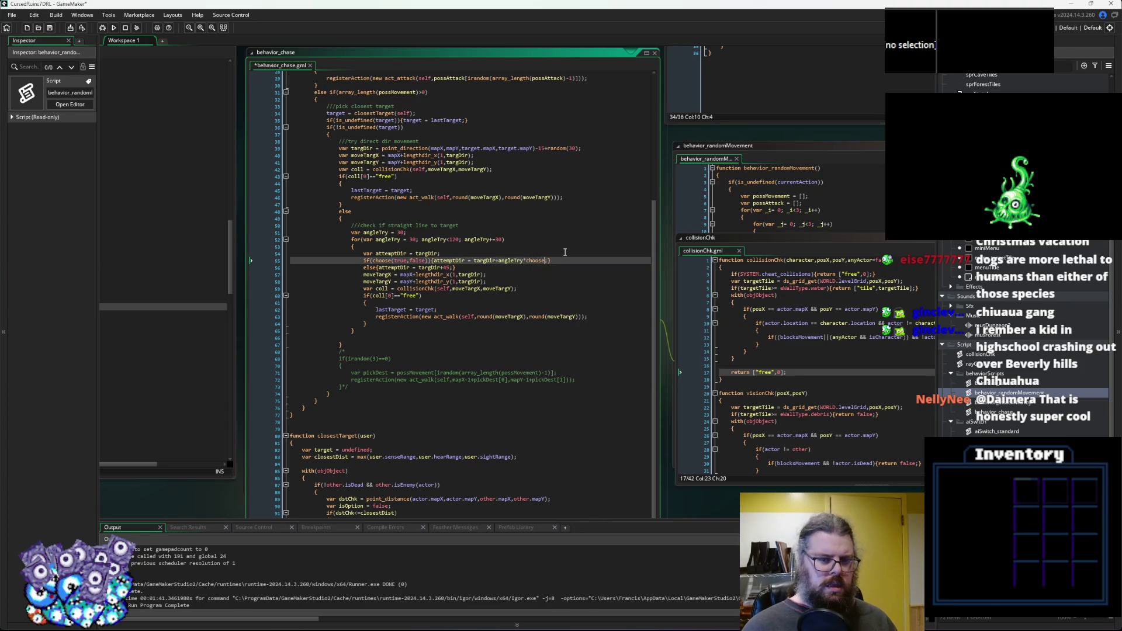
text((1,-1))
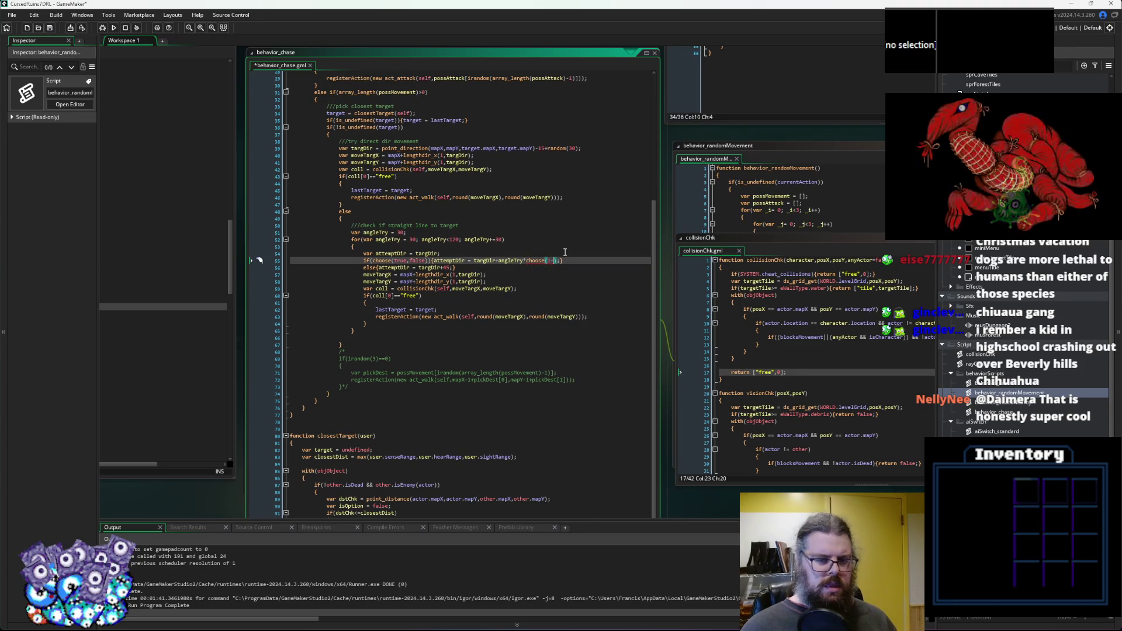
text(,)
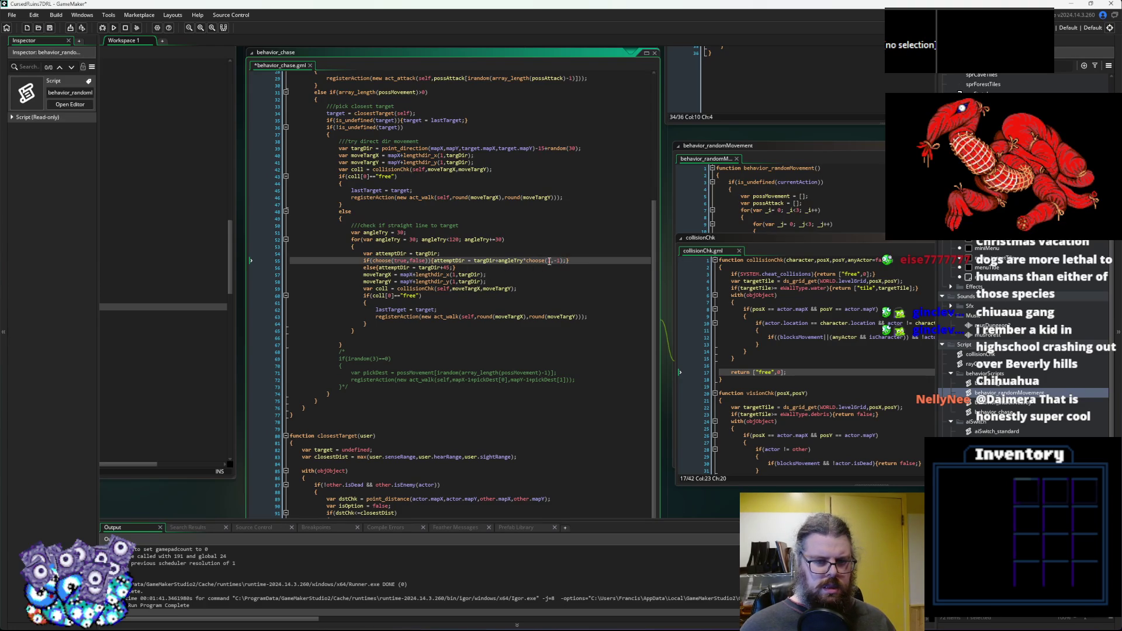
drag(565, 260, 433, 261)
key(ctrl+c)
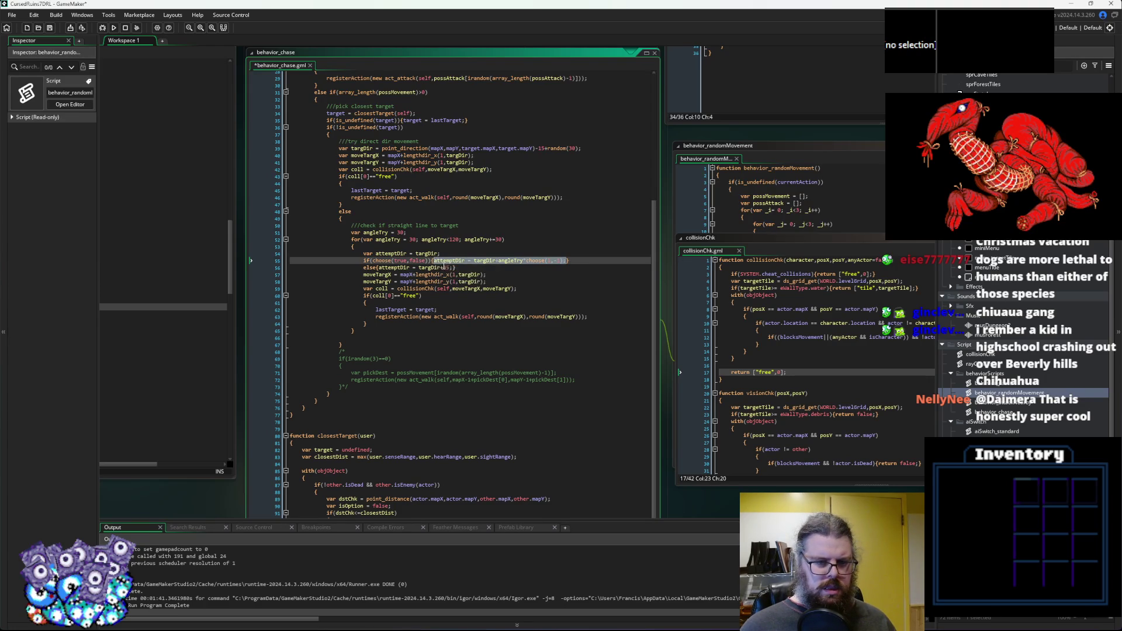
key(BackSpace)
drag(456, 267, 364, 261)
key(ctrl+v)
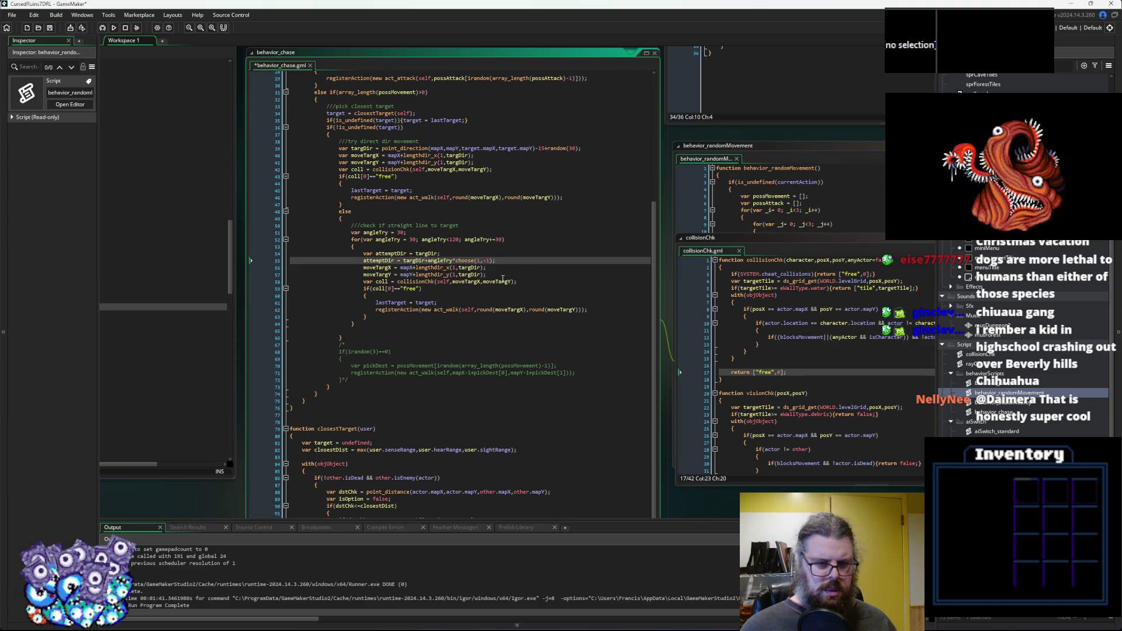
key(Return)
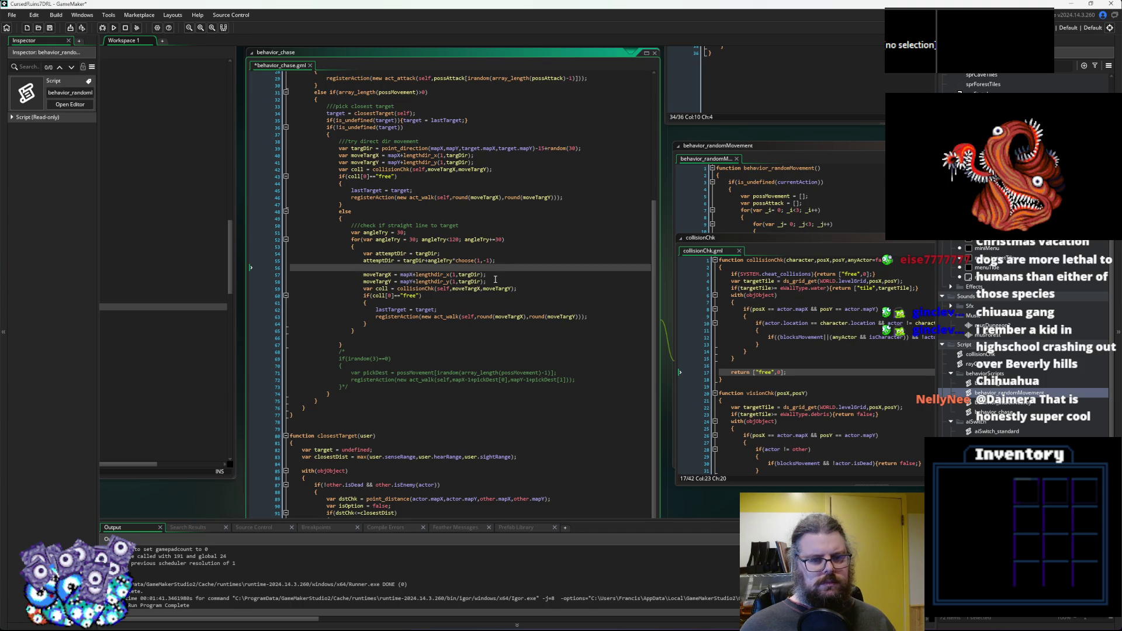
click(50, 27)
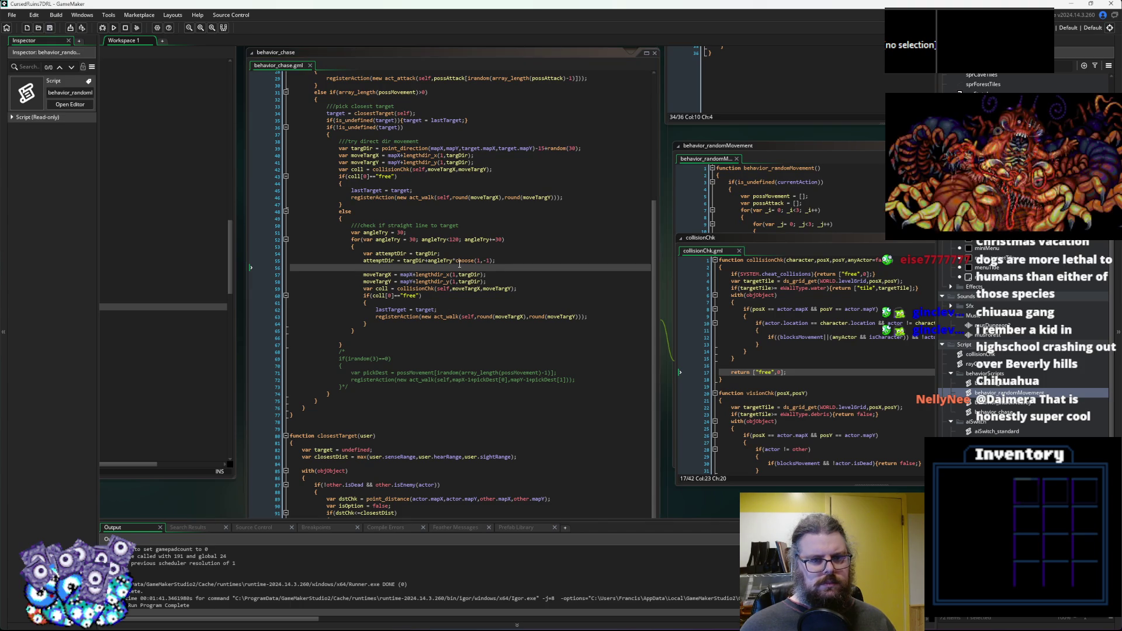
Change the angleTry loop to start at 20, step by 40, with an upper limit of 100.
click(517, 261)
click(516, 274)
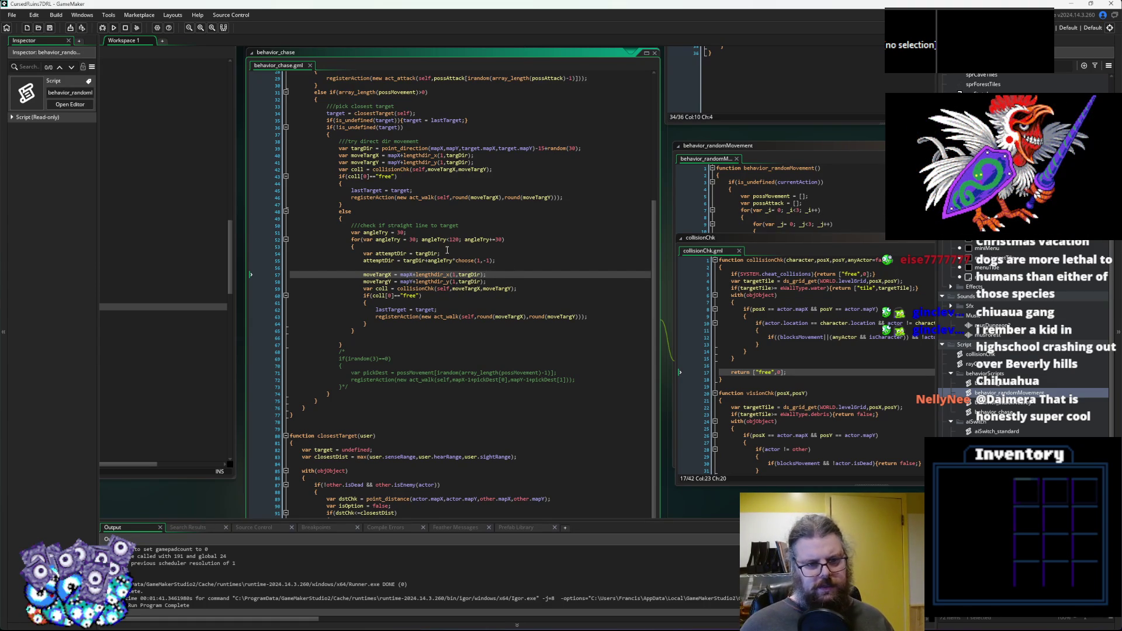
click(413, 239)
key(BackSpace)
text(2)
key(Up)
click(498, 240)
key(BackSpace)
text(4)
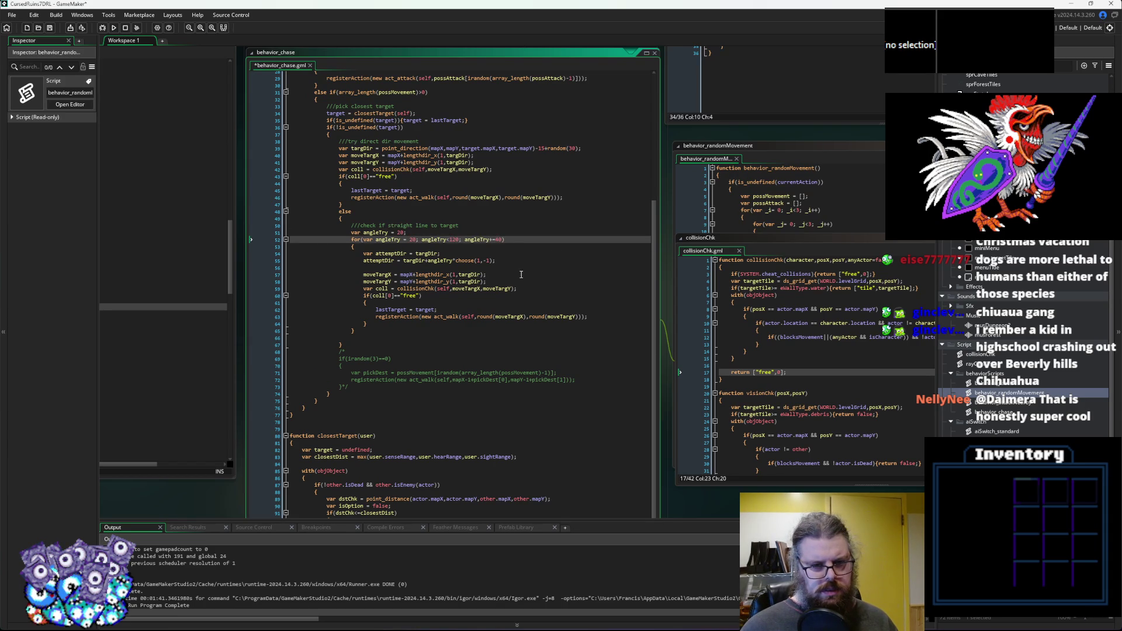
double_click(457, 240)
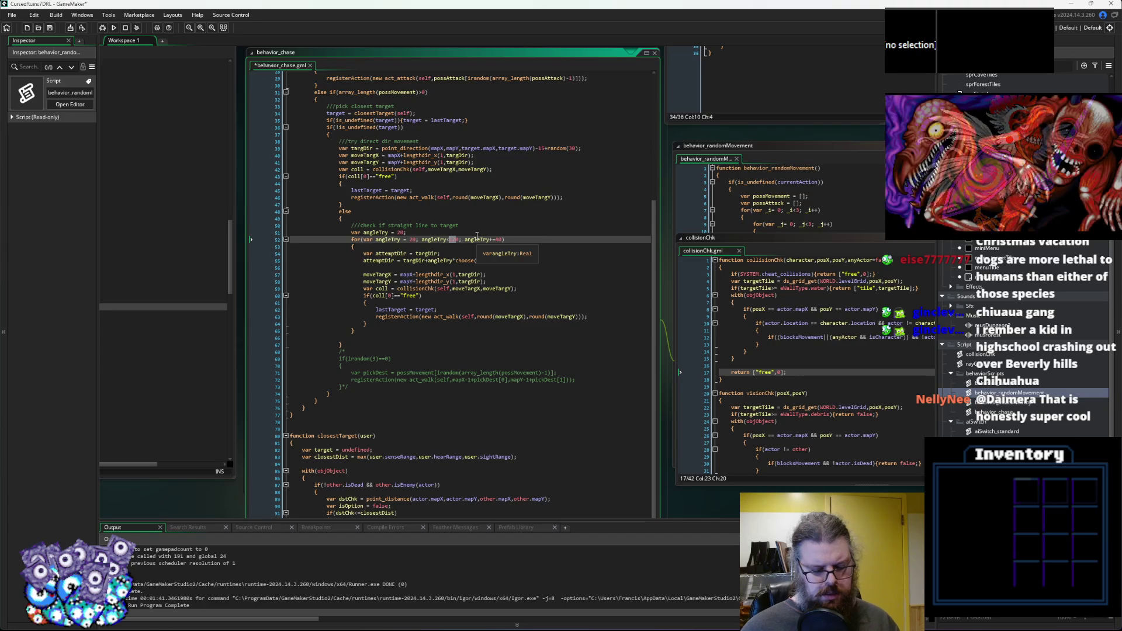
text(100)
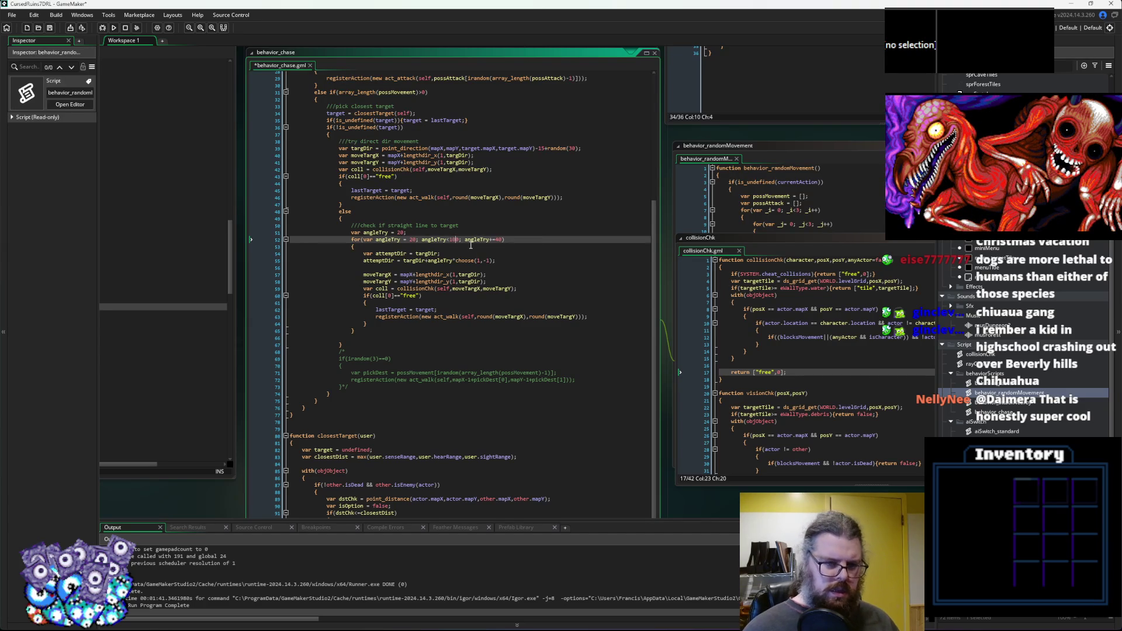
text(=)
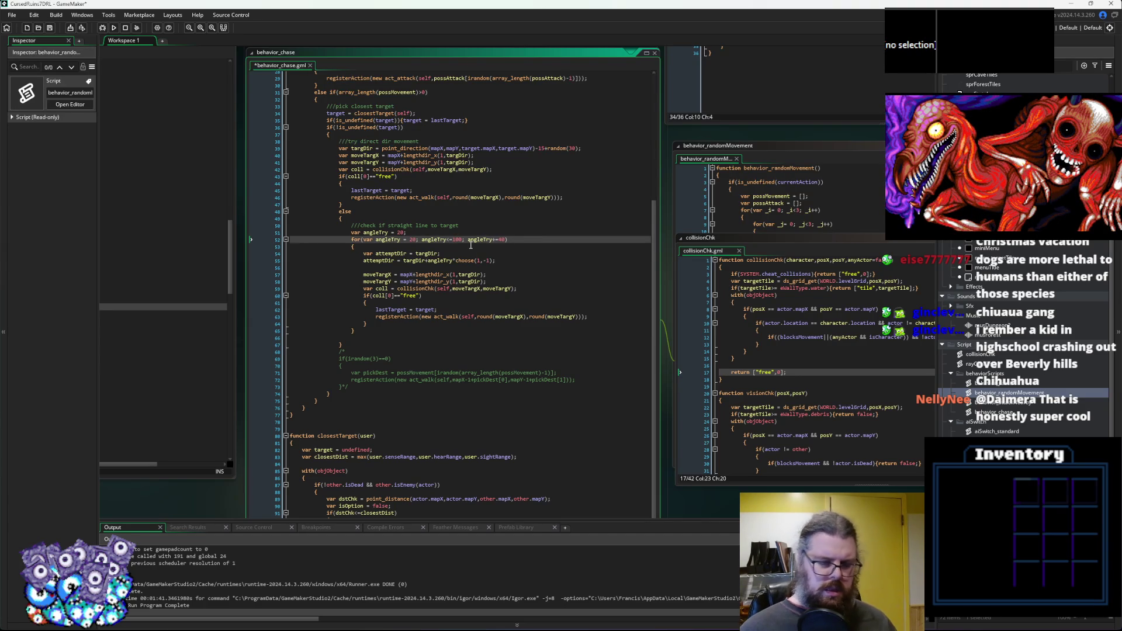
Add break; after the walk action line inside the loop, tidy the blank lines, and Save All.
click(594, 316)
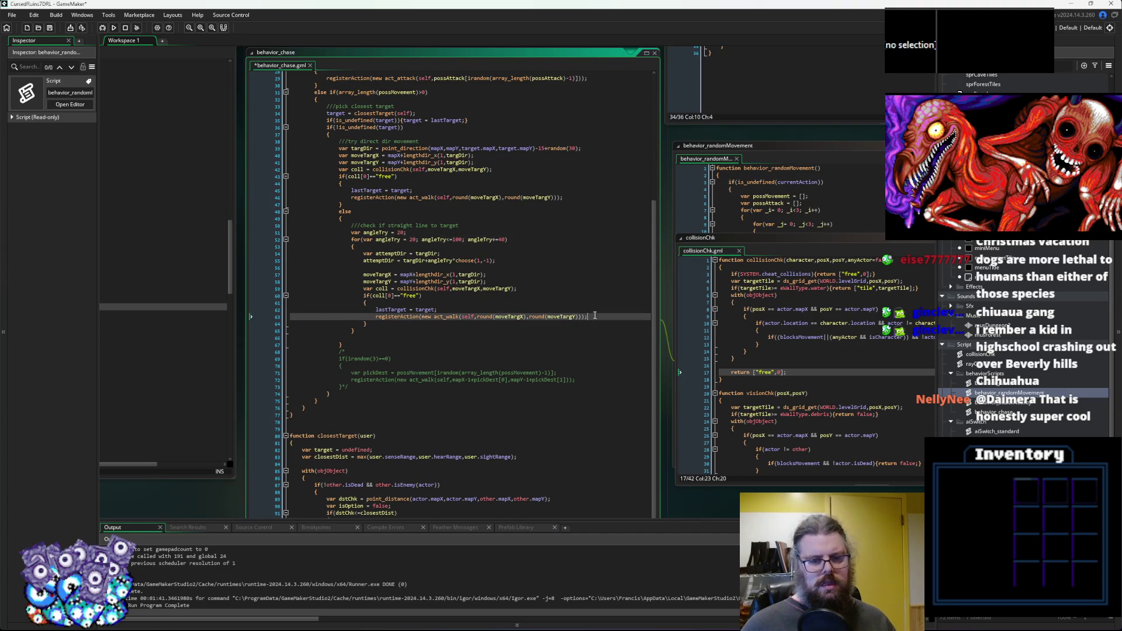
key(Return)
text(break;)
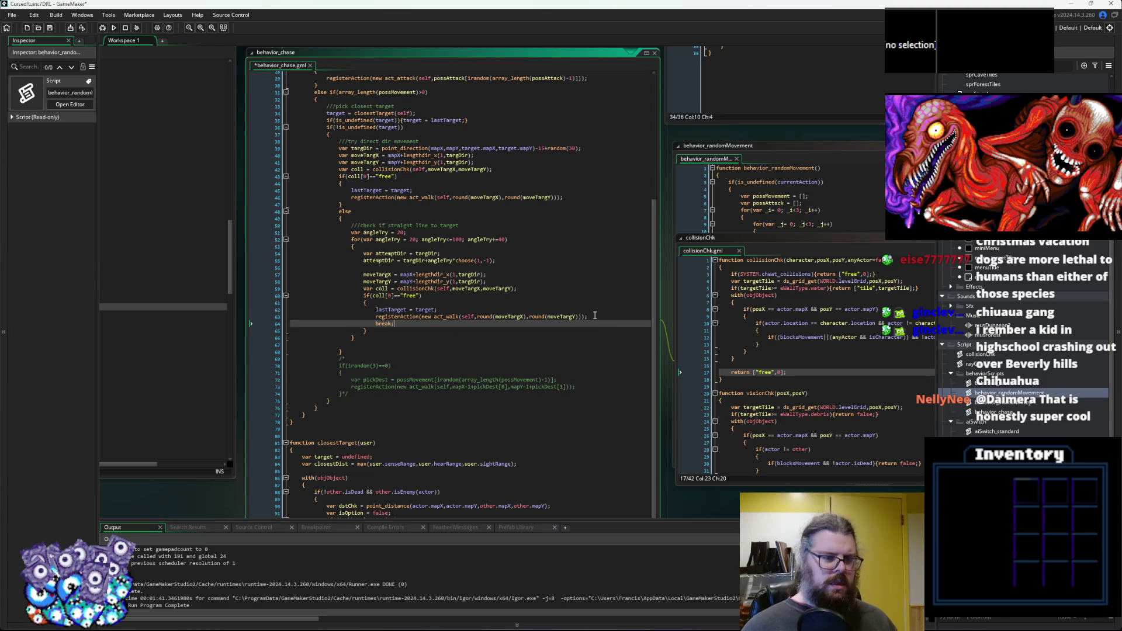
key(Down)
key(Down)
key(Down)
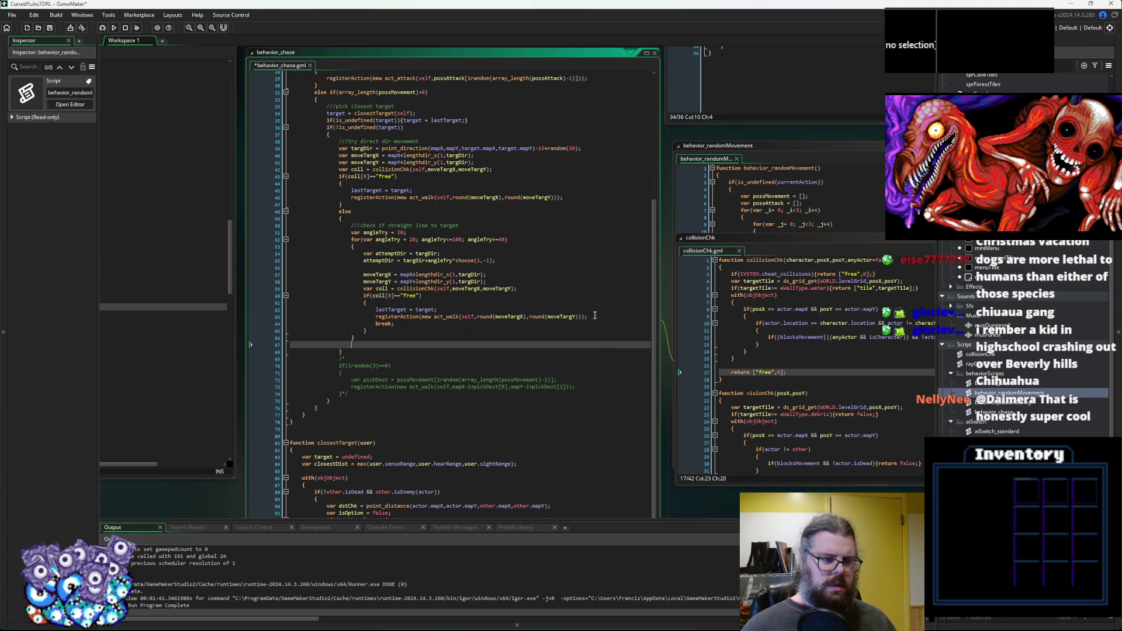
key(BackSpace)
key(Down)
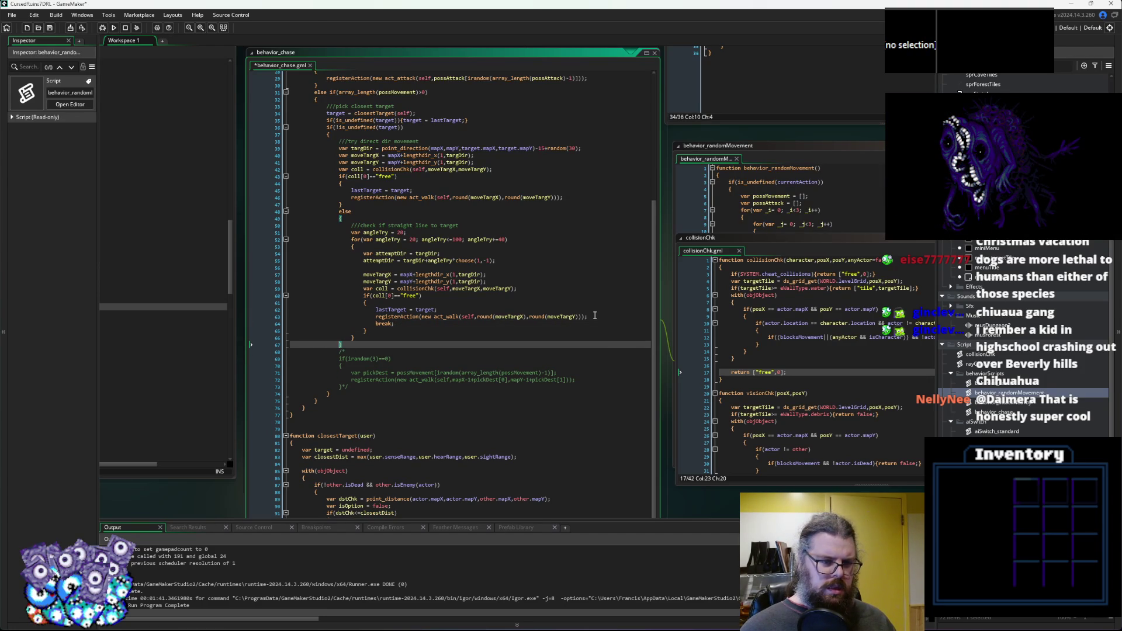
key(Up)
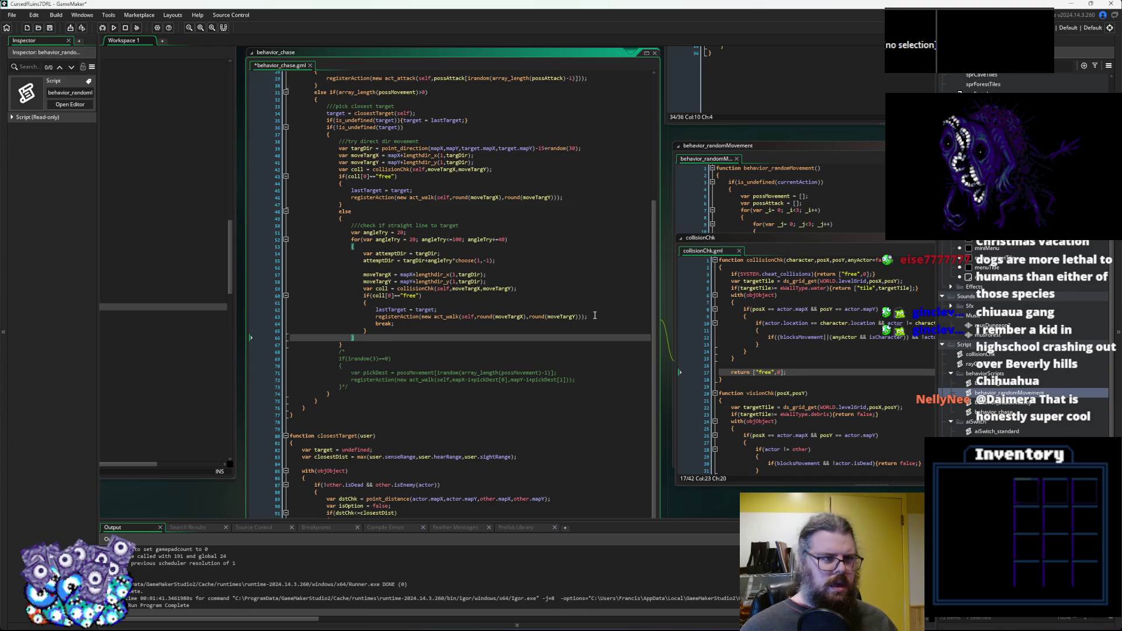
click(50, 28)
Run the game in debug mode, maximize its window, and start a new game.
click(102, 28)
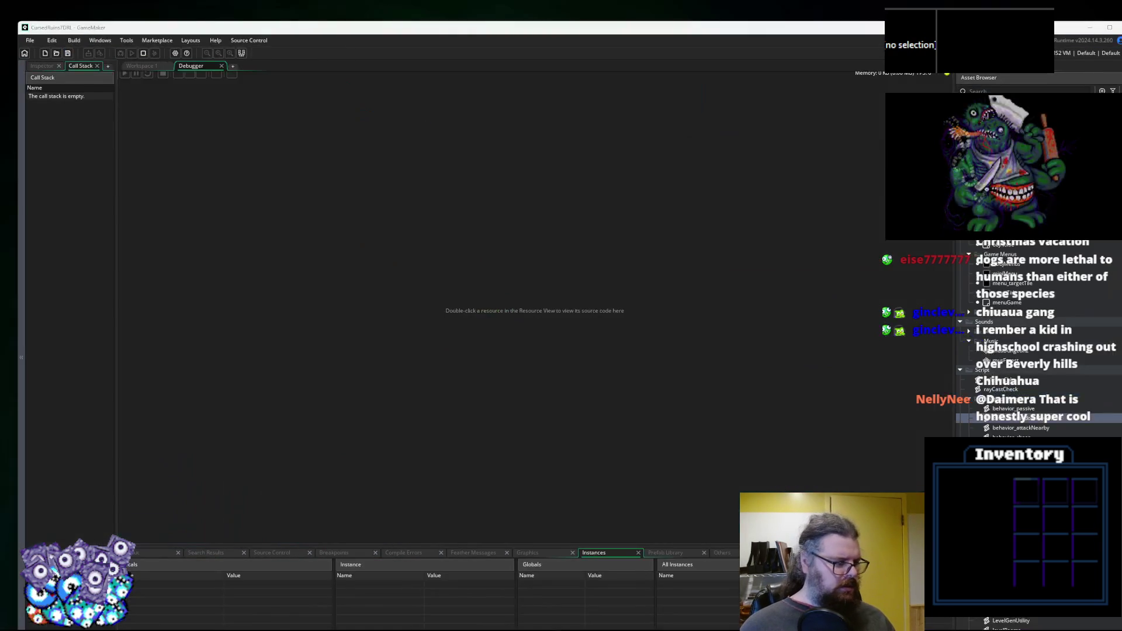
mouse_move(249, 281)
mouse_down()
mouse_move(425, 3)
mouse_move(470, 1)
mouse_up()
key(Return)
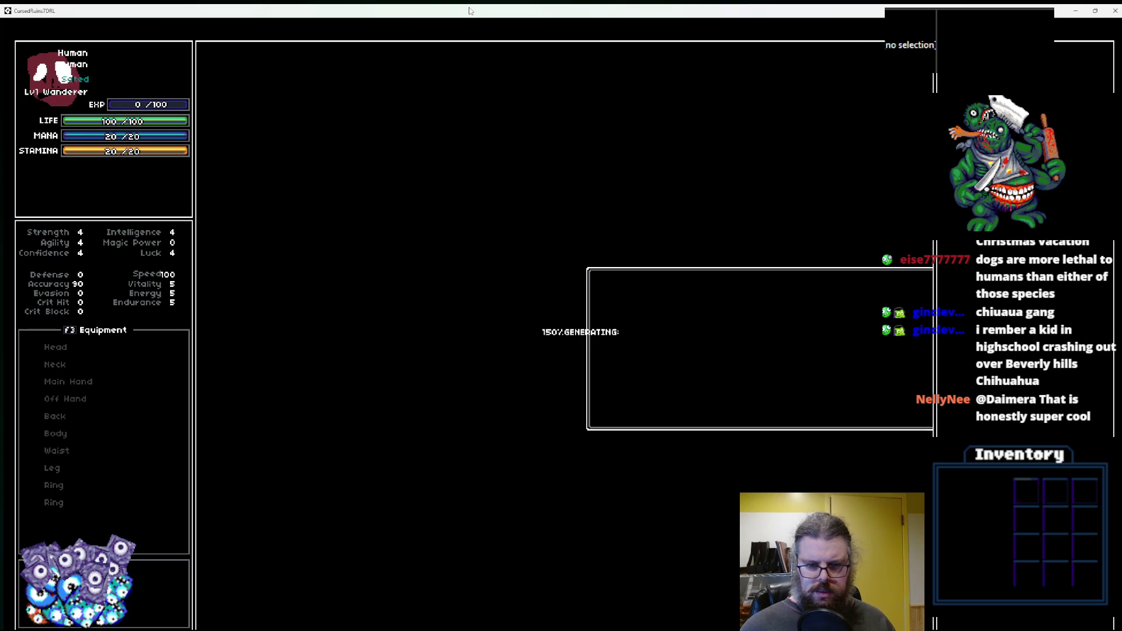
Walk the player around the corridors with the arrow keys, defeating a chasing monster, then restore the window.
key(Up)
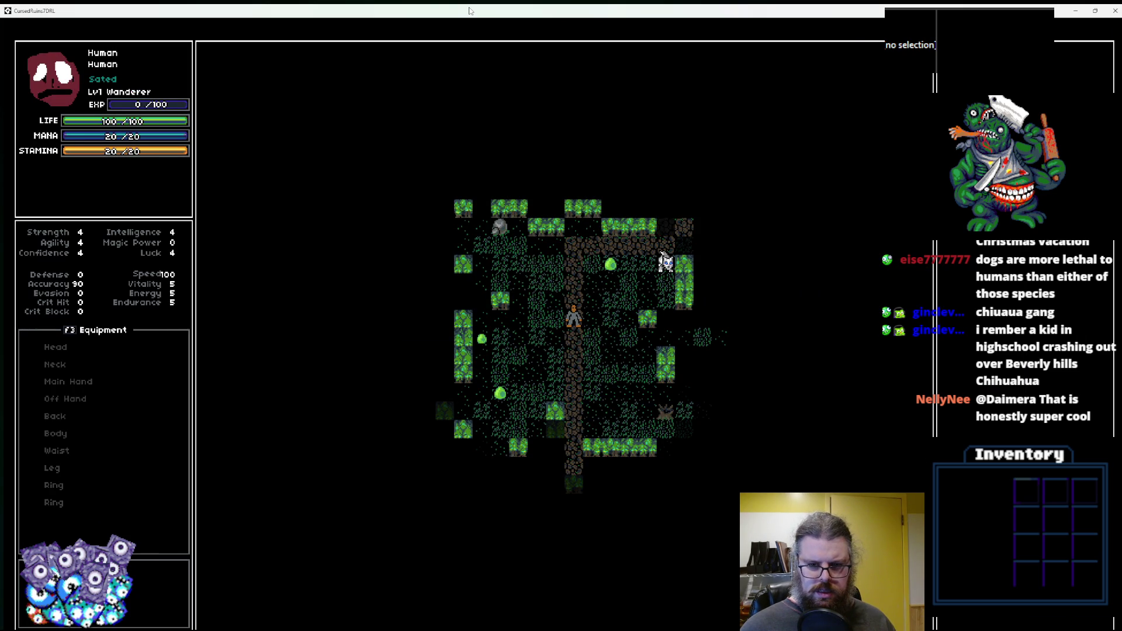
key(Down)
key(Down)
key(Right)
key(Right)
key(Left)
key(Down)
key(Down)
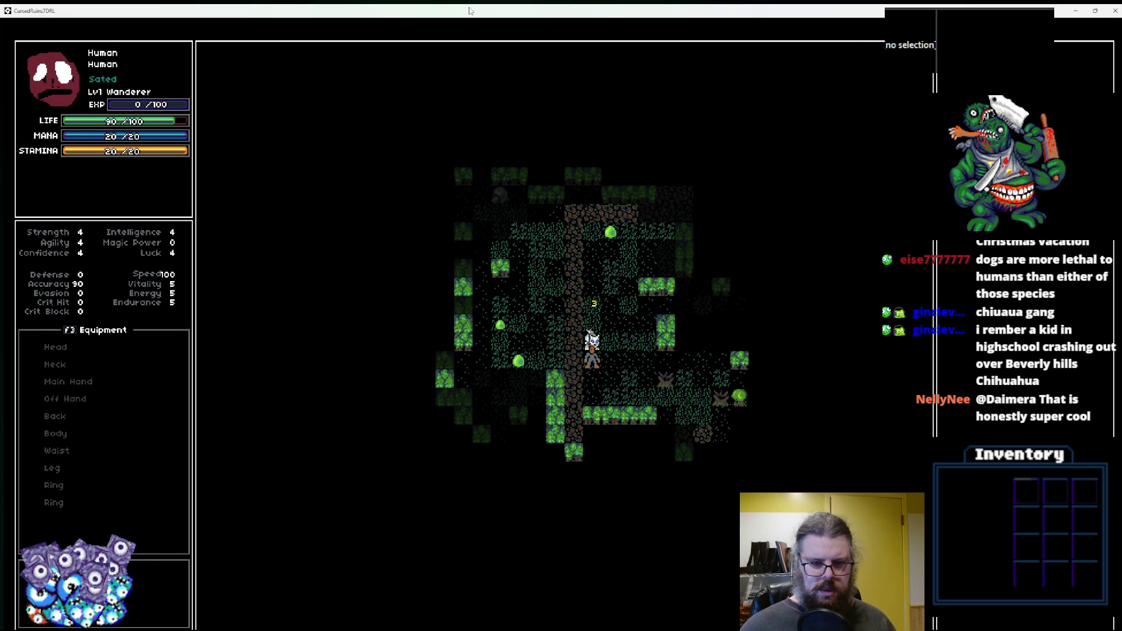
key(Left)
key(Down)
key(Down)
key(Down)
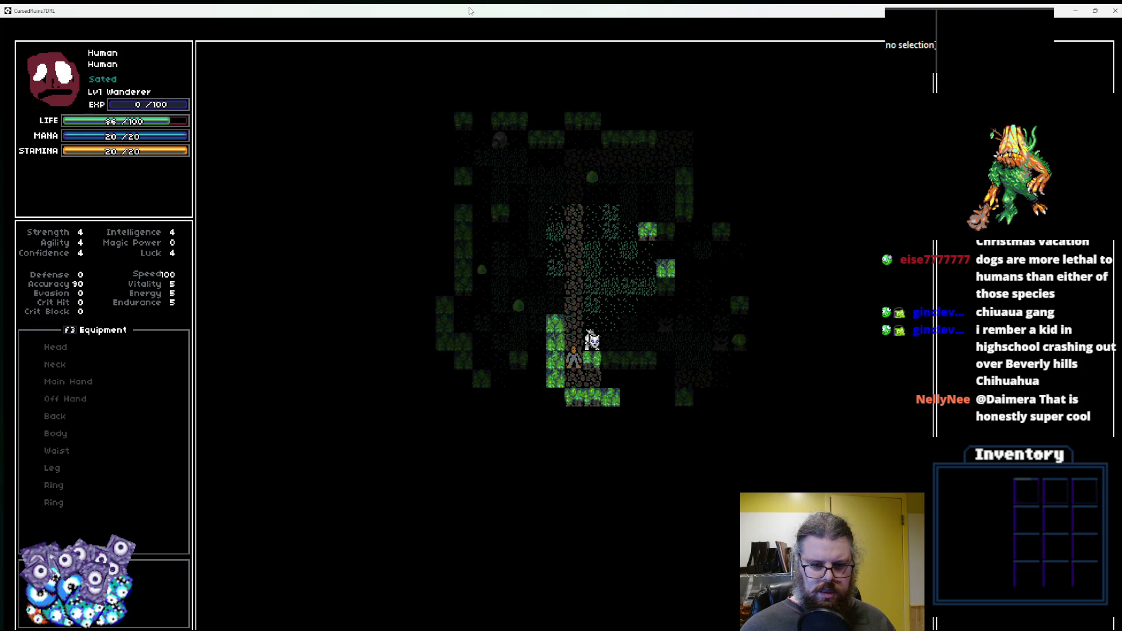
key(Right)
key(Right)
key(Right)
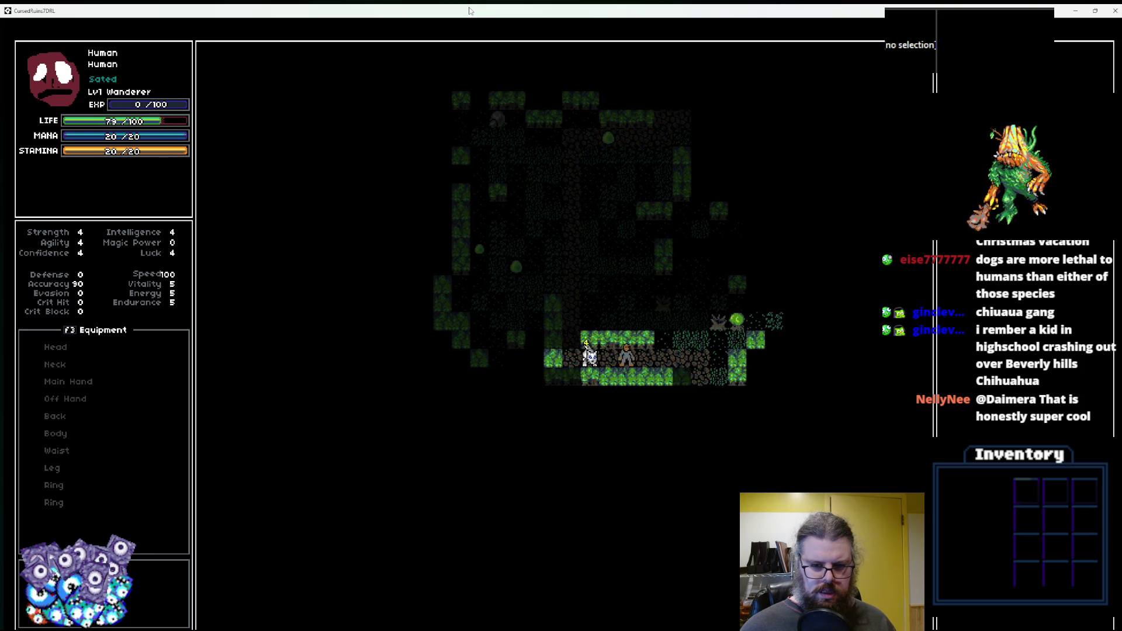
key(Right)
key(Right)
key(Right)
key(Up)
key(Up)
key(Right)
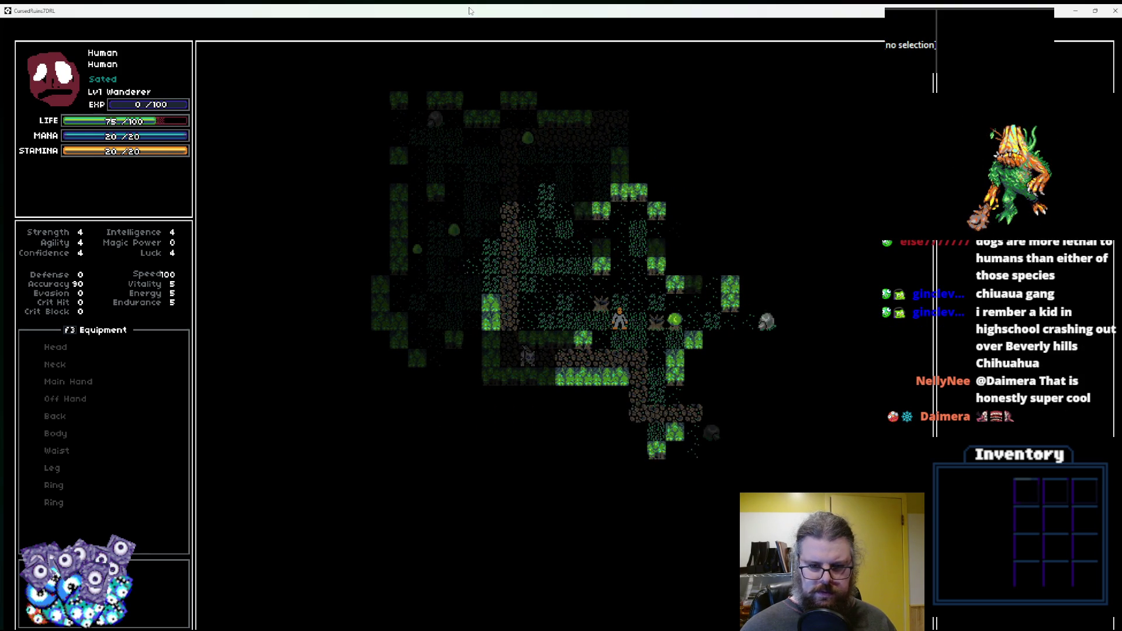
key(Right)
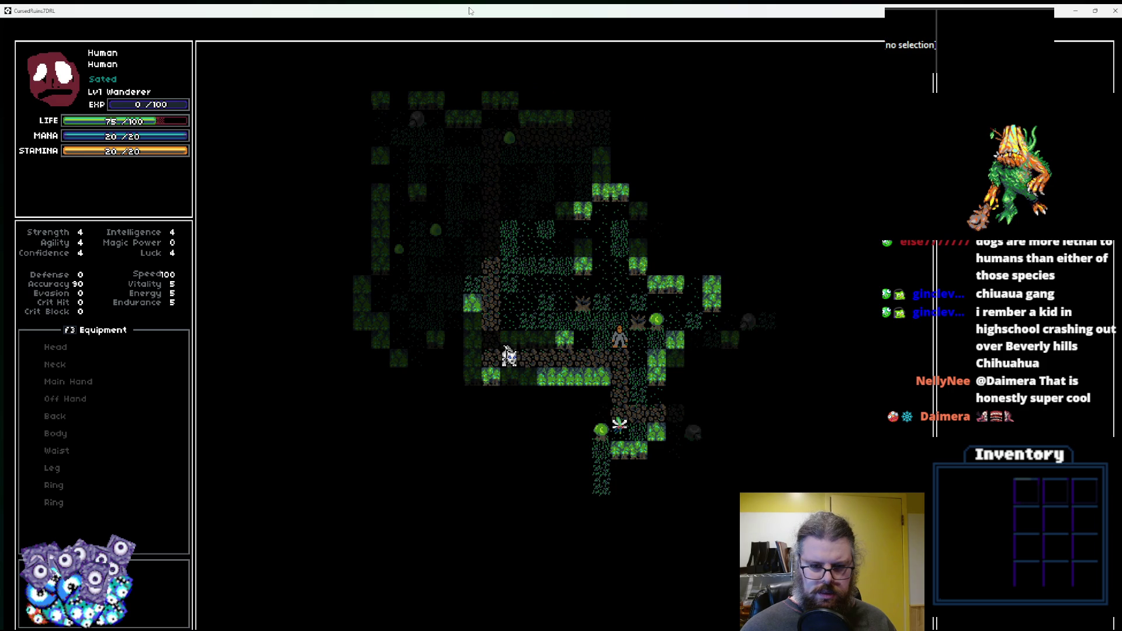
key(Right)
key(Right)
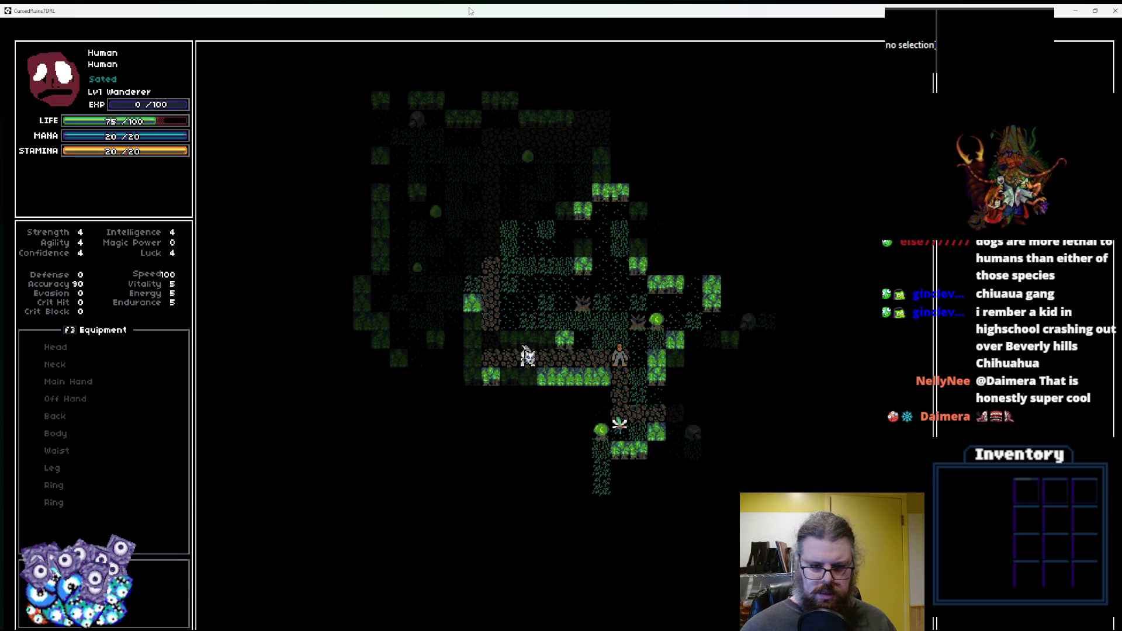
key(Up)
key(Up)
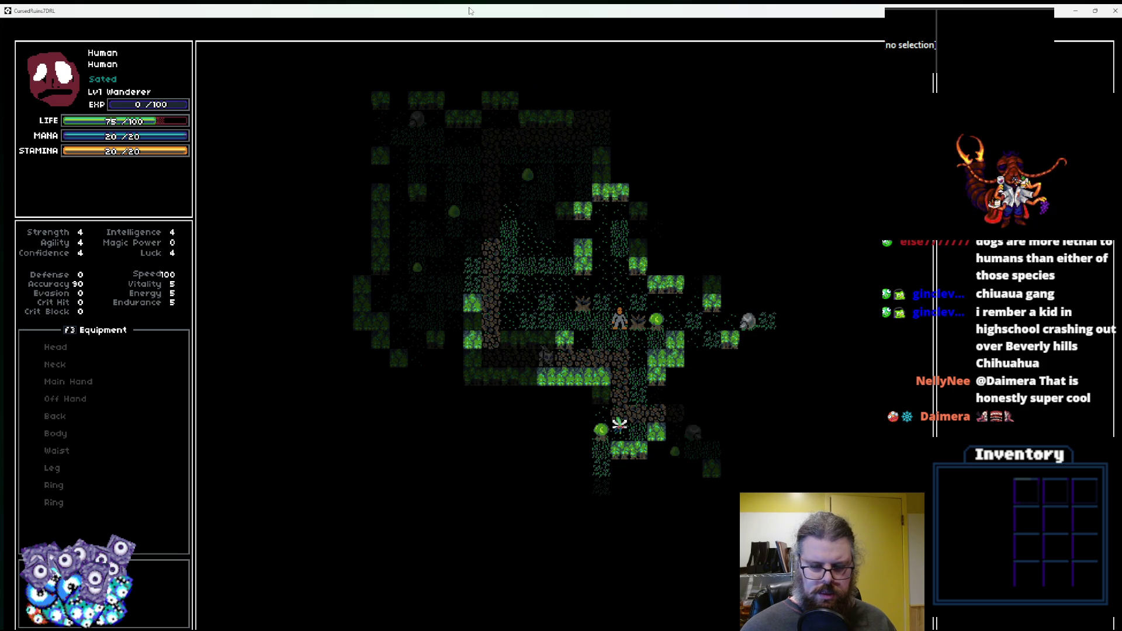
key(Left)
key(Right)
key(Right)
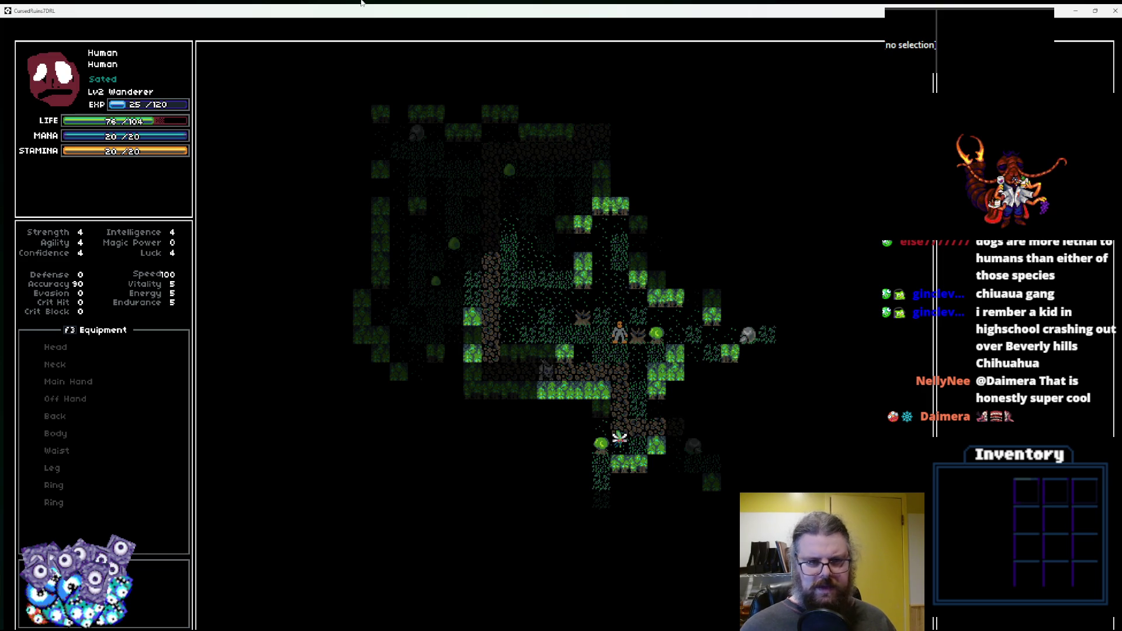
double_click(470, 10)
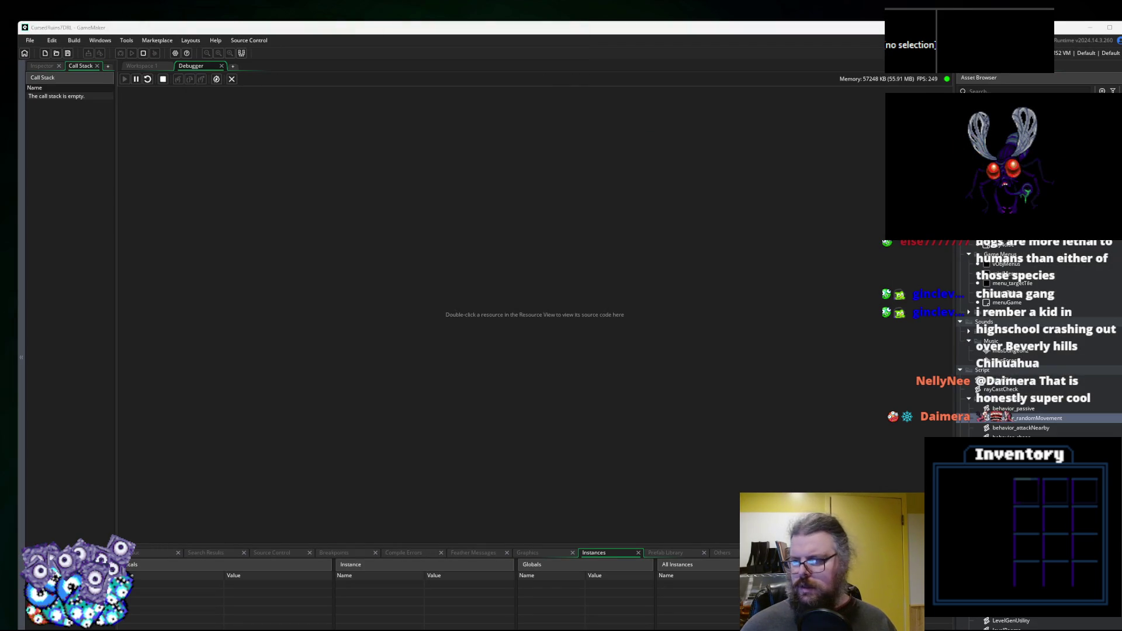
Return to Workspace 1 and focus the behavior_chase.gml code editor.
click(148, 69)
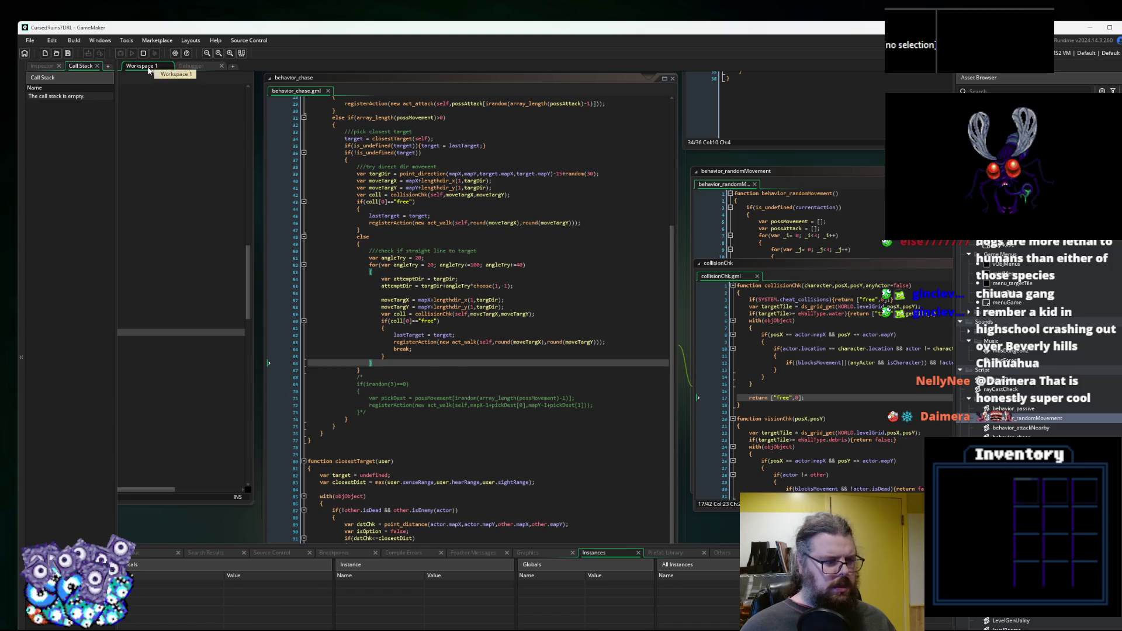
click(363, 377)
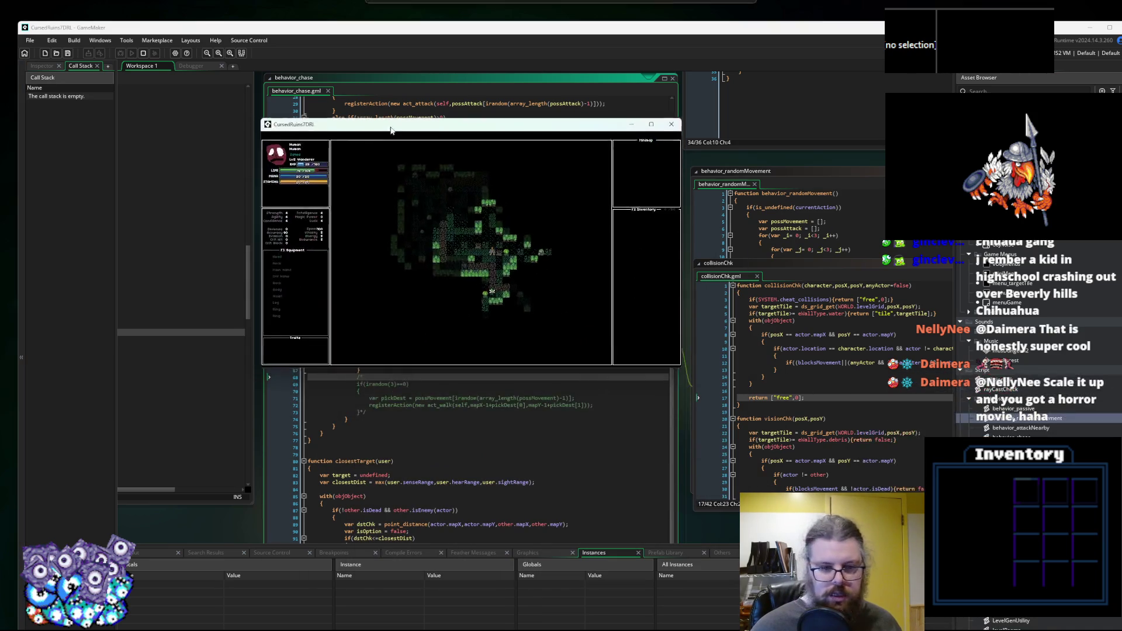
Drag the CursedRuins7DRL game window lower over the code editor.
mouse_move(392, 131)
mouse_down()
mouse_move(397, 159)
mouse_move(661, 267)
mouse_up()
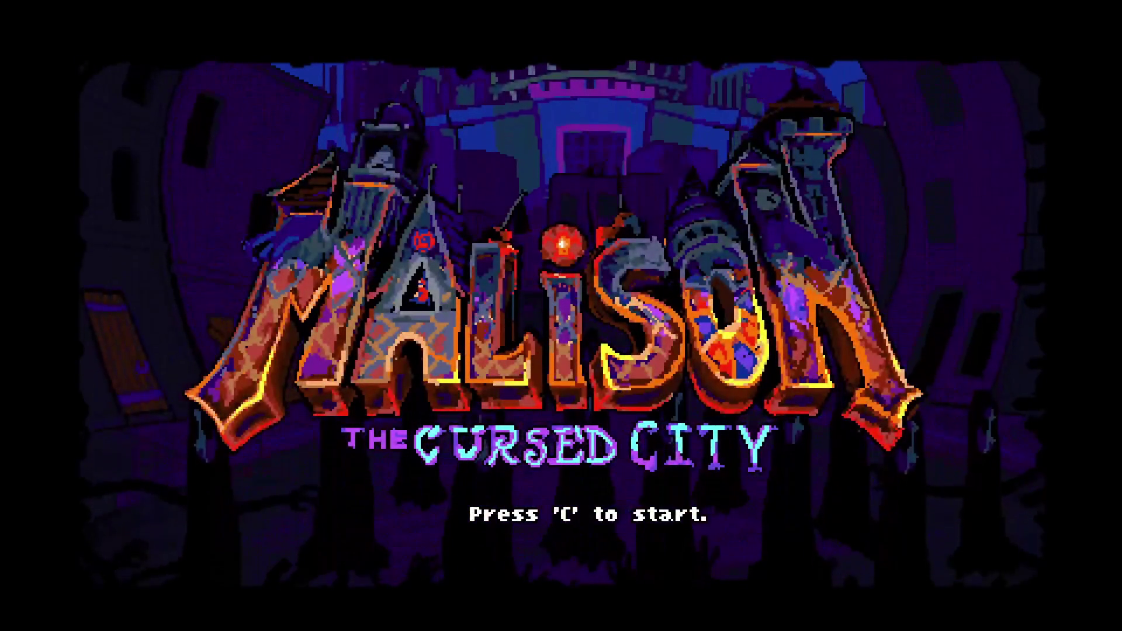
Press C on the Malison title screen to start play until the behavior_chase breakpoint hits.
key(c)
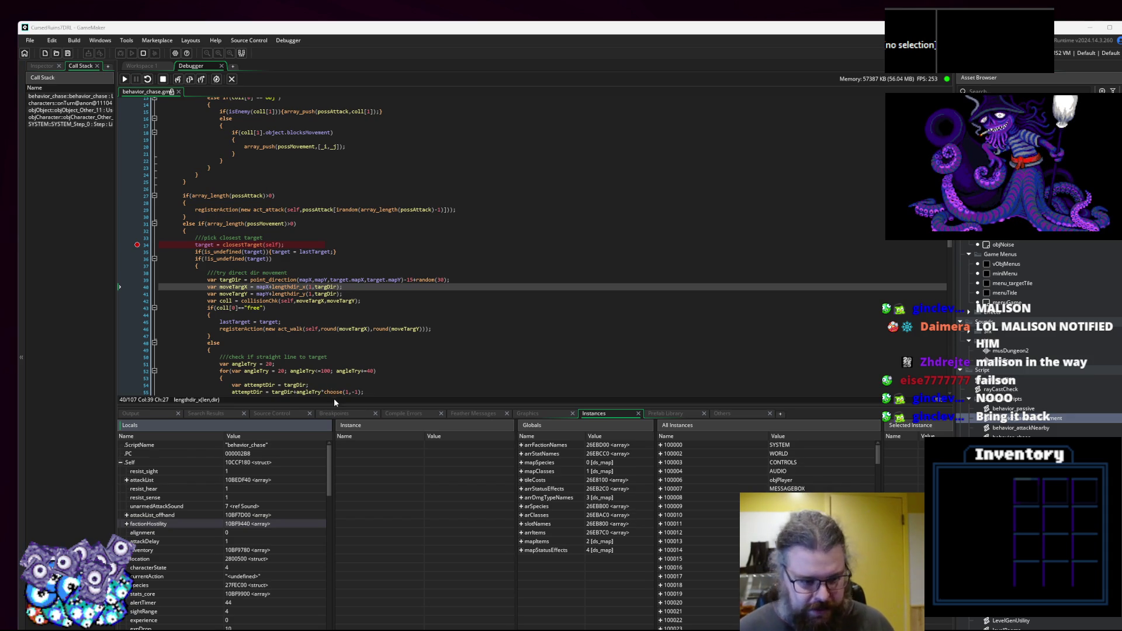
Enlarge the debugger variable panels, inspect self on line 34, and resume to the breakpoint.
drag(337, 406, 345, 402)
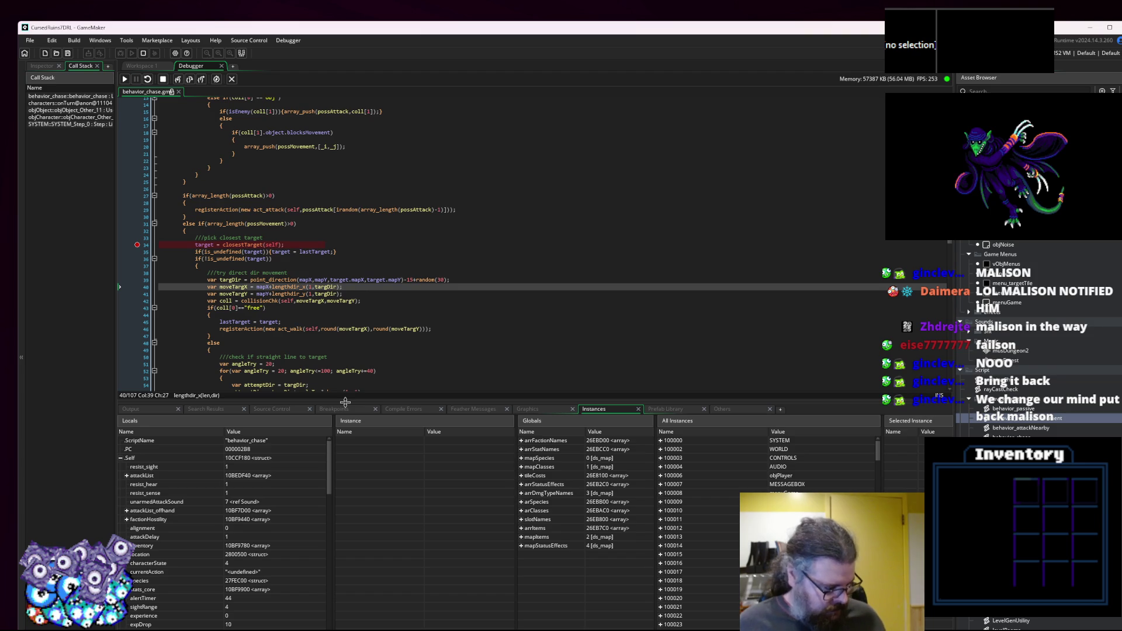
click(329, 224)
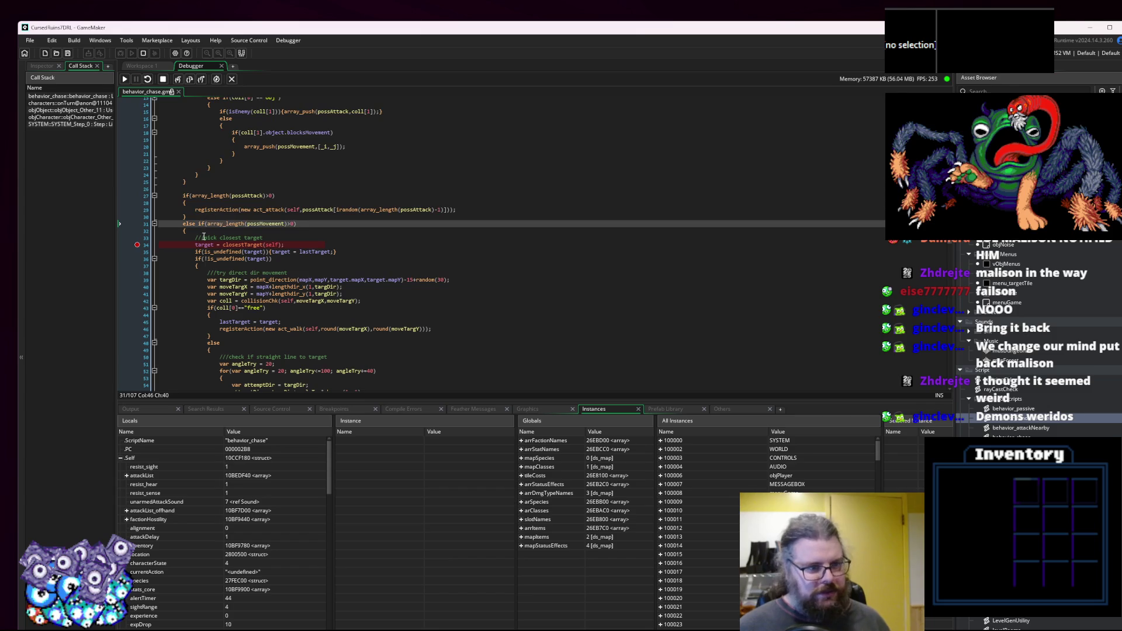
click(252, 244)
mouse_move(279, 245)
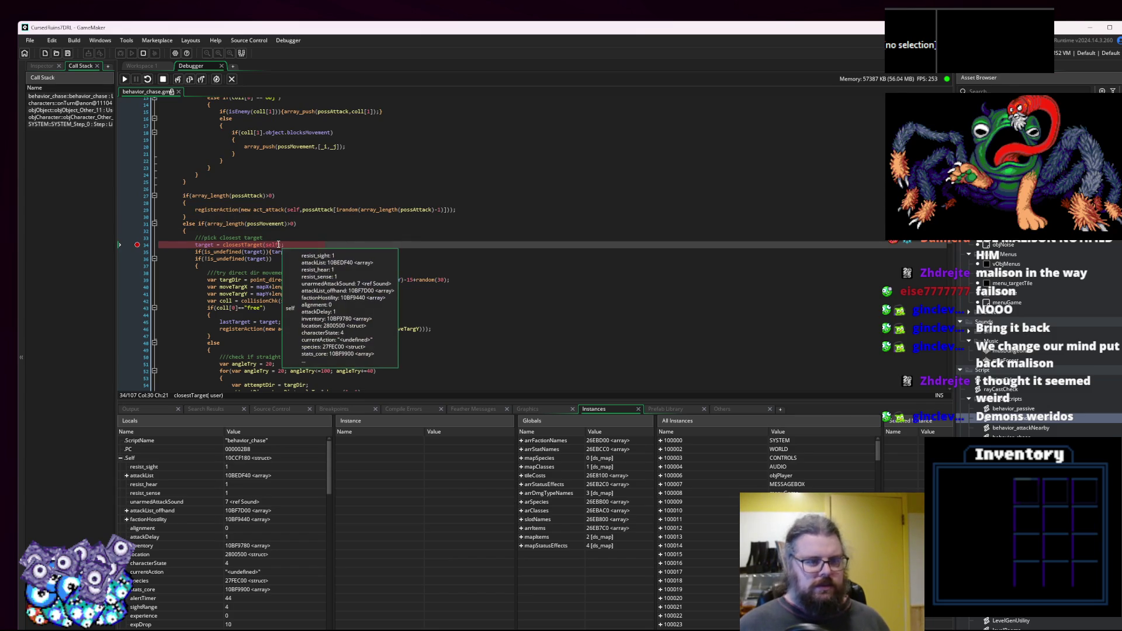
mouse_move(213, 244)
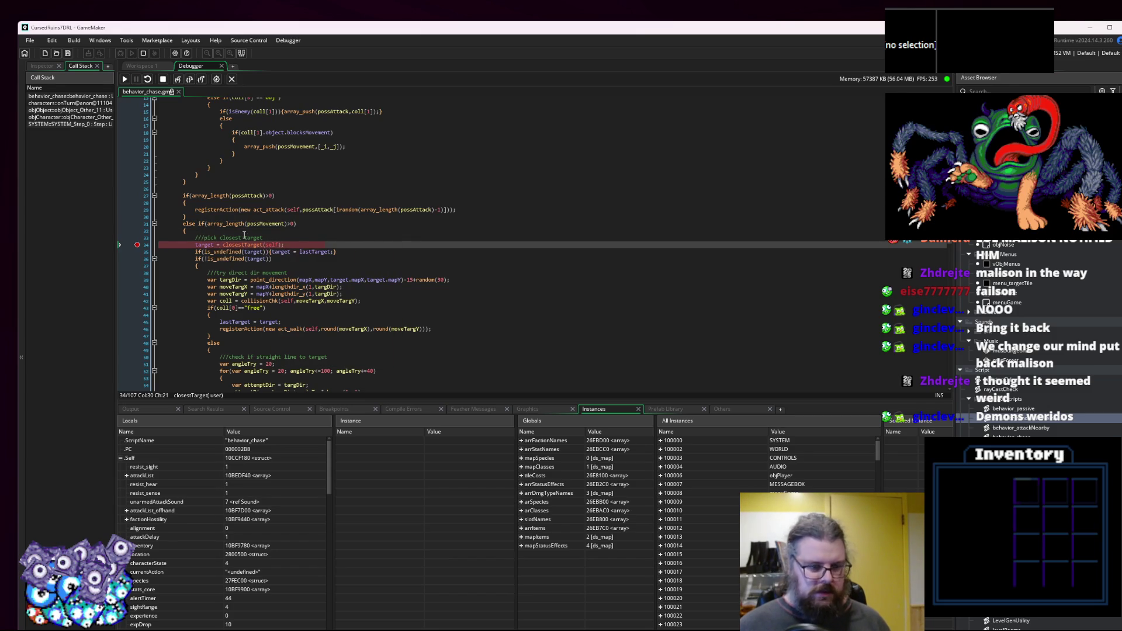
scroll(231, 524, down, 6)
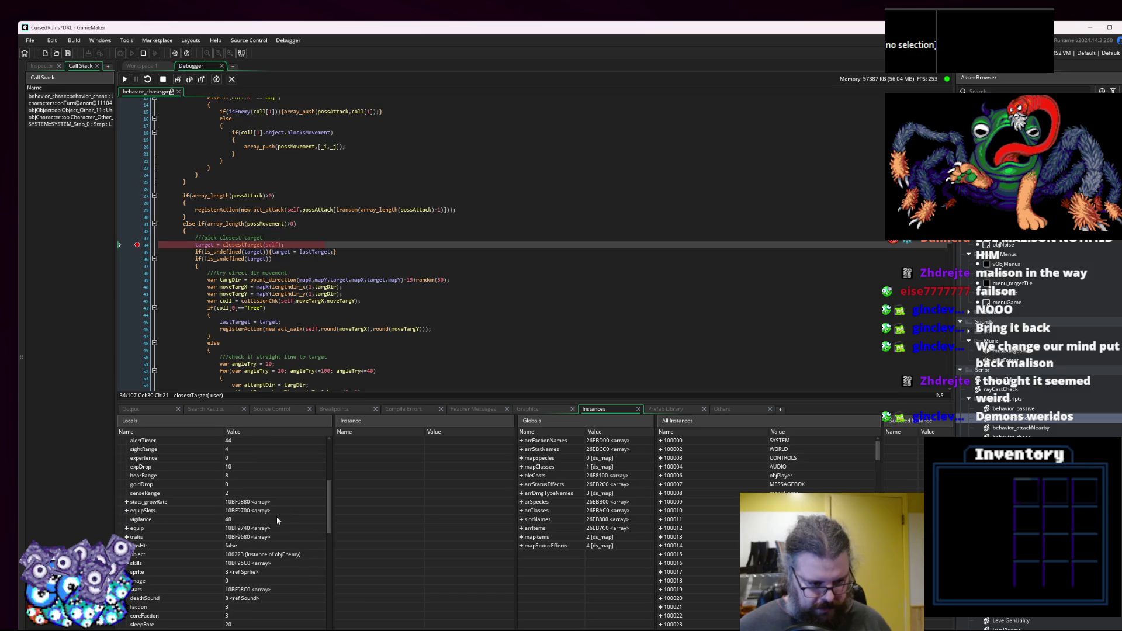
scroll(275, 516, down, 2)
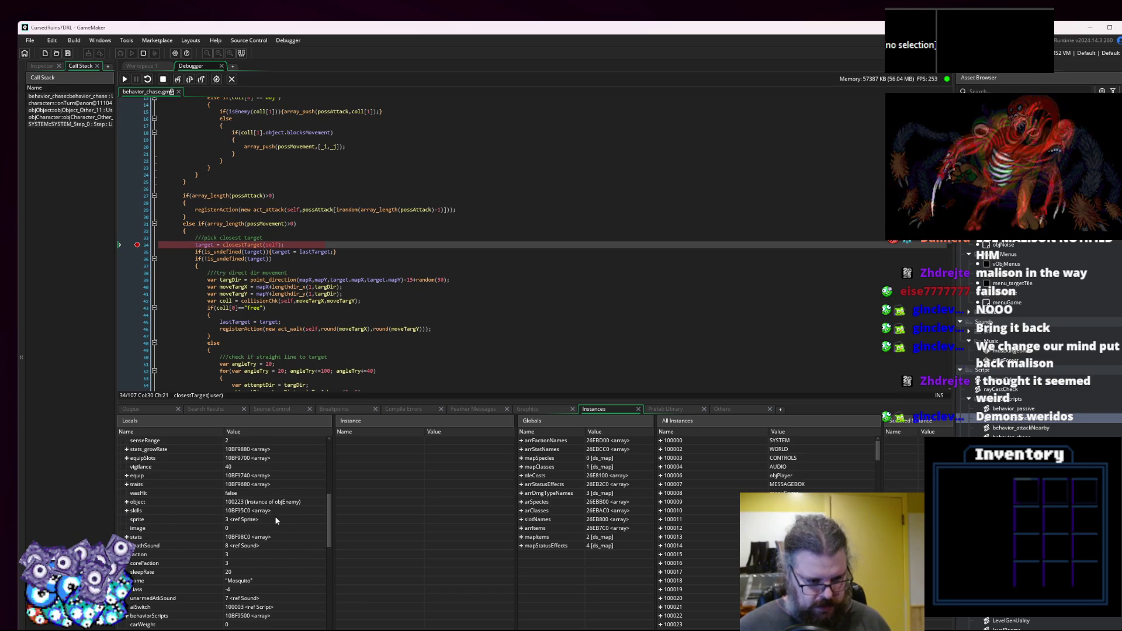
click(125, 79)
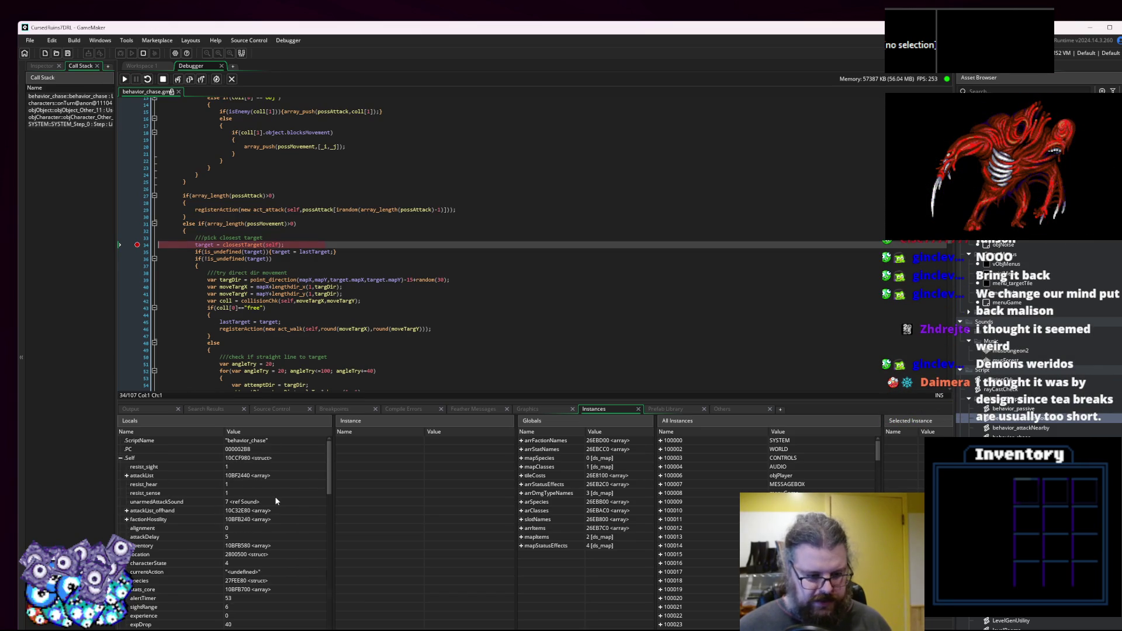
scroll(279, 479, down, 2)
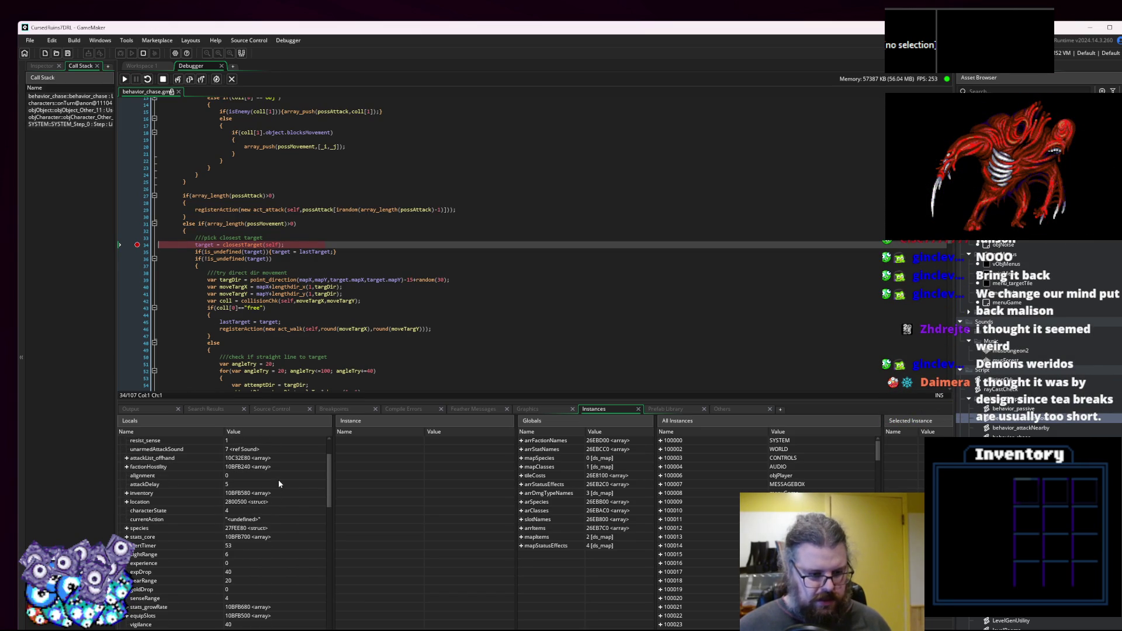
scroll(279, 481, down, 5)
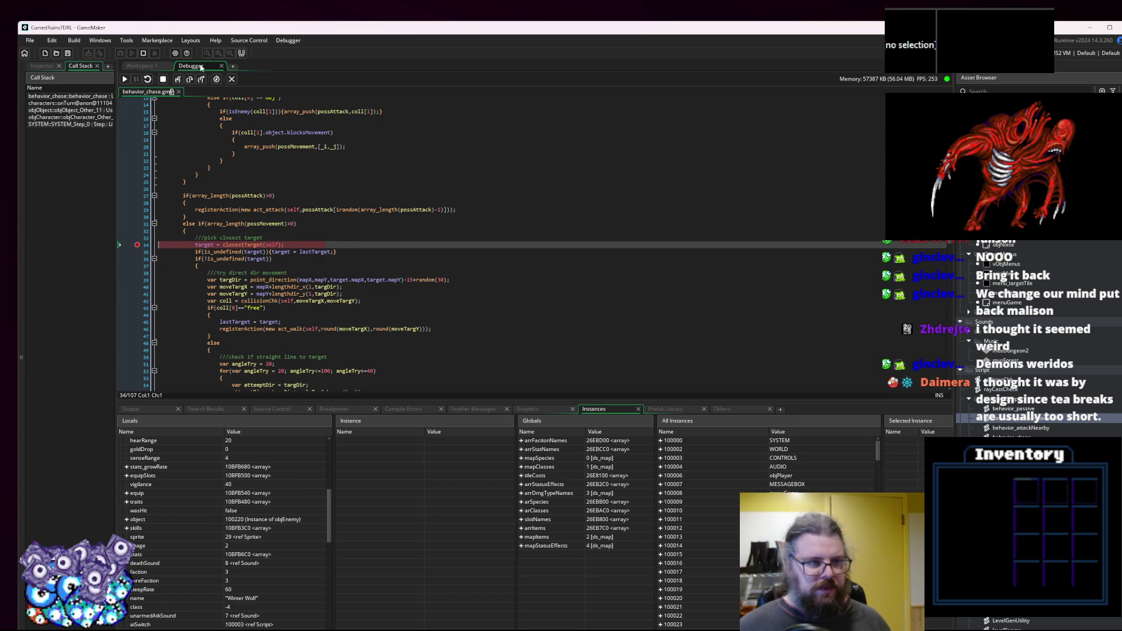
Step over the closest-target and lastTarget lines, then expand target in Locals to view its fields.
click(190, 80)
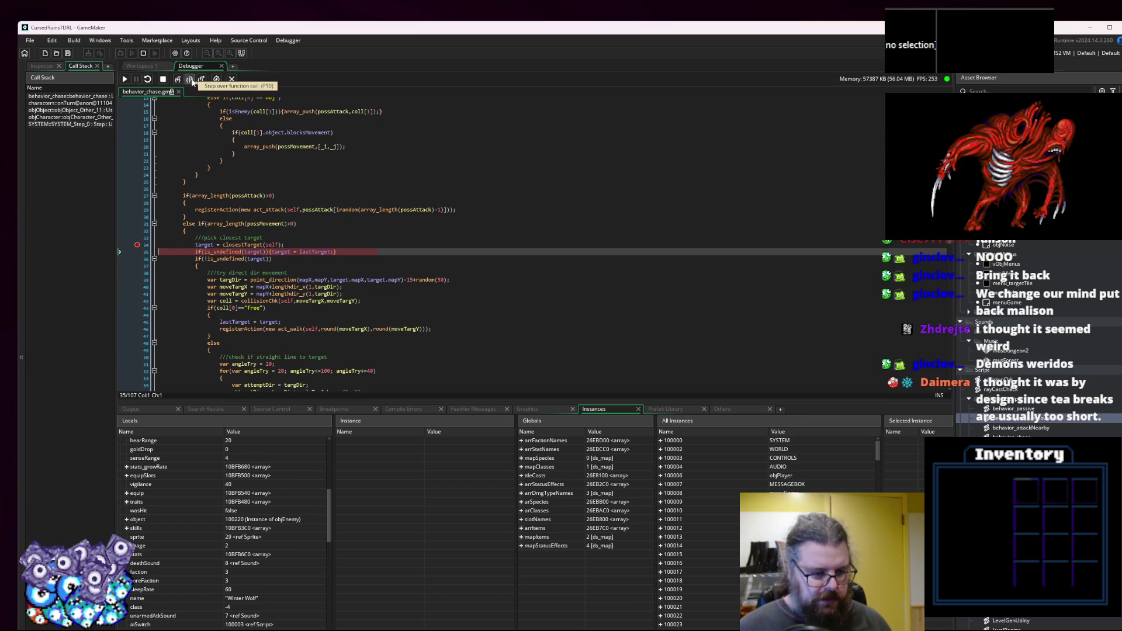
click(190, 80)
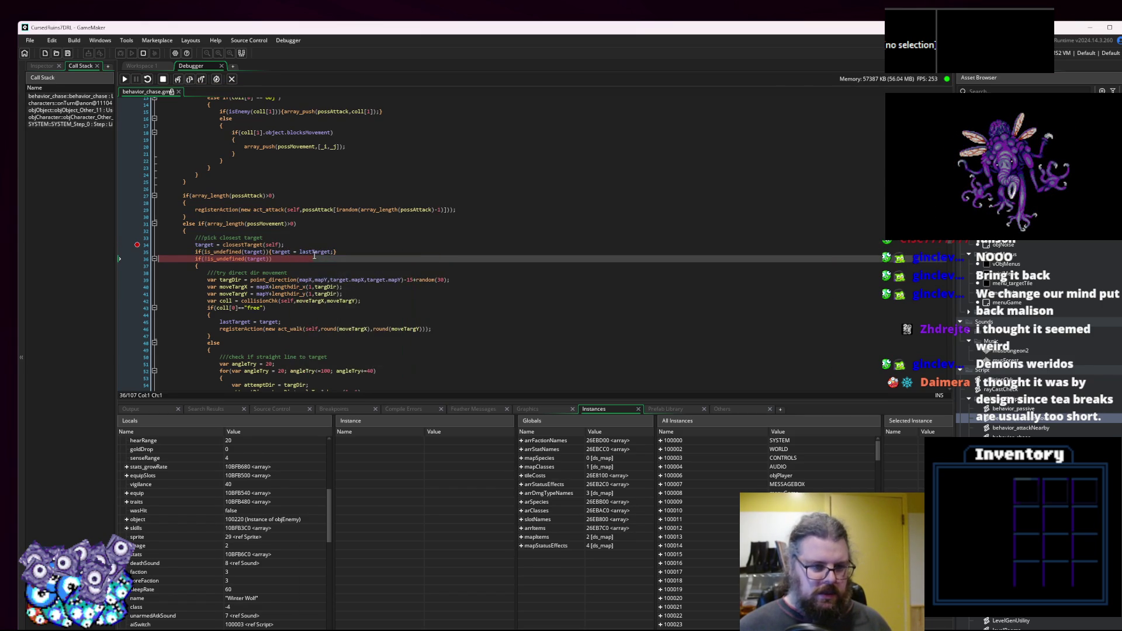
mouse_move(322, 253)
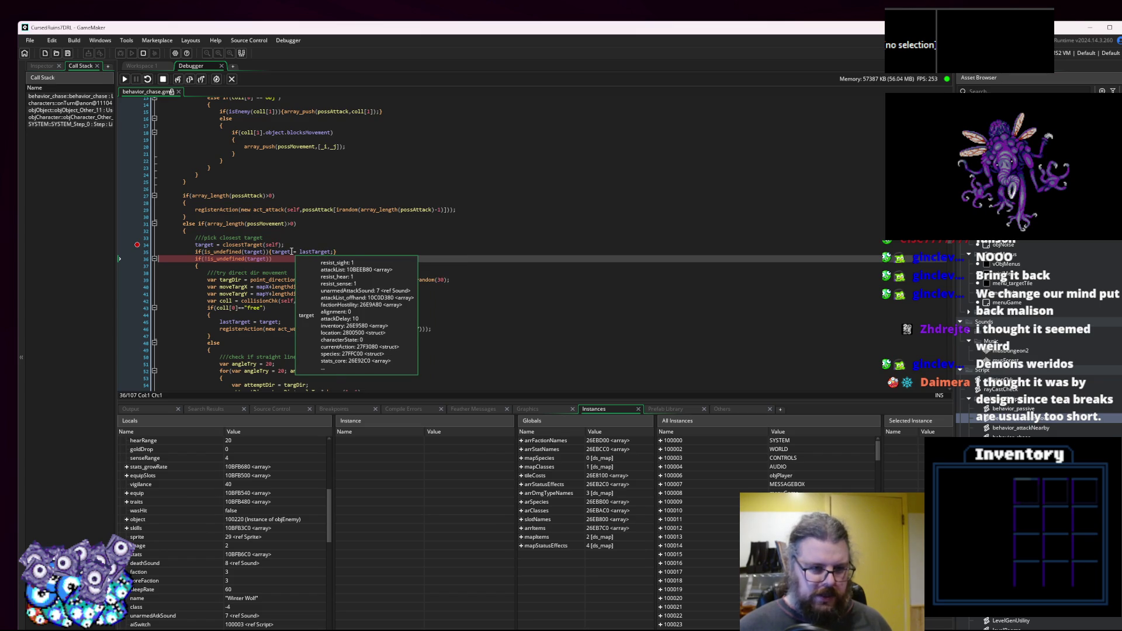
scroll(180, 514, down, 4)
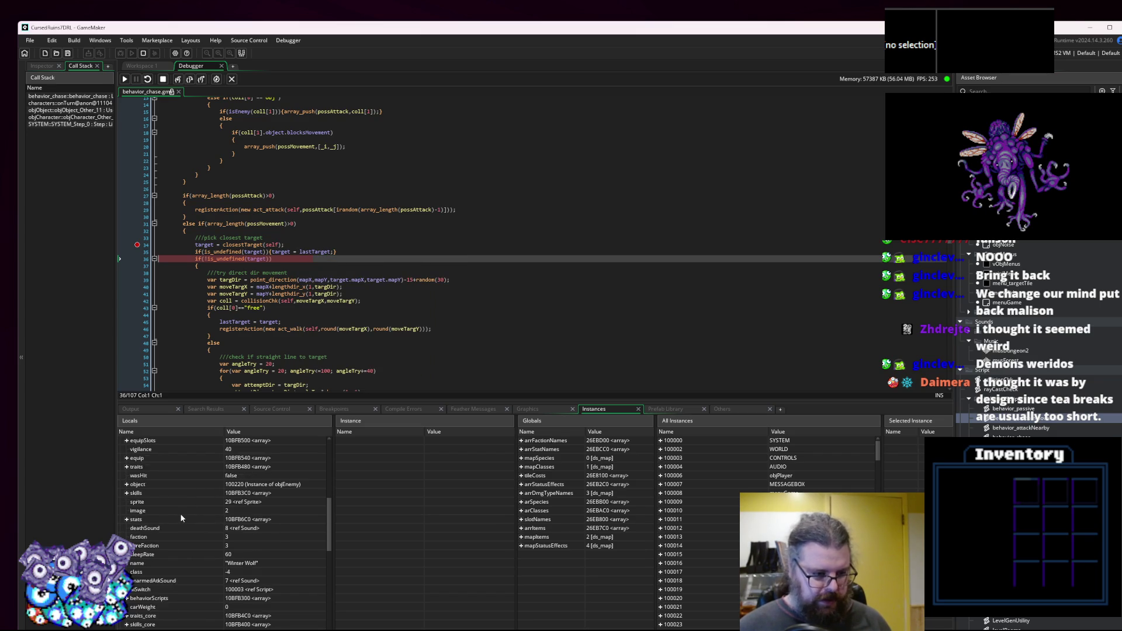
scroll(150, 559, down, 3)
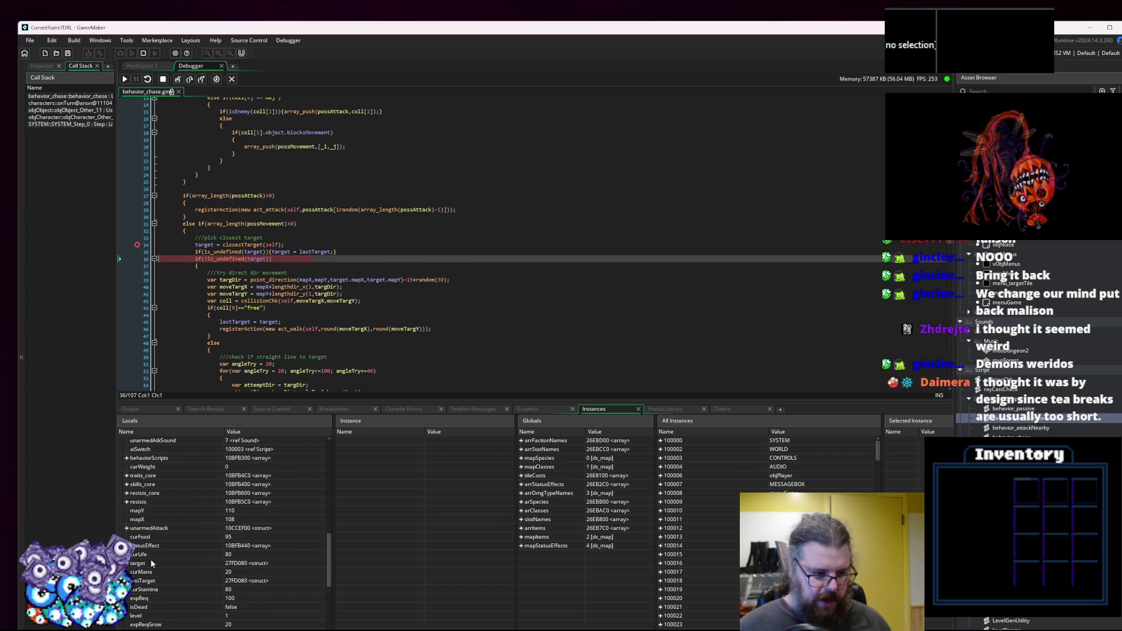
click(130, 563)
click(129, 565)
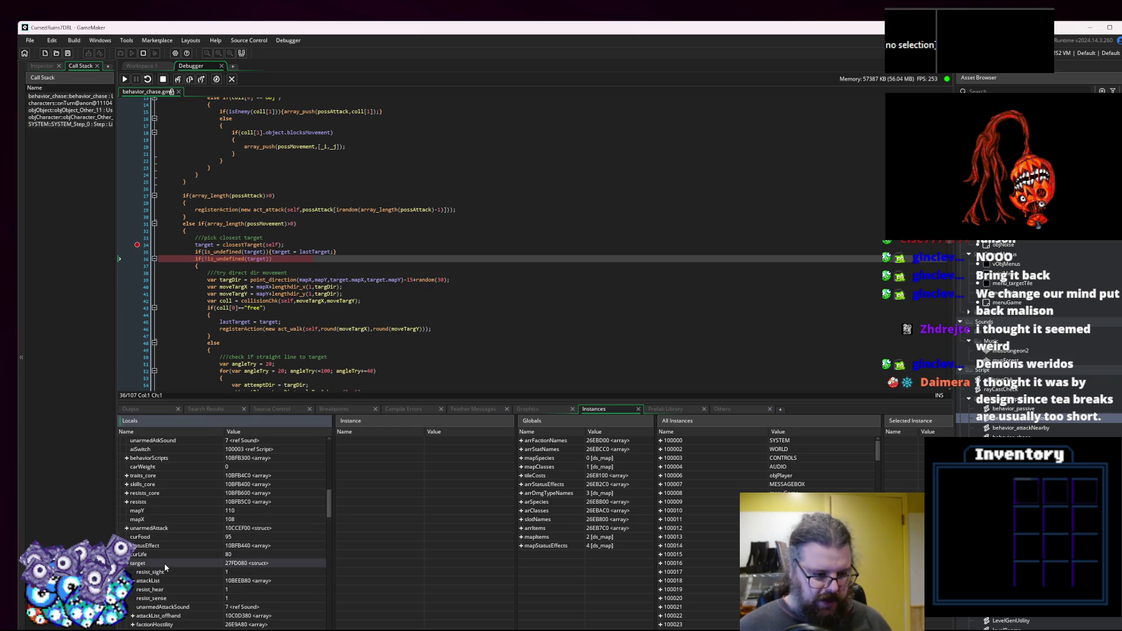
scroll(165, 567, down, 9)
scroll(210, 546, down, 3)
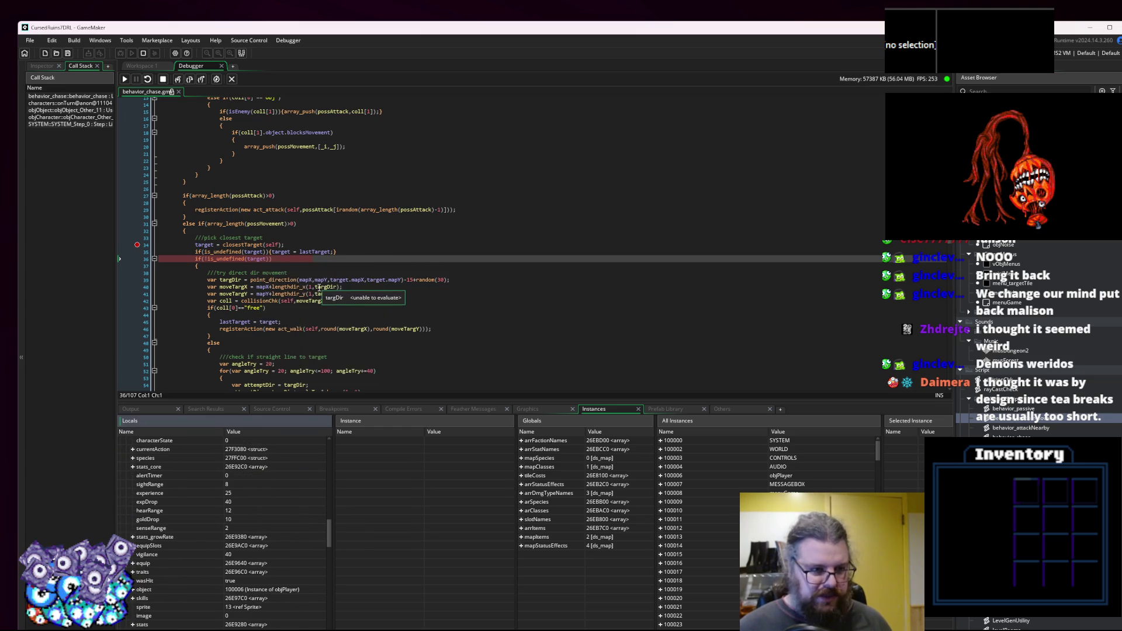
Step through the targDir calculation and inspect its computed value.
scroll(281, 281, down, 1)
click(190, 80)
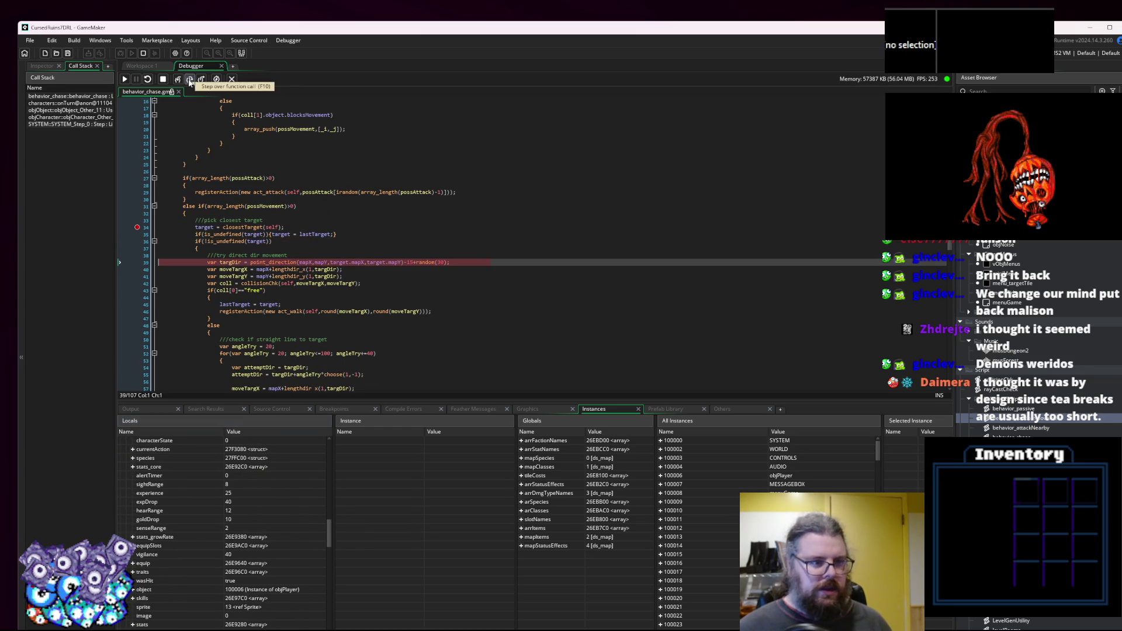
mouse_move(237, 262)
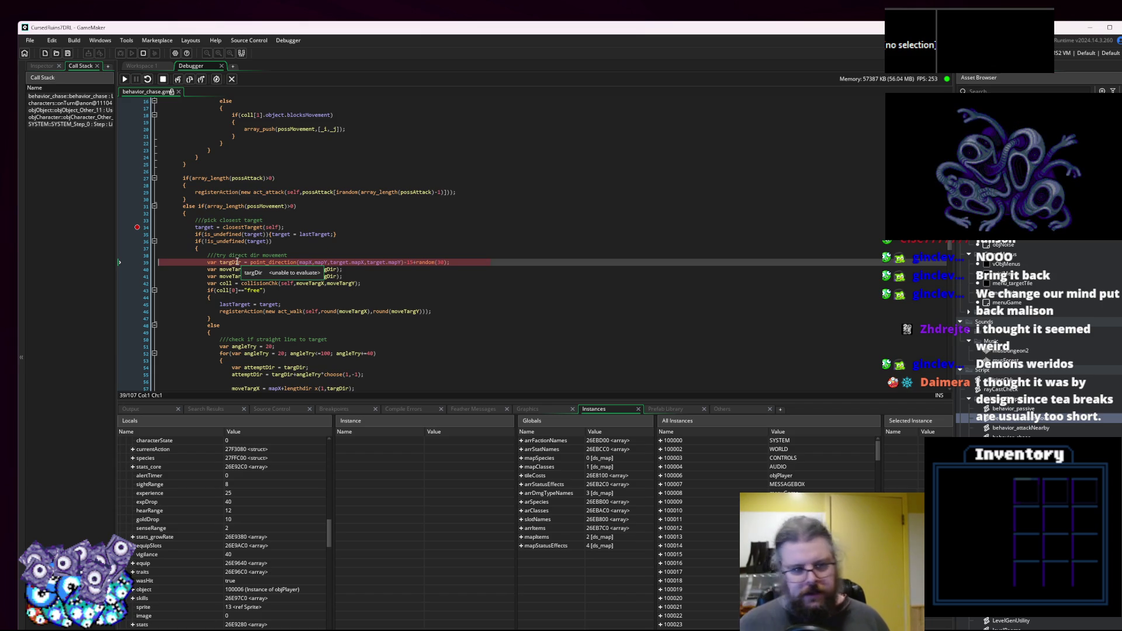
click(189, 80)
mouse_move(238, 262)
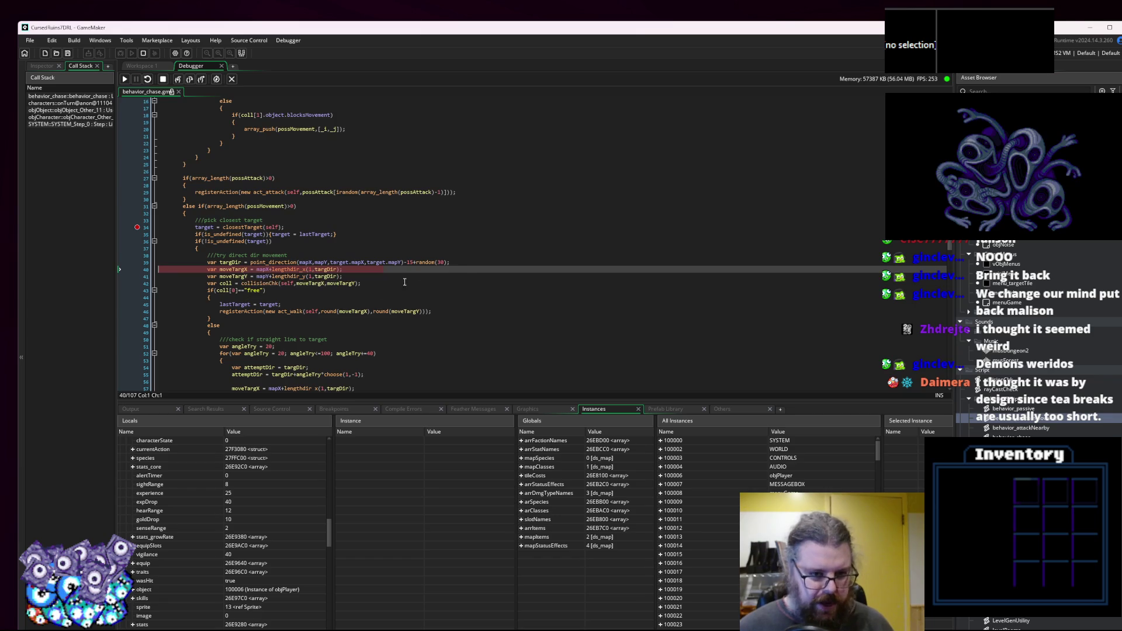
mouse_move(445, 263)
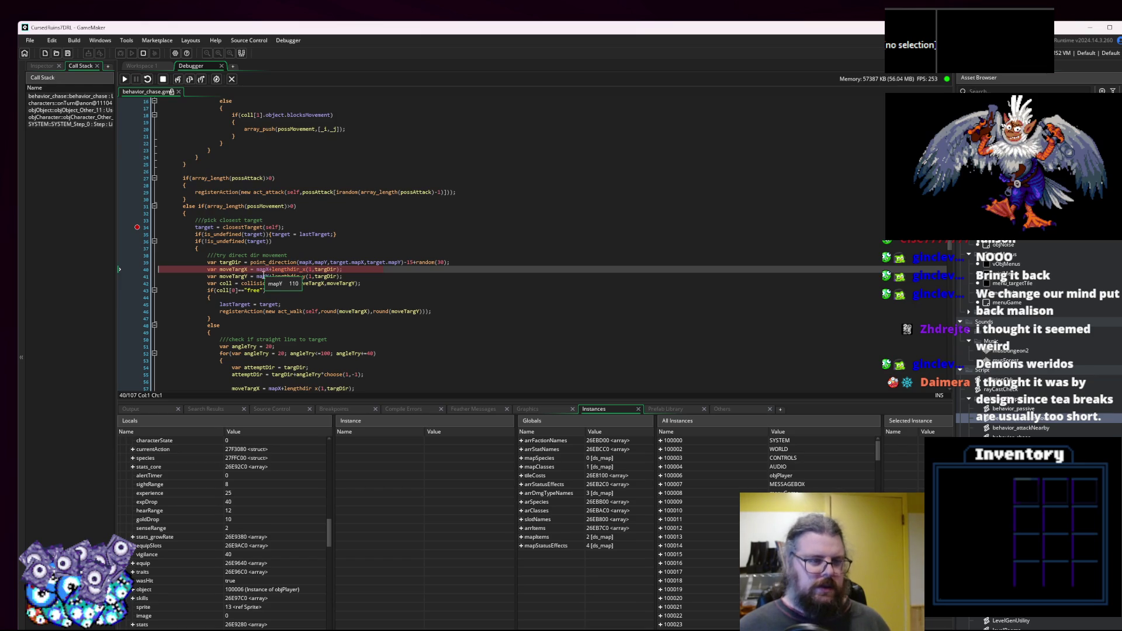
Step through moveTargX (≈108.89) and moveTargY (≈109.54), continue with F5, then stop debugging.
click(189, 82)
click(189, 82)
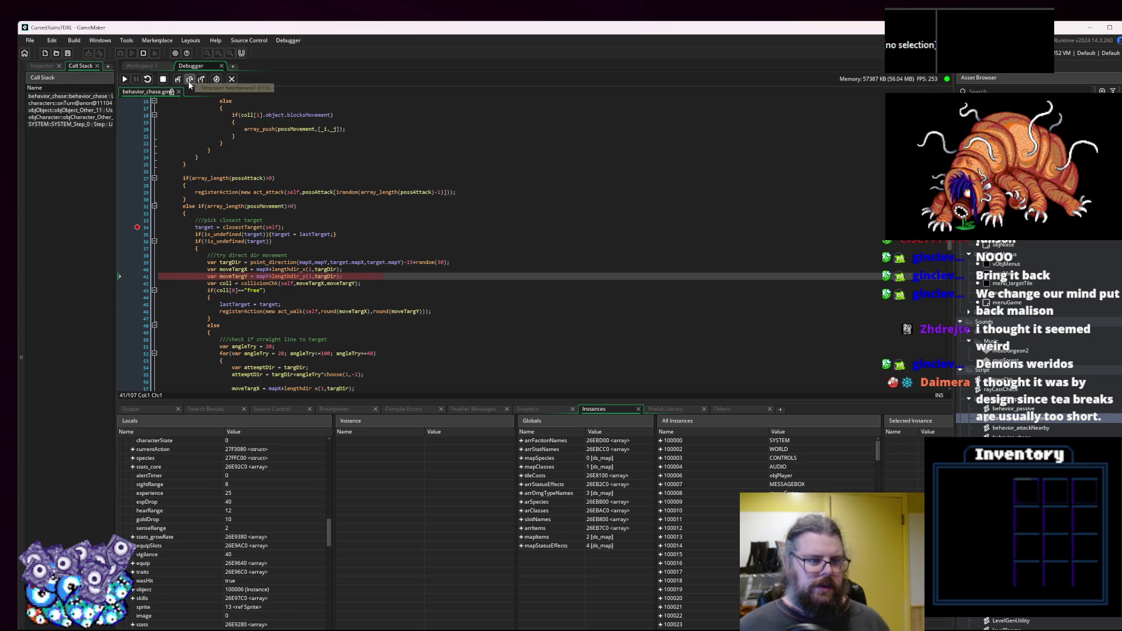
mouse_move(265, 278)
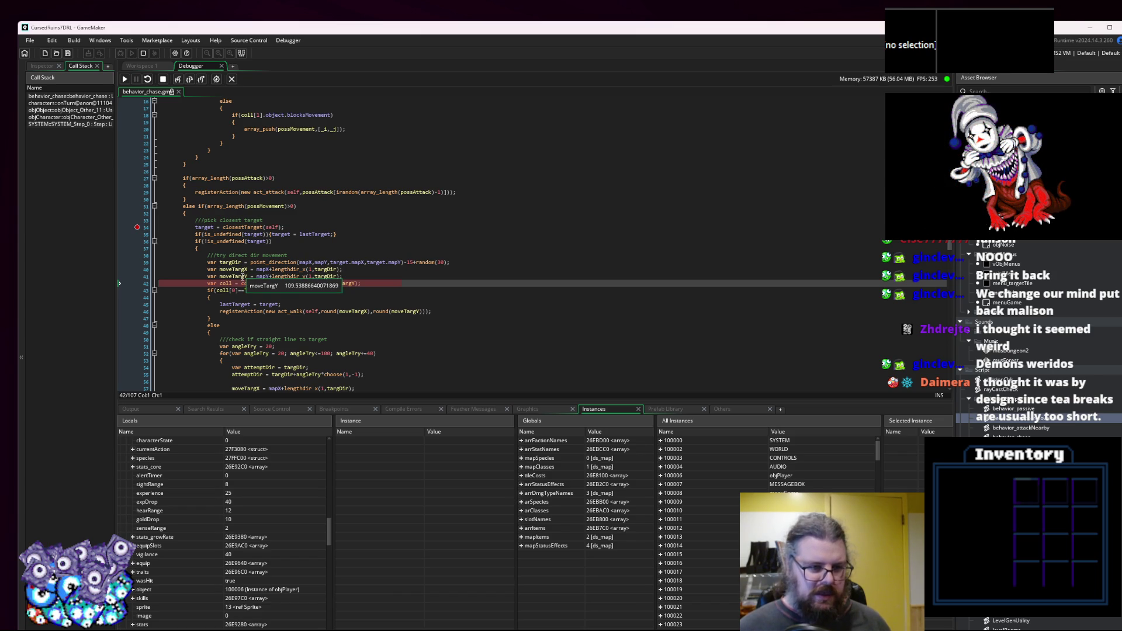
mouse_move(338, 284)
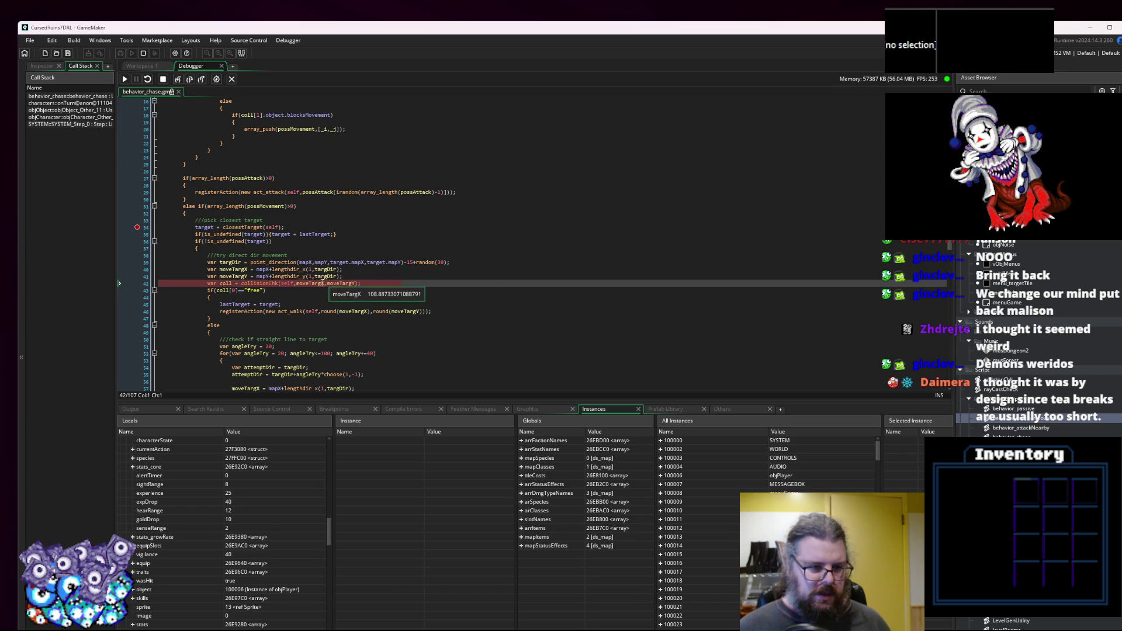
scroll(394, 288, down, 2)
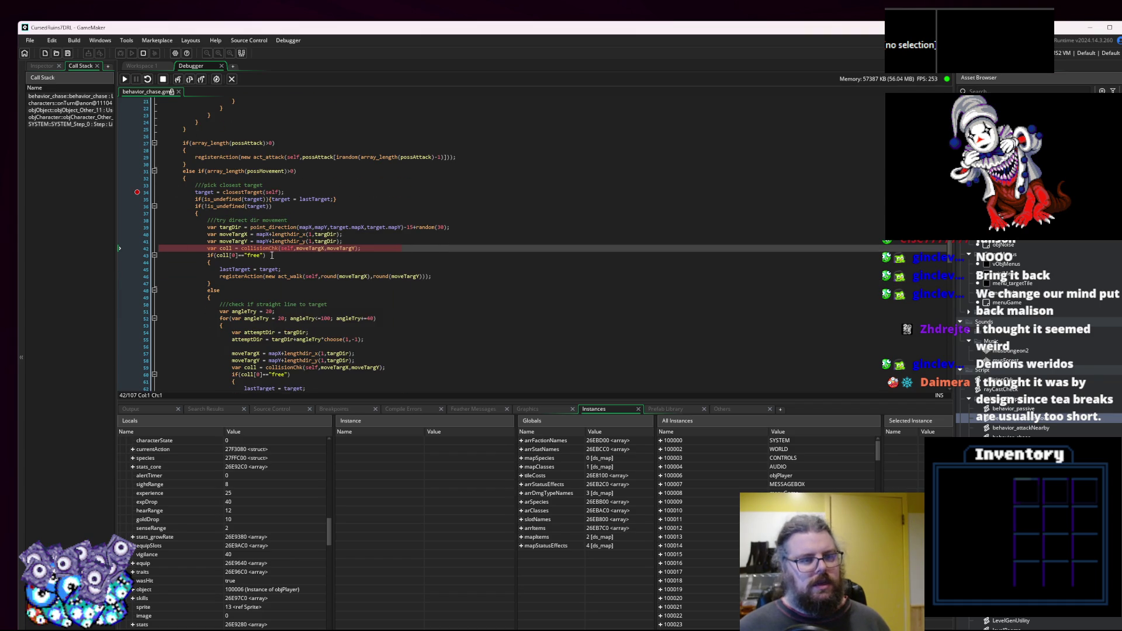
key(F5)
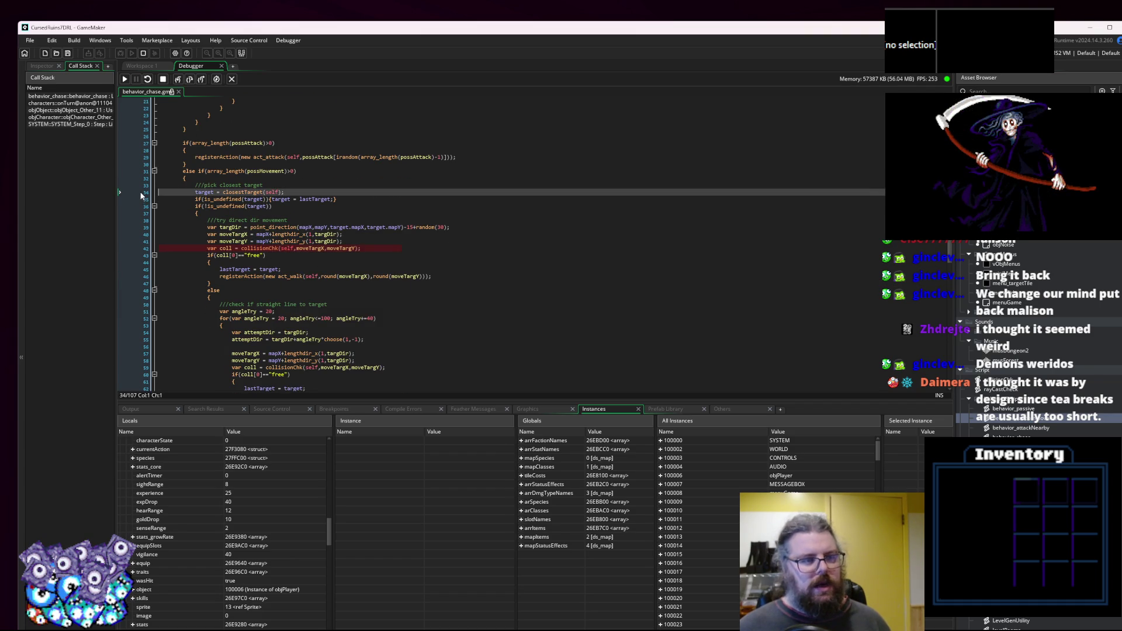
click(163, 79)
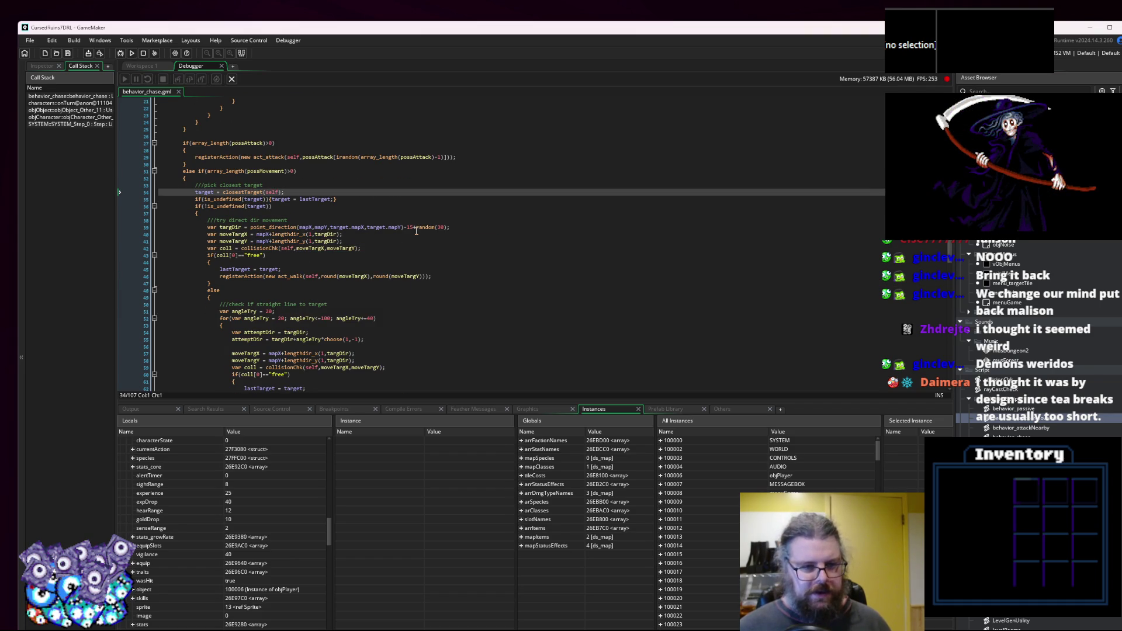
Drop the -15+random(30) targDir offset, wrap moveTargX and moveTargY in round(), and save.
drag(447, 227, 404, 227)
key(BackSpace)
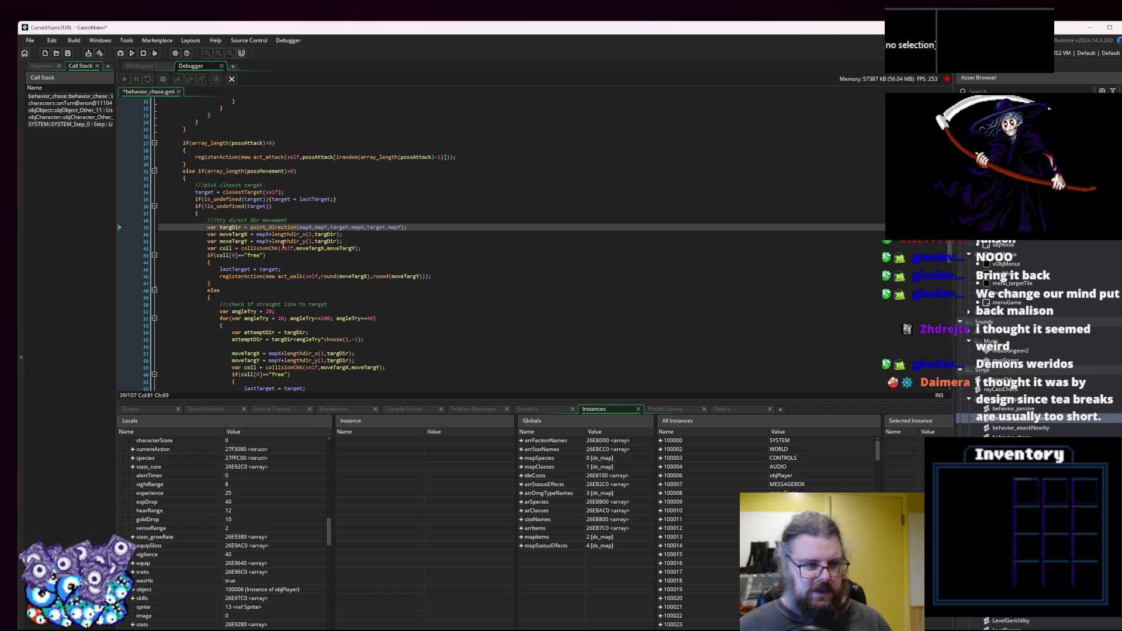
click(255, 235)
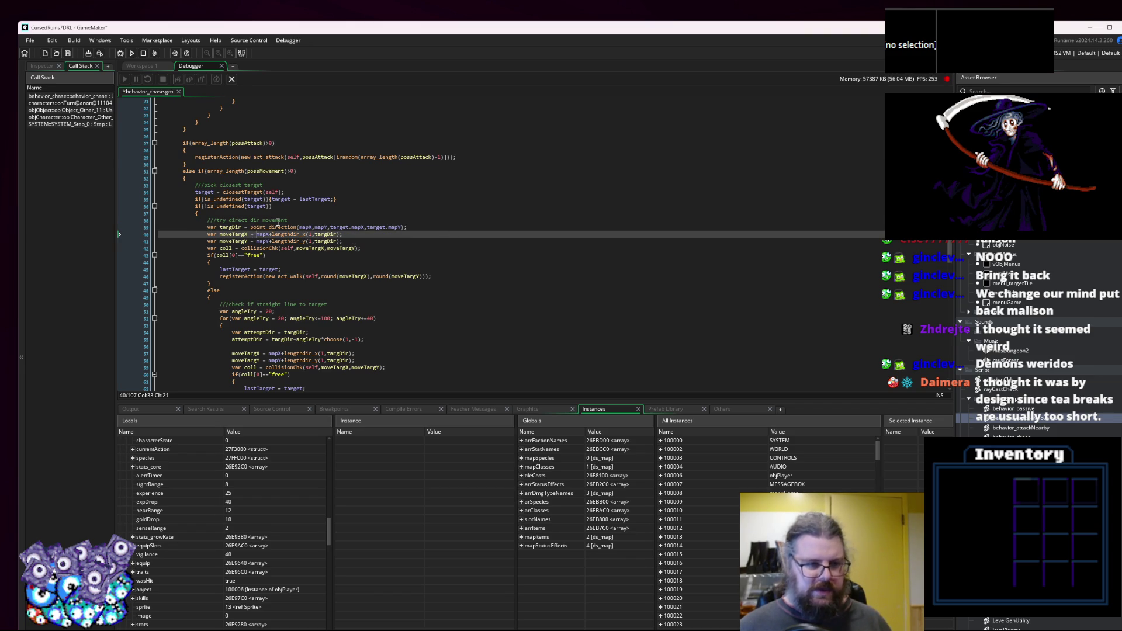
text(round()
key(Down)
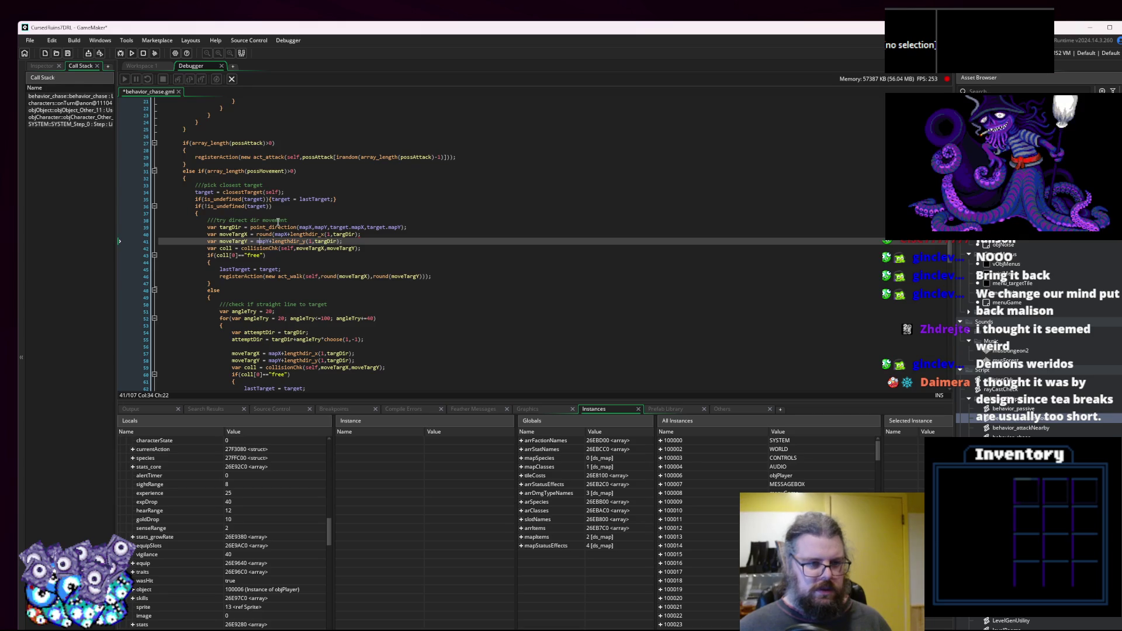
text(round()
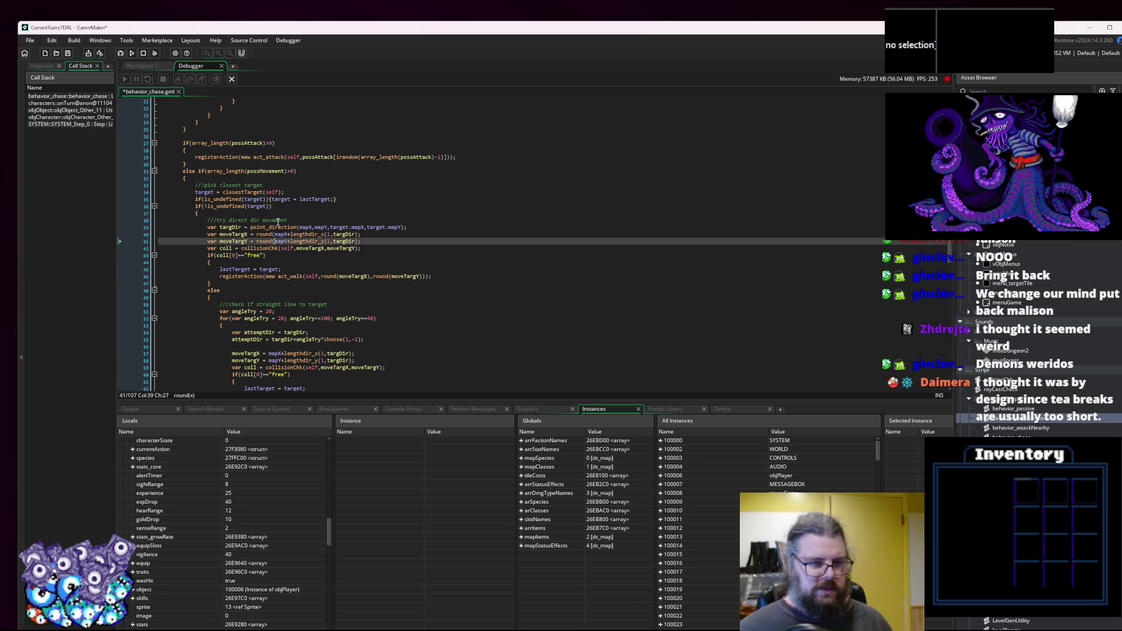
key(Right)
key(Right)
key(Right)
key(Right)
key(Right)
text()))
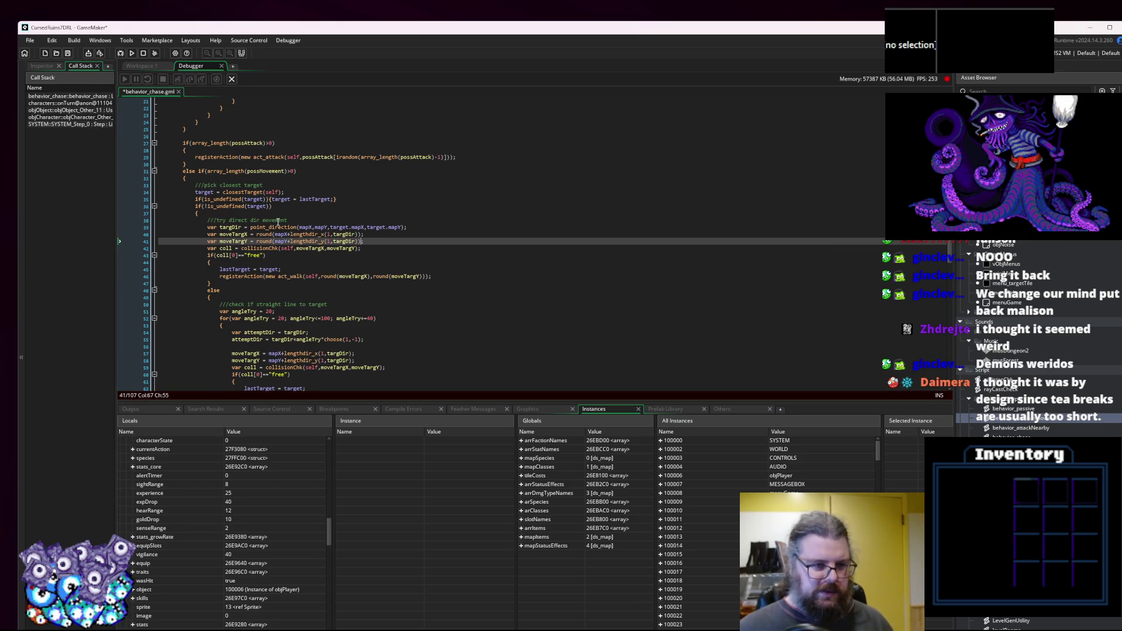
click(68, 53)
Launch the game with debugging, fill the screen with its window, and start a New Game.
click(120, 53)
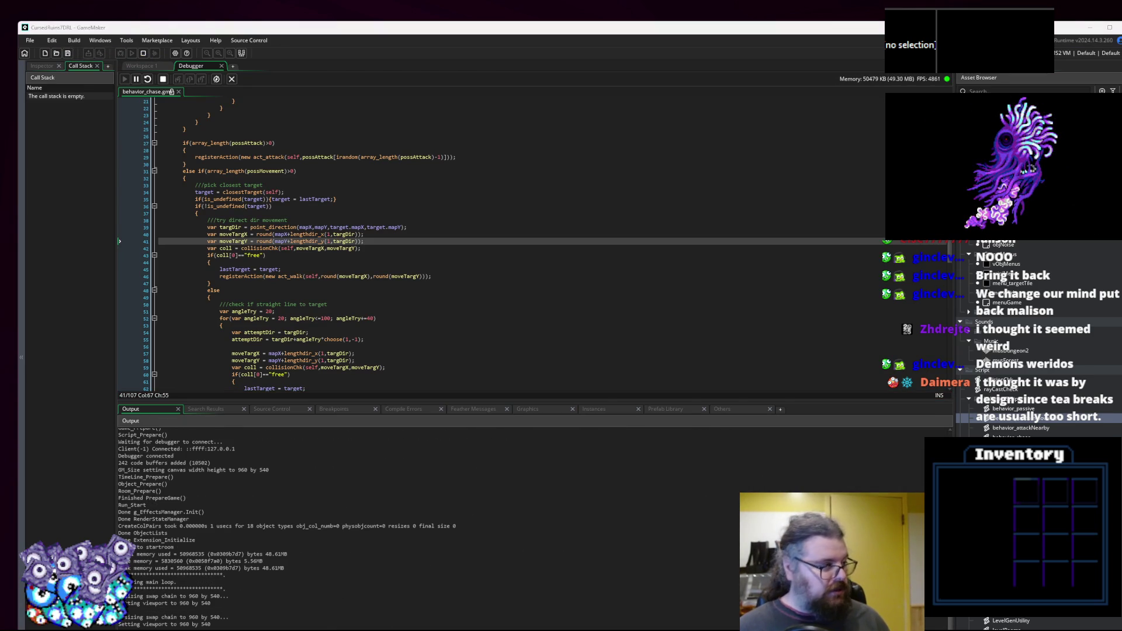
drag(654, 293, 535, 2)
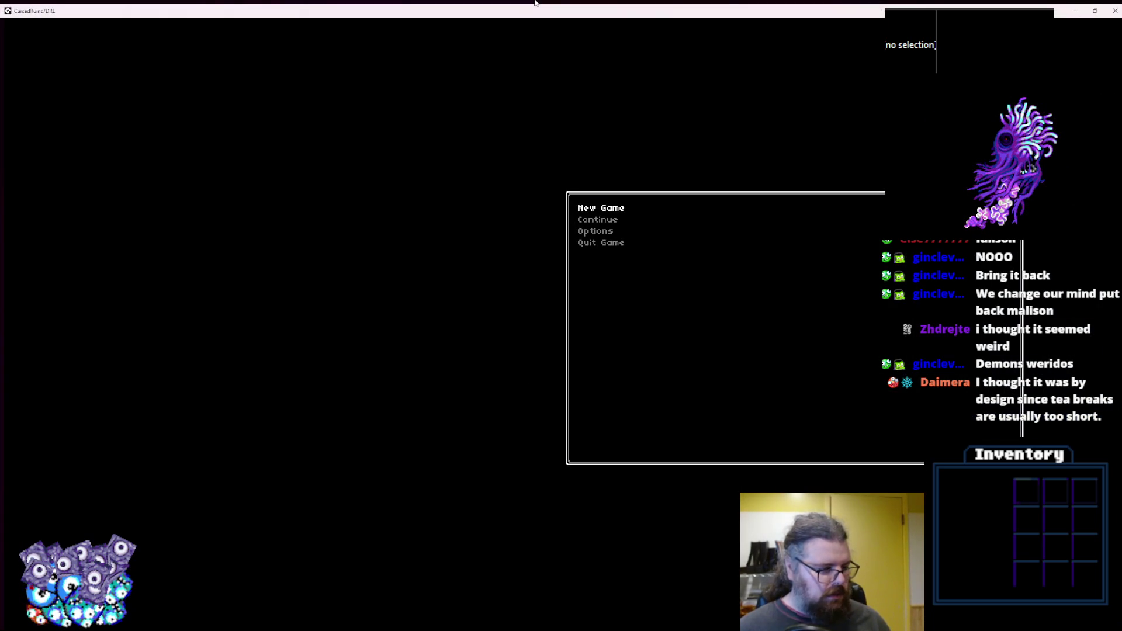
key(Down)
key(Up)
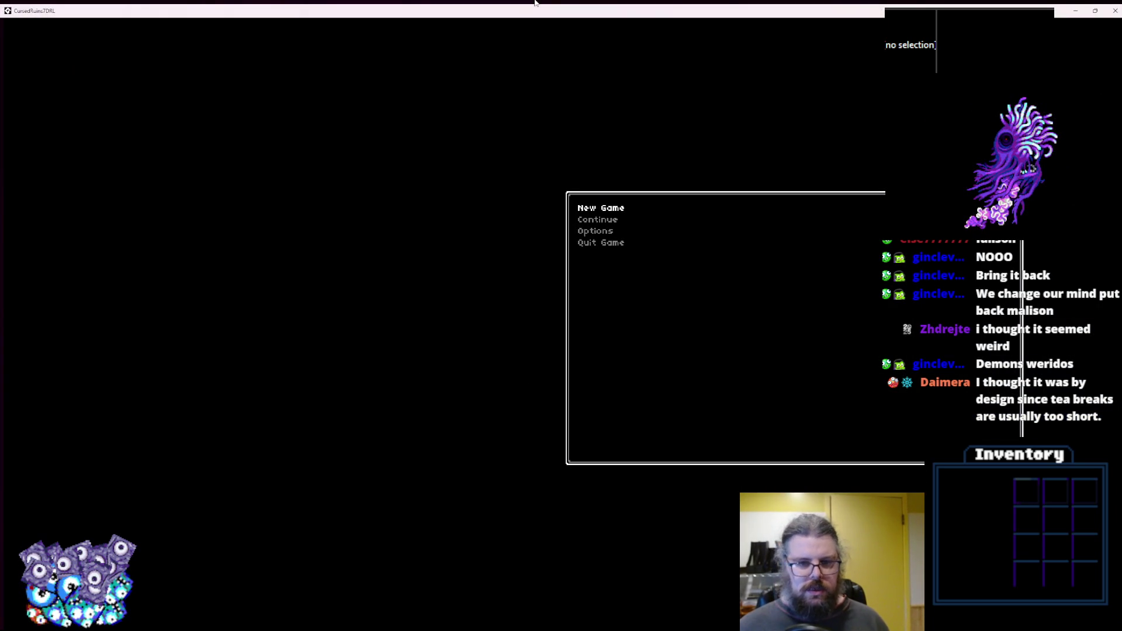
key(Return)
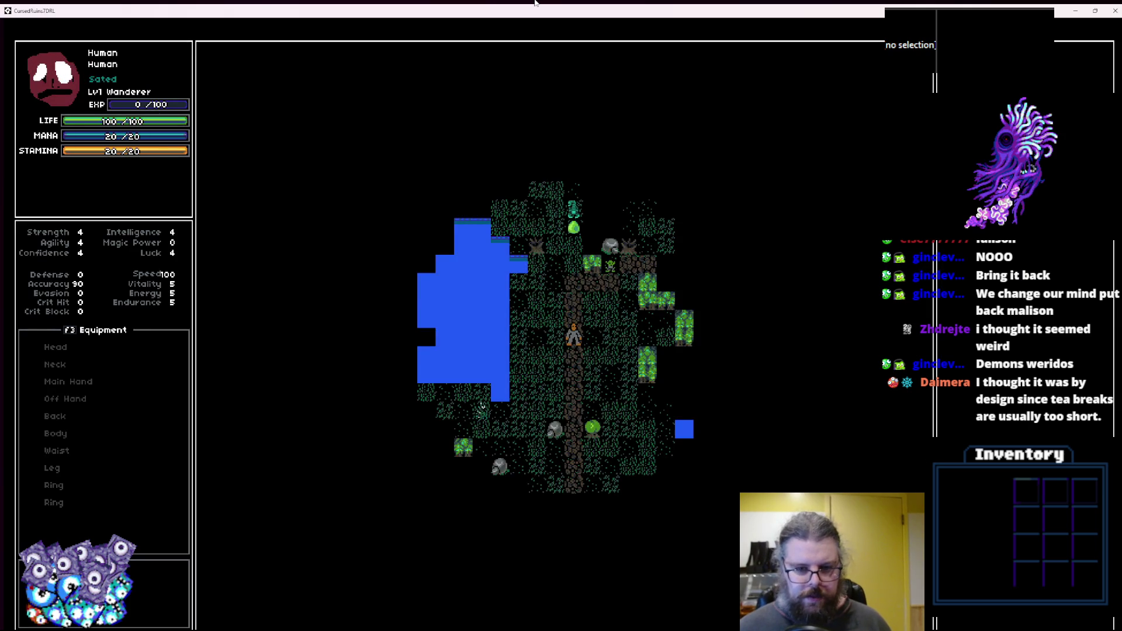
Walk the player tile by tile down the forest path past the lake, then shrink the game window.
key(Left)
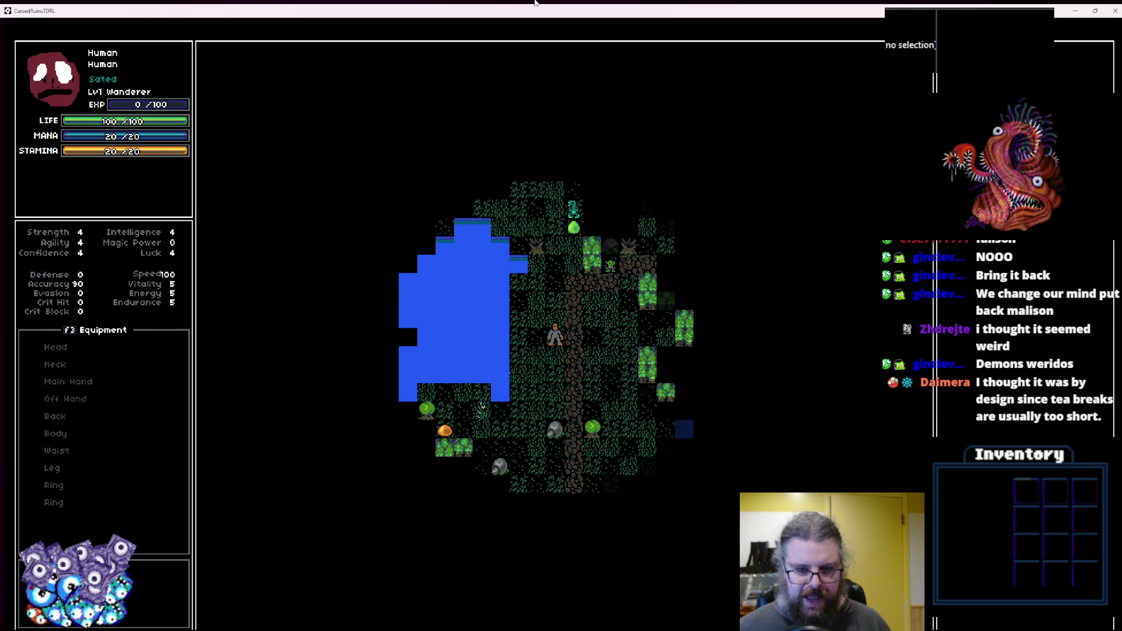
key(Down)
key(Up)
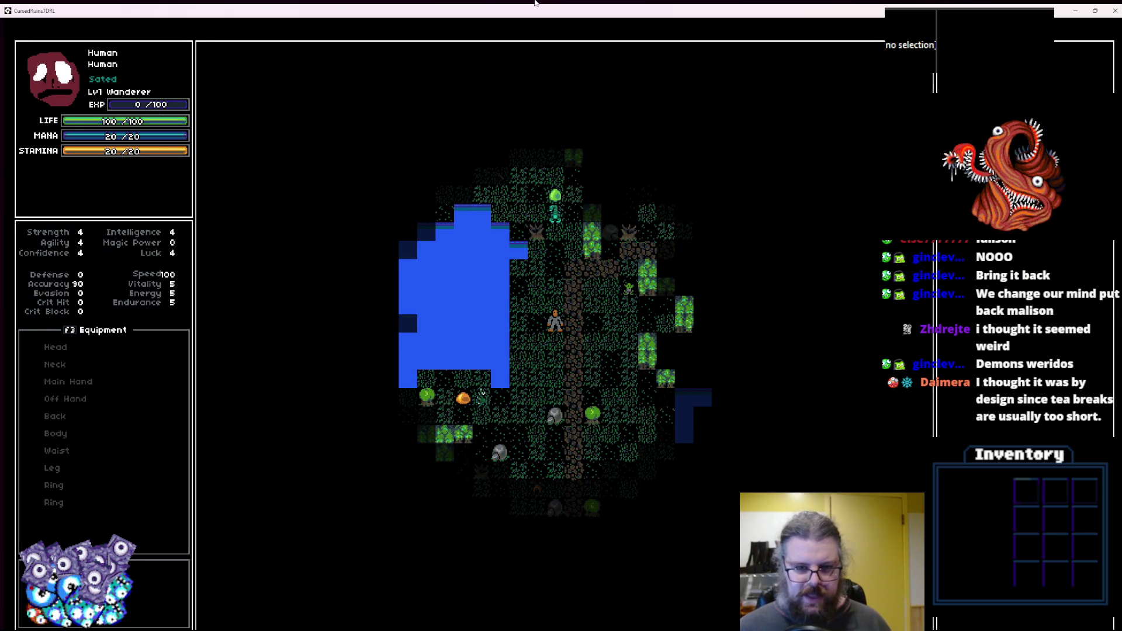
key(Up)
key(Up)
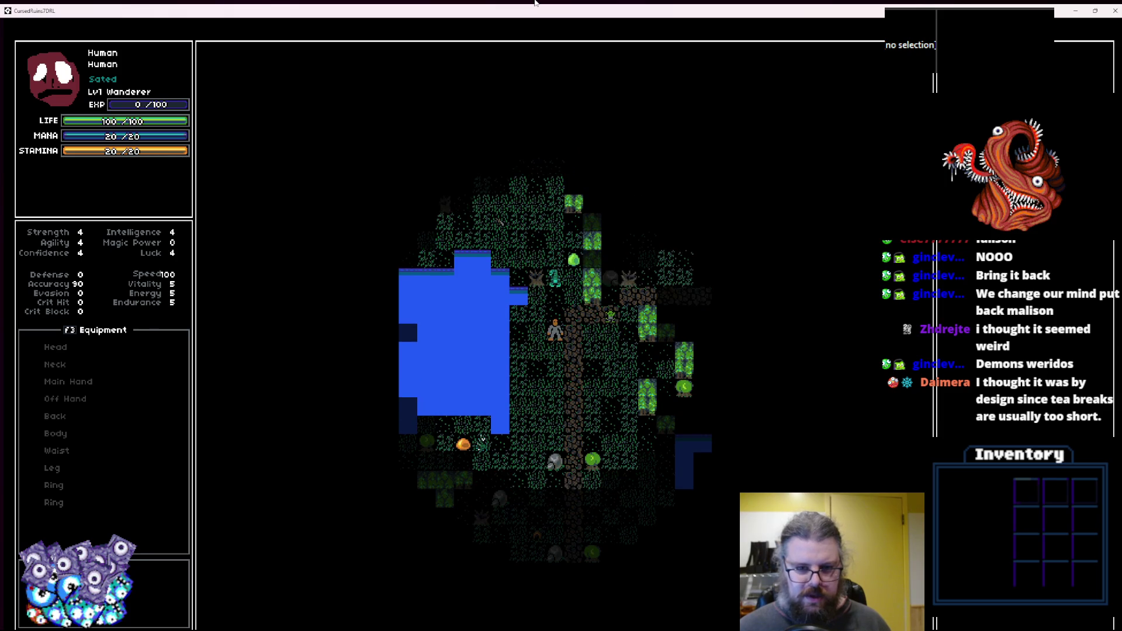
key(Down)
key(Down)
key(Down)
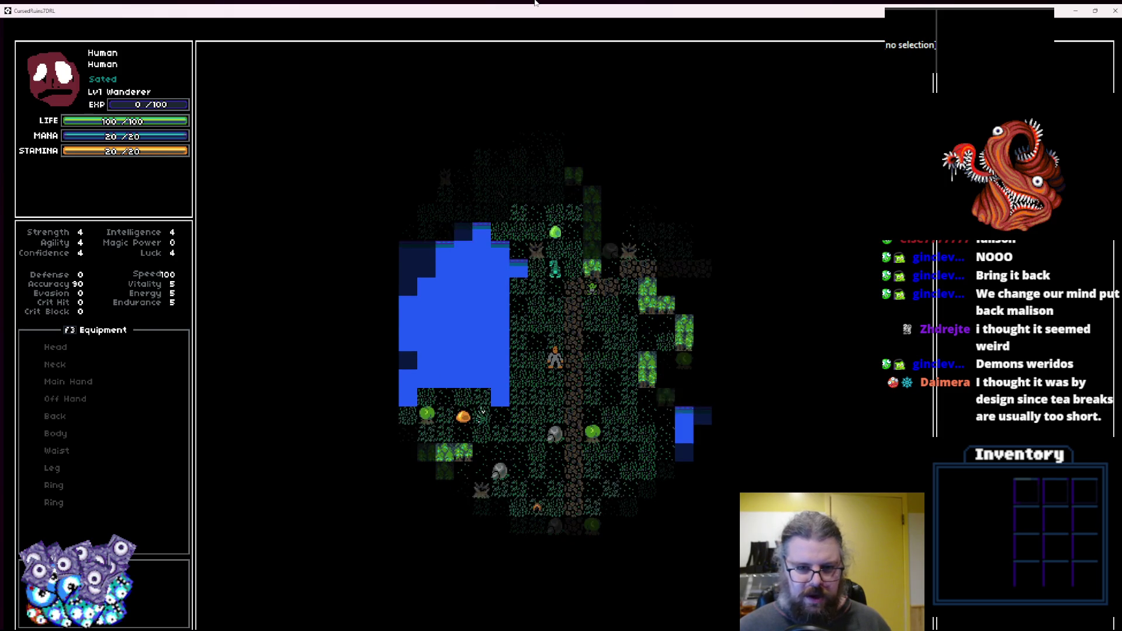
key(Down)
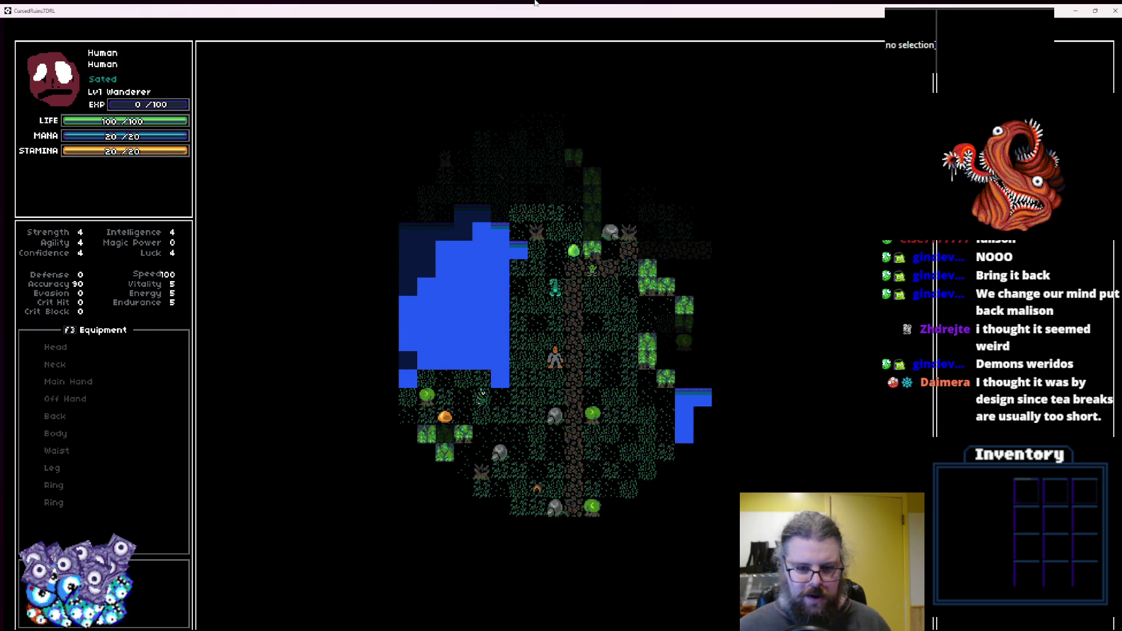
key(Down)
key(KP_3)
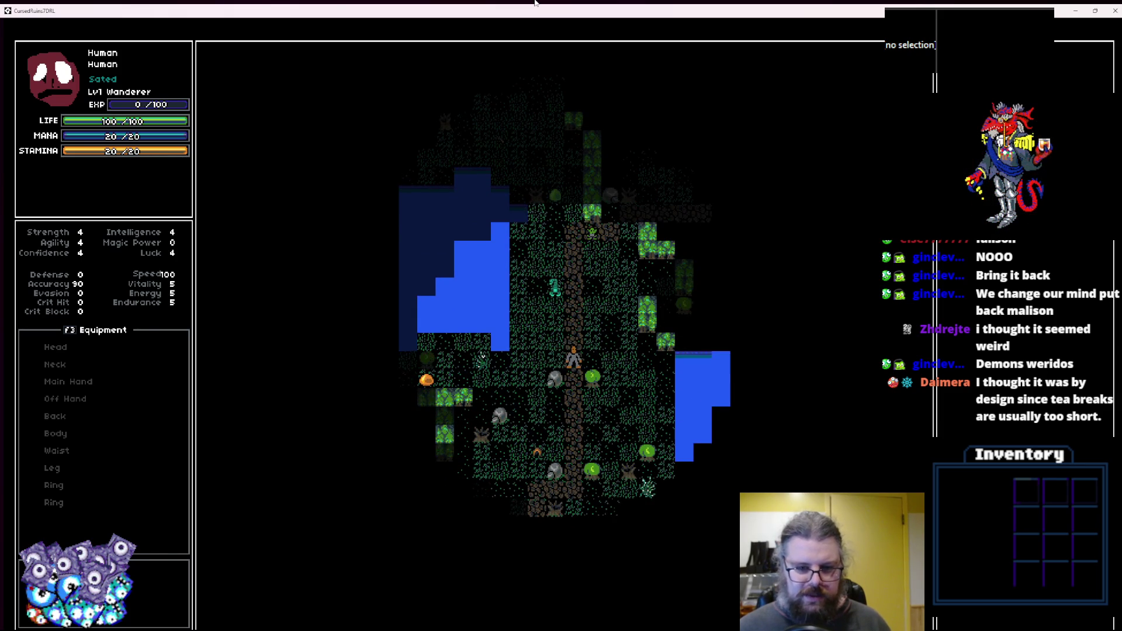
key(Down)
key(Down)
key(Down)
key(Left)
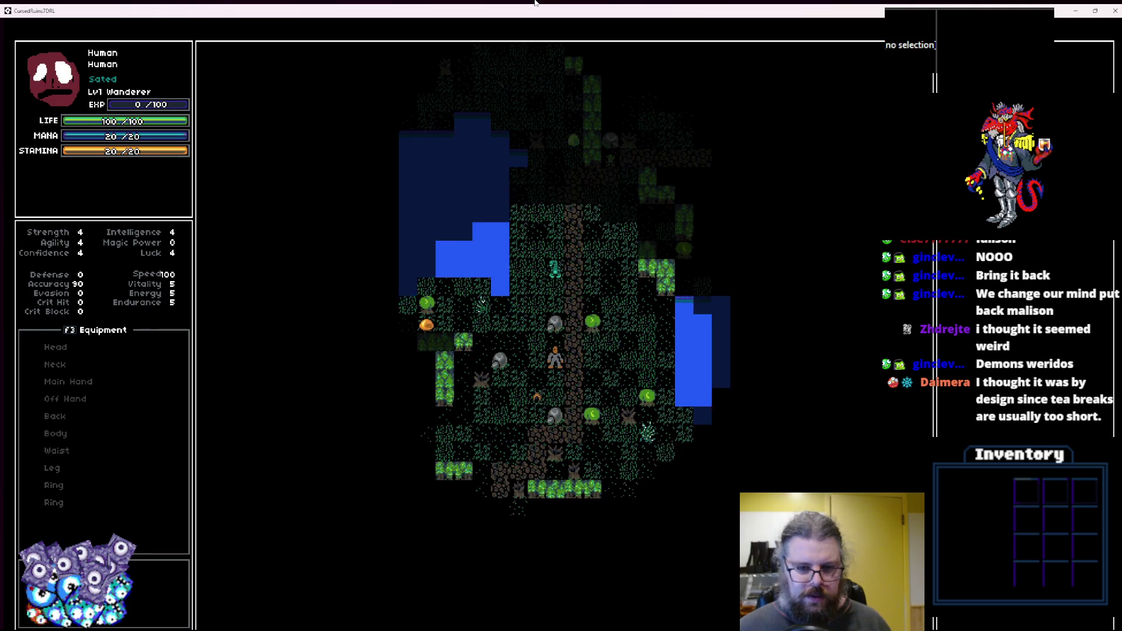
key(Down)
key(Up)
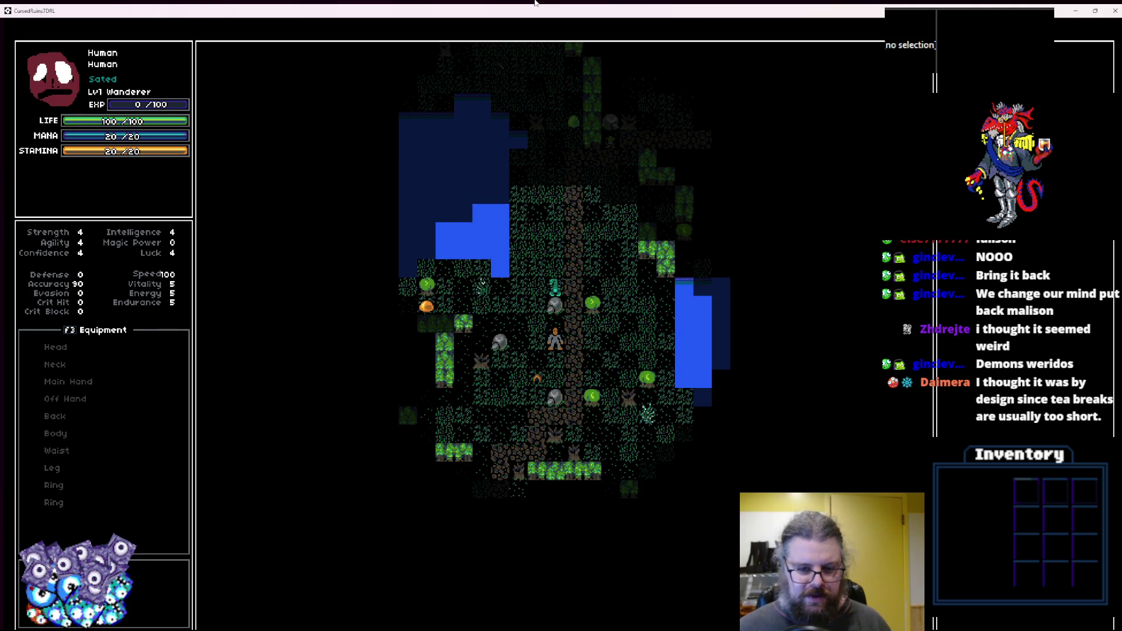
key(Down)
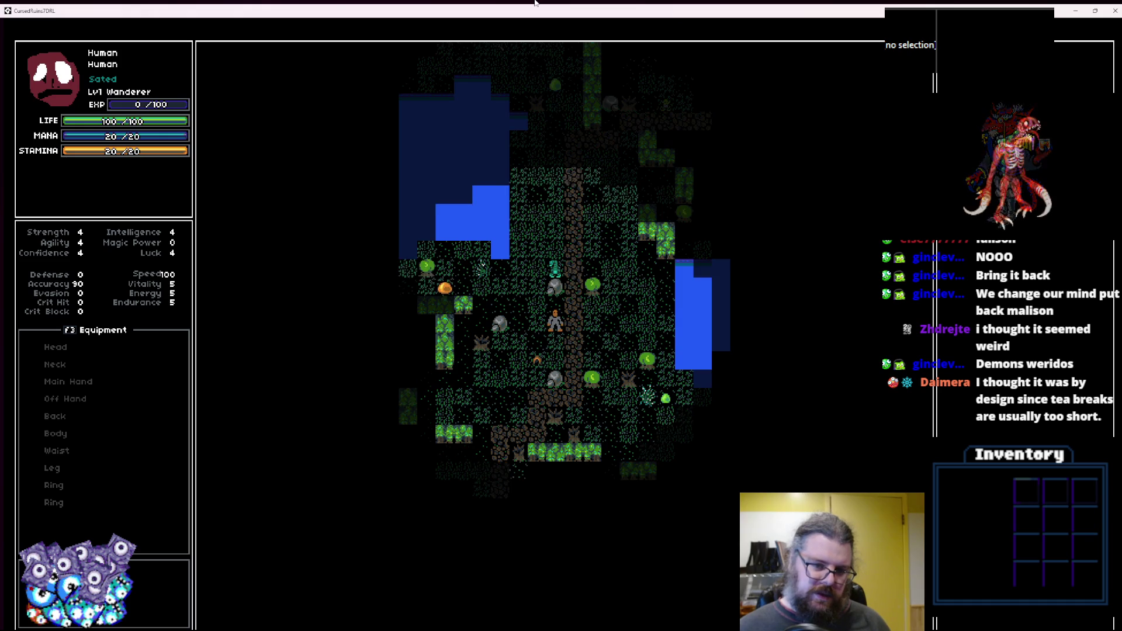
key(Down)
key(Up)
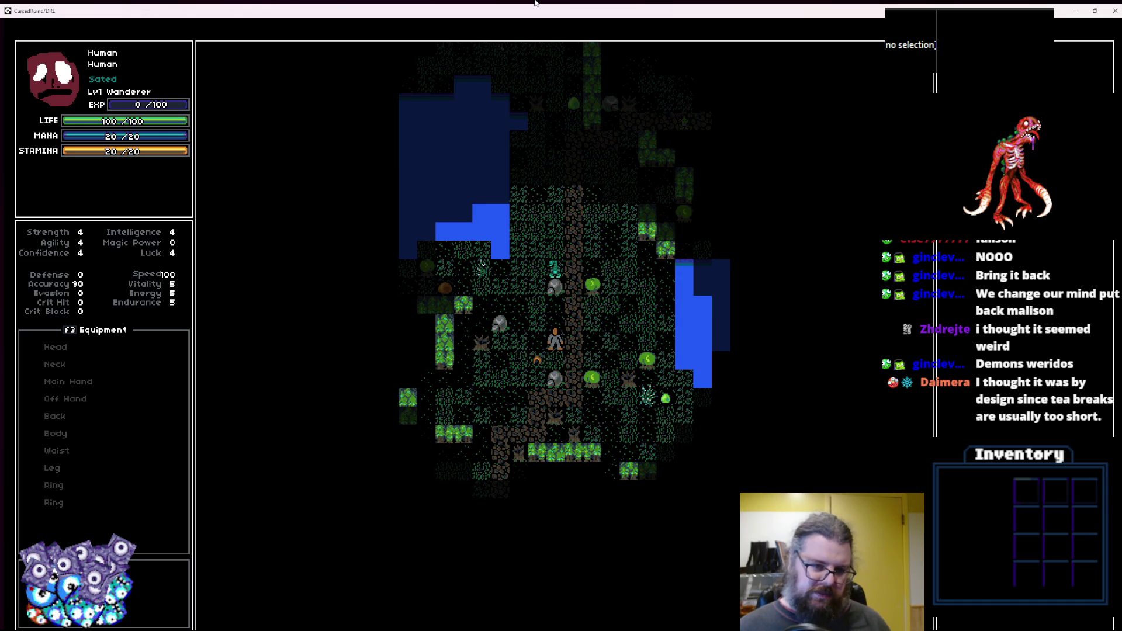
key(Down)
key(Right)
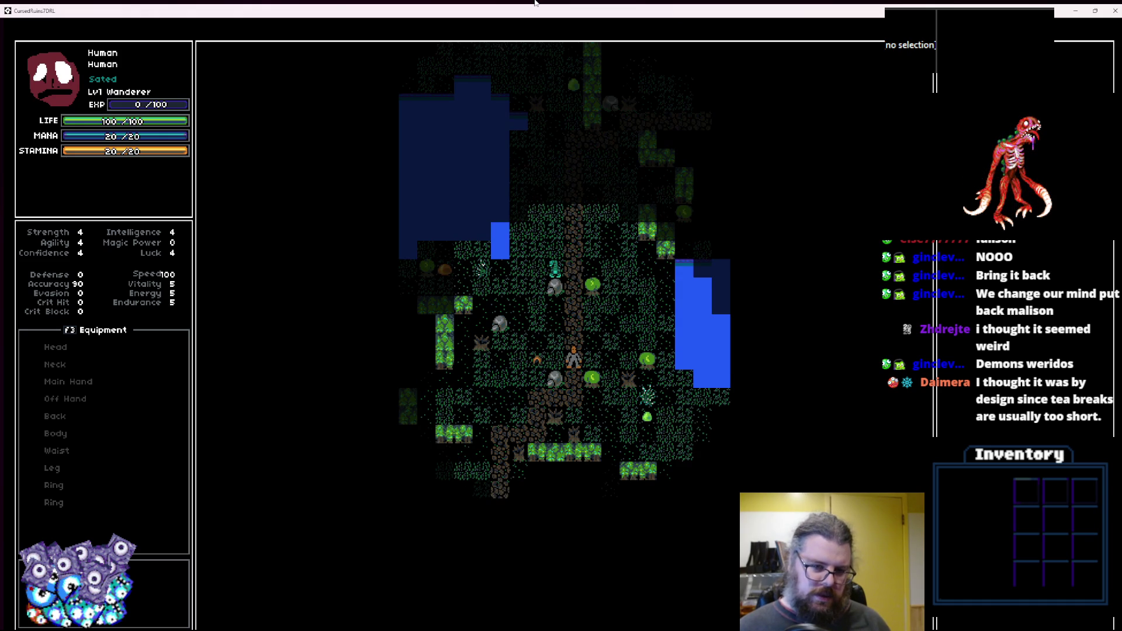
key(Left)
key(Up)
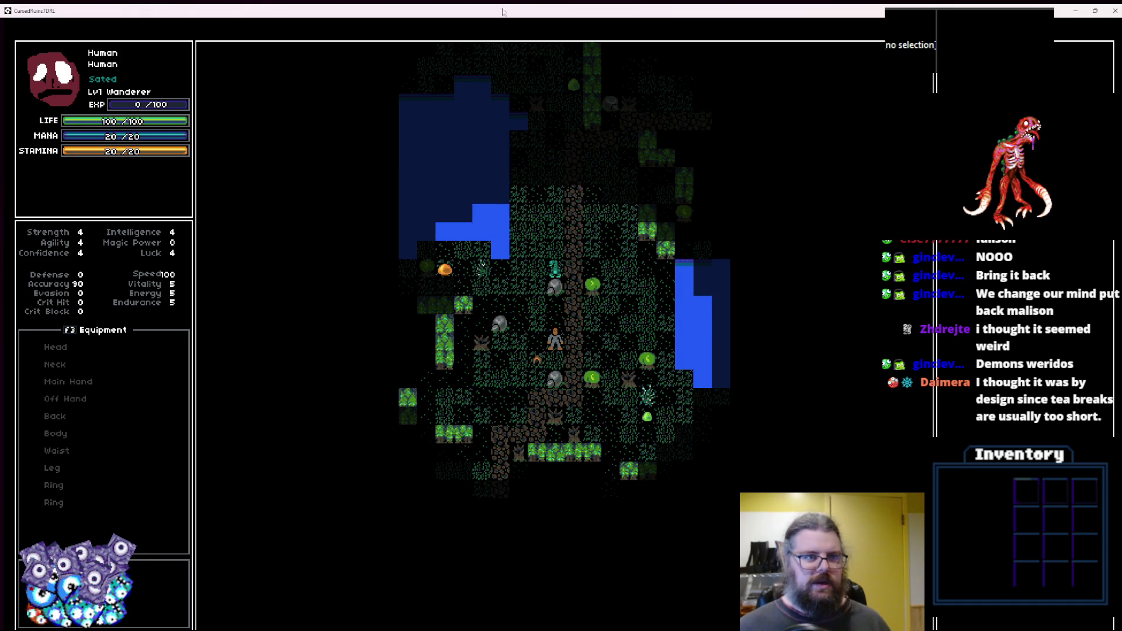
drag(450, 4, 461, 32)
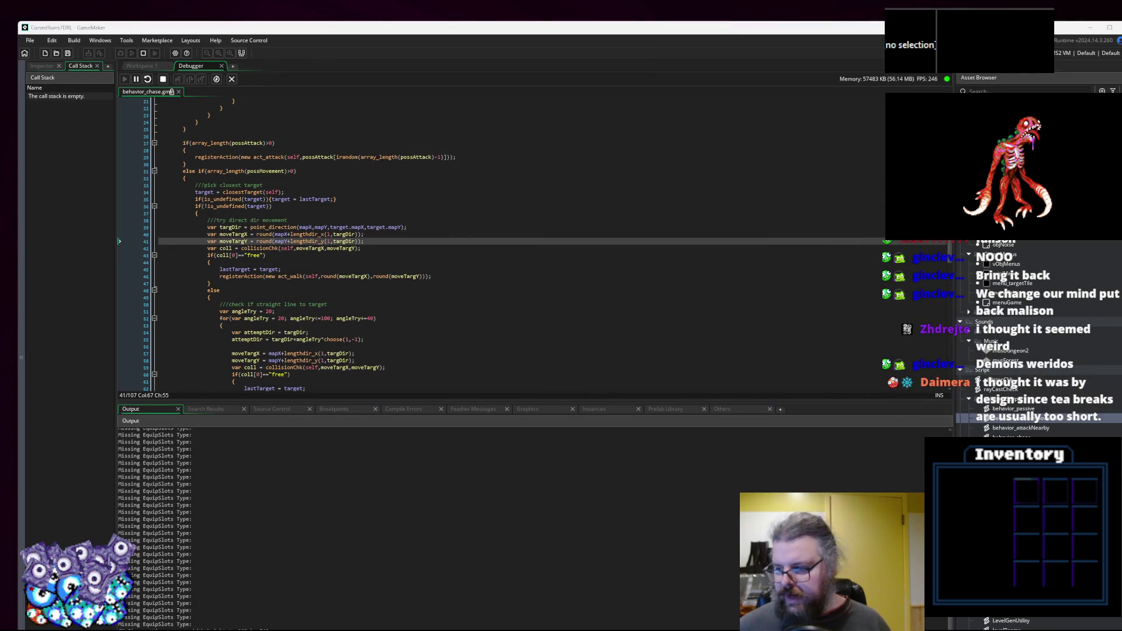
Step over once and set a breakpoint on the moveTargX line 40.
key(F10)
key(F10)
key(F10)
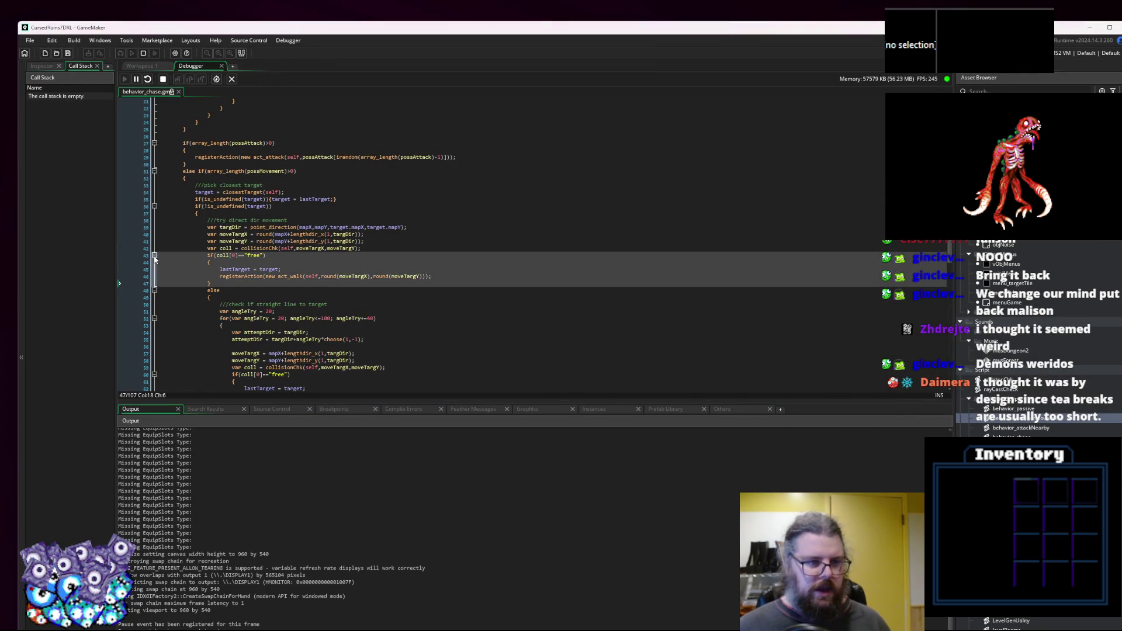
scroll(392, 287, down, 2)
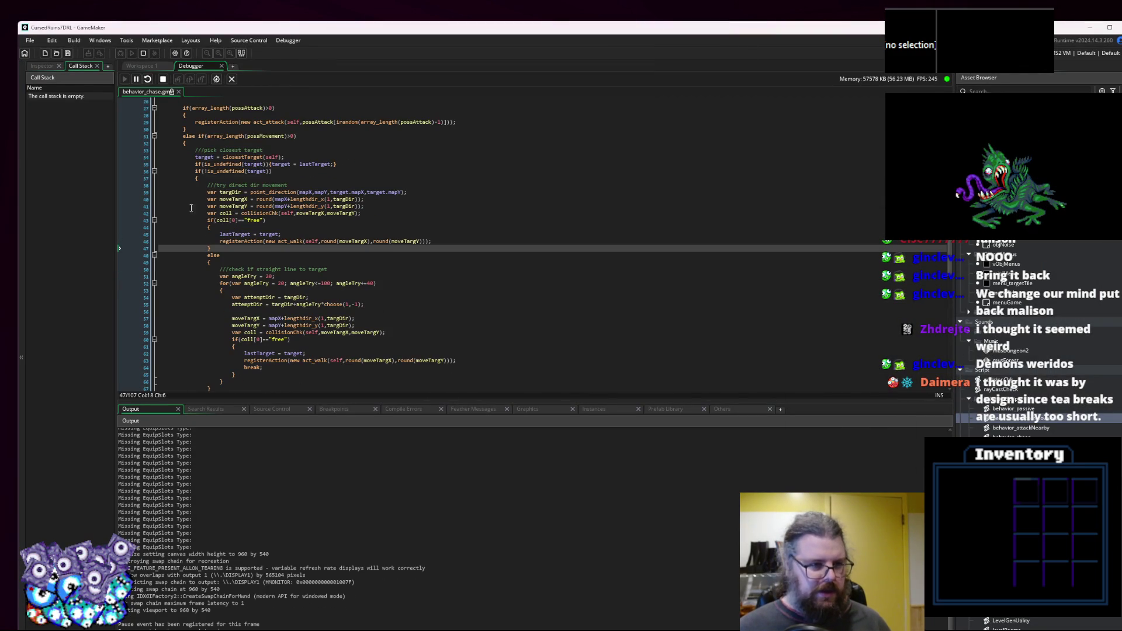
click(134, 200)
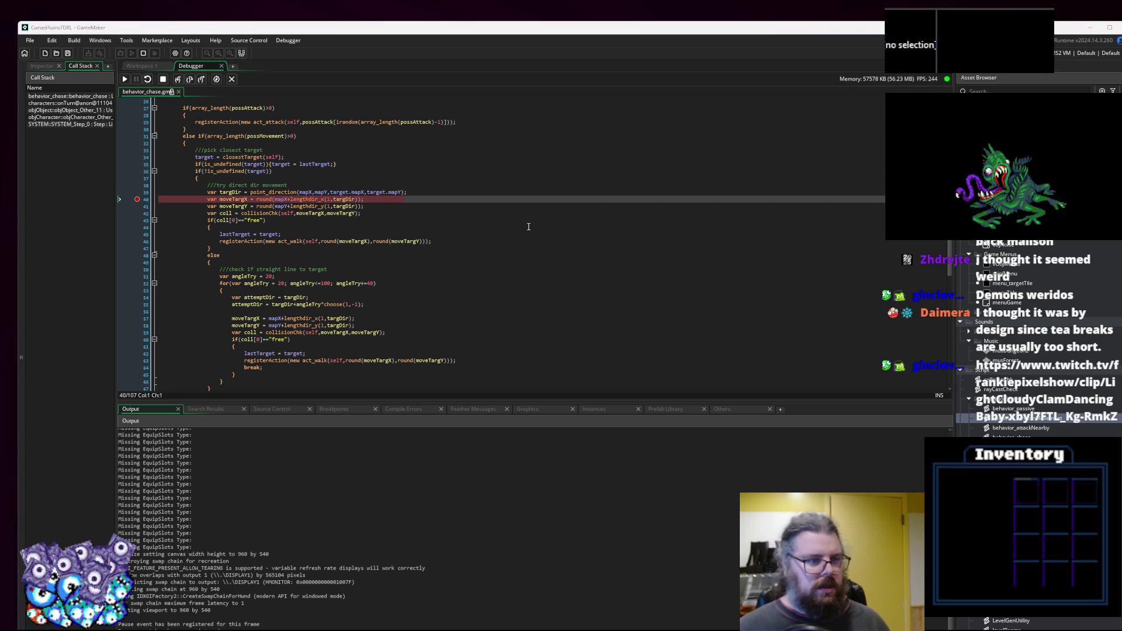
Enlarge the bottom dock and show the Instances and local variable panels.
drag(288, 403, 288, 357)
click(600, 367)
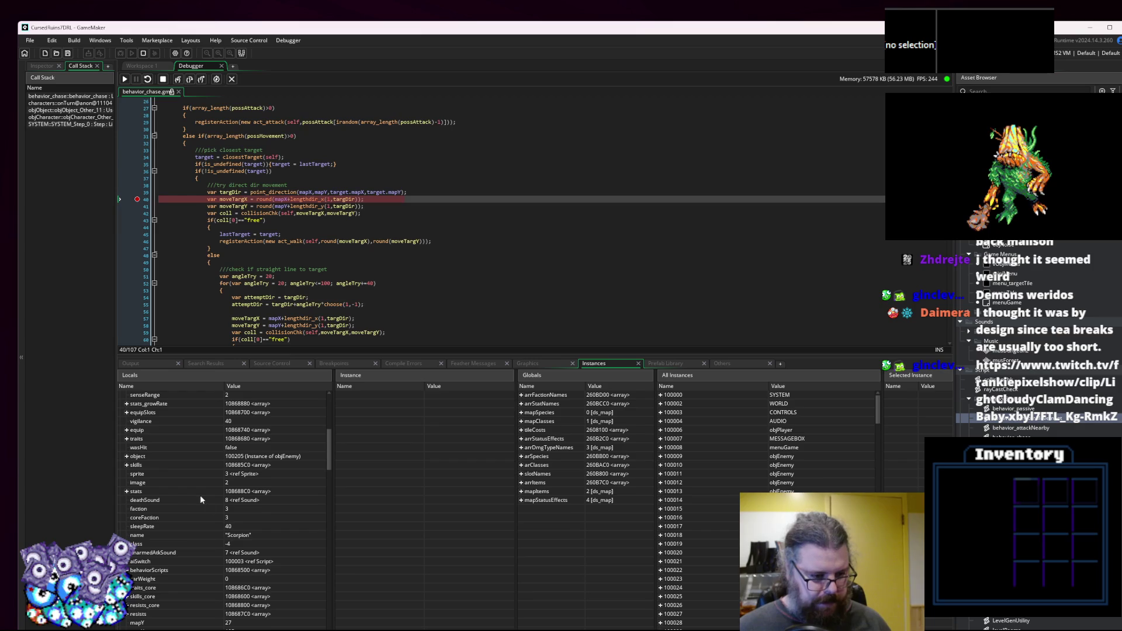
click(205, 526)
Step over lines 40–43, reading moveTargX and mapX values, until reaching the line 51 fallback.
mouse_move(234, 231)
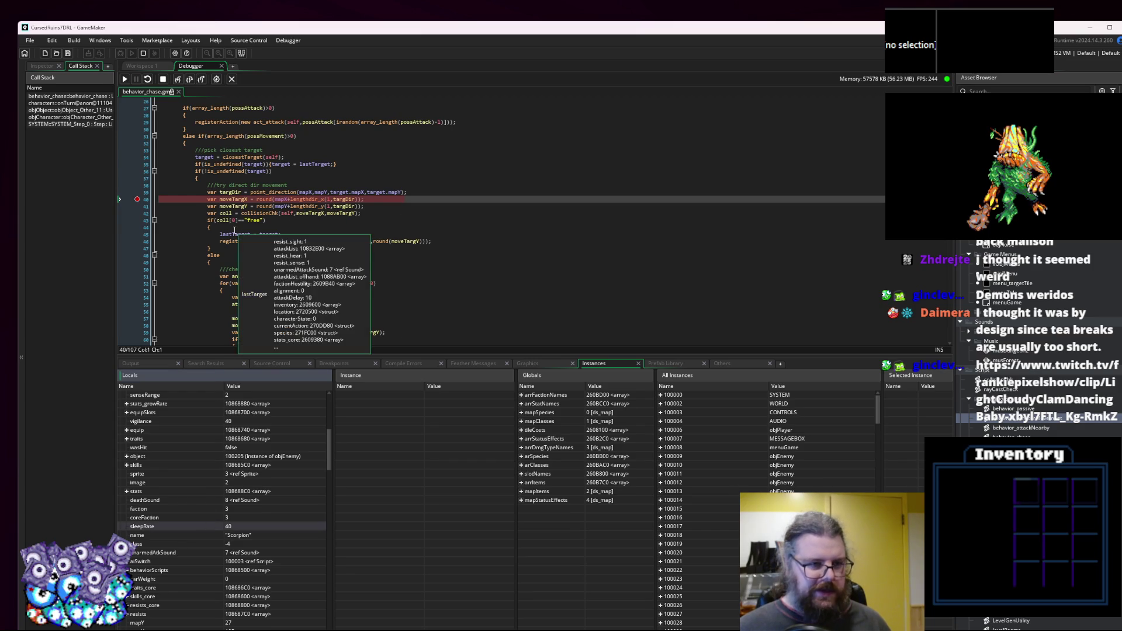
click(190, 82)
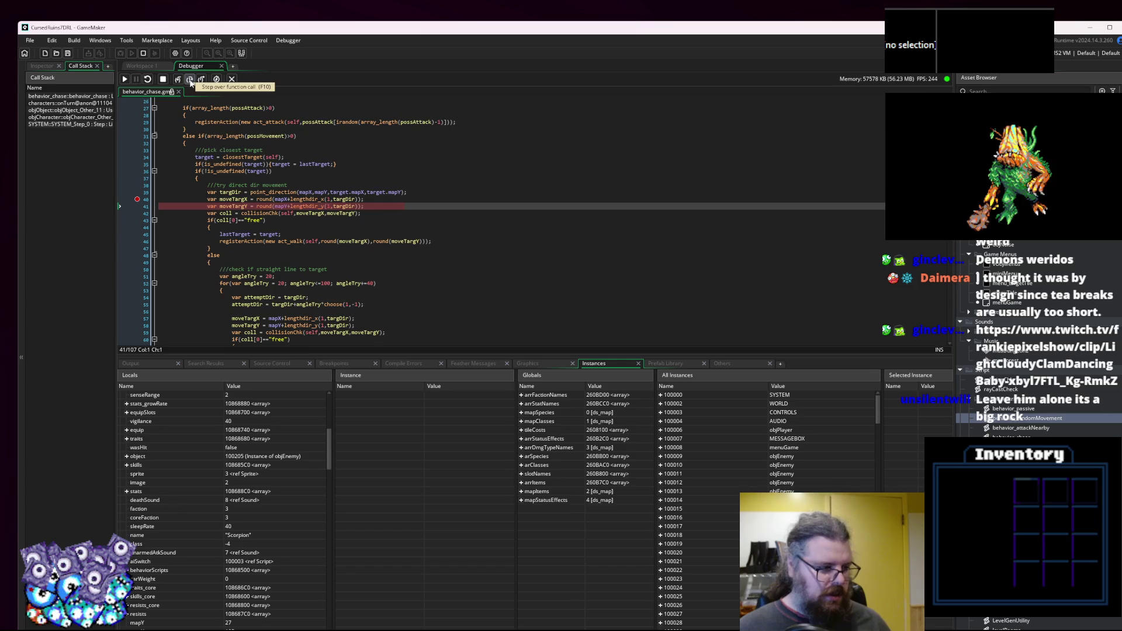
click(189, 81)
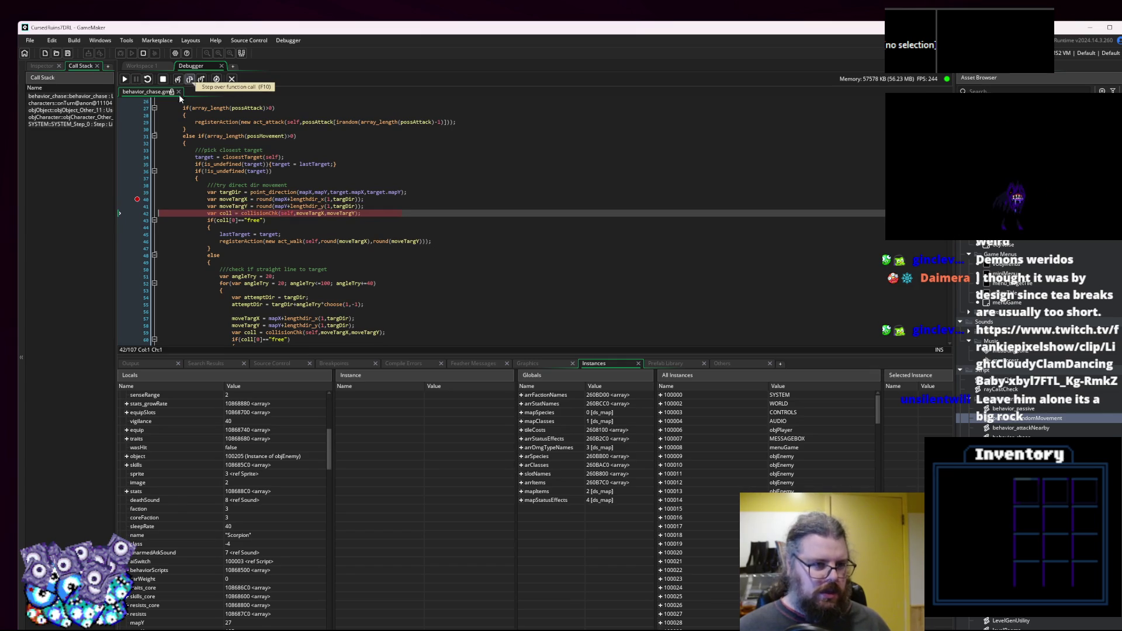
mouse_move(234, 199)
mouse_move(287, 199)
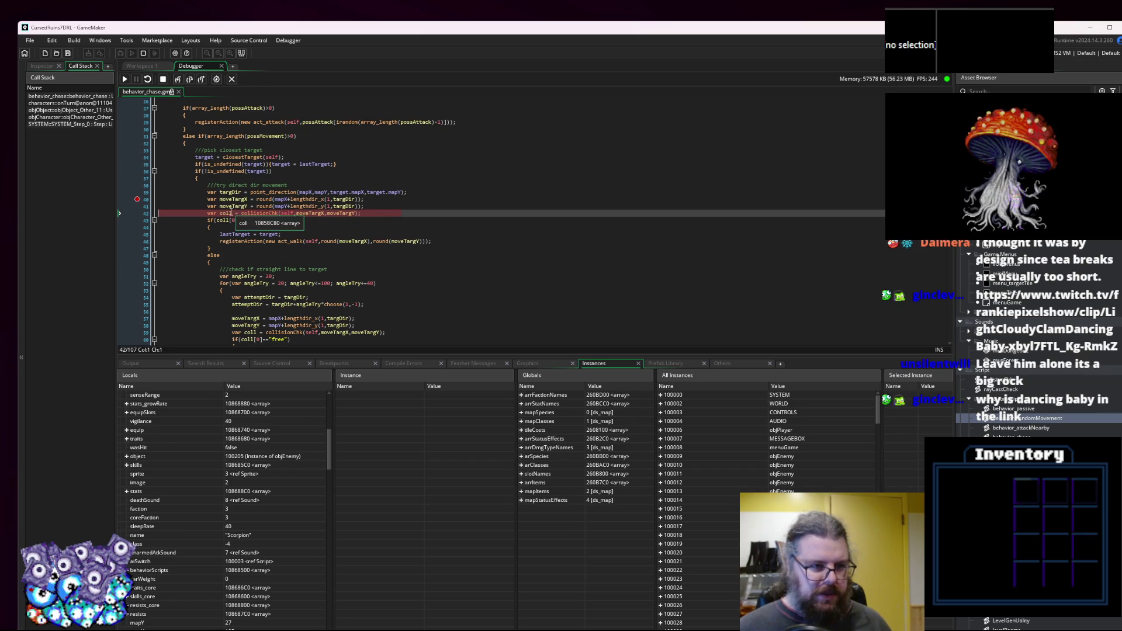
click(190, 84)
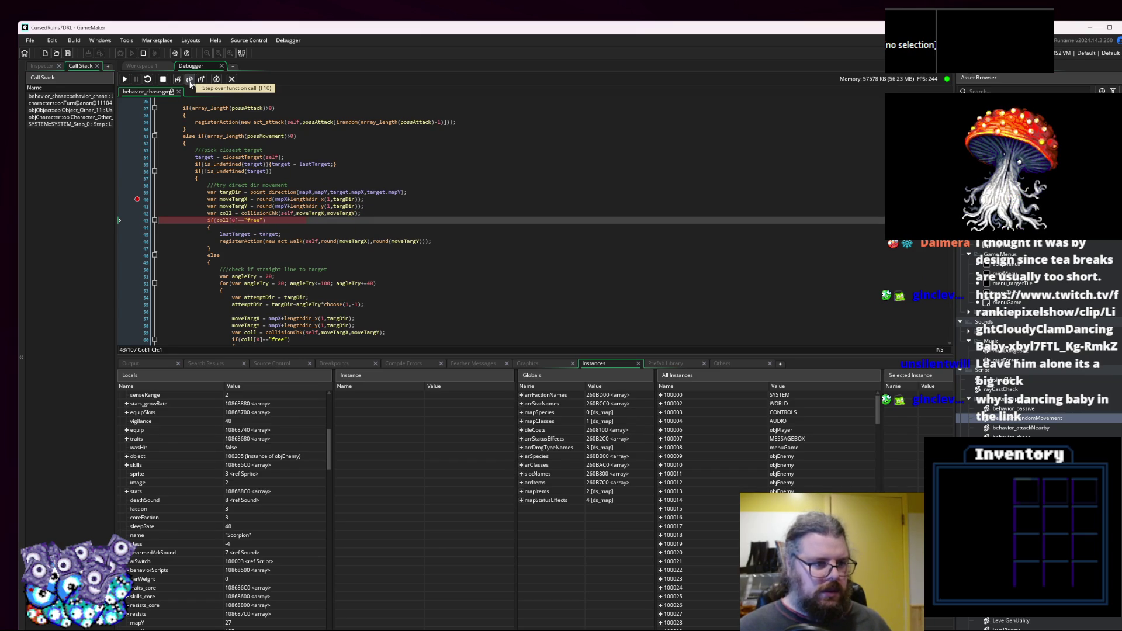
click(190, 84)
scroll(382, 250, down, 1)
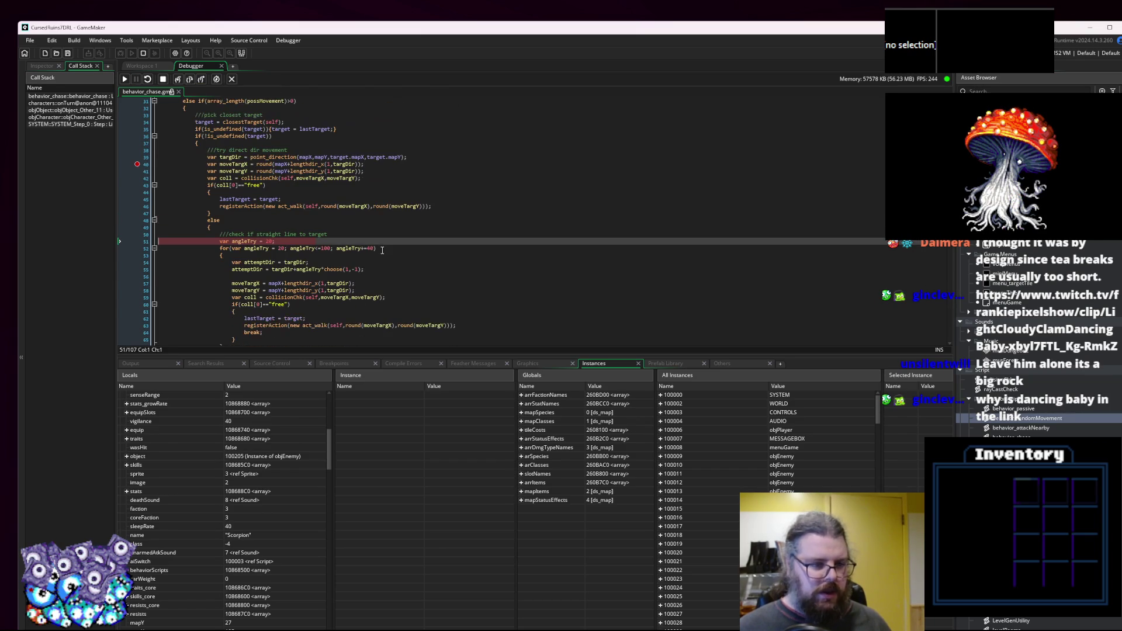
Step through angleTry loop lines 52–59, checking targDir, attemptDir and moveTargY tooltip values.
scroll(382, 250, down, 2)
mouse_move(289, 200)
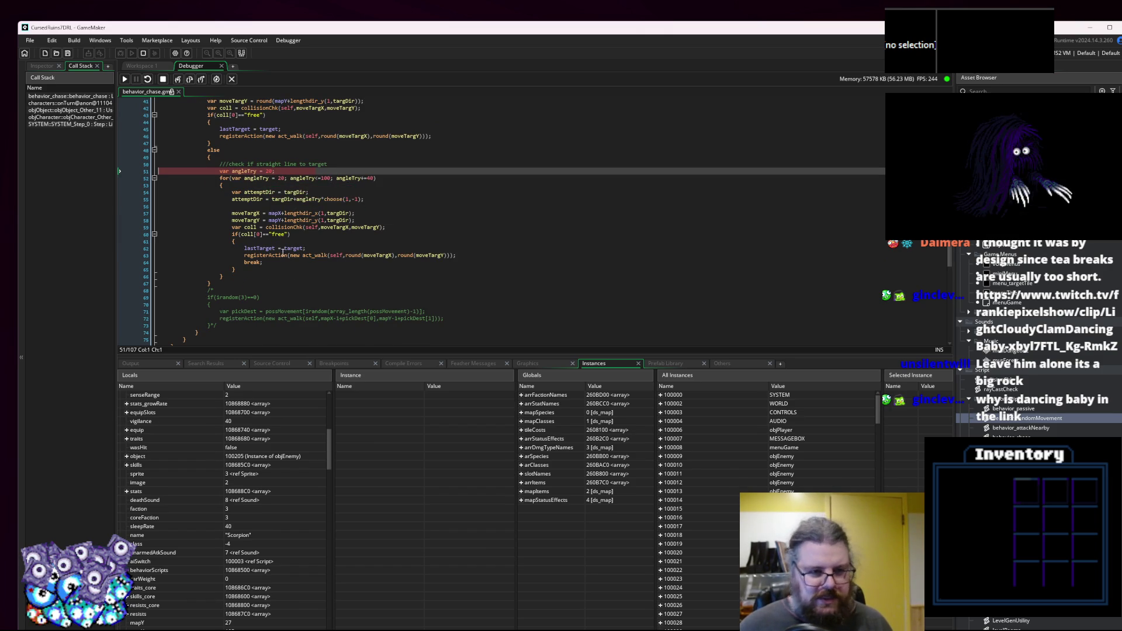
mouse_move(261, 180)
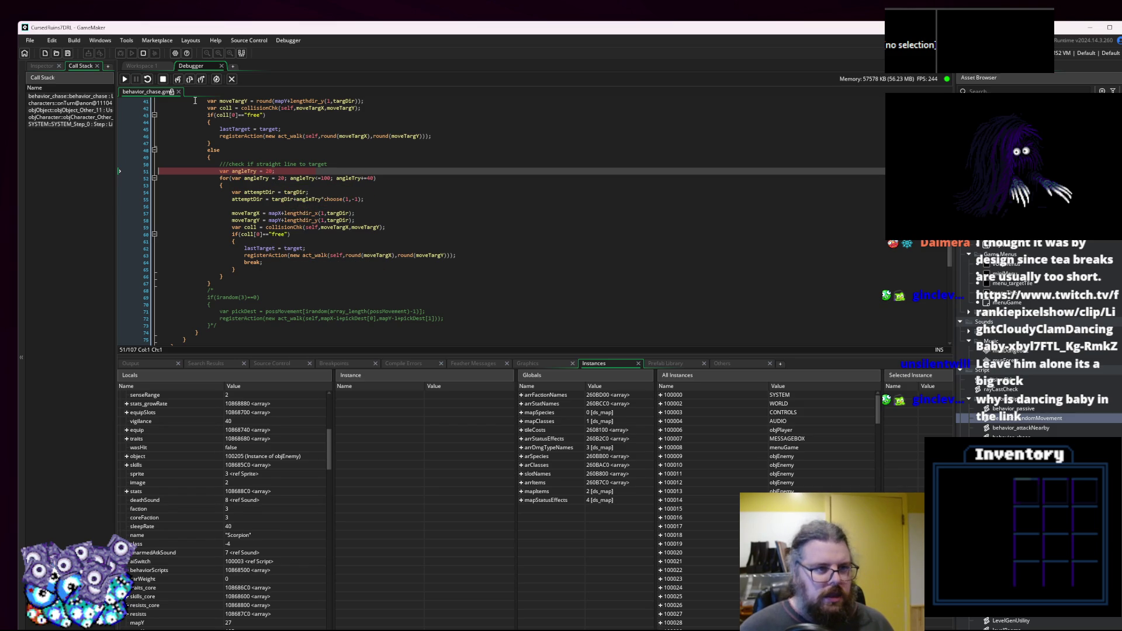
click(190, 80)
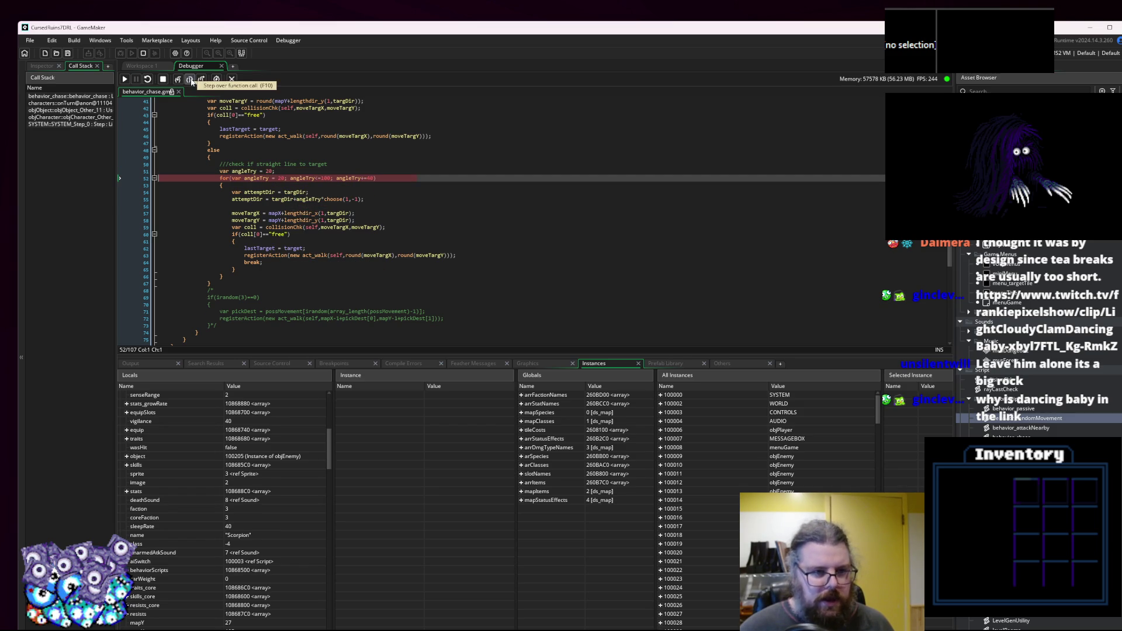
click(191, 80)
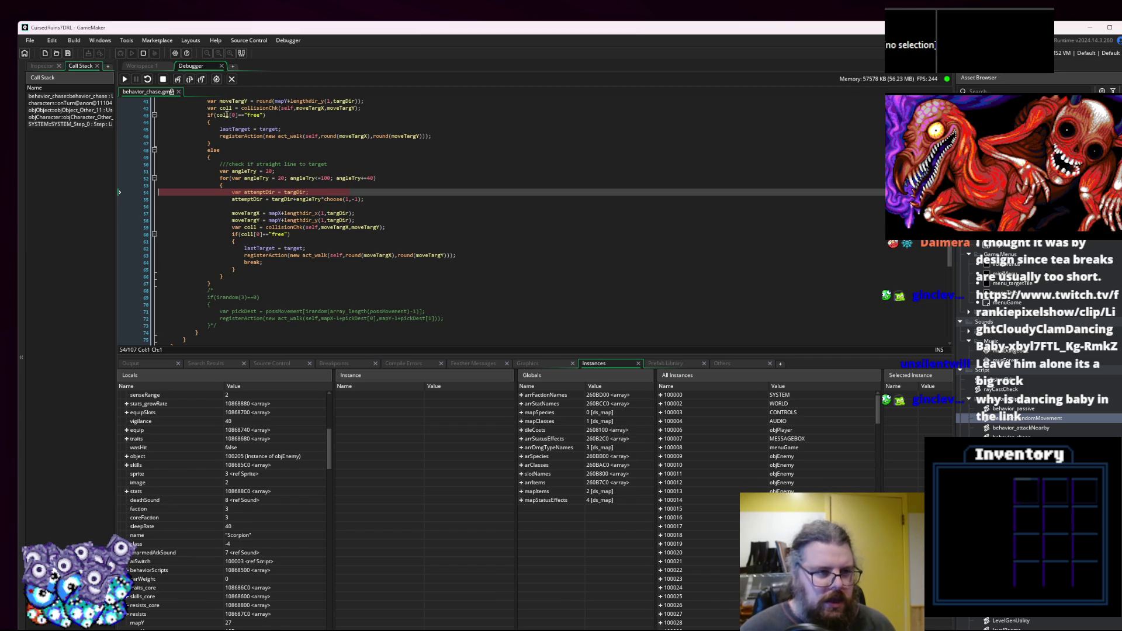
click(190, 80)
click(190, 80)
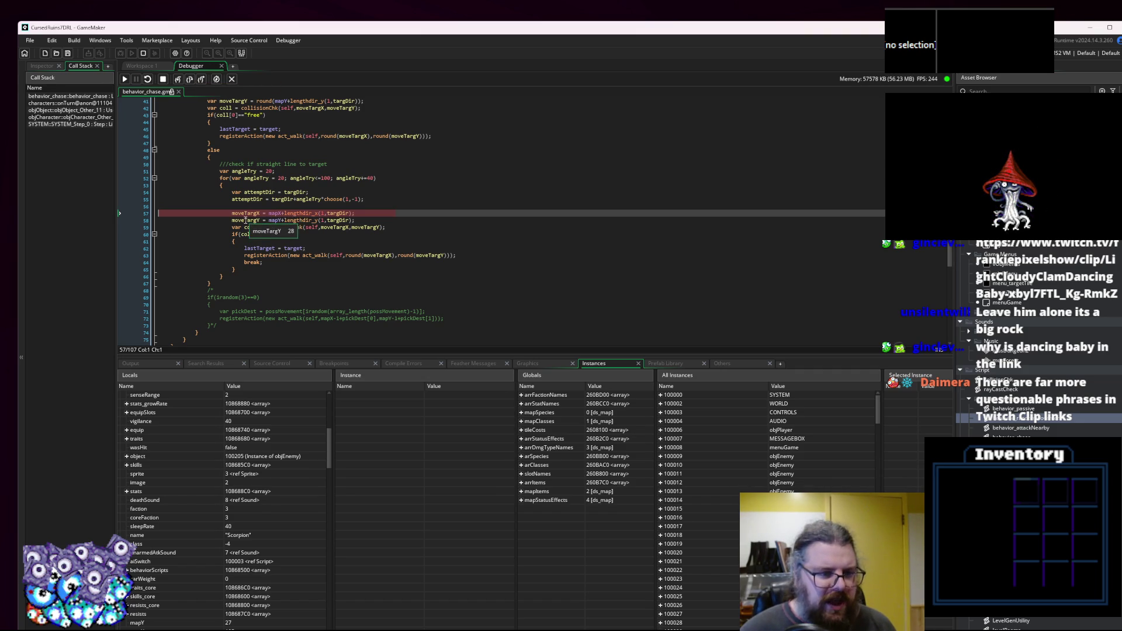
click(191, 81)
click(190, 82)
mouse_move(249, 221)
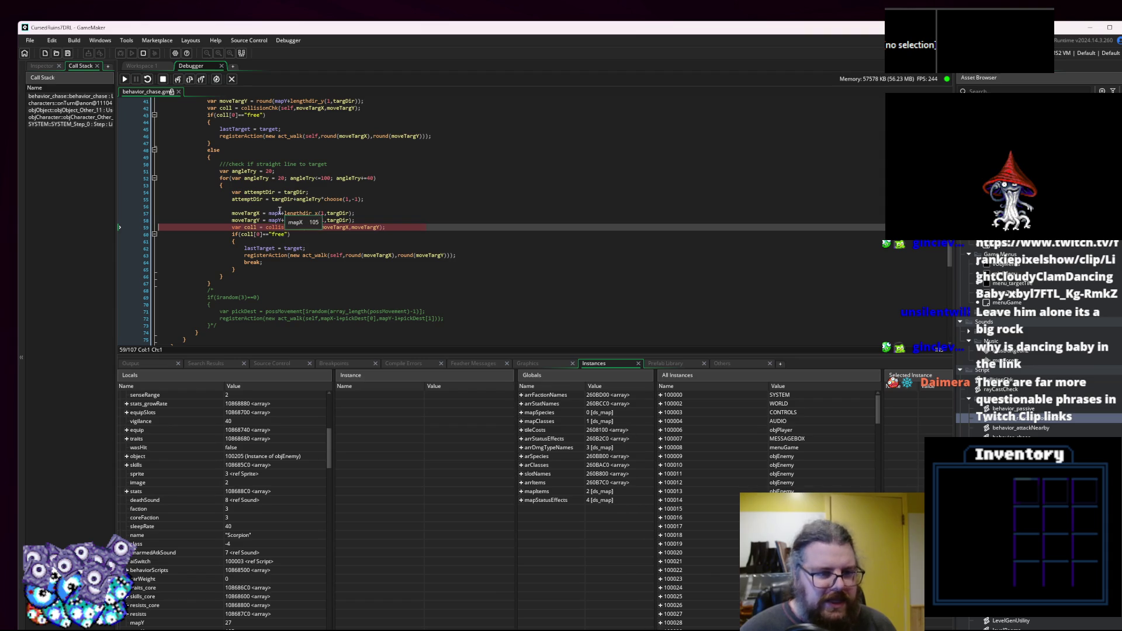
click(331, 213)
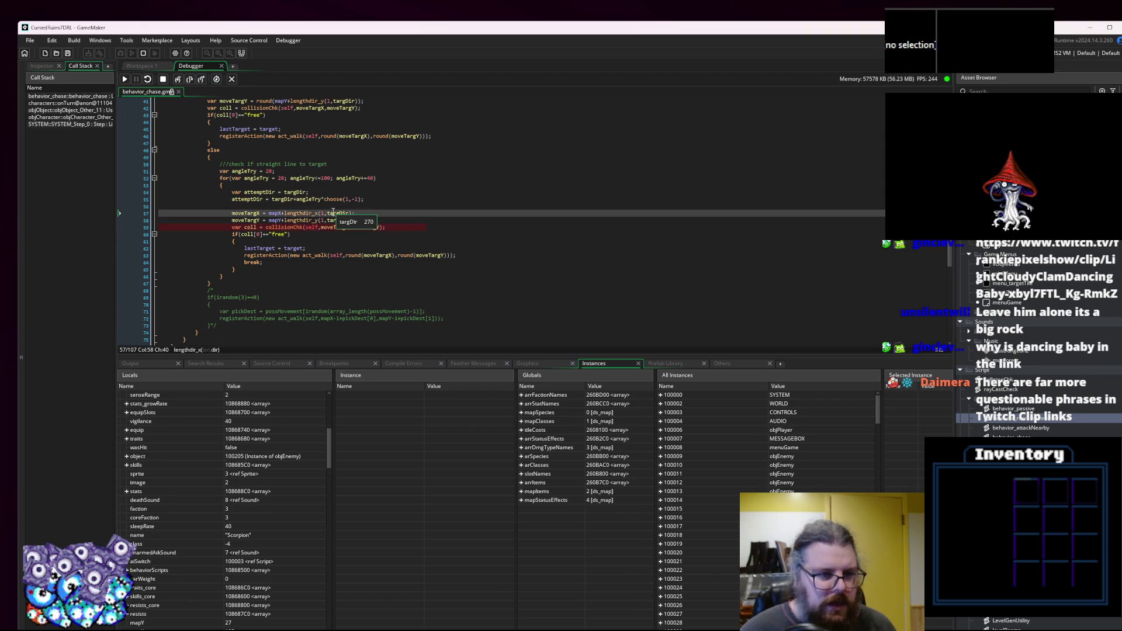
Stop the game, replace targDir with attemptDir on lines 57 and 58, and save the script.
click(163, 79)
key(ctrl+c)
double_click(336, 213)
key(ctrl+v)
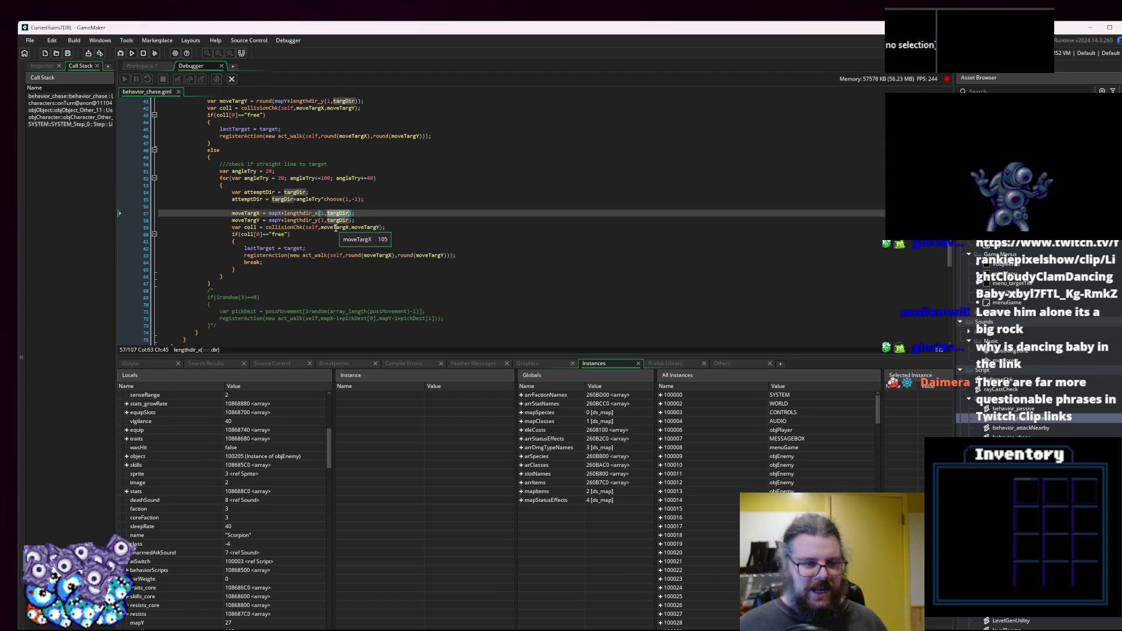
click(338, 221)
double_click(338, 220)
key(ctrl+v)
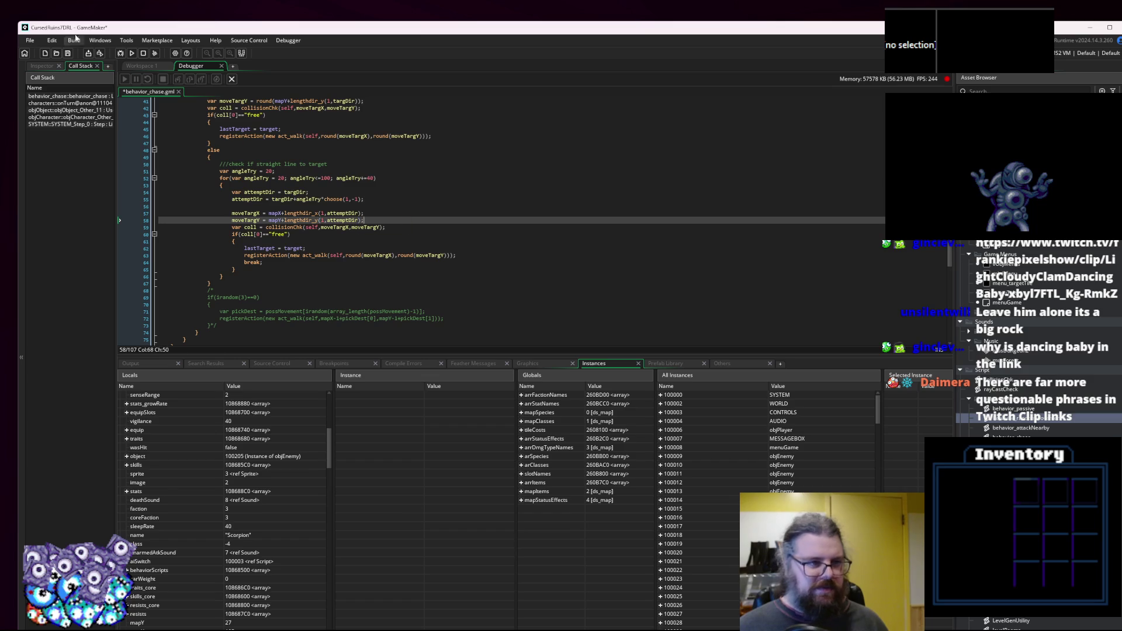
key(ctrl+s)
Rebuild the debug run, shrink the bottom dock, maximize the game window and start a new game.
click(231, 78)
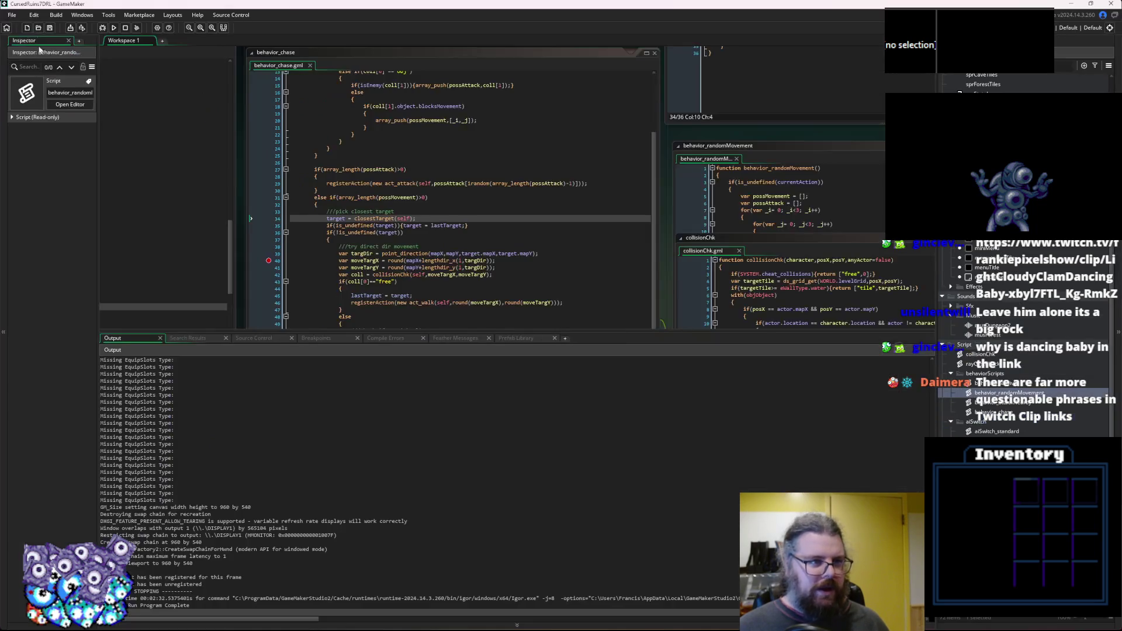
click(102, 27)
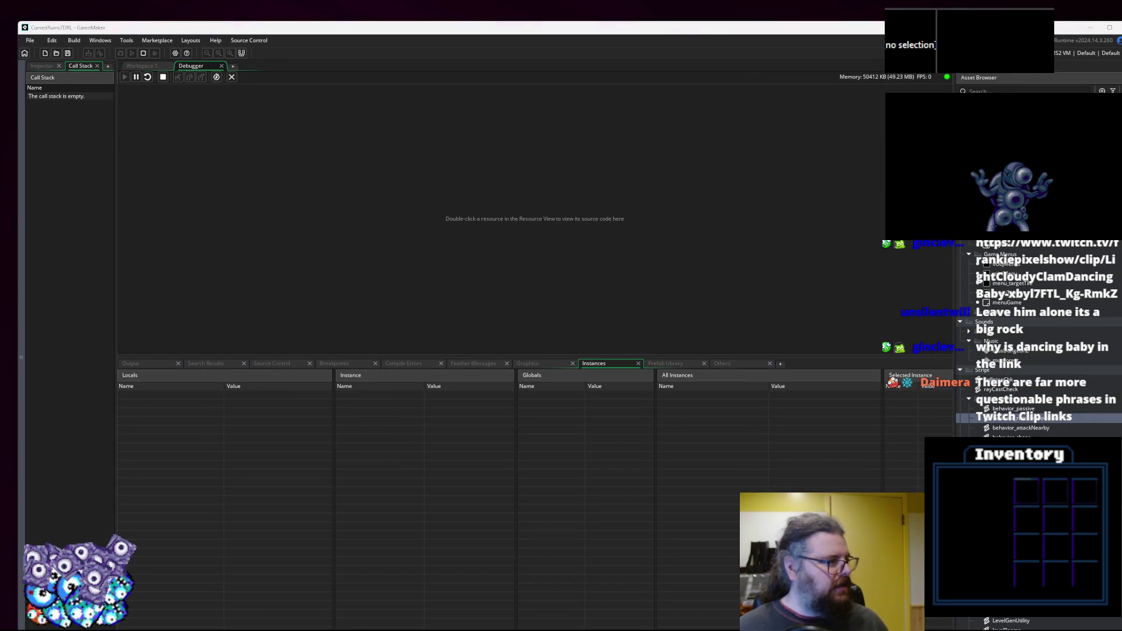
click(134, 66)
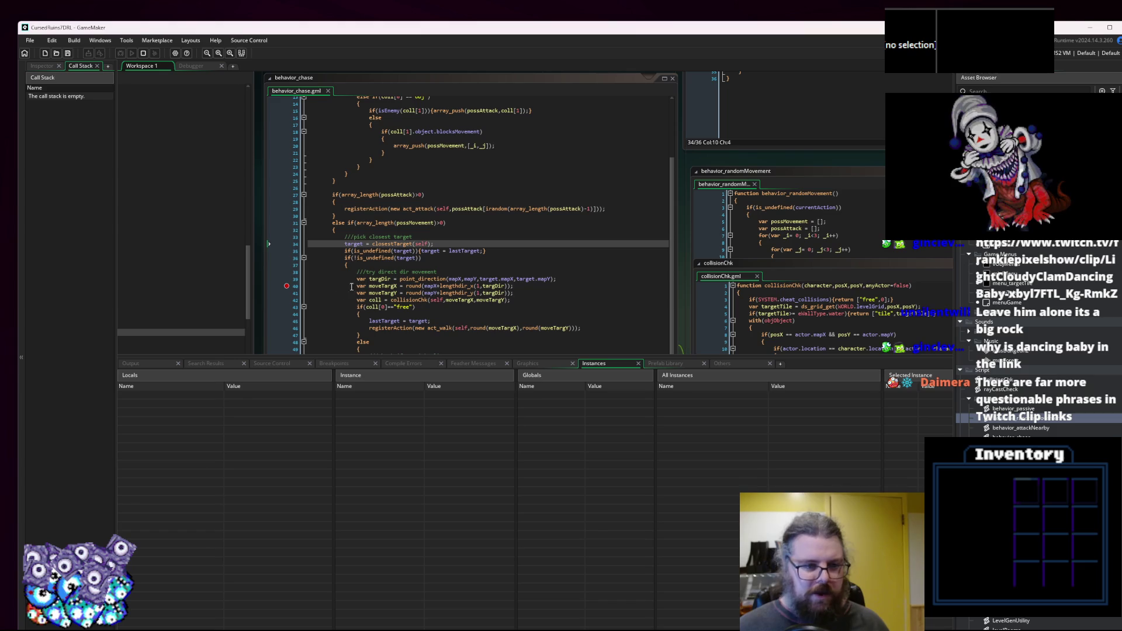
click(288, 286)
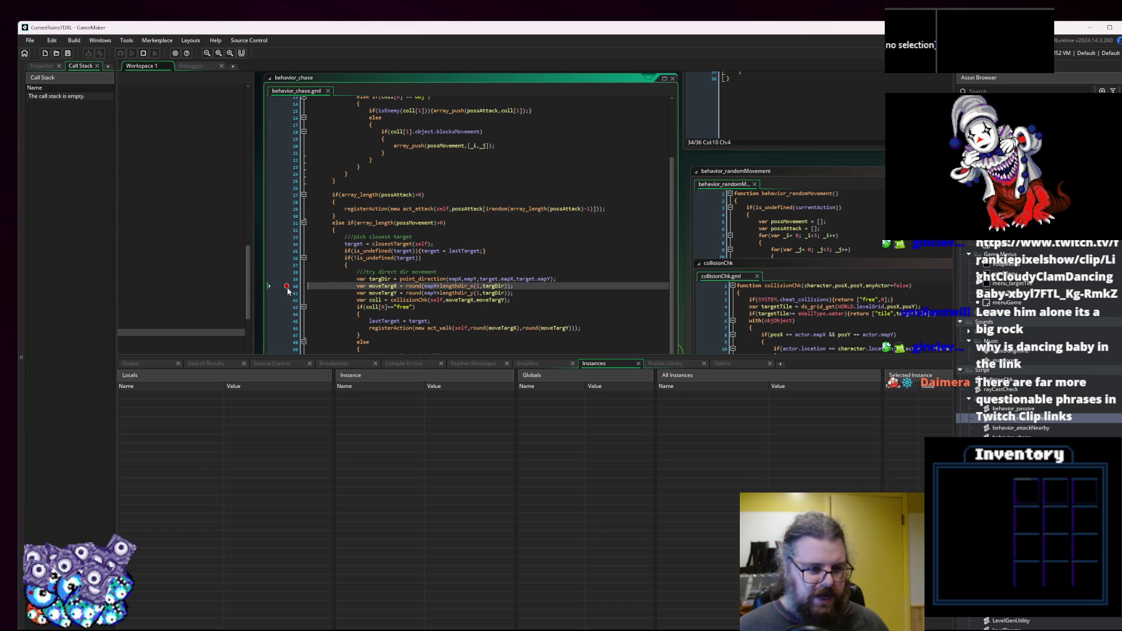
drag(265, 357, 266, 589)
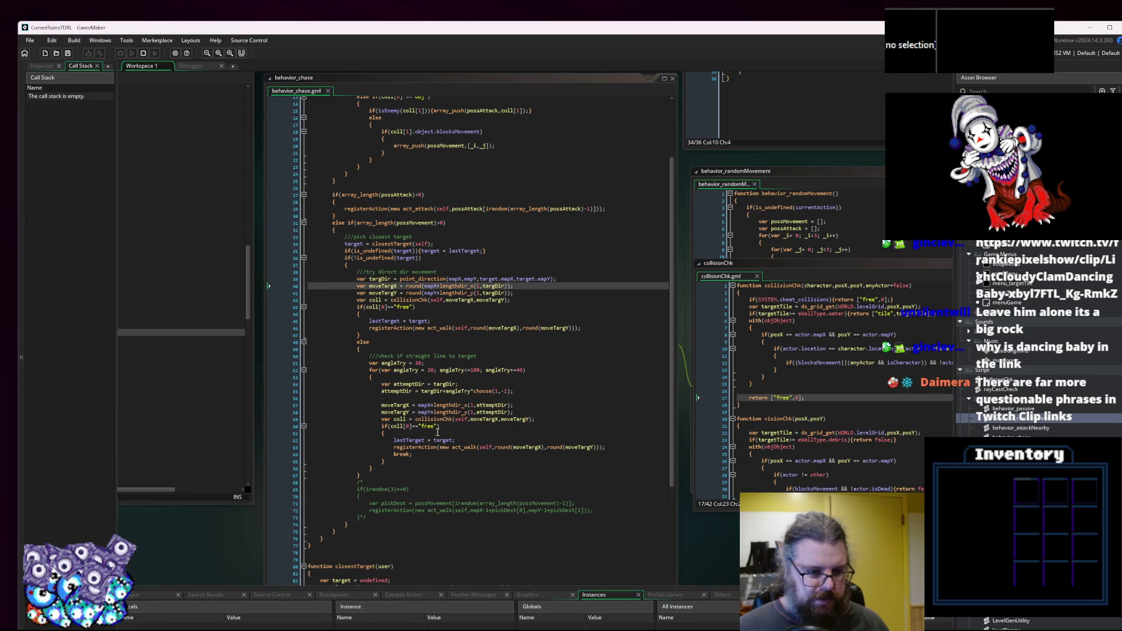
mouse_move(392, 148)
mouse_down()
mouse_move(463, 14)
mouse_move(411, 20)
mouse_up()
mouse_move(387, 158)
mouse_down()
mouse_move(683, 224)
mouse_move(609, 7)
mouse_up()
key(Return)
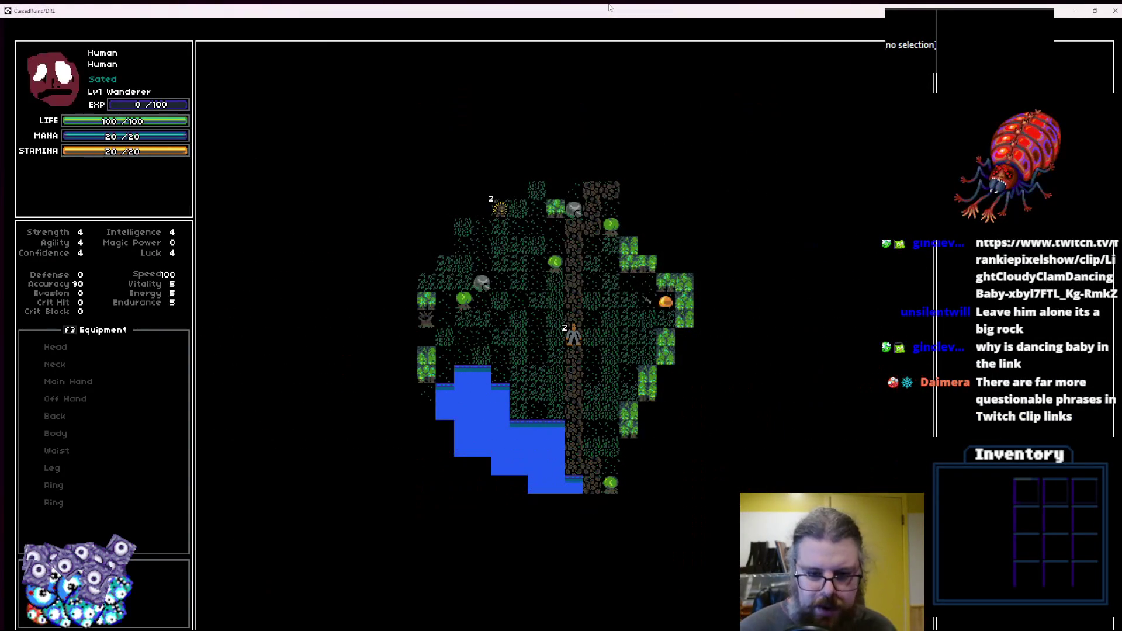
Walk the character up and right through the forest, then back down onto the path.
key(Left)
key(Left)
key(Left)
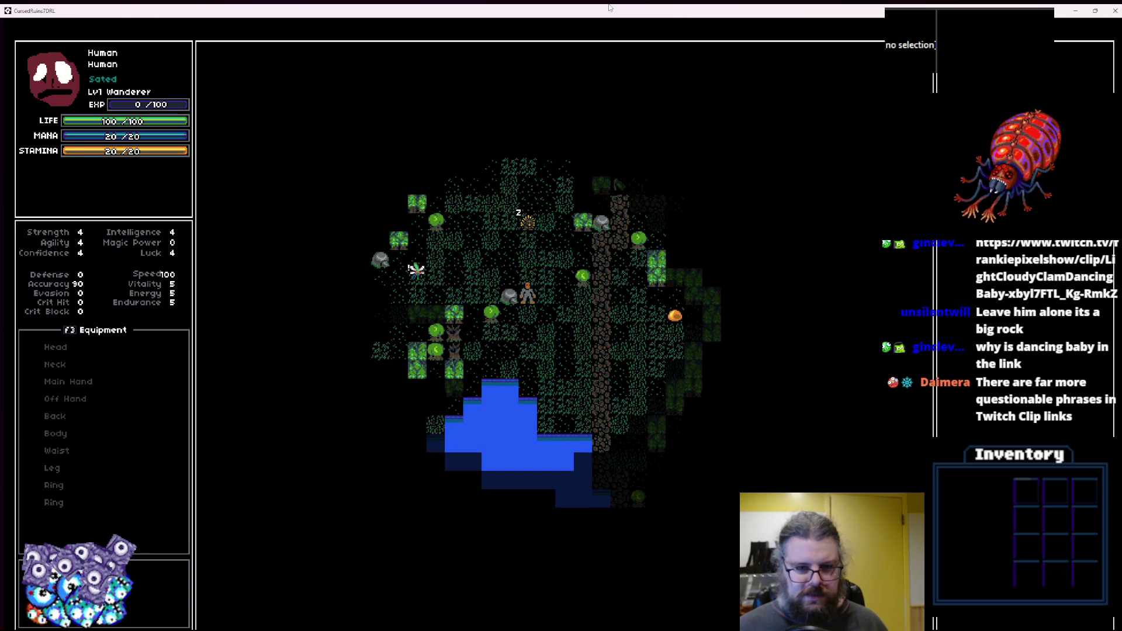
key(Up)
key(Up)
key(Up)
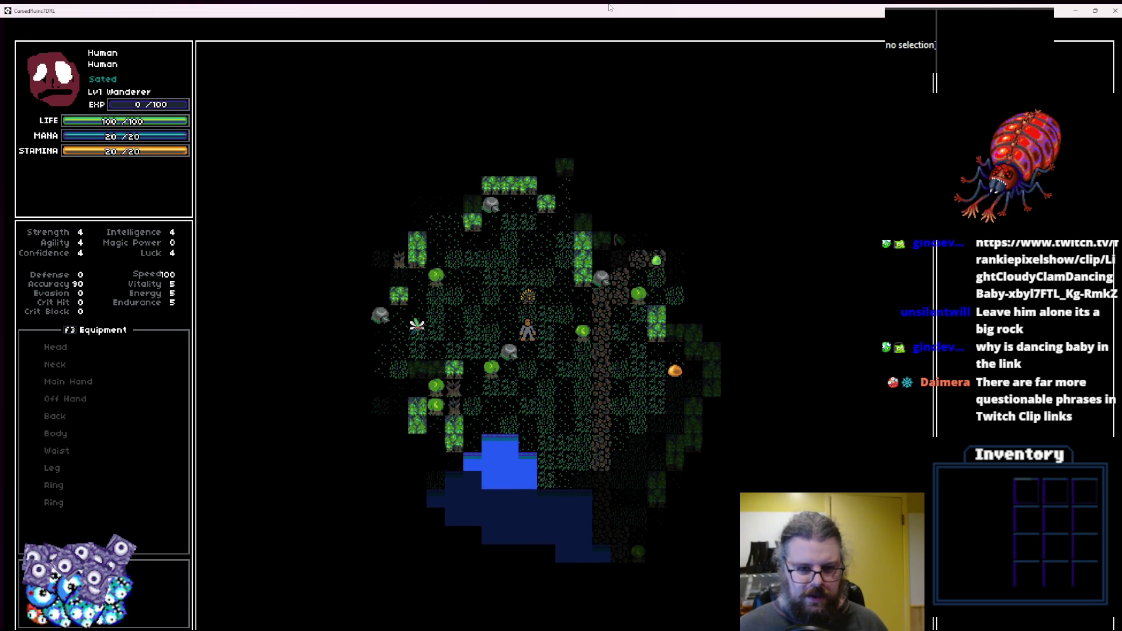
key(Down)
key(Down)
key(Down)
key(Left)
key(Up)
key(Up)
key(Up)
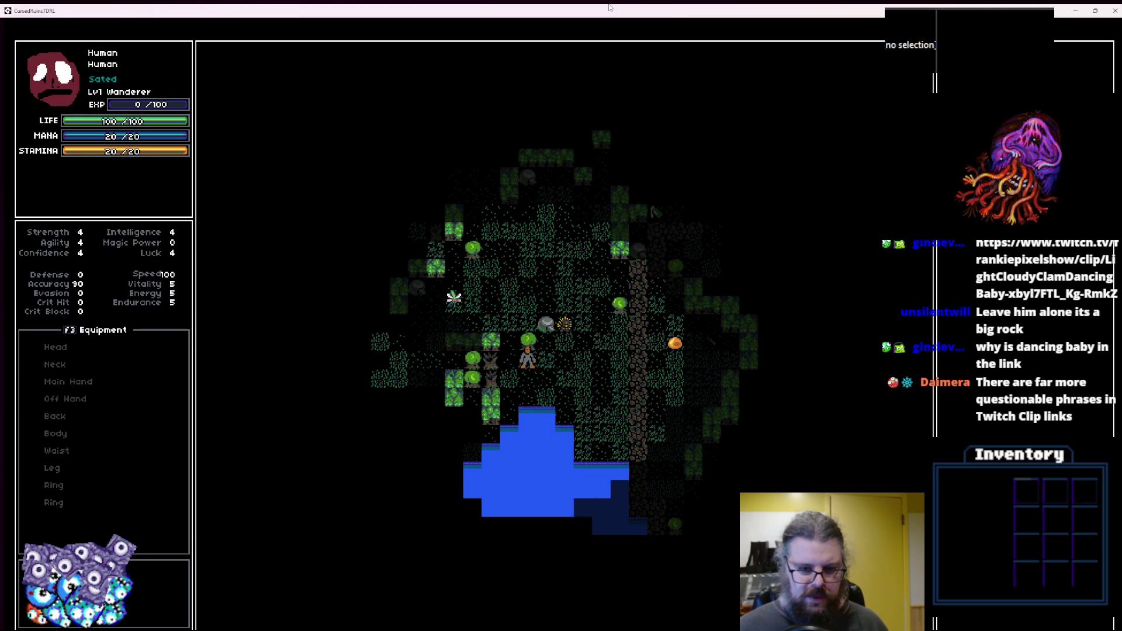
key(Left)
key(Up)
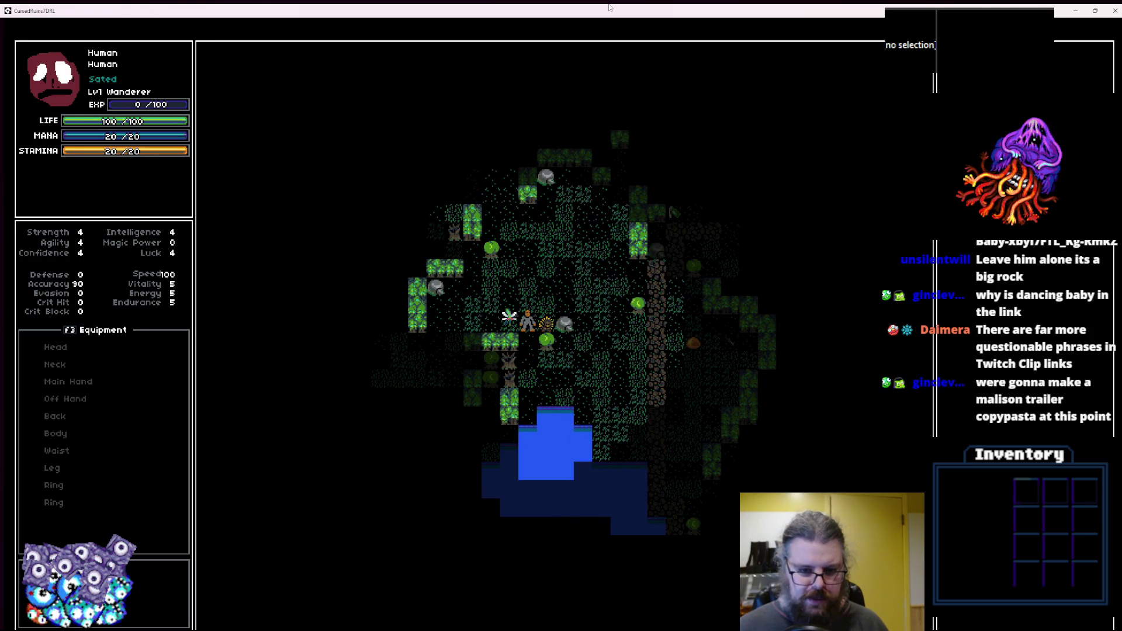
key(Up)
key(Up)
key(Up)
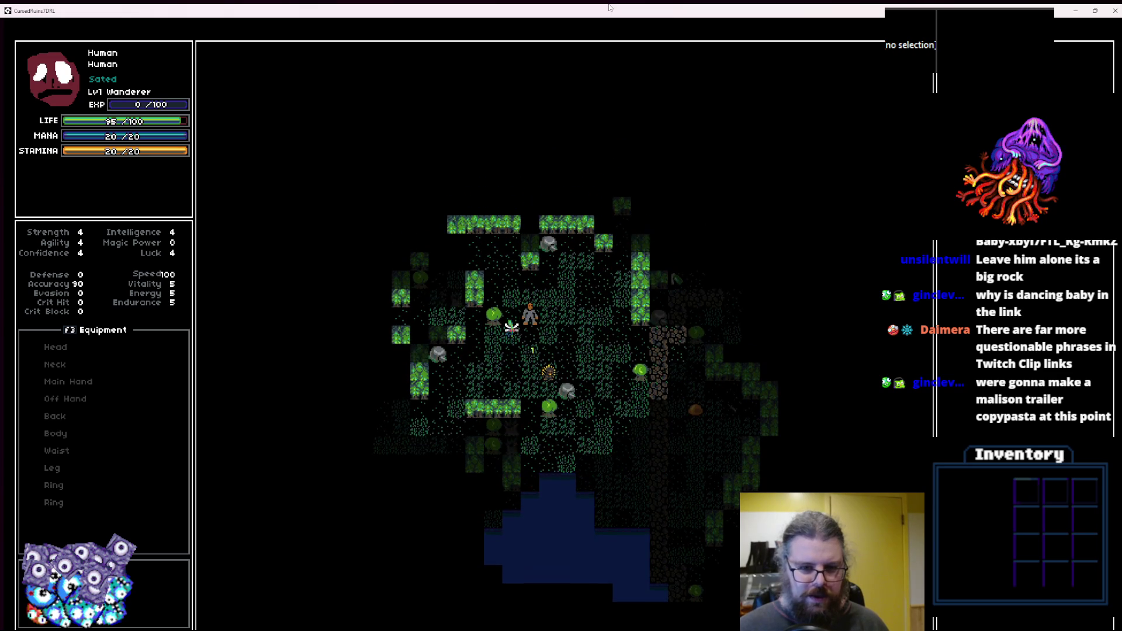
key(Up)
key(Right)
key(Up)
key(Up)
key(Right)
key(Up)
key(Up)
key(Right)
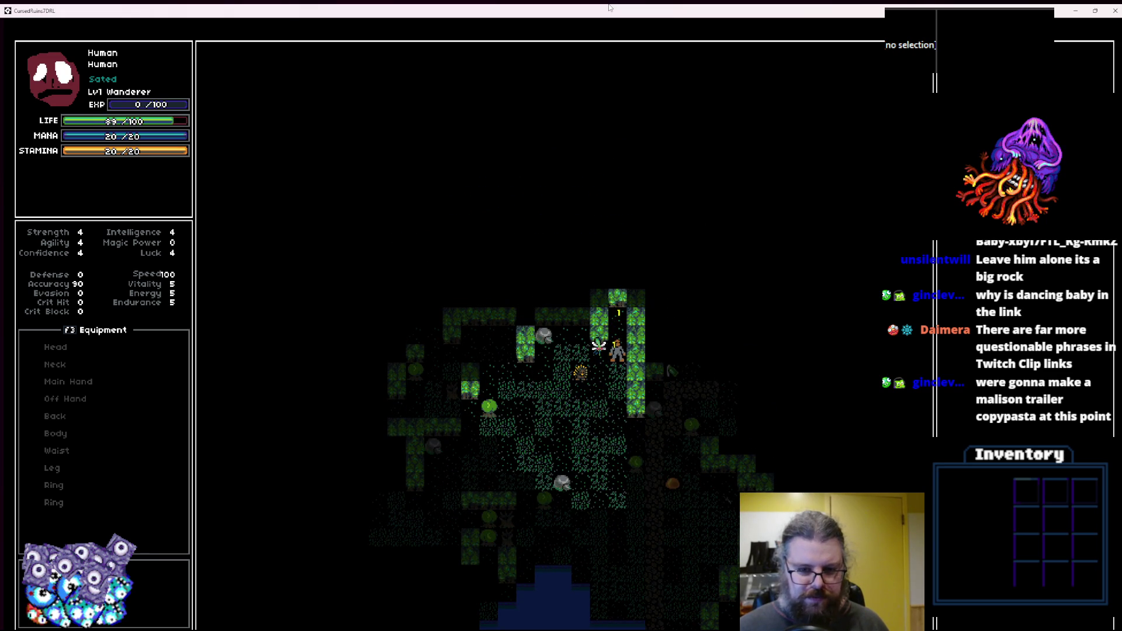
key(Down)
key(Down)
key(Down)
key(Down)
key(Down)
key(Down)
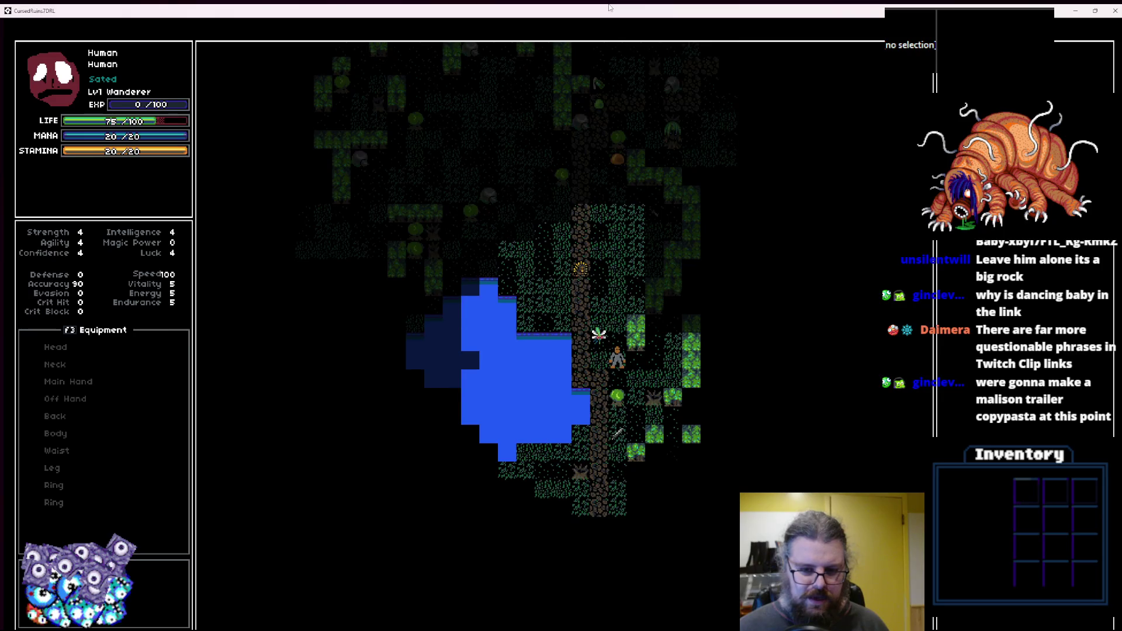
key(Right)
key(Right)
key(Right)
key(Down)
key(Left)
key(Down)
key(Down)
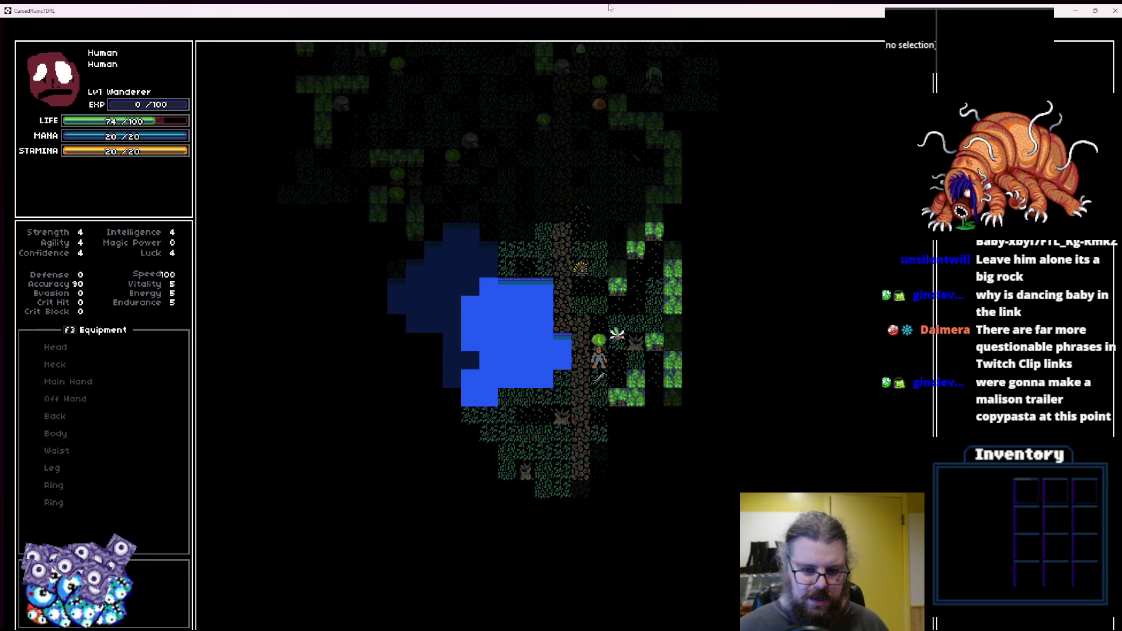
key(Down)
key(Down)
key(Down)
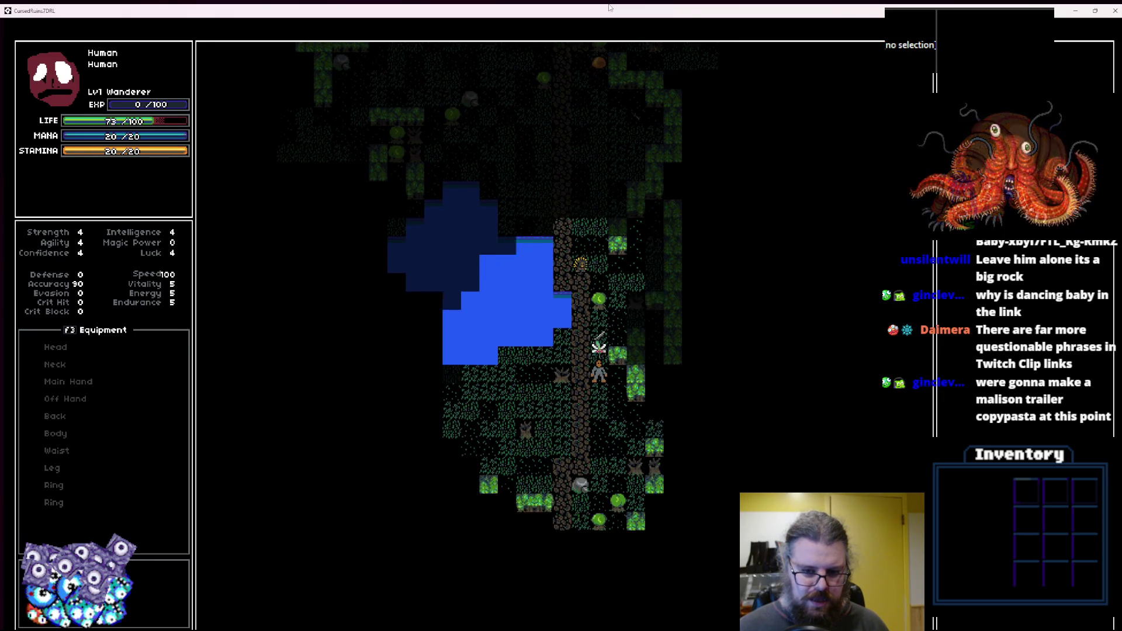
Walk left past the enemy, fight the adjacent bat until life reaches 46, then leave the game.
key(Left)
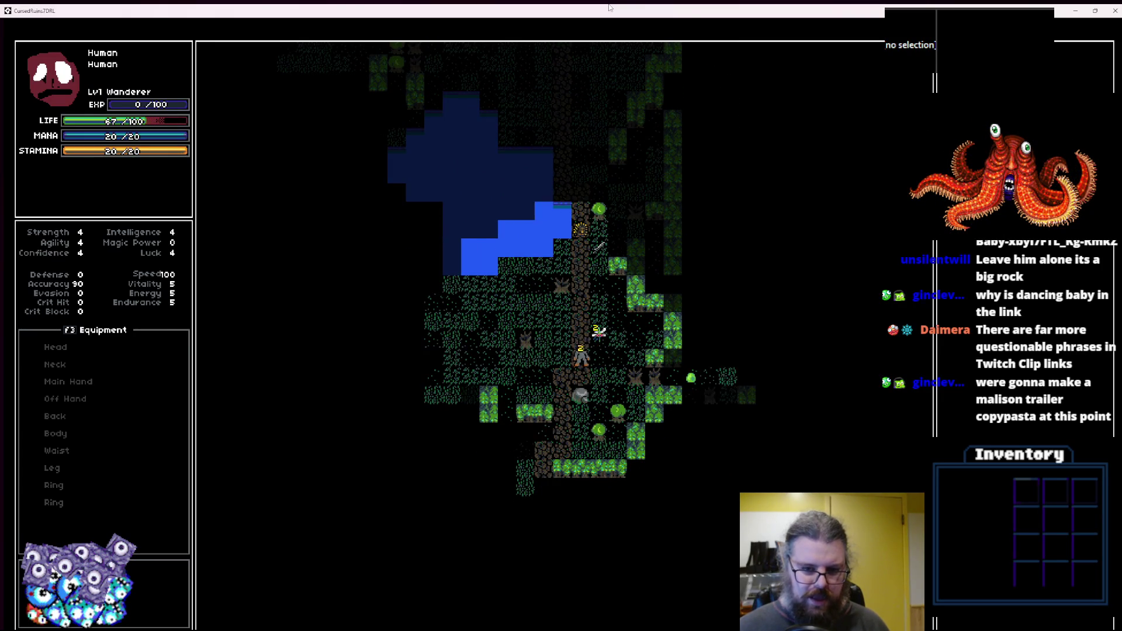
key(Left)
key(Left)
key(Left)
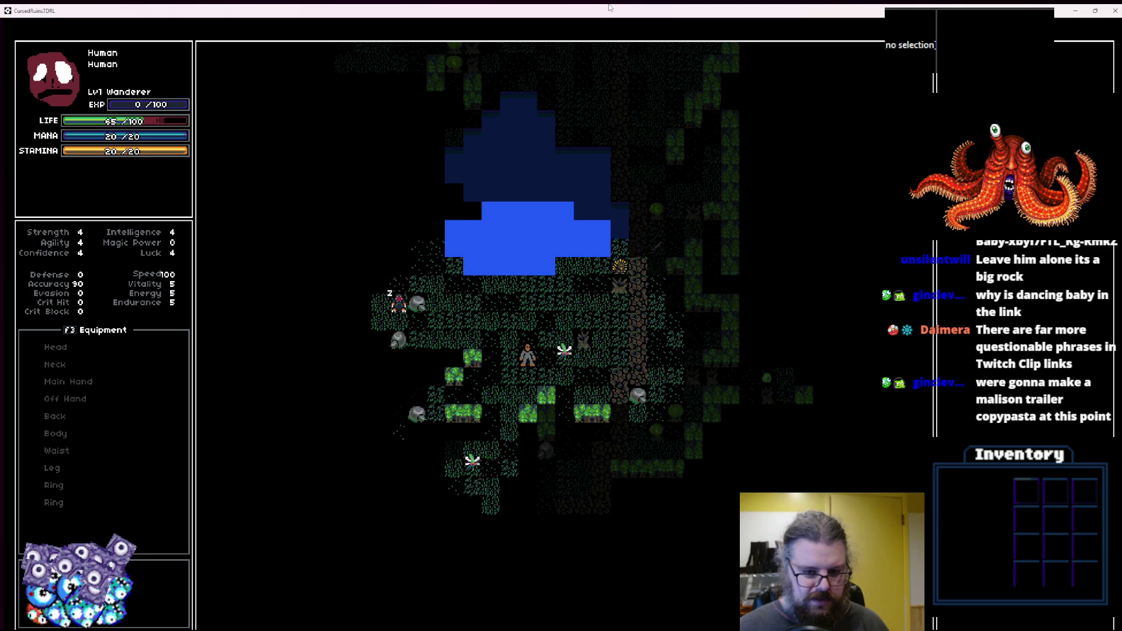
key(Left)
key(Left)
key(Up)
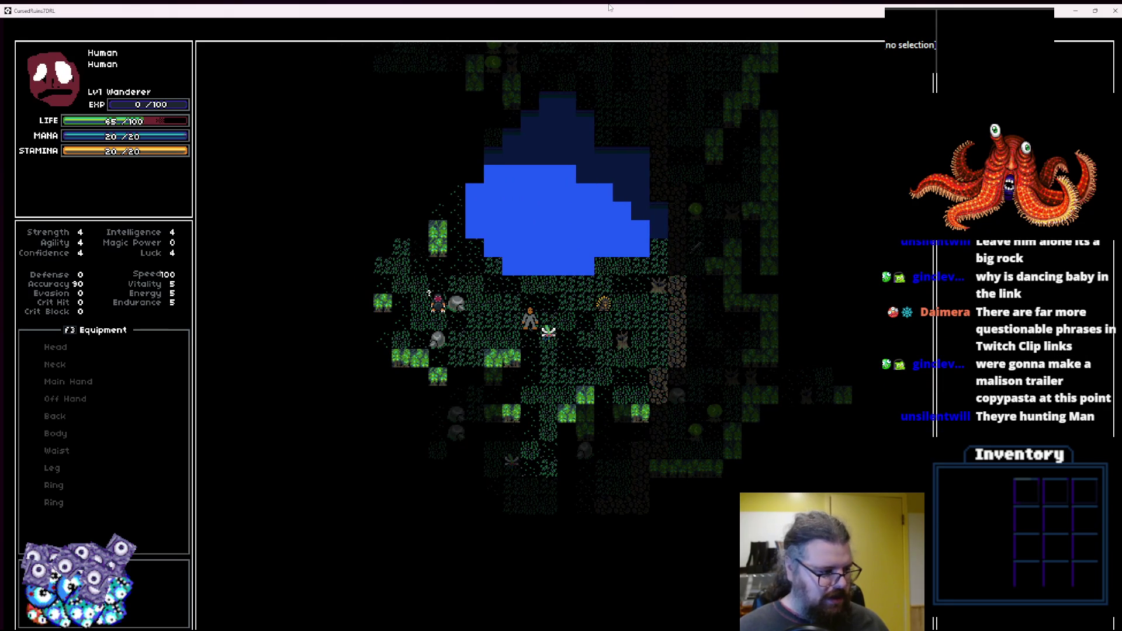
key(Left)
key(Left)
key(Left)
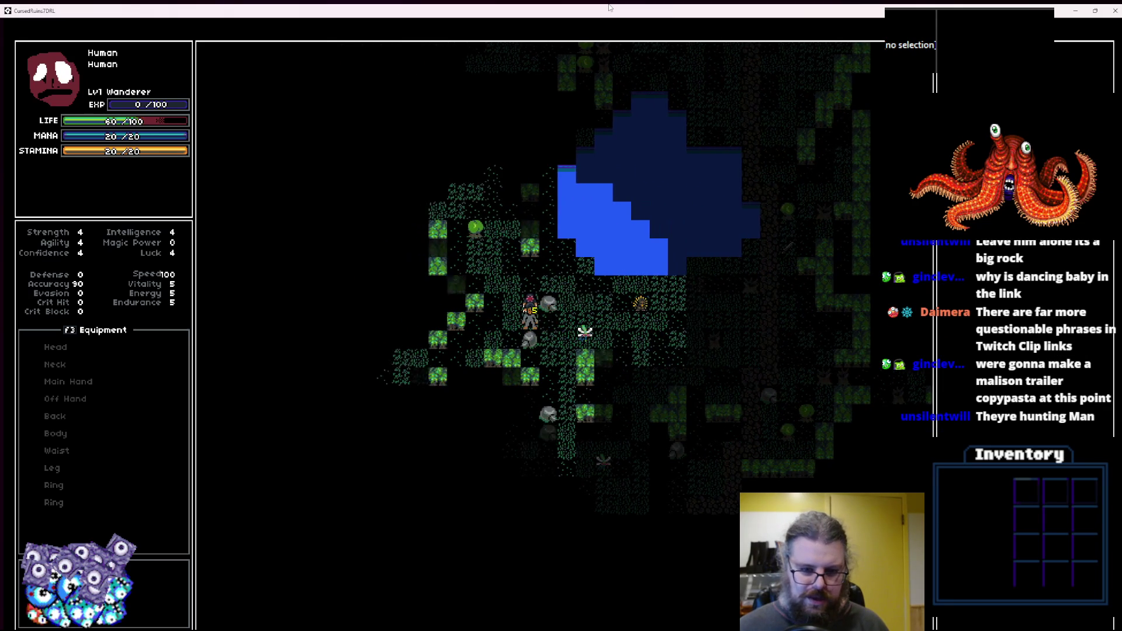
key(Up)
key(Up)
key(Up)
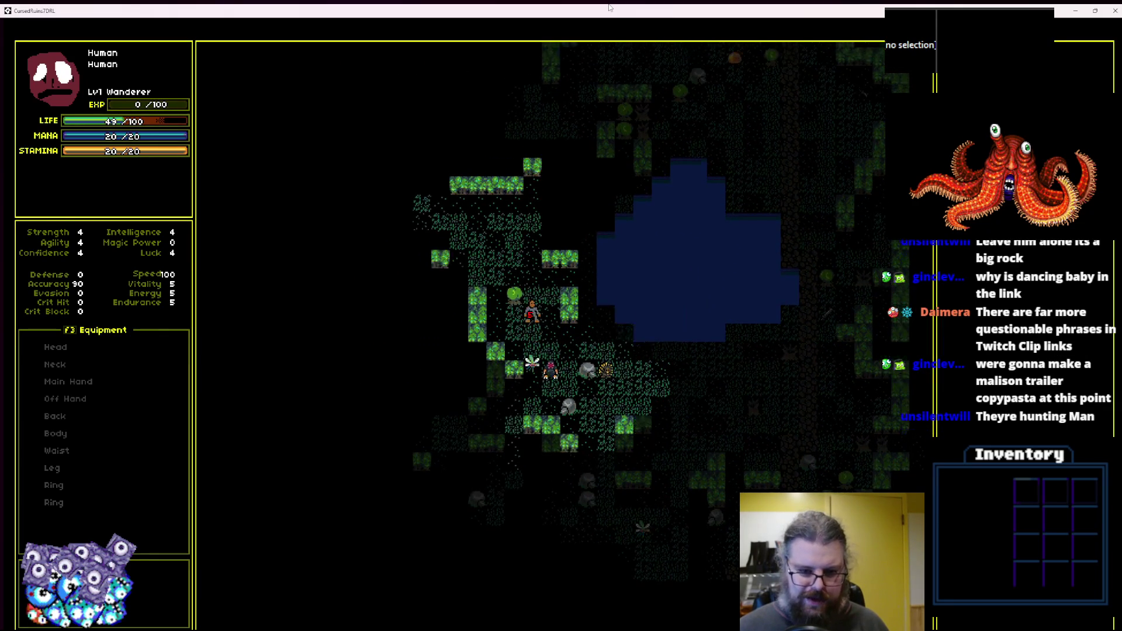
key(Up)
key(Left)
key(Left)
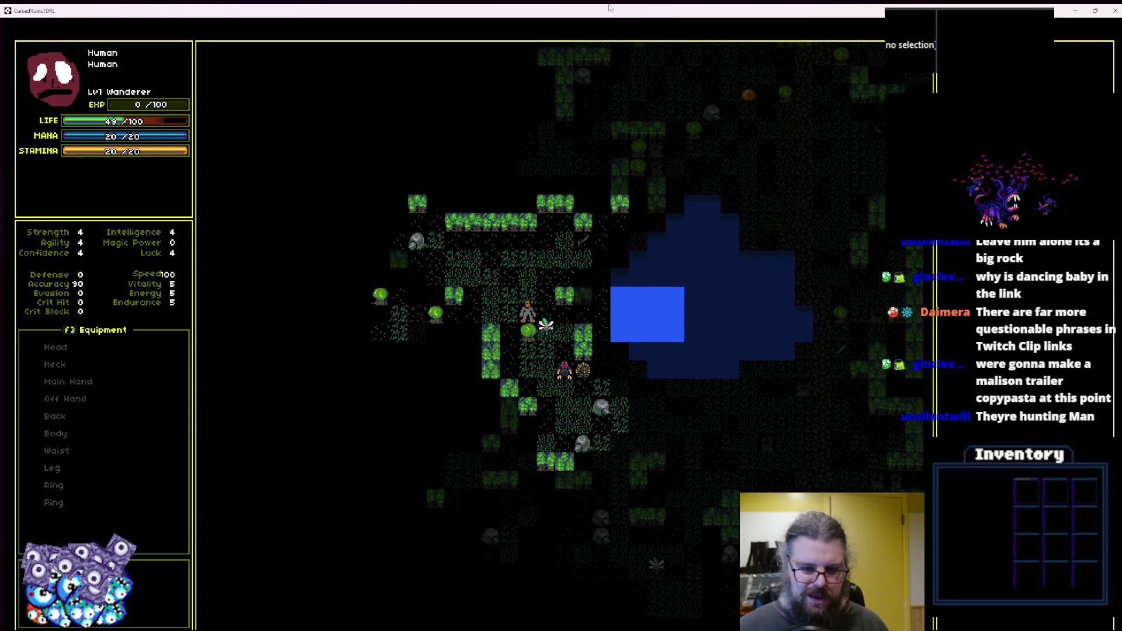
key(Left)
key(Left)
key(Left)
key(Down)
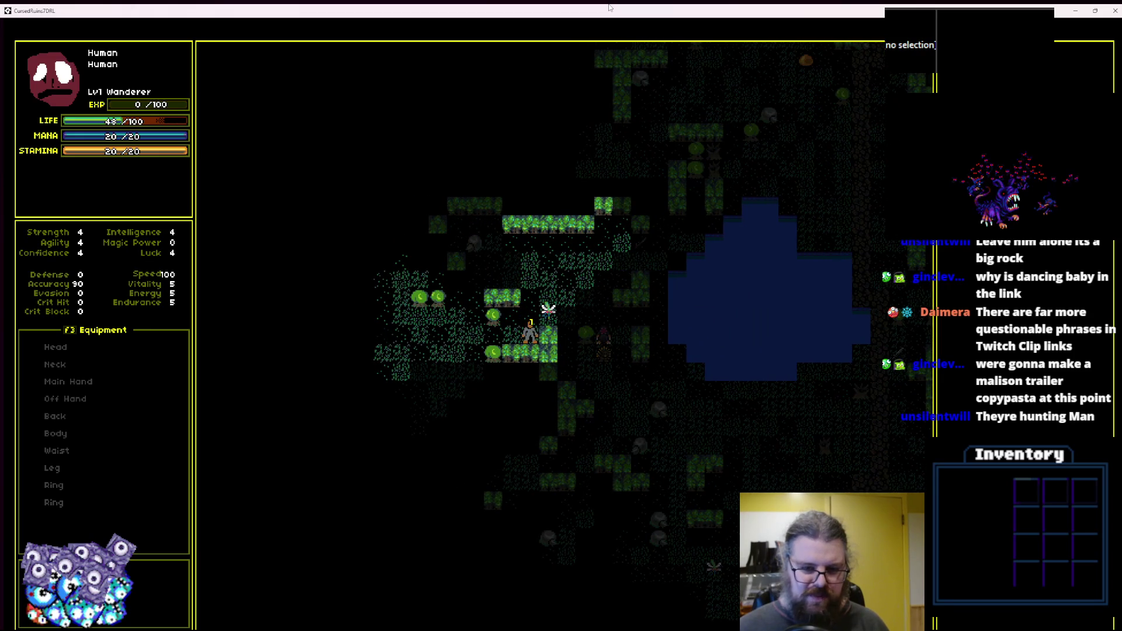
key(Left)
key(Left)
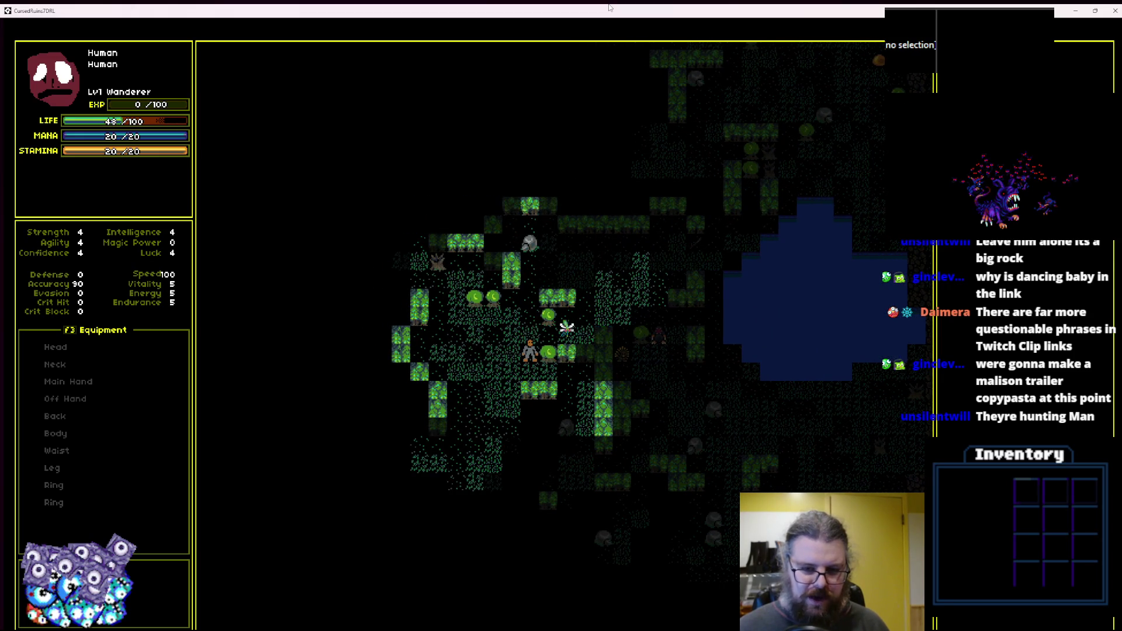
key(Down)
key(Right)
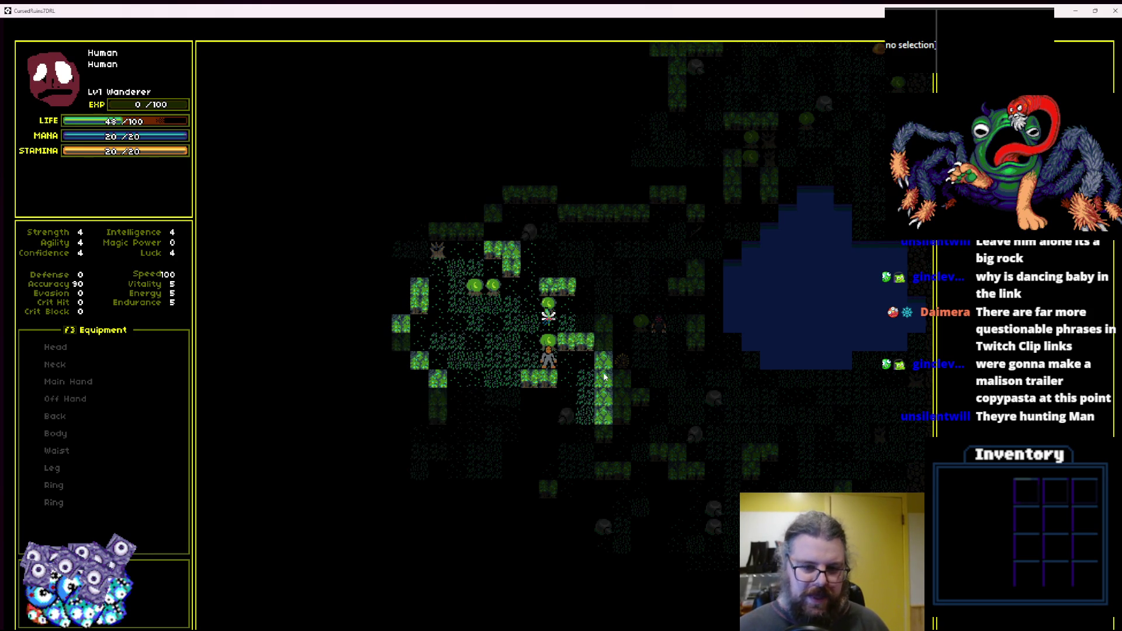
key(Left)
key(Up)
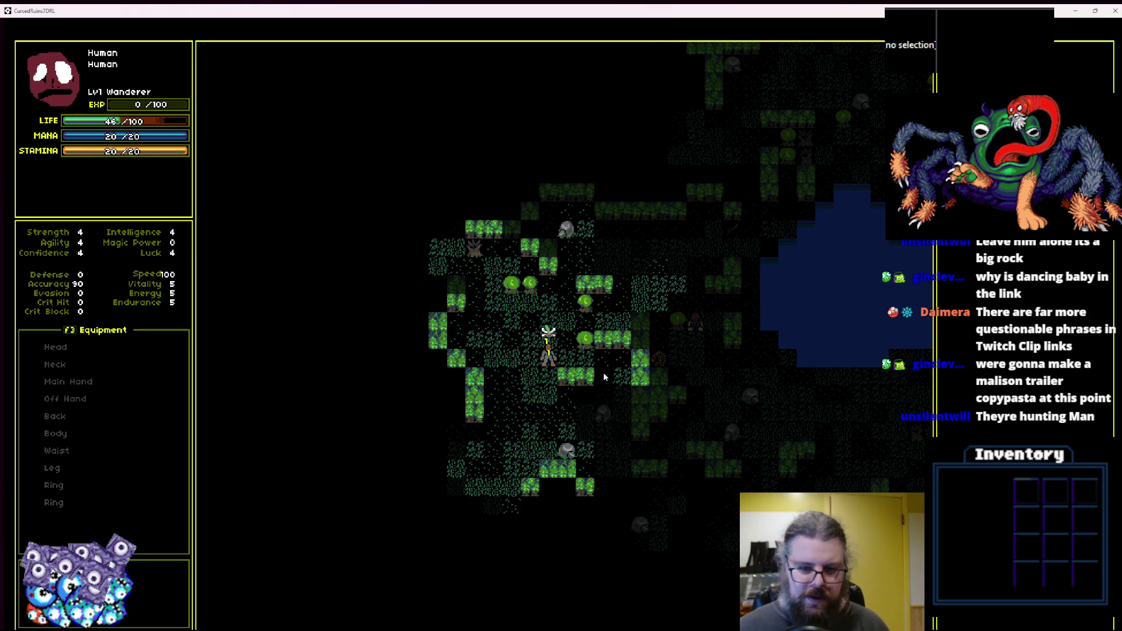
key(alt+Return)
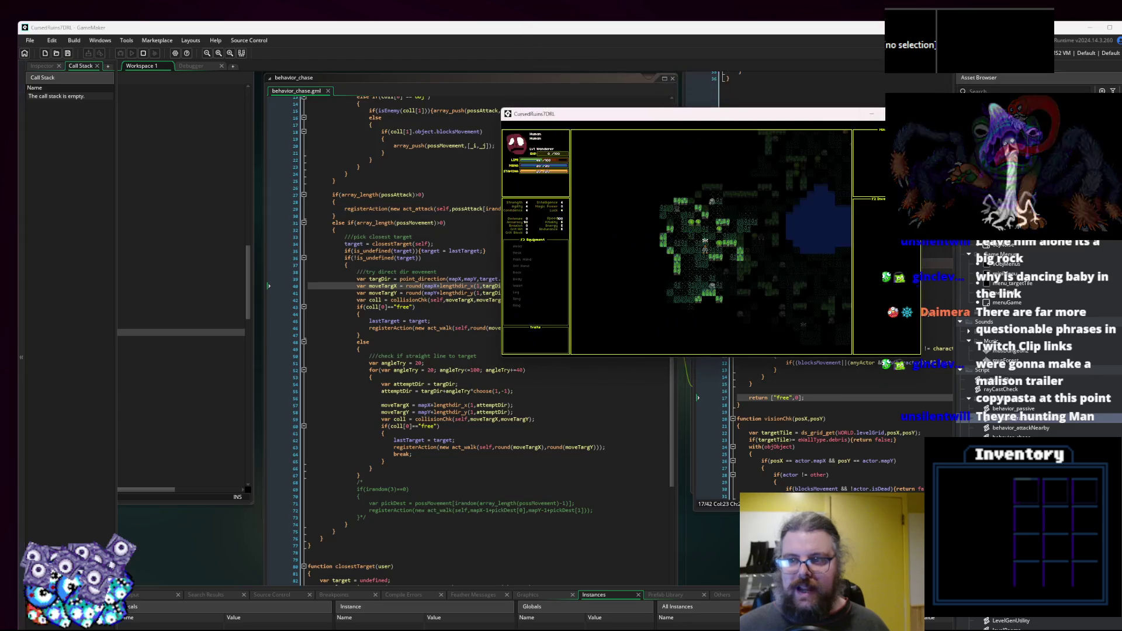
Pause the running game and step over into the chase code with F10.
click(88, 61)
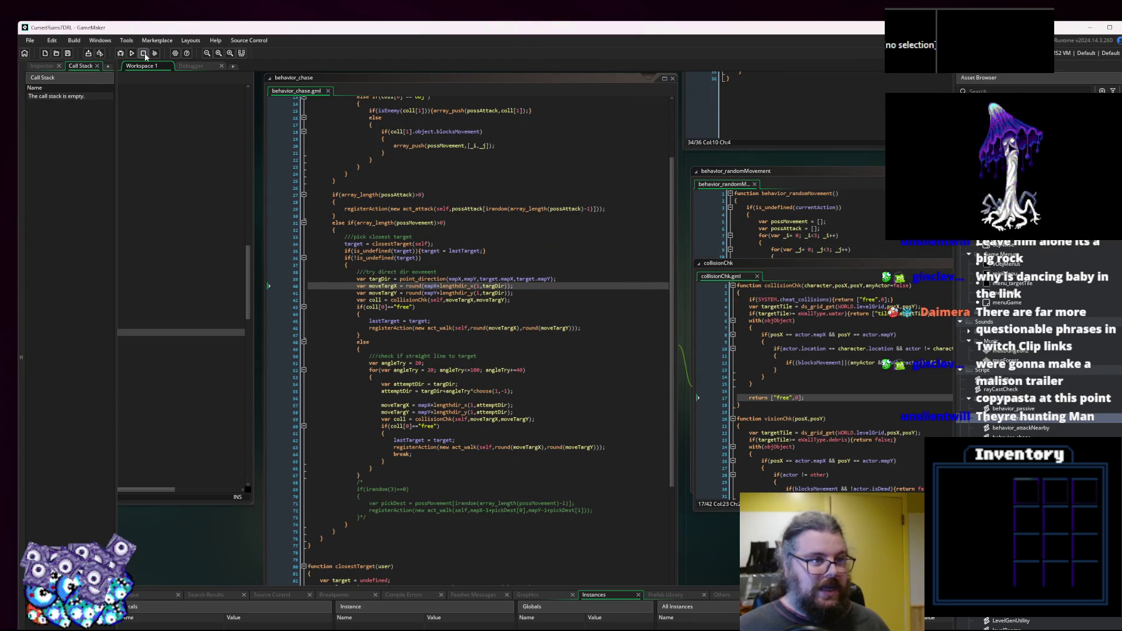
key(F10)
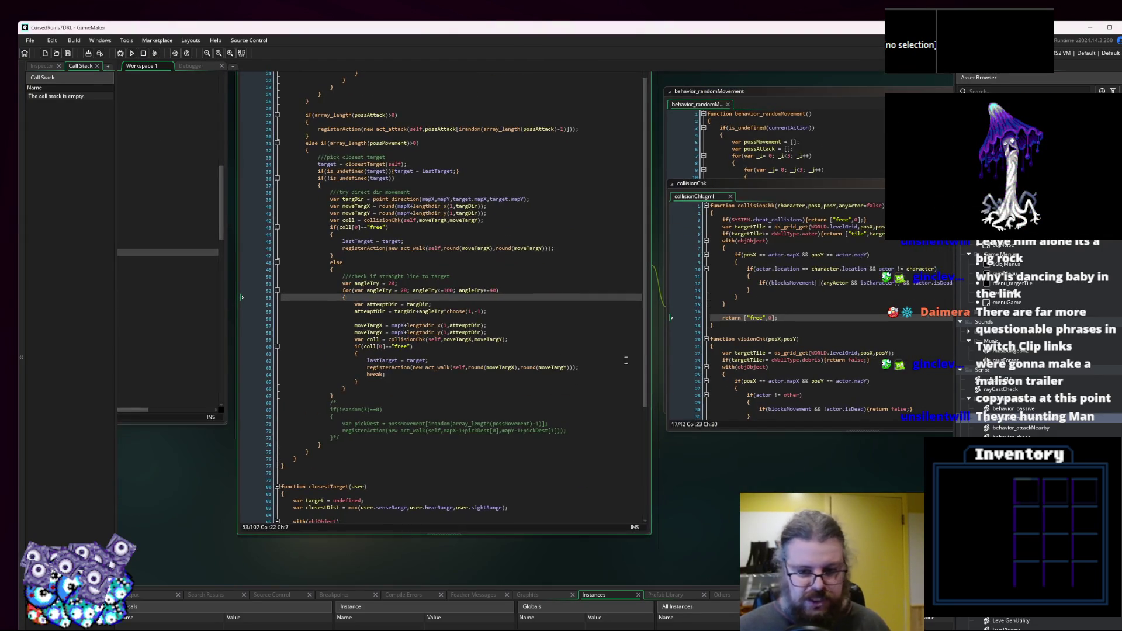
key(F10)
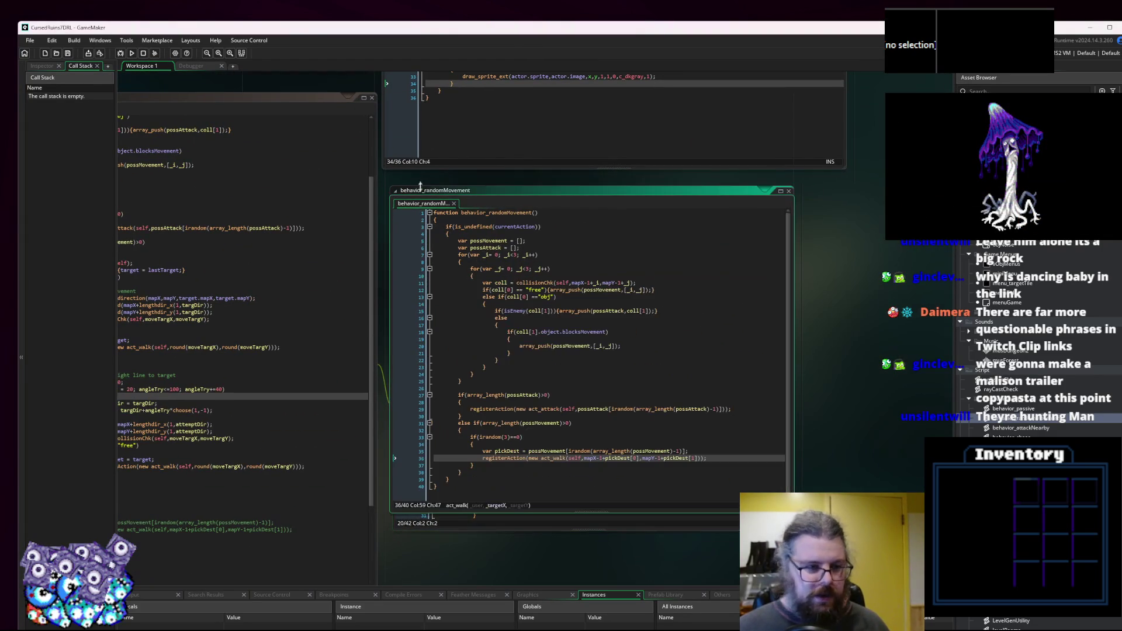
key(F10)
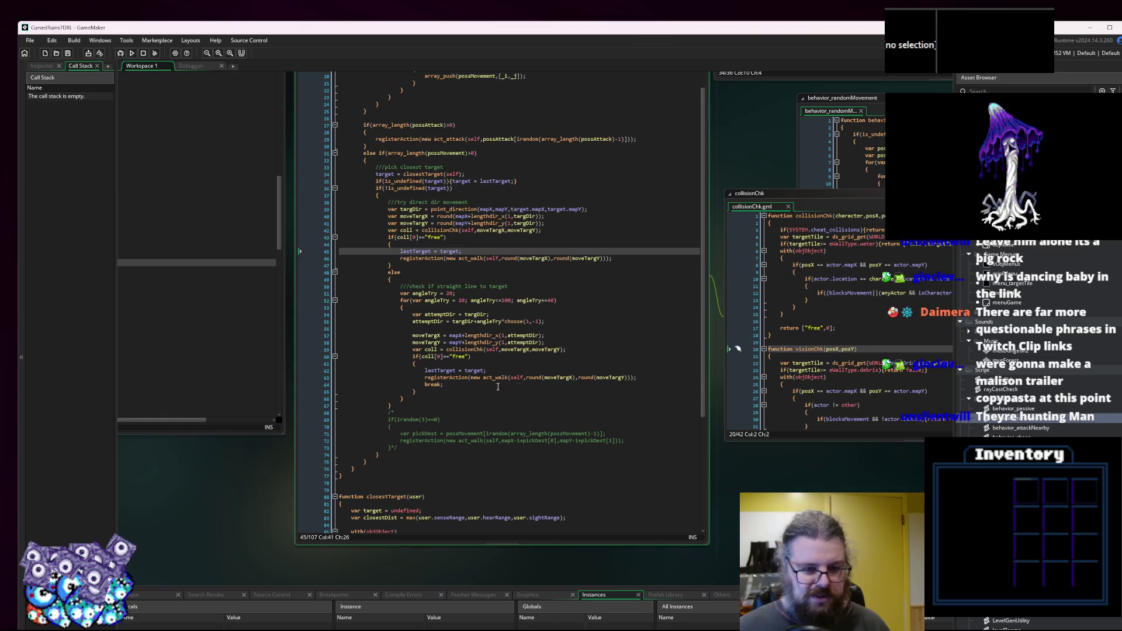
key(F10)
Insert var foundSpot = false; at the angle loop.
click(484, 294)
key(Return)
text(var found)
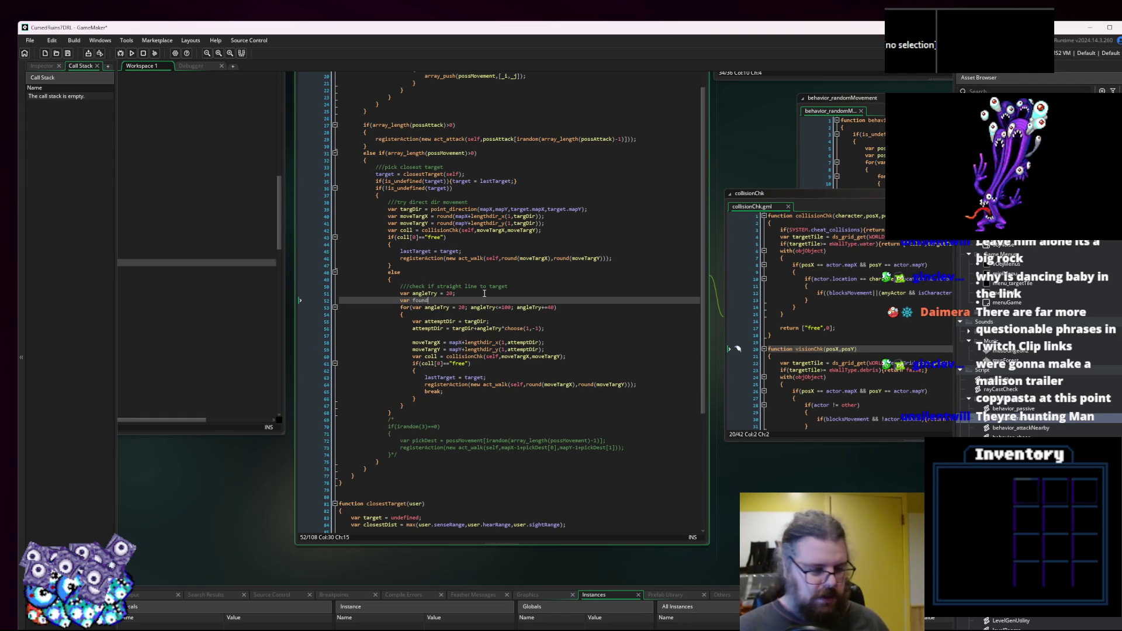
text(Spot = false;)
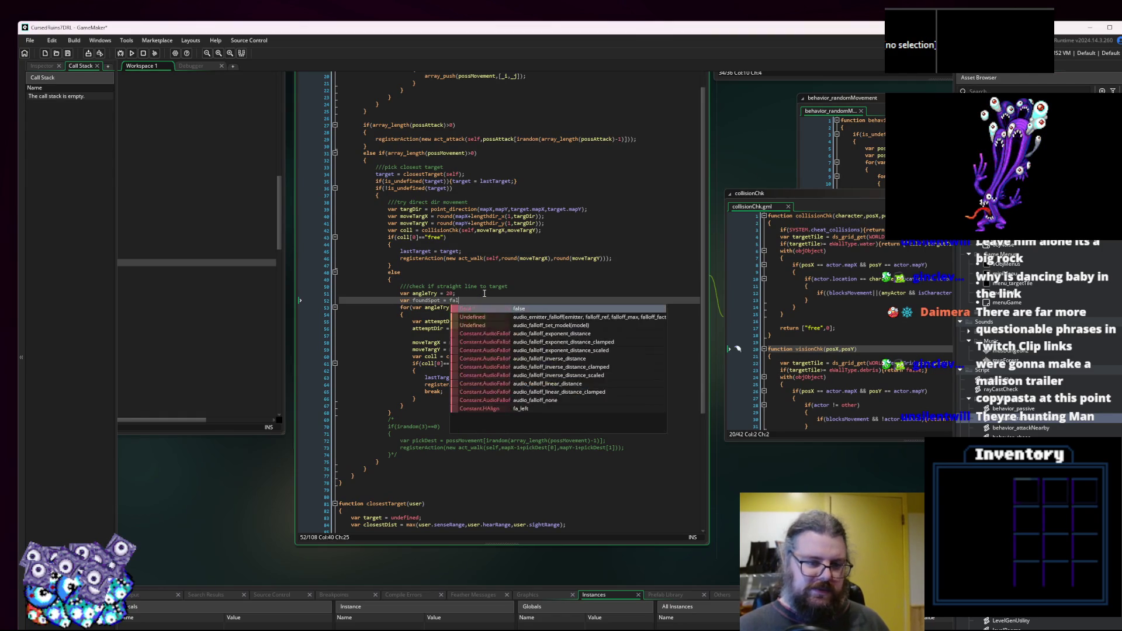
double_click(427, 300)
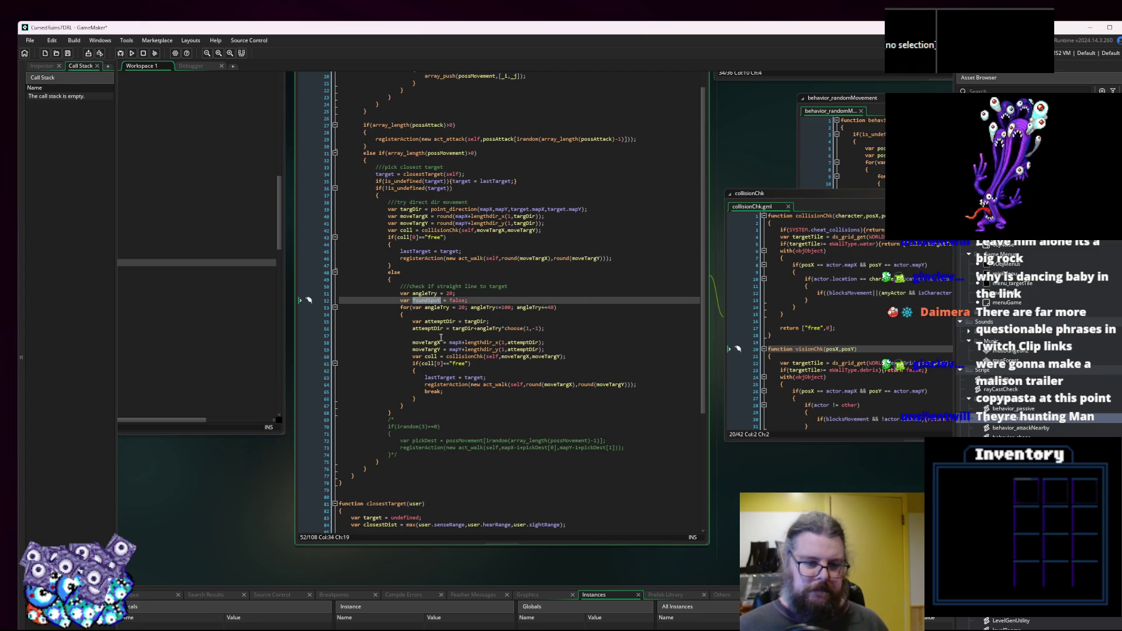
Set foundSpot = true after the walk action and open an if(!foundSpot){ block after the loop.
click(648, 379)
click(642, 387)
key(Return)
text(foundSpot = true)
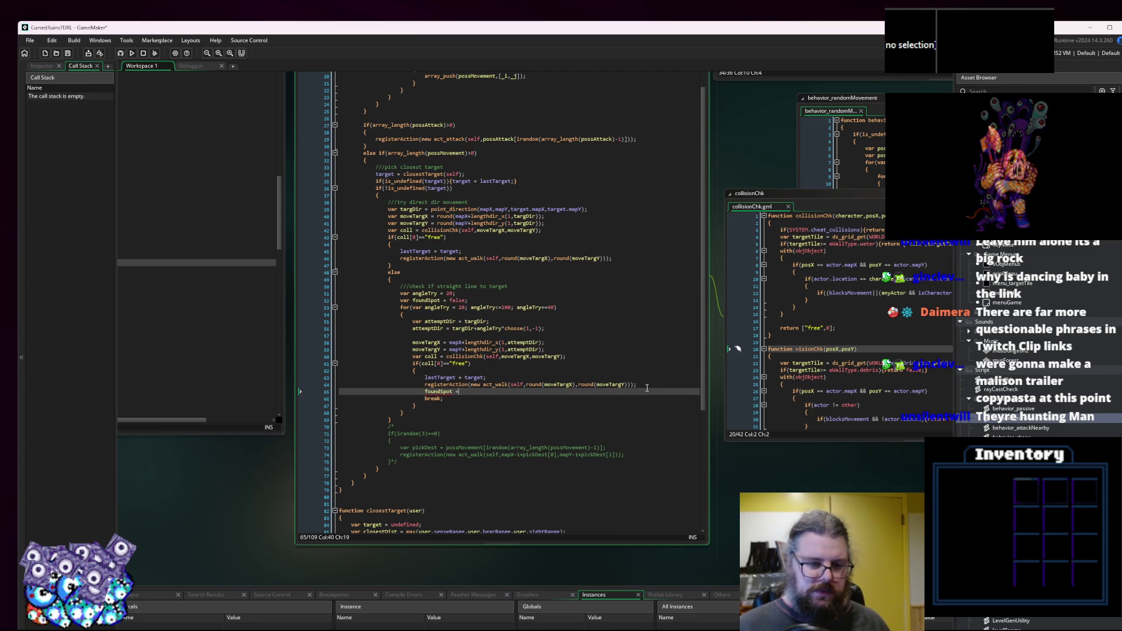
key(Down)
key(Down)
key(Down)
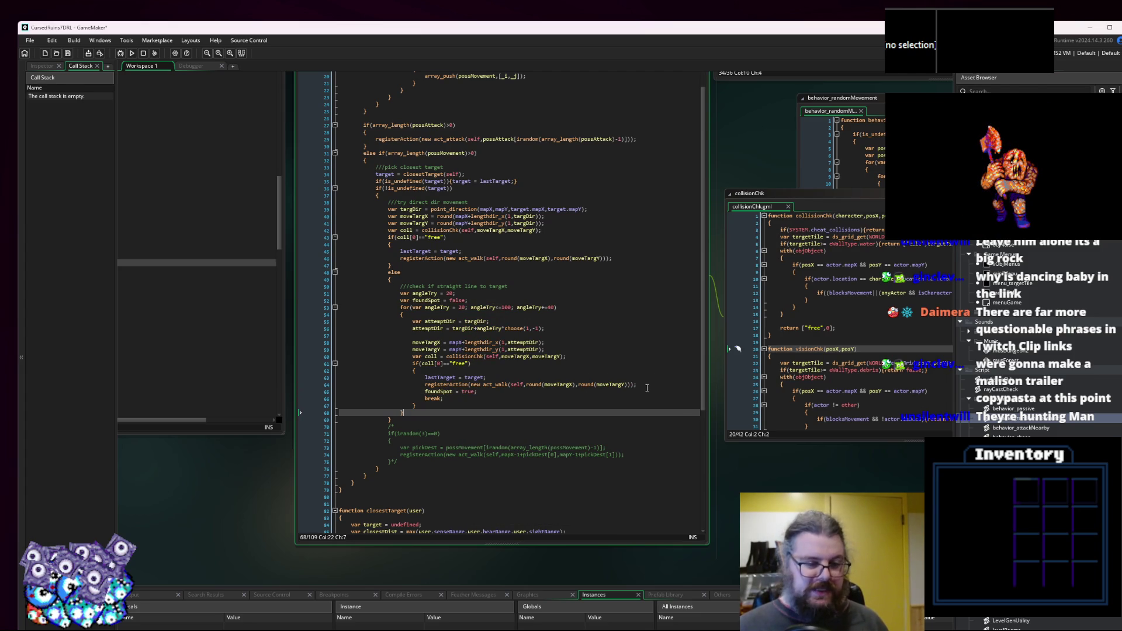
key(Return)
key(Return)
text(if(!foundSpot))
key(Return)
text({)
key(Return)
key(Return)
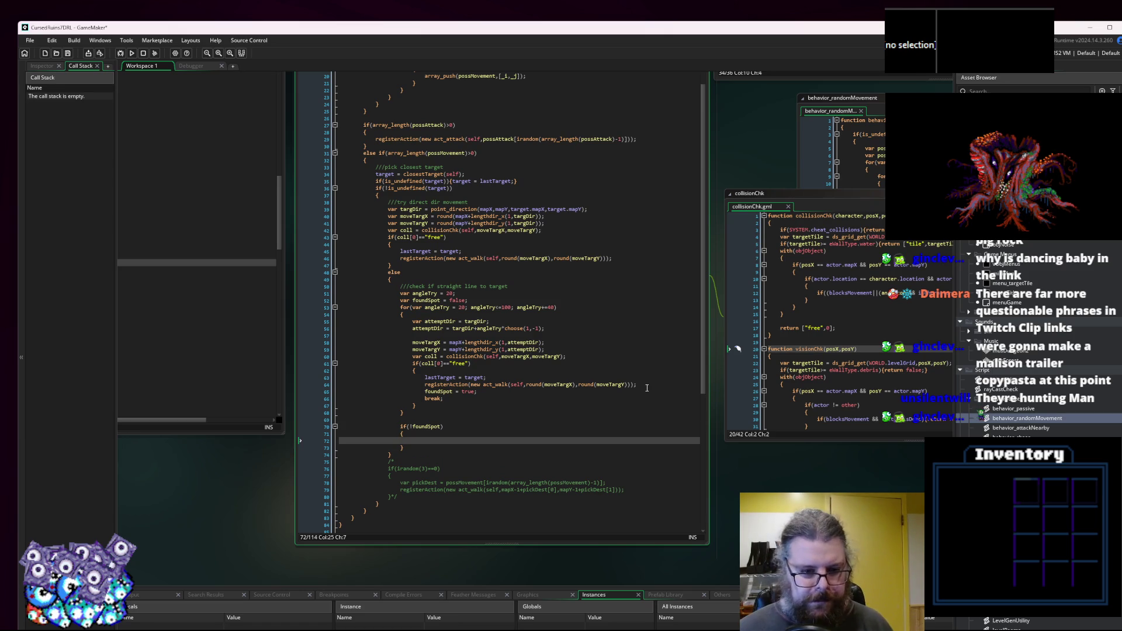
Lower the angleTry loop limit from 100 to 60.
click(508, 307)
key(Right)
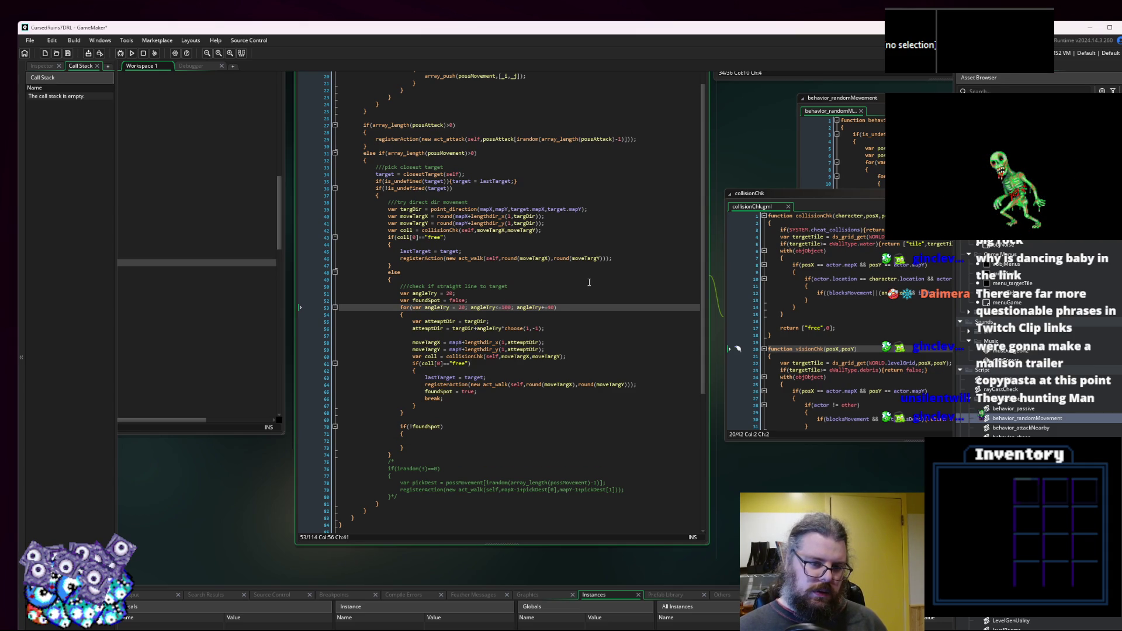
key(BackSpace)
text(6)
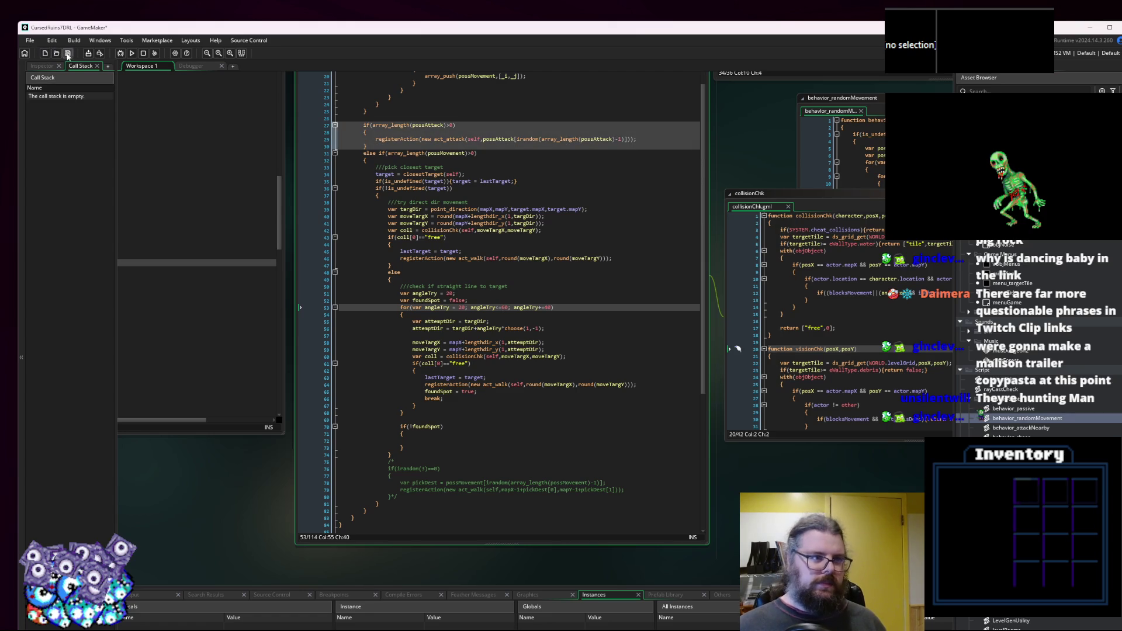
click(494, 393)
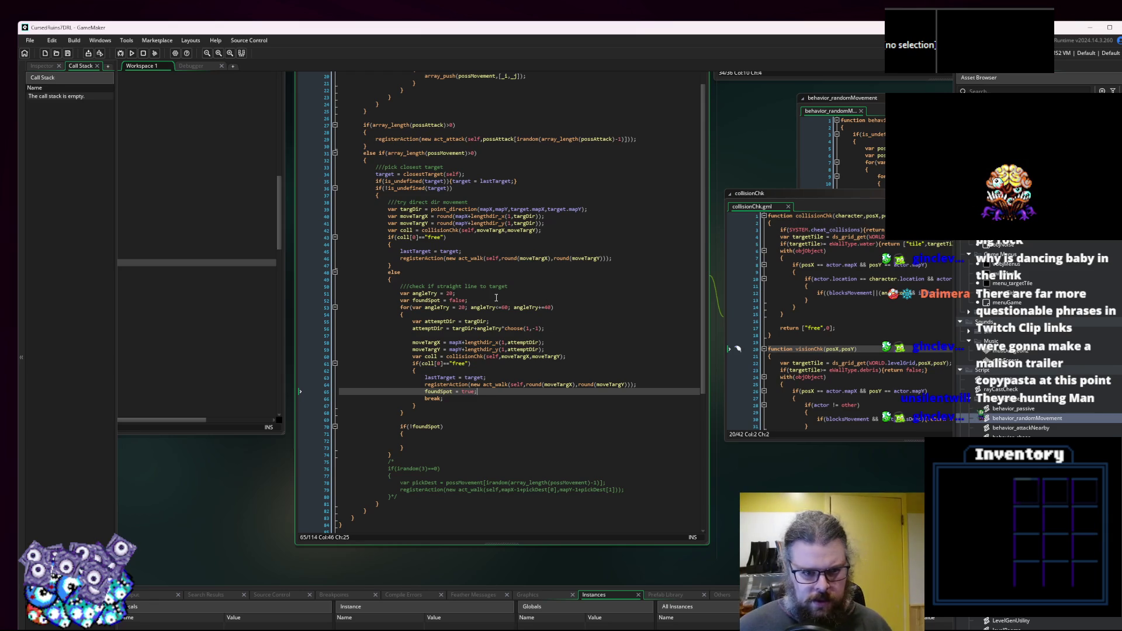
click(550, 301)
click(423, 209)
Add var dist = point_distance(mapX,mapY,target.mapX,target.mapY); below the targDir line.
click(602, 209)
key(Return)
text(var)
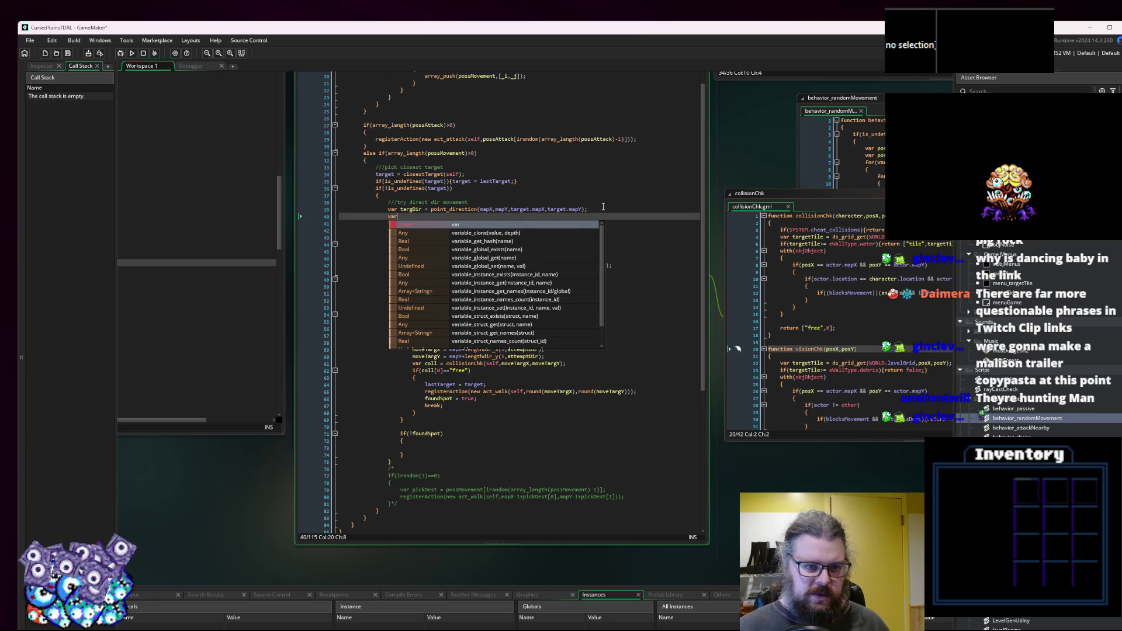
text( dist = point_distance(mapX,mapY,target.mapX,targ)
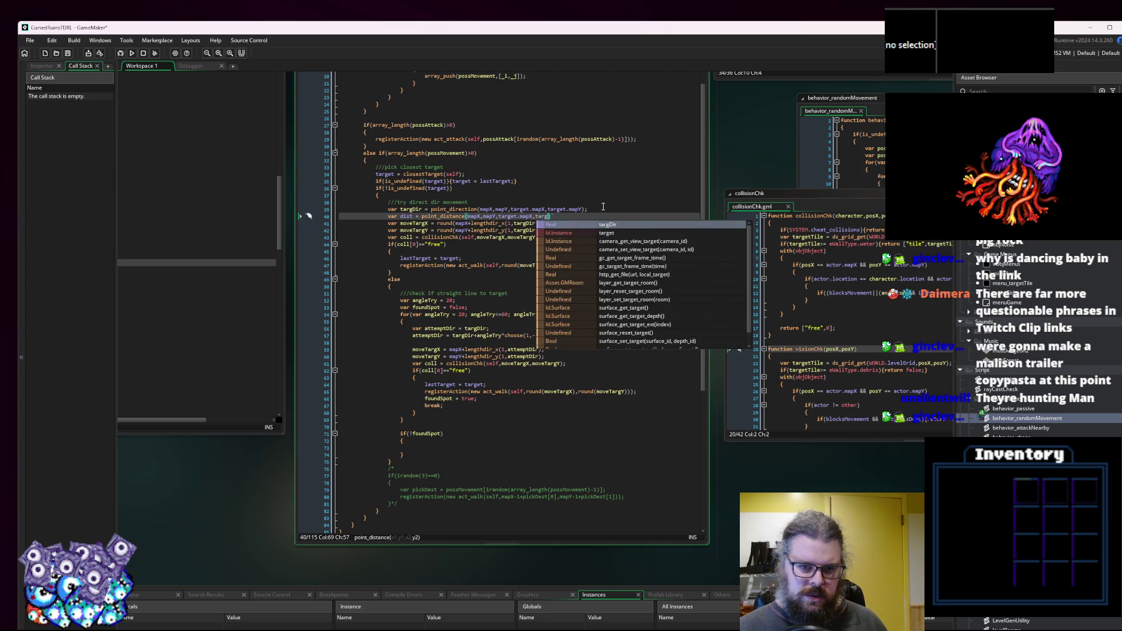
text(et.mapY)
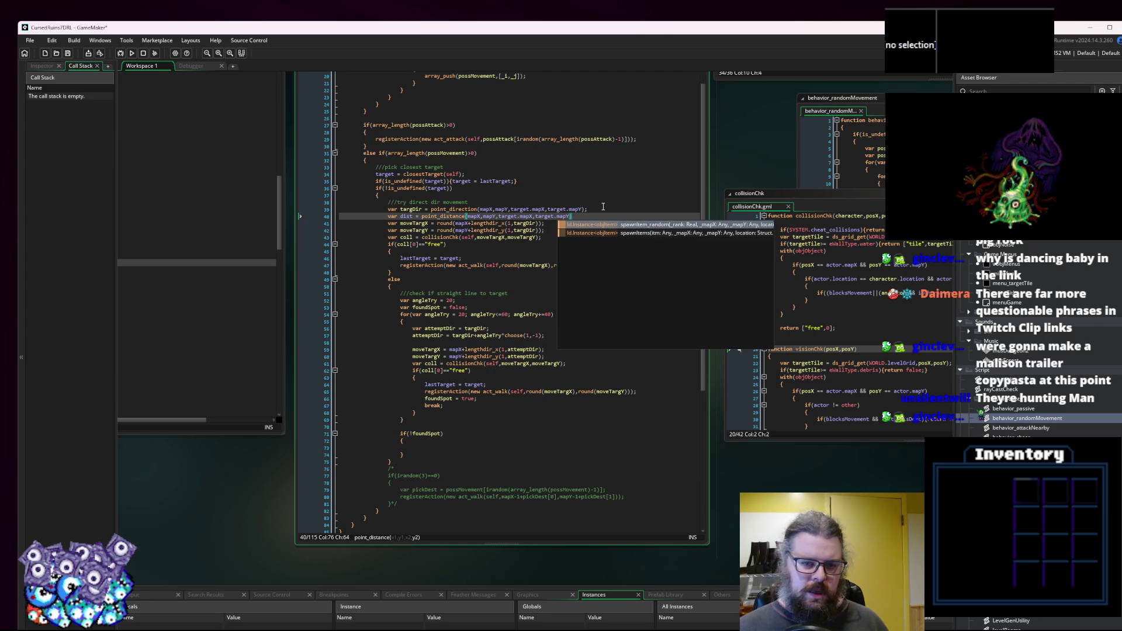
text();)
click(413, 216)
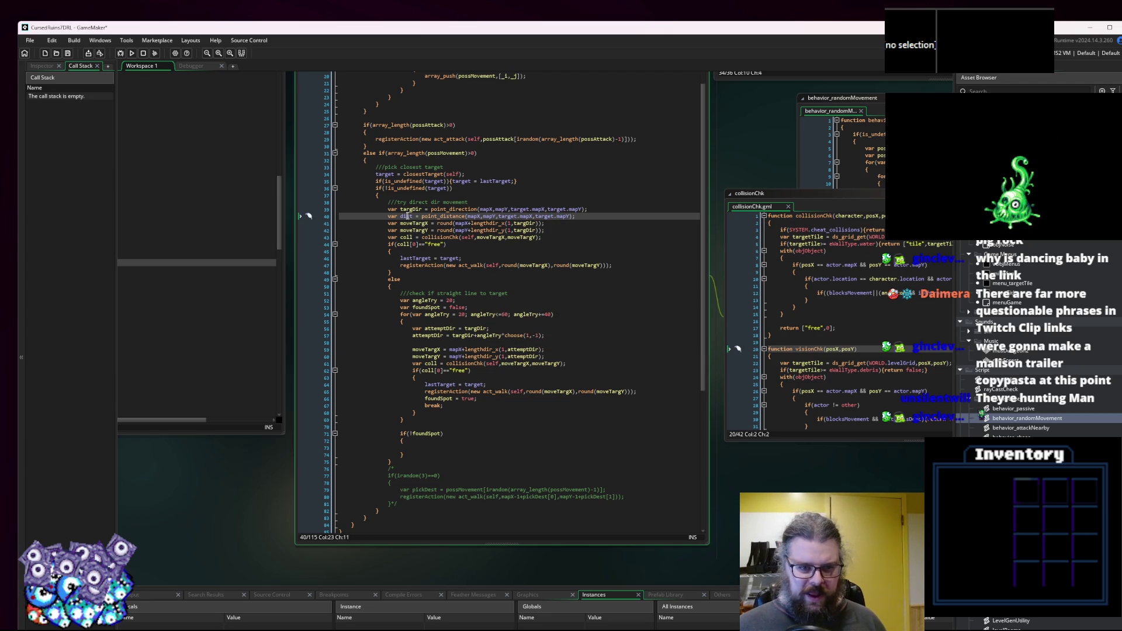
click(428, 448)
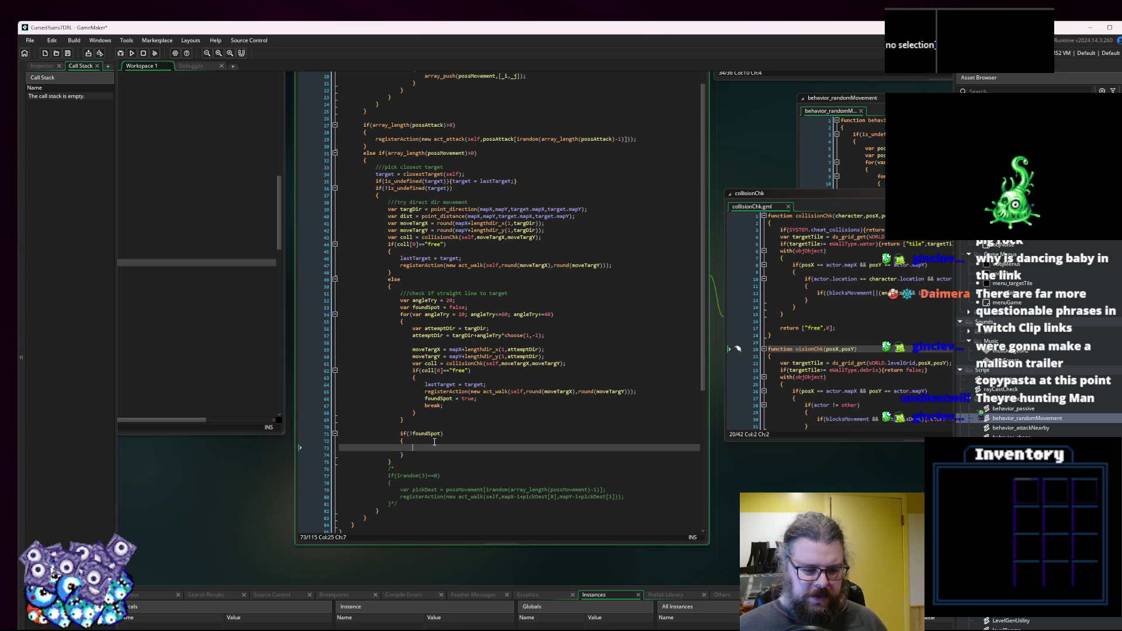
Insert an if(dist>4) condition with an opening brace above the angle-search loop.
click(522, 288)
click(522, 294)
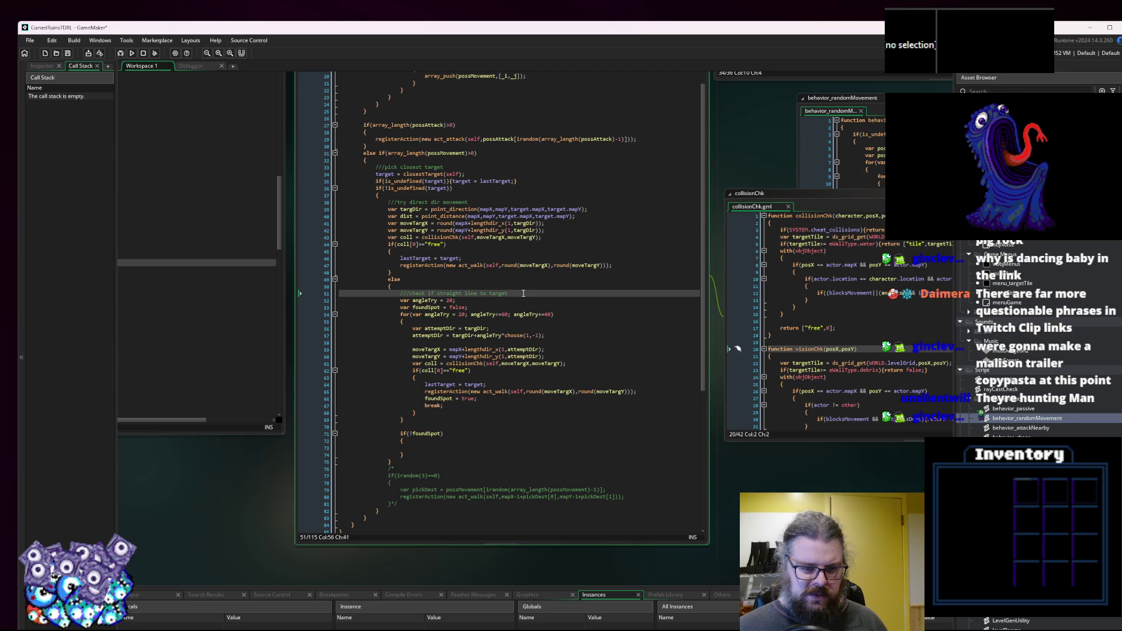
click(498, 310)
key(Return)
text(if)
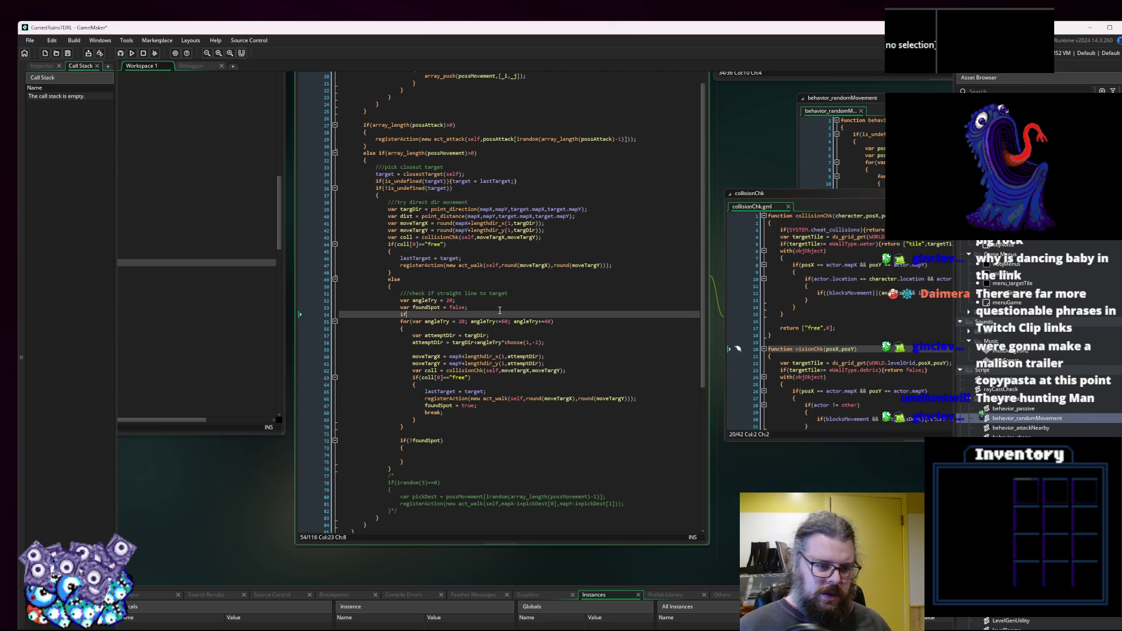
text((dist>)
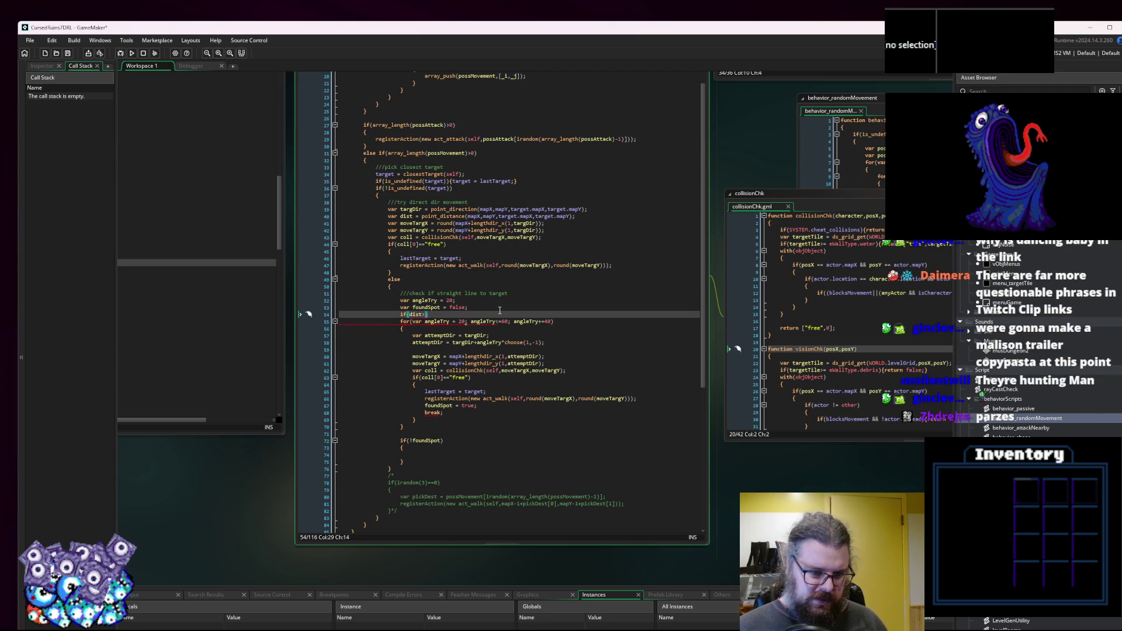
text(4)
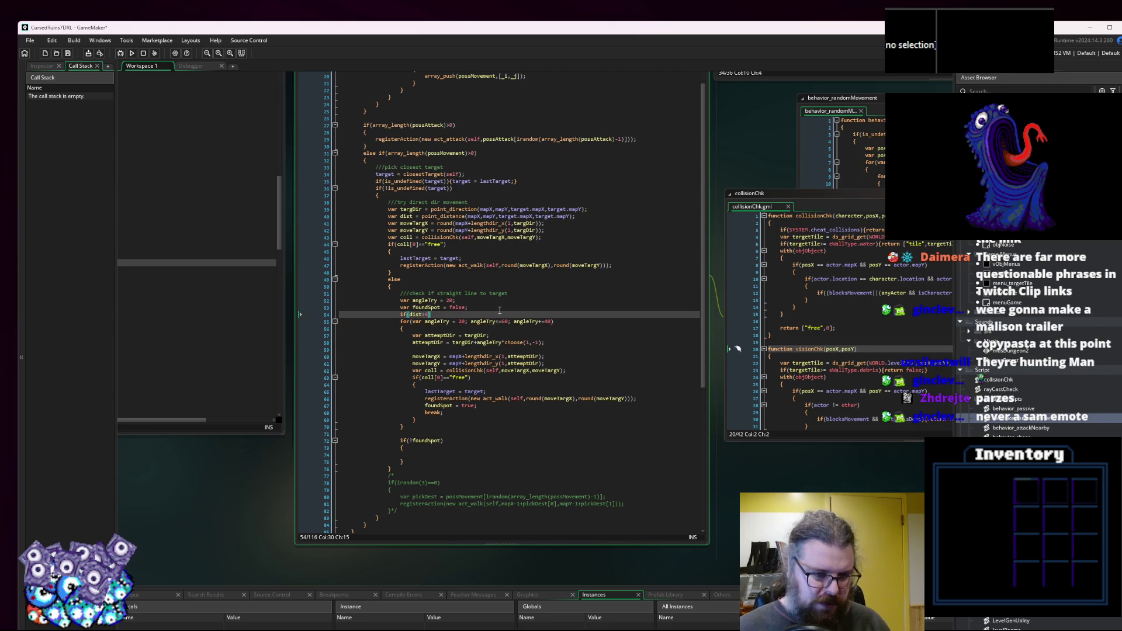
key(End)
key(Return)
text({)
Close the distance block after the loop and indent the angle-search loop inside it.
click(438, 439)
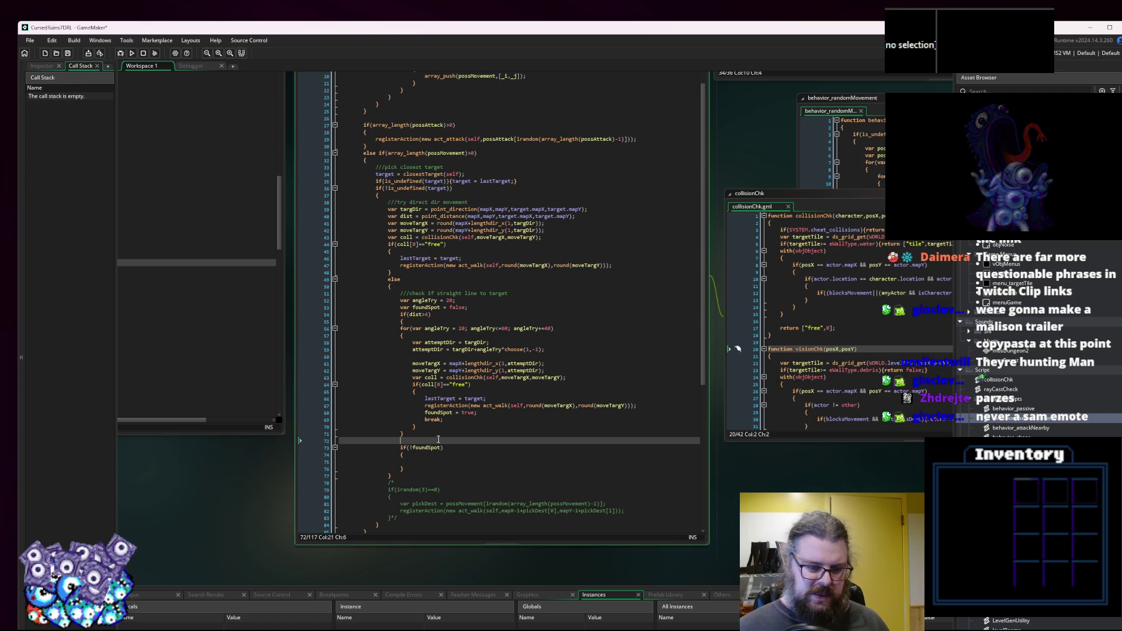
click(418, 435)
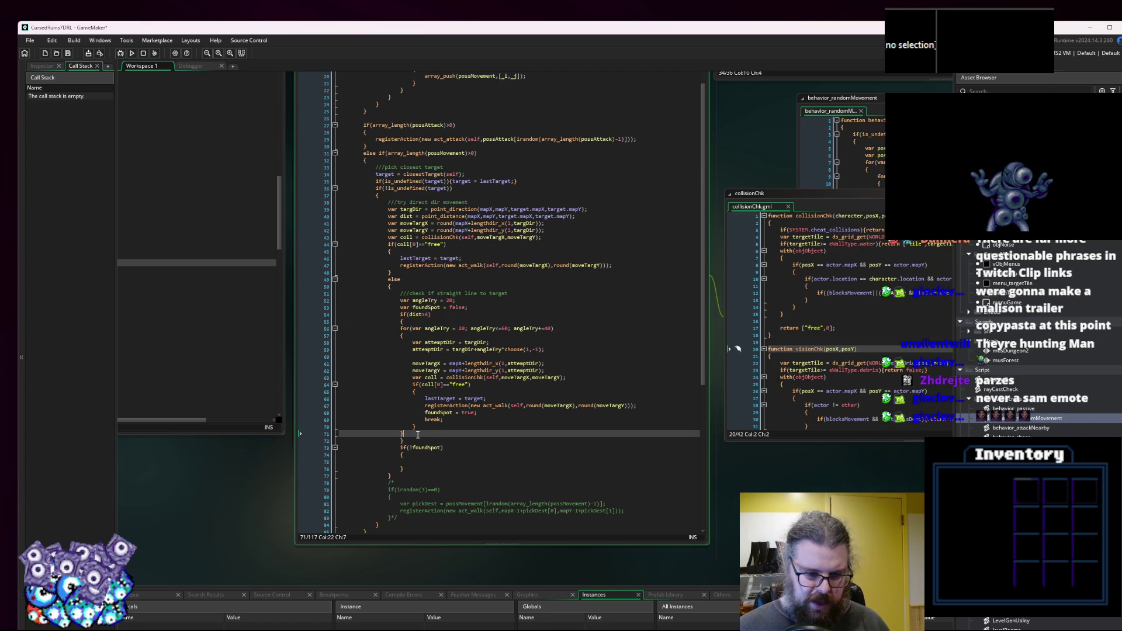
drag(418, 435, 318, 328)
key(Tab)
click(440, 440)
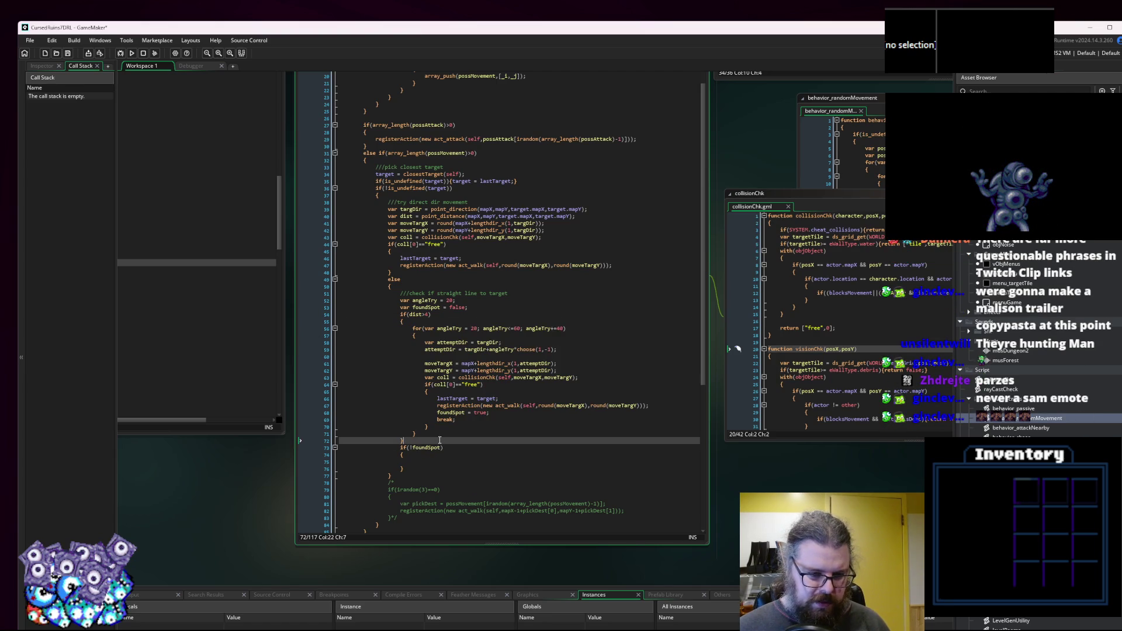
key(Return)
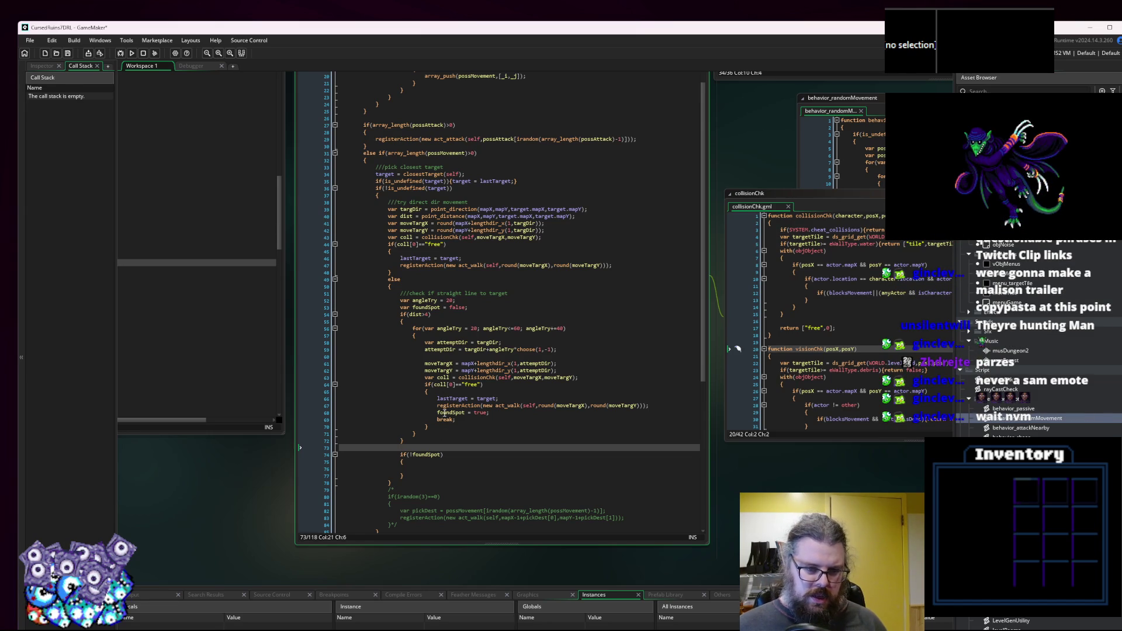
Change the distance condition from dist>4 to dist>=4.
click(424, 314)
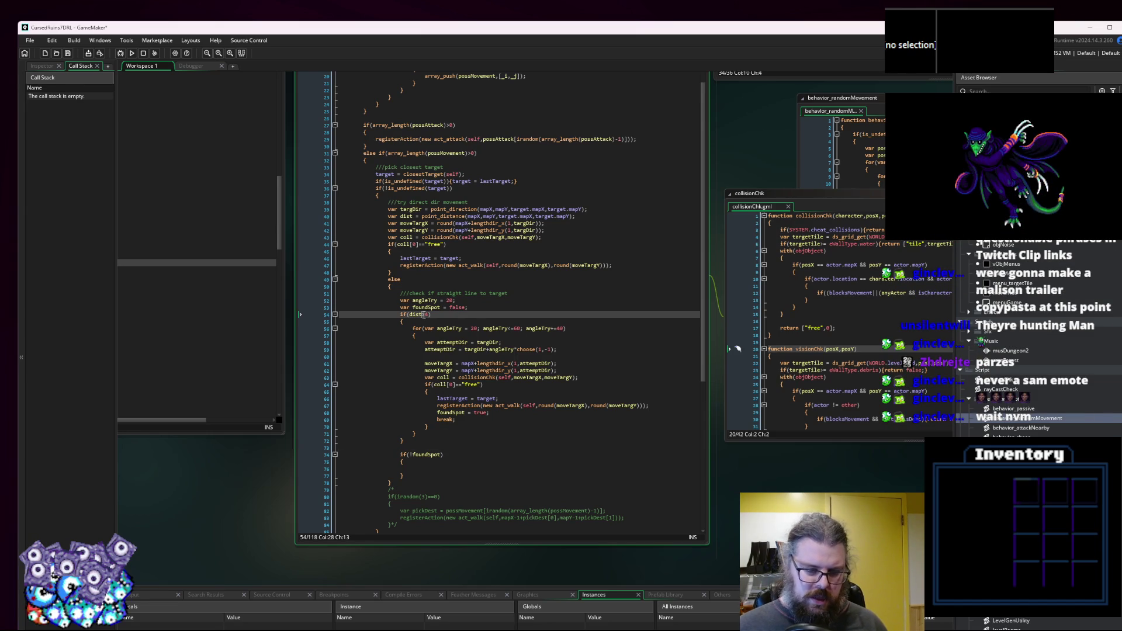
text(=)
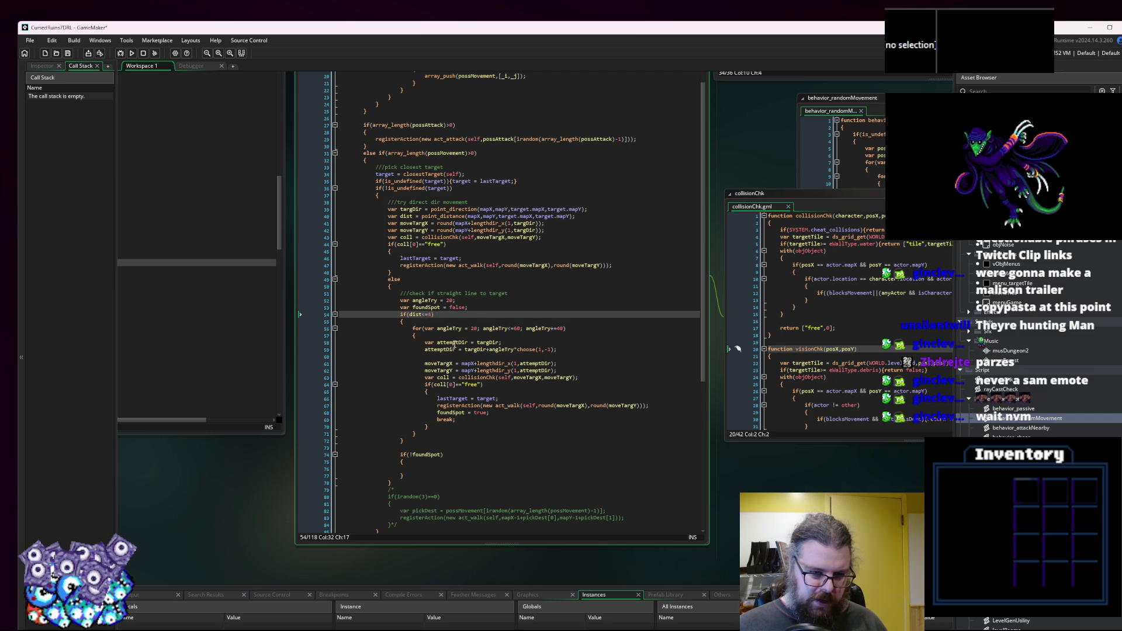
drag(400, 314, 433, 442)
click(434, 442)
scroll(448, 299, down, 3)
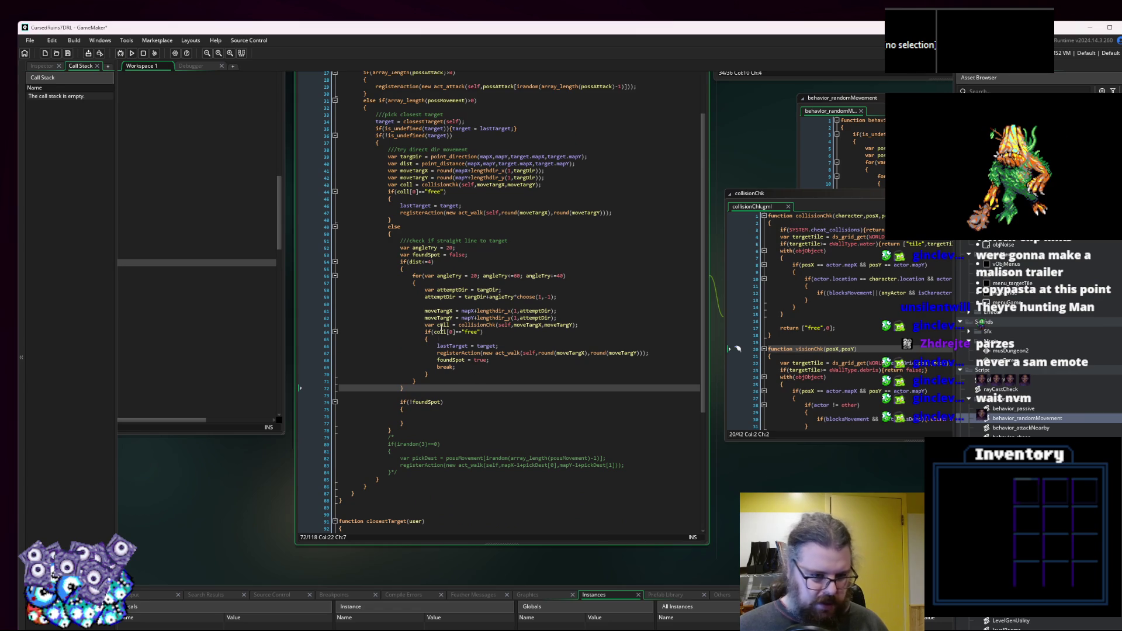
Add a //time for pathfinding comment inside the if(!foundSpot) block and save the project.
click(433, 414)
click(441, 402)
click(445, 406)
text(///)
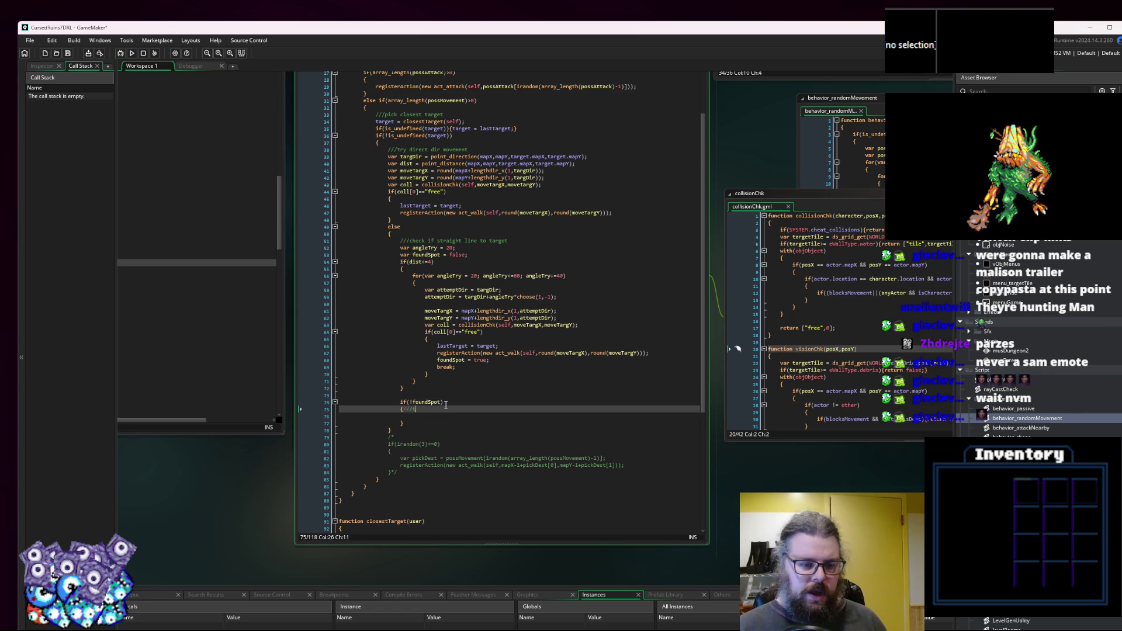
text(ime for pathfinding!!!)
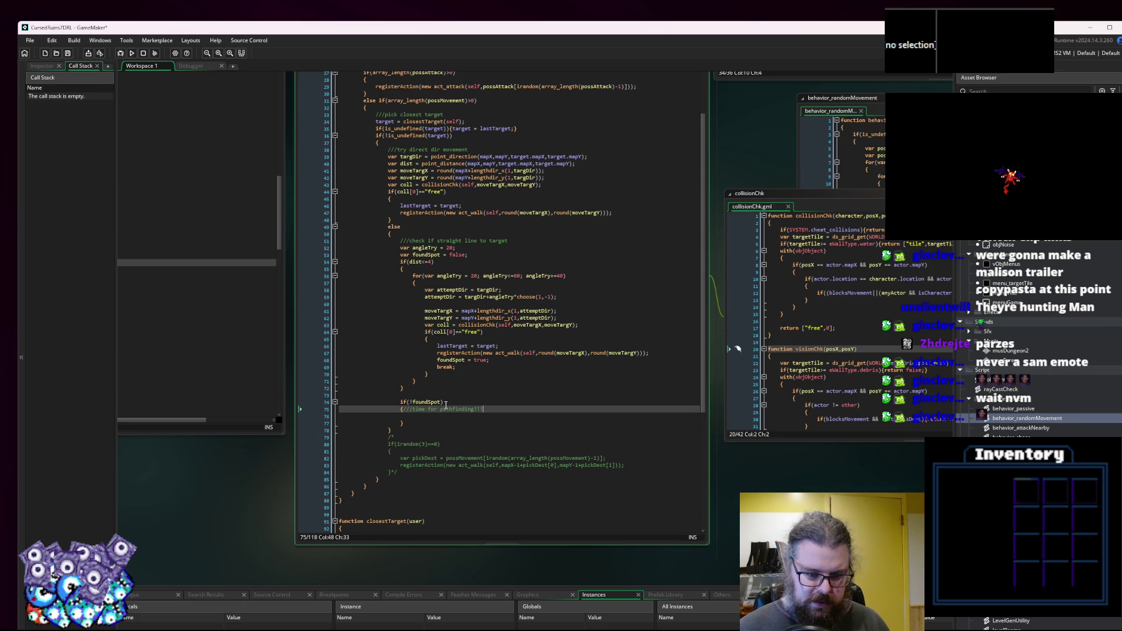
key(Down)
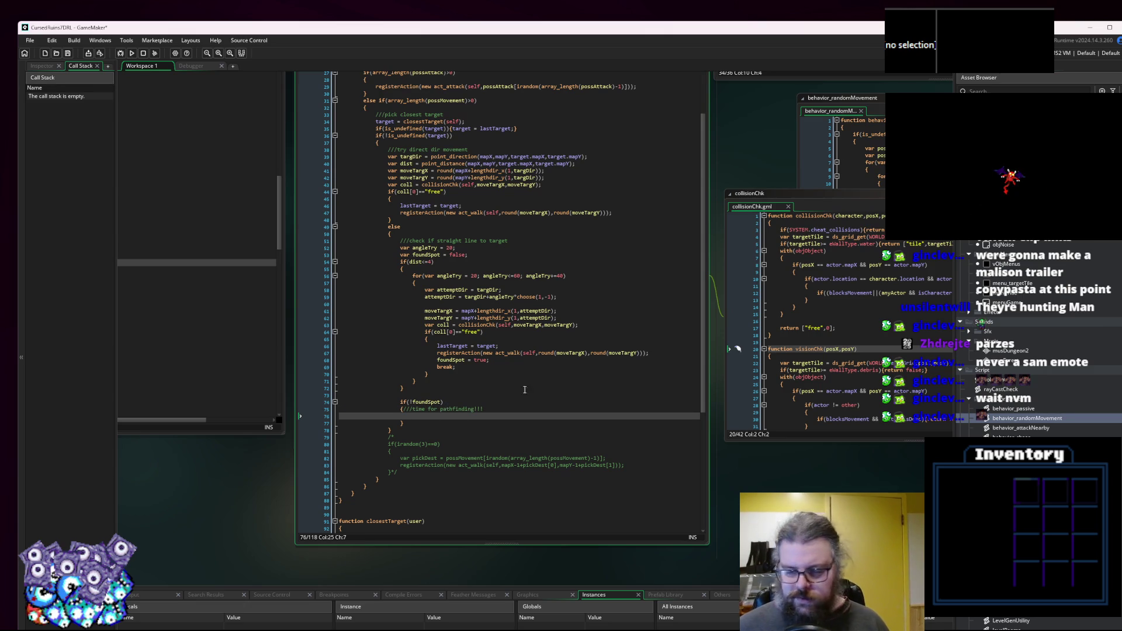
click(67, 54)
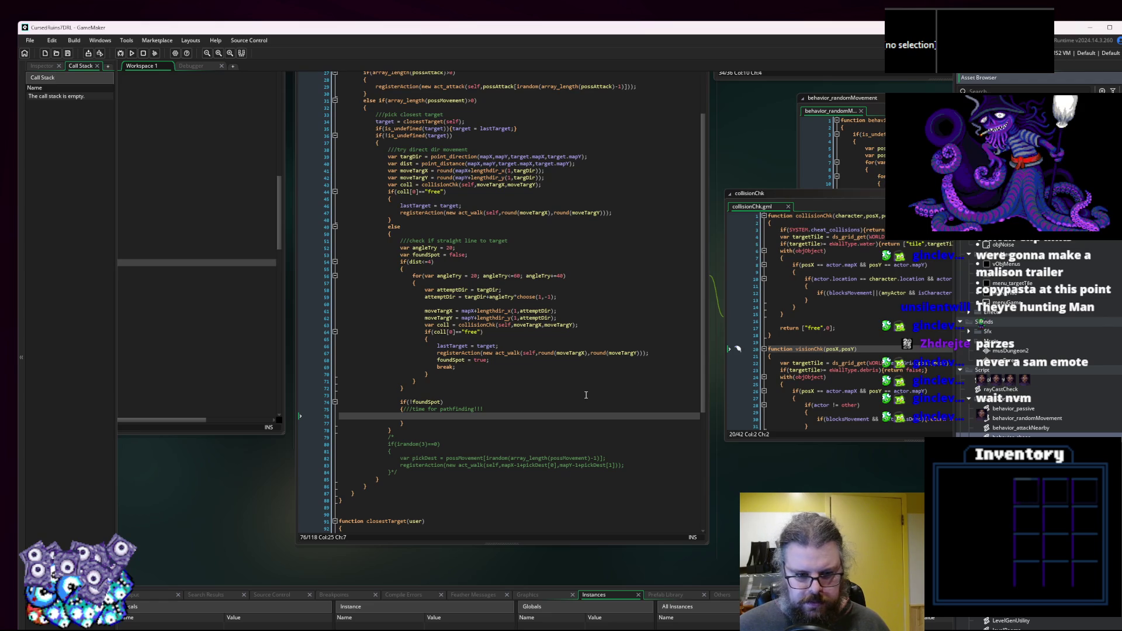
Scroll past aiSwitch_standard and behavior_chase to centre characters.gml at the line after factionHostility.
scroll(483, 361, up, 5)
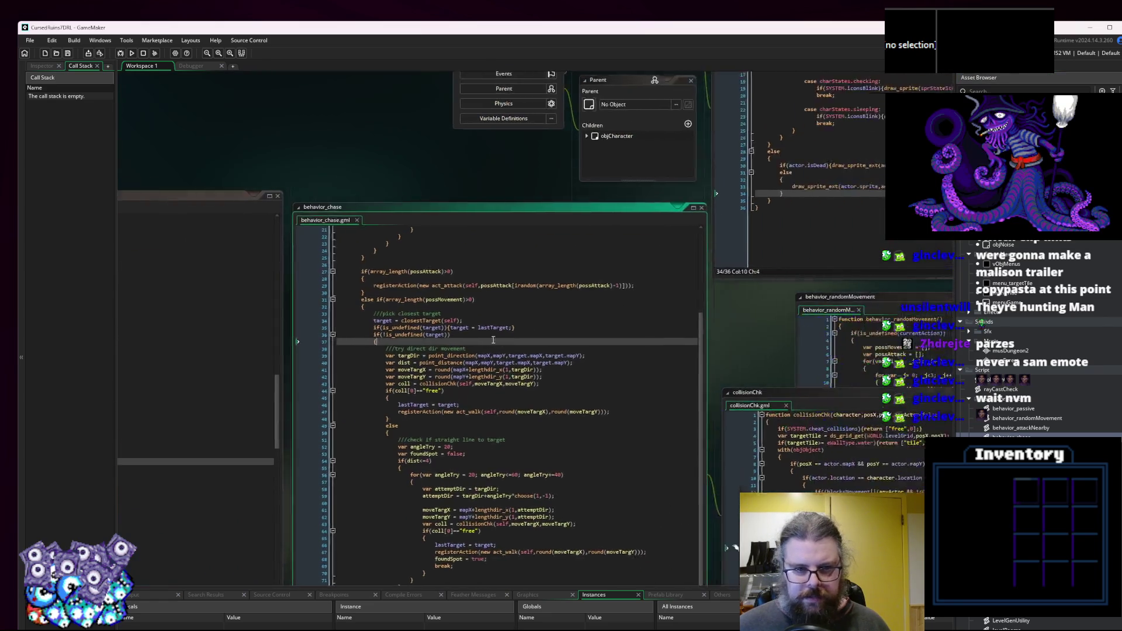
scroll(315, 284, up, 3)
scroll(539, 301, up, 6)
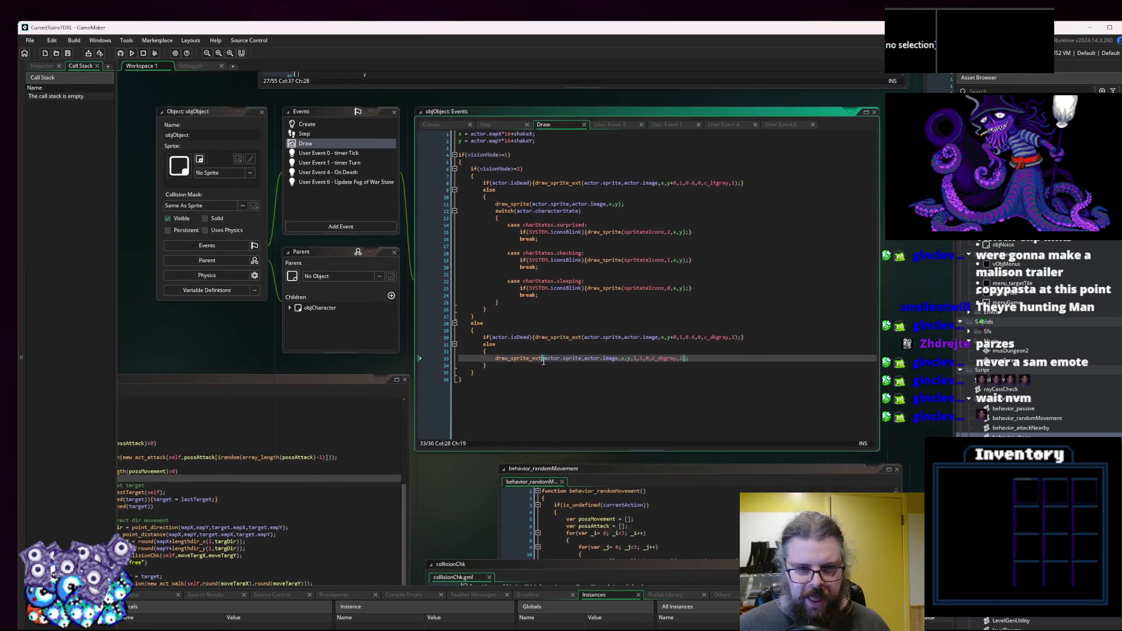
scroll(547, 365, up, 4)
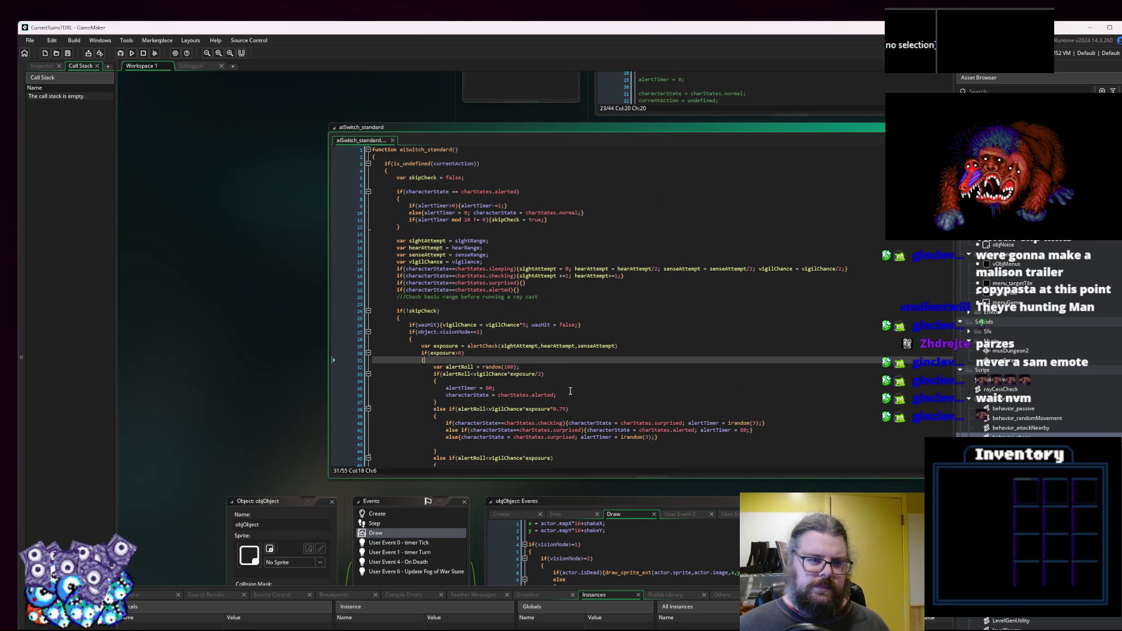
click(568, 408)
scroll(584, 380, down, 11)
scroll(356, 384, down, 12)
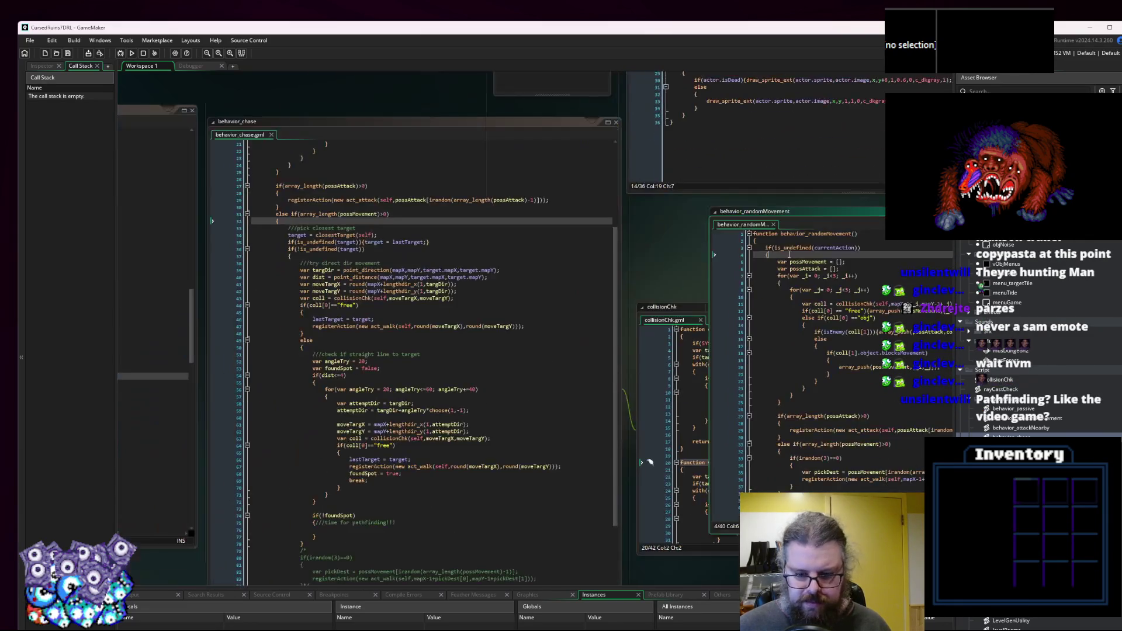
scroll(356, 383, left, 5)
scroll(356, 383, left, 10)
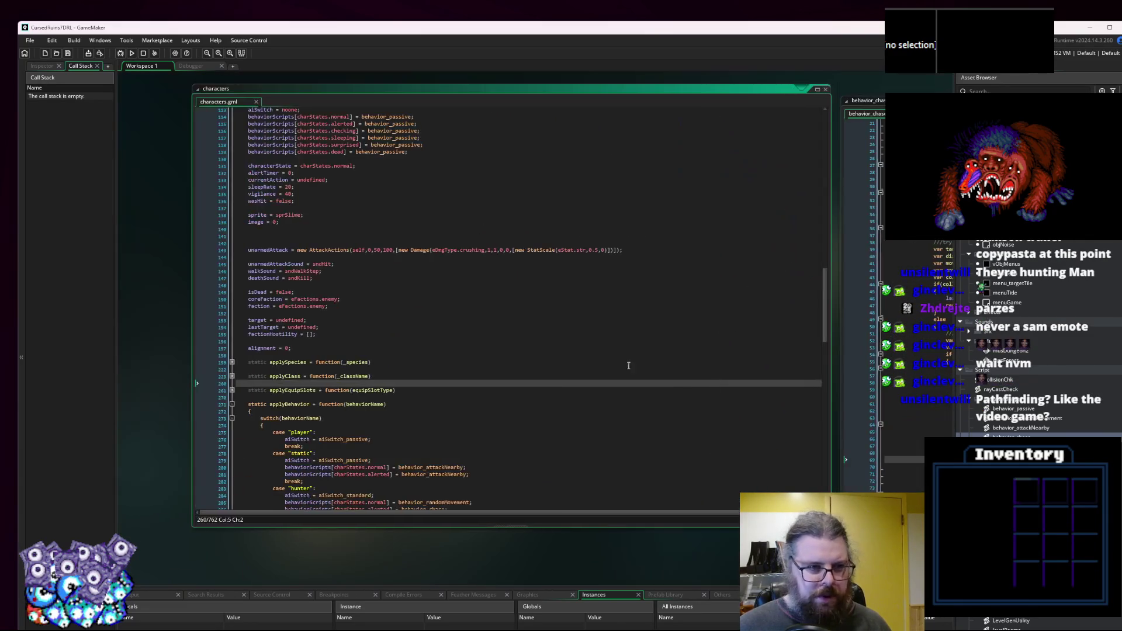
click(412, 335)
Declare pathfinding = []; below factionHostility, save characters.gml, and recentre behavior_chase.
key(Down)
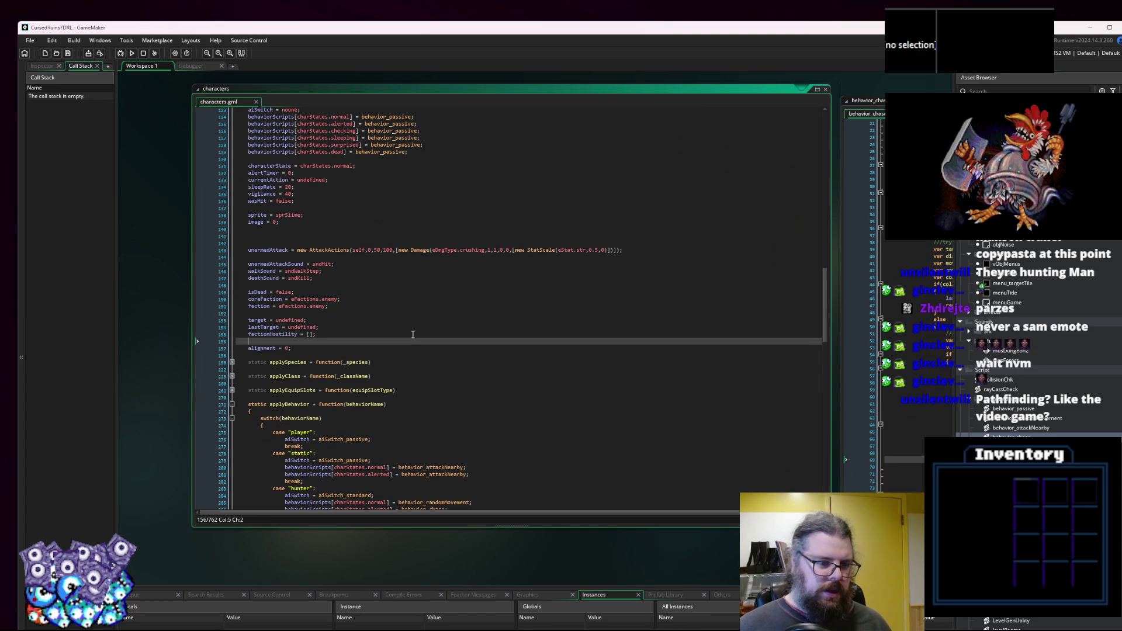
text(pathfinding = [)
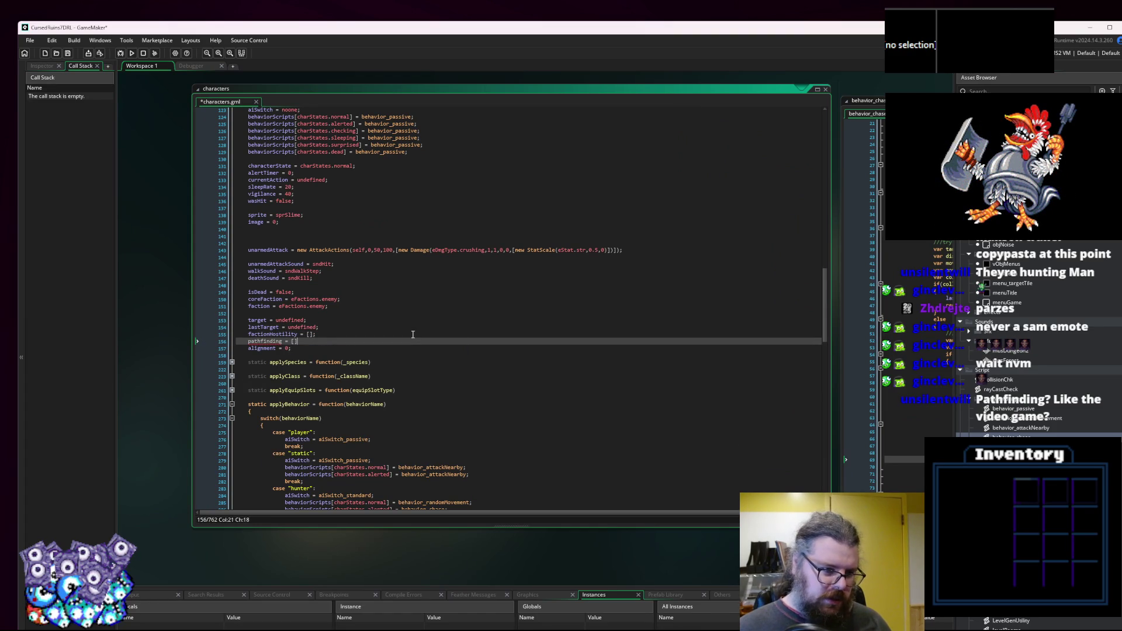
double_click(265, 341)
key(ctrl+s)
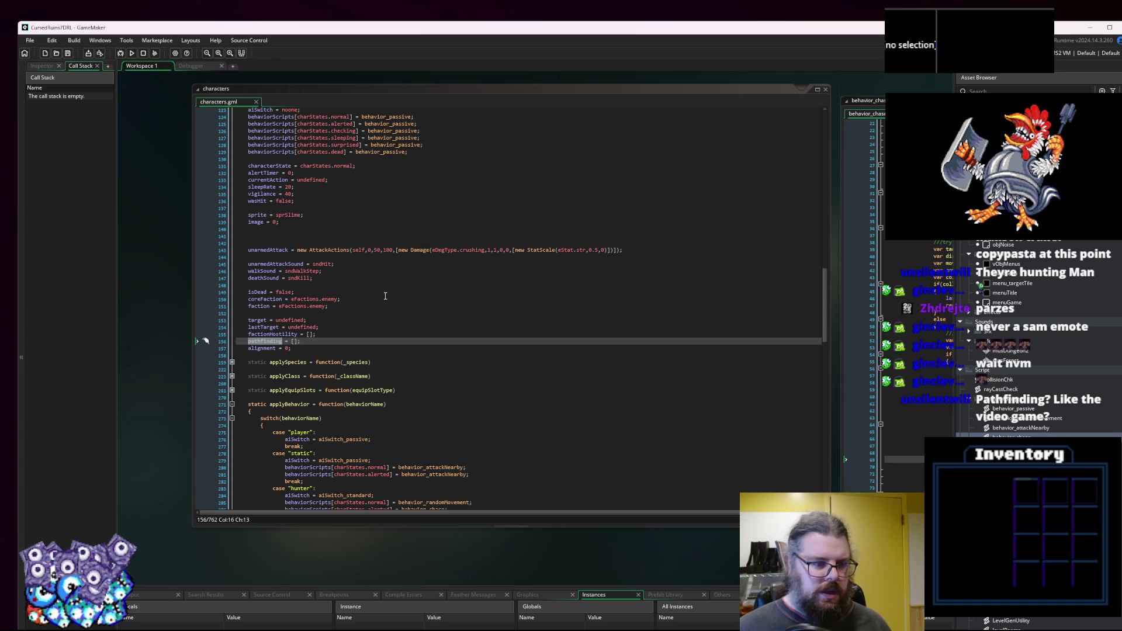
click(503, 291)
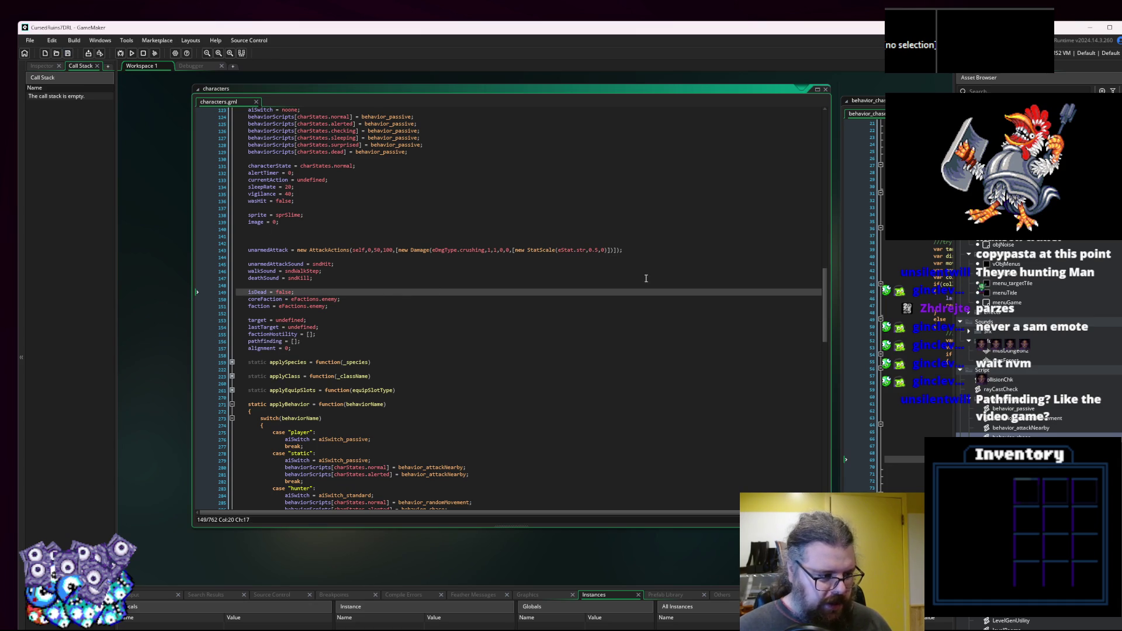
mouse_move(1078, 352)
mouse_down()
mouse_move(728, 337)
mouse_move(436, 280)
mouse_move(474, 282)
mouse_up()
After the foundSpot declaration, add an empty if(array_length(pathfinding)>0) { } block followed by an else opening.
click(481, 270)
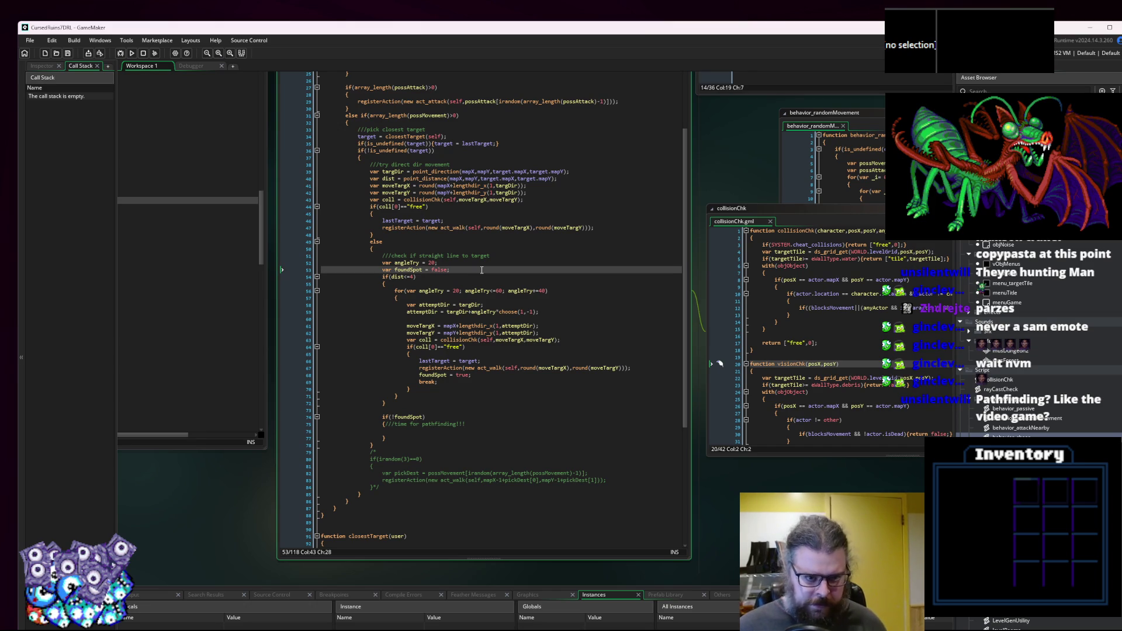
key(Return)
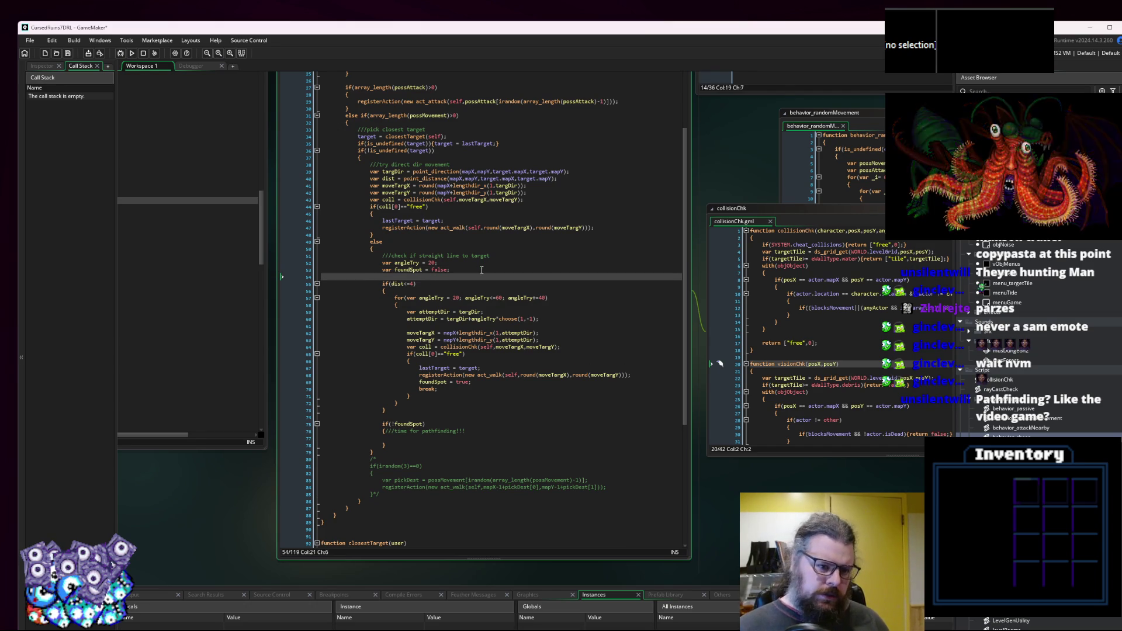
text(if)
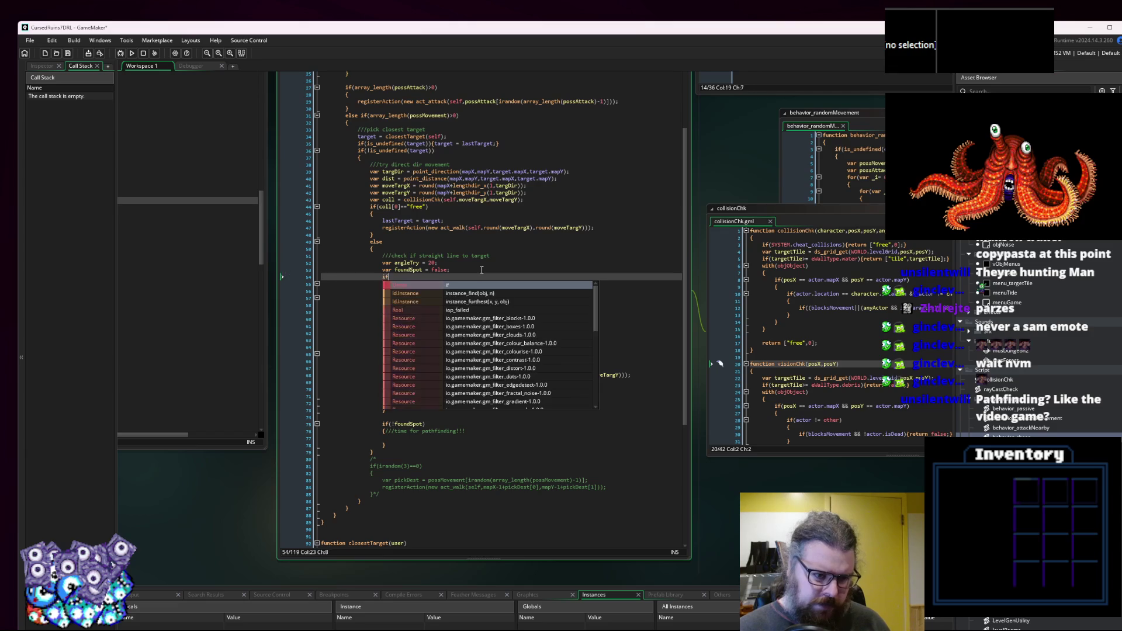
text((array_)
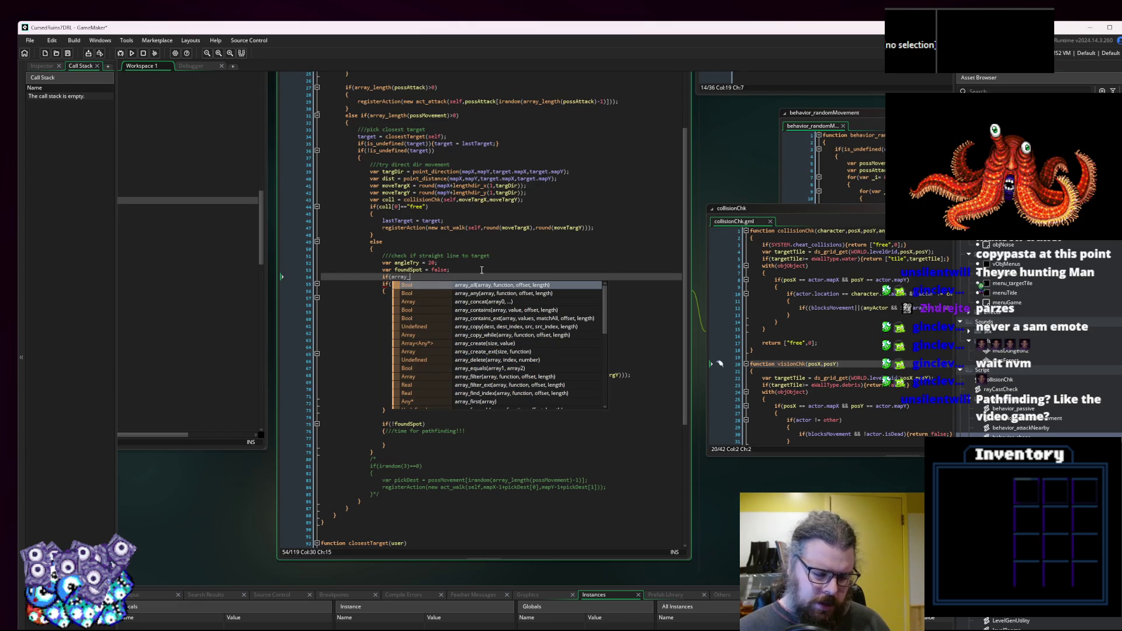
text(length)
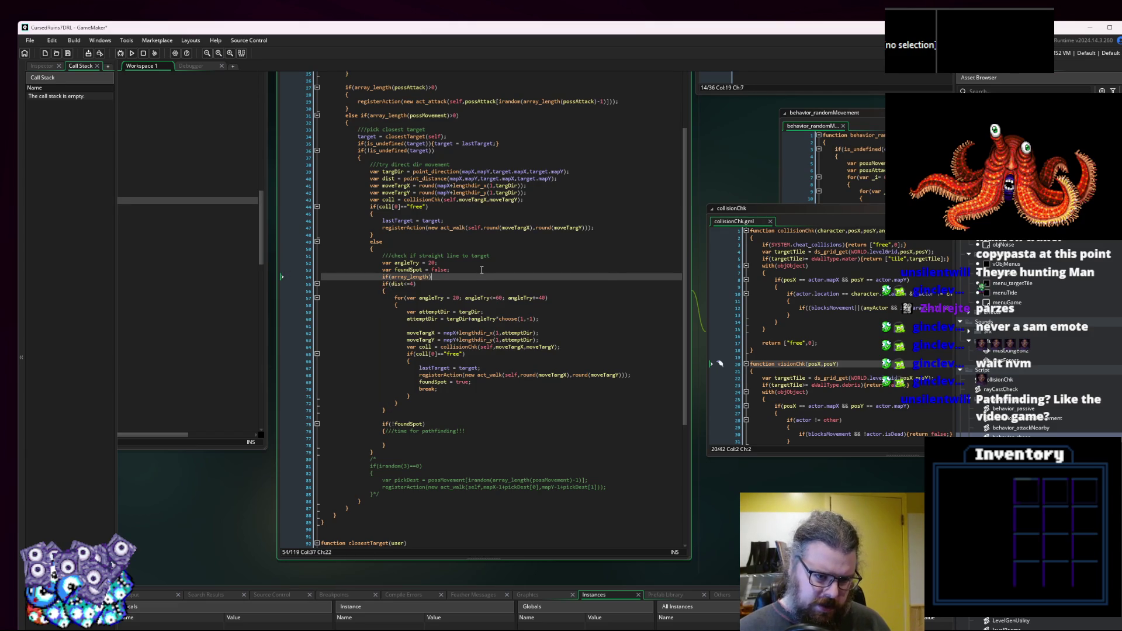
text((pathfinding)>)
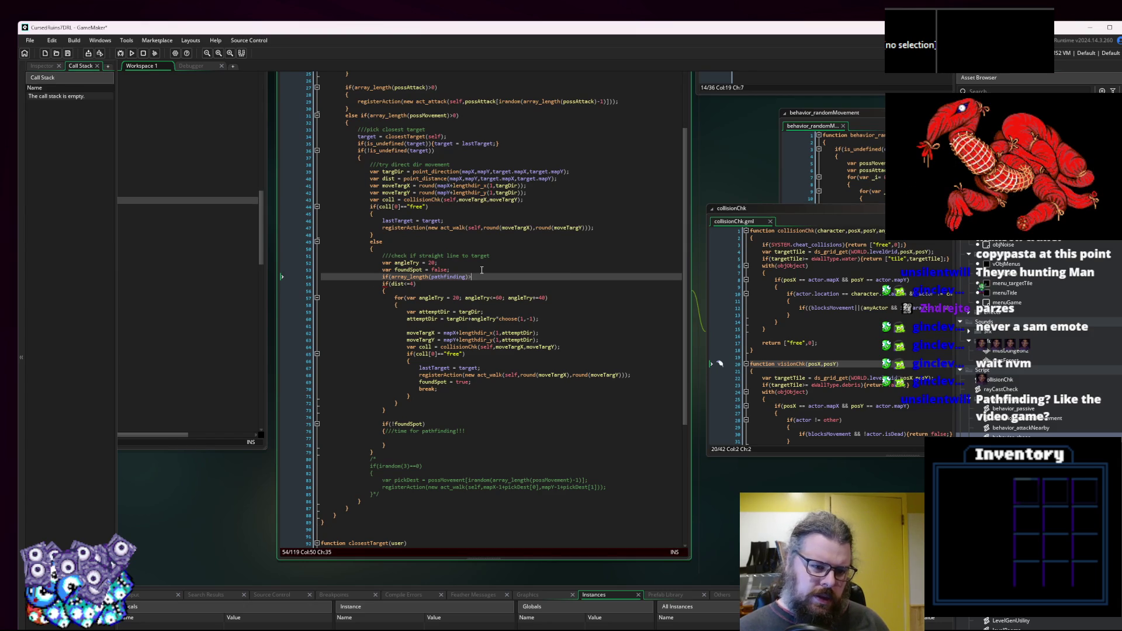
text(0))
key(Return)
text({)
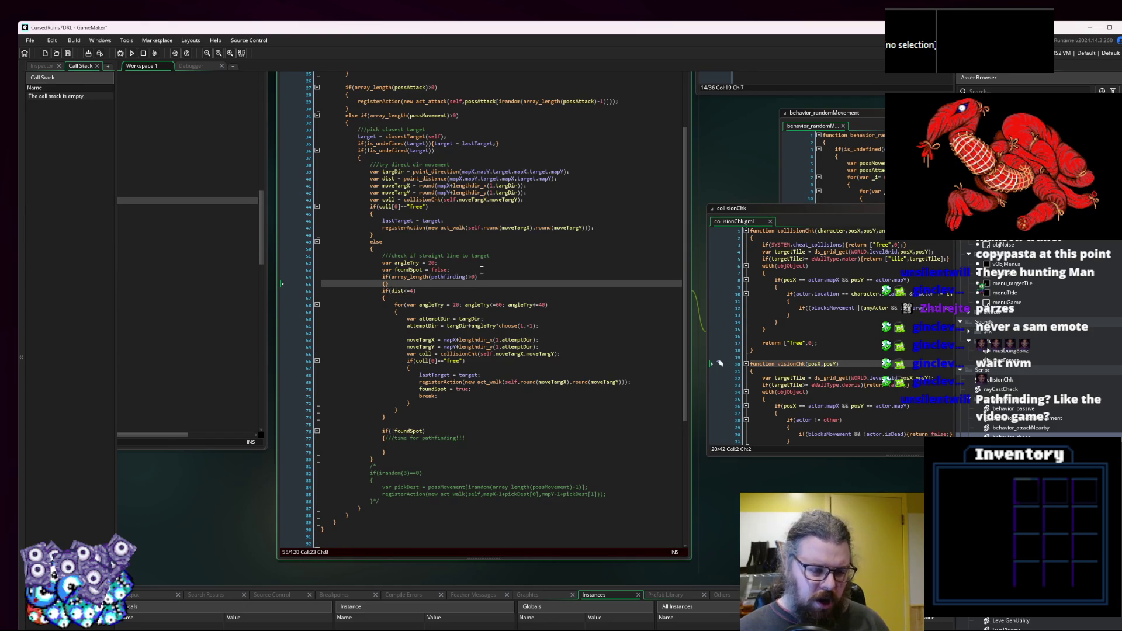
key(Return)
key(Up)
key(Right)
key(Return)
key(Down)
text(se)
key(Return)
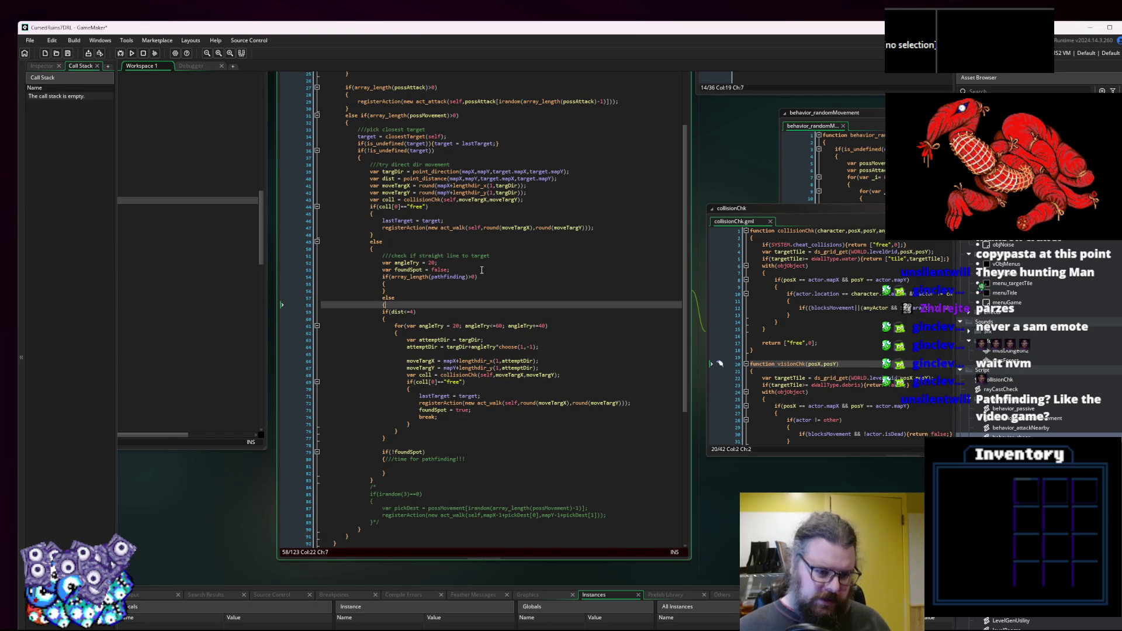
Close the else after the straight-line search, indent that search, and leave a blank line in the if.
click(412, 470)
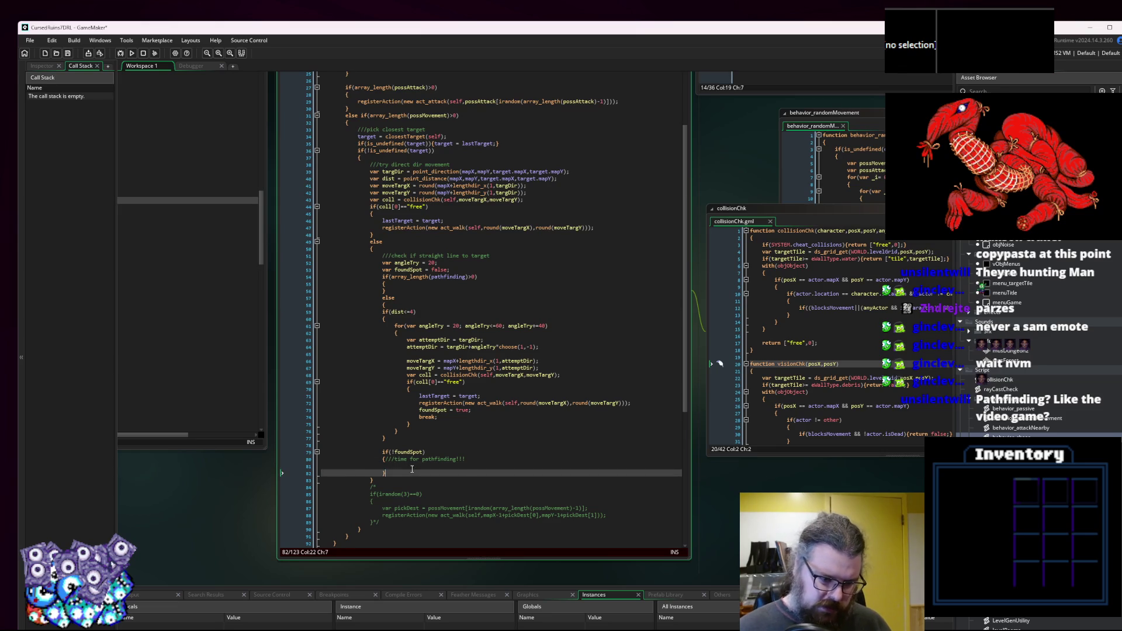
key(Return)
text(})
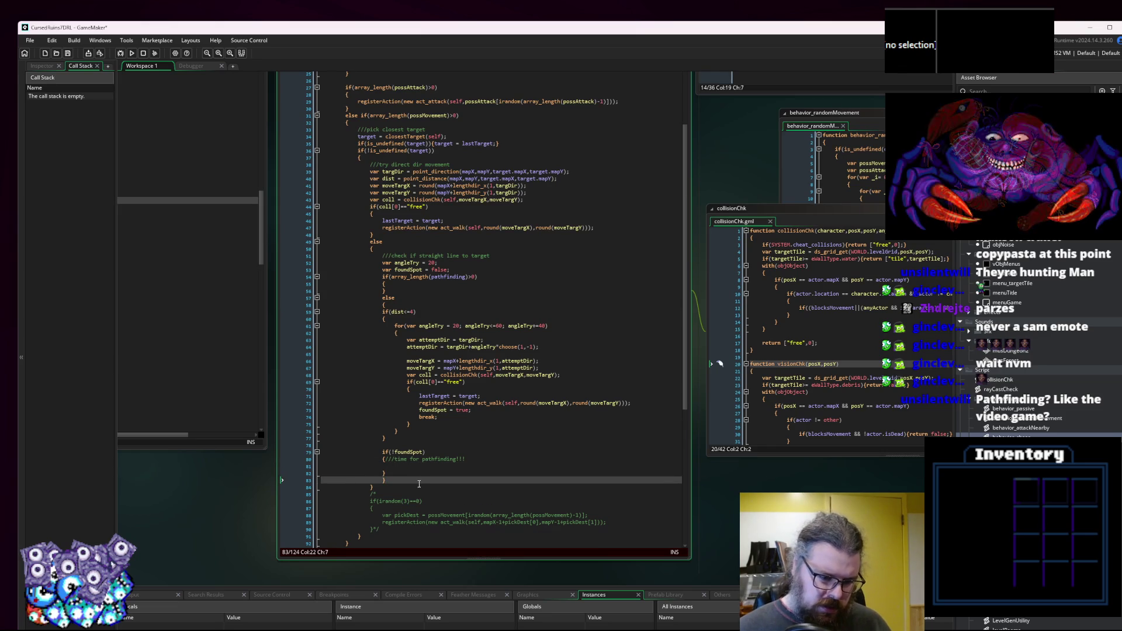
drag(409, 474, 307, 298)
key(Tab)
click(463, 278)
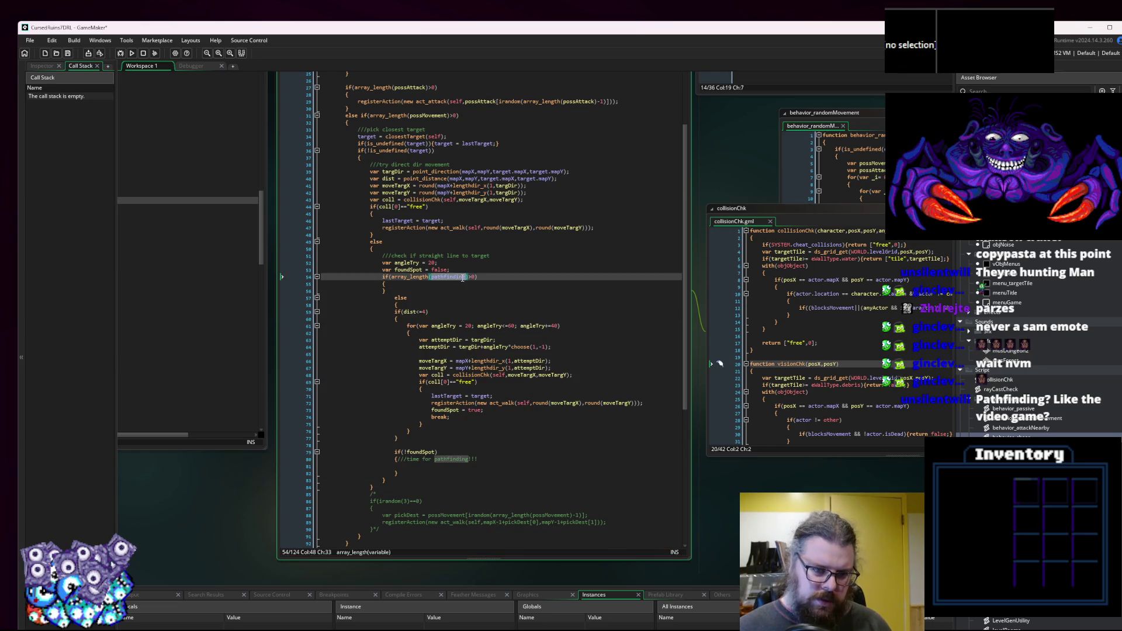
click(423, 288)
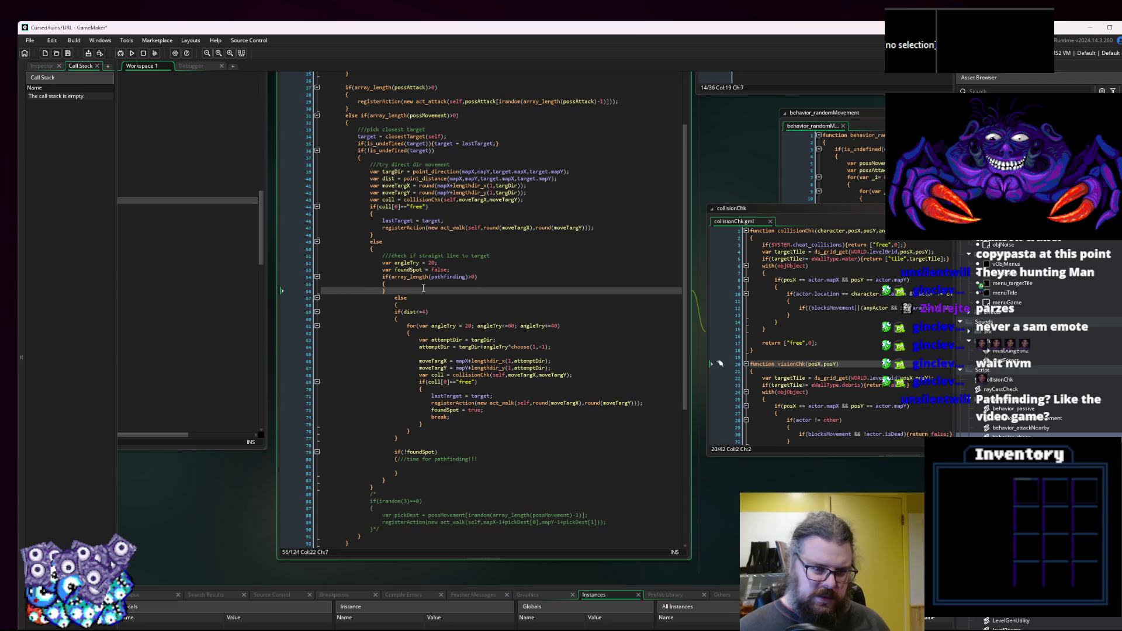
key(Return)
scroll(458, 274, up, 1)
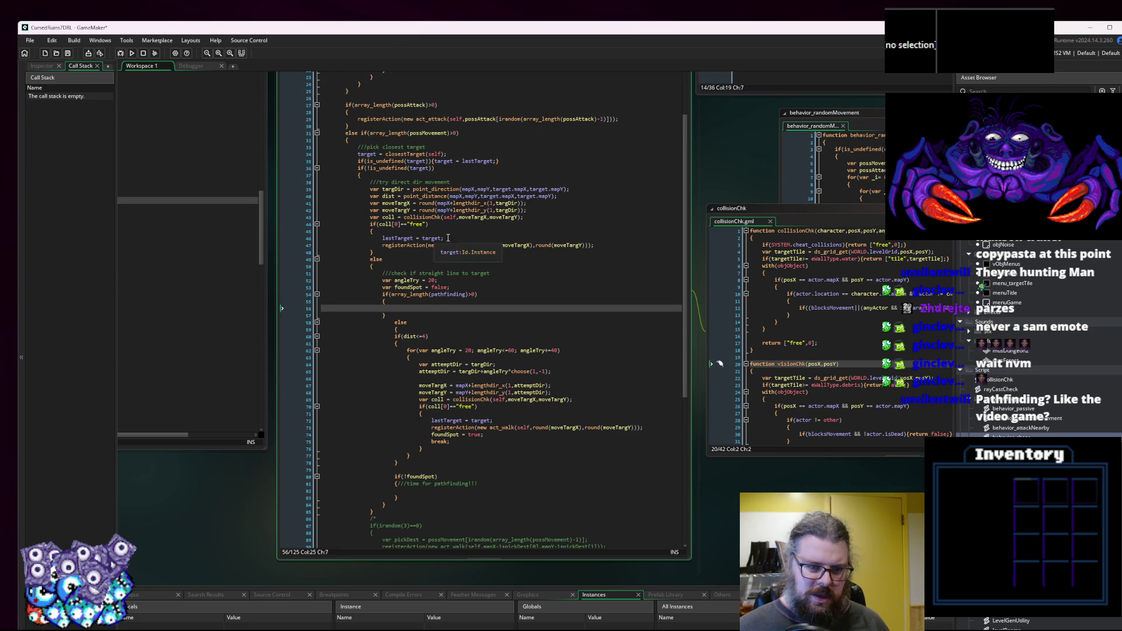
click(459, 237)
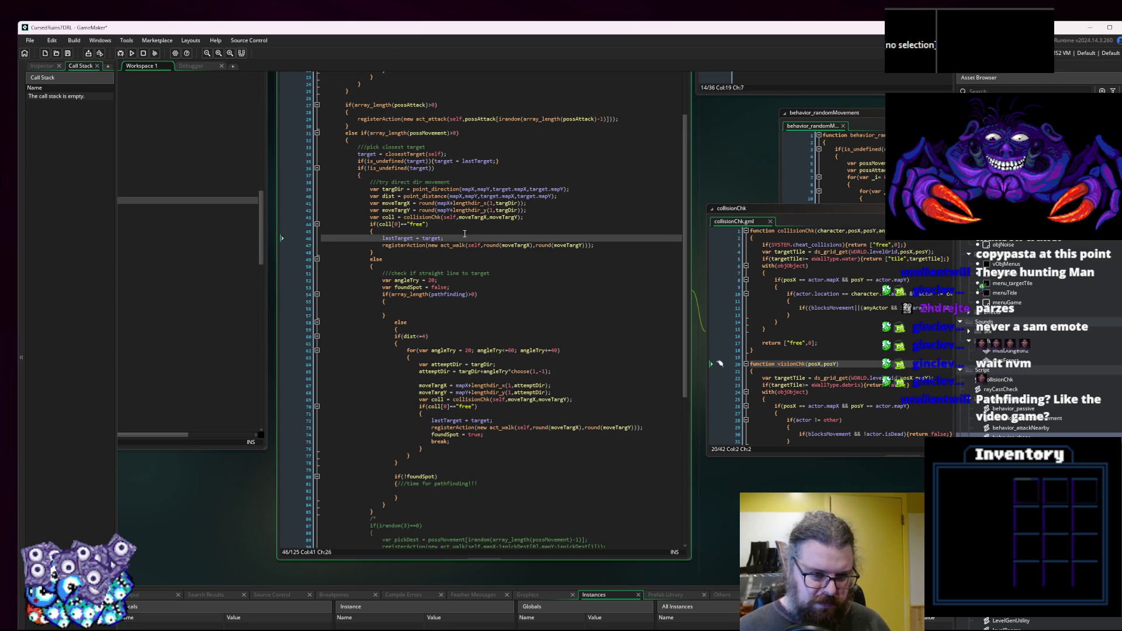
key(Return)
text(pathfinding = [];)
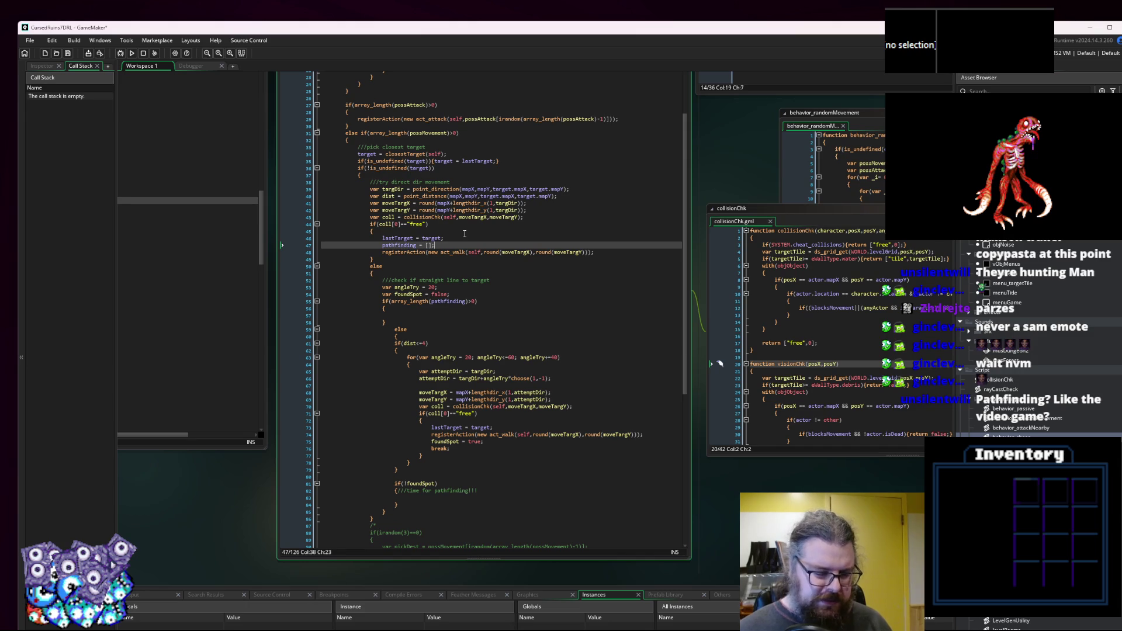
drag(435, 245, 382, 245)
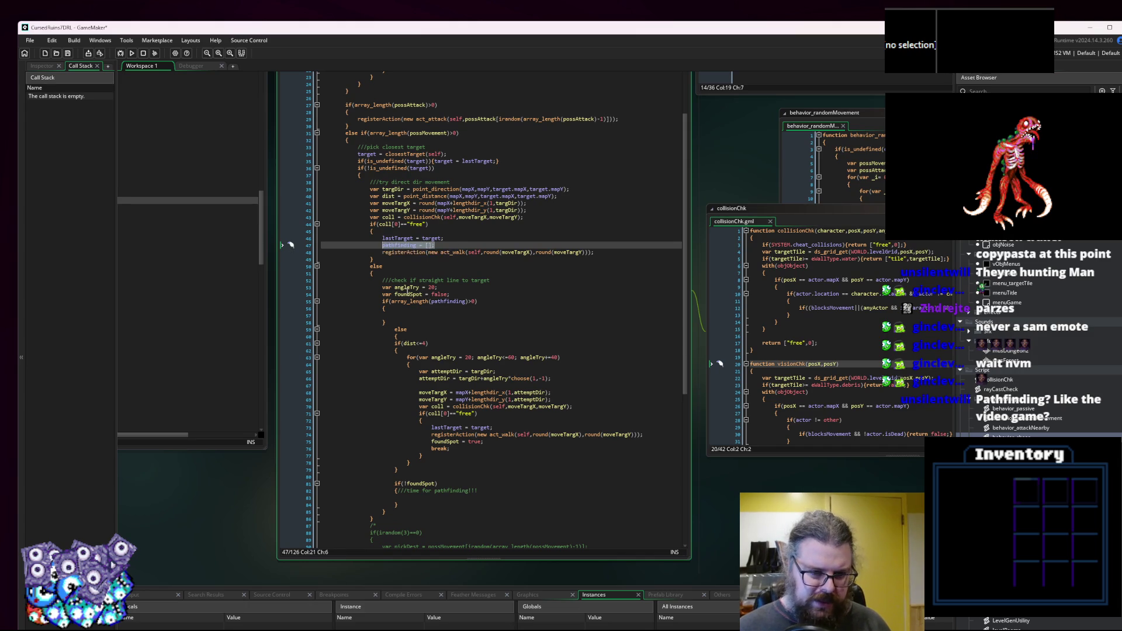
scroll(407, 271, up, 2)
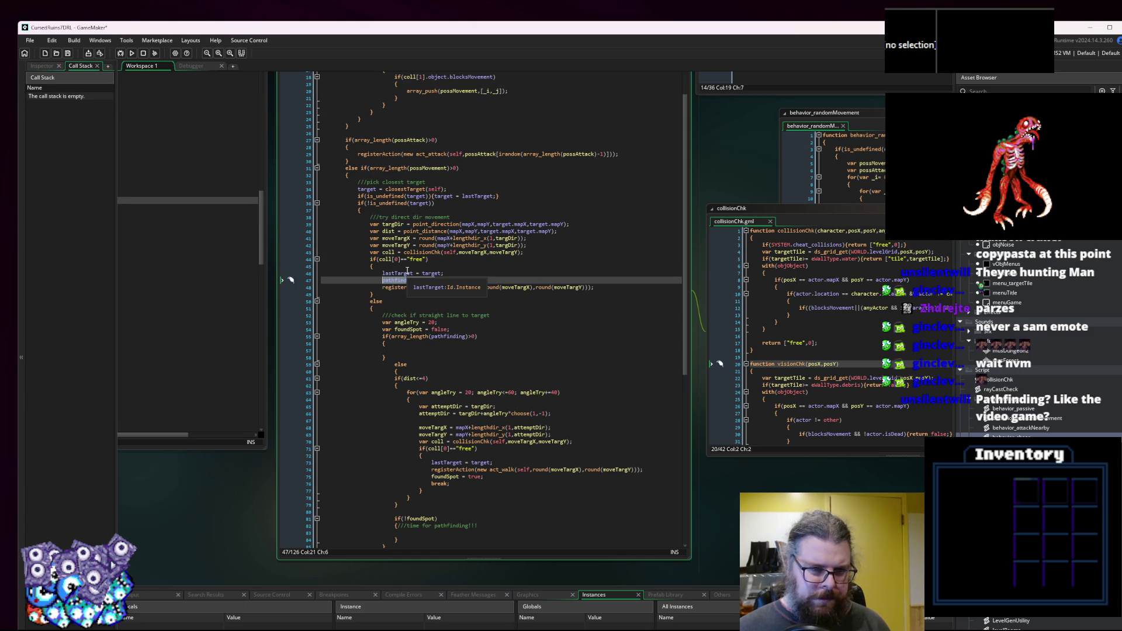
scroll(383, 215, up, 4)
key(ctrl+c)
click(382, 214)
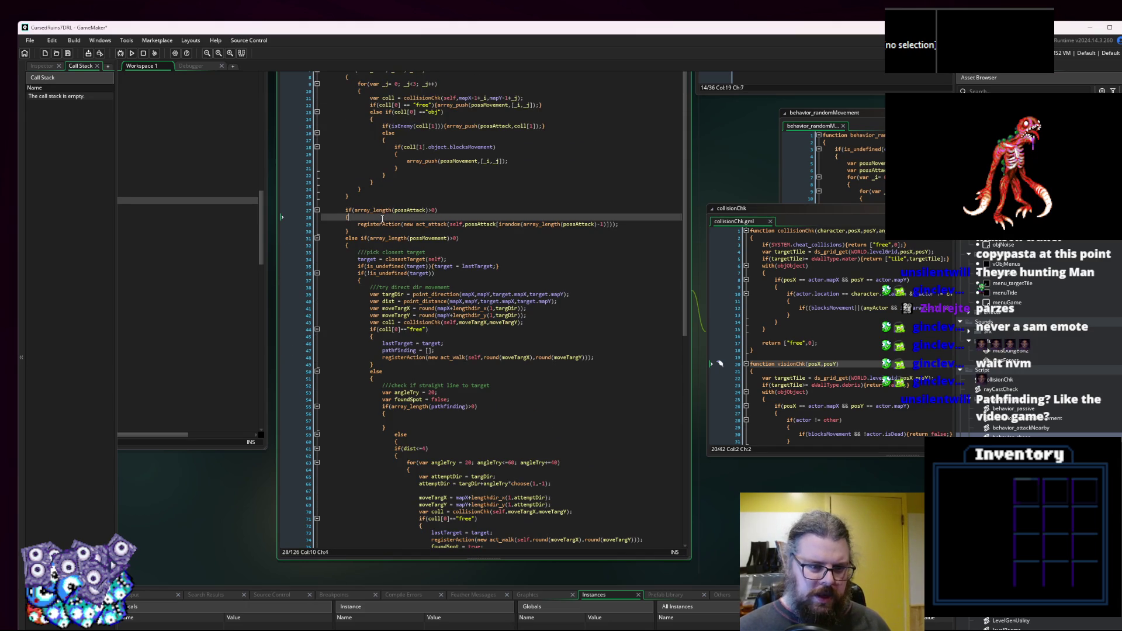
key(Return)
key(ctrl+v)
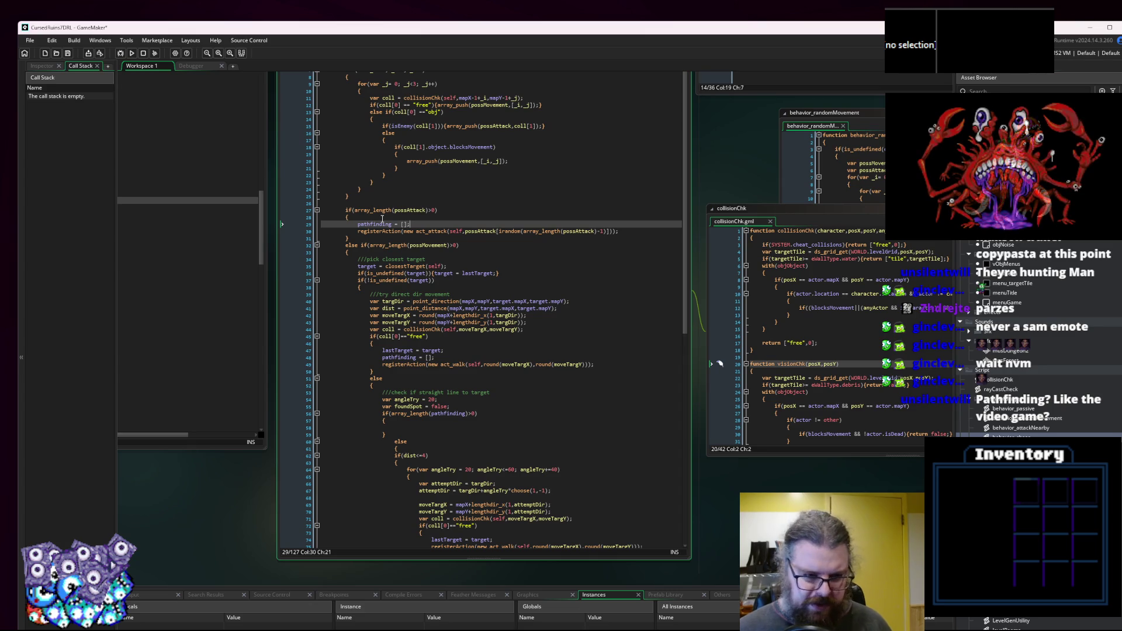
scroll(469, 211, up, 5)
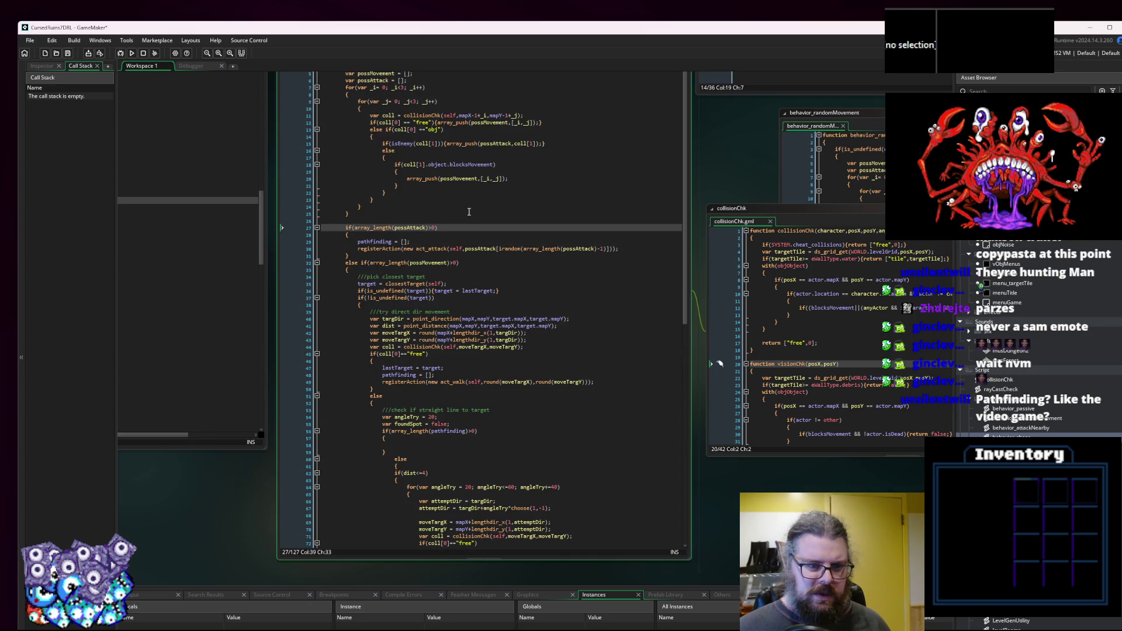
click(461, 249)
scroll(461, 248, down, 12)
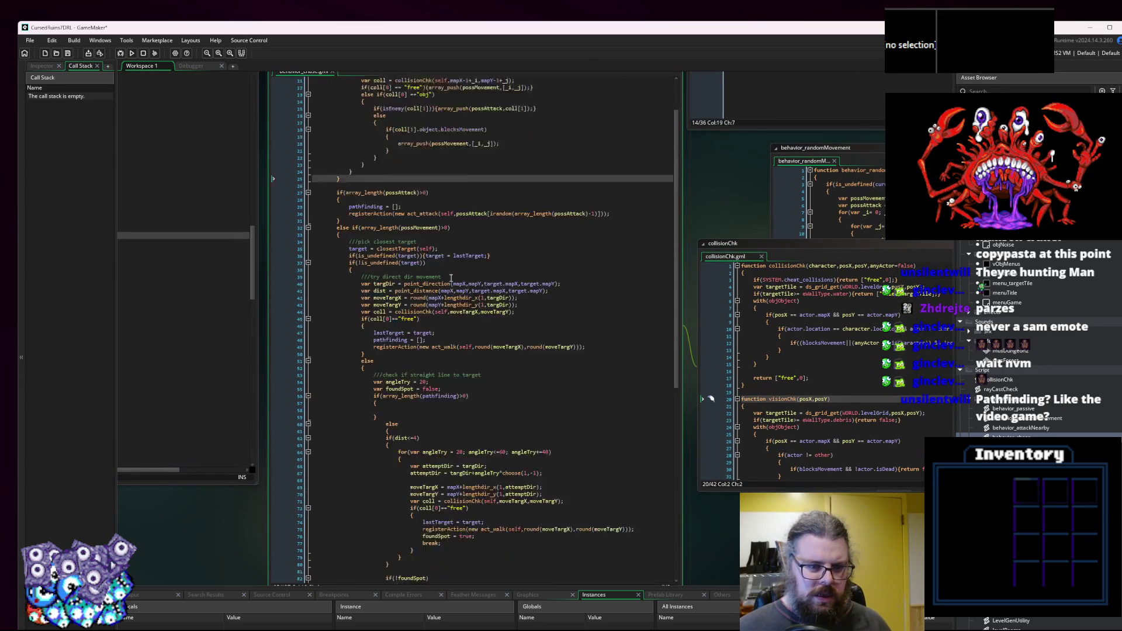
scroll(384, 471, up, 10)
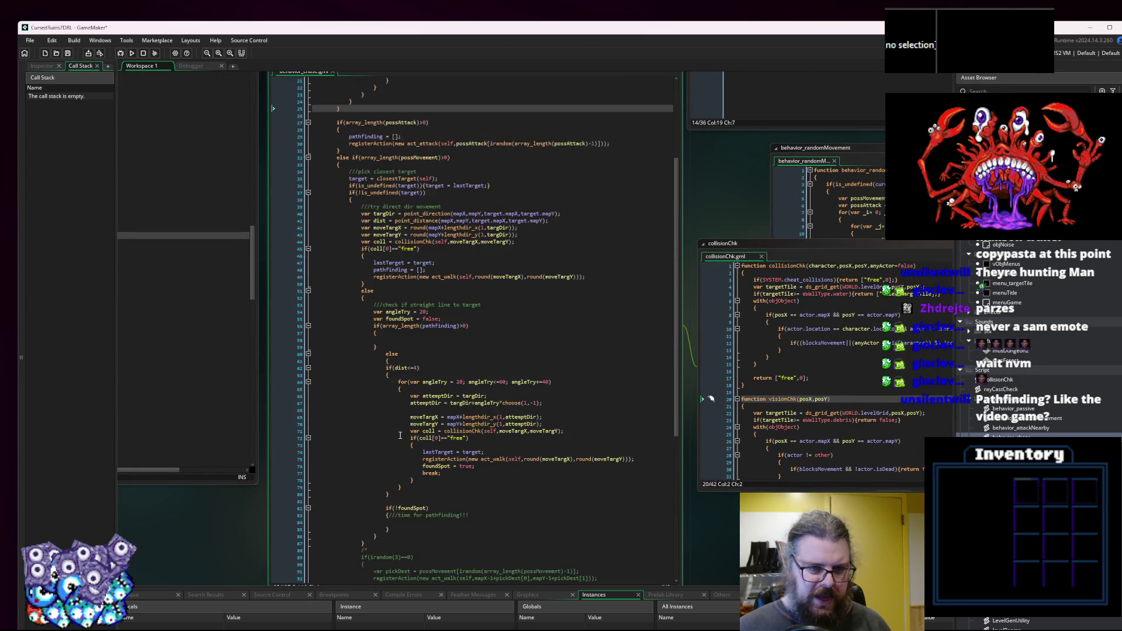
click(337, 252)
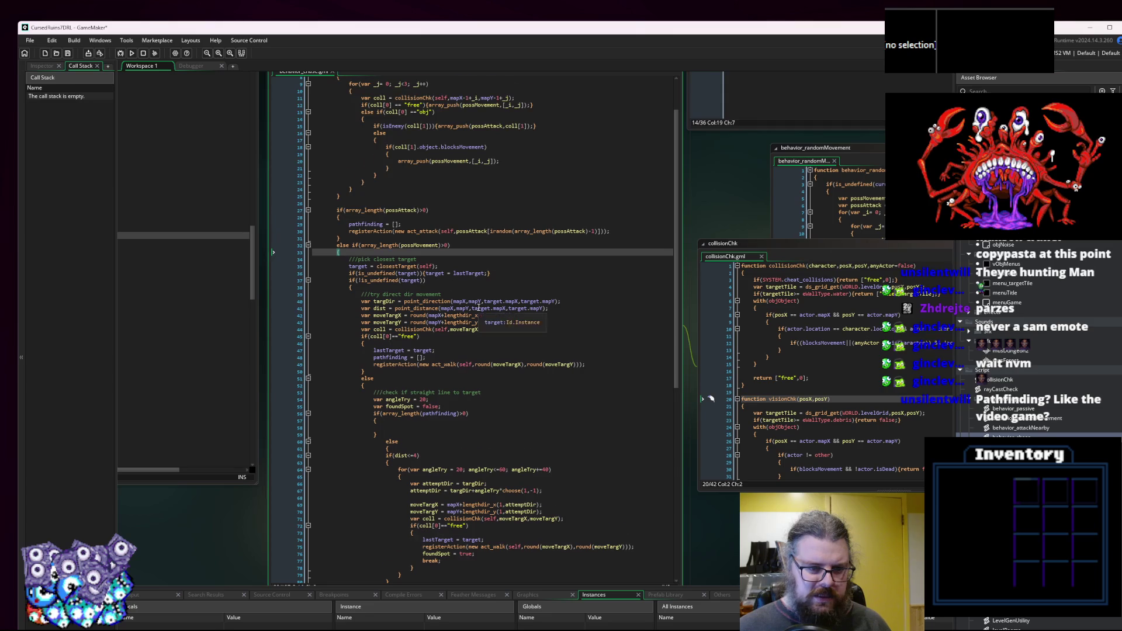
scroll(337, 252, down, 2)
double_click(391, 322)
scroll(445, 319, down, 3)
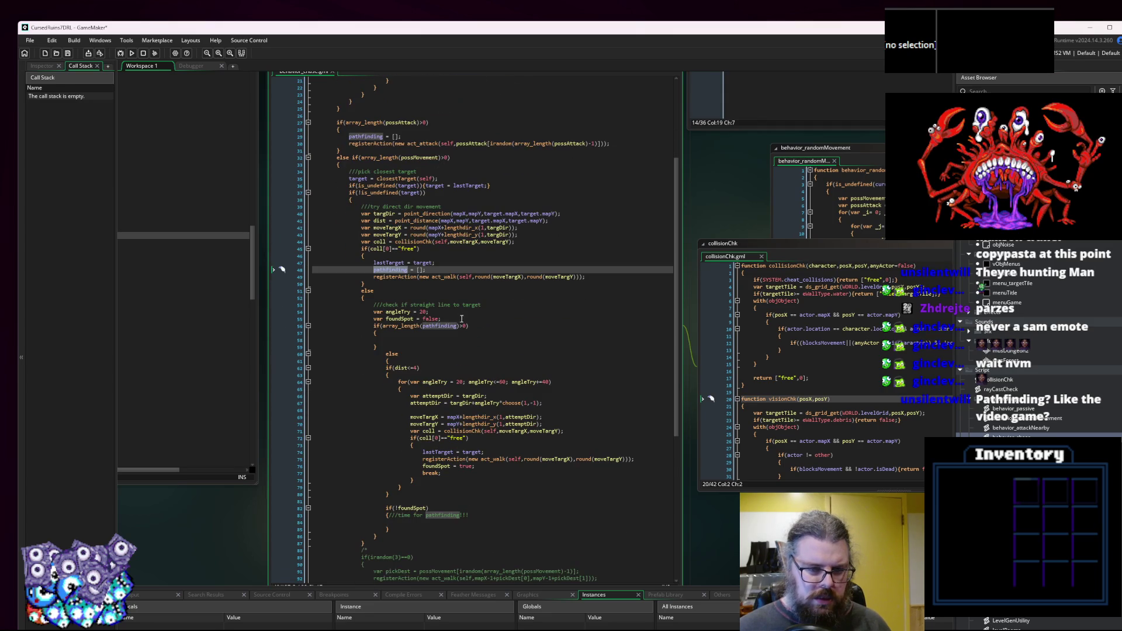
scroll(445, 281, up, 8)
click(433, 279)
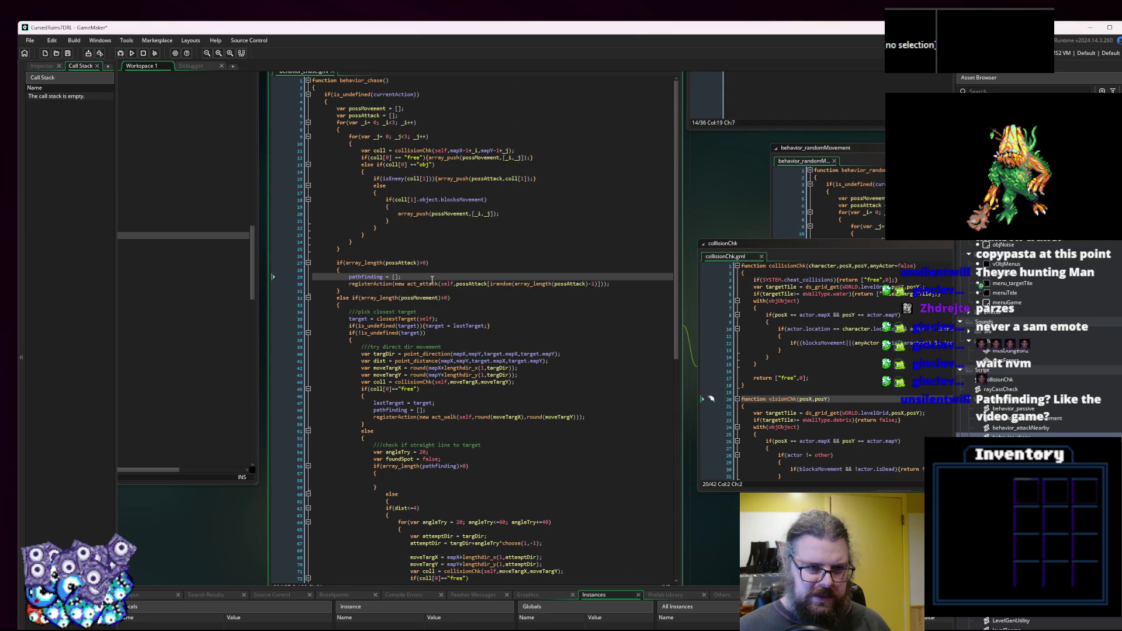
scroll(409, 281, down, 2)
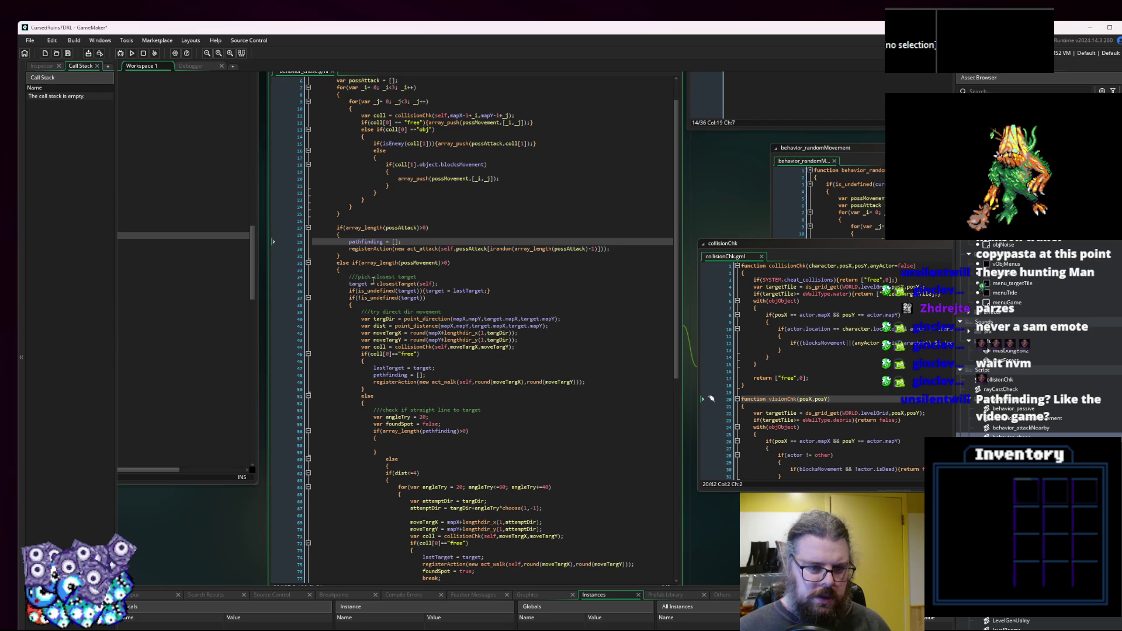
click(337, 270)
scroll(351, 281, down, 3)
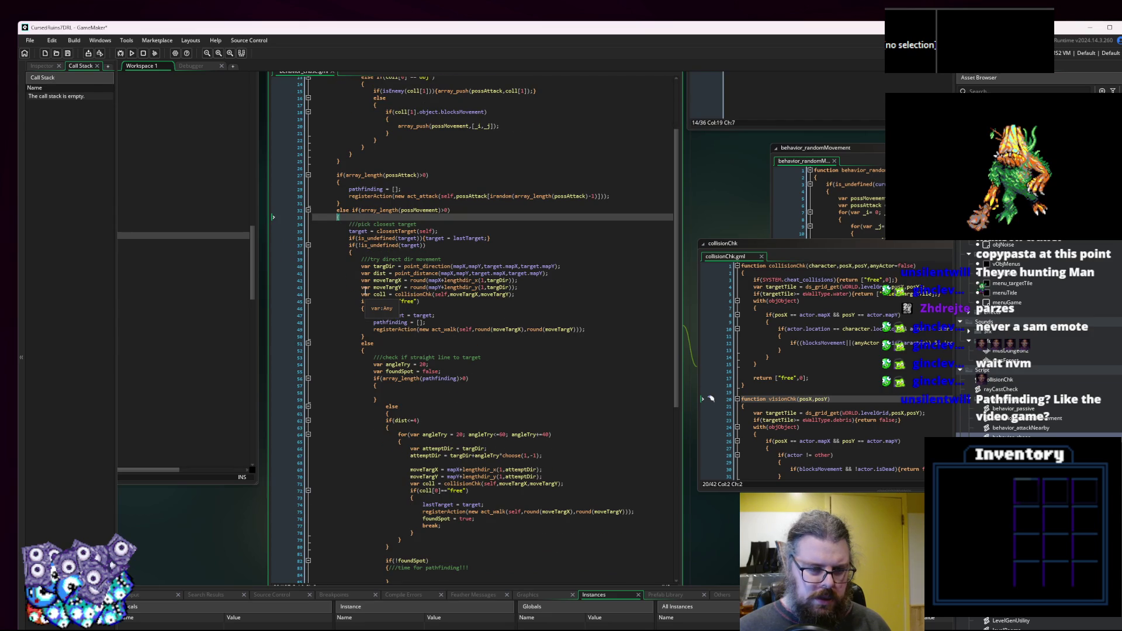
scroll(380, 310, down, 2)
scroll(379, 310, down, 1)
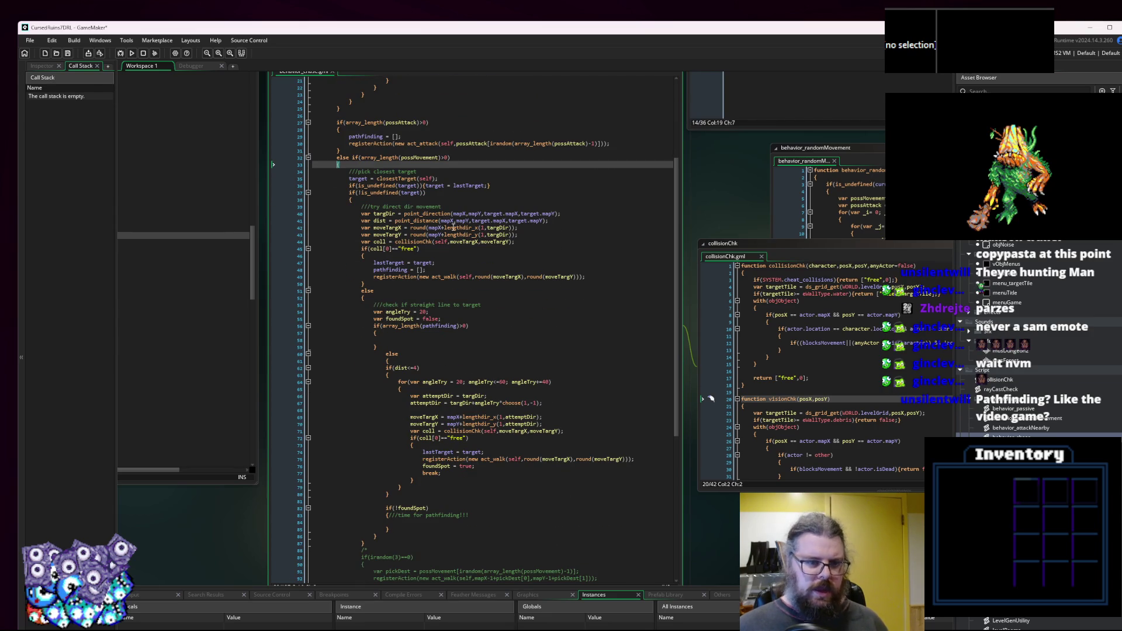
click(347, 199)
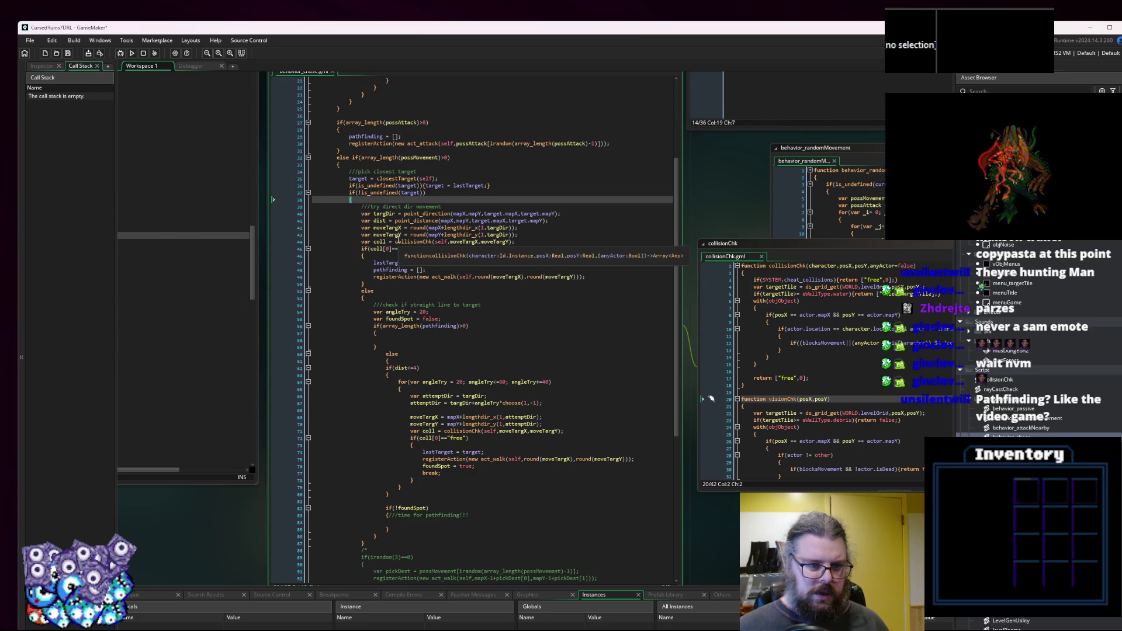
scroll(397, 258, down, 5)
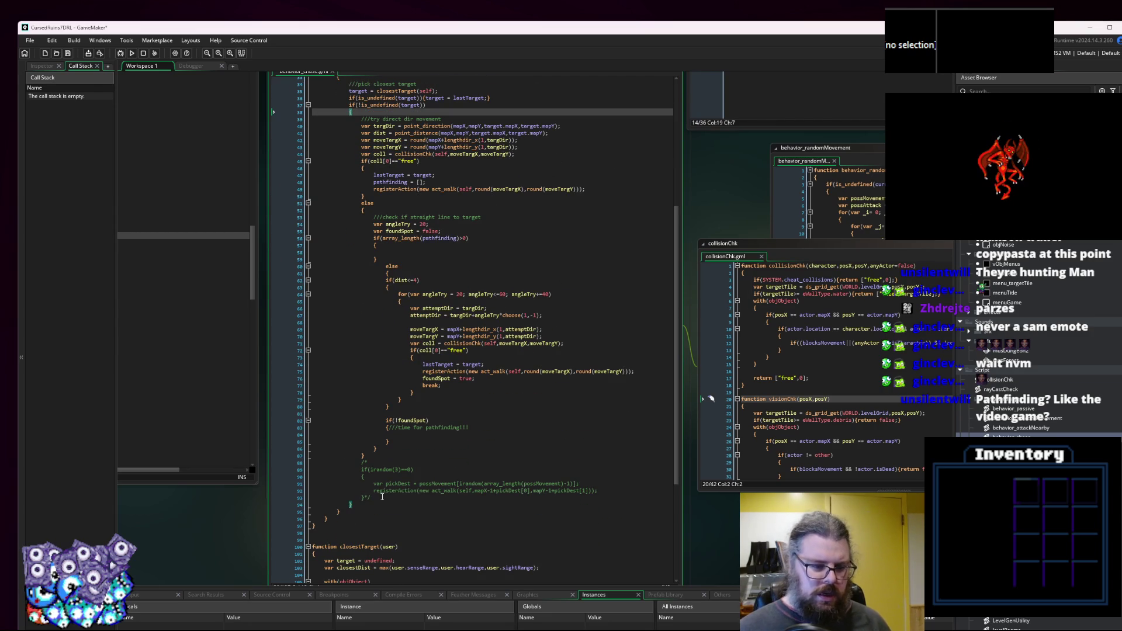
click(374, 503)
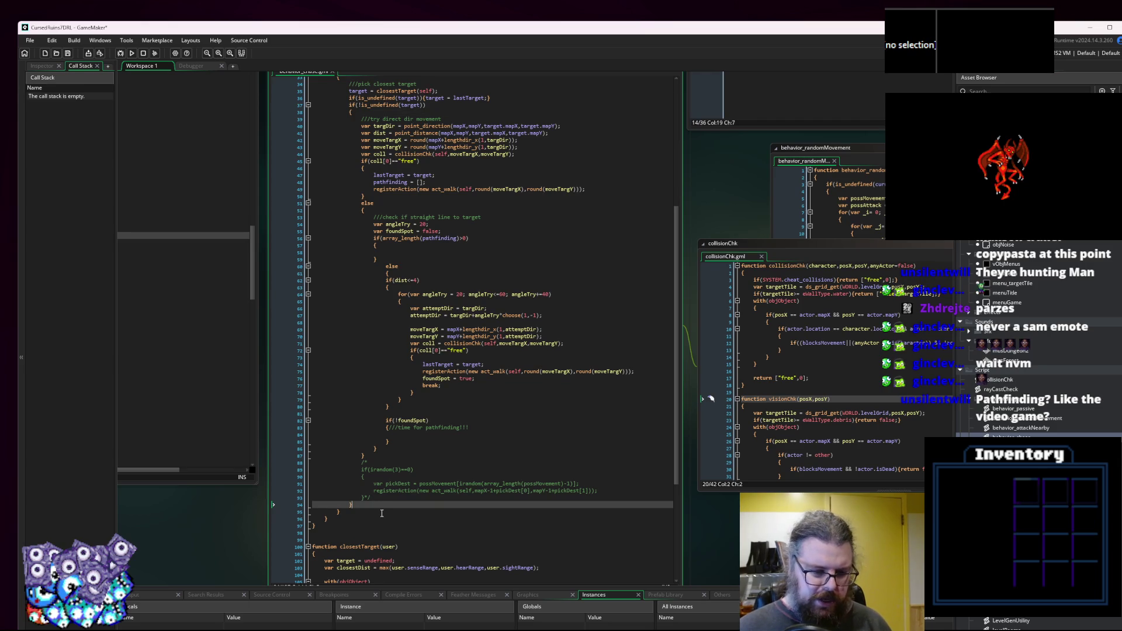
Add an else { pathfinding = []; } block after the random-movement code.
key(Return)
text(elk)
key(BackSpace)
text(se)
key(Return)
text({)
key(Return)
text(})
key(Return)
text(pathfinding = [];)
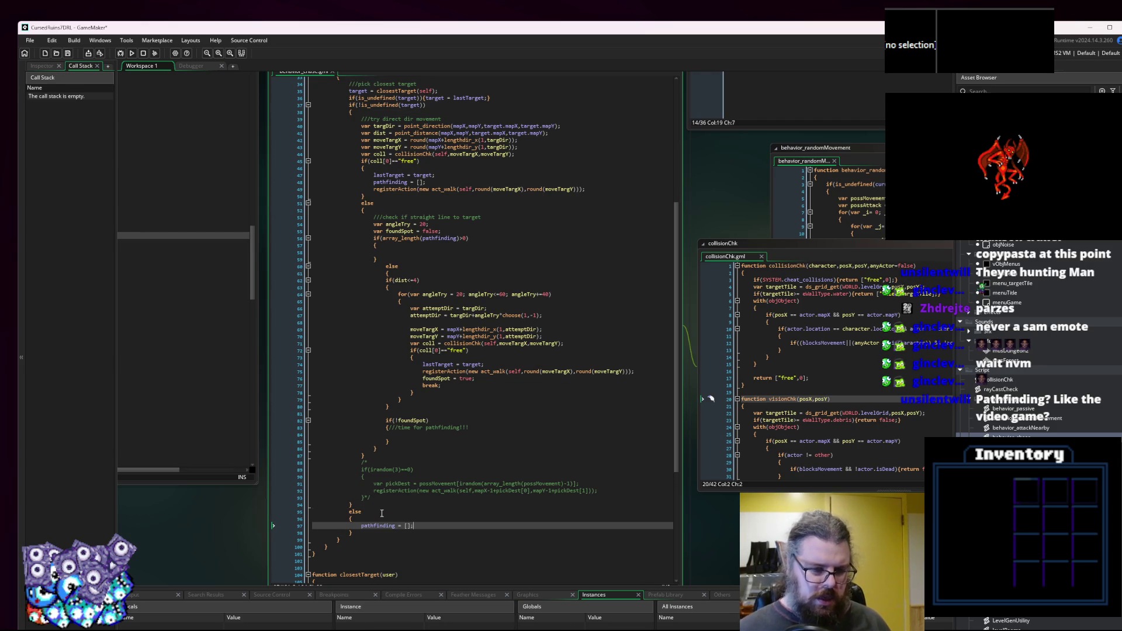
Return the caret to the pathfinding check, just before its else.
click(475, 463)
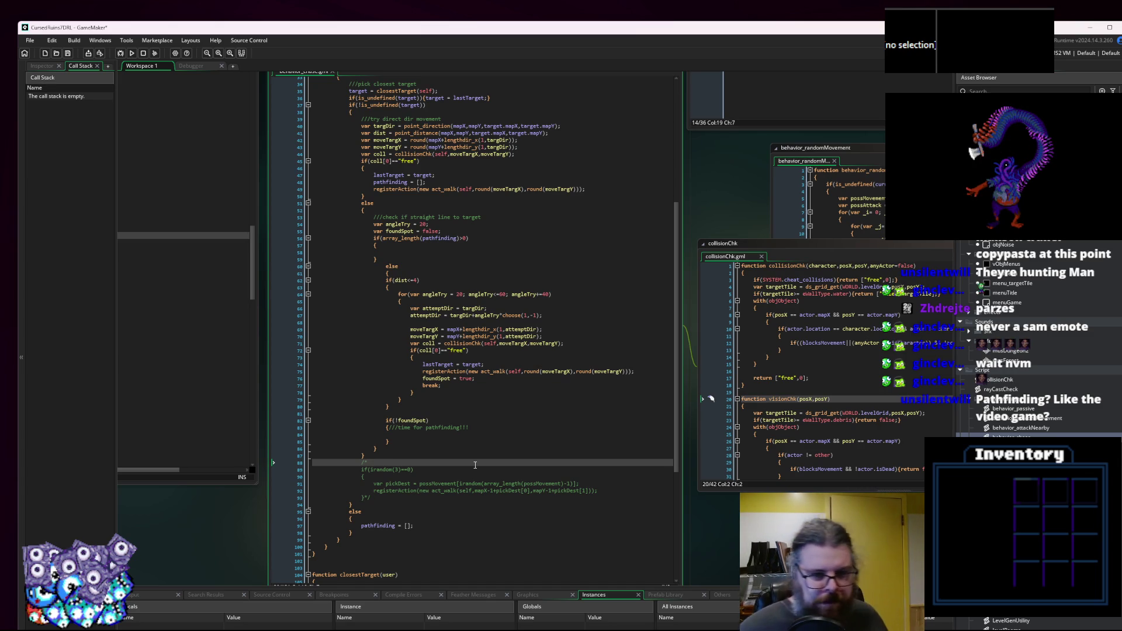
click(477, 189)
click(477, 246)
click(465, 253)
click(385, 266)
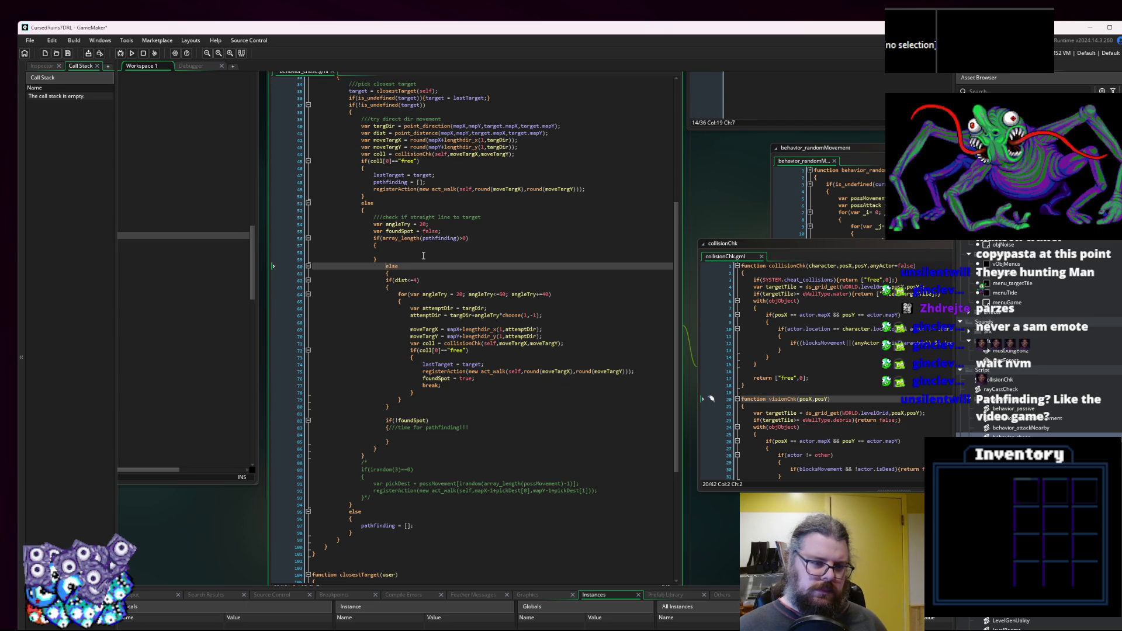
Inside the pathfinding block, declare var coord = pathfinding[0].
key(Down)
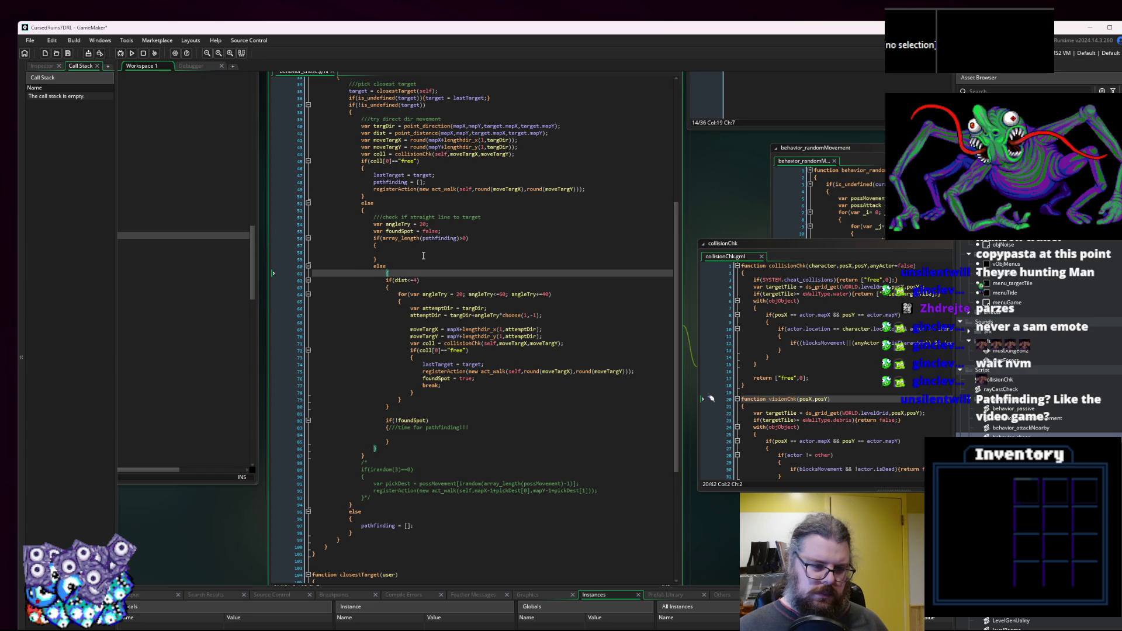
key(Down)
key(Down)
key(Up)
key(Up)
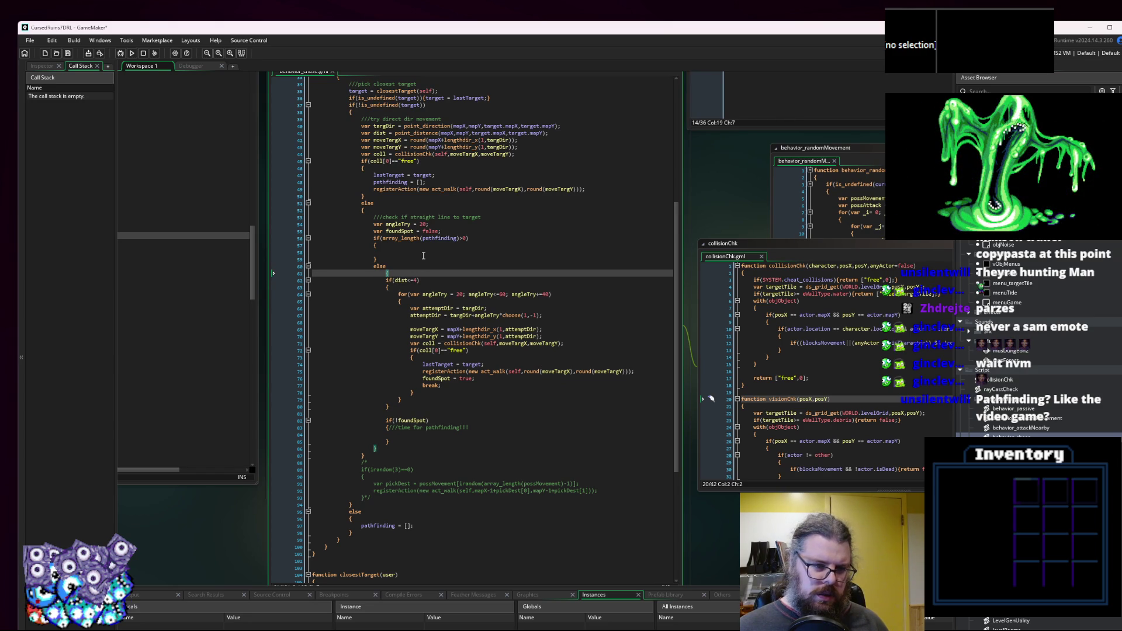
key(Up)
key(Up)
key(Up)
key(Down)
key(Down)
key(Down)
key(Up)
key(Up)
key(Up)
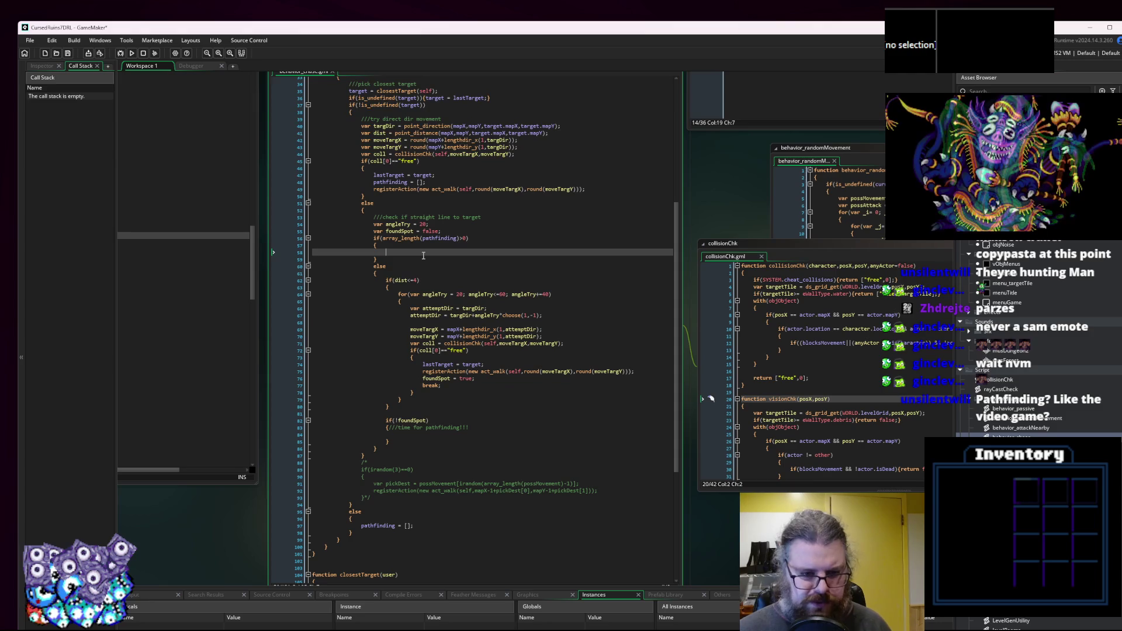
text(var coord = )
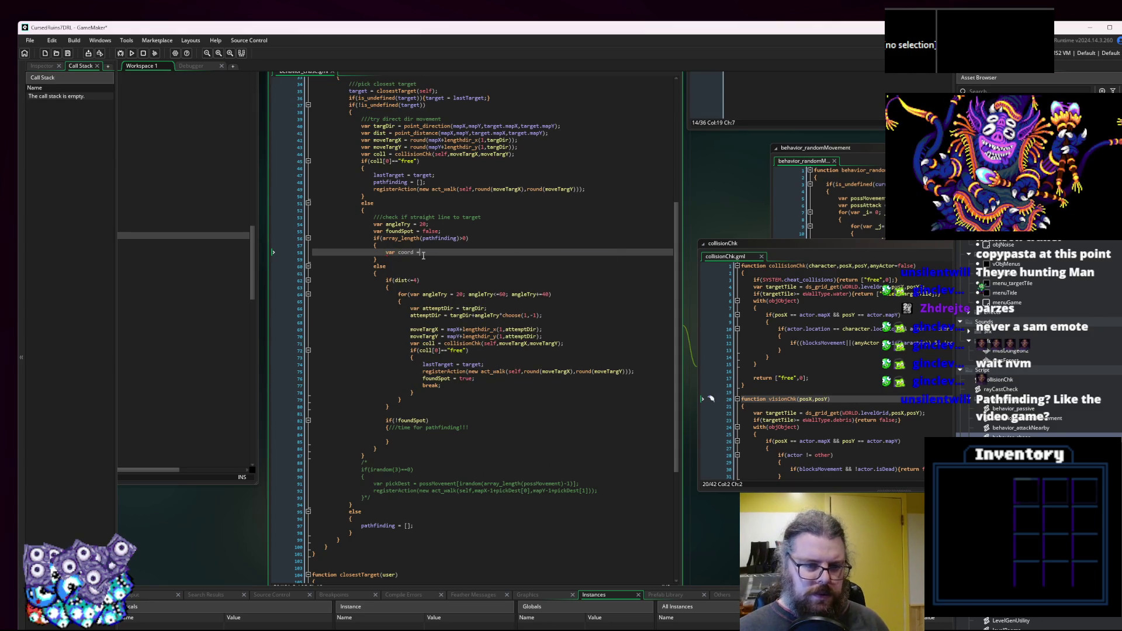
text(pathfindi)
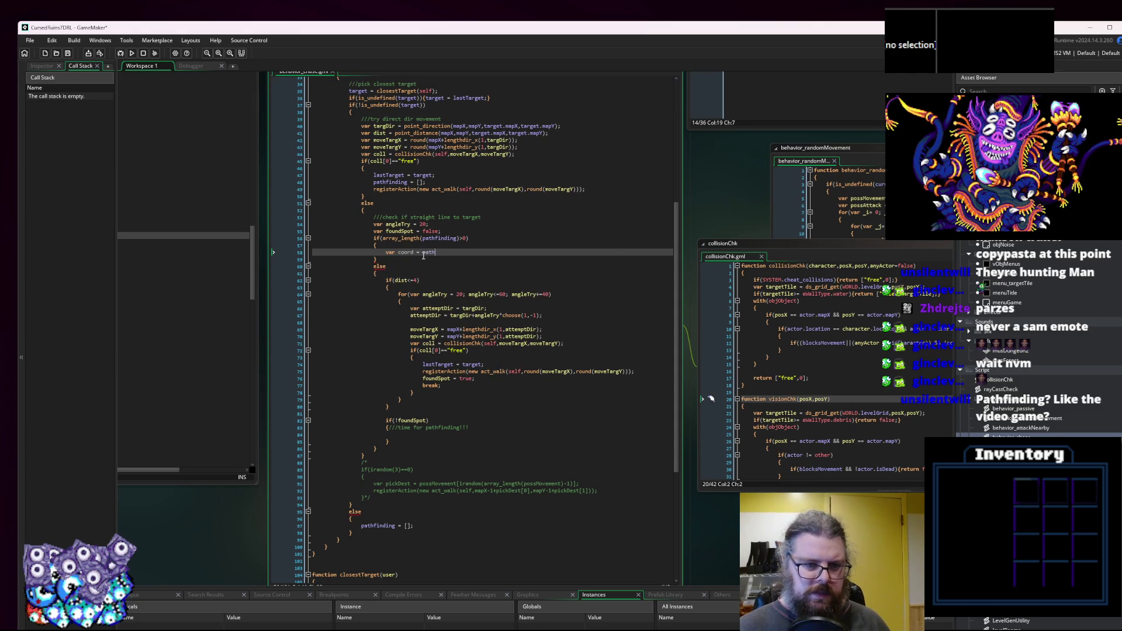
key(Return)
text([)
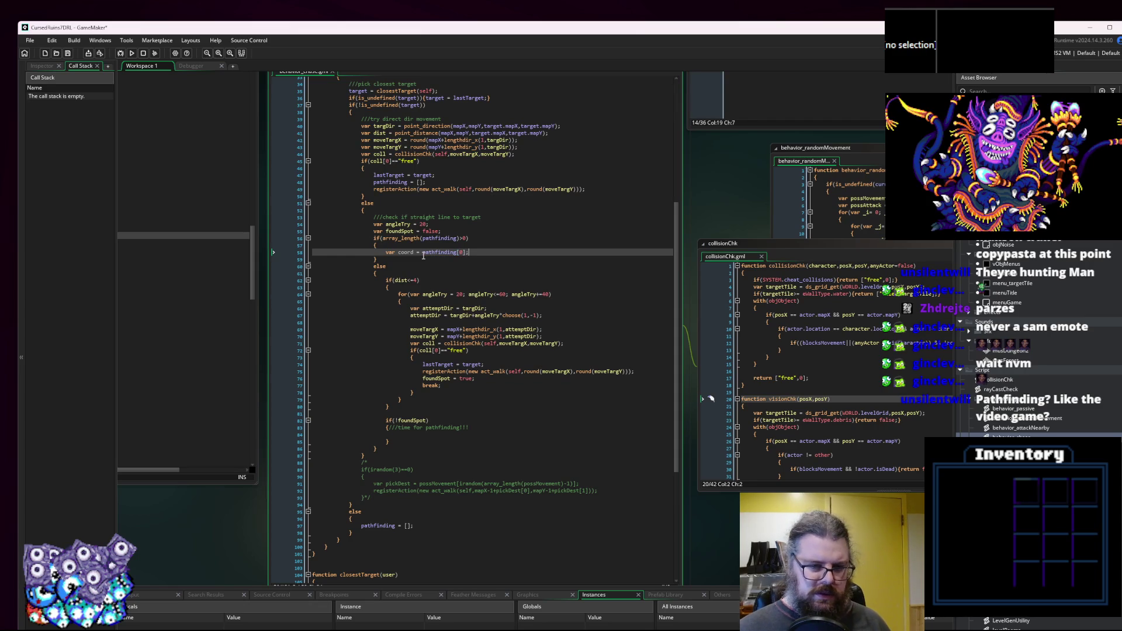
key(Return)
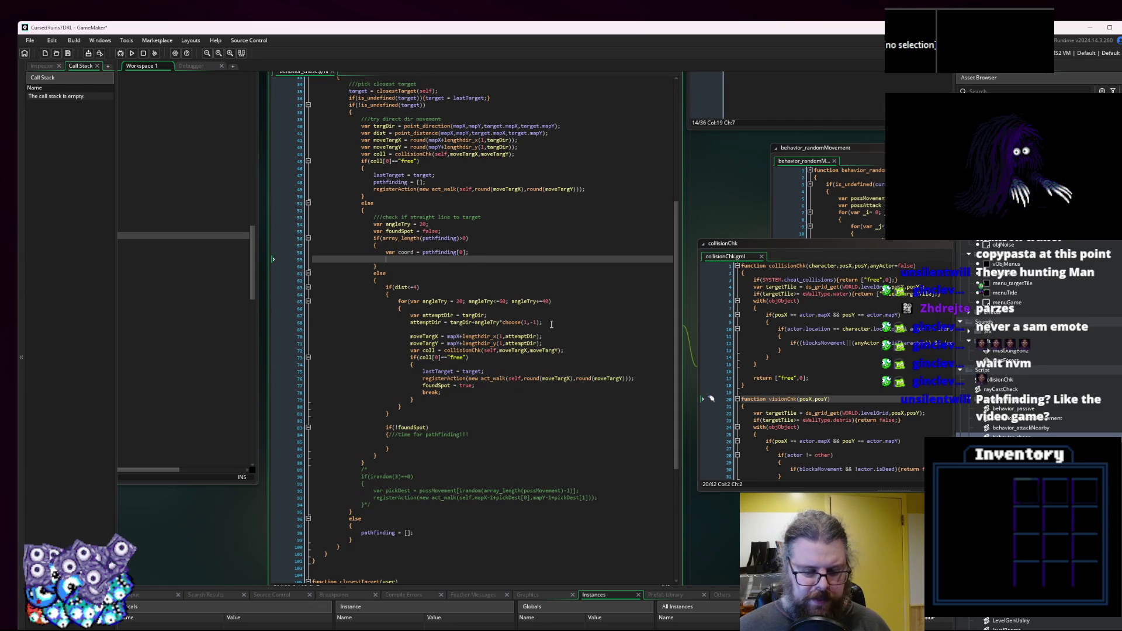
Paste a copy of the existing collisionChk line below the coord declaration.
drag(565, 351, 410, 351)
key(ctrl+c)
click(462, 379)
drag(565, 351, 403, 355)
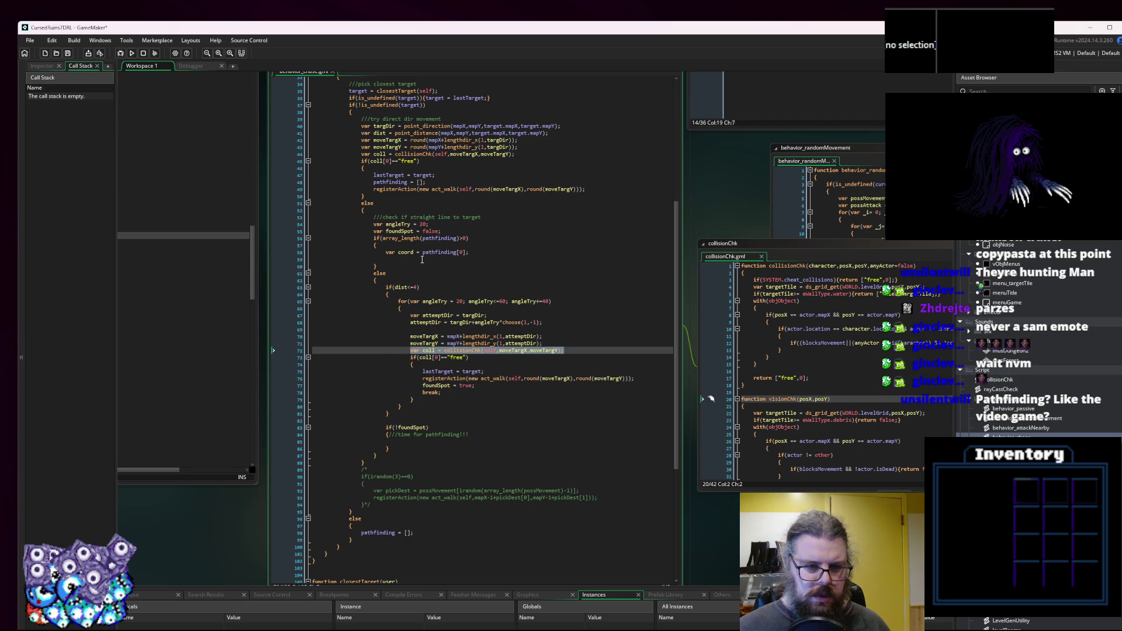
click(422, 259)
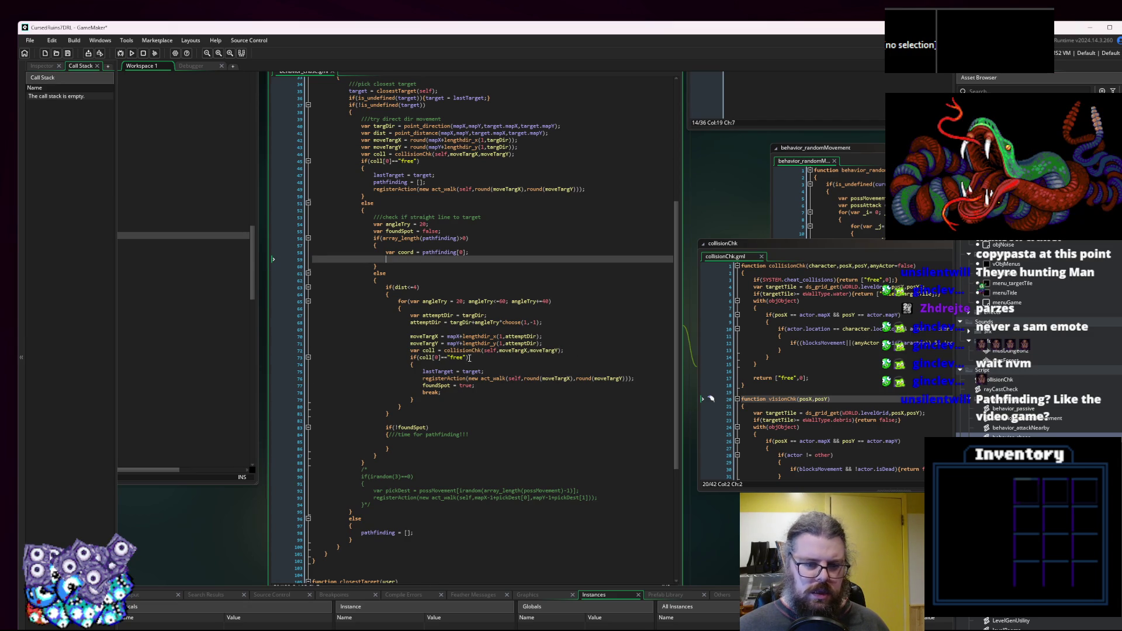
key(ctrl+v)
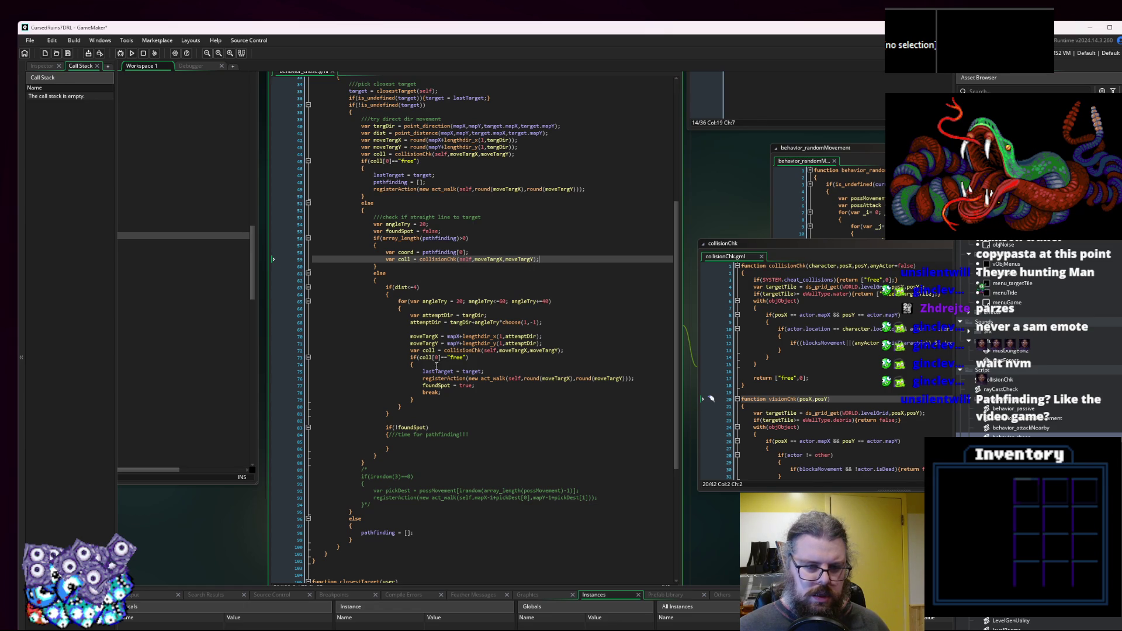
Paste a copy of the free-tile check below the collision line and fix its brace indentation.
drag(414, 364, 410, 357)
key(ctrl+c)
click(554, 259)
key(Return)
key(ctrl+v)
key(Return)
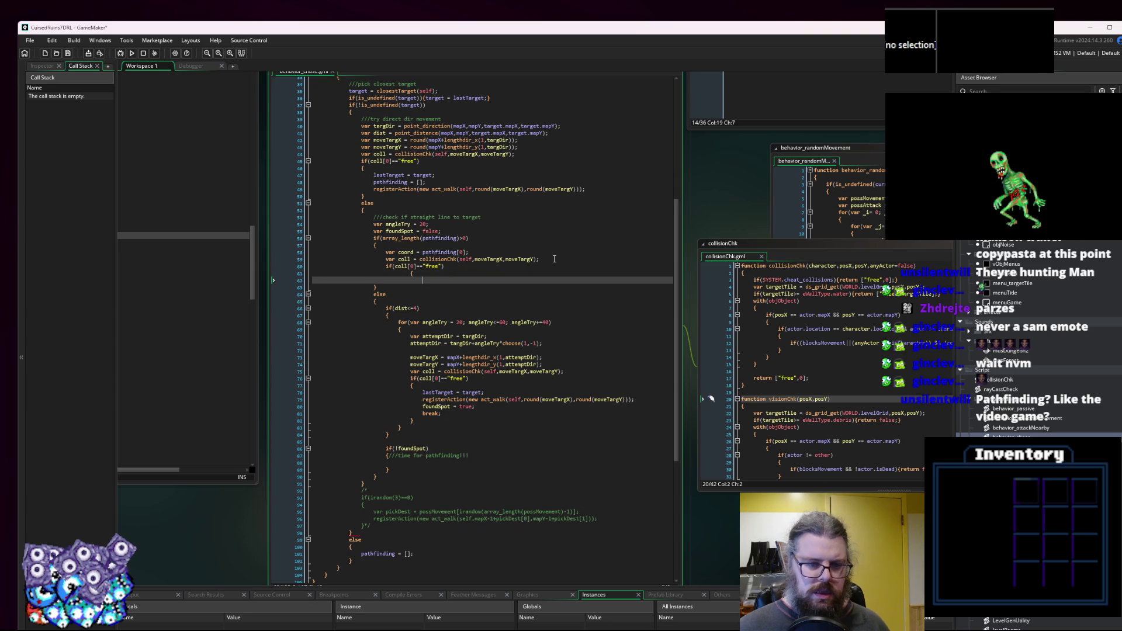
key(Up)
key(shift+Tab)
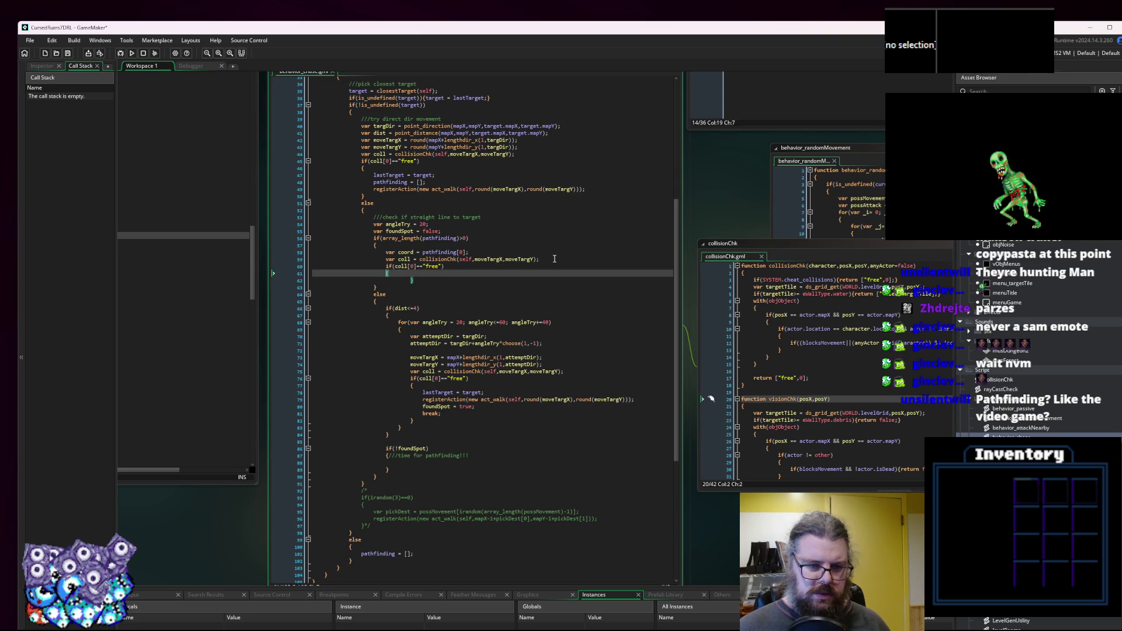
key(Down)
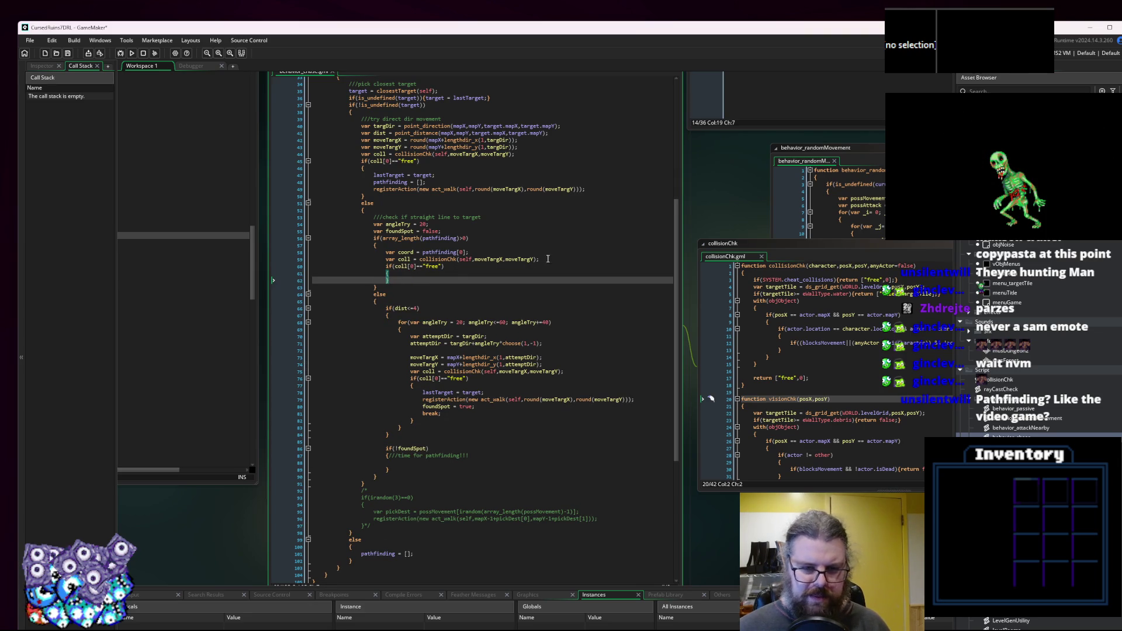
Make the pasted collisionChk call use coord[0] and coord[1] instead of moveTargX and moveTargY.
click(404, 259)
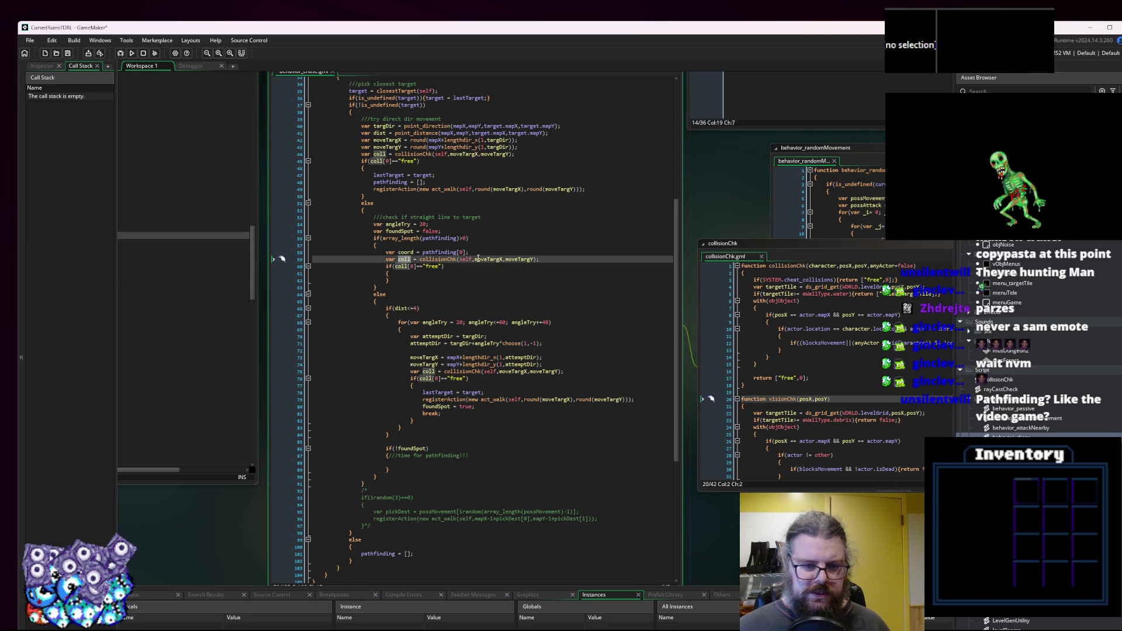
click(414, 251)
double_click(409, 252)
key(ctrl+c)
double_click(488, 259)
key(ctrl+v)
text([0])
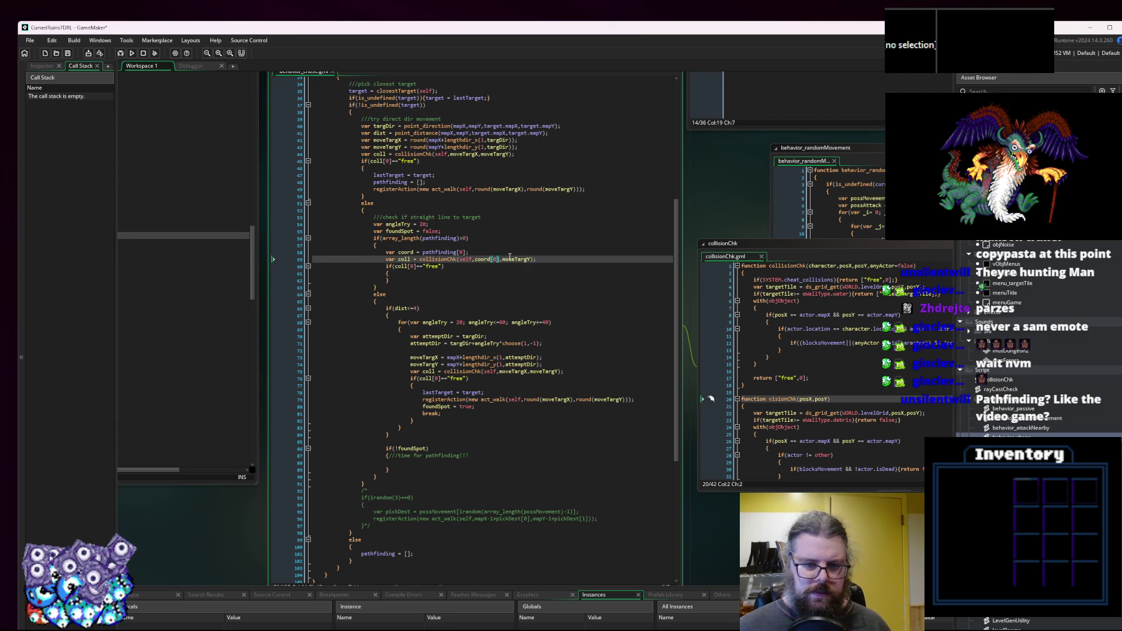
double_click(512, 259)
key(ctrl+v)
text([1]])
Add the registerAction act_walk line inside the free-tile check.
key(Down)
key(Down)
key(Return)
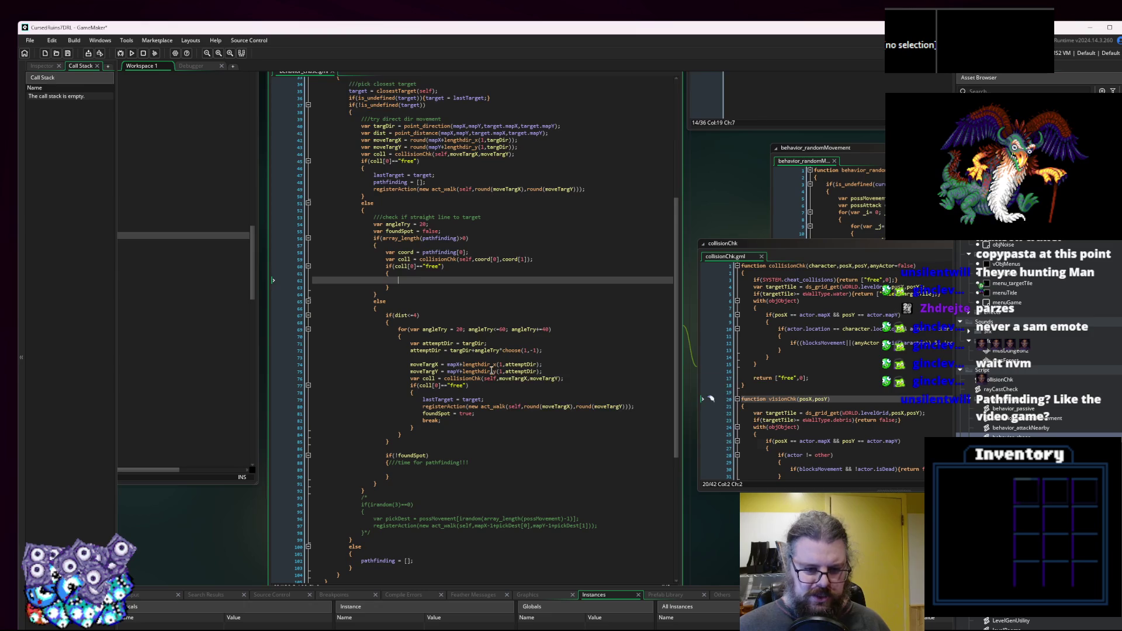
click(640, 406)
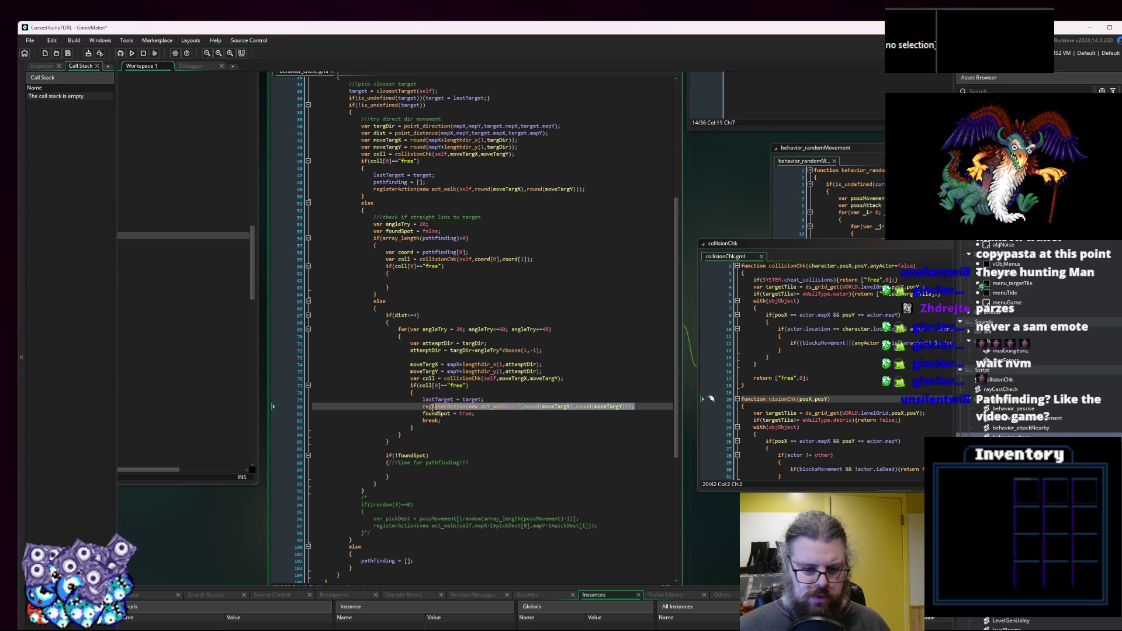
click(422, 282)
key(ctrl+v)
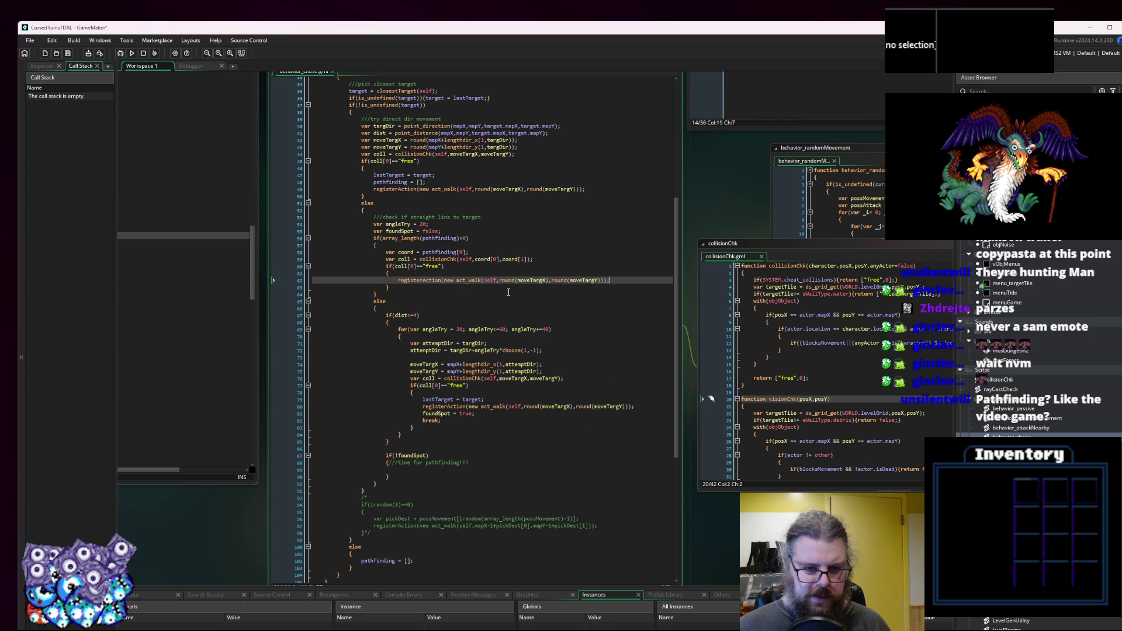
Add an empty else { } branch after the free-tile check.
key(Down)
key(Return)
text(else)
key(Return)
text({)
key(Return)
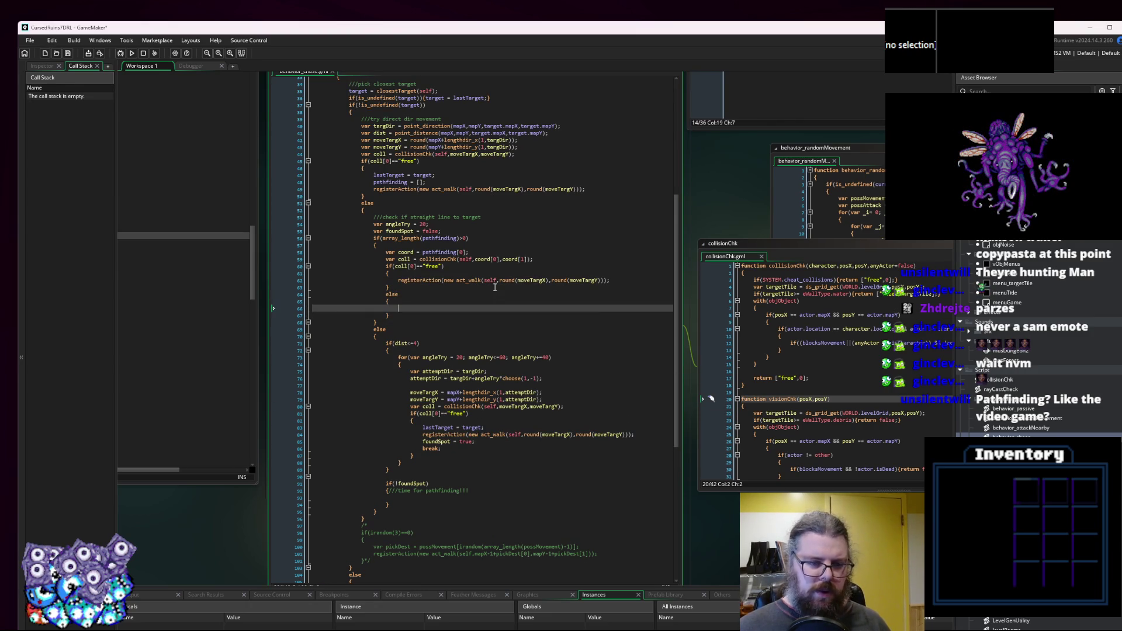
Add 'pathfinding = [];' to the else branch so pathfinding resets when the next step isn't free.
click(464, 252)
drag(422, 252, 466, 251)
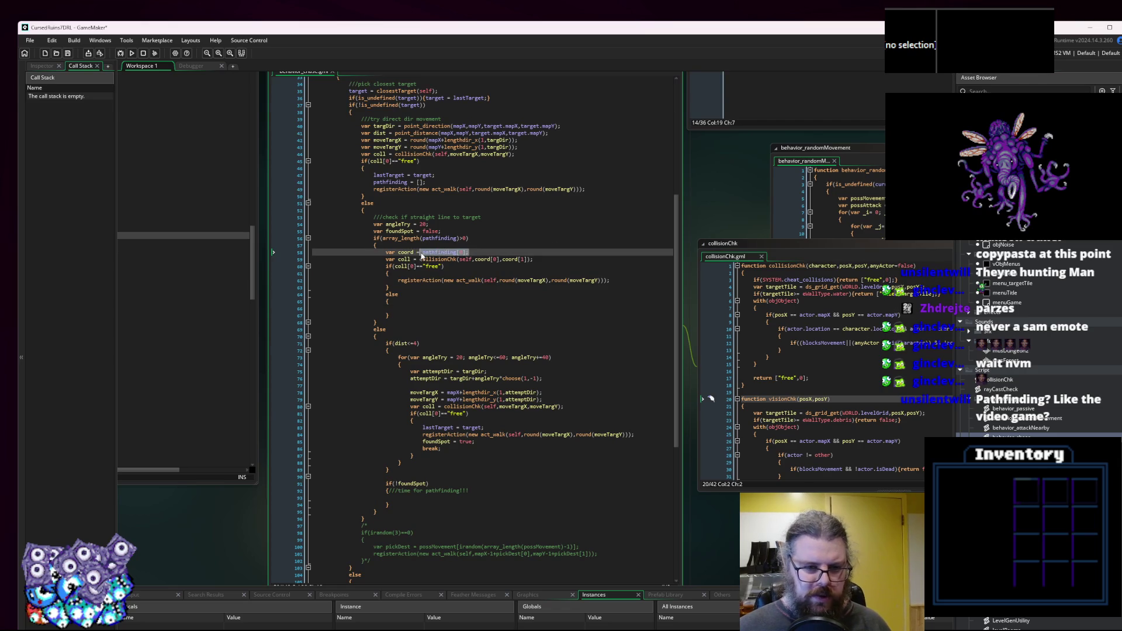
key(ctrl+c)
click(449, 309)
key(ctrl+v)
text(;)
text( = [)
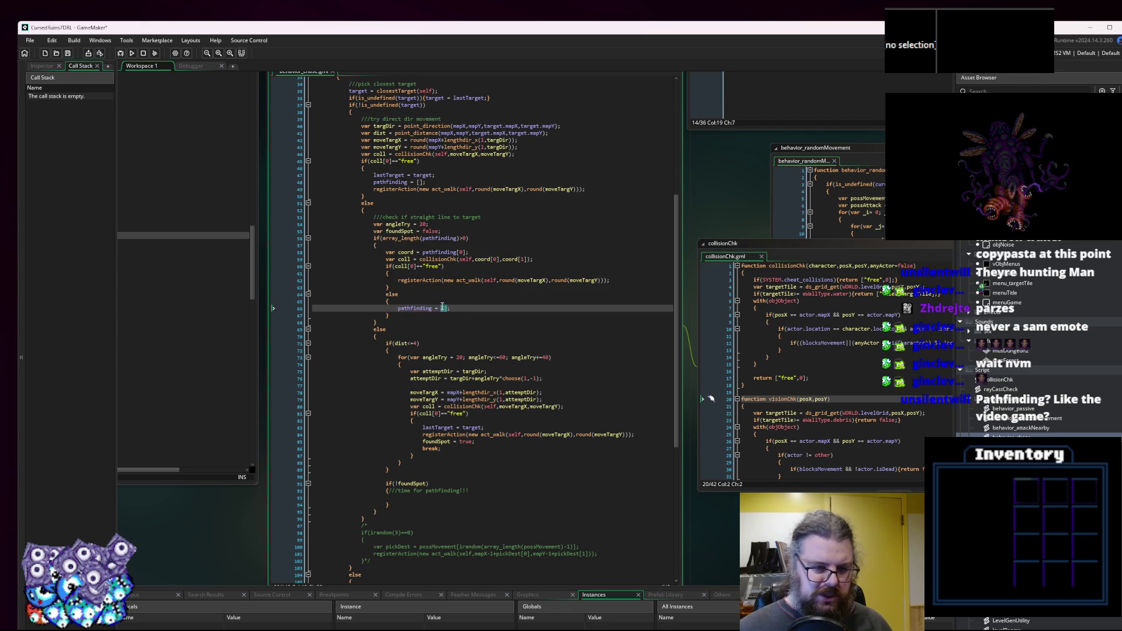
key(End)
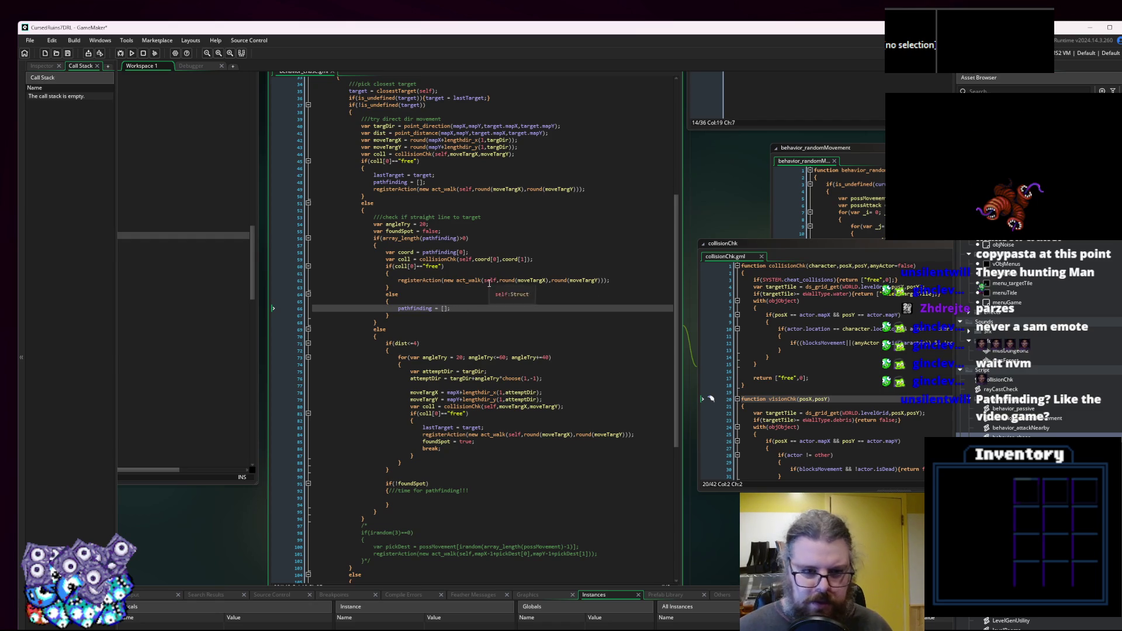
click(489, 280)
click(481, 288)
click(465, 308)
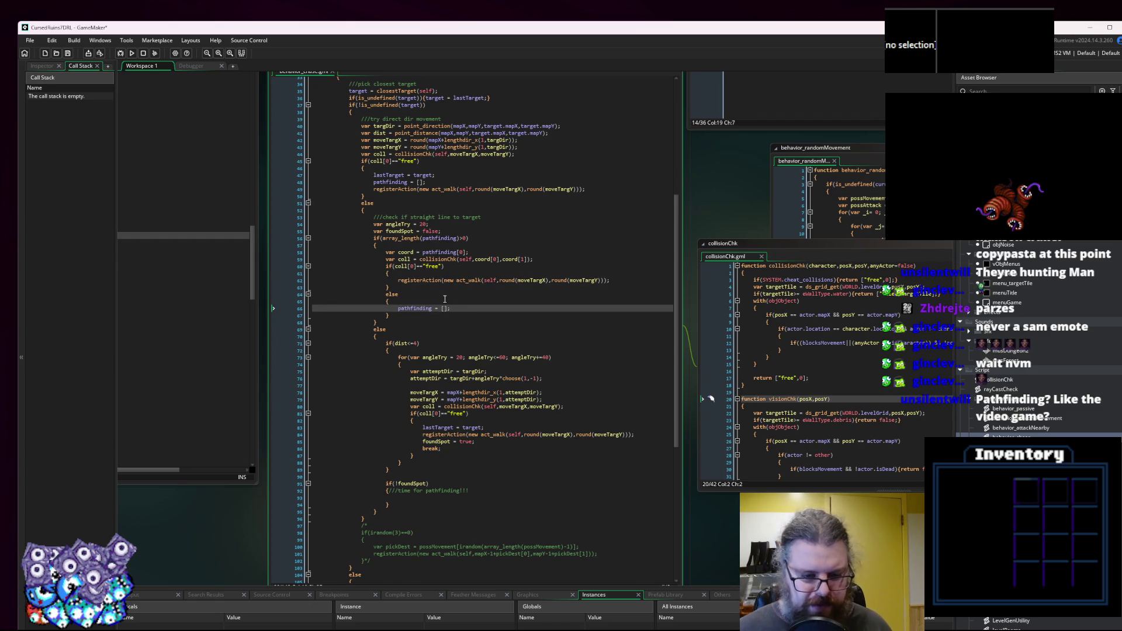
Replace act_walk's round(moveTargX),round(moveTargY) arguments with coord[0],coord[1].
click(617, 281)
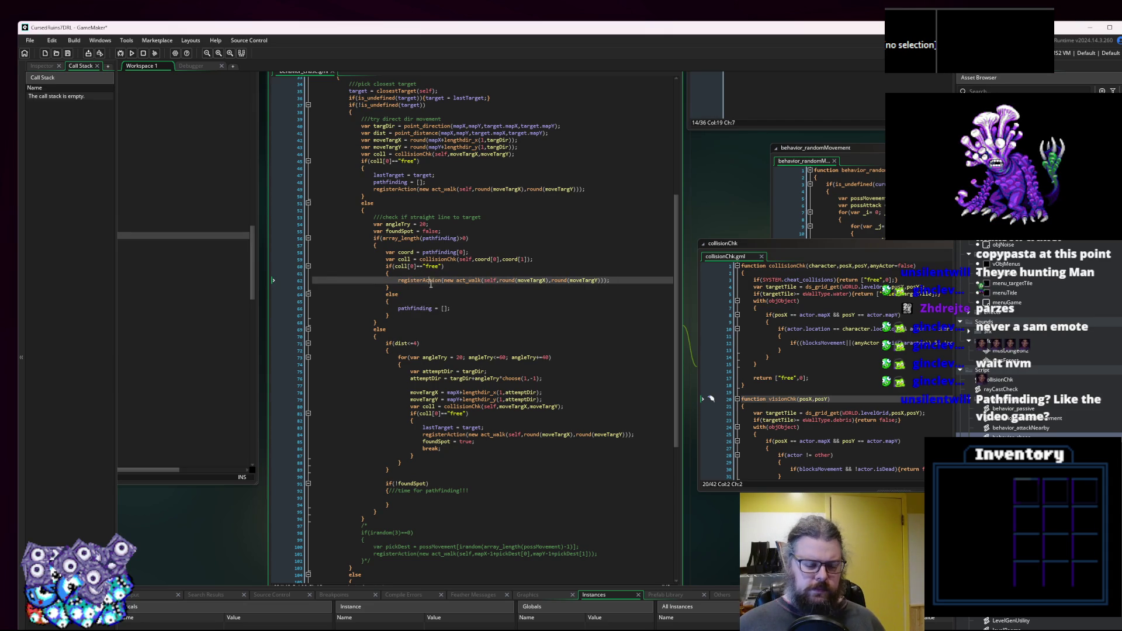
click(453, 311)
click(451, 280)
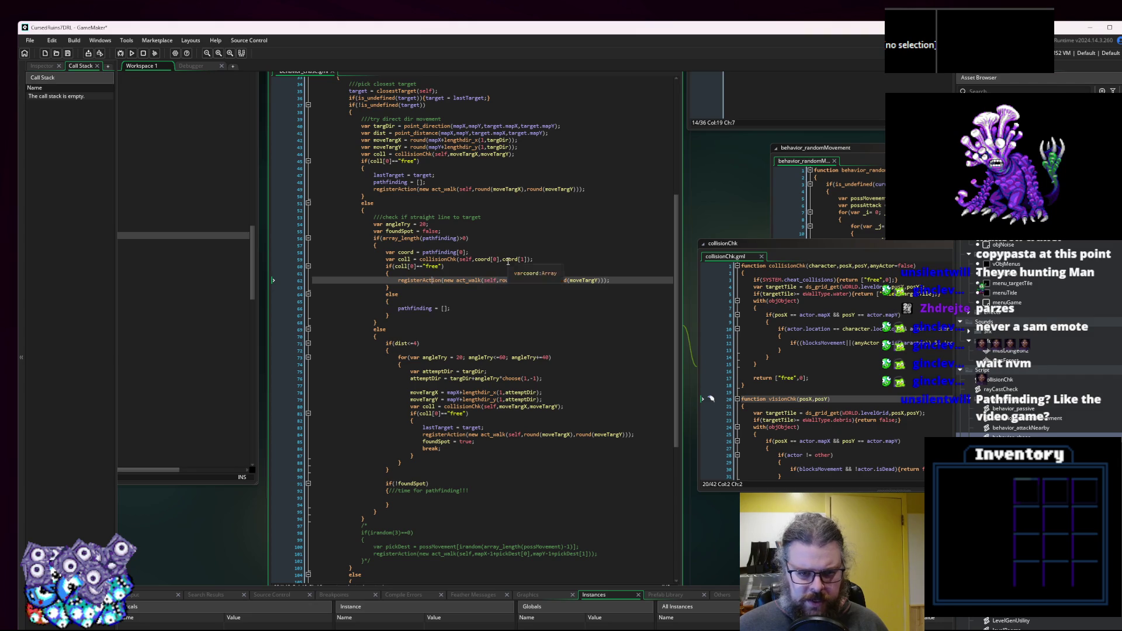
click(530, 259)
double_click(503, 258)
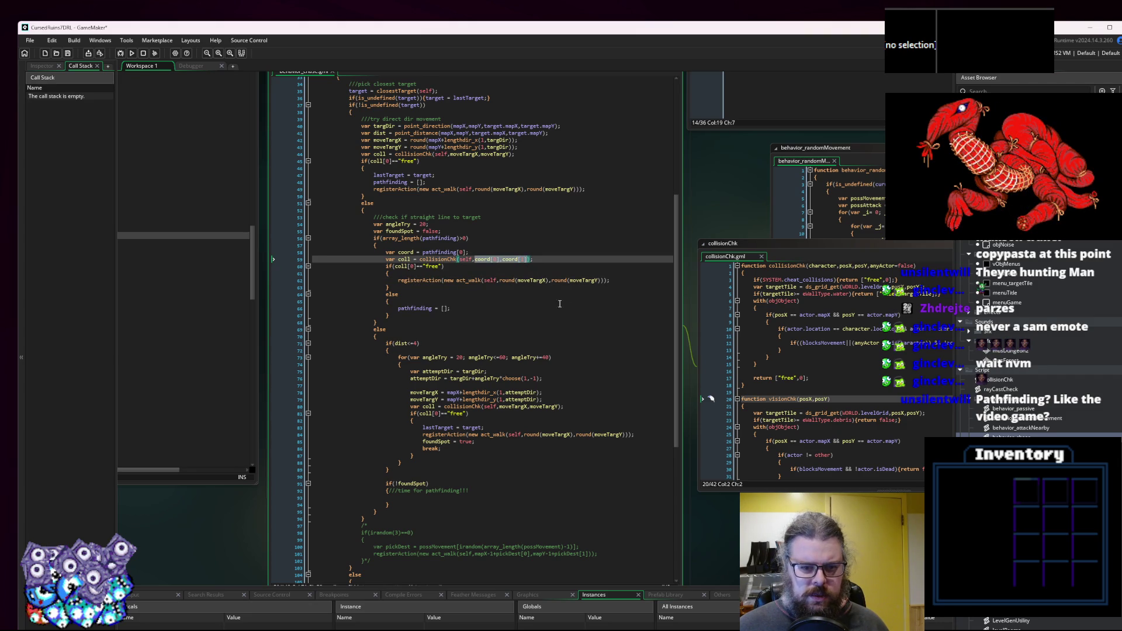
click(528, 308)
drag(603, 280, 501, 281)
key(ctrl+v)
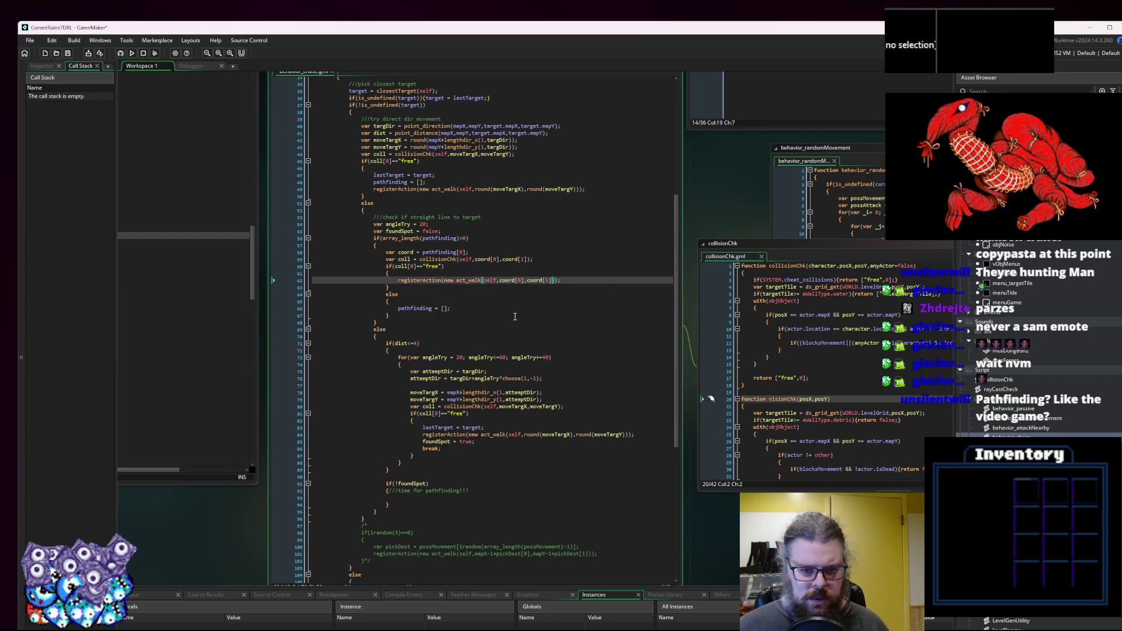
click(512, 308)
click(552, 281)
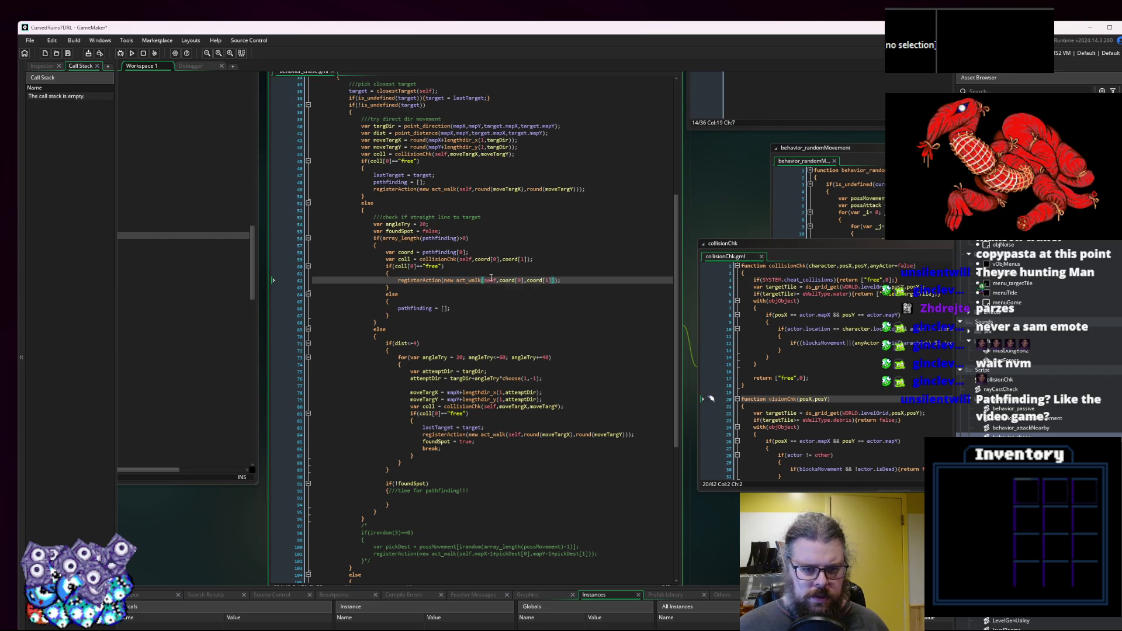
Add a new blank line below the act_walk call.
drag(382, 252, 390, 273)
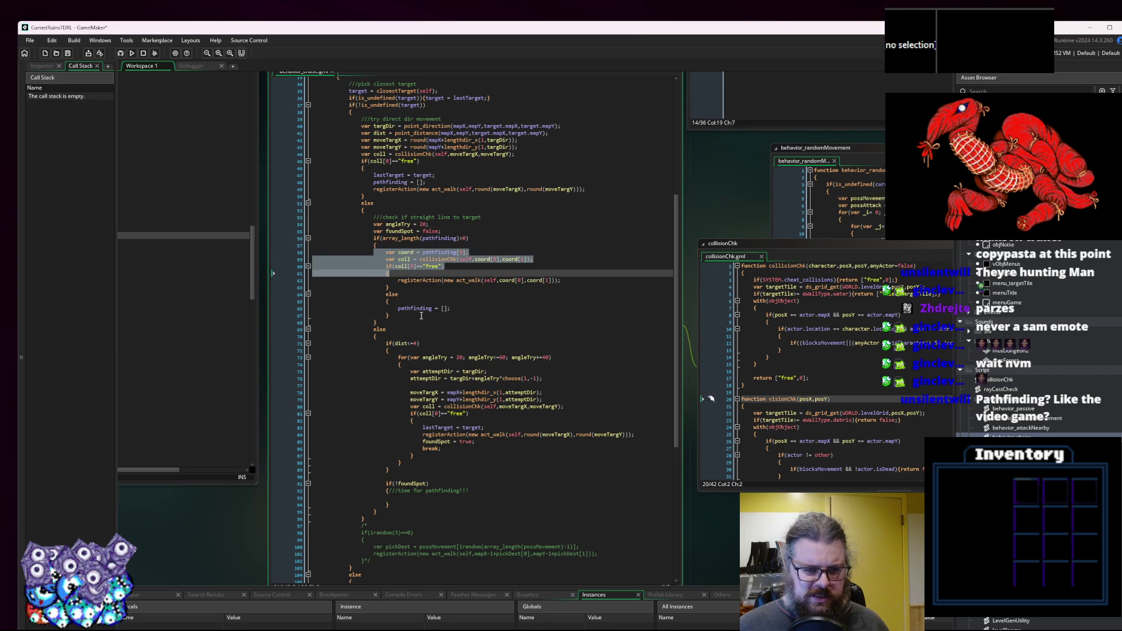
click(575, 281)
key(Return)
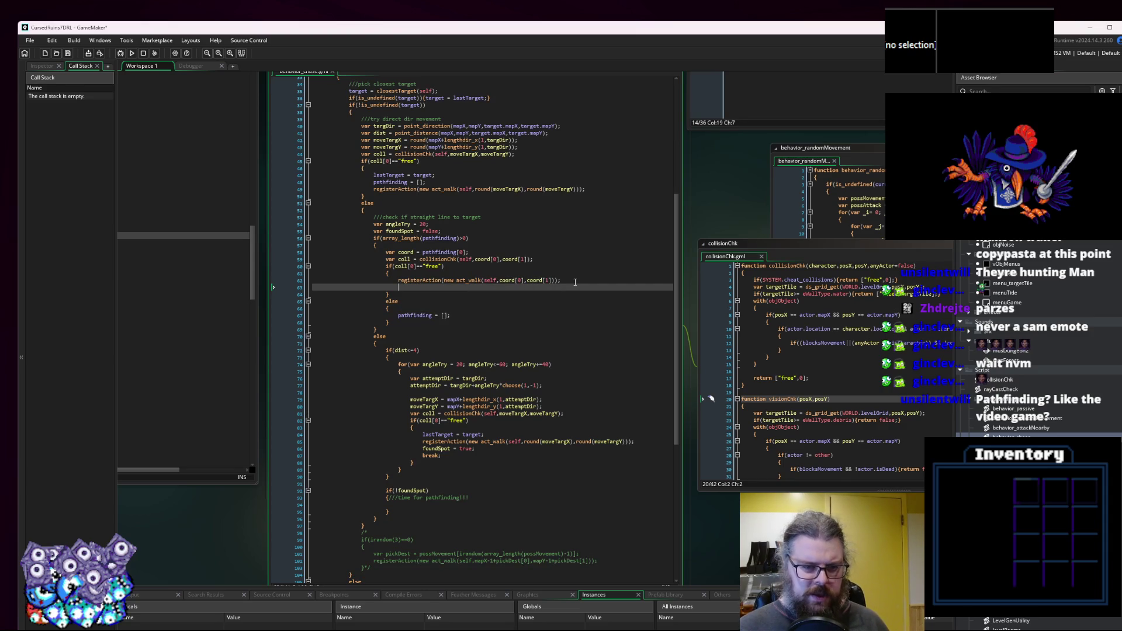
click(462, 252)
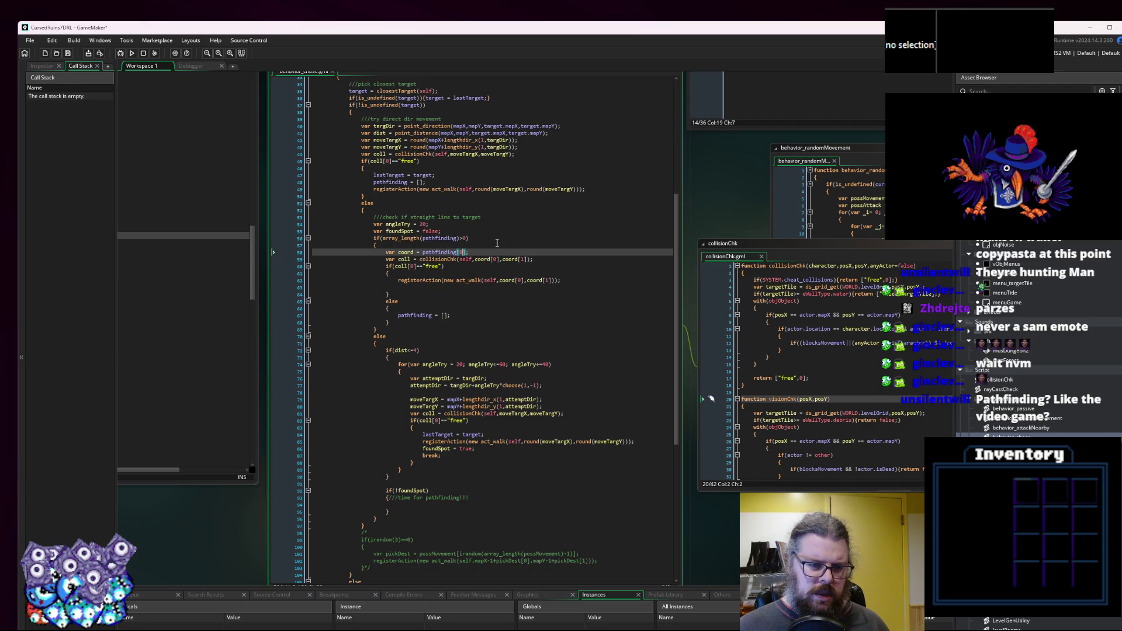
click(428, 287)
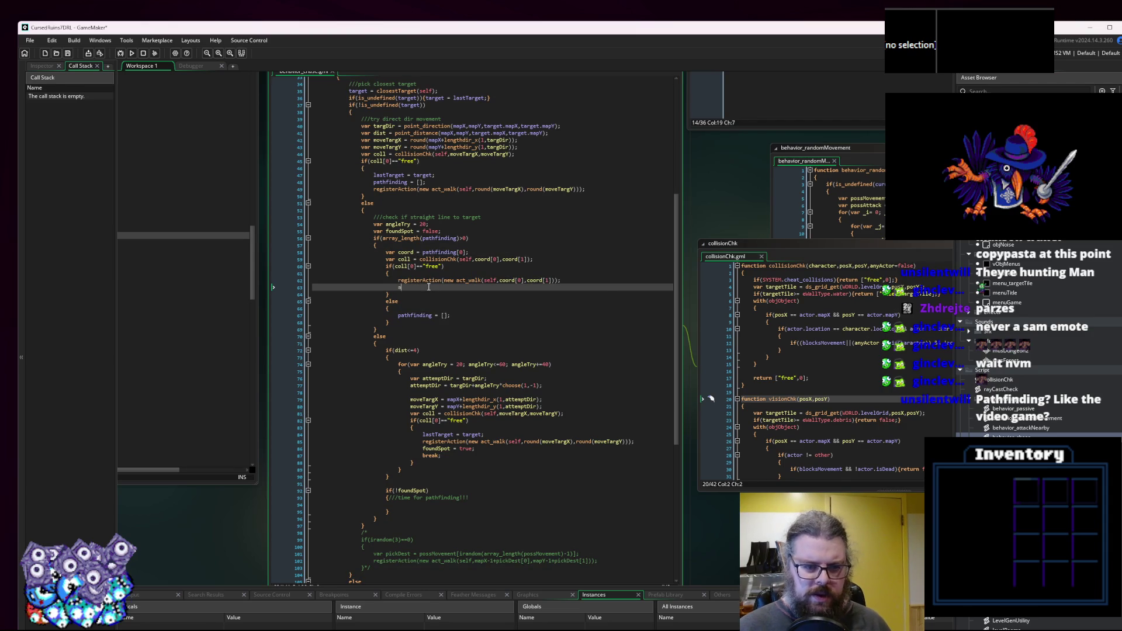
Add 'array_delete(pathfinding,0,1);' after the walk to remove the used path step.
text(array_dele)
key(Return)
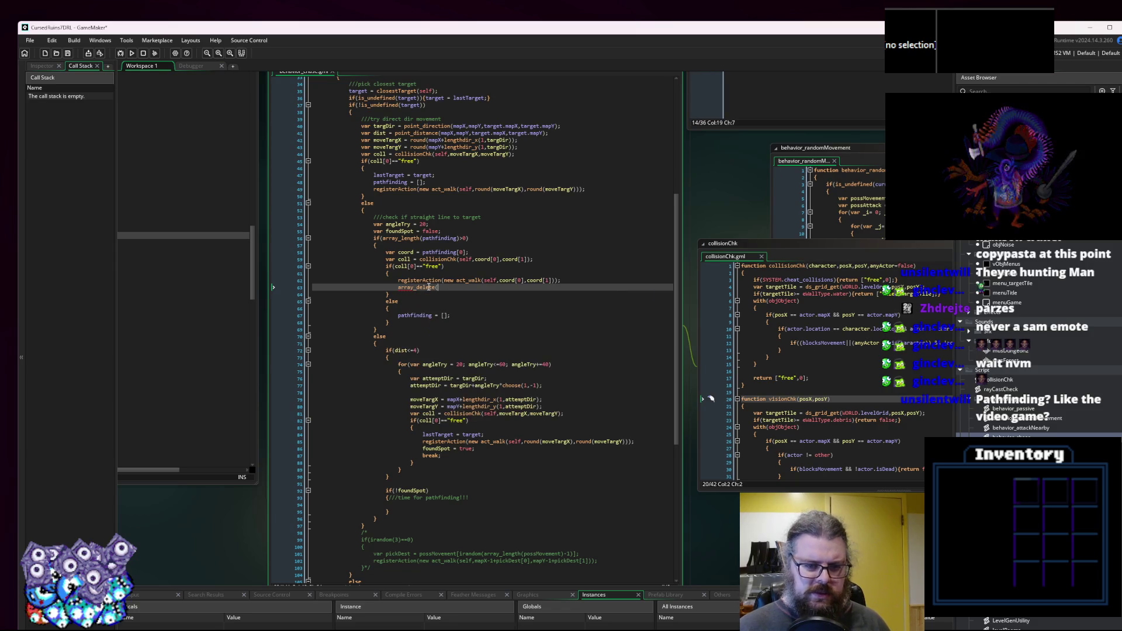
click(445, 252)
double_click(445, 252)
key(ctrl+c)
click(440, 287)
key(ctrl+v)
text(,)
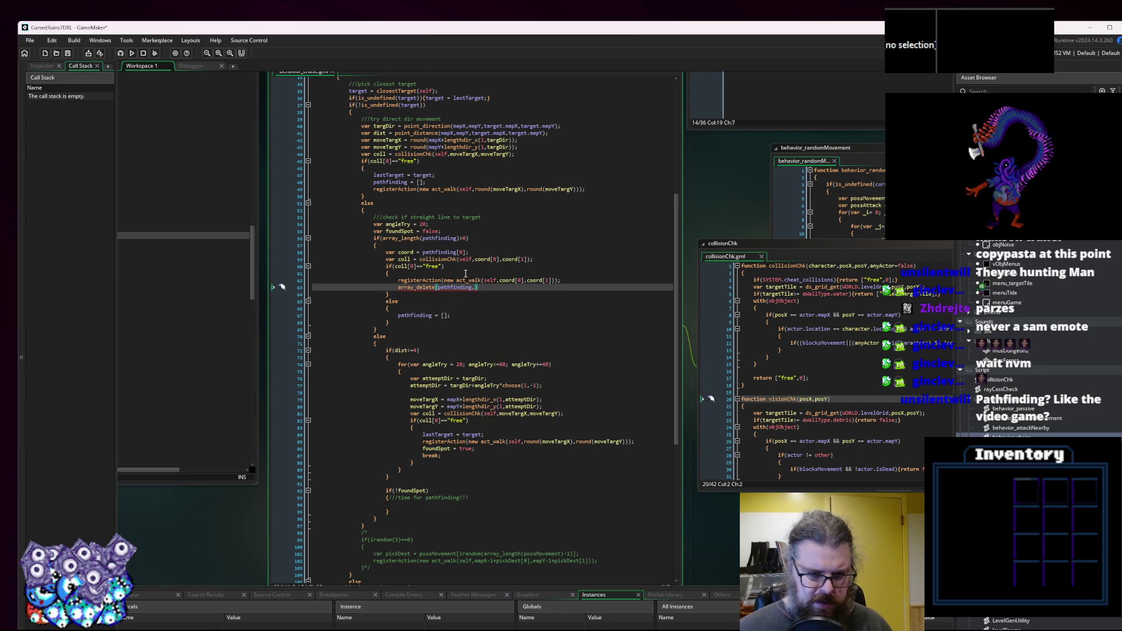
click(474, 280)
click(483, 248)
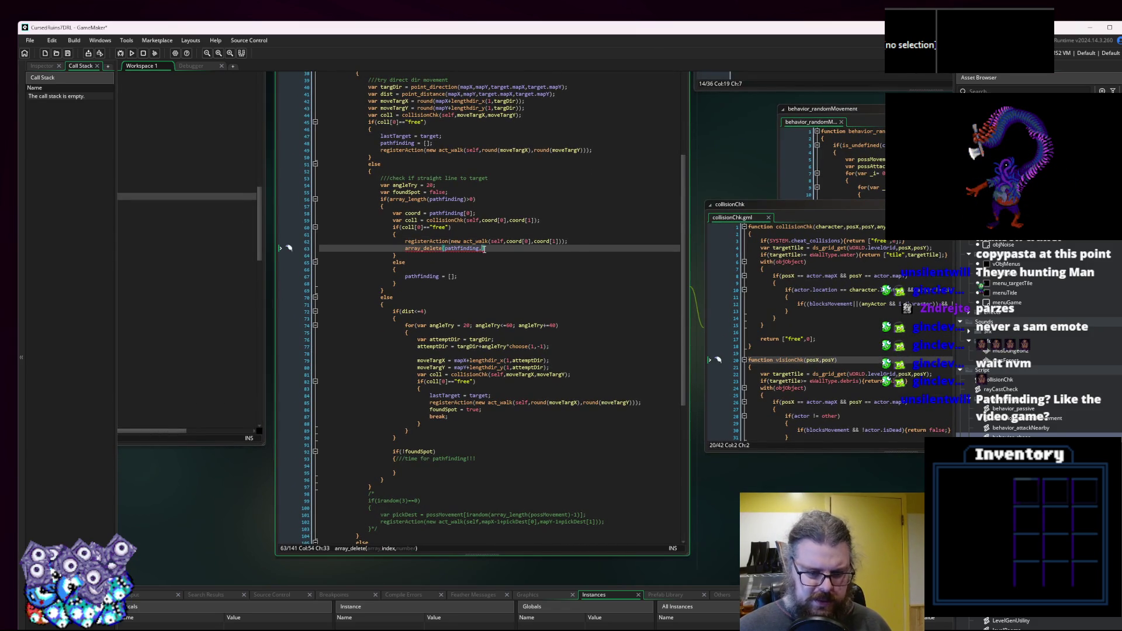
text(0,1);)
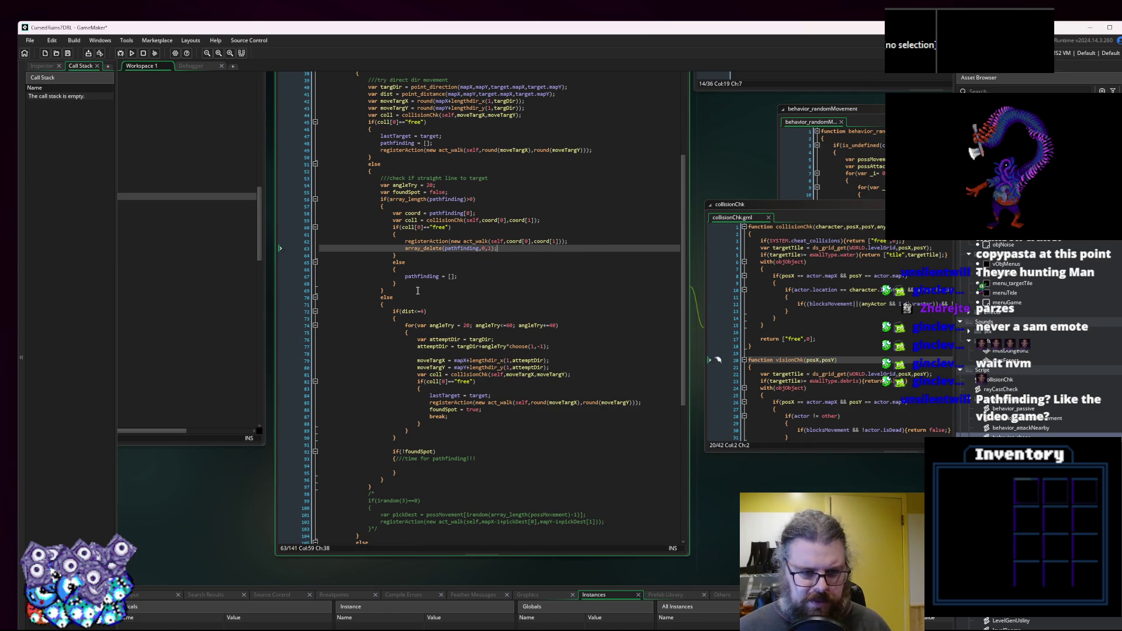
Add 'pathfinding = [];' inside the if(!foundSpot) block.
drag(425, 286, 394, 214)
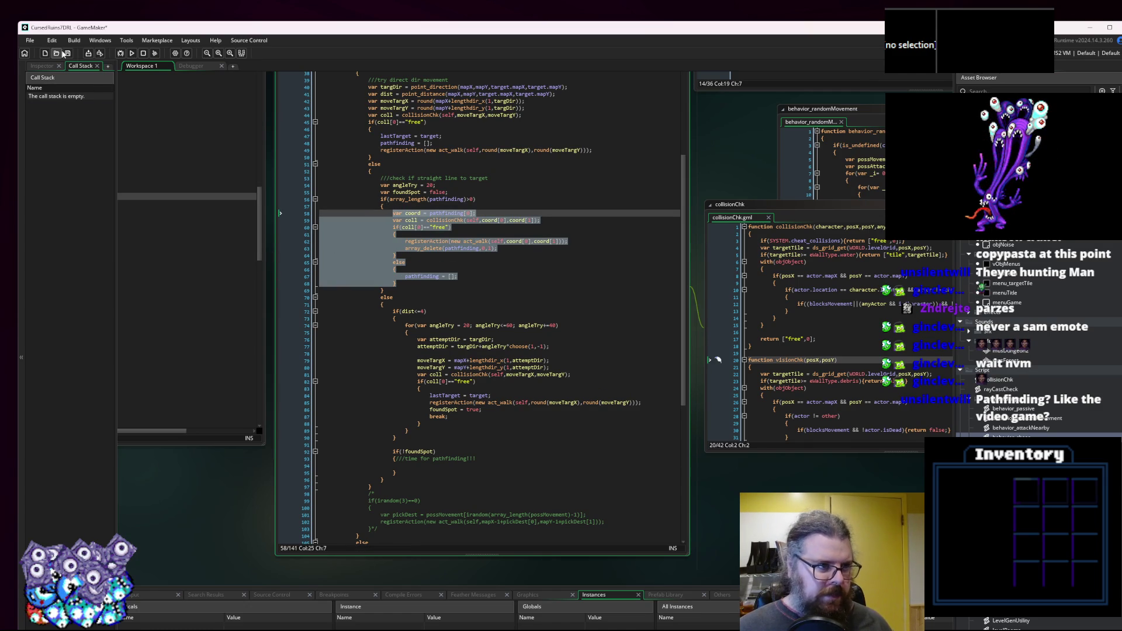
click(468, 469)
click(471, 466)
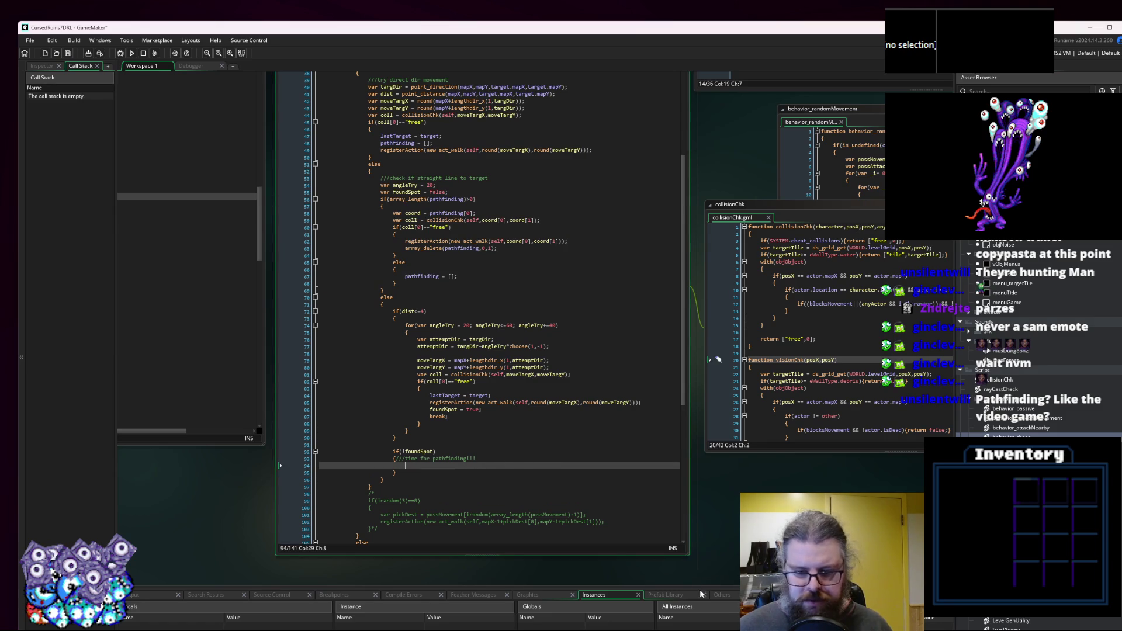
drag(689, 555, 684, 538)
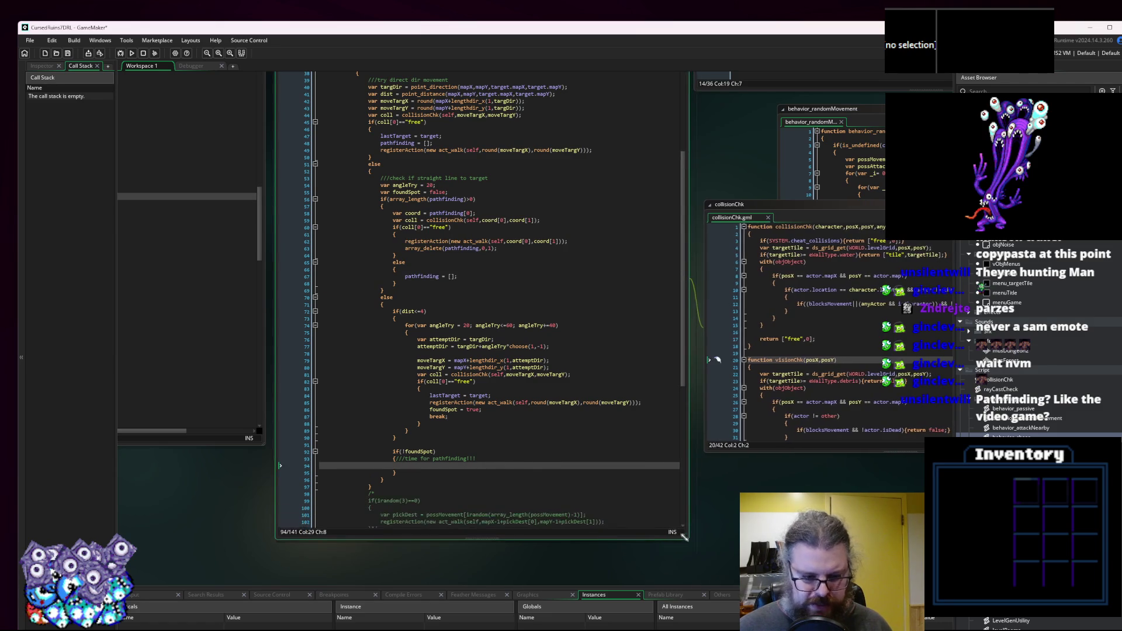
click(417, 276)
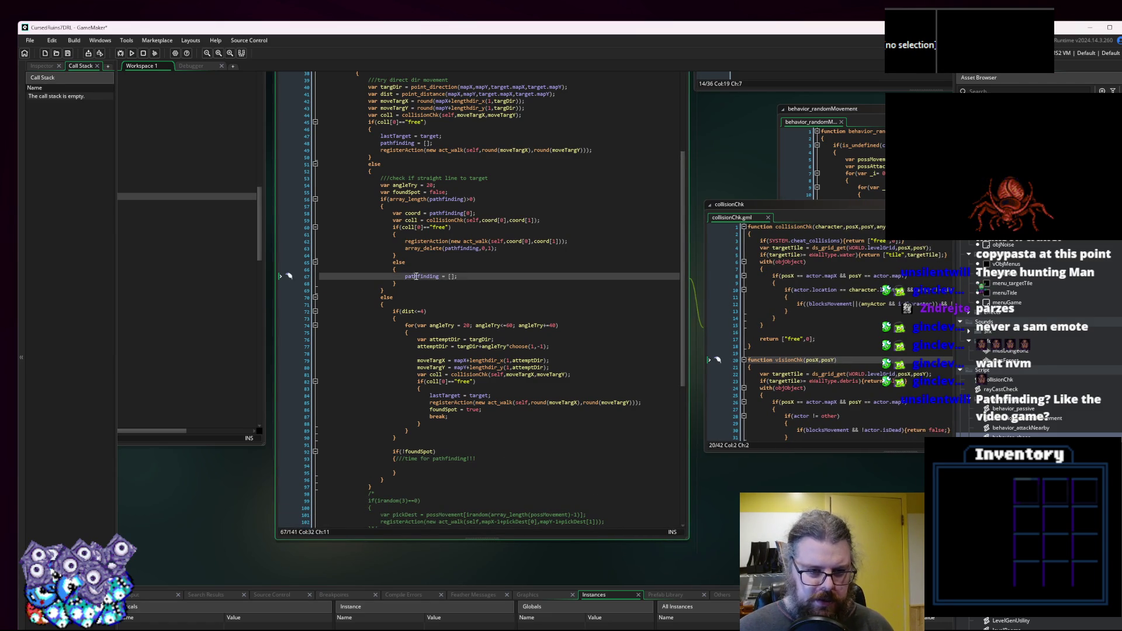
click(421, 467)
text(pathfinding = [];)
key(Down)
key(Down)
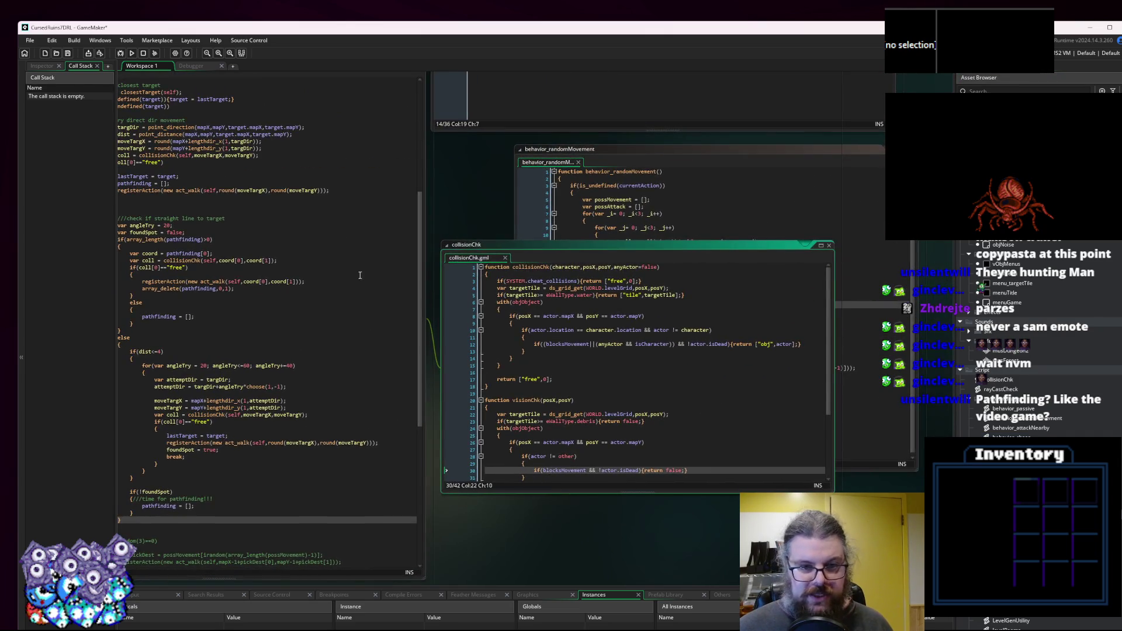
scroll(567, 531, up, 10)
click(566, 531)
scroll(566, 531, up, 10)
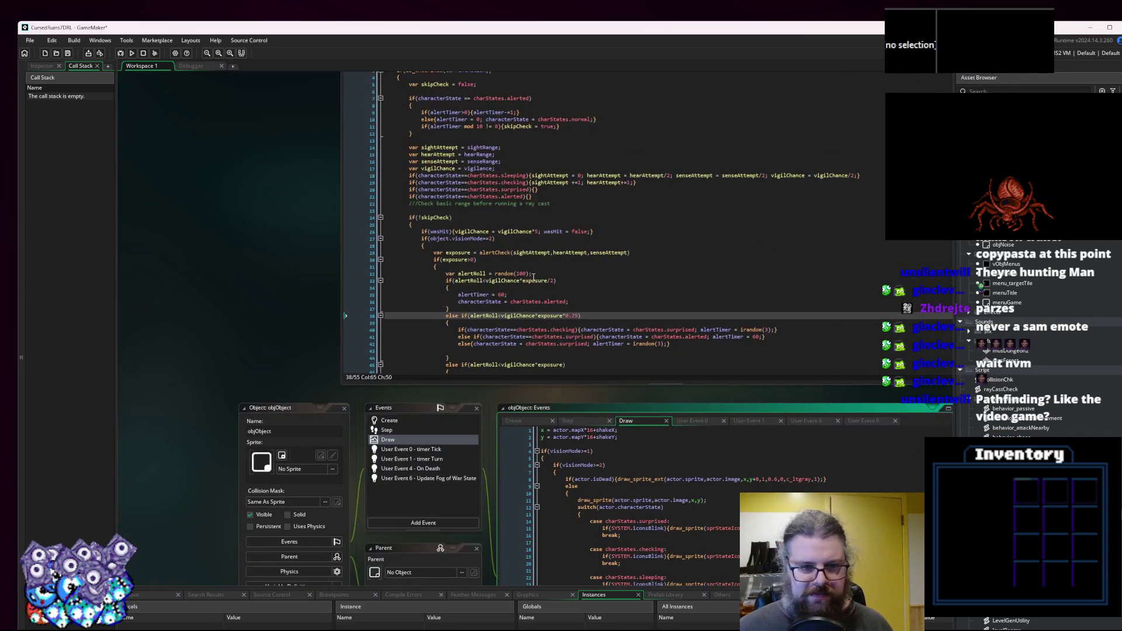
scroll(564, 308, down, 20)
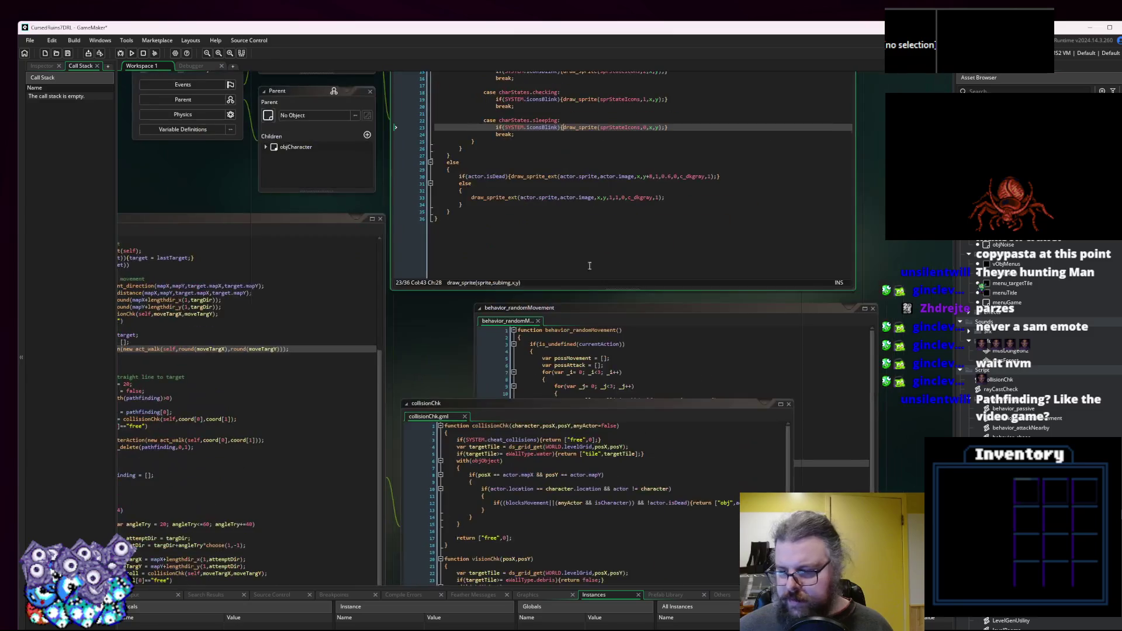
mouse_move(596, 395)
mouse_down()
mouse_move(830, 395)
mouse_move(720, 316)
mouse_up()
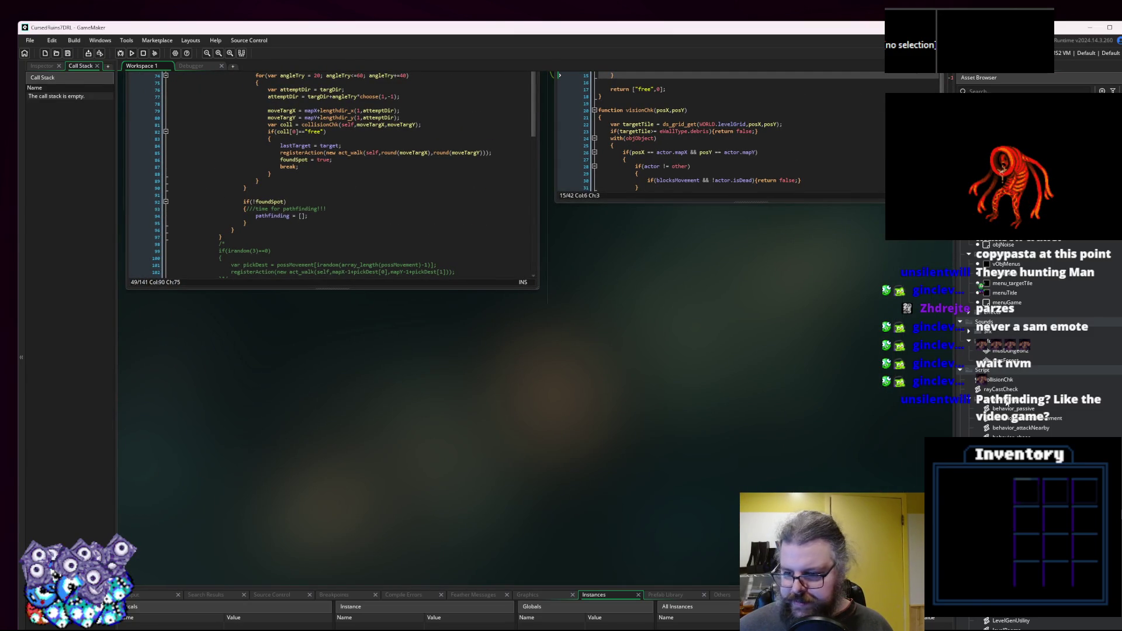
click(1009, 419)
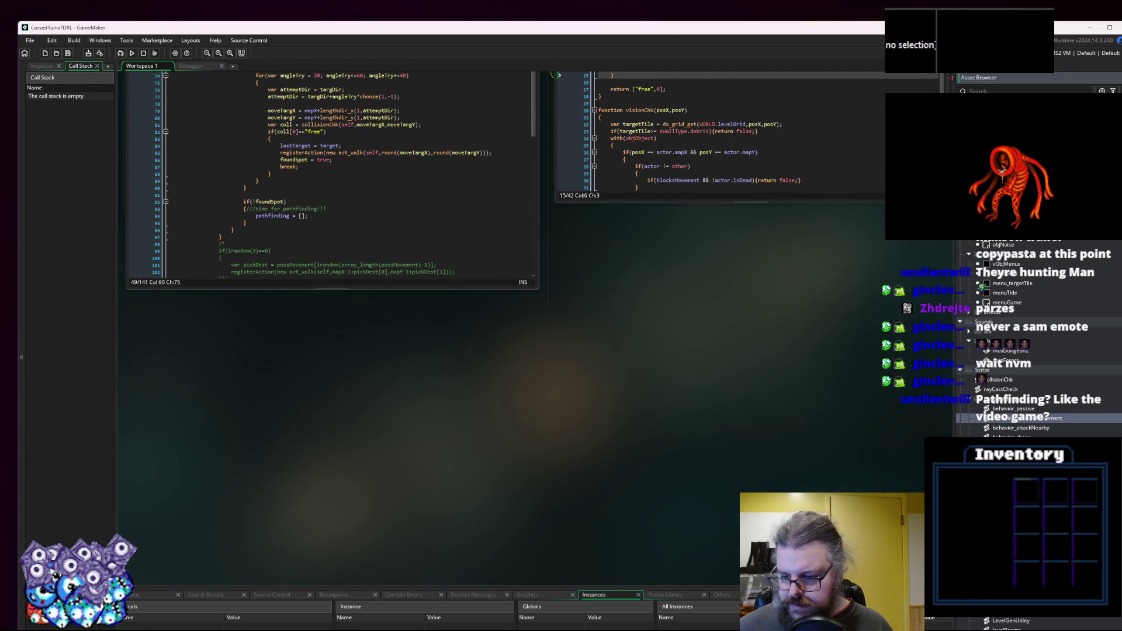
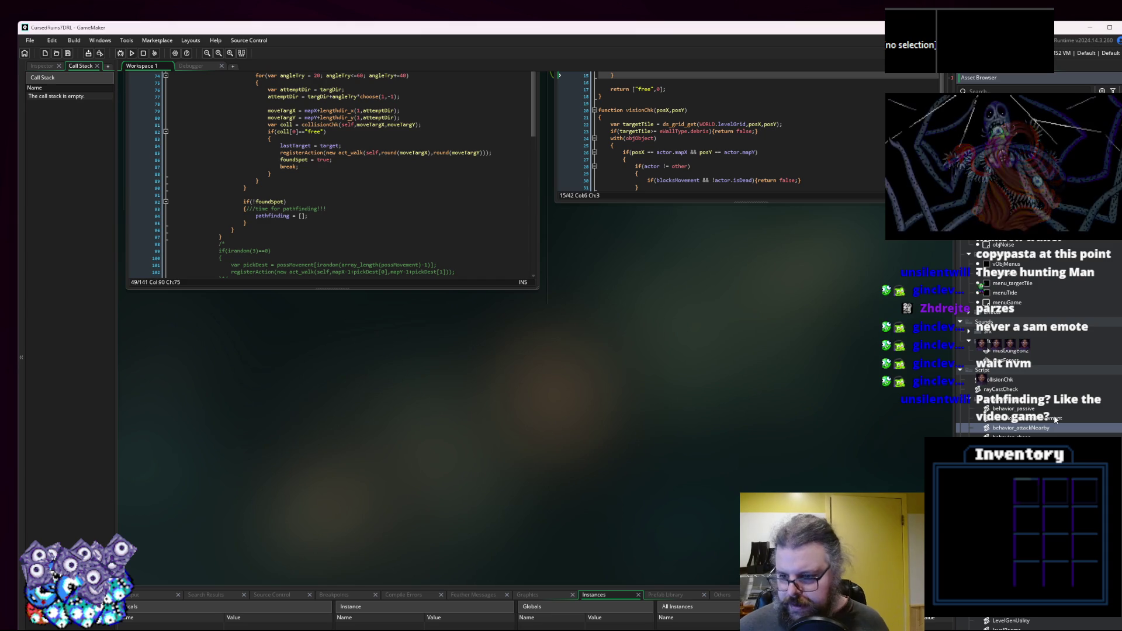
Open the LevelGenUtility script in a maximized GameMaker window and resize its code editor.
click(1055, 418)
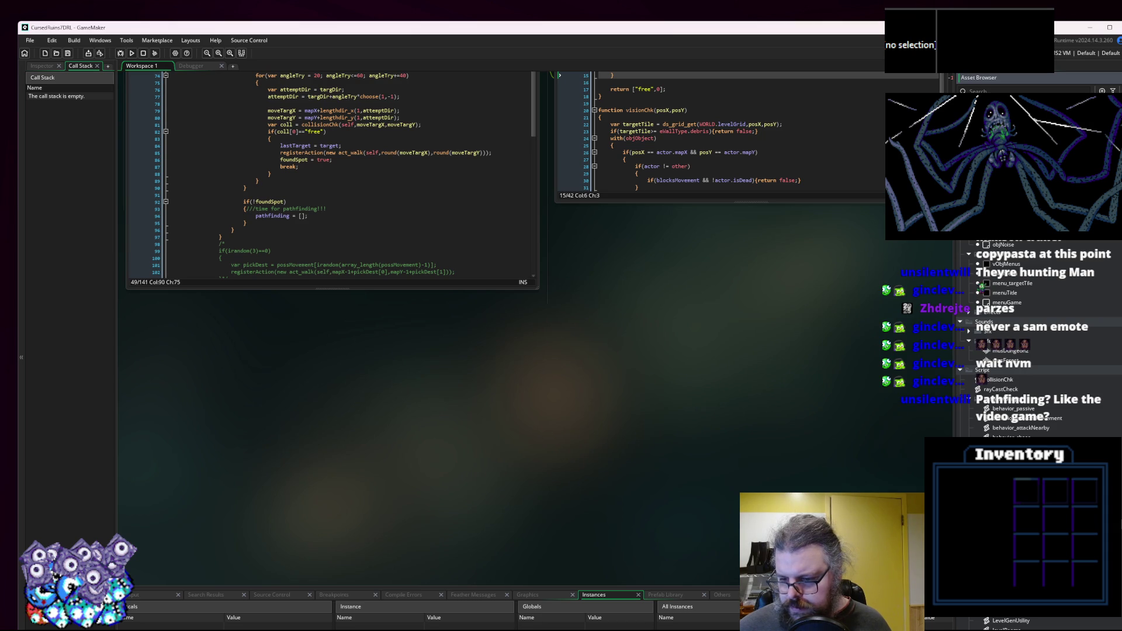
double_click(1017, 622)
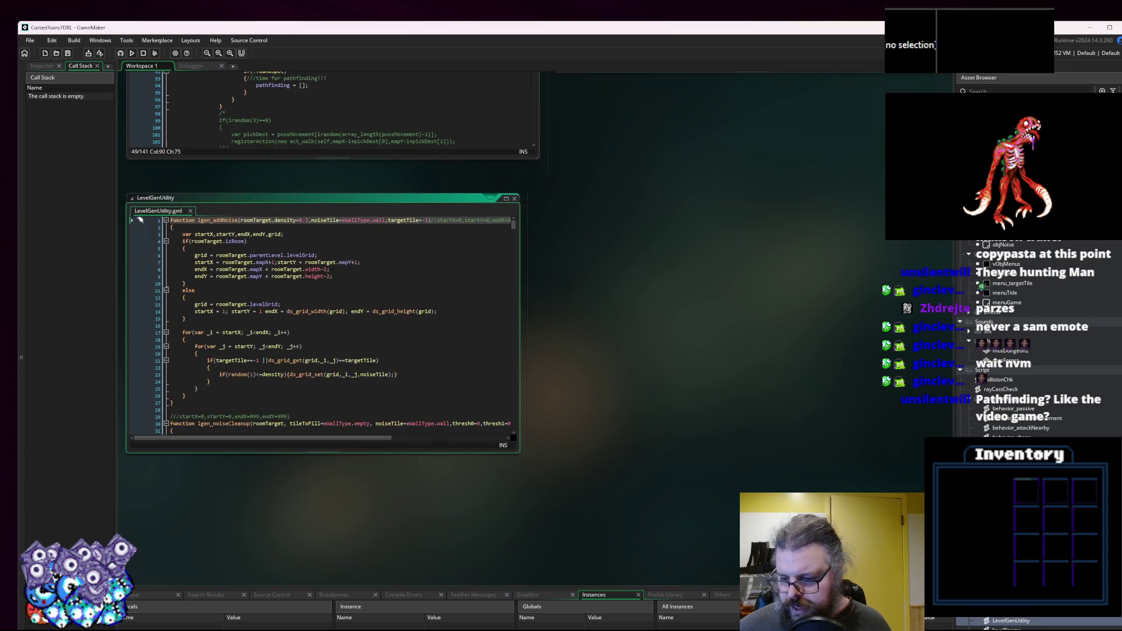
click(1110, 27)
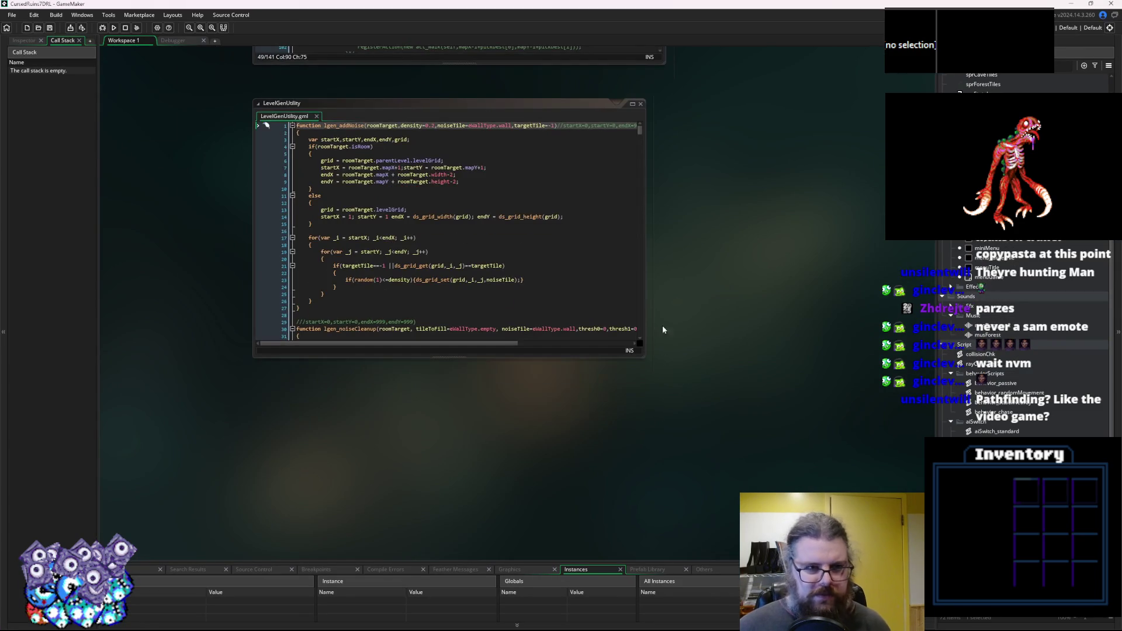
mouse_move(645, 359)
mouse_down()
mouse_move(830, 555)
mouse_move(736, 420)
mouse_move(666, 395)
mouse_up()
Delete the collisionChk and rayCastCheck scripts, then create a new script.
right_click(972, 409)
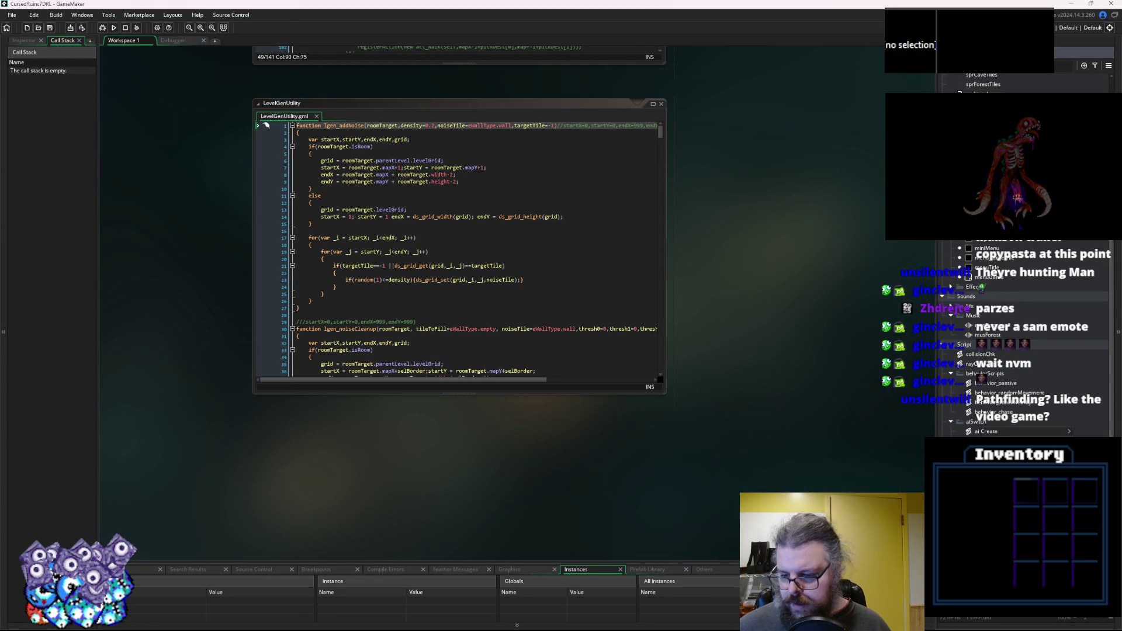
scroll(994, 362, down, 1)
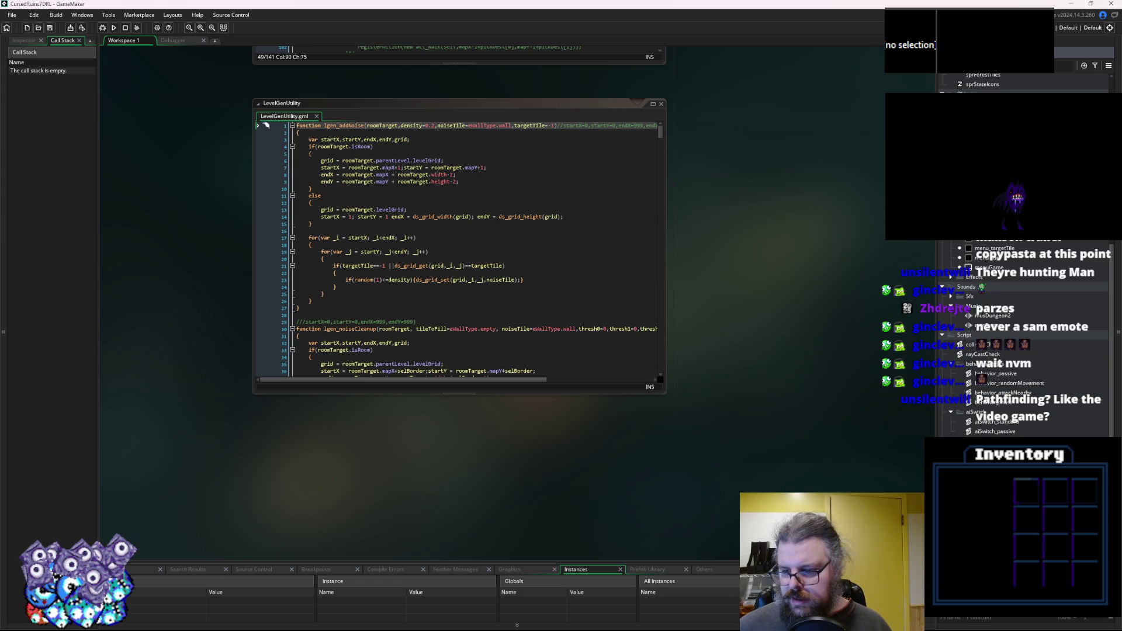
scroll(873, 441, up, 3)
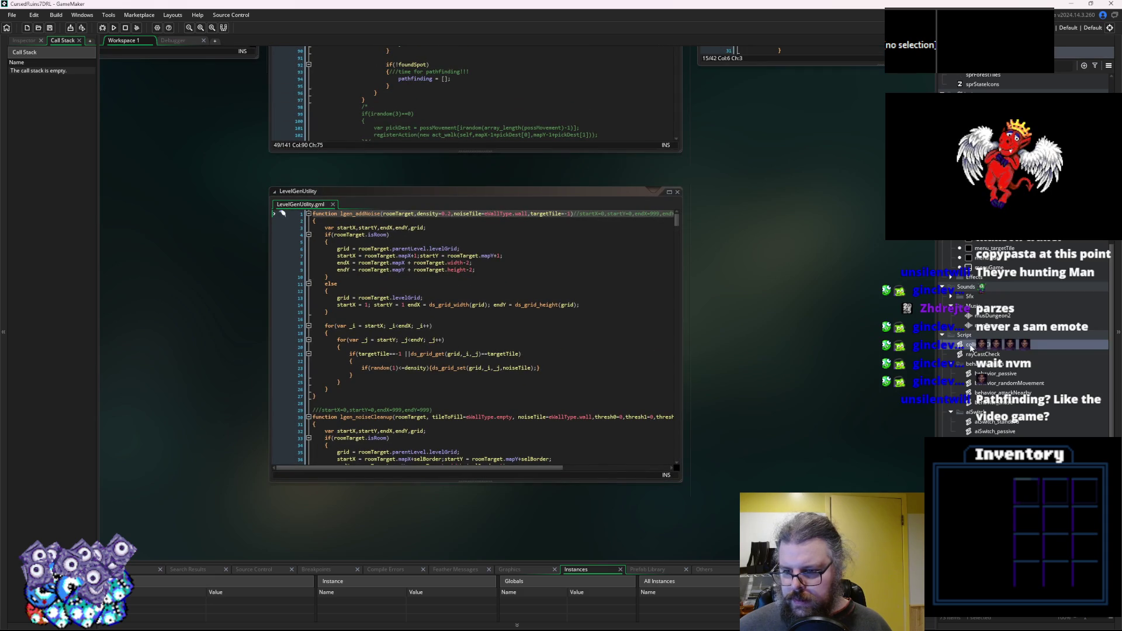
key(Delete)
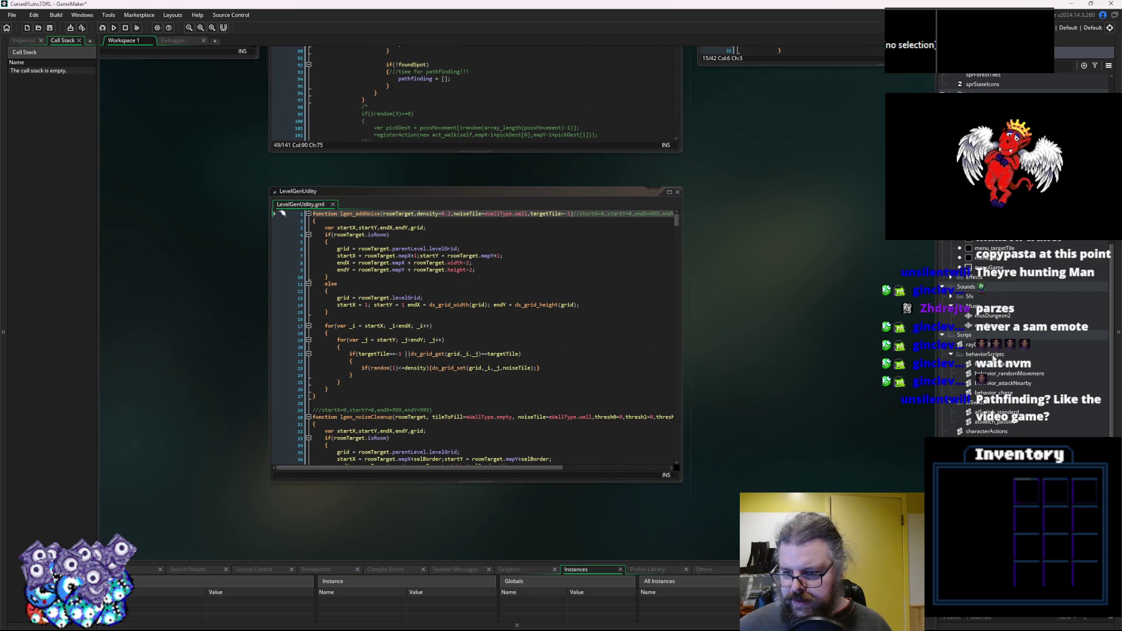
key(Delete)
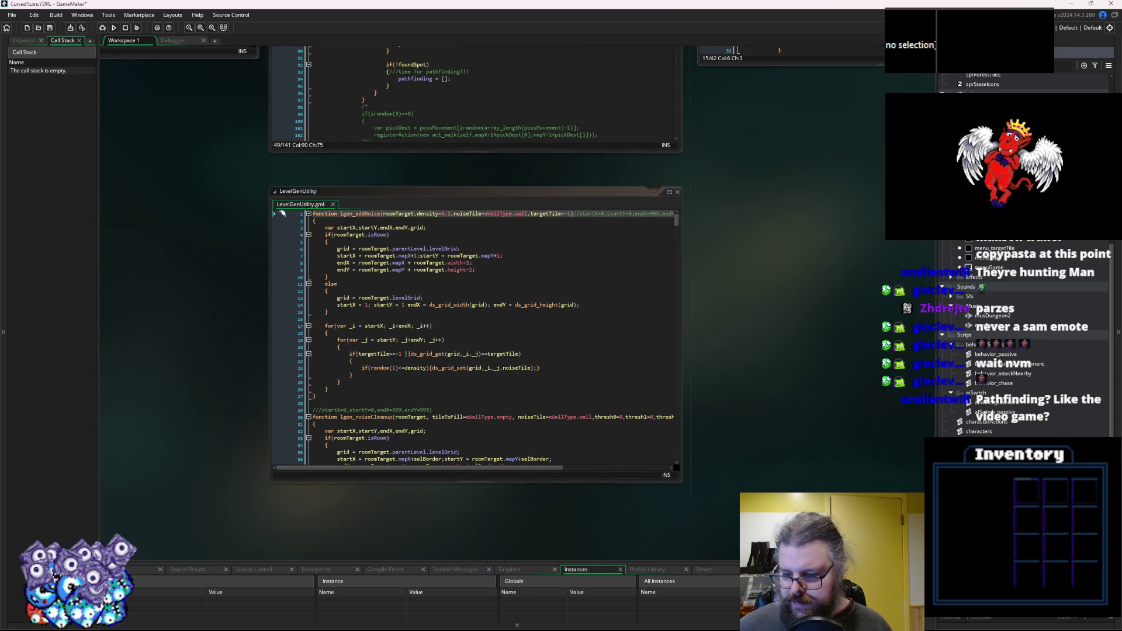
click(624, 418)
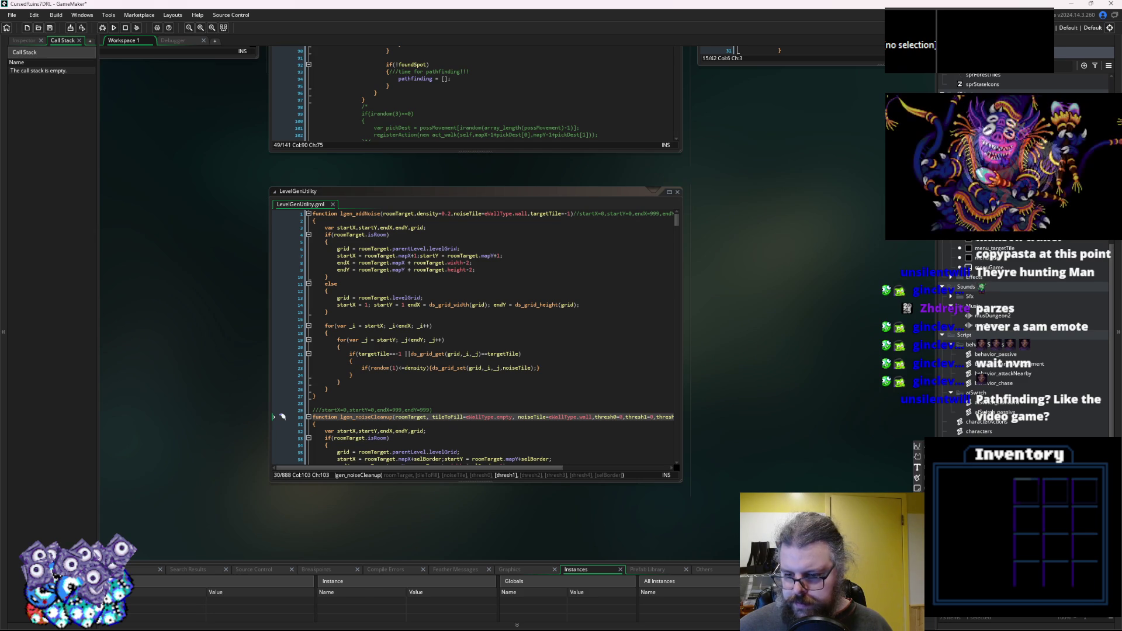
key(alt+c)
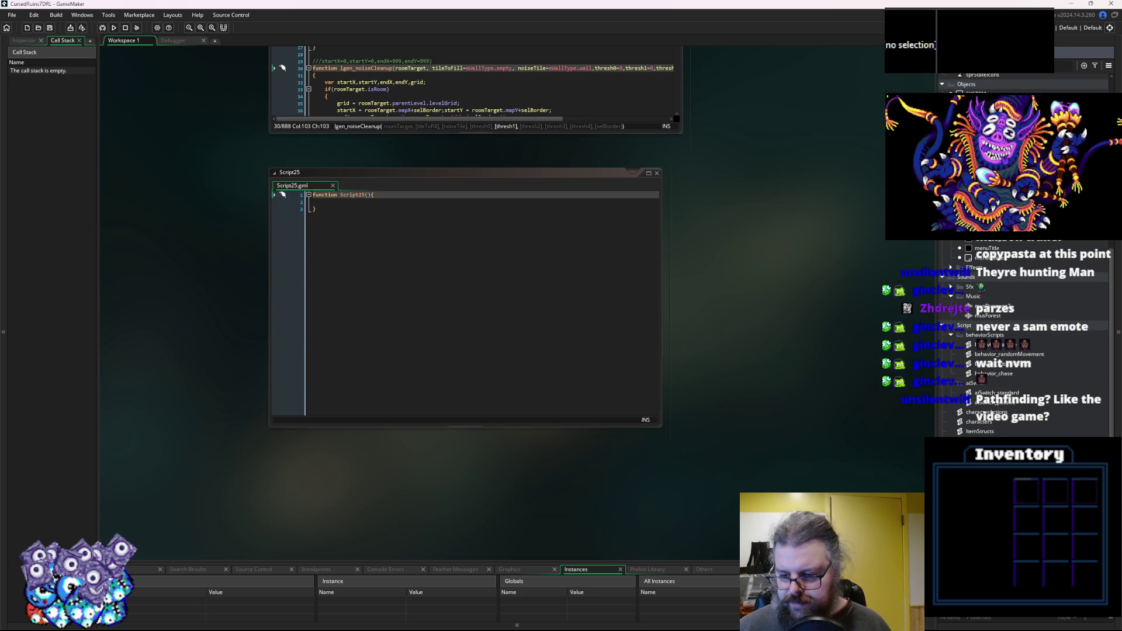
Name the new script pathfinding and enlarge its code window in the upper centre.
key(Return)
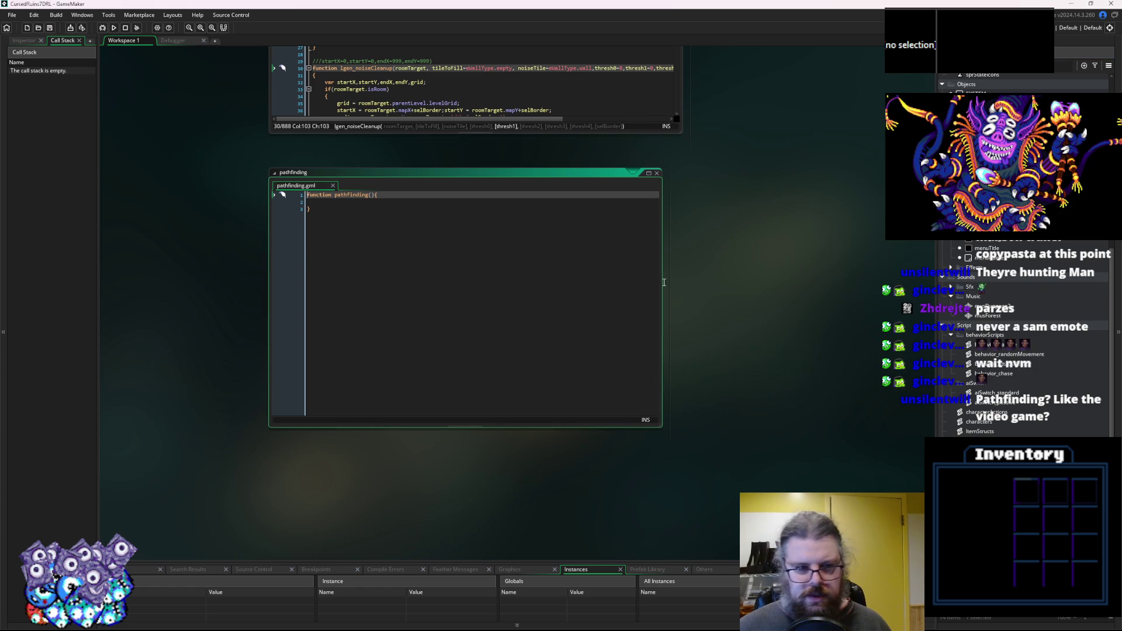
scroll(655, 285, up, 5)
mouse_move(682, 457)
mouse_down()
mouse_move(258, 109)
mouse_move(253, 135)
mouse_up()
scroll(598, 356, down, 2)
mouse_move(624, 337)
mouse_down()
mouse_move(640, 393)
mouse_move(613, 457)
mouse_up()
scroll(589, 459, right, 3)
drag(488, 481, 526, 498)
Fold lgen_addNoise through lgen_placeEnemies so lgen_findPath's grid assignment is visible.
click(729, 353)
scroll(707, 346, down, 5)
scroll(707, 347, up, 5)
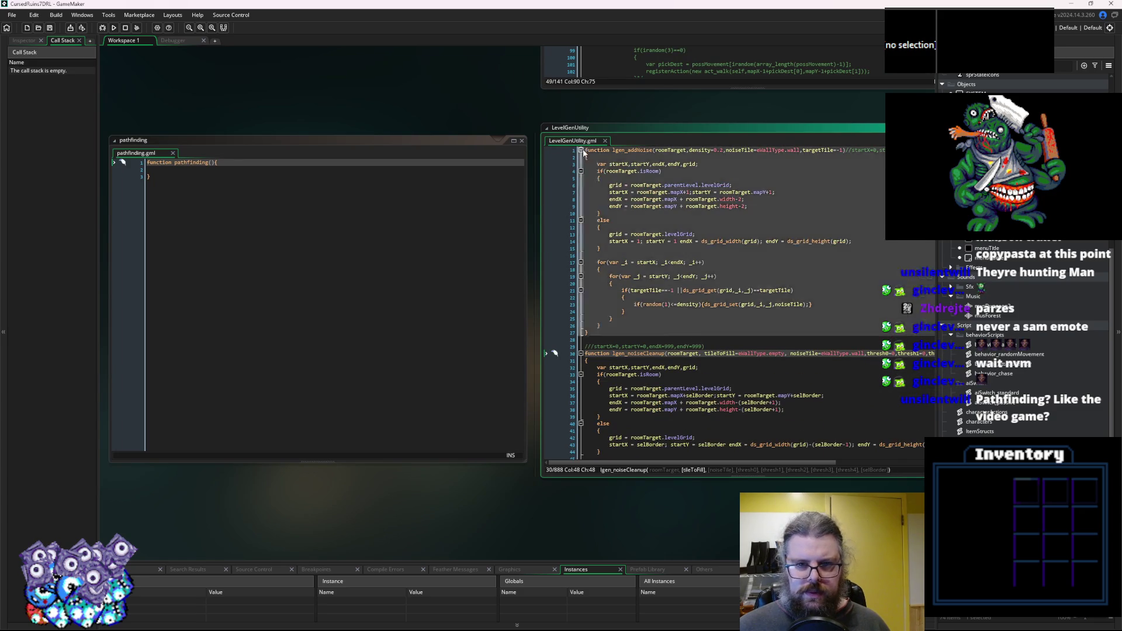
click(581, 150)
click(581, 171)
click(581, 185)
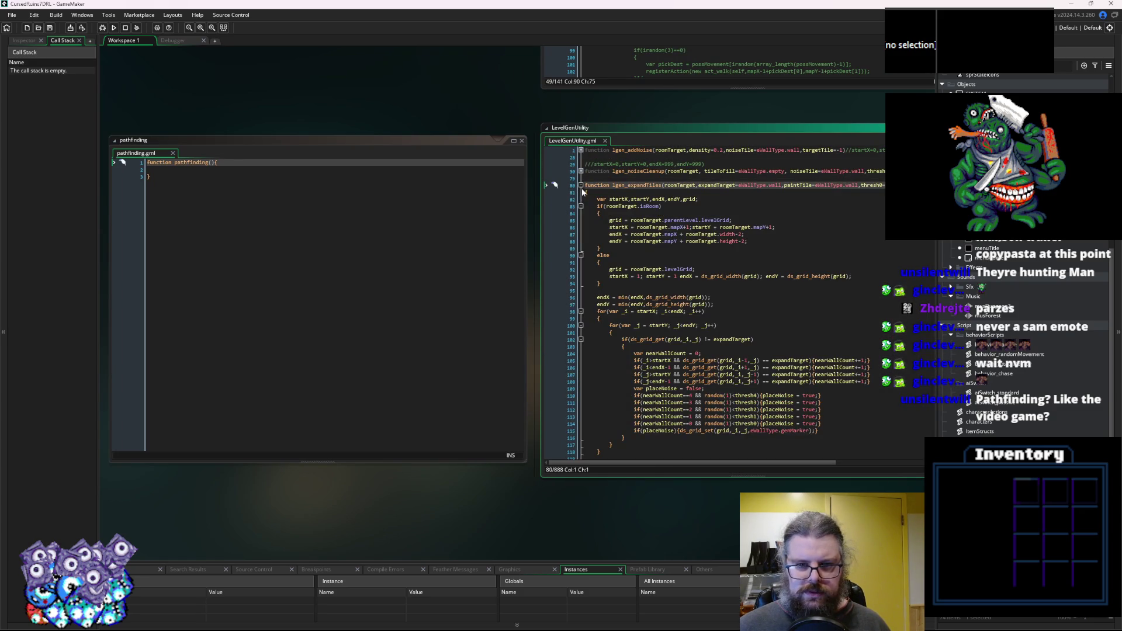
click(581, 200)
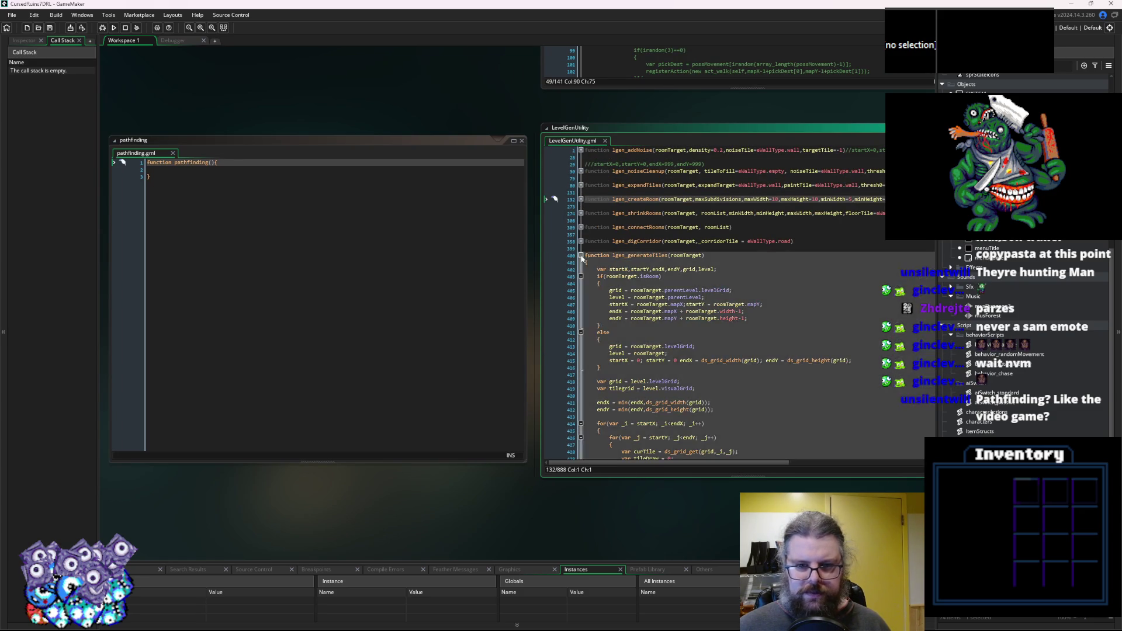
click(581, 256)
click(581, 269)
click(581, 283)
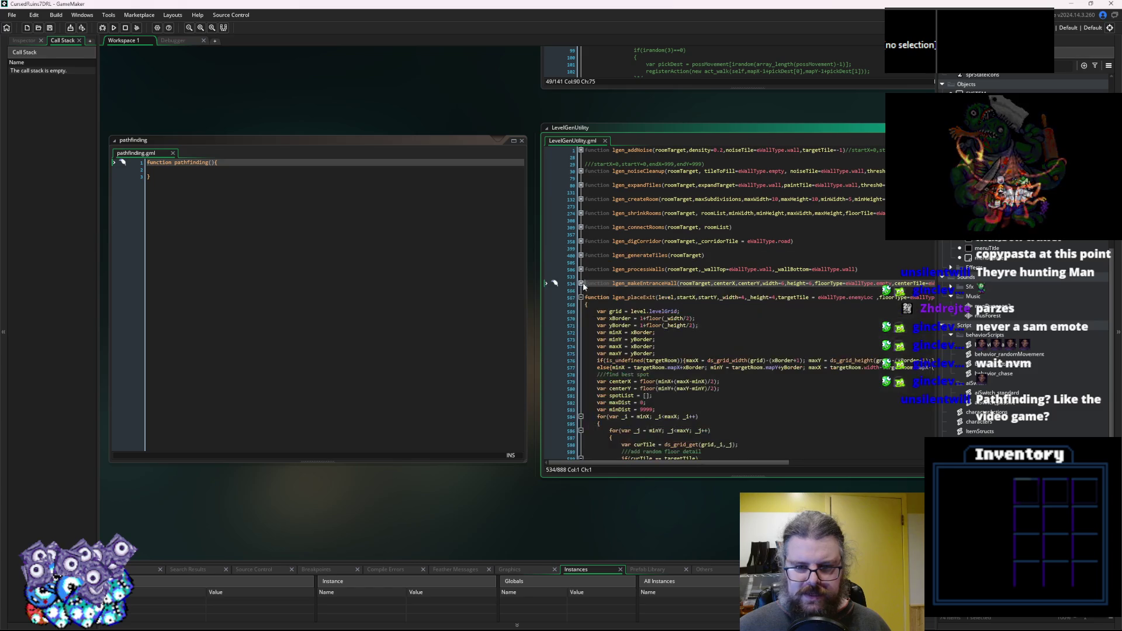
click(581, 298)
click(581, 311)
click(655, 360)
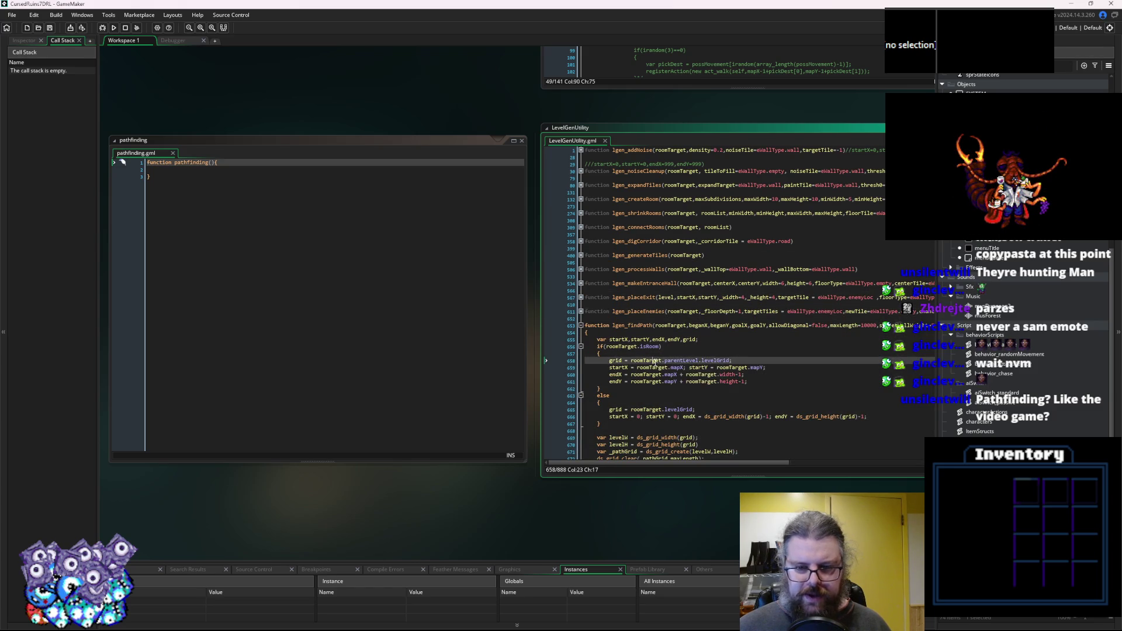
Place the caret in the pathfinding script's function header.
click(506, 335)
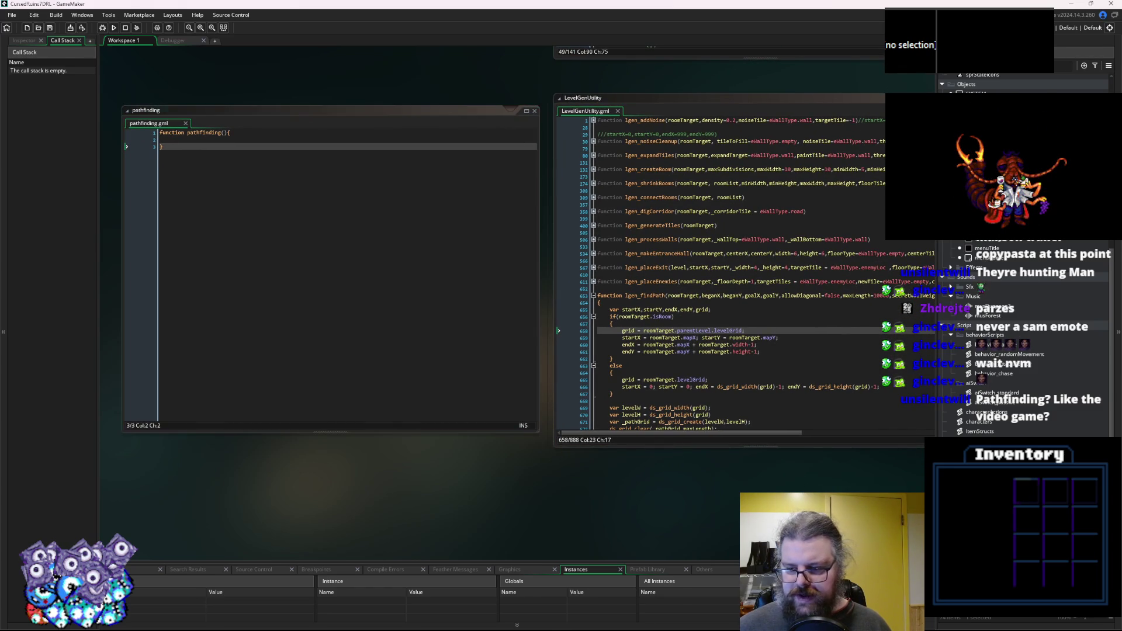
scroll(453, 342, down, 1)
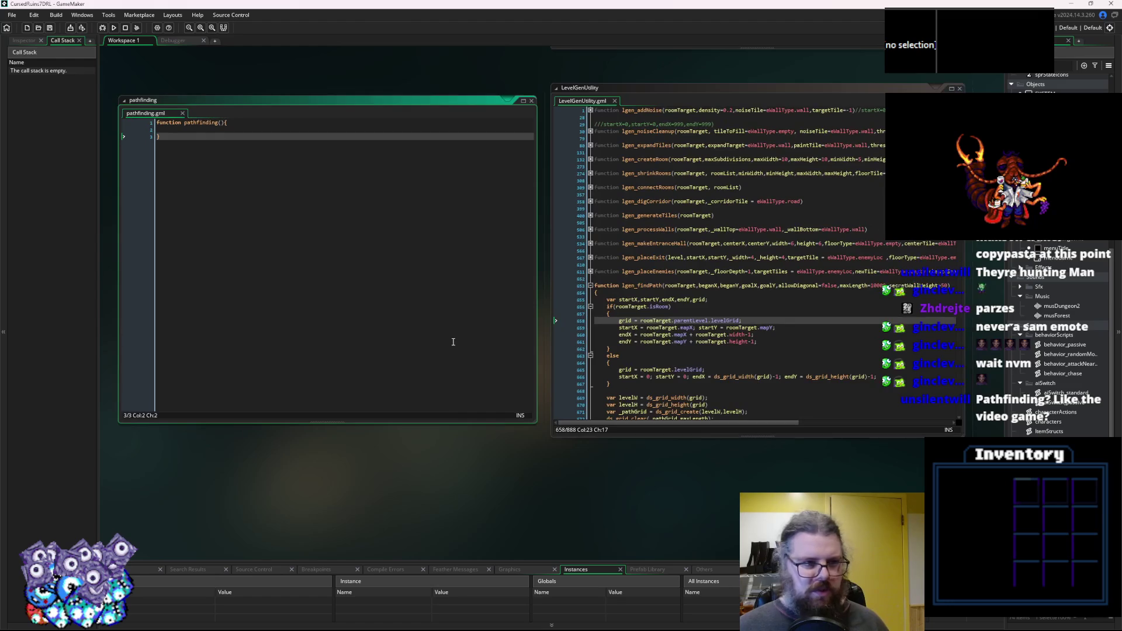
click(255, 124)
Rename the first function to pathfinding_fillGrid and start a new declaration below it.
key(Left)
key(Return)
key(Left)
key(Left)
key(Left)
text(_makeGrid)
key(Down)
key(Down)
key(Down)
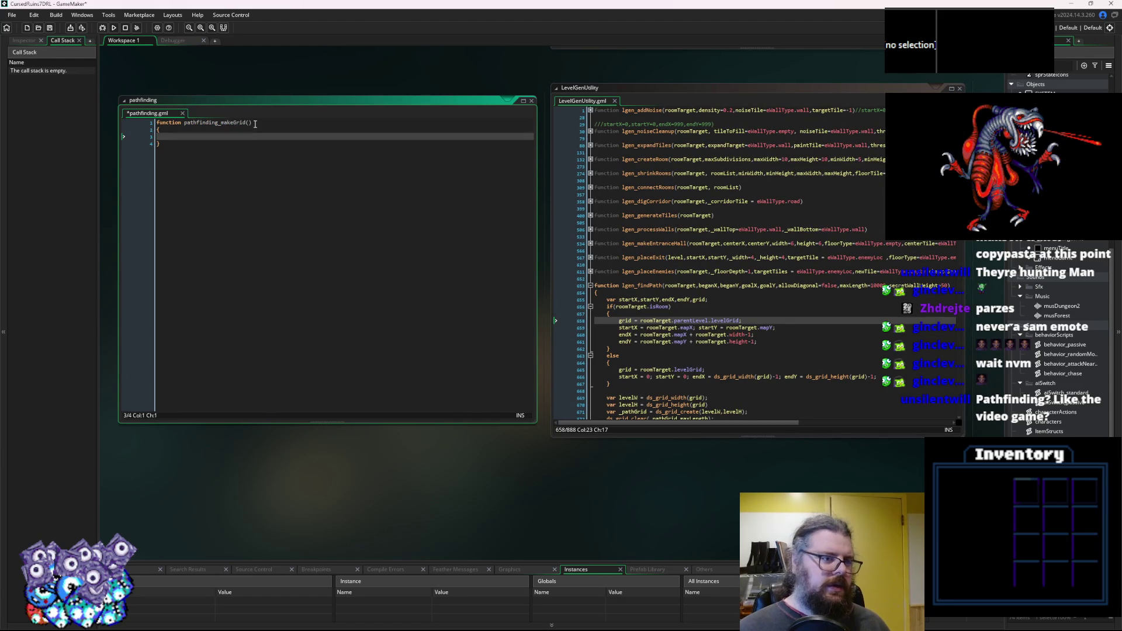
key(Return)
key(Return)
key(Return)
text(funct)
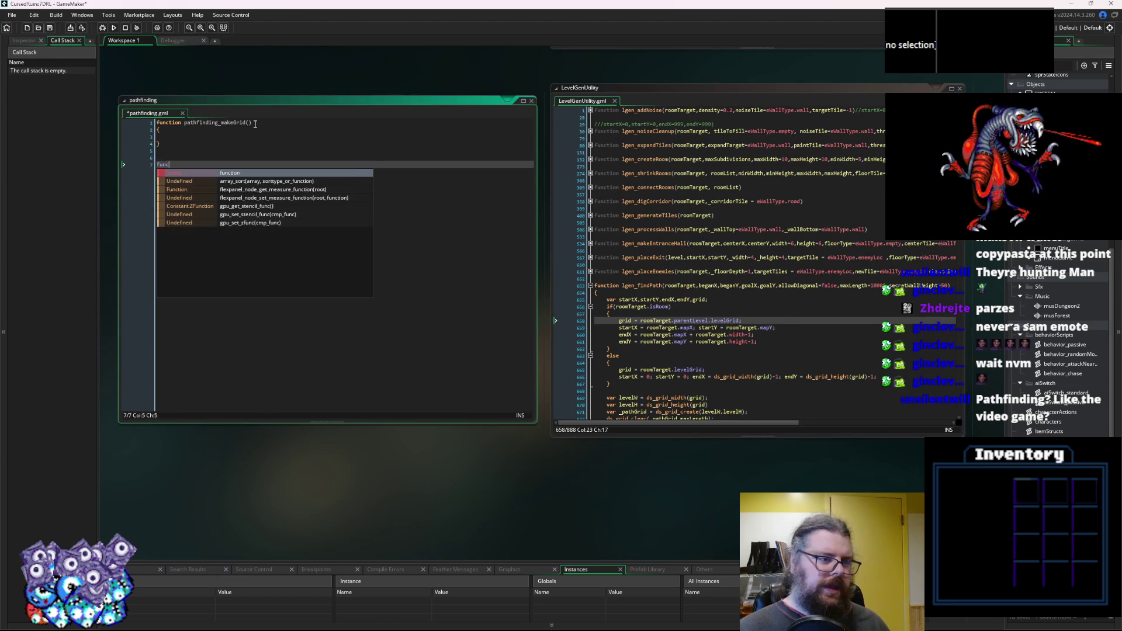
click(226, 125)
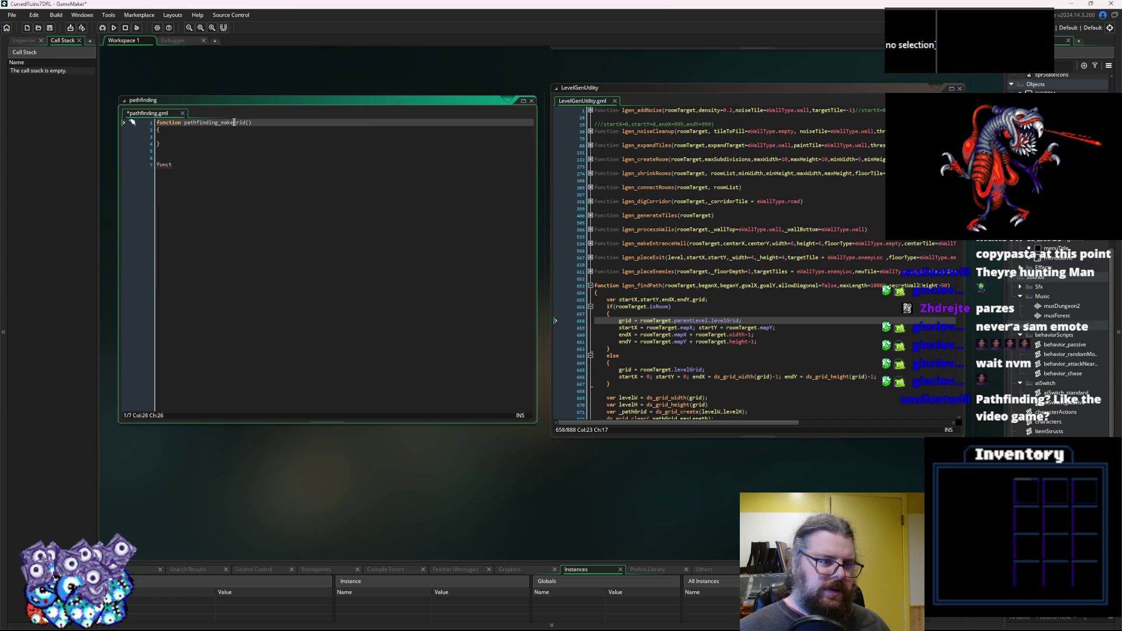
text(fill)
key(Down)
Declare a second function, pathfinding_buildPath(), with an opening brace.
click(204, 166)
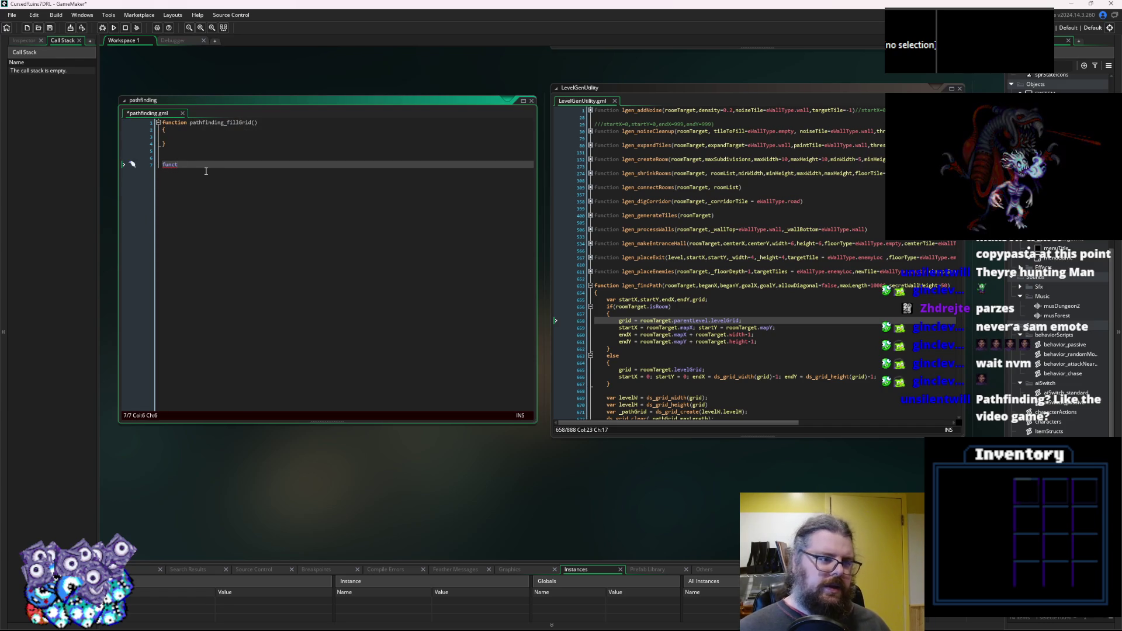
text(ion path)
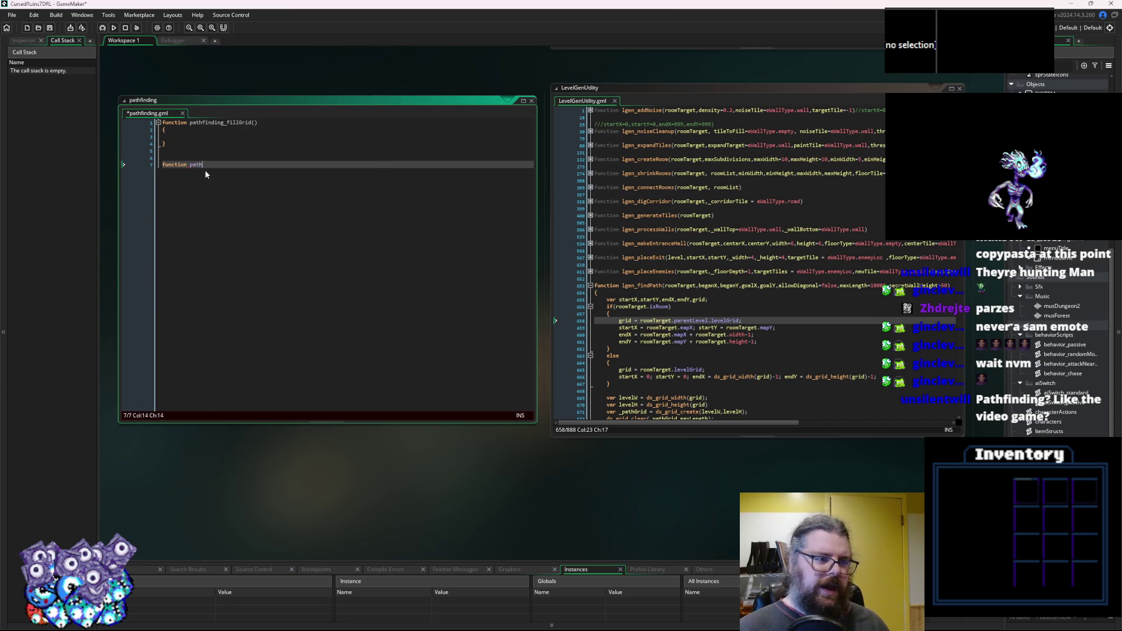
text(finding_)
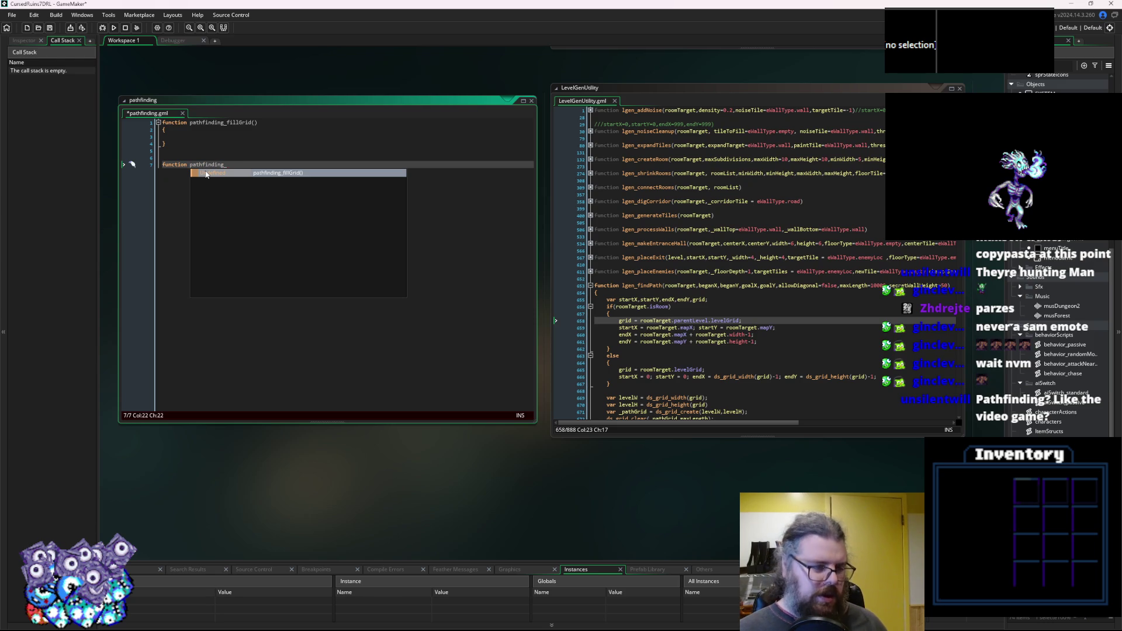
text(make)
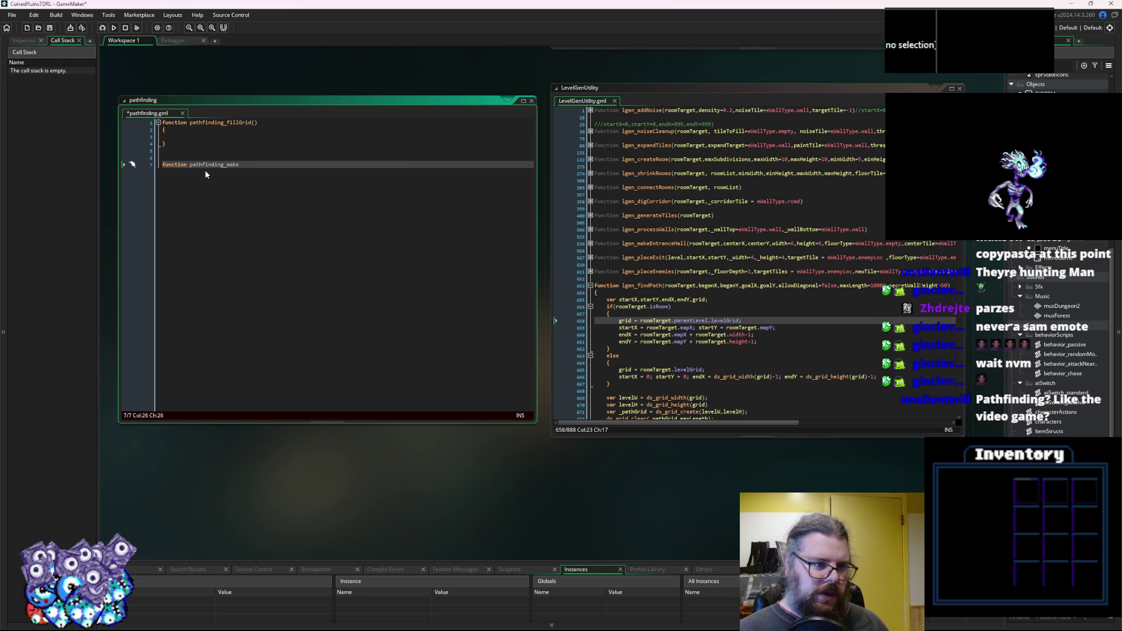
key(BackSpace)
key(BackSpace)
key(BackSpace)
key(BackSpace)
text(bu)
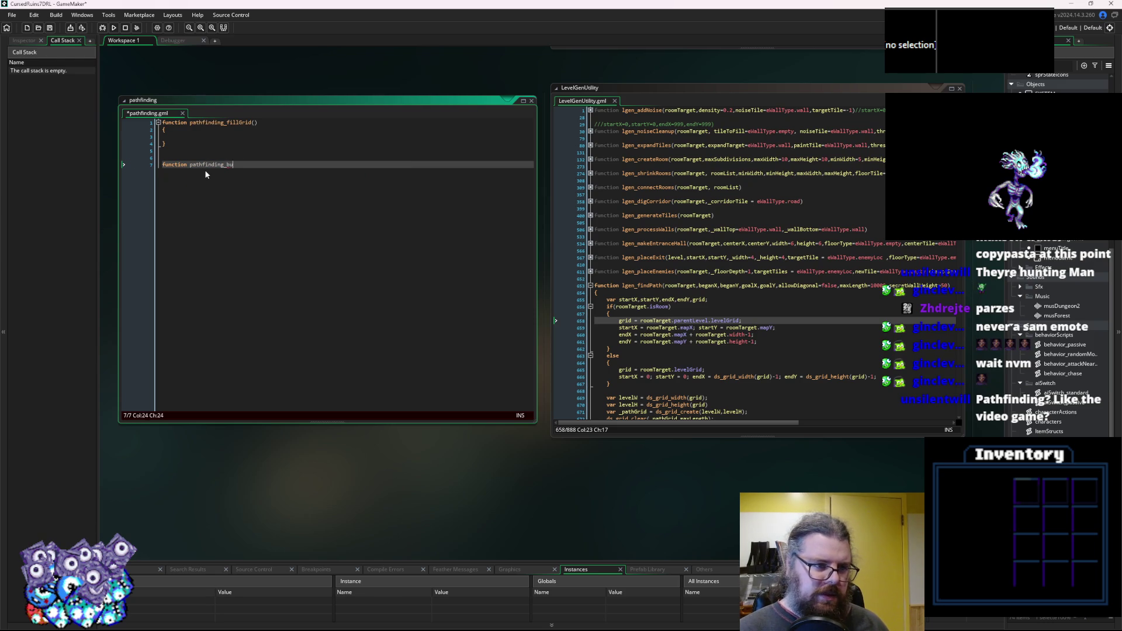
text(ildPath())
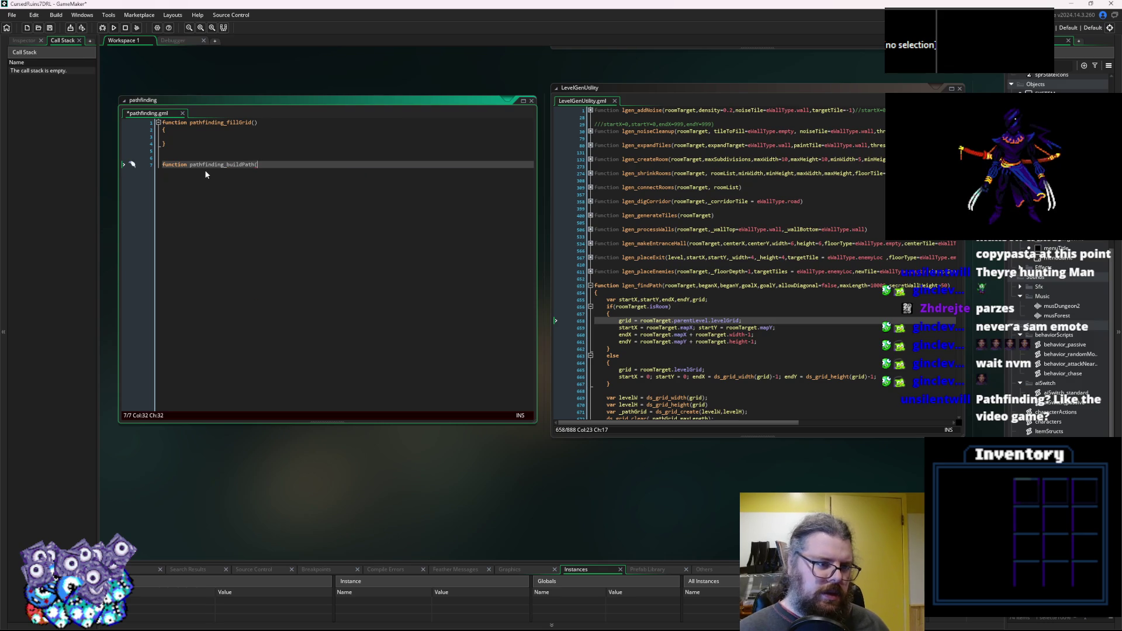
key(Return)
text({)
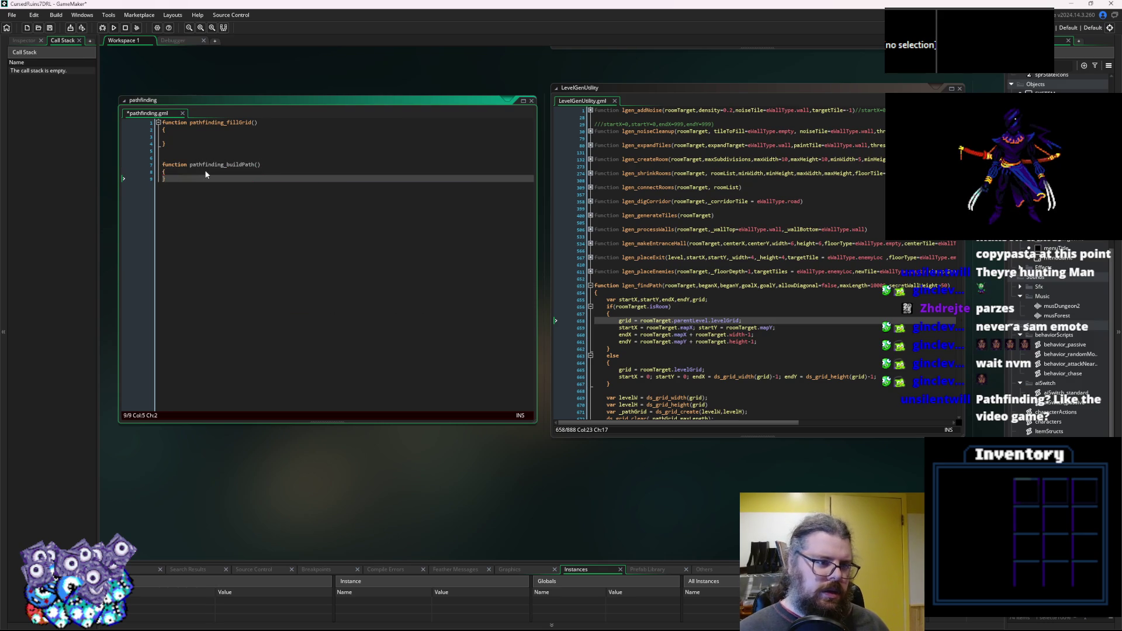
Fill buildPath's parameter list with grid, startX, startY, endX and endY.
key(Up)
key(End)
key(Left)
text(grid,)
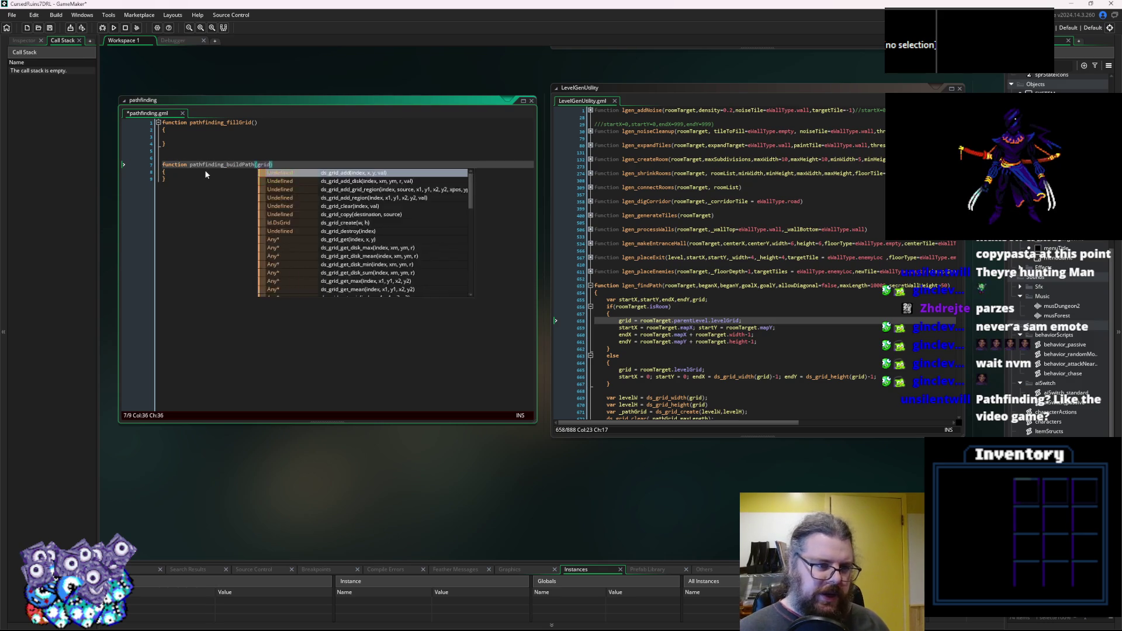
key(BackSpace)
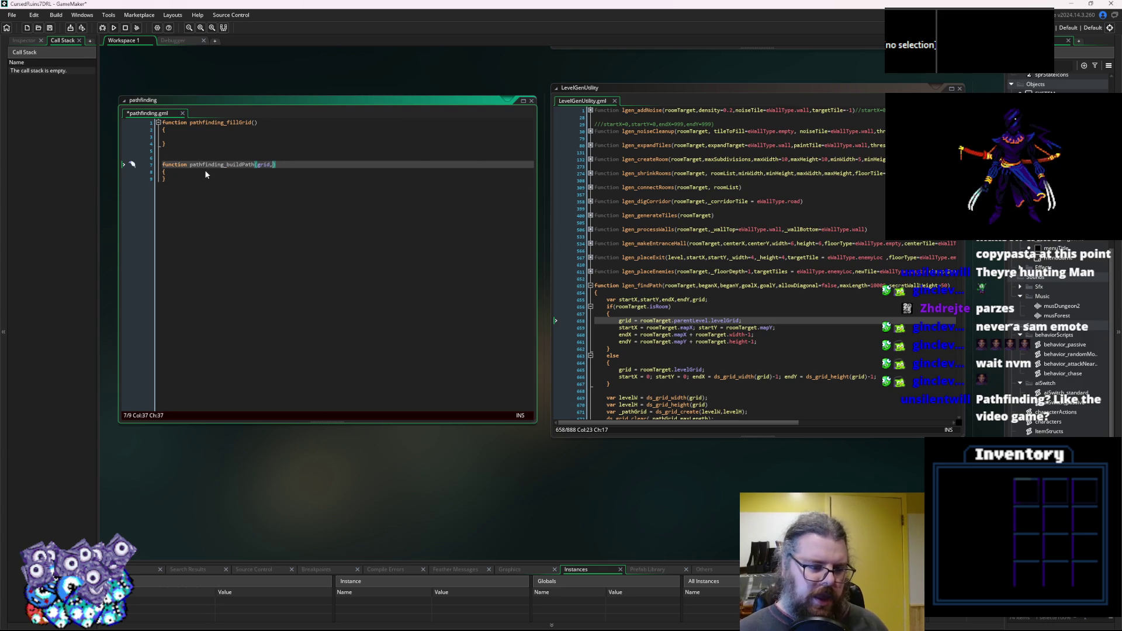
text(startX,)
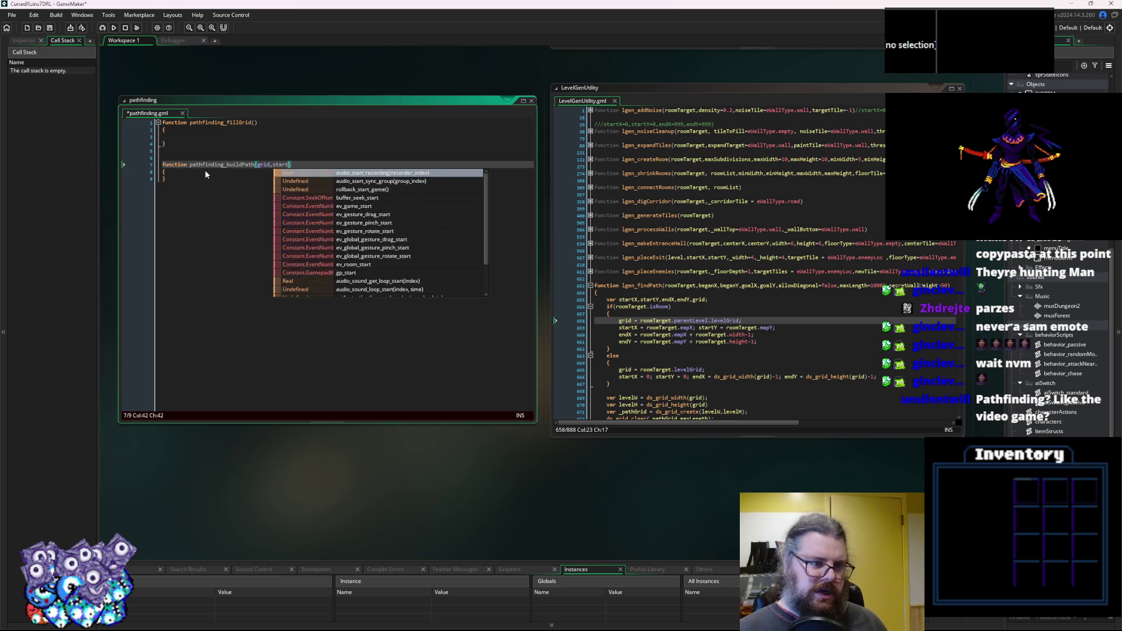
text(startY,)
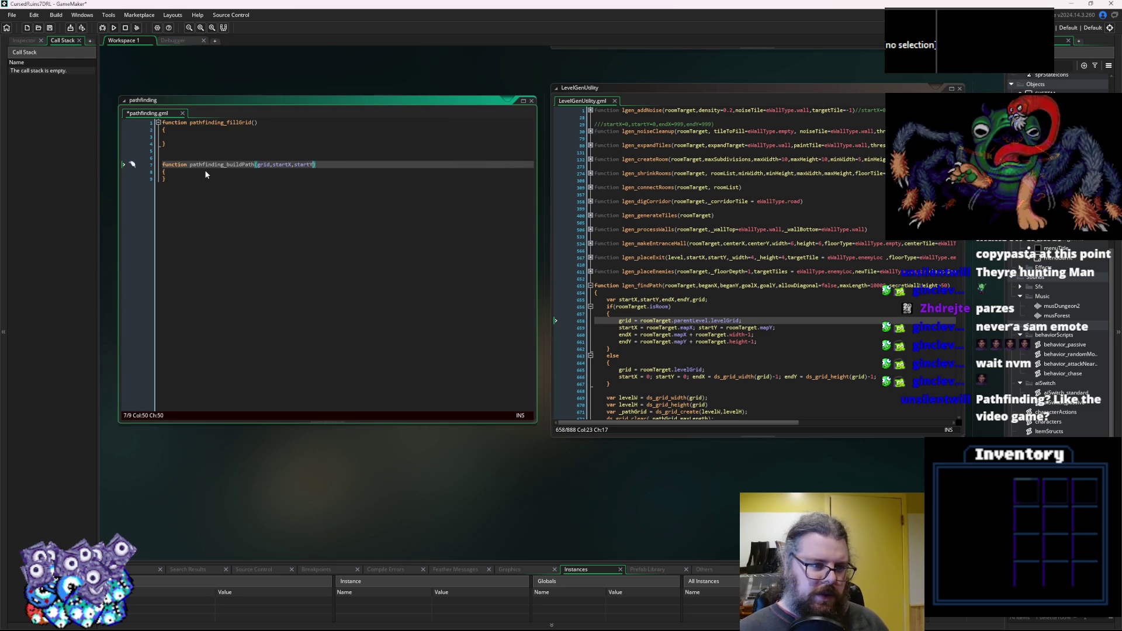
text(endX,end)
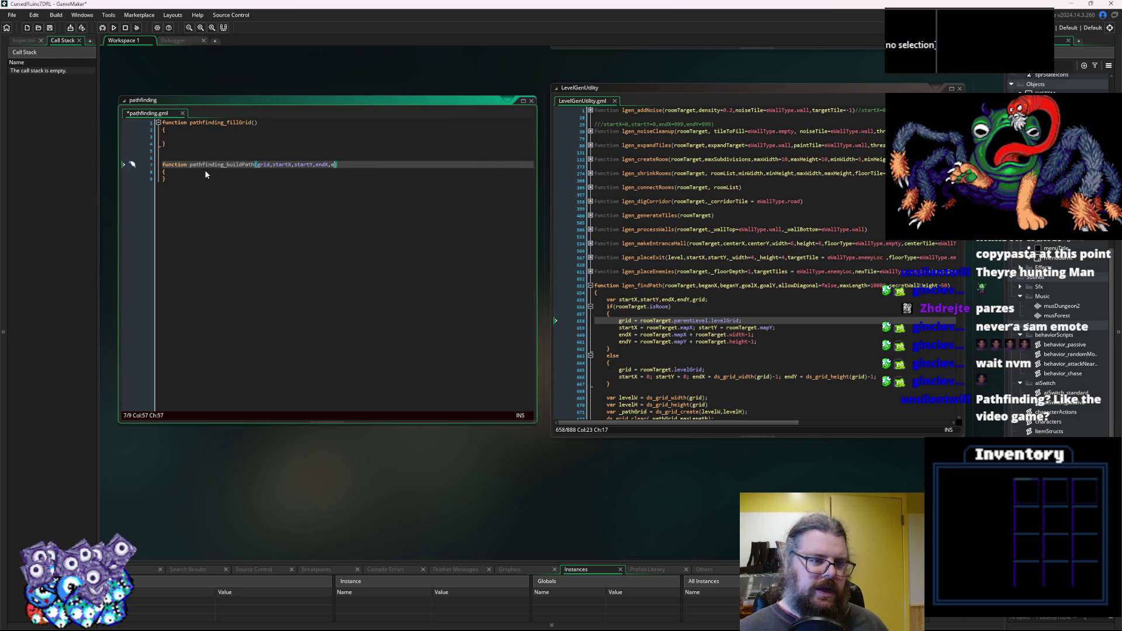
text(Y)
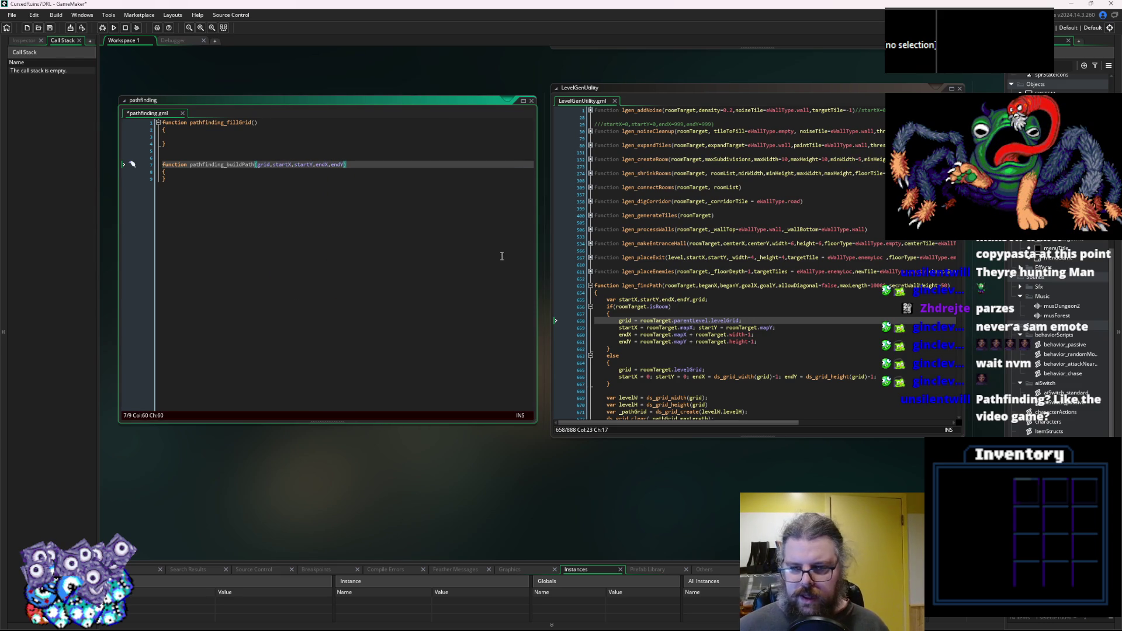
click(694, 302)
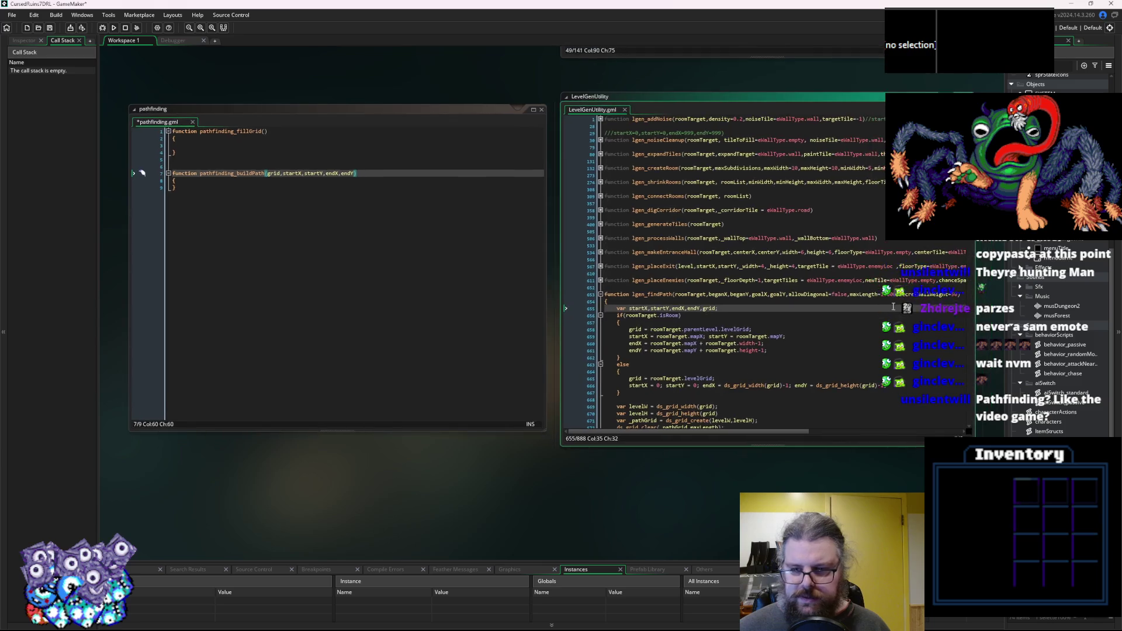
Replace buildPath's start/end parameters with lgen_findPath's beganX, beganY, goalX, goalY.
drag(958, 317, 993, 317)
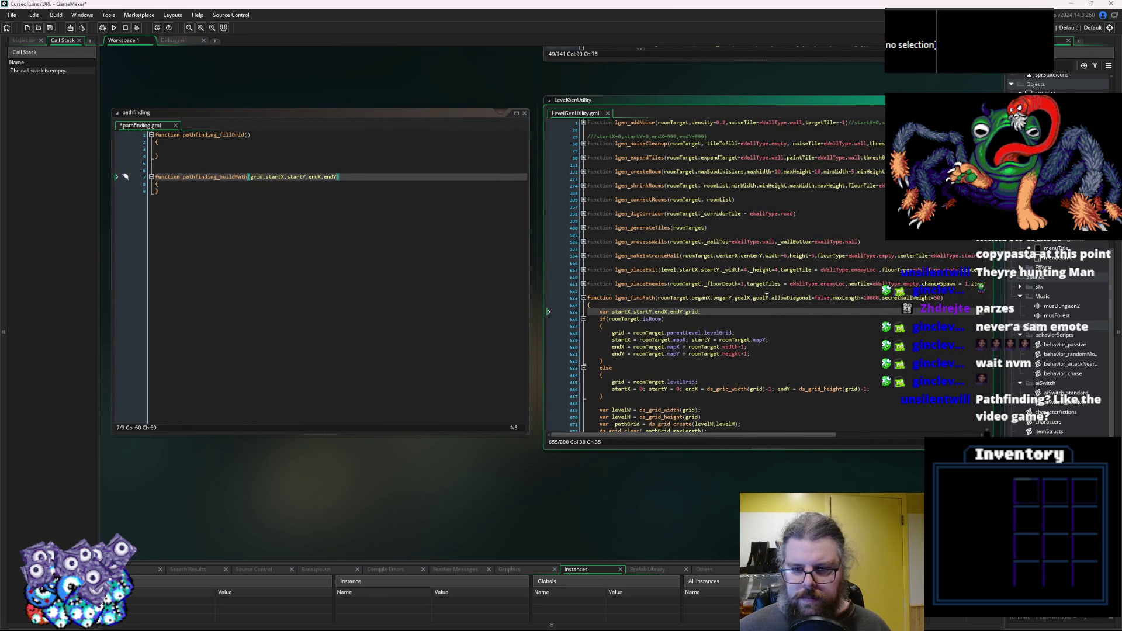
drag(769, 298, 691, 299)
key(ctrl+c)
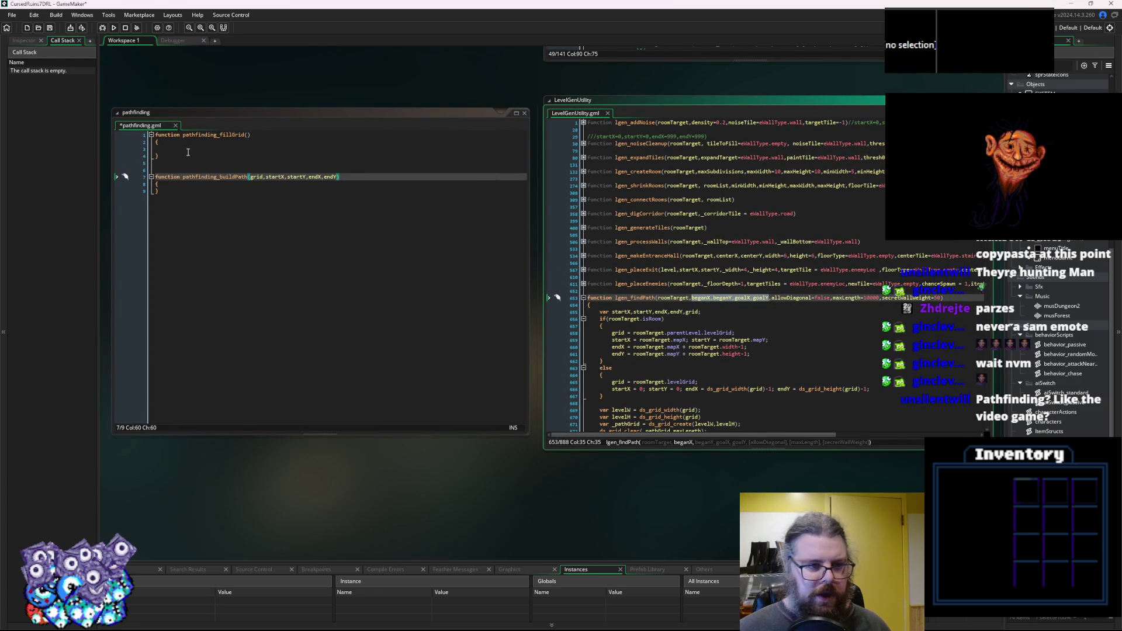
drag(267, 180, 335, 180)
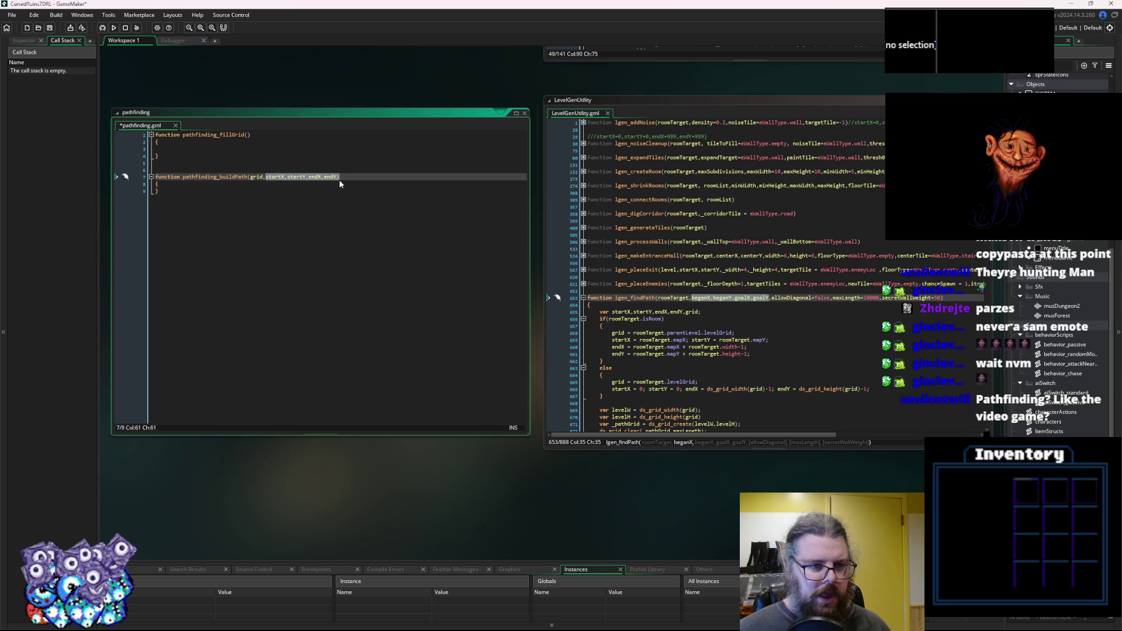
key(ctrl+v)
text(,)
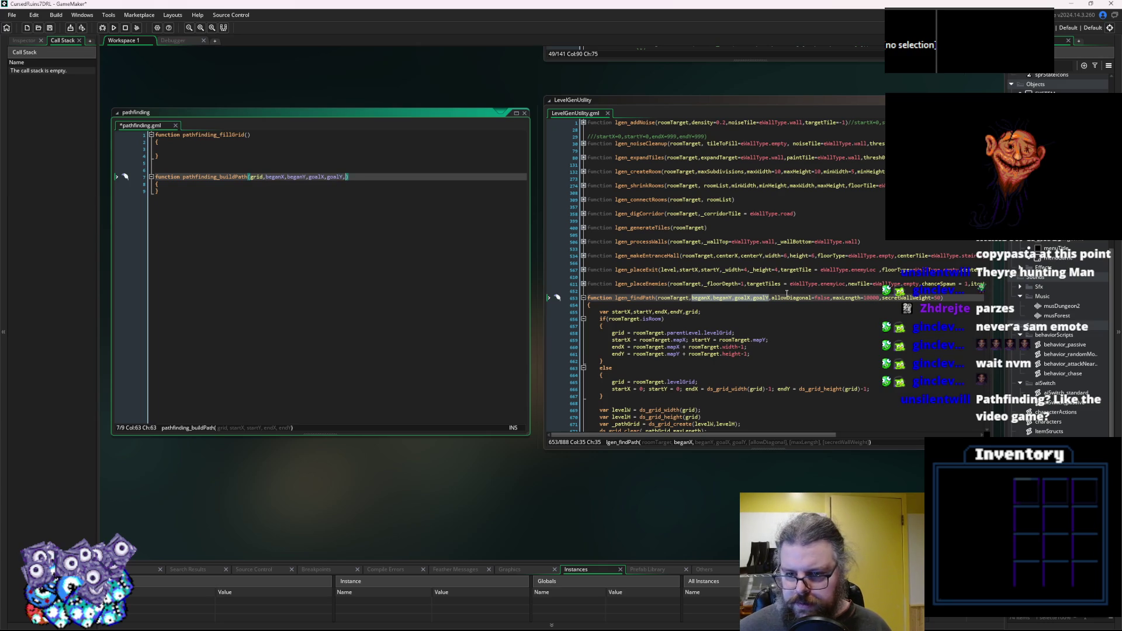
Add allowDiagonal=false, maxLength=10000, secretWallWeight=50 to buildPath's parameters.
drag(772, 298, 942, 302)
key(ctrl+c)
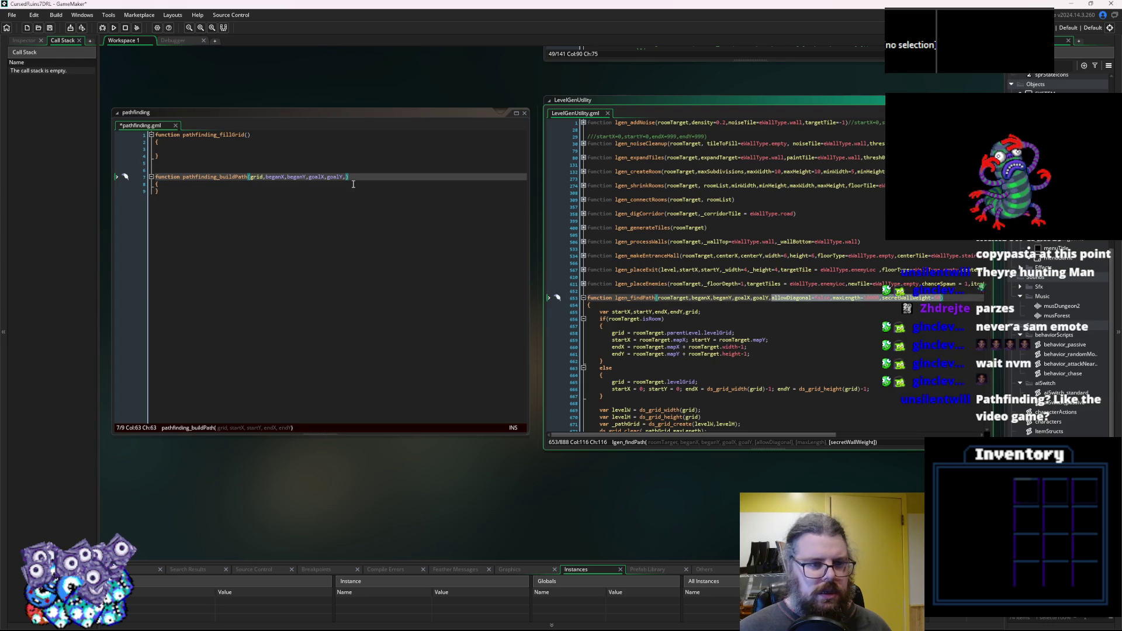
click(353, 184)
key(ctrl+v)
click(364, 213)
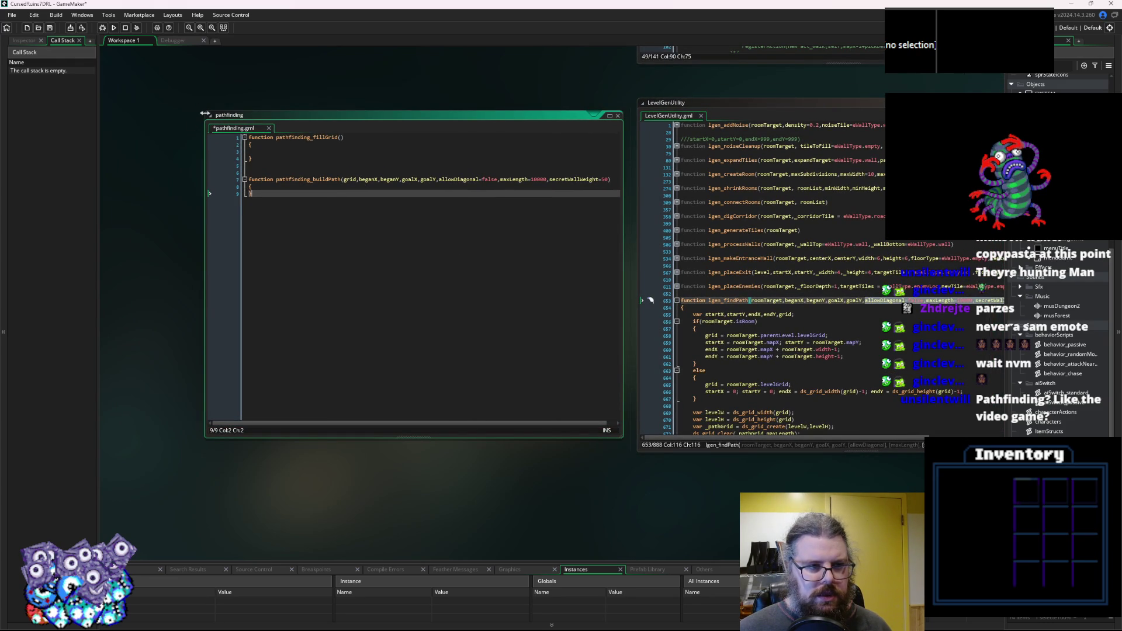
Copy buildPath's full parameter list into pathfinding_fillGrid.
mouse_move(206, 116)
mouse_down()
mouse_move(106, 117)
mouse_move(132, 117)
mouse_up()
click(808, 334)
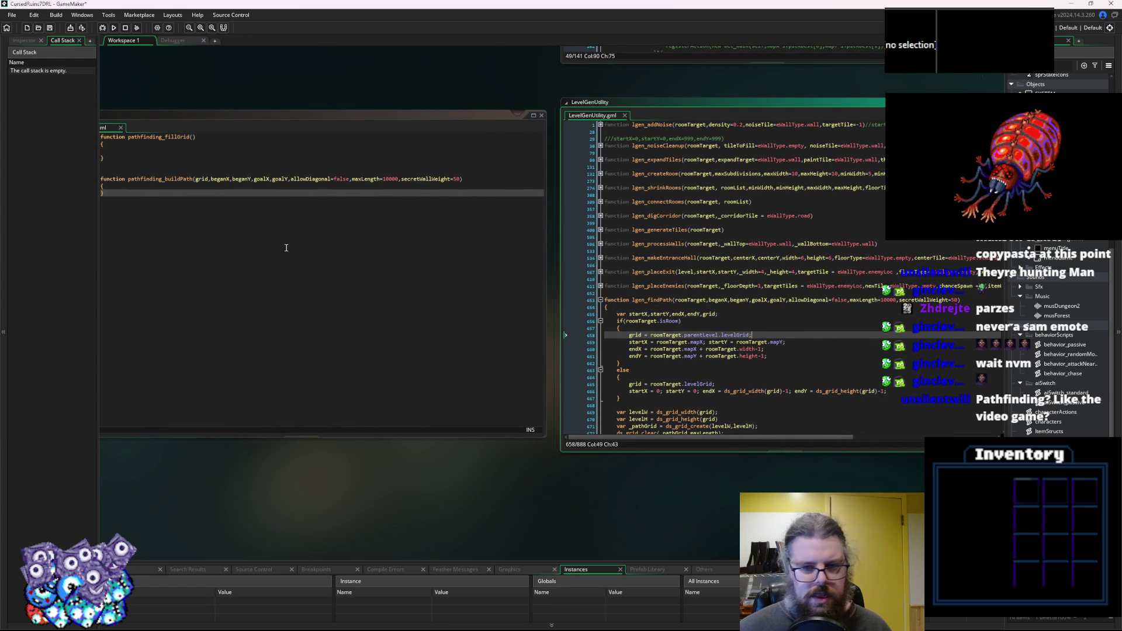
click(364, 208)
click(549, 186)
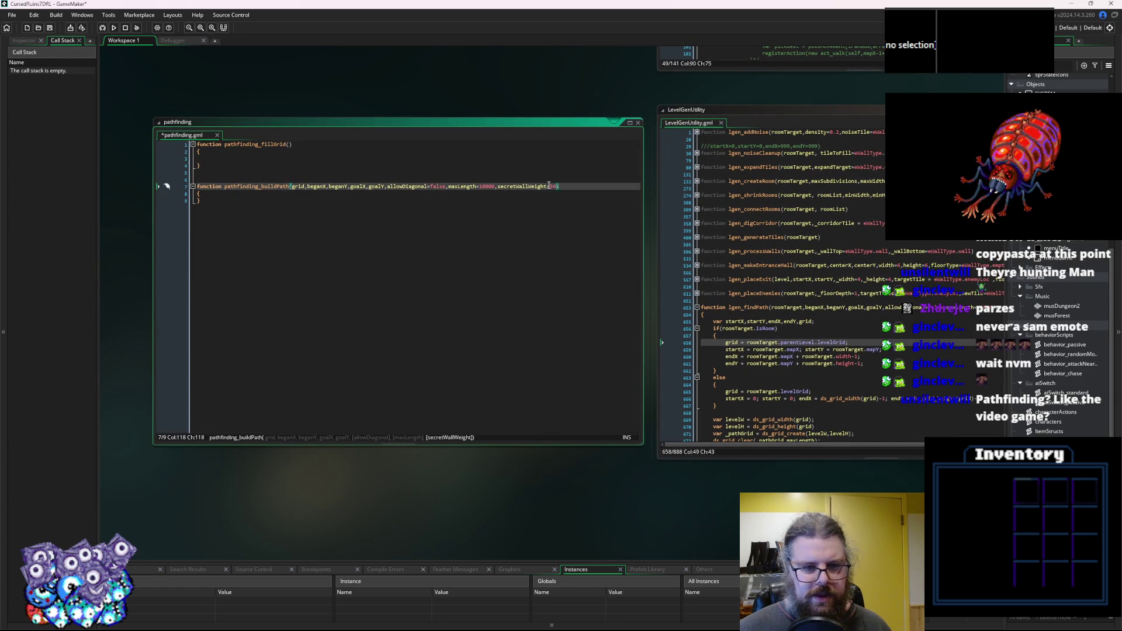
click(288, 143)
key(ctrl+v)
click(304, 173)
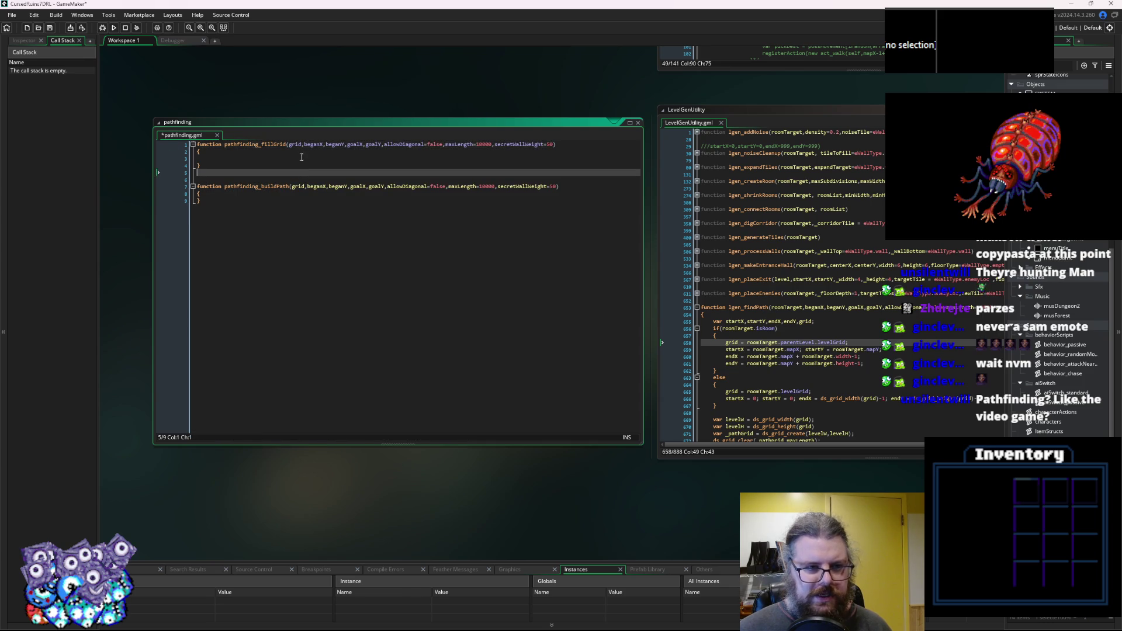
Remove grid from fillGrid's parameters and indent its empty body line.
click(322, 187)
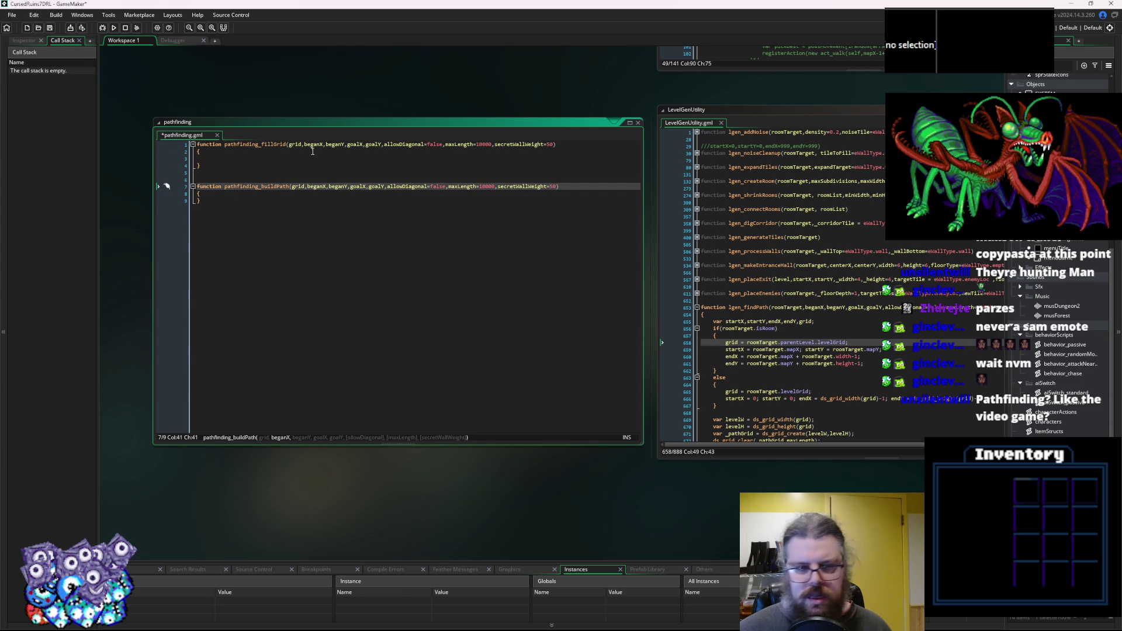
click(296, 145)
key(BackSpace)
key(BackSpace)
key(BackSpace)
key(Escape)
key(Delete)
key(Down)
key(Down)
key(Tab)
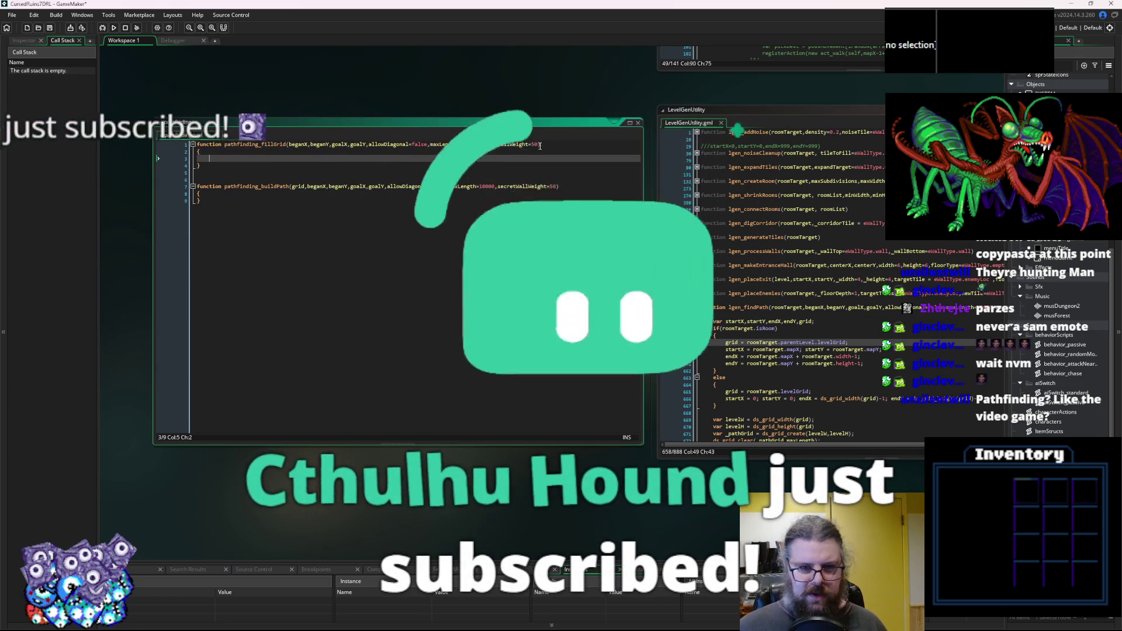
click(607, 144)
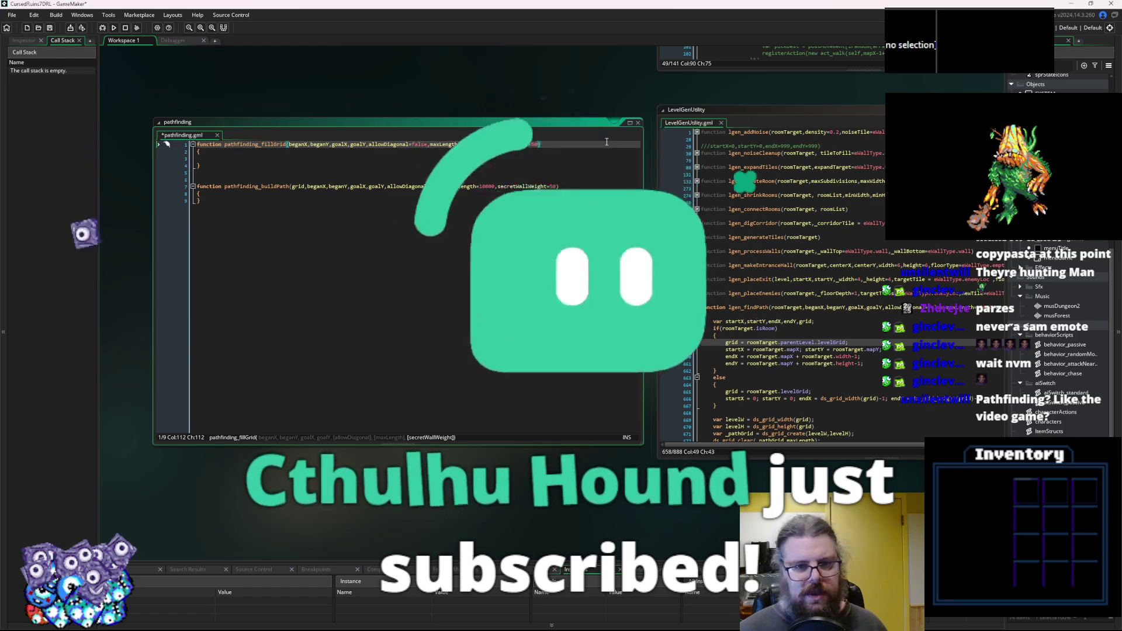
text(,)
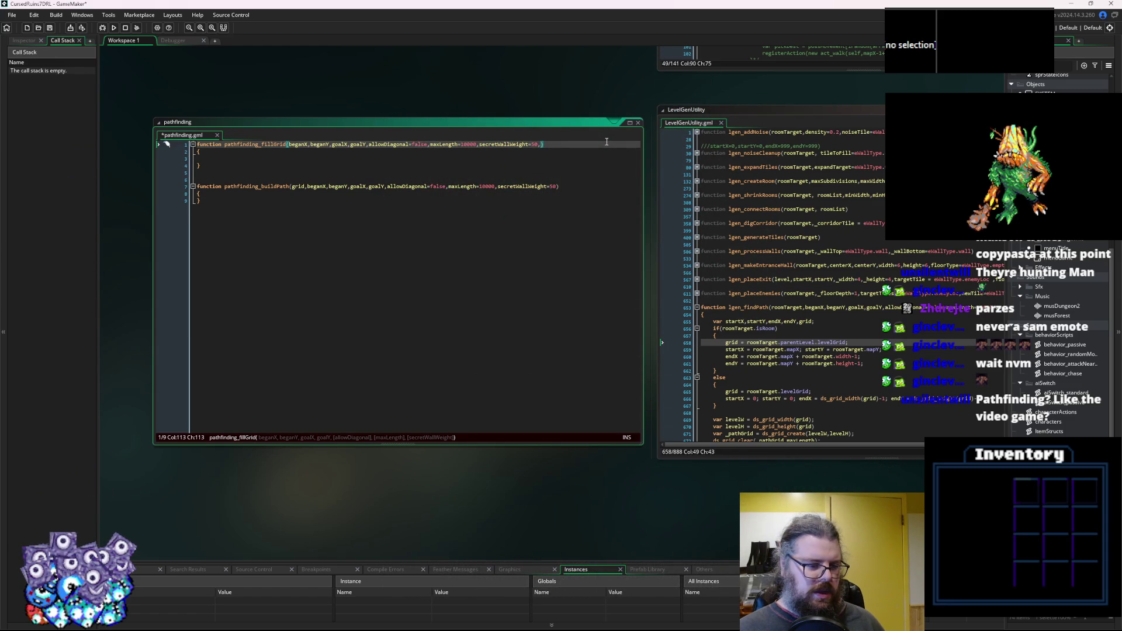
text(restrict_)
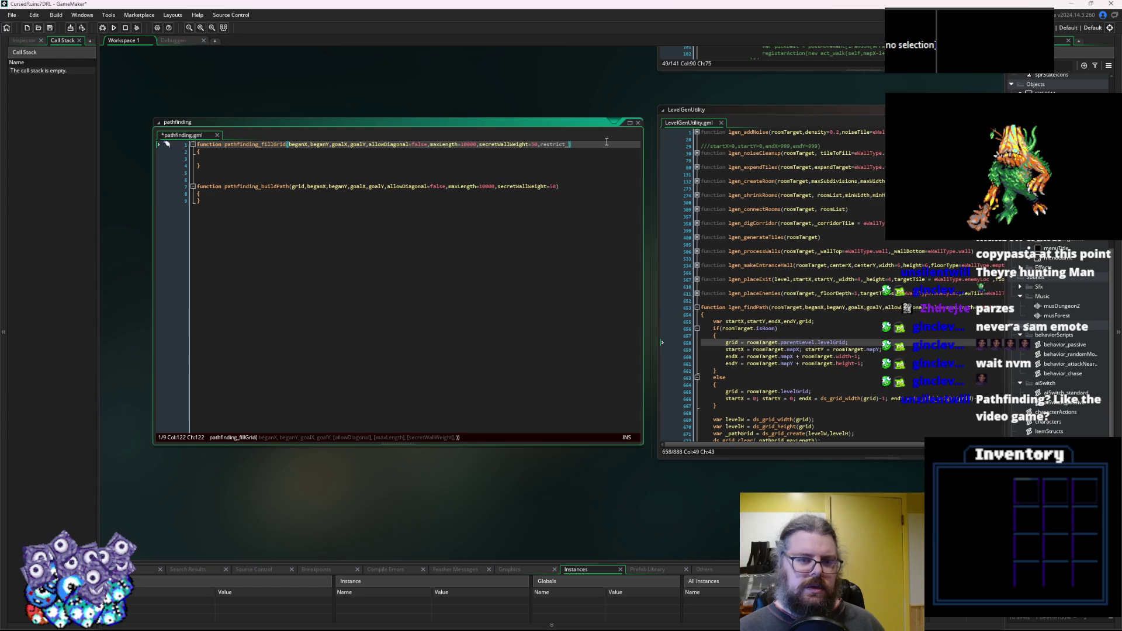
text(X,restrict)
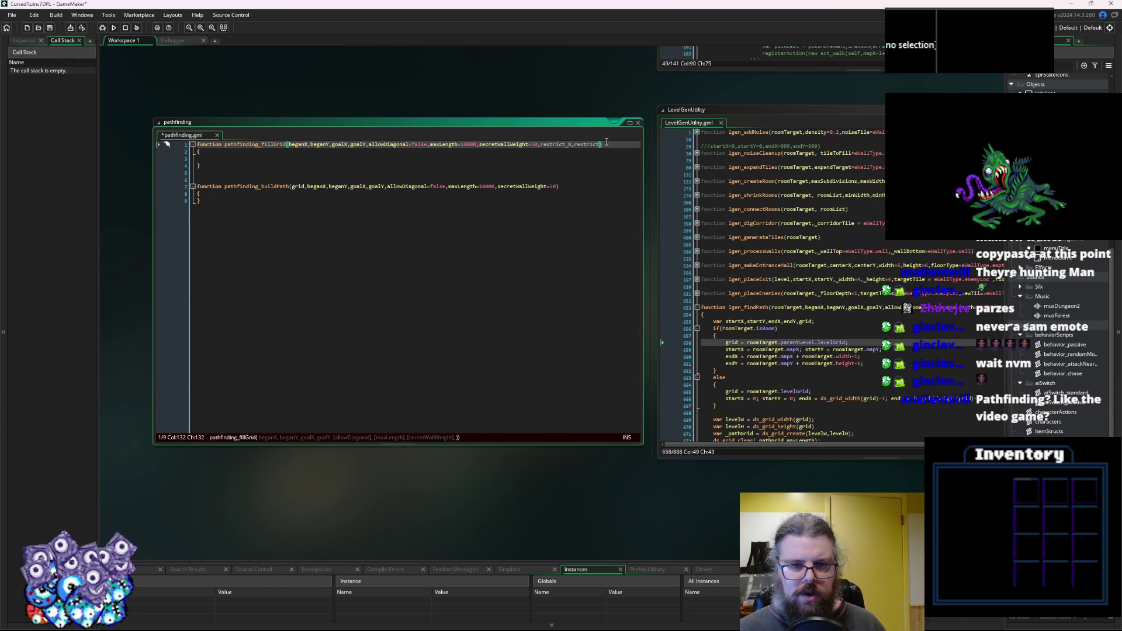
key(BackSpace)
key(BackSpace)
key(BackSpace)
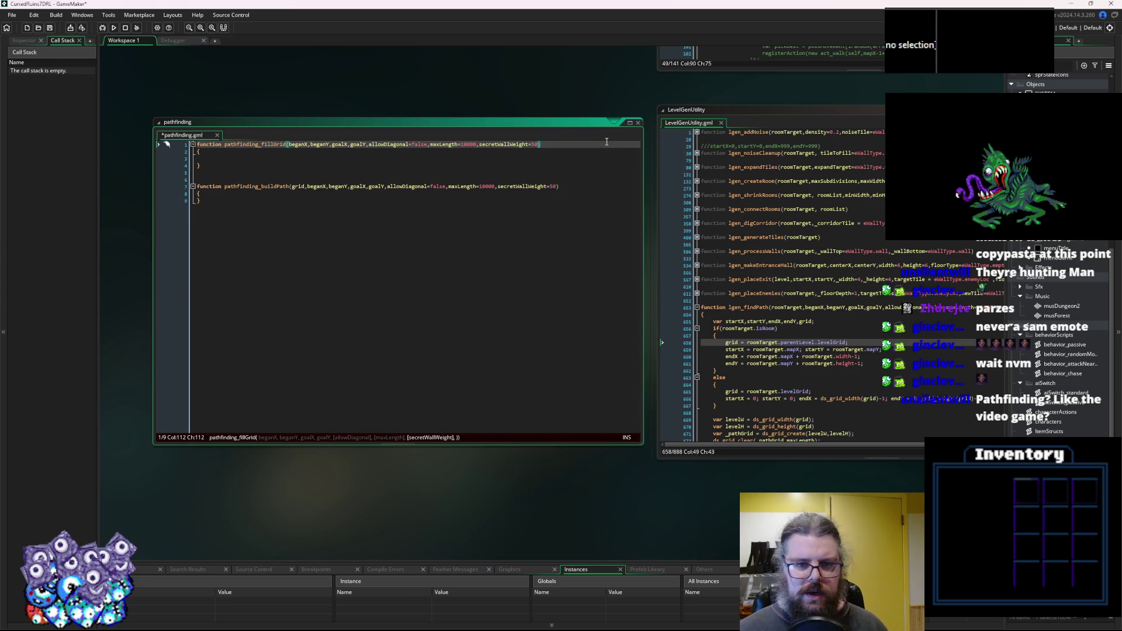
Prepend roomTarget to both fillGrid's and buildPath's parameter lists.
double_click(794, 309)
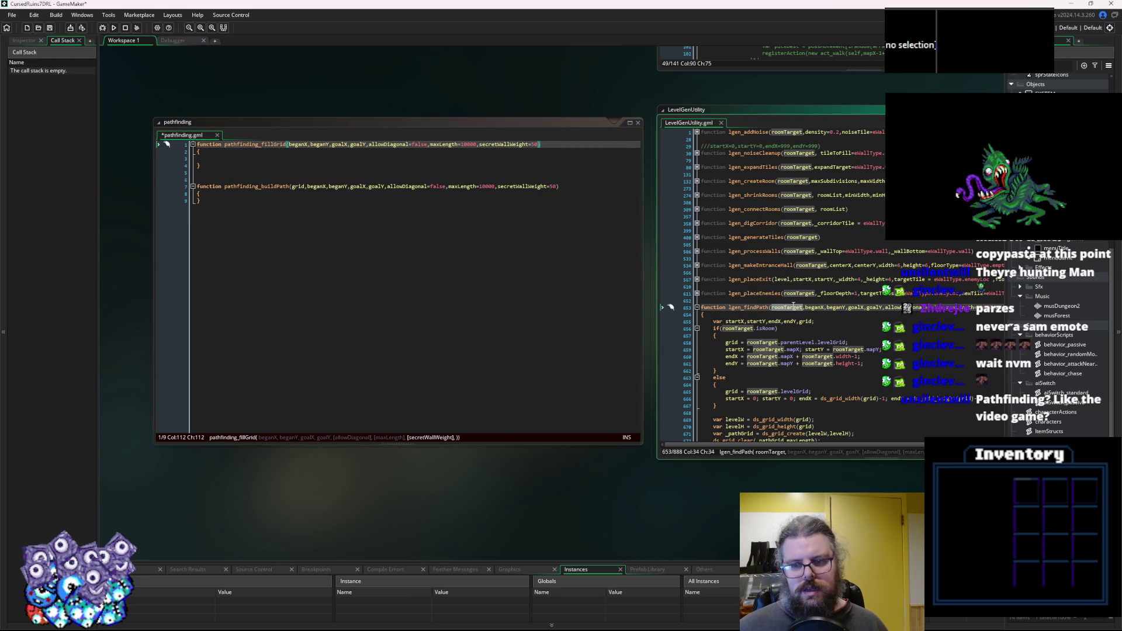
click(290, 146)
text(roomTarget,)
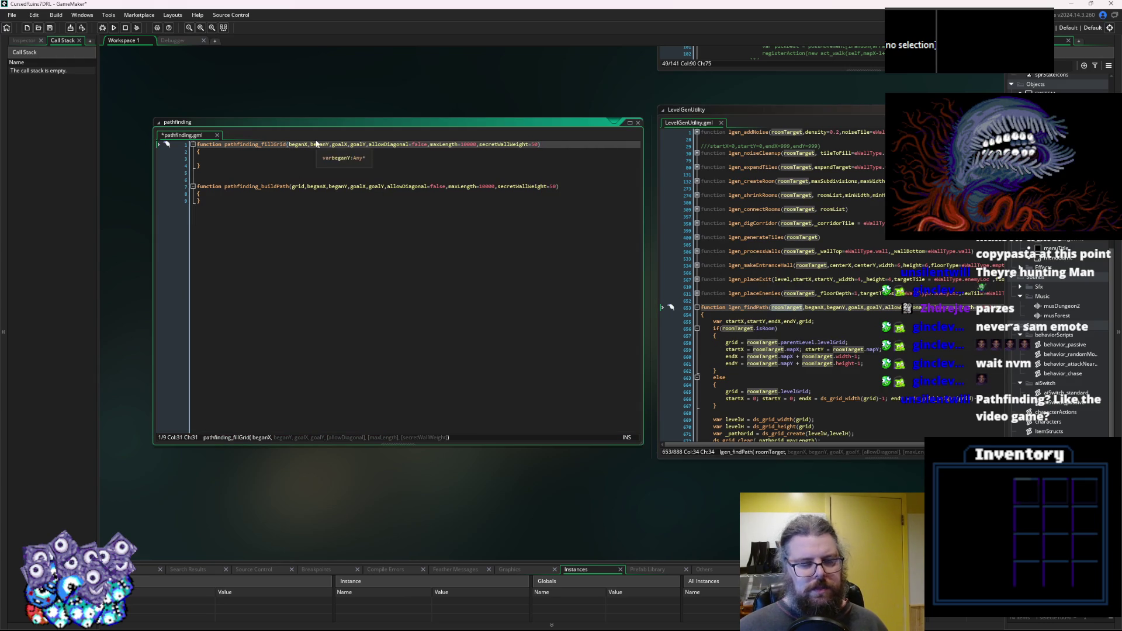
click(291, 186)
text(roomTarget,)
key(Down)
key(Return)
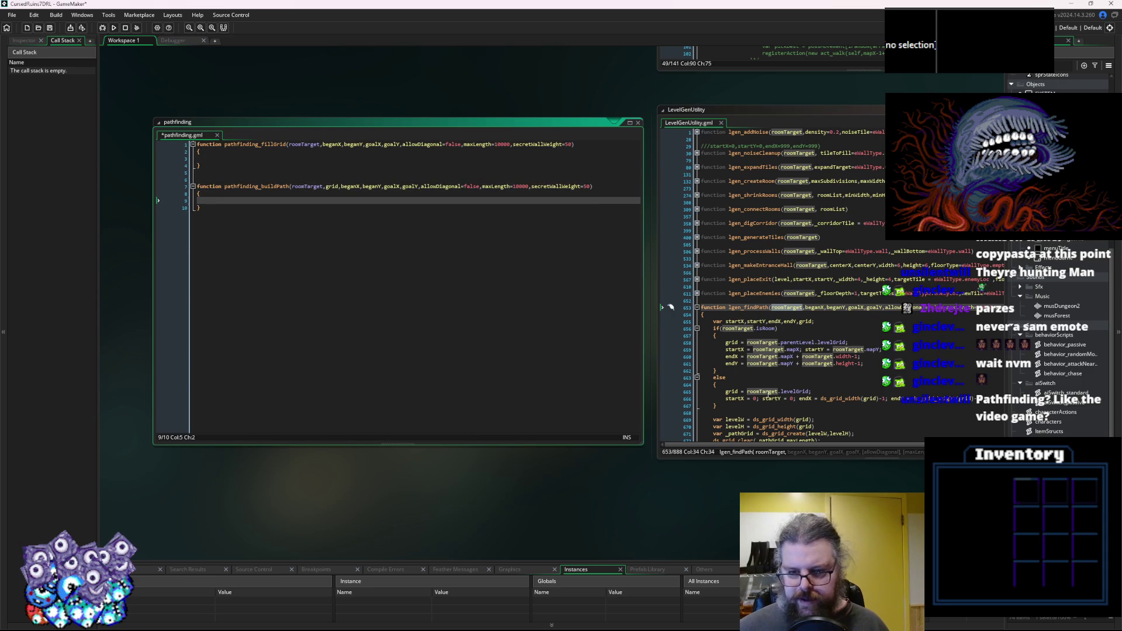
drag(716, 406, 712, 323)
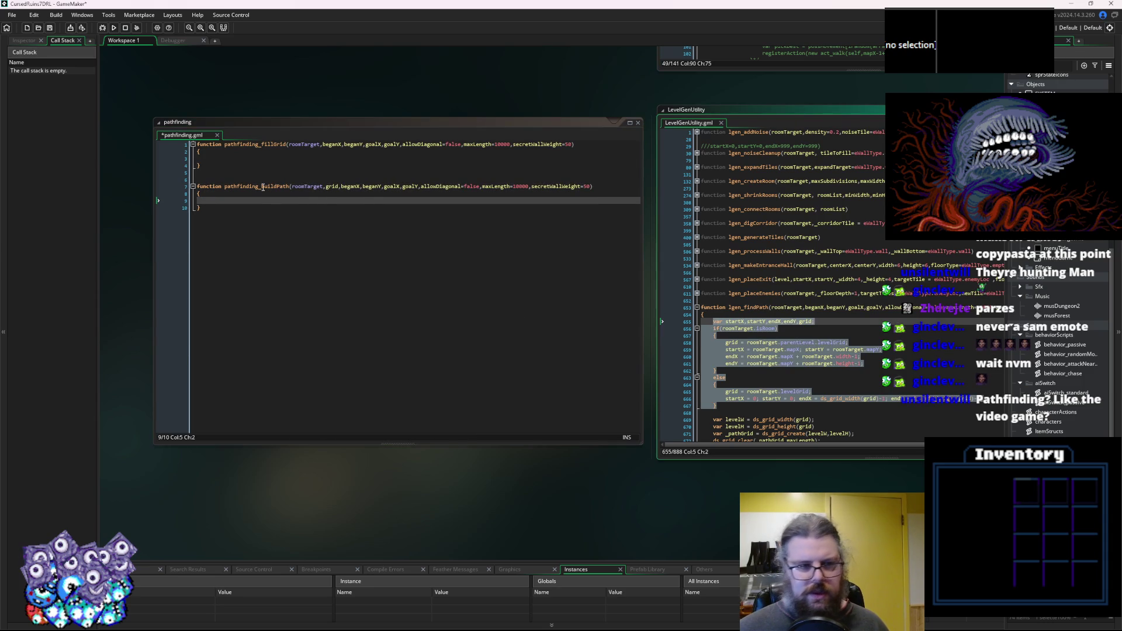
Paste lgen_findPath's grid setup code into fillGrid's body.
click(273, 164)
key(ctrl+v)
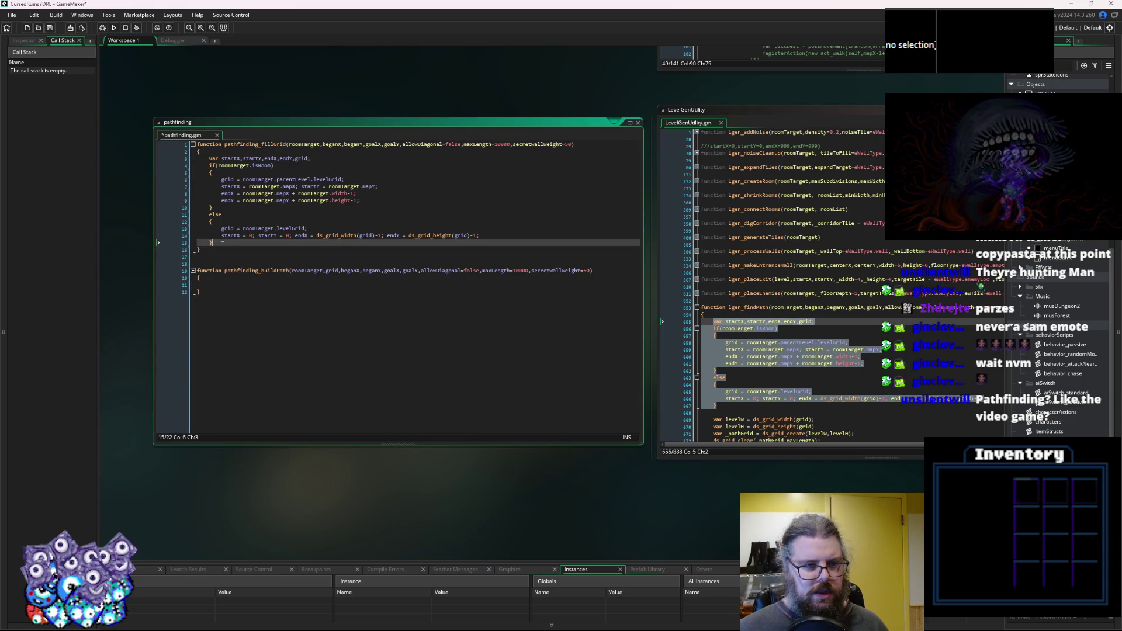
click(224, 283)
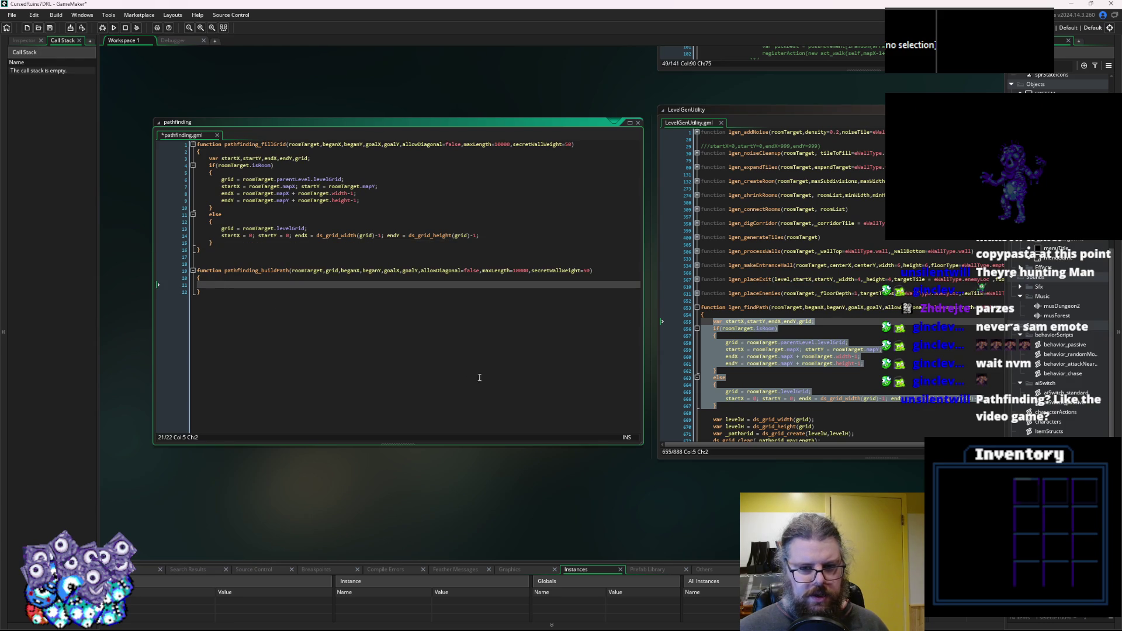
click(769, 377)
click(327, 277)
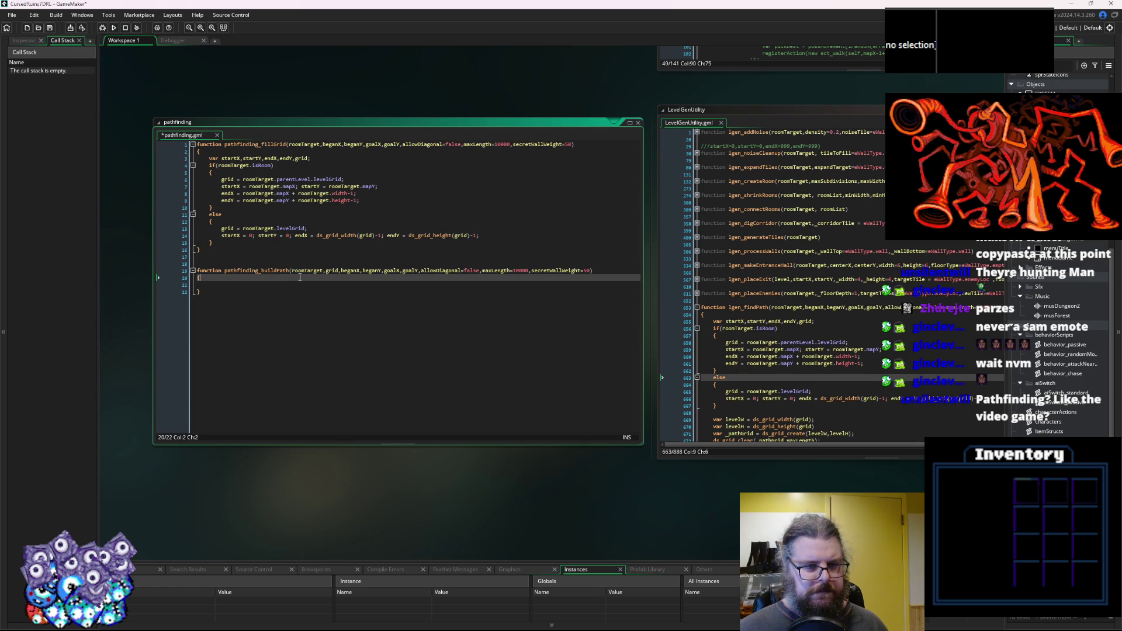
click(308, 242)
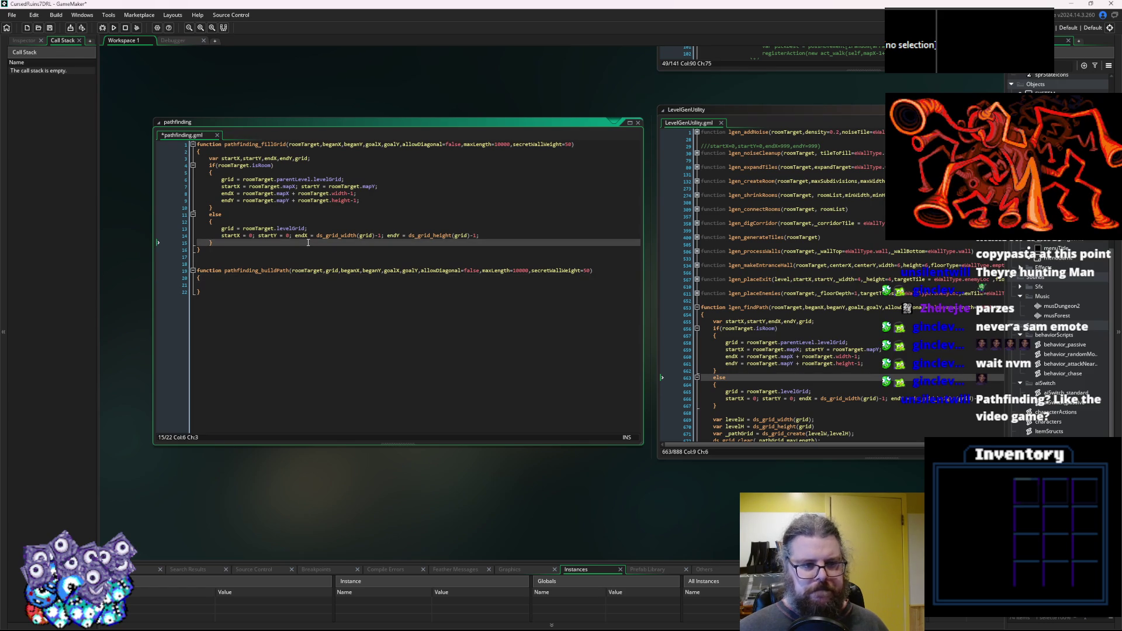
scroll(781, 374, down, 3)
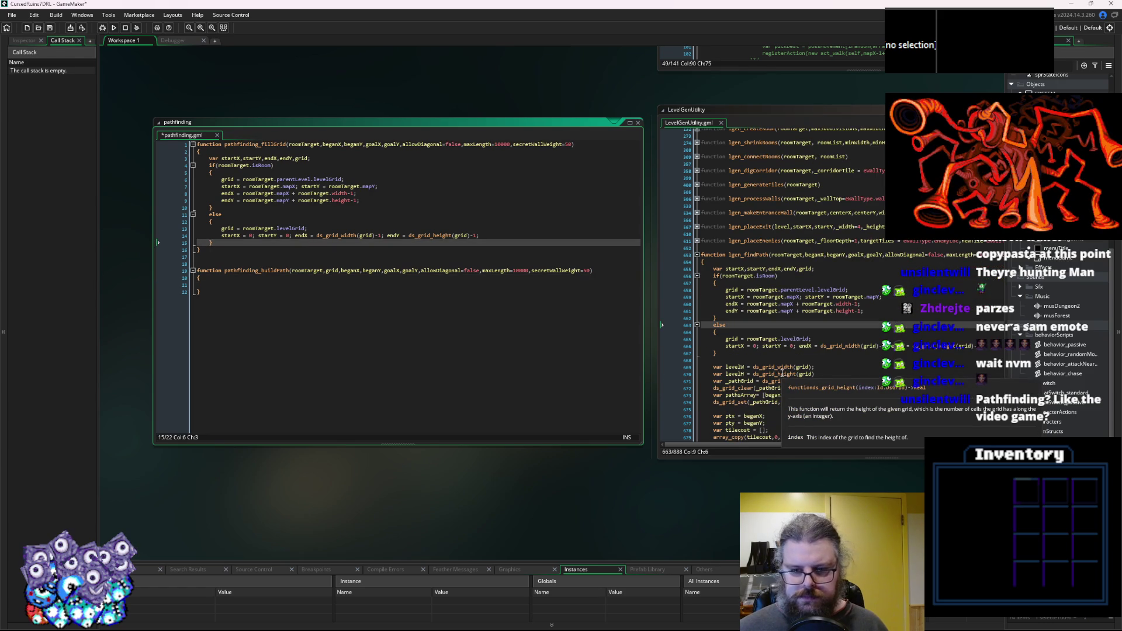
scroll(780, 382, down, 2)
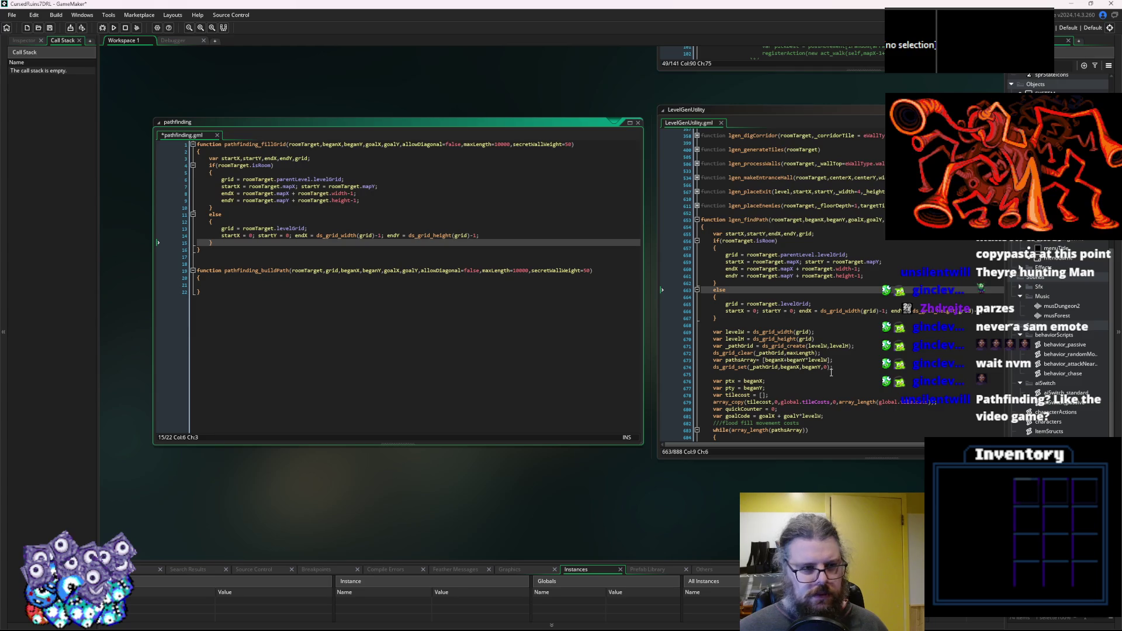
key(Return)
key(Return)
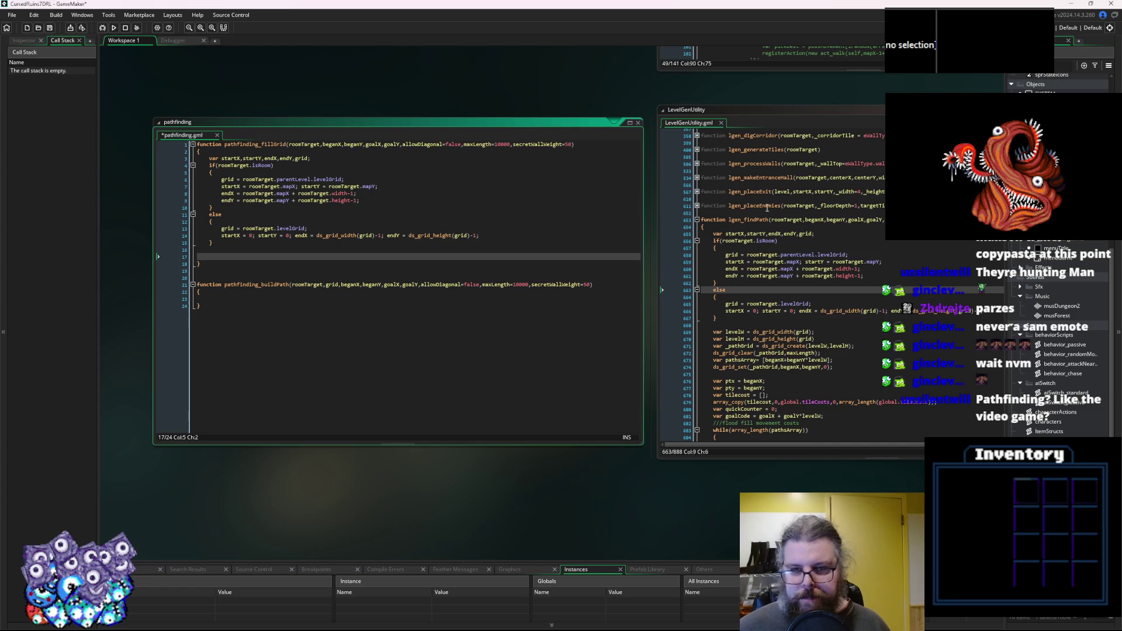
Start a var _pathGrid declaration at the top of fillGrid.
click(730, 255)
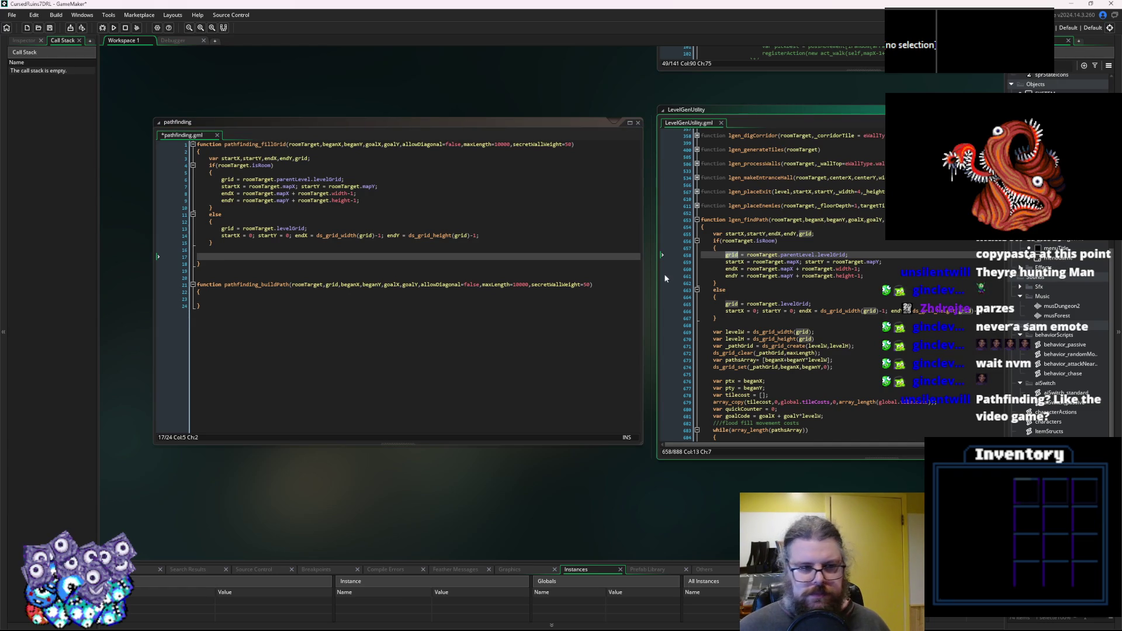
click(314, 159)
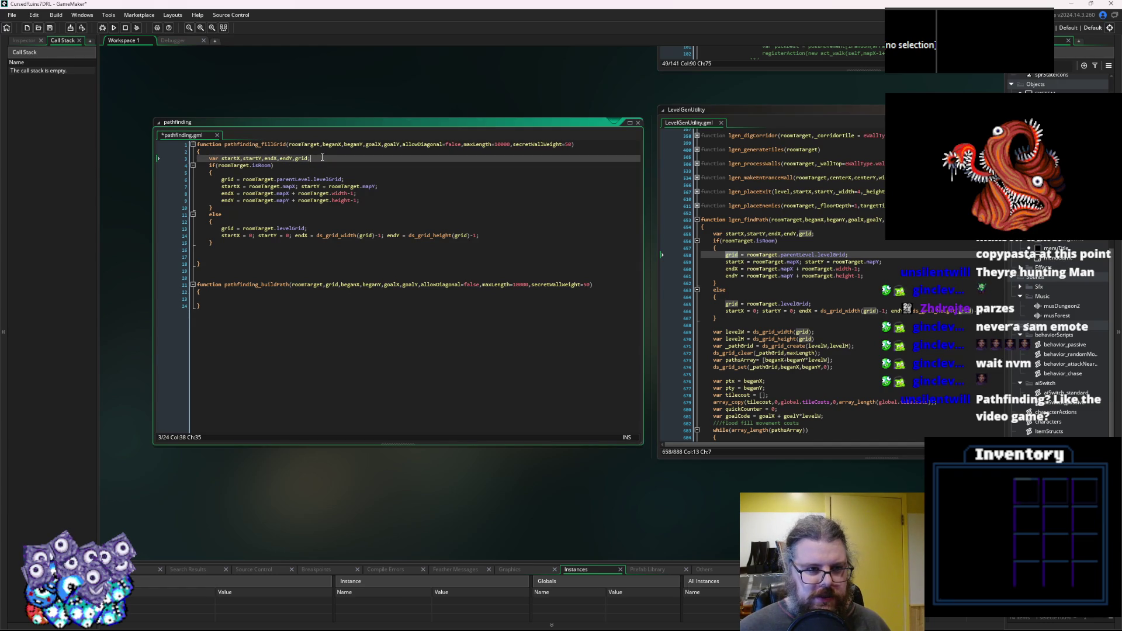
key(Home)
key(Return)
key(Up)
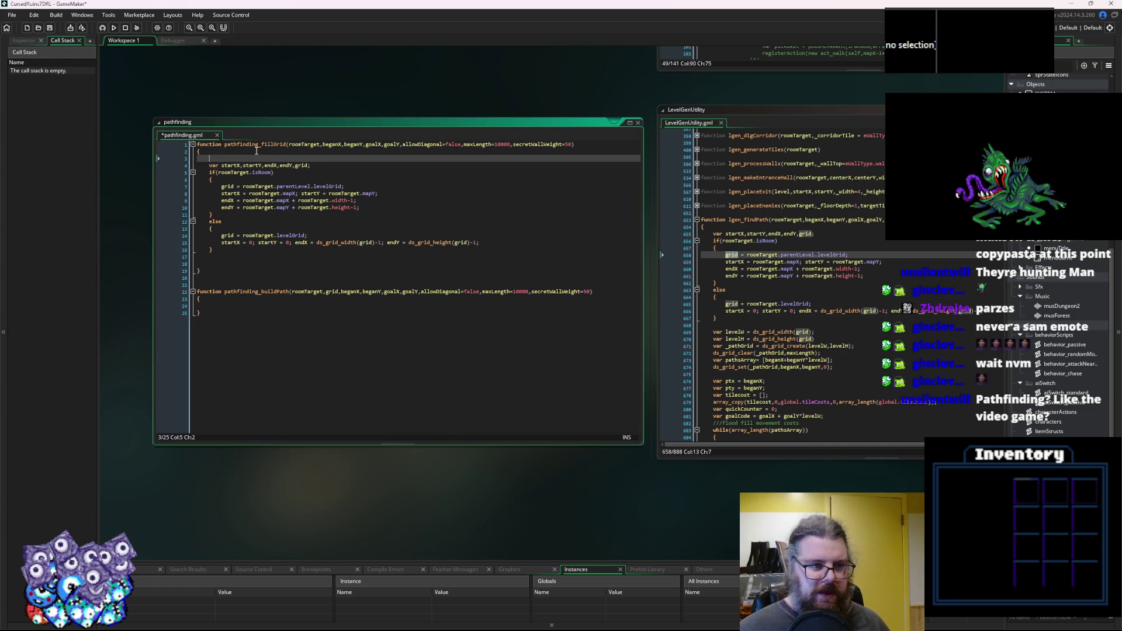
text(var _pathGrid = ds)
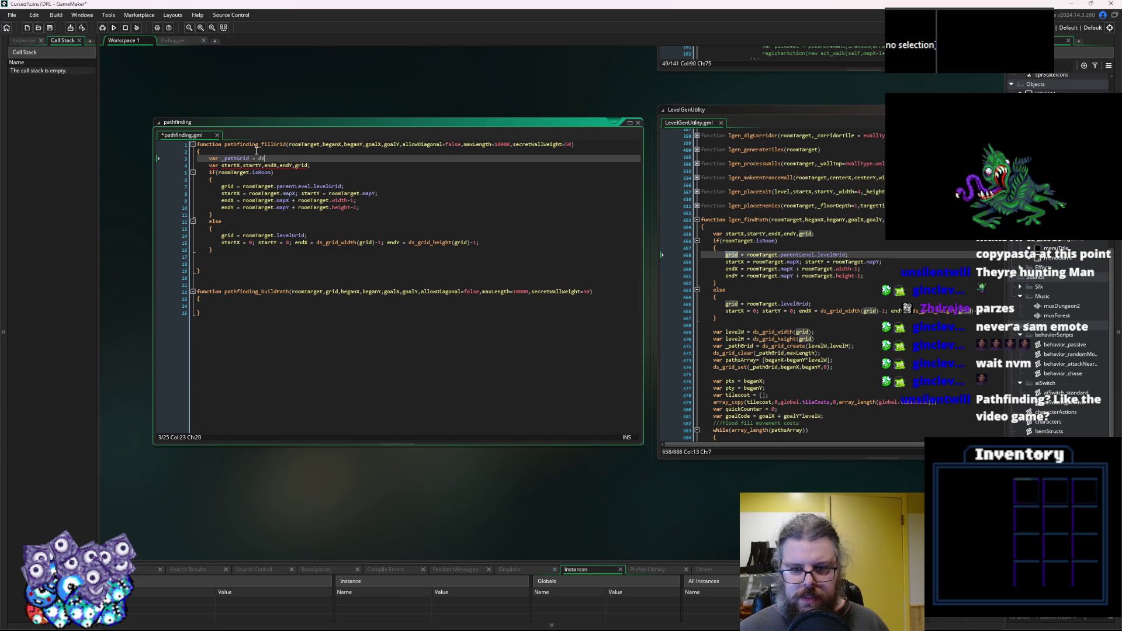
Paste the levelW, levelH and _pathGrid lines, deleting the unfinished declaration.
click(748, 331)
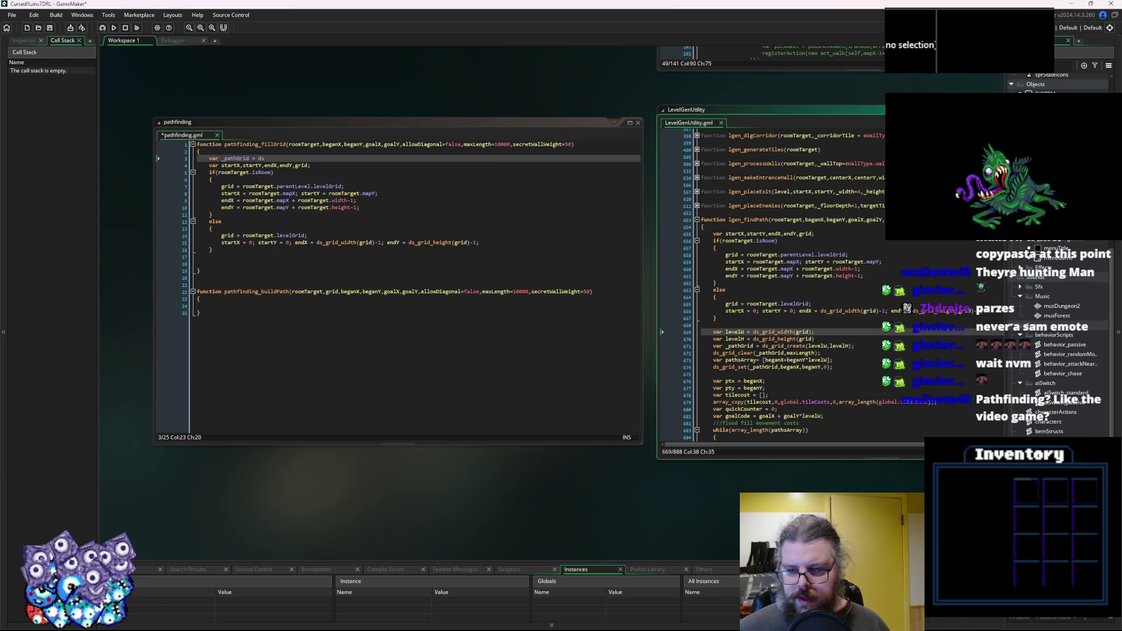
drag(855, 346, 713, 332)
key(ctrl+c)
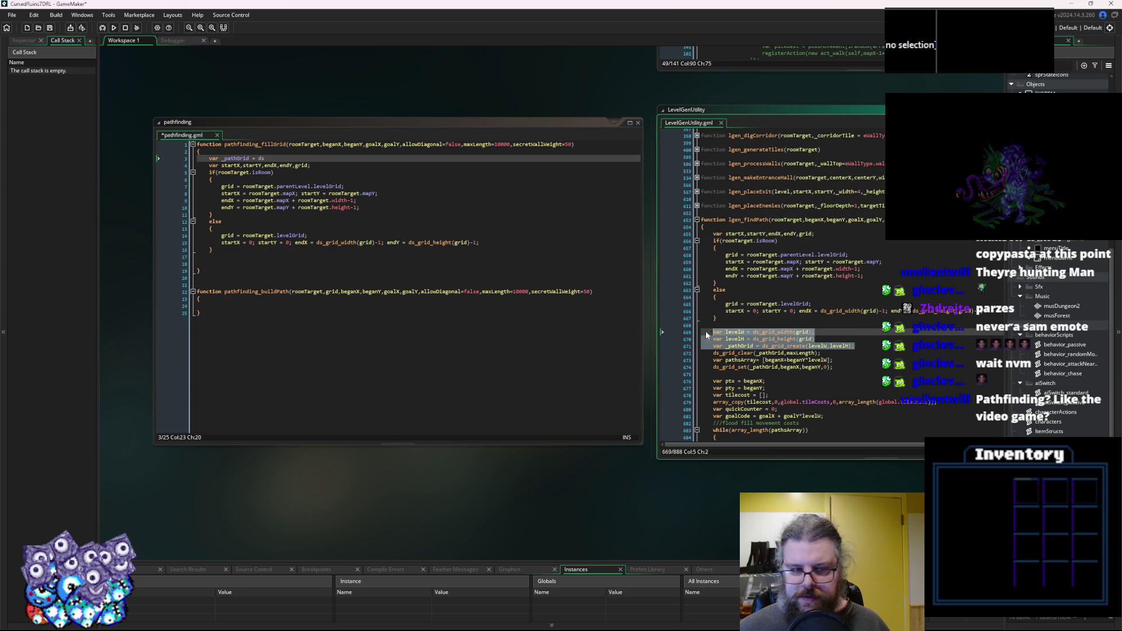
click(259, 257)
key(ctrl+v)
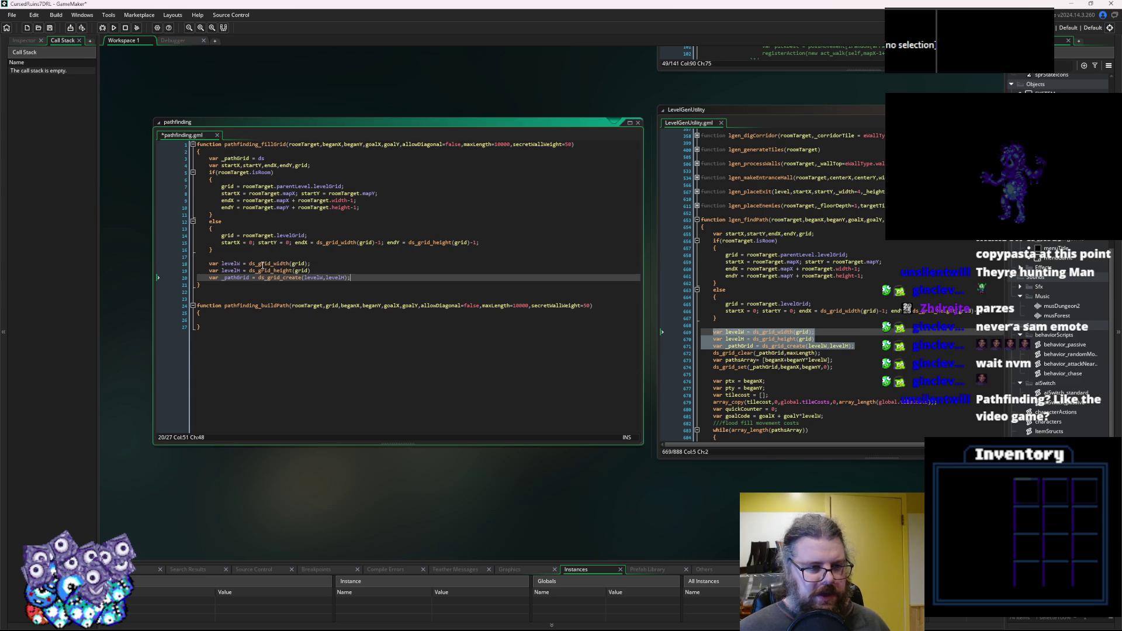
drag(316, 168, 198, 158)
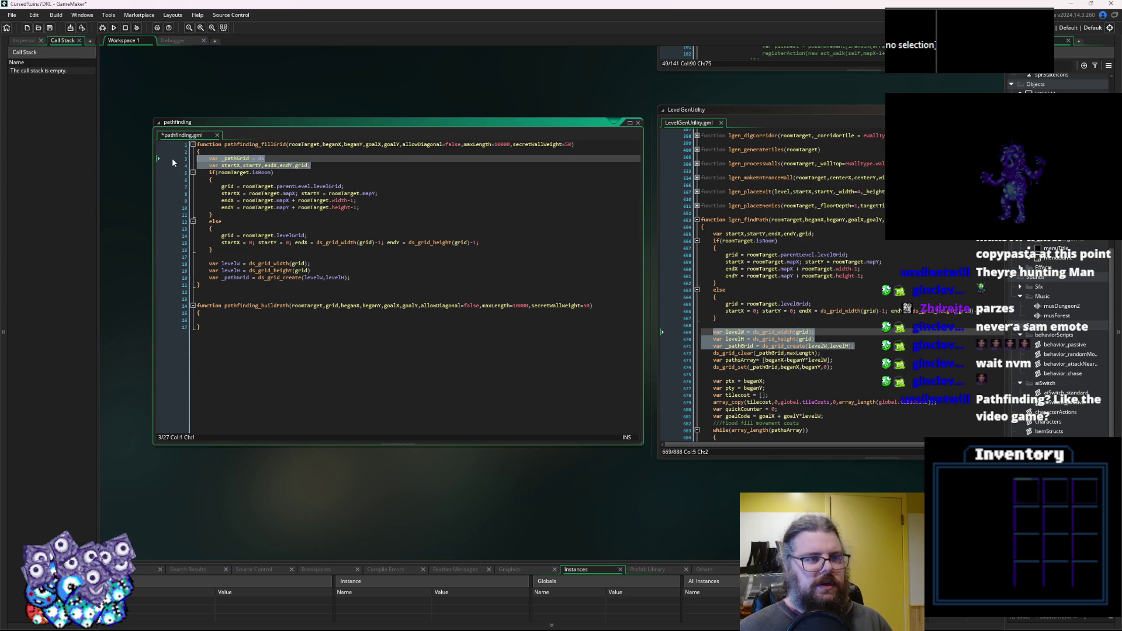
click(249, 166)
key(shift+Up)
key(Delete)
End the ds_grid_create line with a semicolon and add return _pathGrid.
click(377, 276)
click(379, 270)
text(;)
key(Return)
key(Return)
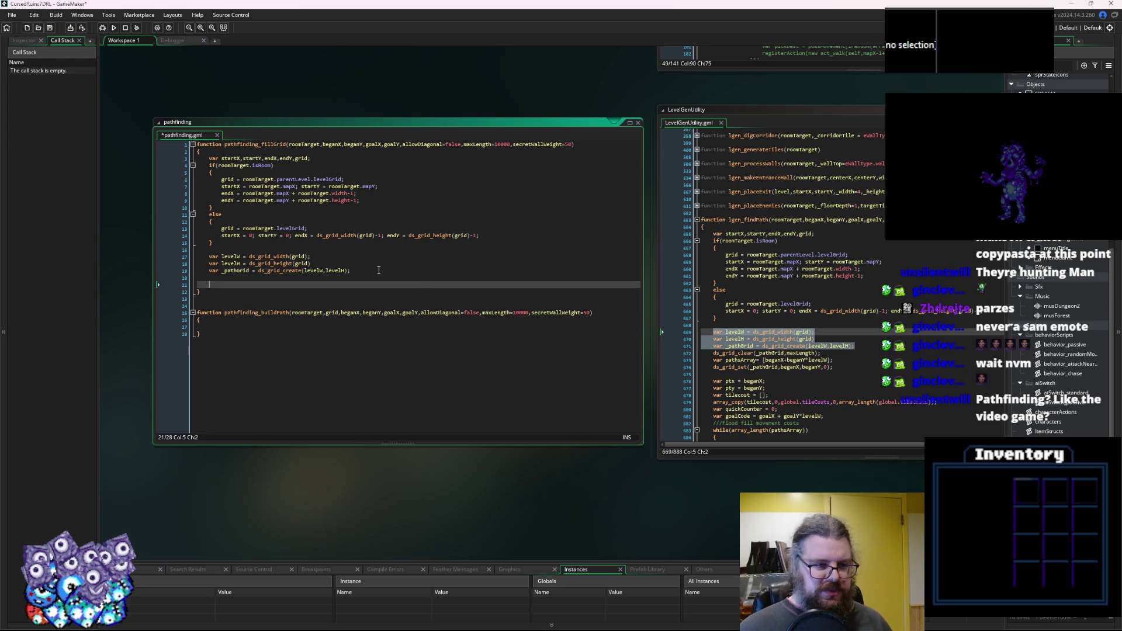
text(return _pathGrid;)
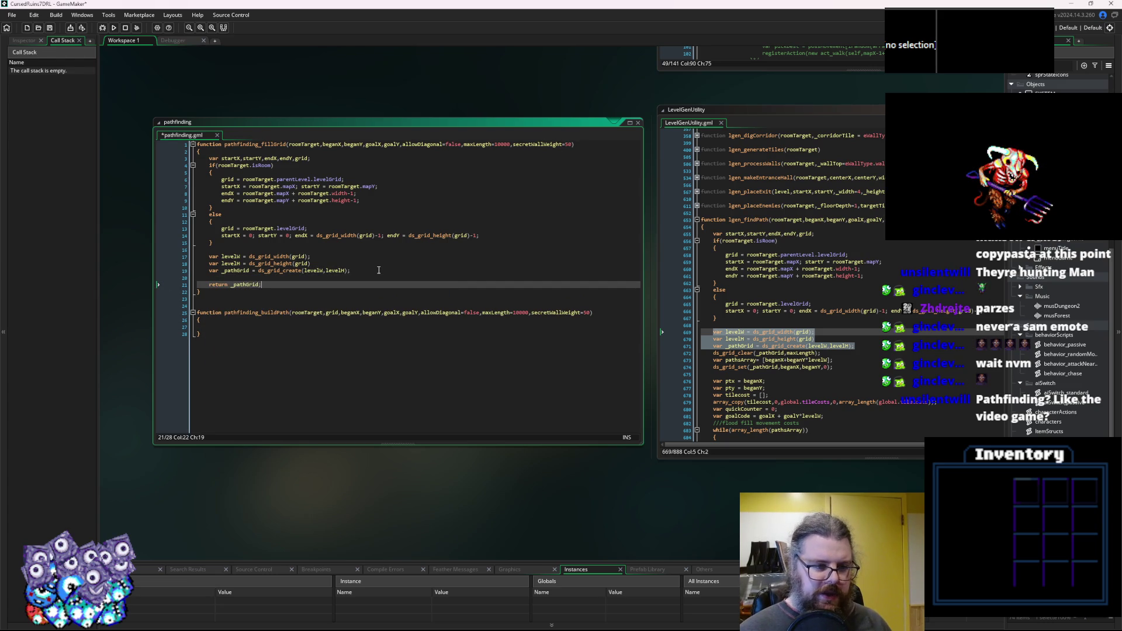
key(Up)
key(Return)
Paste the ds_grid_clear, pathsArray and ds_grid_set start-cell lines above the return.
click(838, 401)
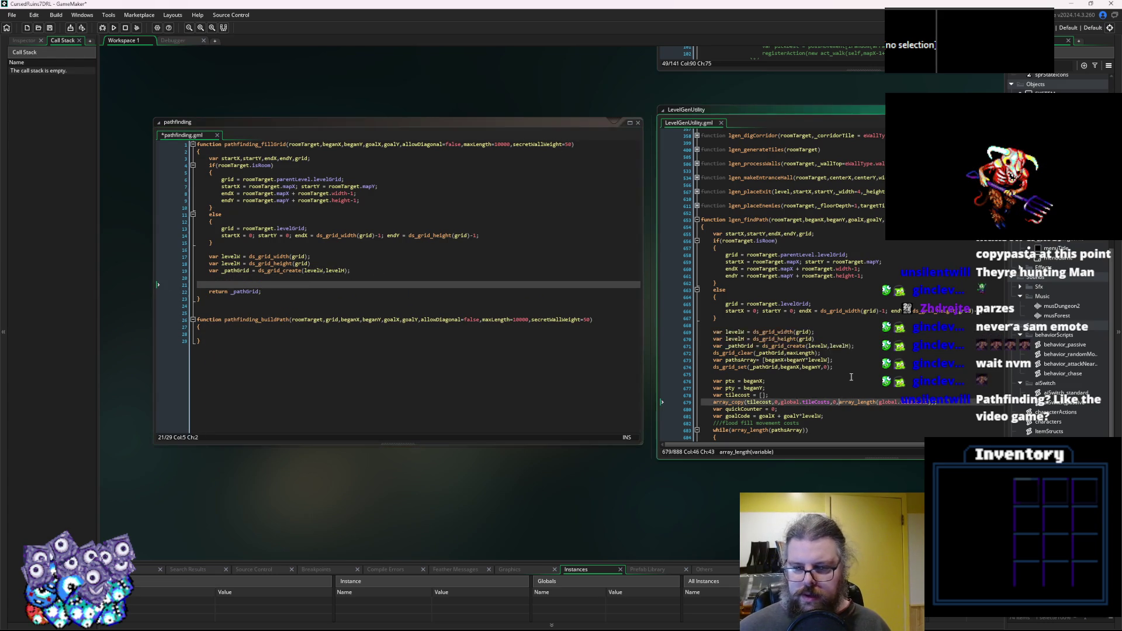
drag(846, 366, 712, 353)
key(ctrl+c)
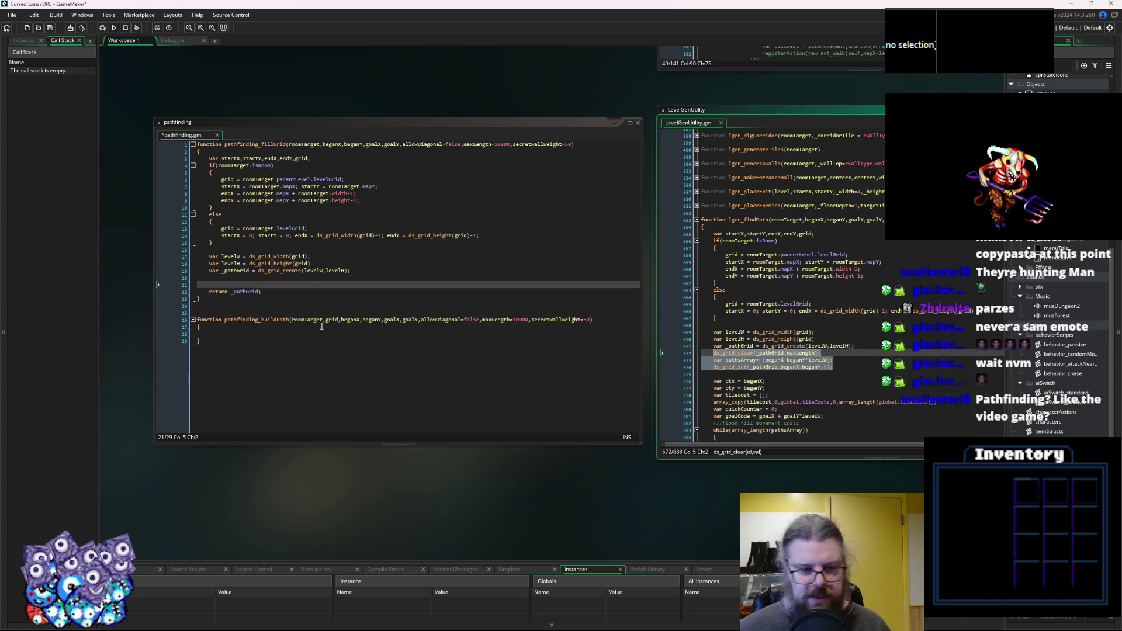
click(307, 286)
key(ctrl+v)
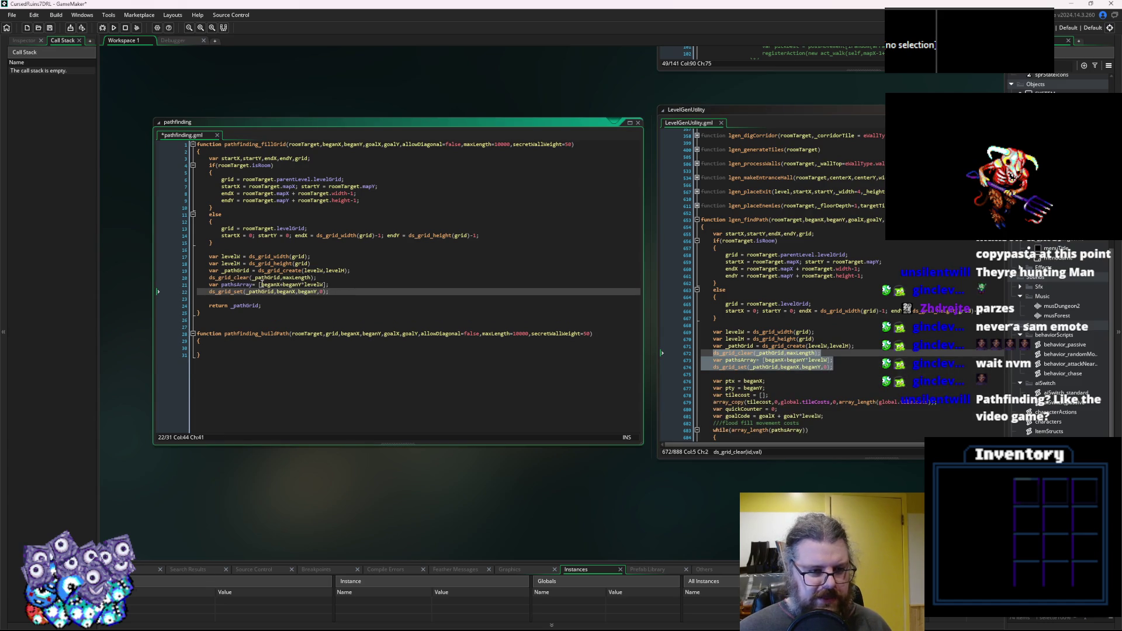
click(278, 285)
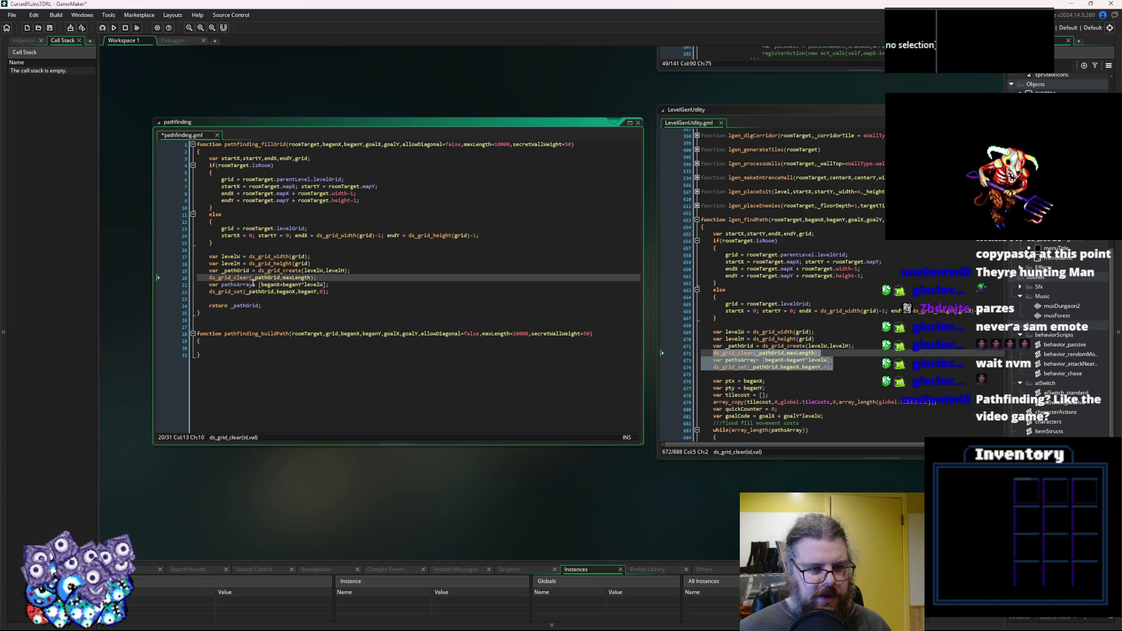
click(332, 292)
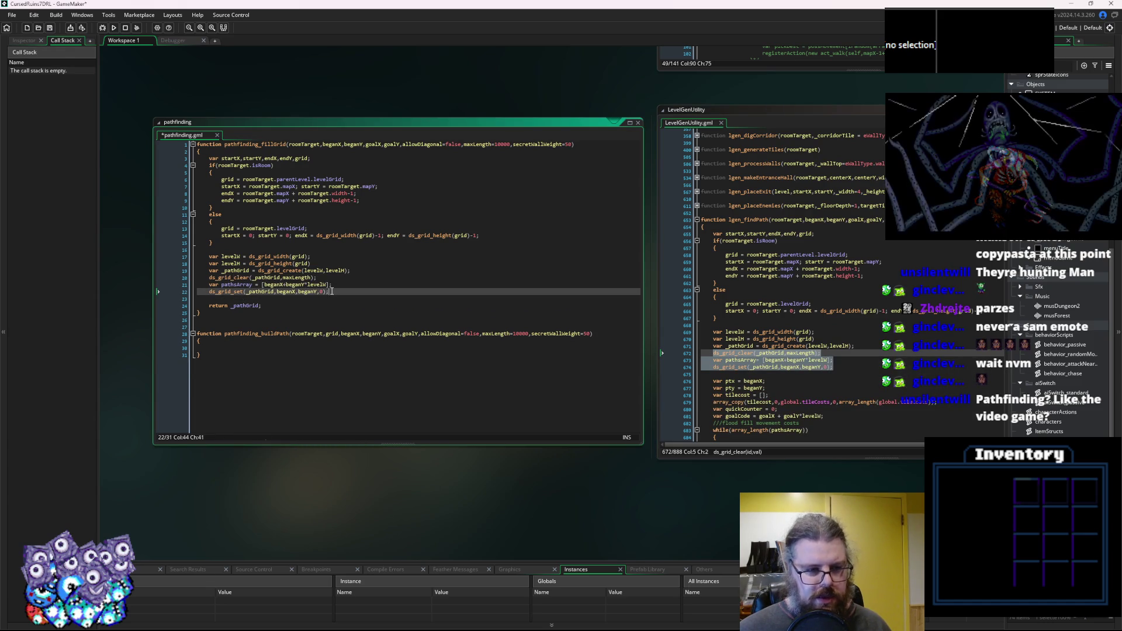
Select the flood-fill code block in lgen_findPath for copying.
click(909, 381)
scroll(877, 368, down, 5)
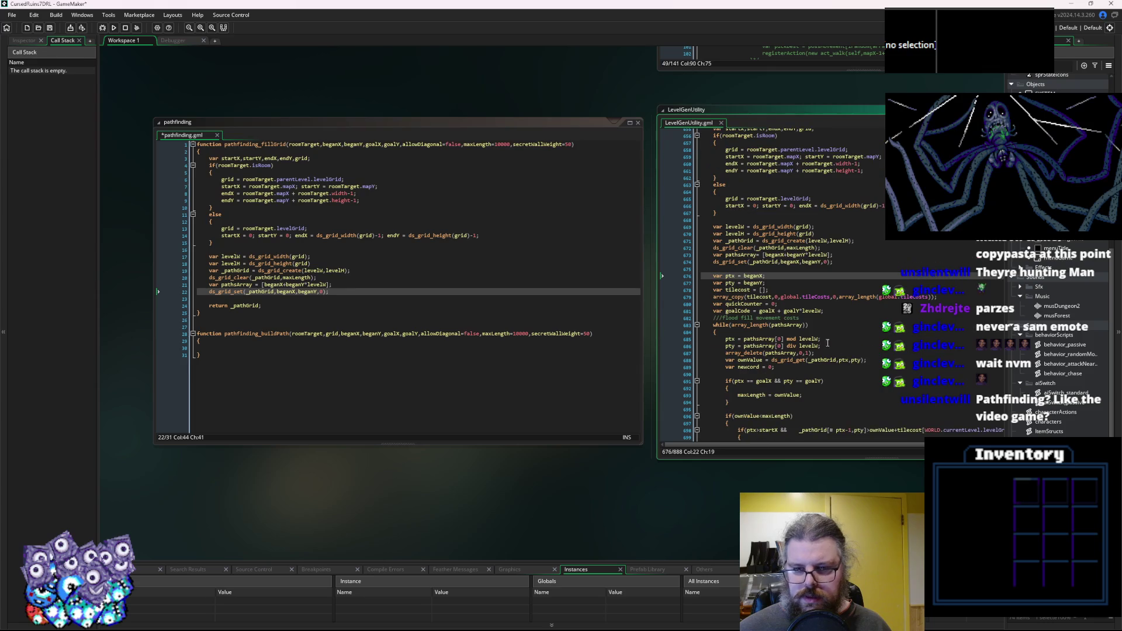
mouse_move(713, 276)
mouse_down()
mouse_move(760, 342)
mouse_move(724, 304)
mouse_move(723, 324)
mouse_move(728, 313)
mouse_move(830, 333)
mouse_move(802, 308)
mouse_move(759, 354)
mouse_move(910, 365)
mouse_up()
scroll(789, 333, down, 3)
scroll(818, 327, down, 8)
scroll(798, 313, down, 13)
scroll(779, 329, down, 1)
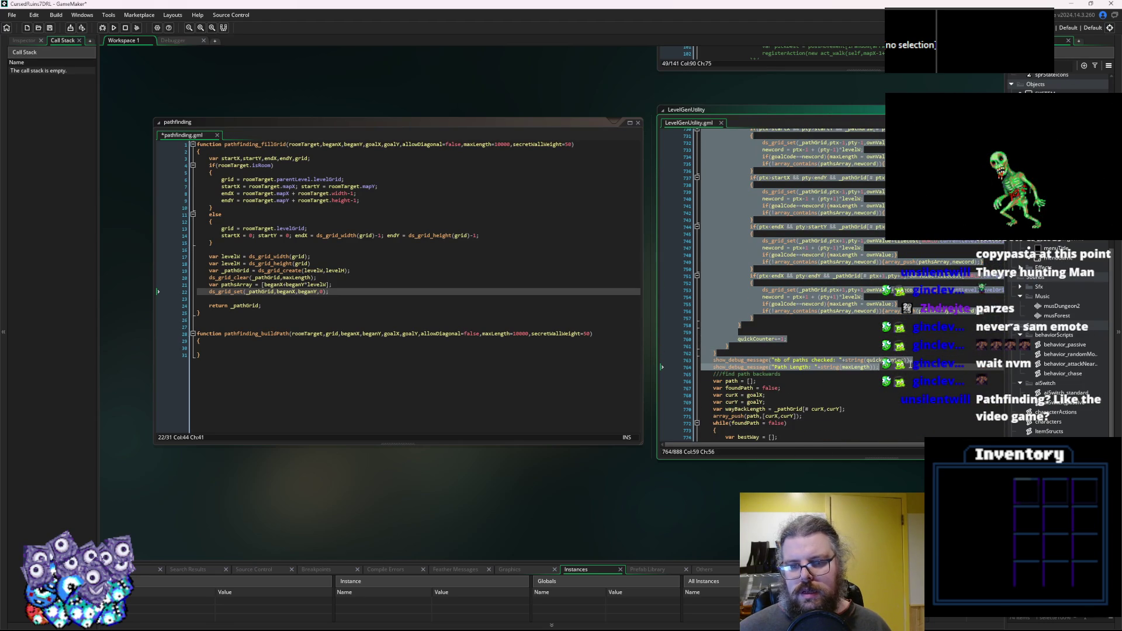
Paste the flood-fill code into pathfinding_fillGrid on a new line above its return statement.
click(321, 308)
key(Home)
key(Return)
key(Return)
click(342, 305)
click(786, 363)
click(261, 306)
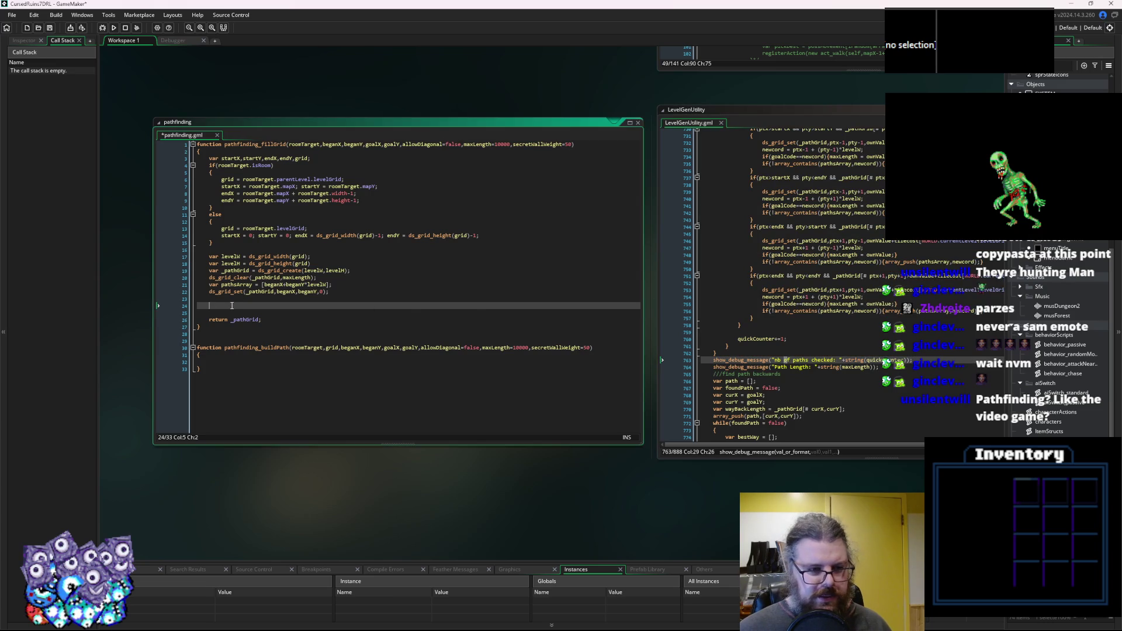
key(ctrl+v)
scroll(261, 315, down, 2)
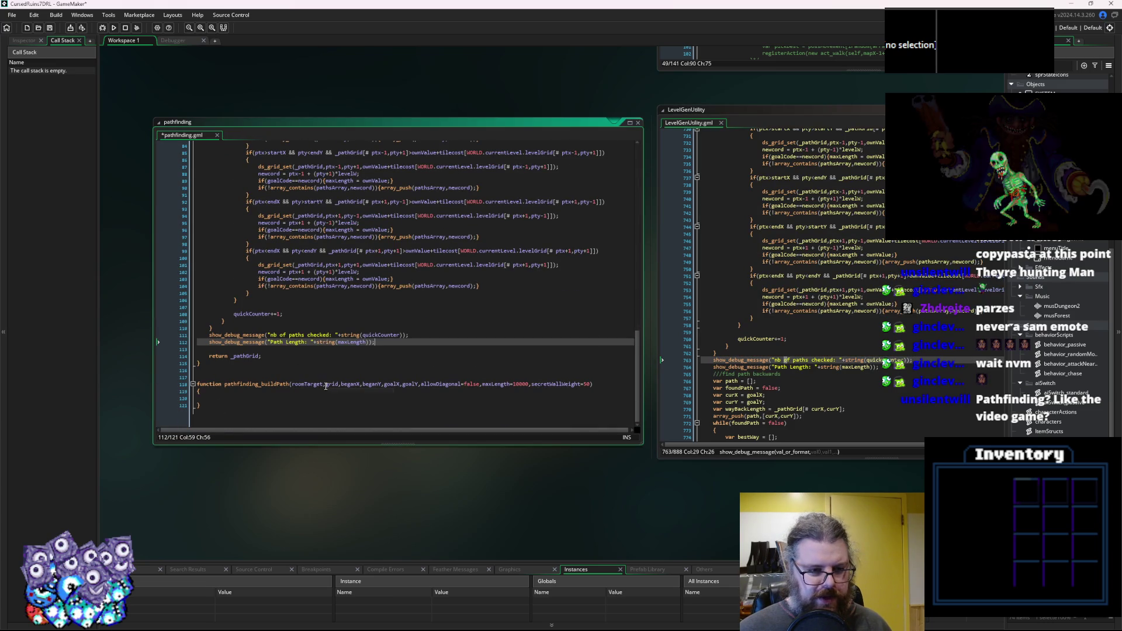
click(361, 346)
Delete the stray empty line inside the pasted flood-fill loop.
click(234, 310)
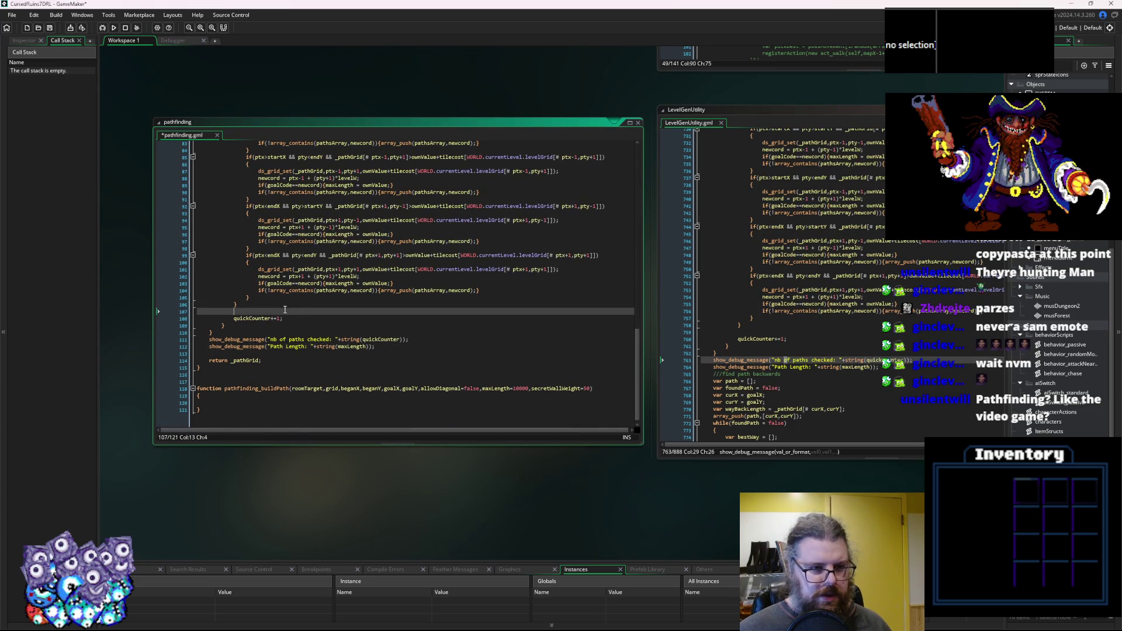
scroll(308, 319, up, 6)
scroll(308, 318, up, 15)
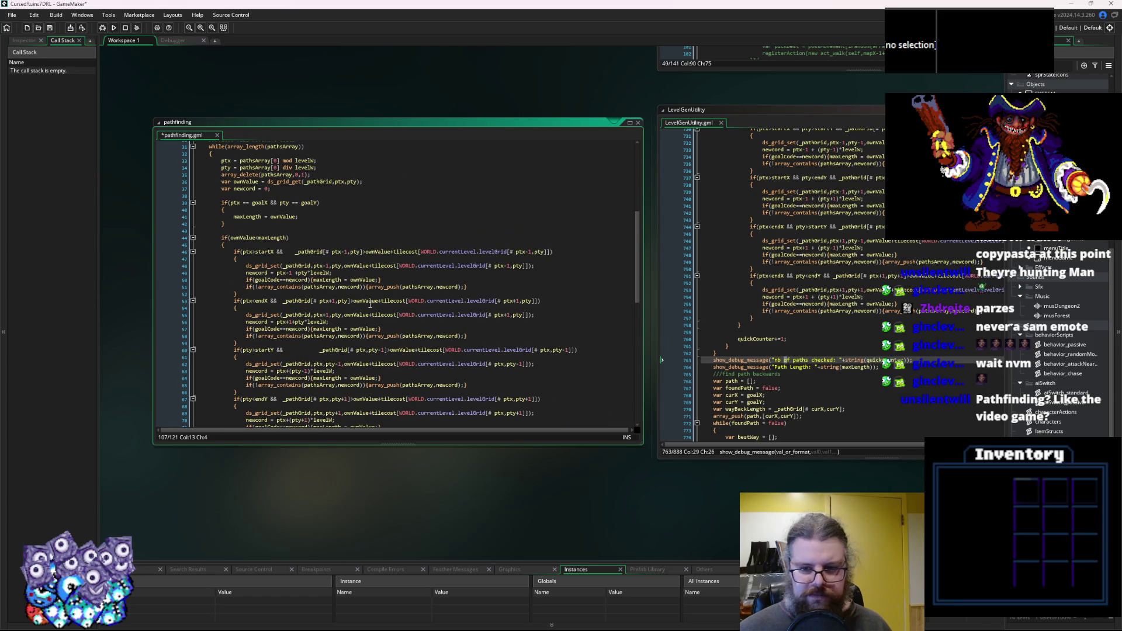
scroll(345, 314, up, 2)
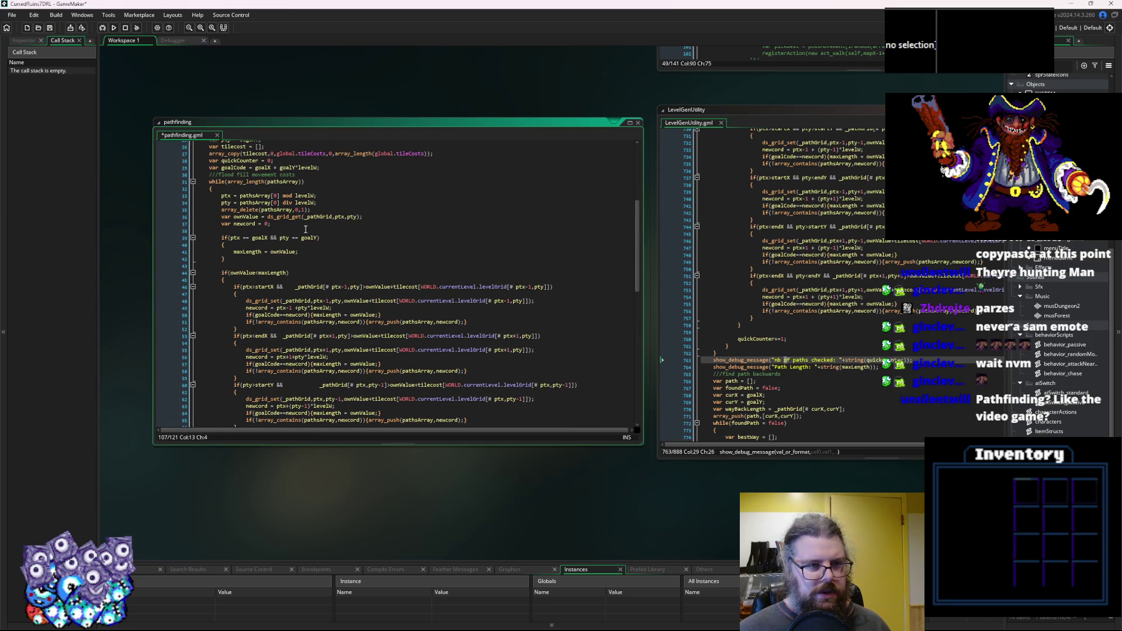
scroll(305, 229, up, 3)
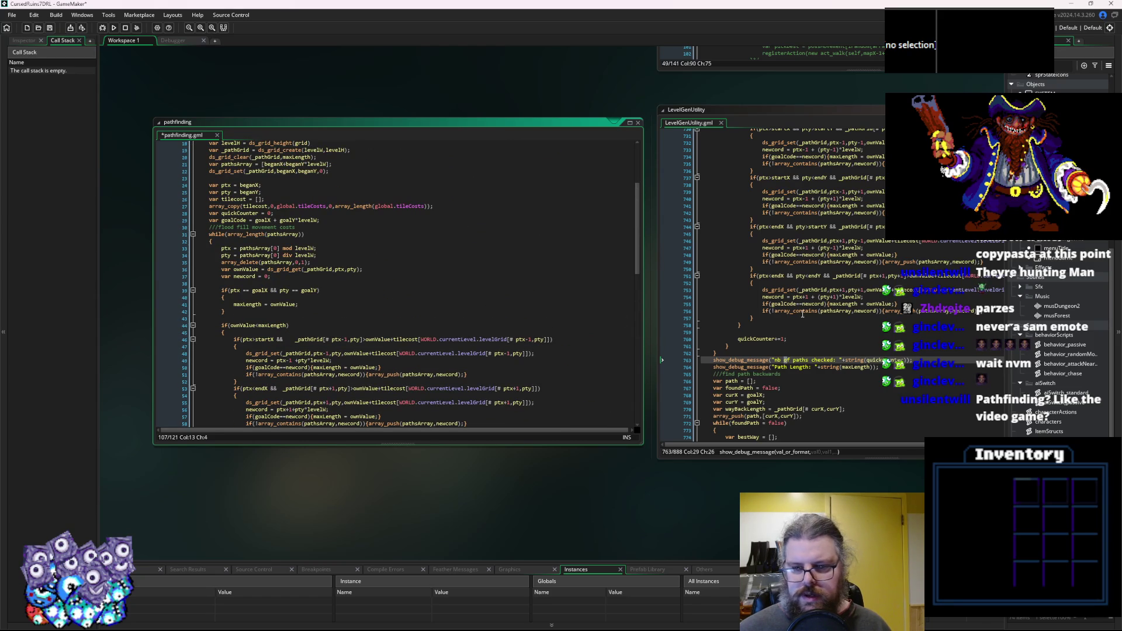
scroll(368, 344, up, 6)
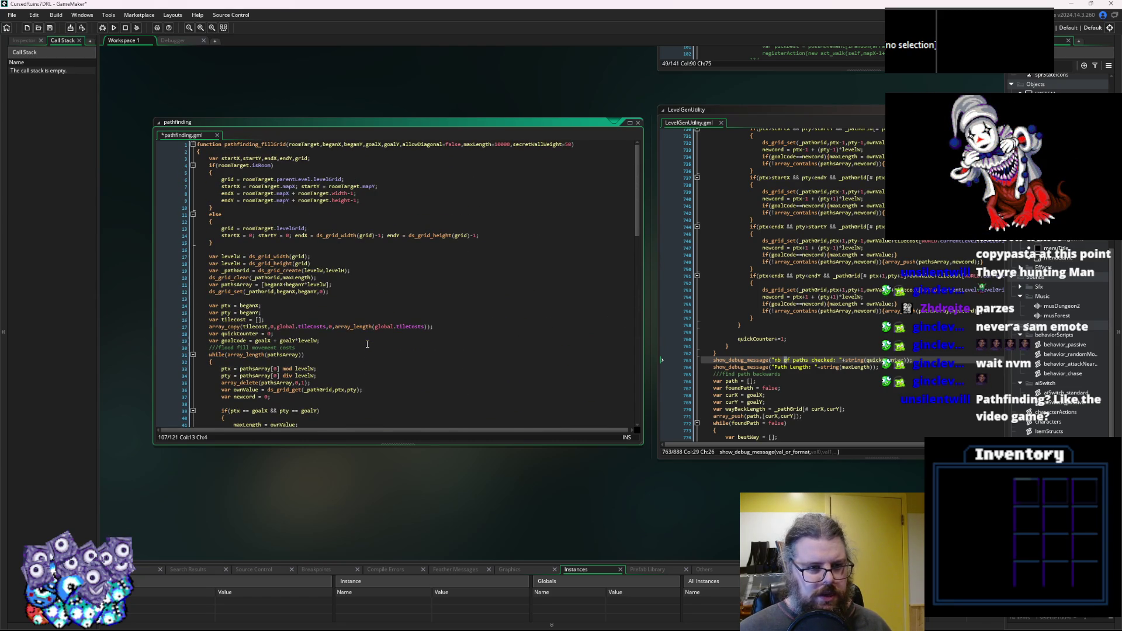
scroll(374, 339, down, 17)
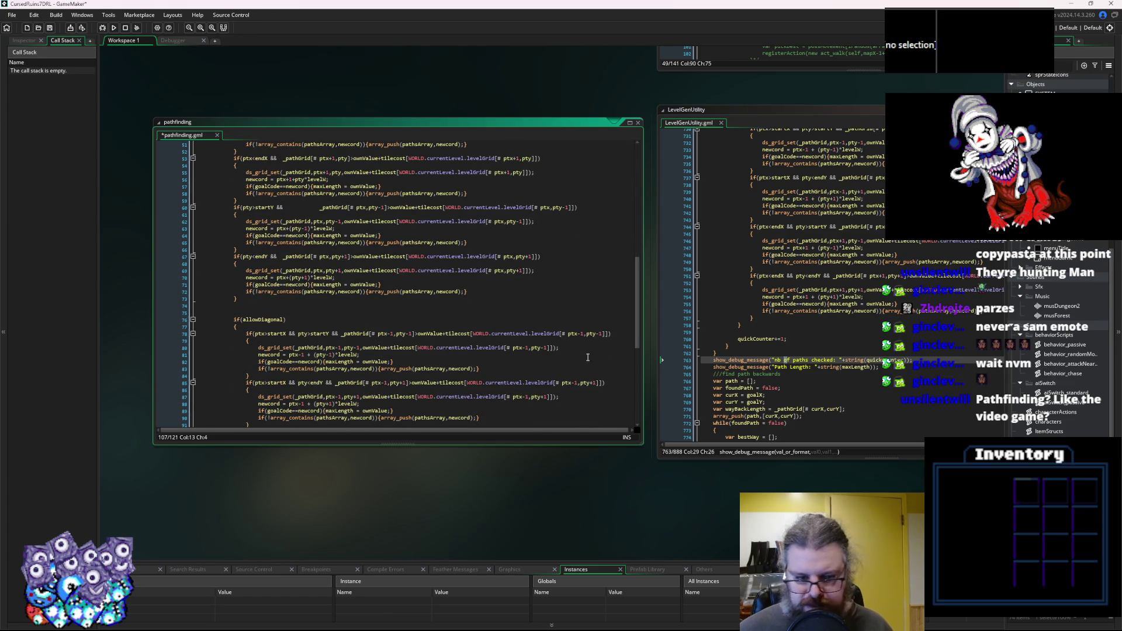
scroll(551, 347, down, 3)
click(281, 236)
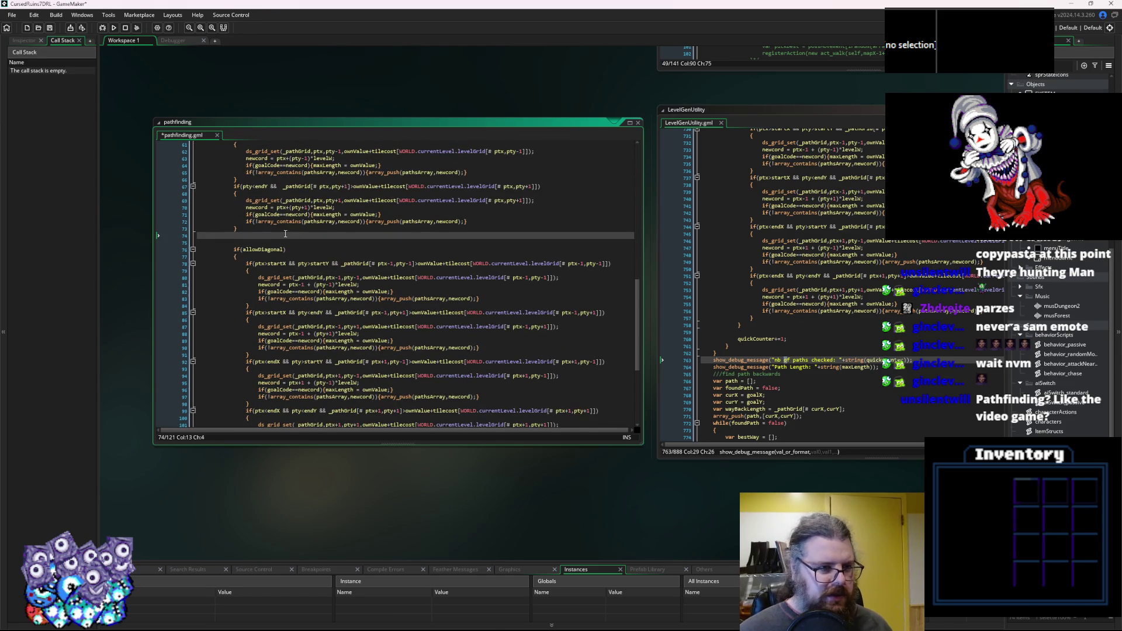
key(BackSpace)
key(BackSpace)
Add a blank line above return, then go to lgen_findPath's Path Length message line.
scroll(246, 384, down, 7)
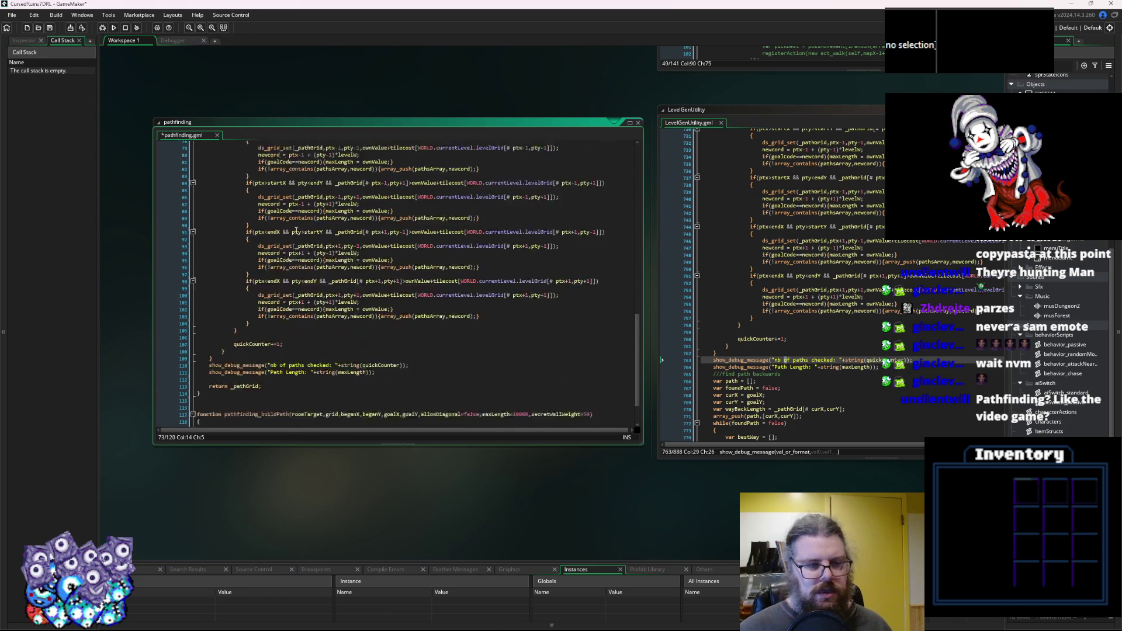
scroll(246, 384, up, 1)
click(292, 353)
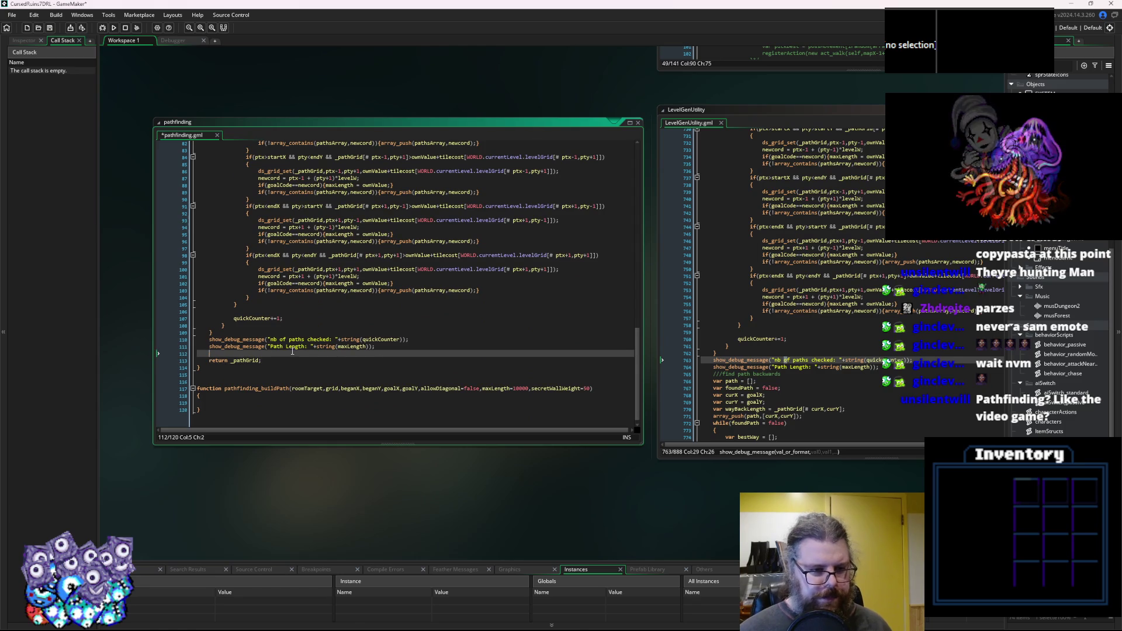
key(Return)
click(821, 348)
click(817, 395)
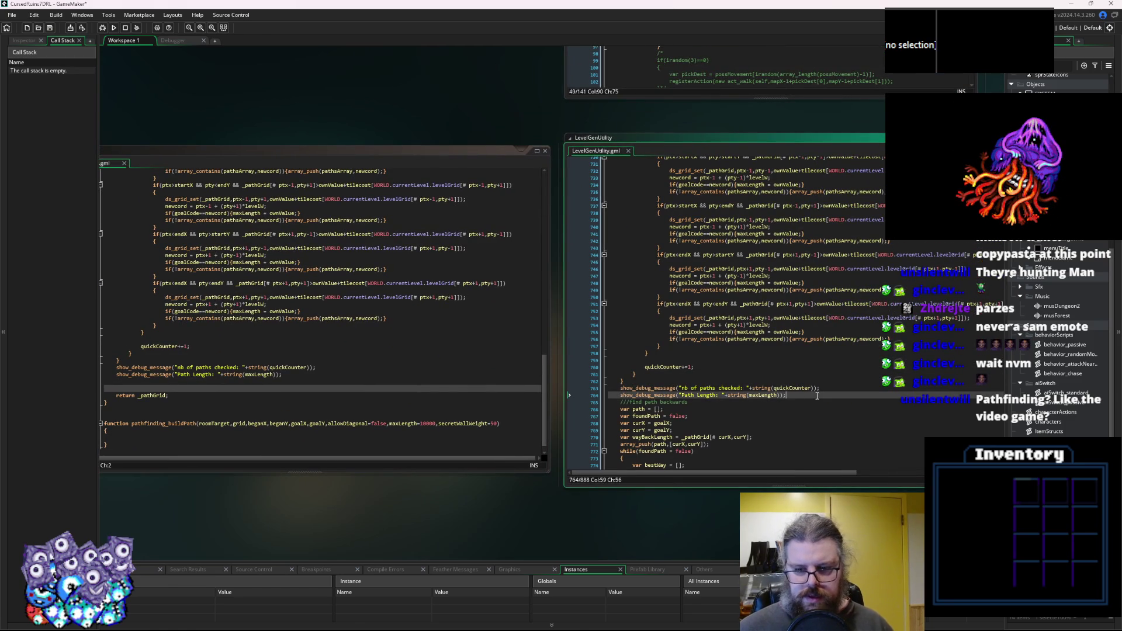
Comment out lgen_findPath's old body with /* and */, leaving a blank line above.
key(Return)
text(*/)
scroll(820, 396, up, 20)
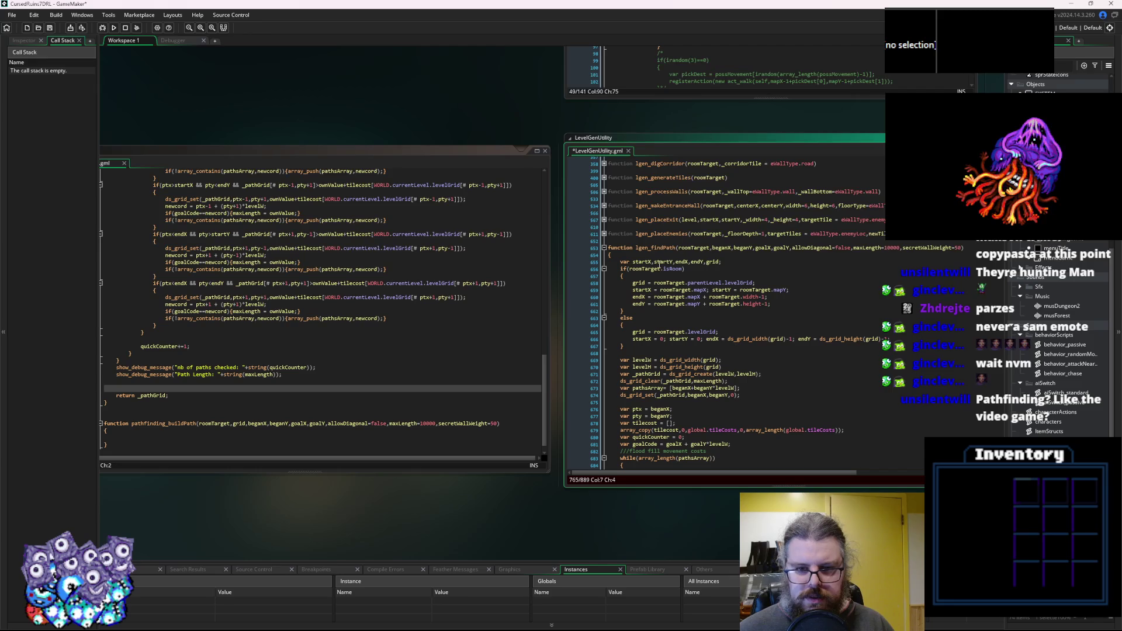
click(676, 257)
key(Return)
text(/*)
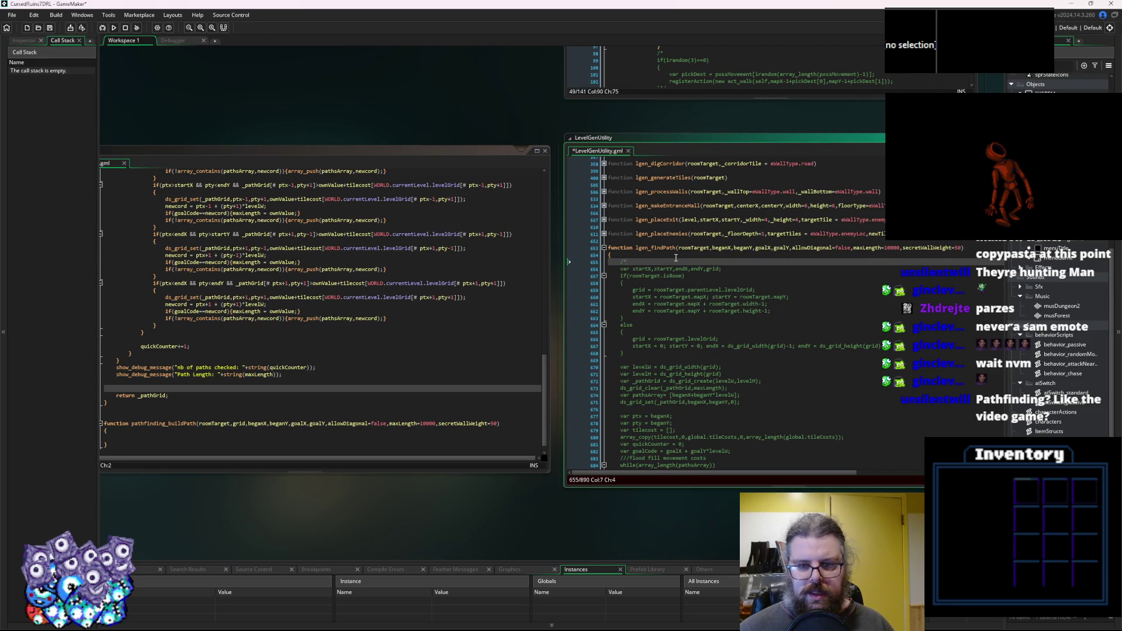
click(676, 257)
key(Return)
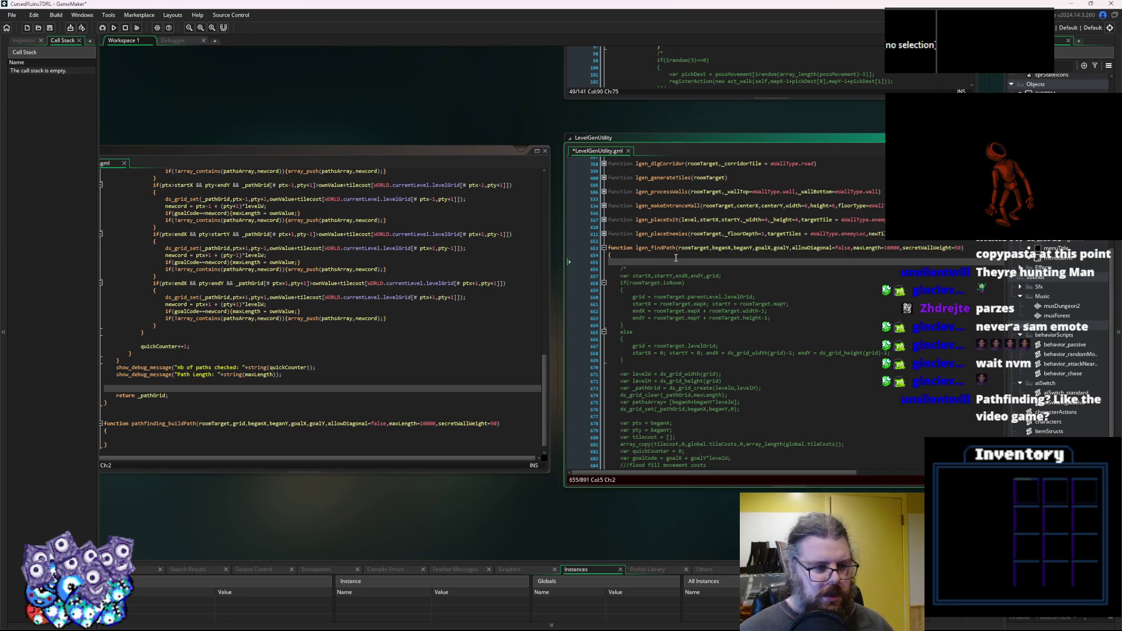
Remove the stray var in pathfinding.gml and write 'var _pathGrid = pathfinding_fillGrid();' in lgen_findPath.
click(365, 346)
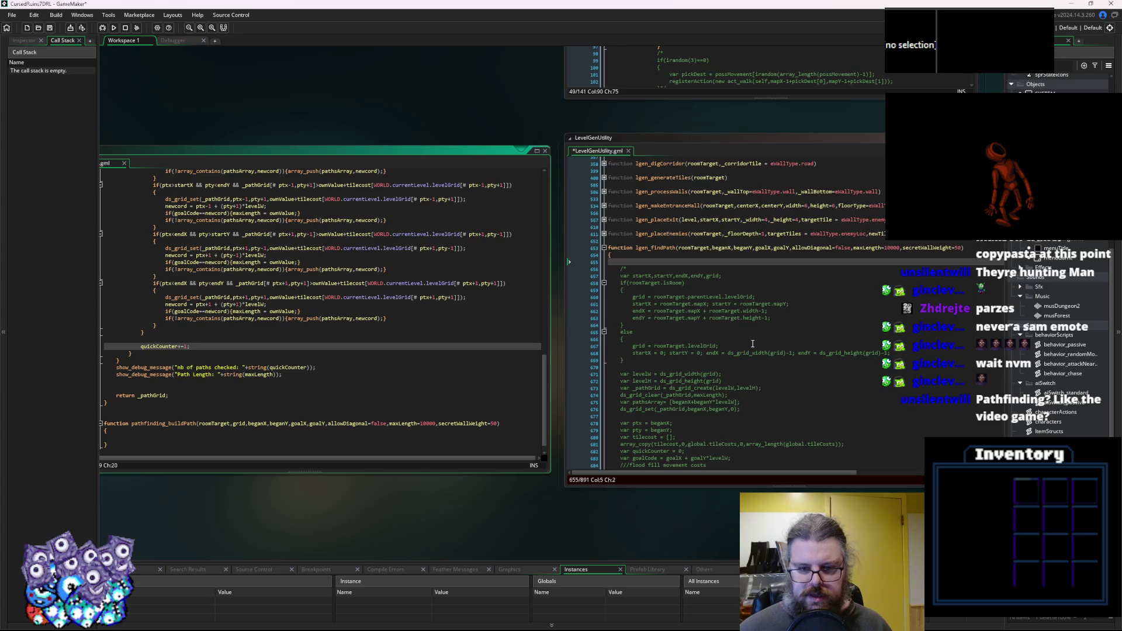
text(var)
key(BackSpace)
key(BackSpace)
key(BackSpace)
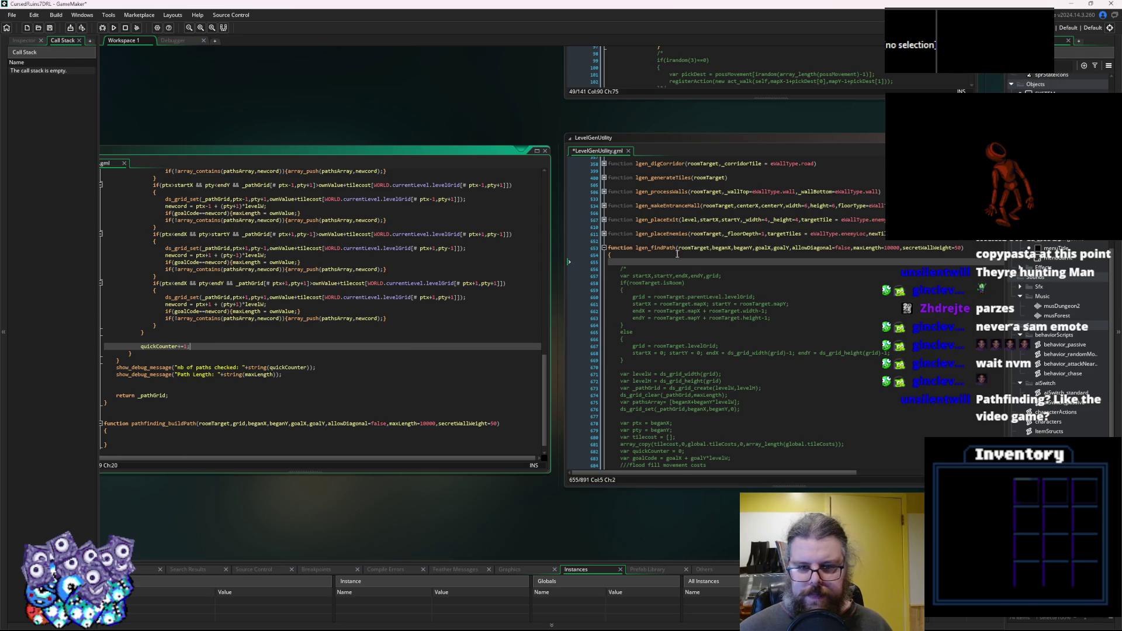
click(668, 261)
text(var )
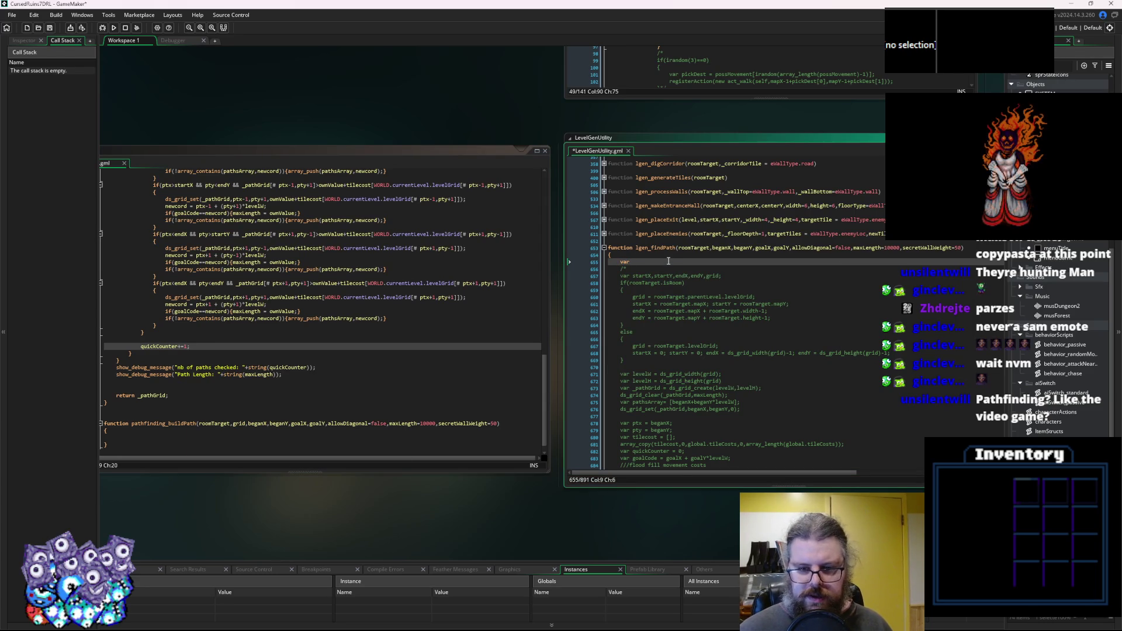
text(_pathG)
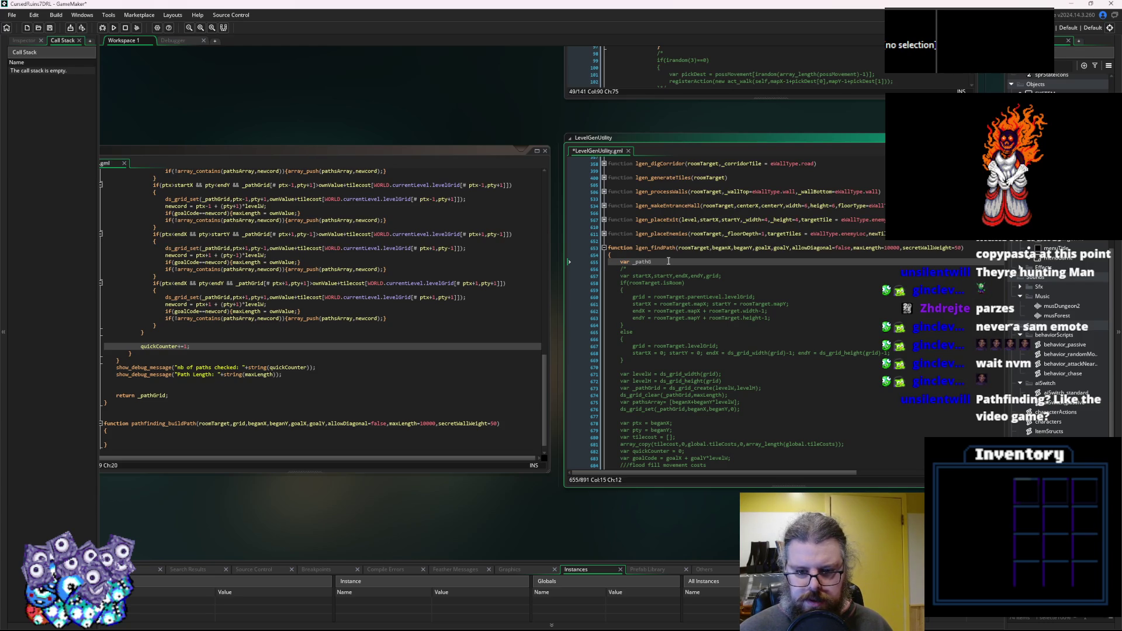
text(rid =)
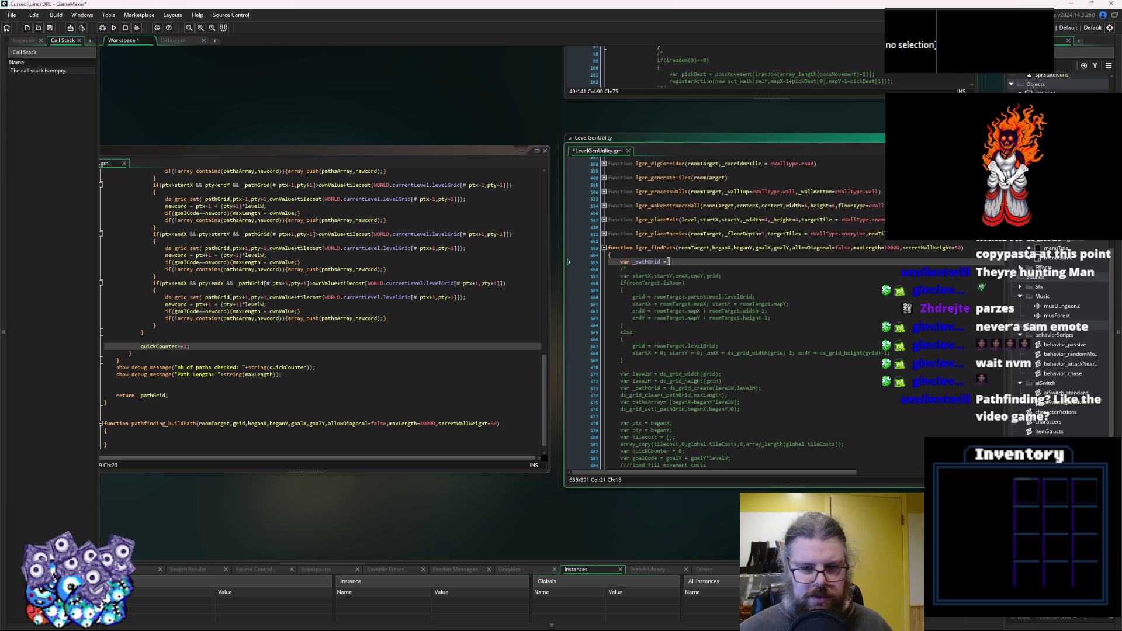
click(409, 320)
scroll(328, 315, up, 15)
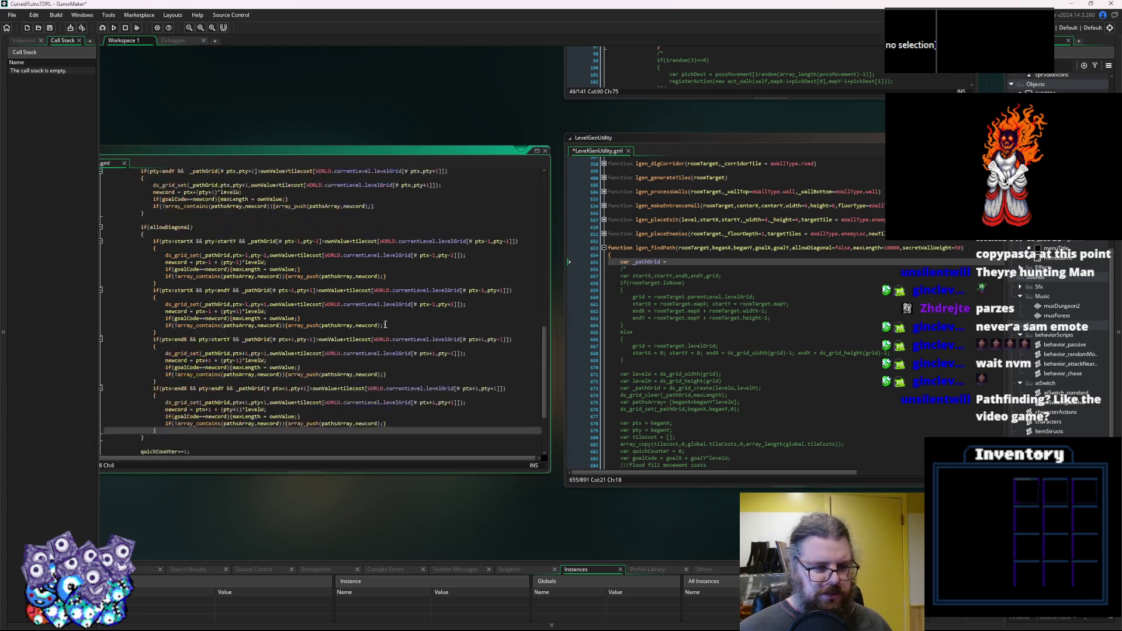
double_click(170, 172)
key(ctrl+c)
click(700, 261)
key(ctrl+v)
text(();)
key(Left)
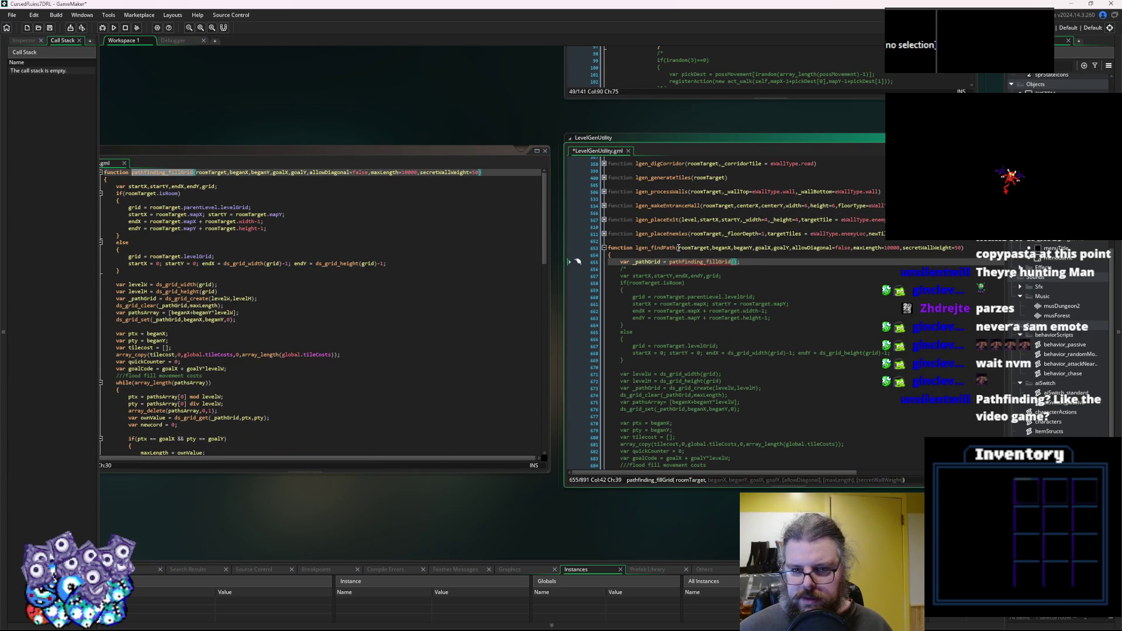
Pass lgen_findPath's own parameter list into the pathfinding_fillGrid call.
click(685, 248)
drag(958, 249, 679, 249)
key(ctrl+c)
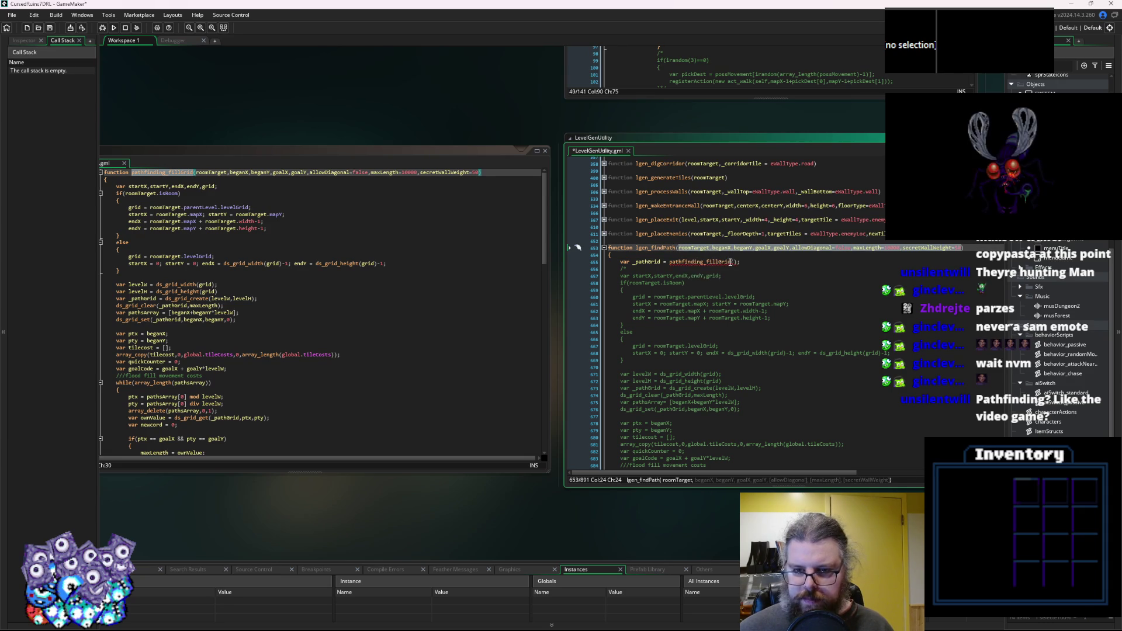
click(734, 261)
key(ctrl+v)
Review the pathfinding code and save the LevelGenUtility script.
click(767, 318)
click(774, 310)
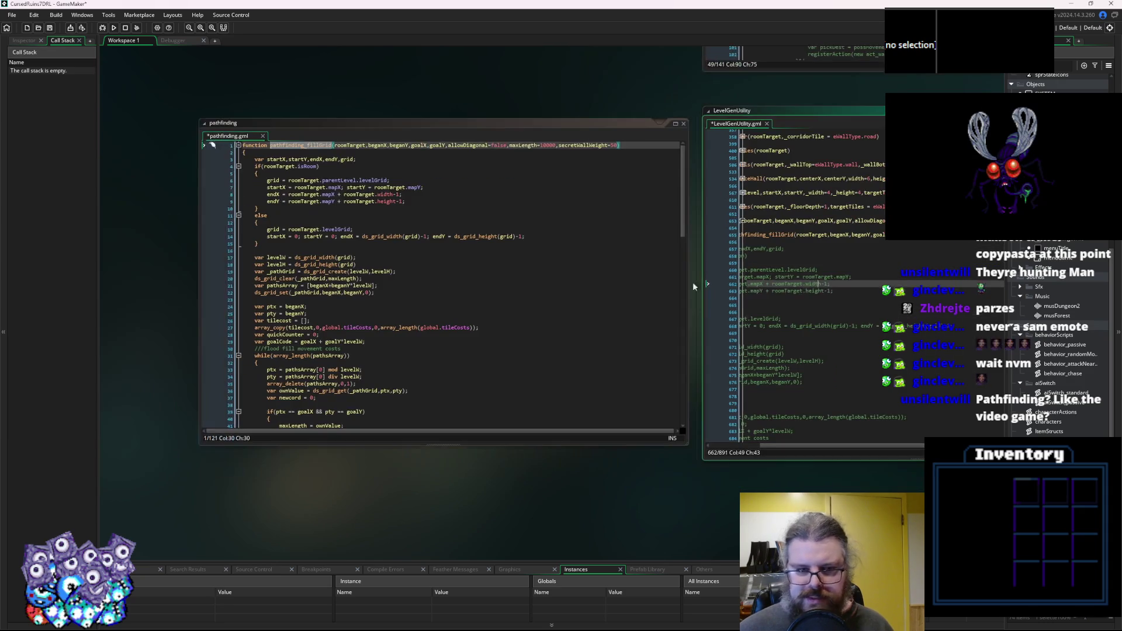
click(415, 211)
drag(233, 151, 327, 310)
click(654, 343)
drag(553, 248, 572, 386)
click(554, 300)
click(50, 28)
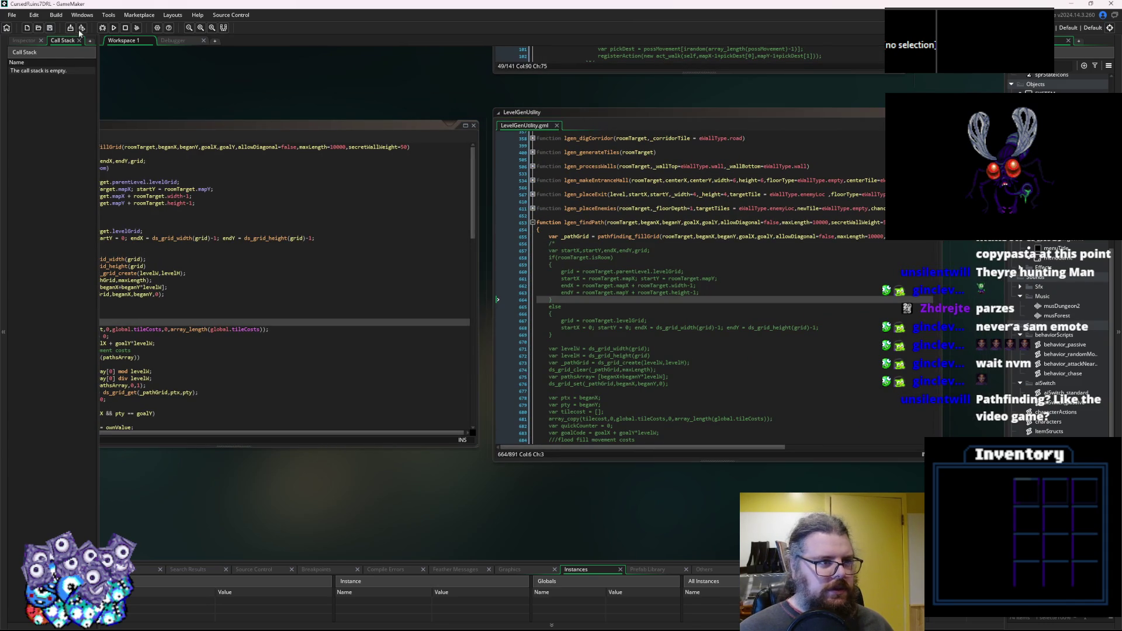
key(ctrl+Tab)
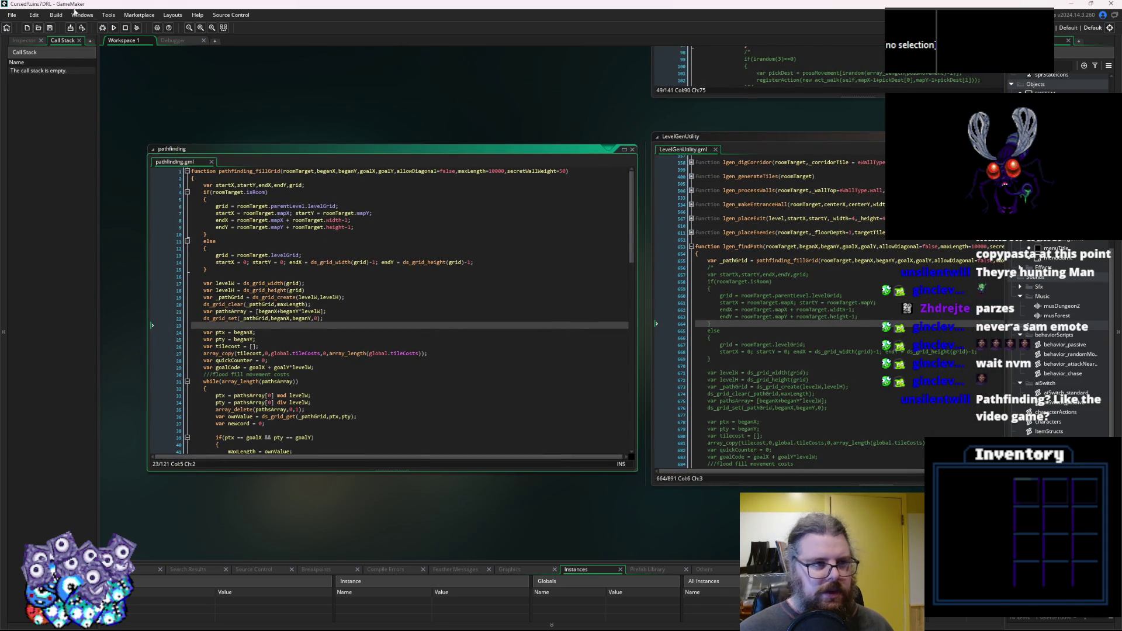
click(103, 28)
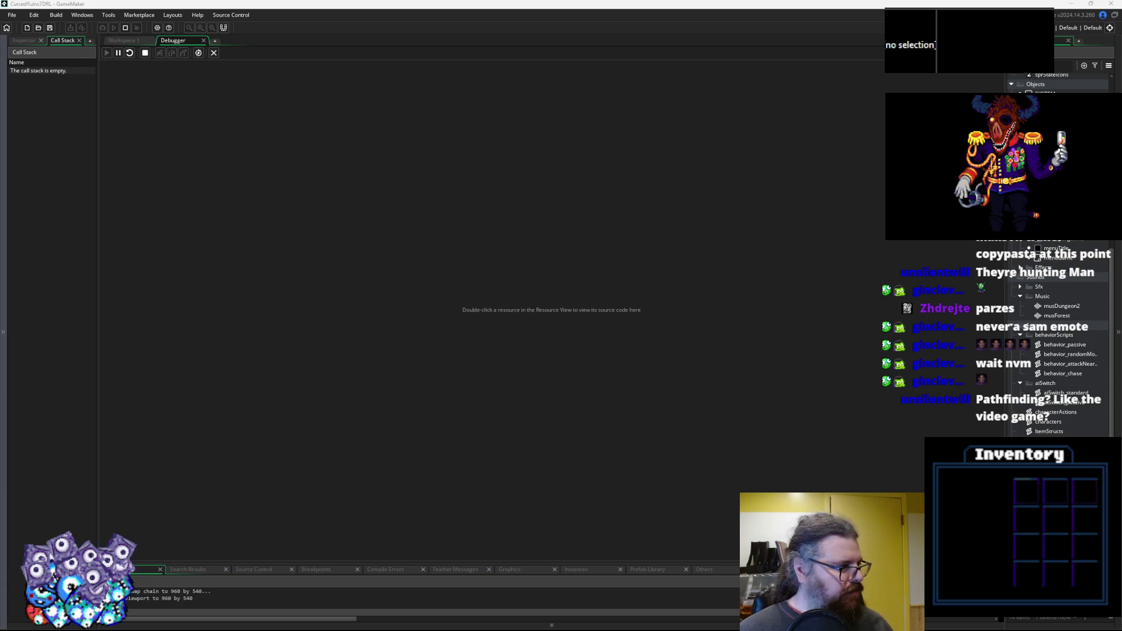
drag(418, 255, 448, 150)
key(Return)
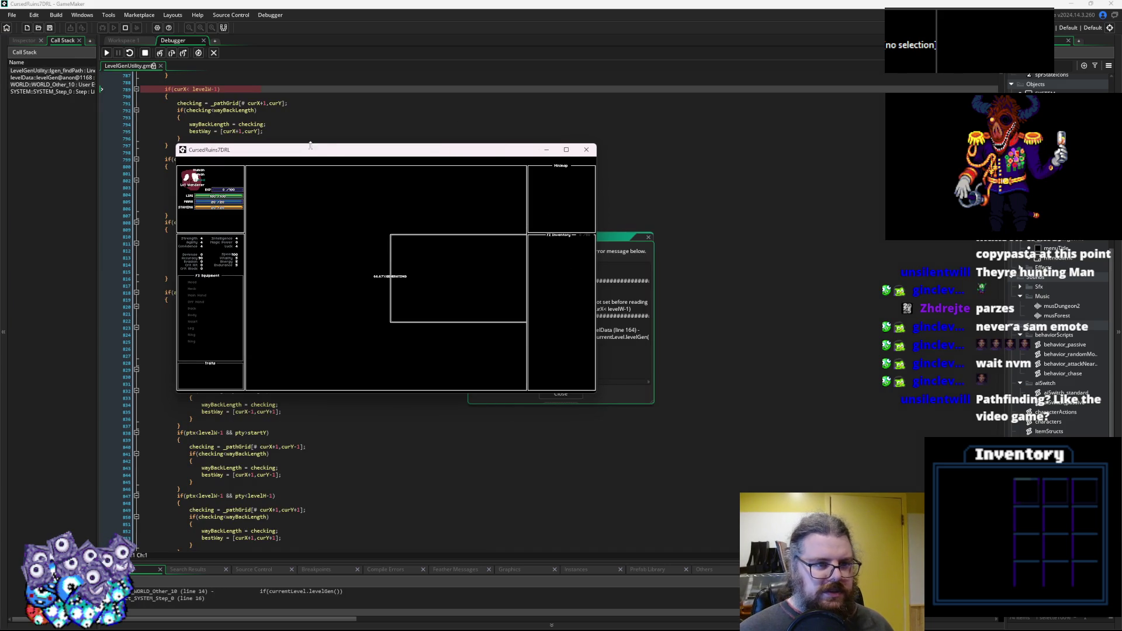
drag(455, 149, 975, 375)
scroll(324, 336, up, 4)
click(324, 337)
scroll(324, 337, up, 10)
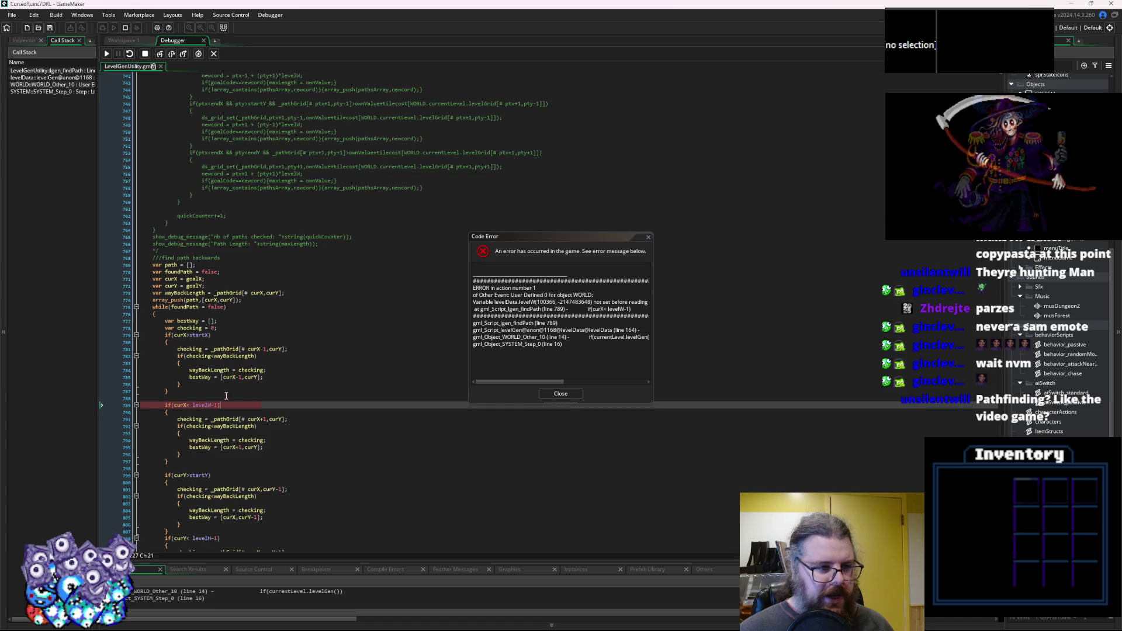
scroll(231, 386, up, 3)
click(231, 383)
click(197, 319)
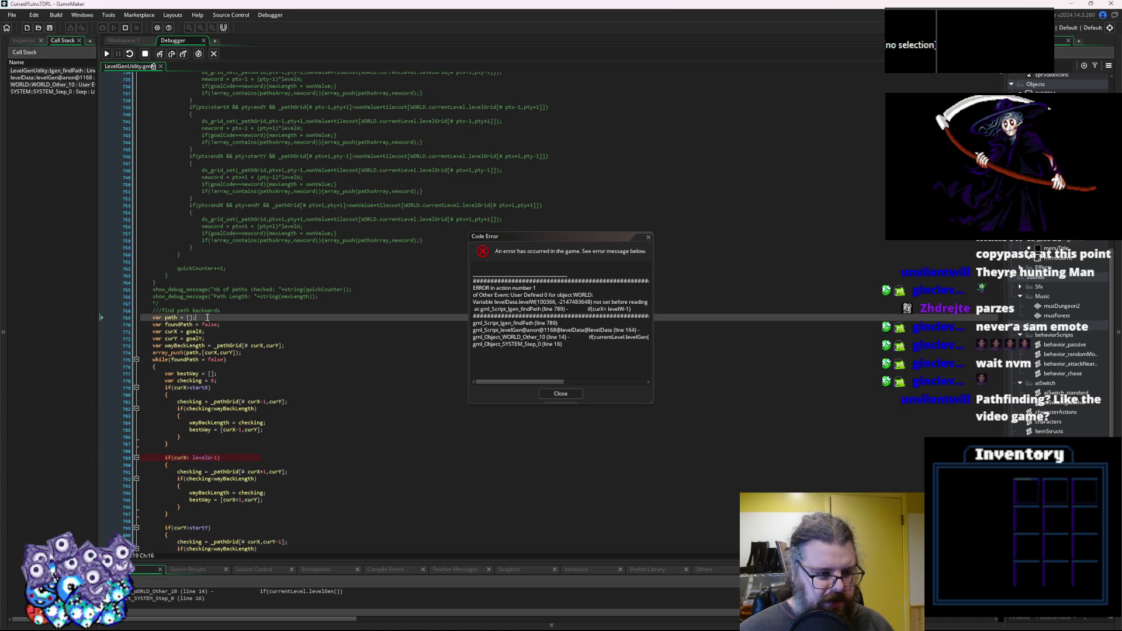
scroll(204, 363, down, 3)
click(205, 404)
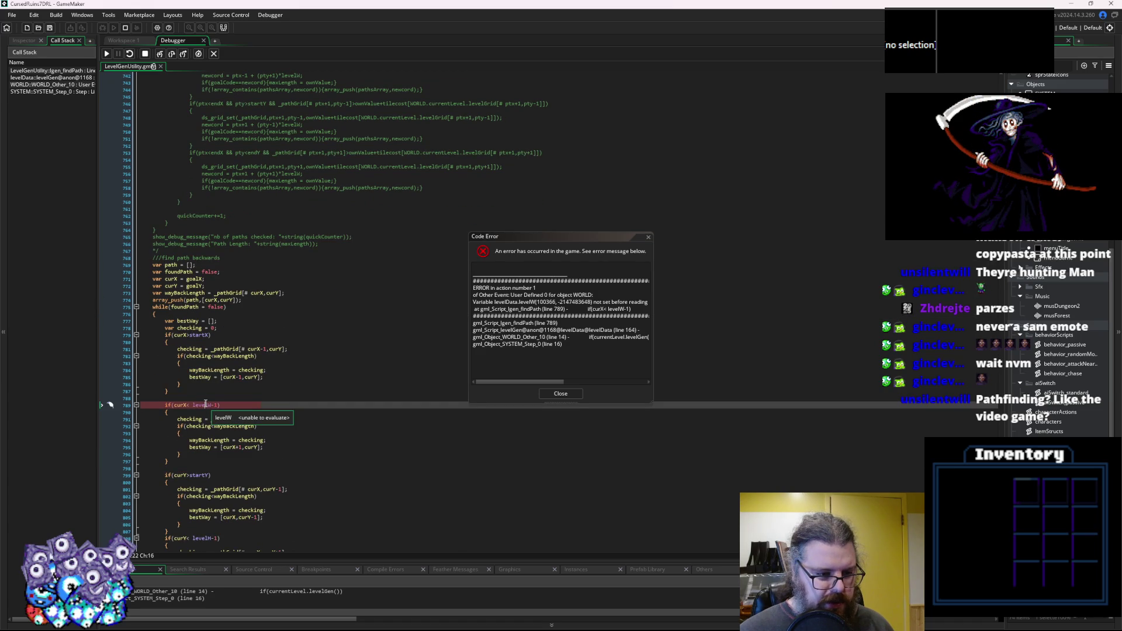
scroll(205, 404, down, 5)
click(558, 395)
click(214, 54)
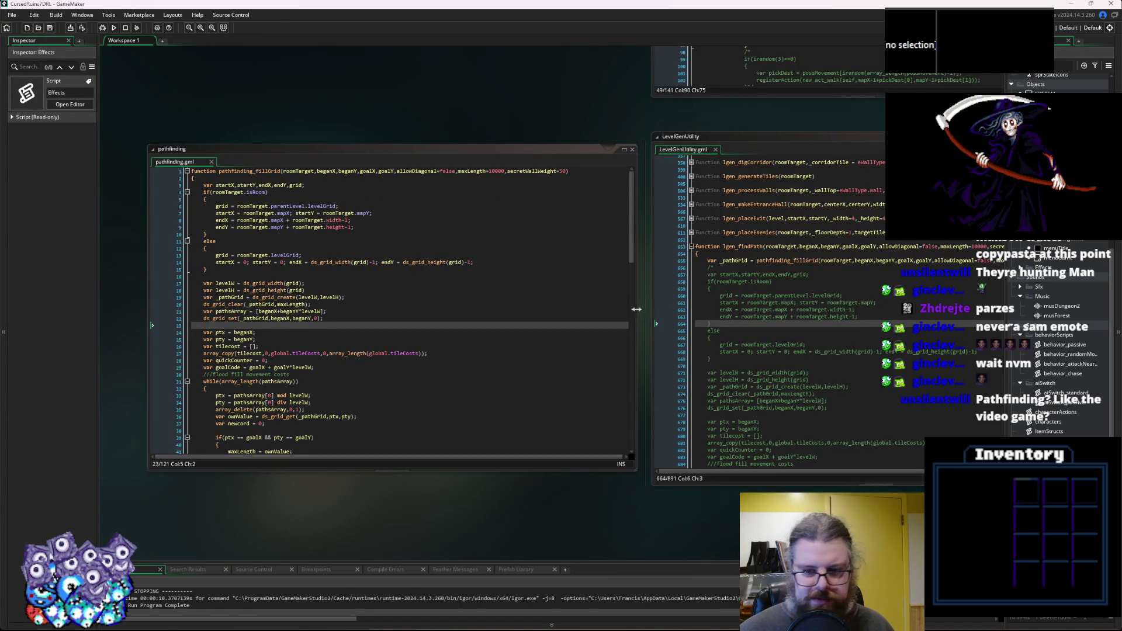
Inspect lgen_findPath around the crashing line 789 and the backtracking code near line 780.
click(788, 420)
scroll(723, 396, down, 20)
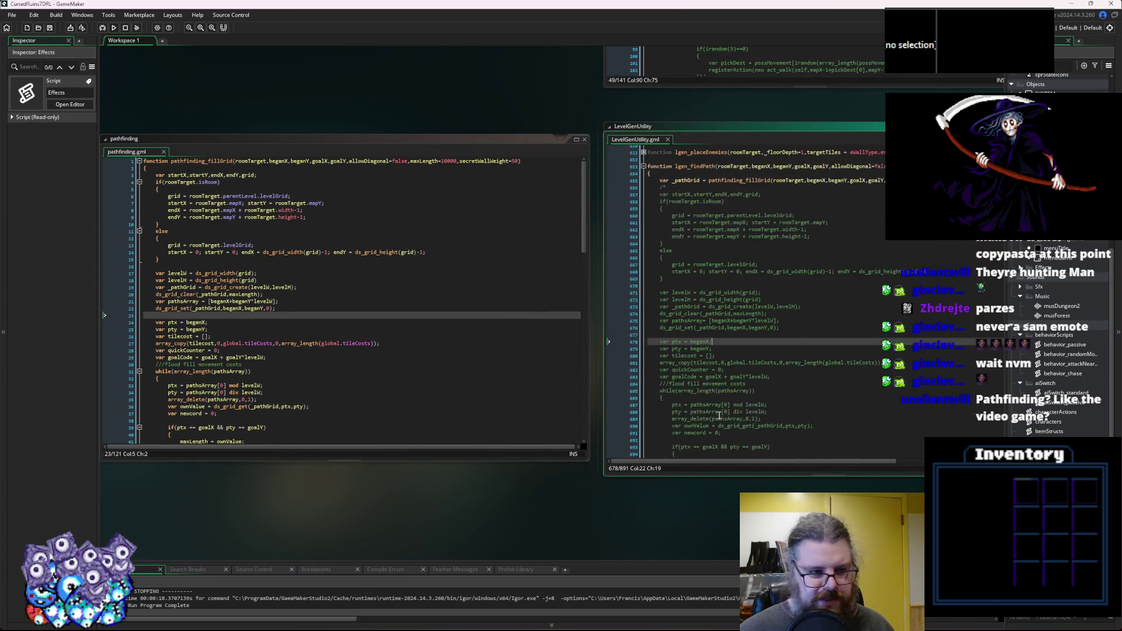
scroll(725, 413, down, 20)
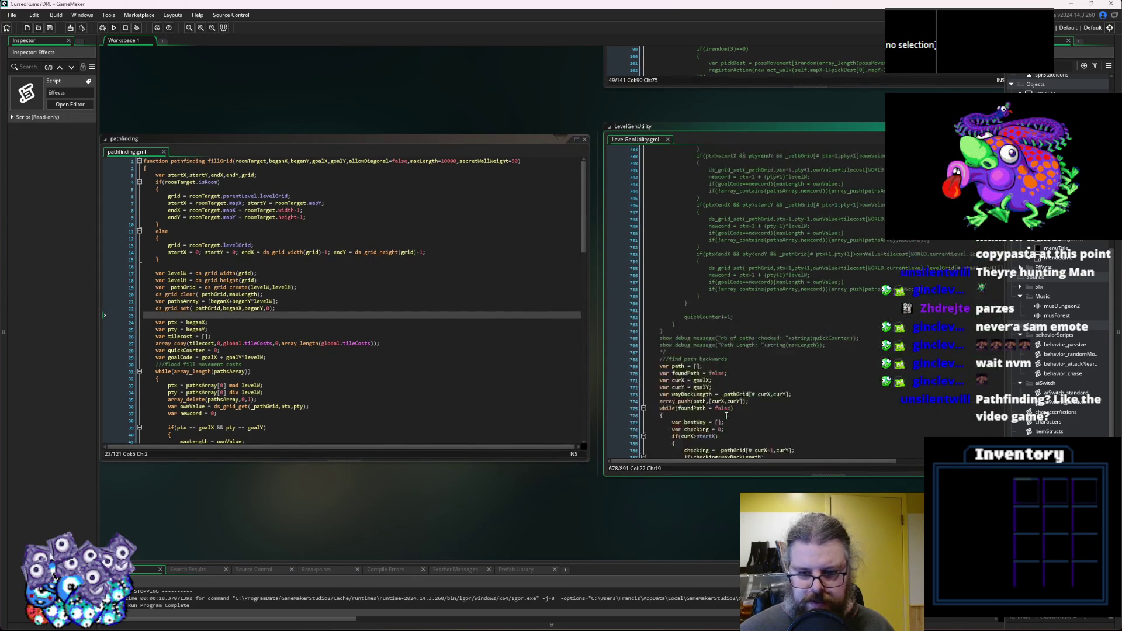
click(710, 297)
click(707, 232)
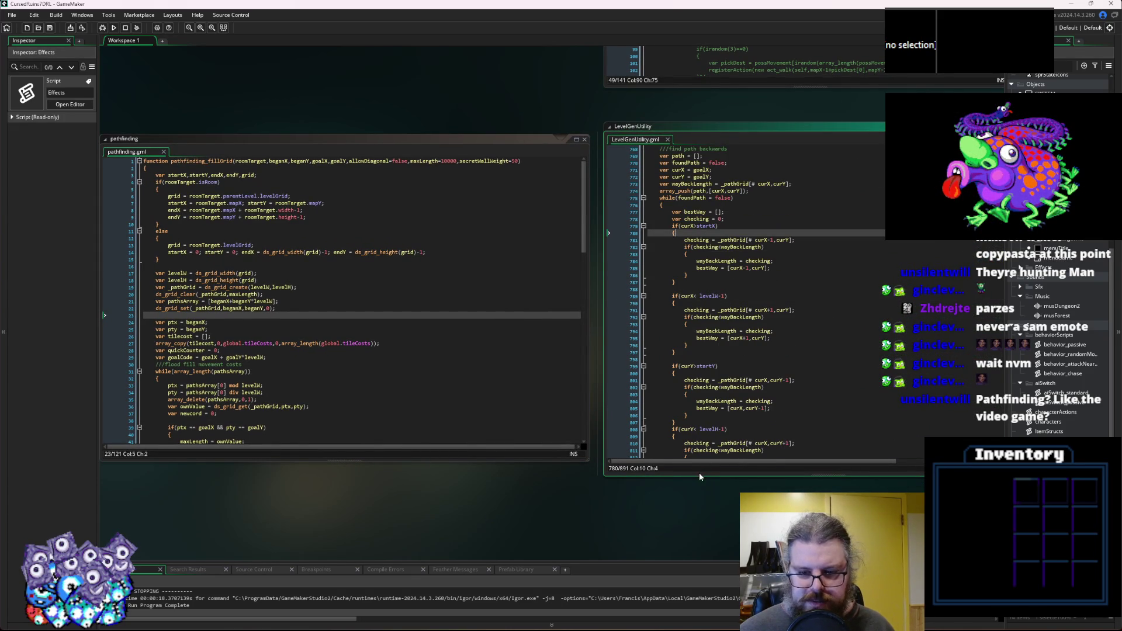
drag(699, 475, 700, 533)
scroll(717, 391, up, 12)
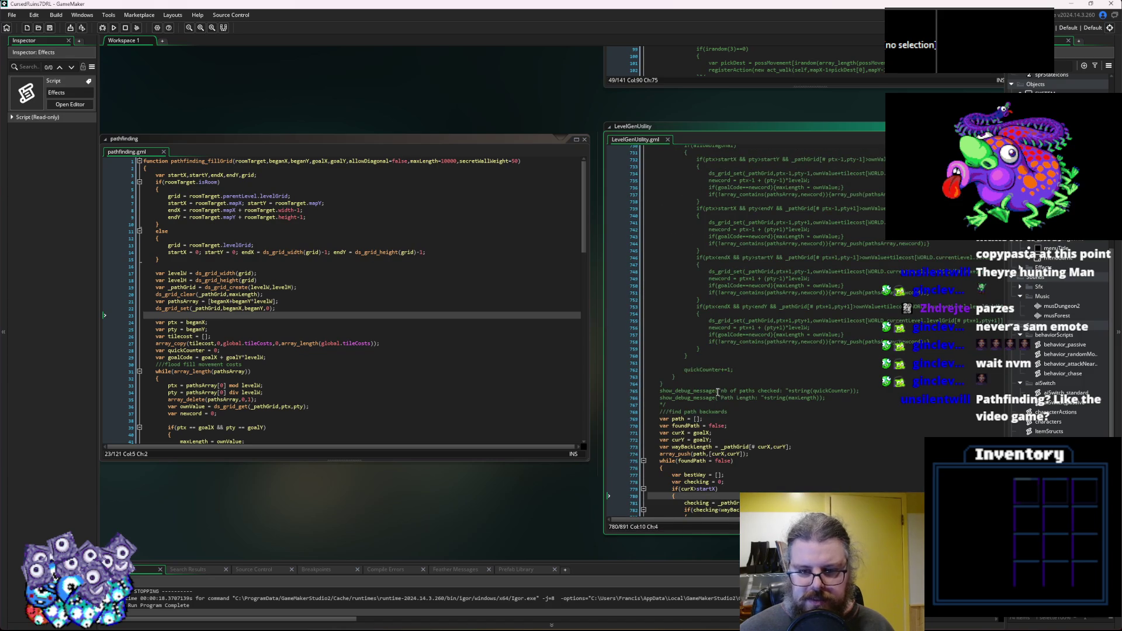
scroll(717, 390, up, 15)
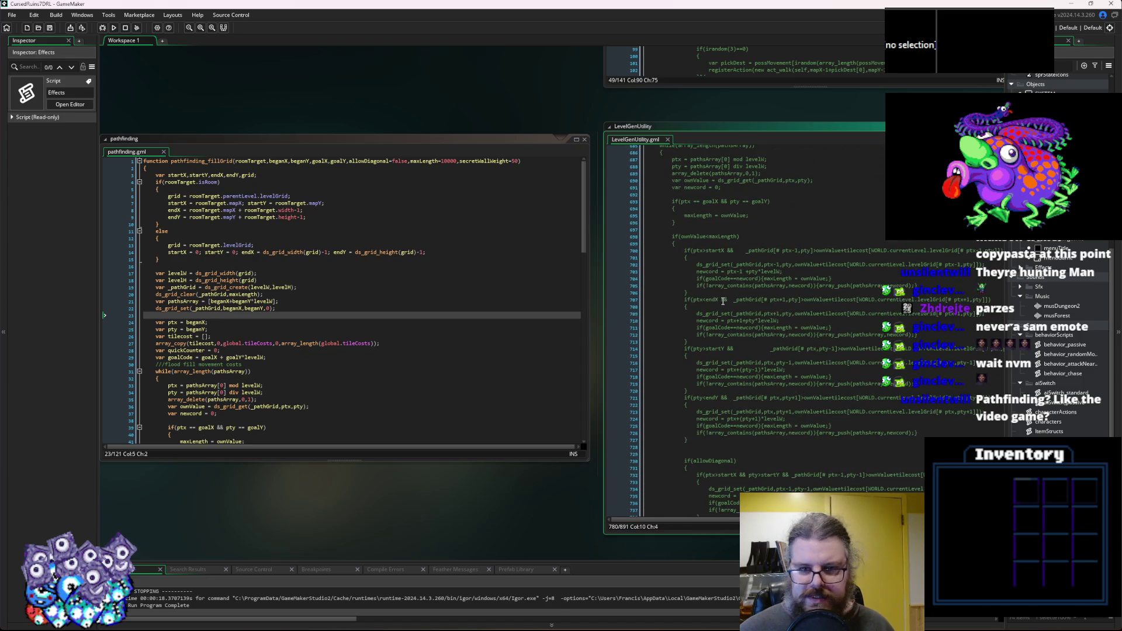
scroll(722, 300, up, 6)
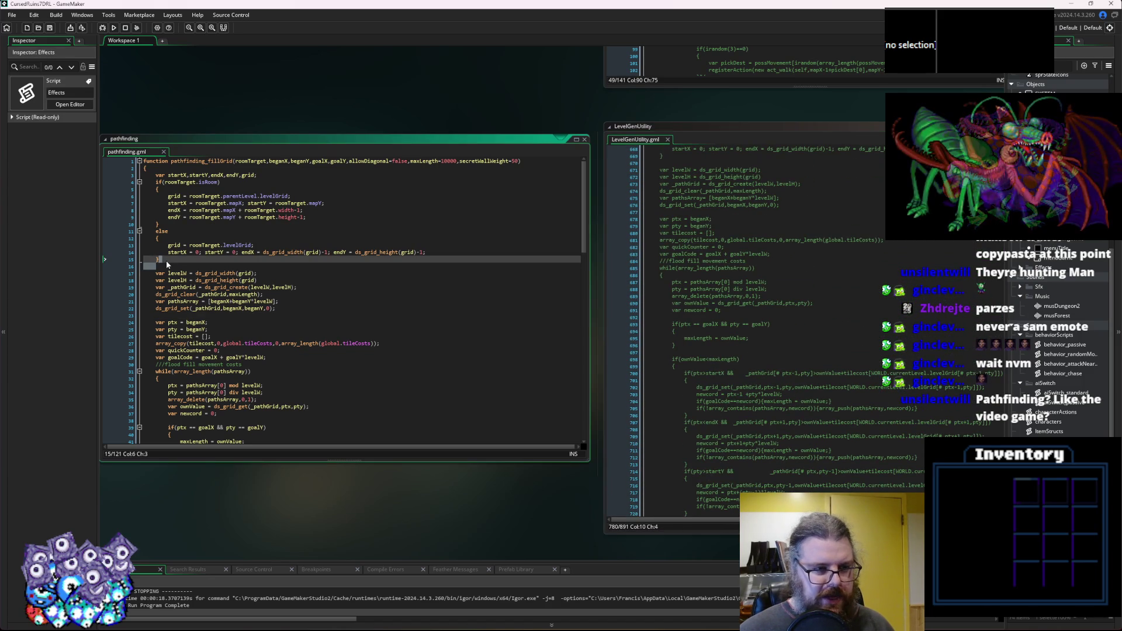
Paste fillGrid's start and end setup block below the _pathGrid line.
drag(166, 261, 157, 175)
key(ctrl+c)
scroll(726, 229, up, 10)
click(654, 273)
key(Return)
key(Return)
key(ctrl+v)
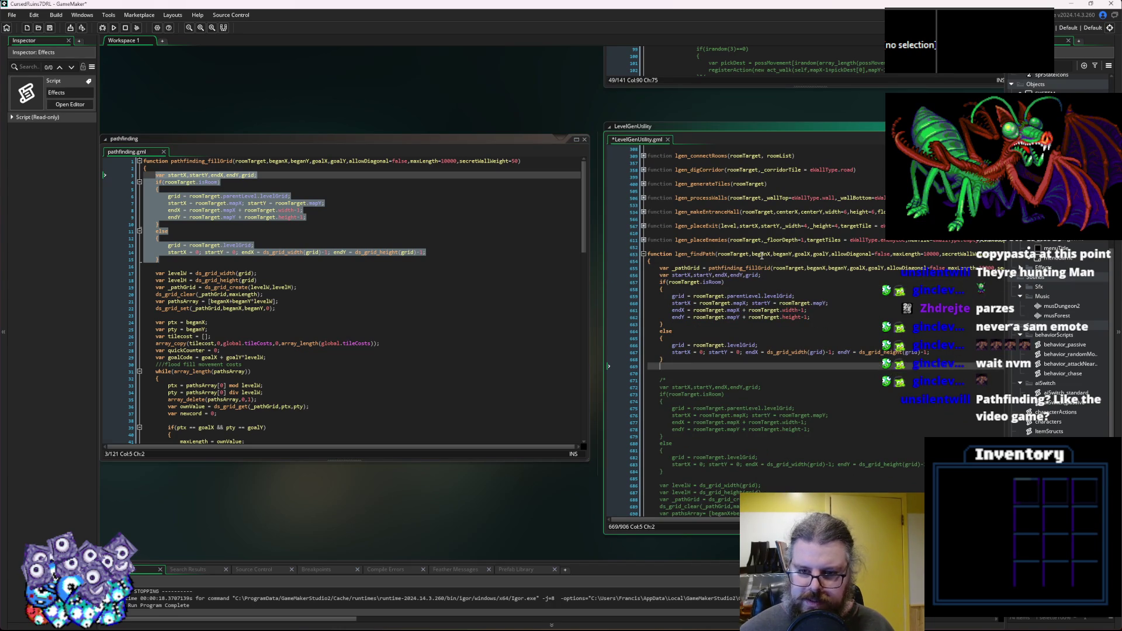
Check the pasted setup lines down to line 669 and save the LevelGenUtility script.
click(838, 378)
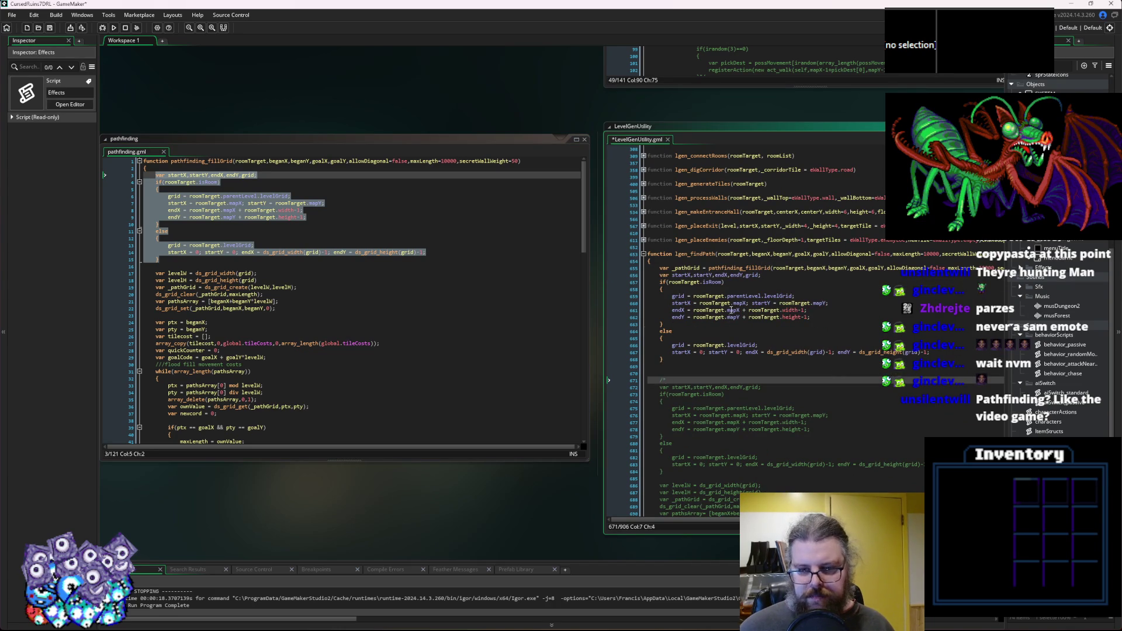
click(730, 310)
click(770, 344)
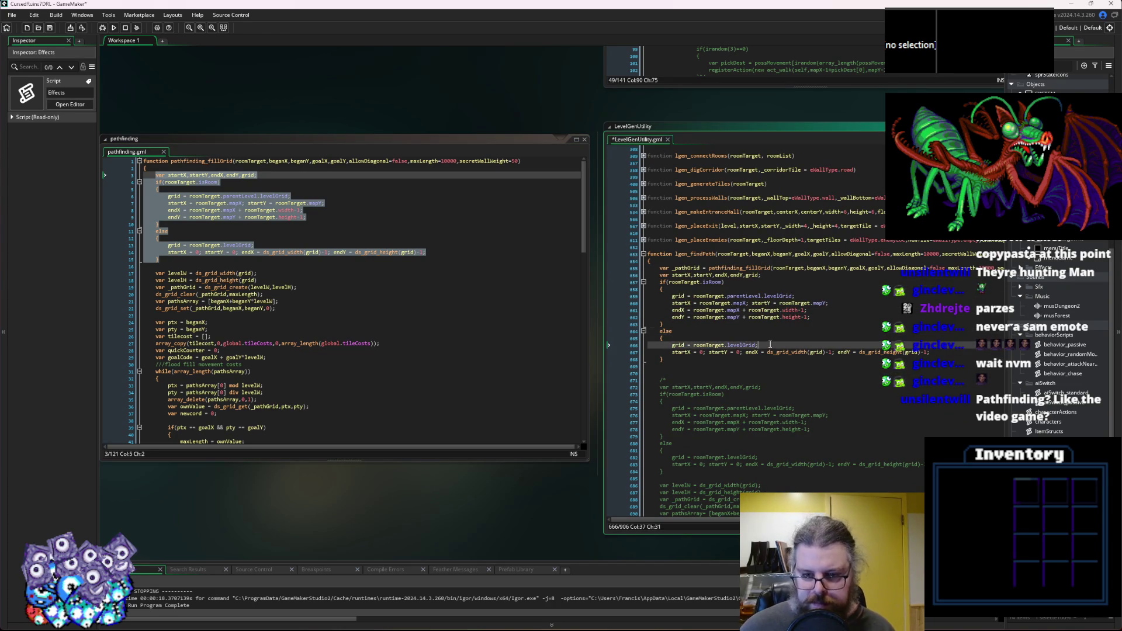
key(Down)
key(Down)
key(Down)
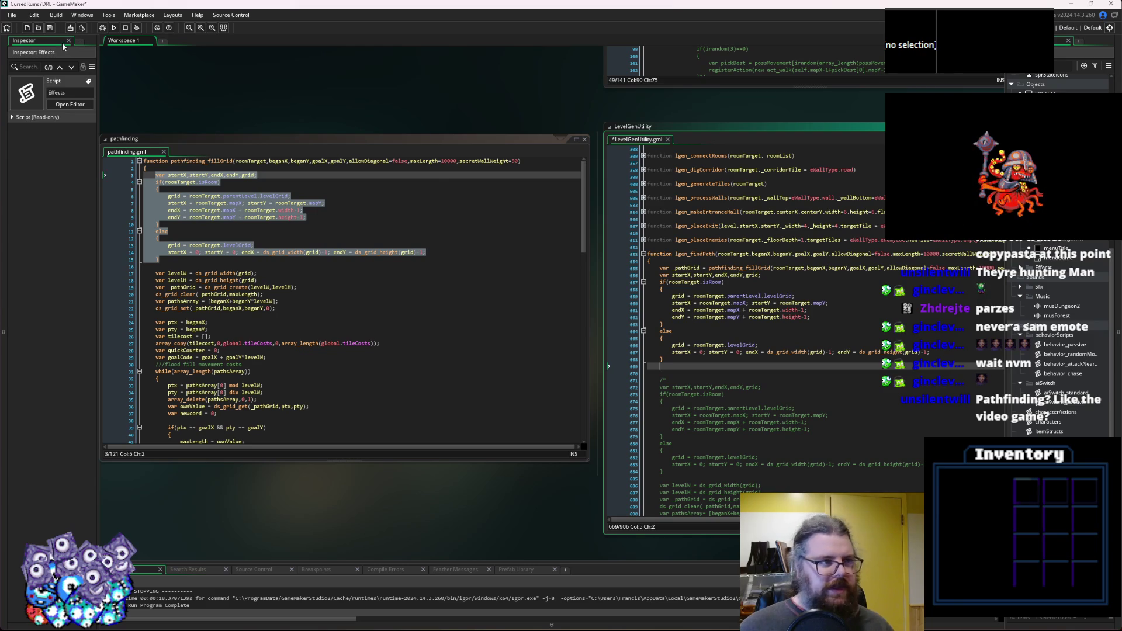
click(51, 28)
click(303, 301)
Run the game with the debugger, start a new game, and find the levelW crash.
click(102, 28)
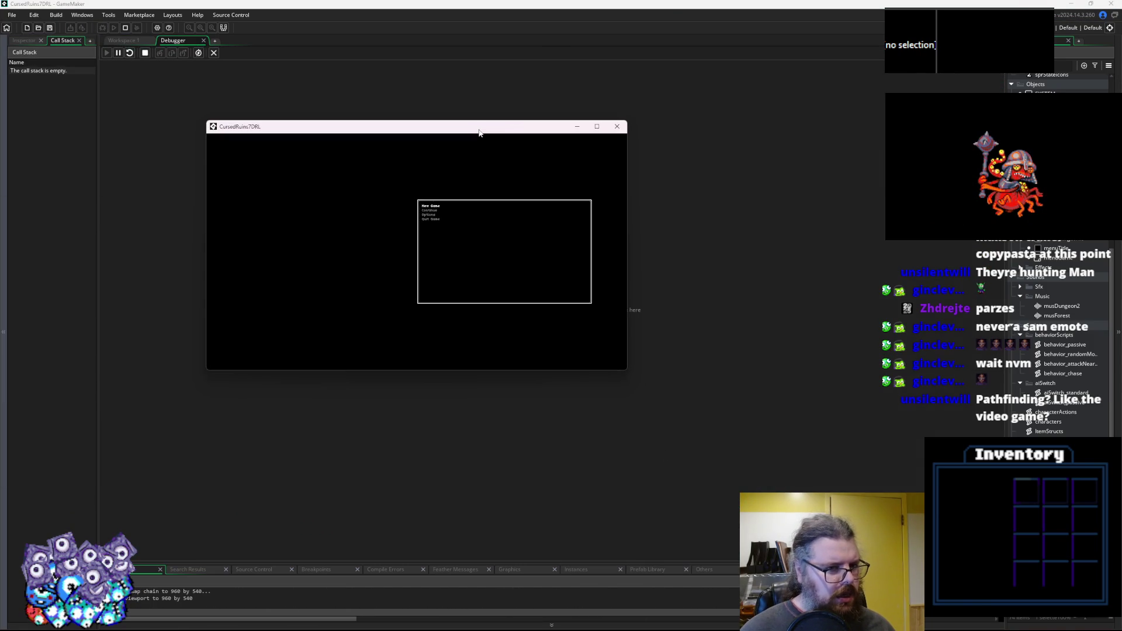
key(Return)
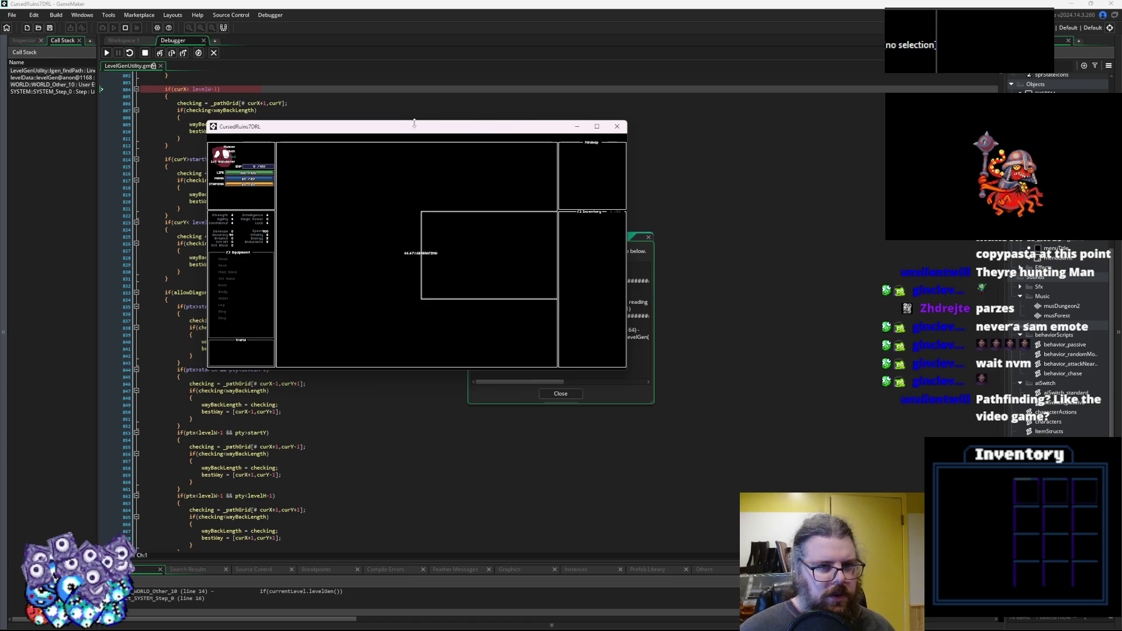
drag(479, 132, 671, 209)
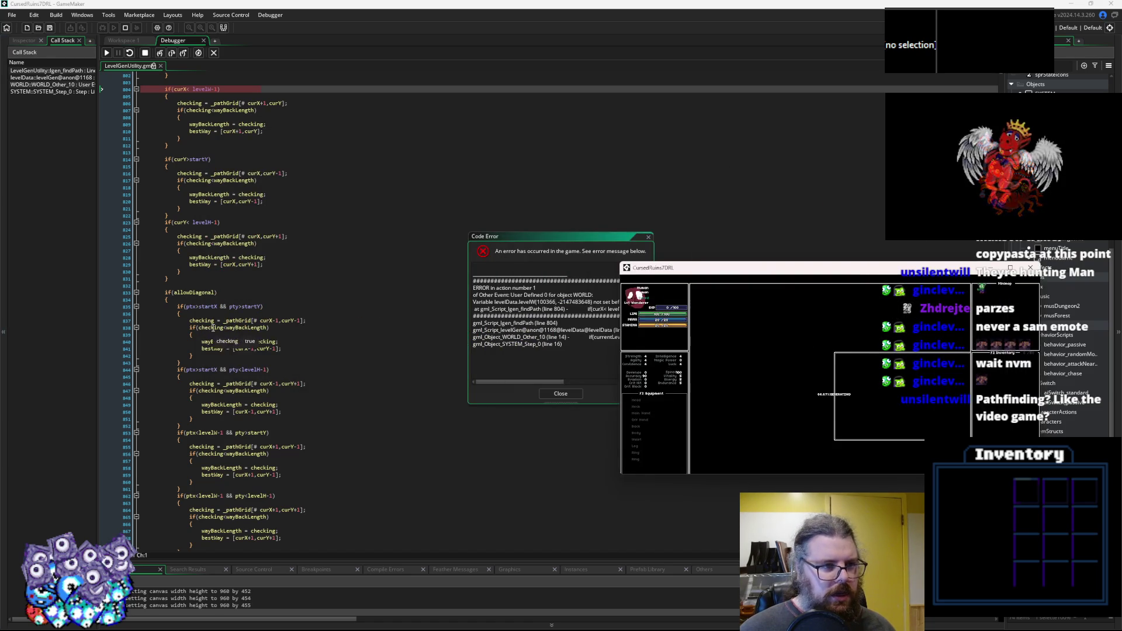
scroll(234, 233, up, 5)
double_click(202, 194)
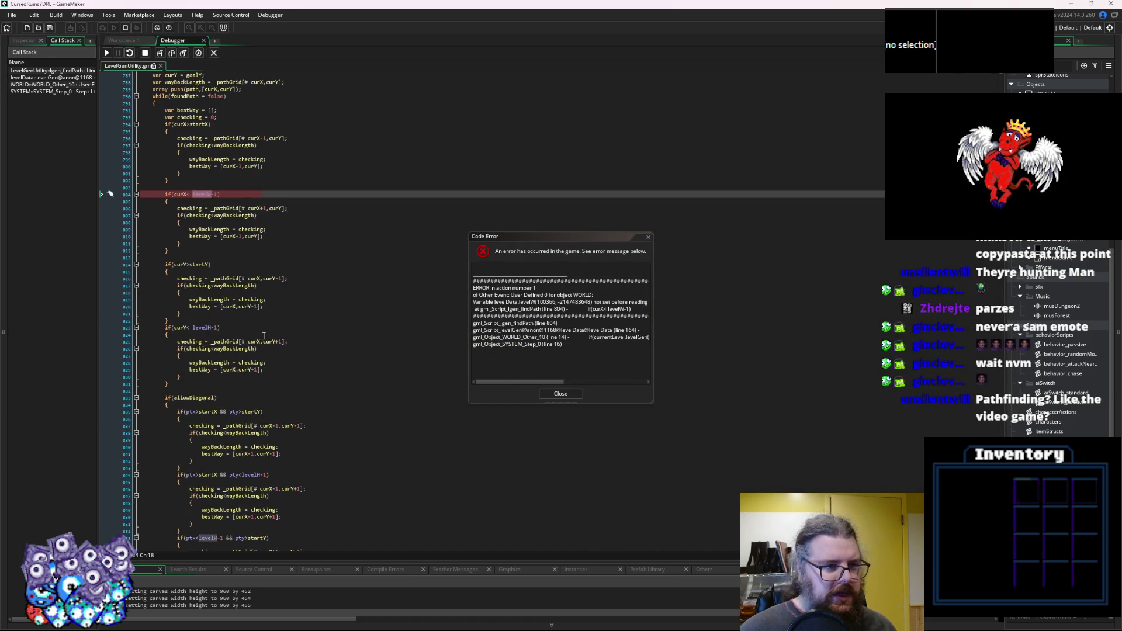
Stop debugging and copy the levelW and levelH declarations to line 670.
scroll(264, 336, up, 10)
scroll(263, 336, up, 20)
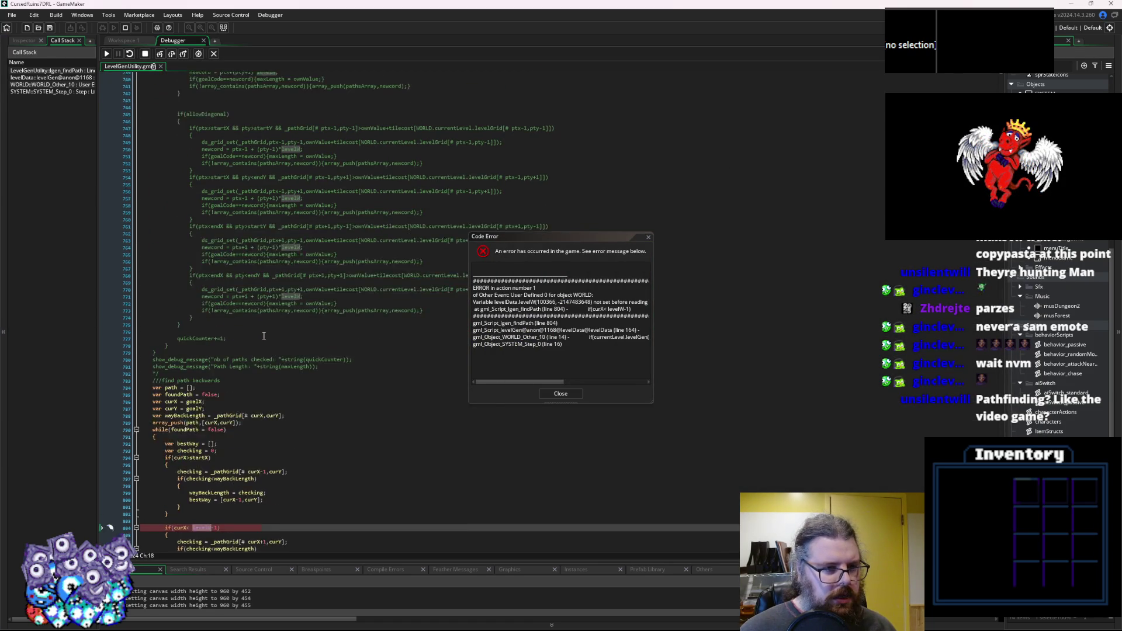
scroll(263, 336, up, 7)
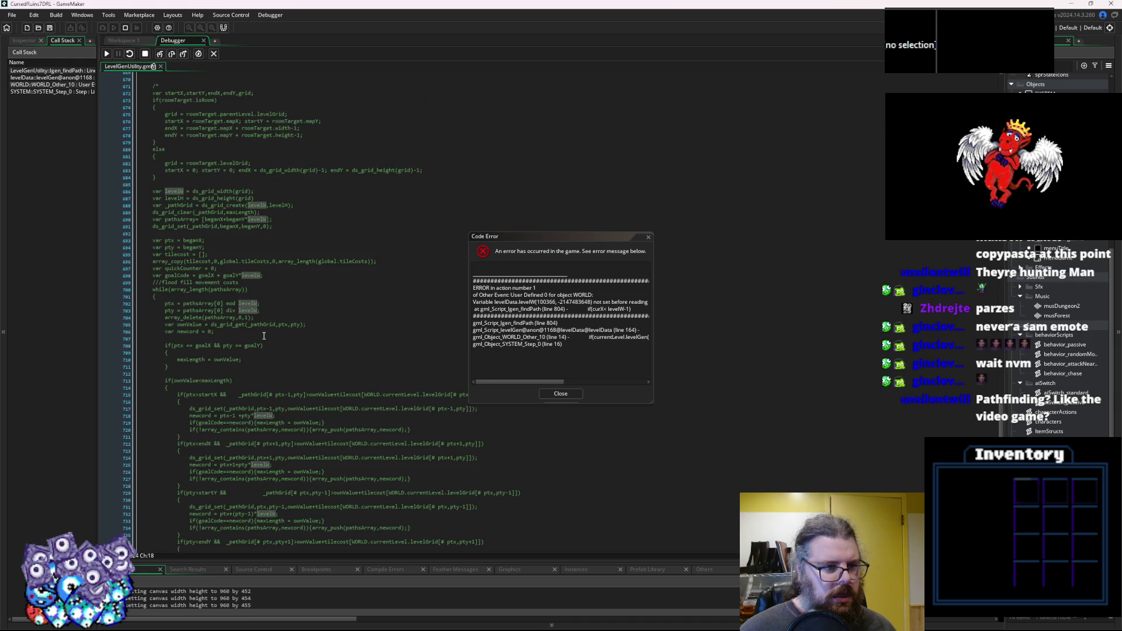
drag(256, 288, 141, 278)
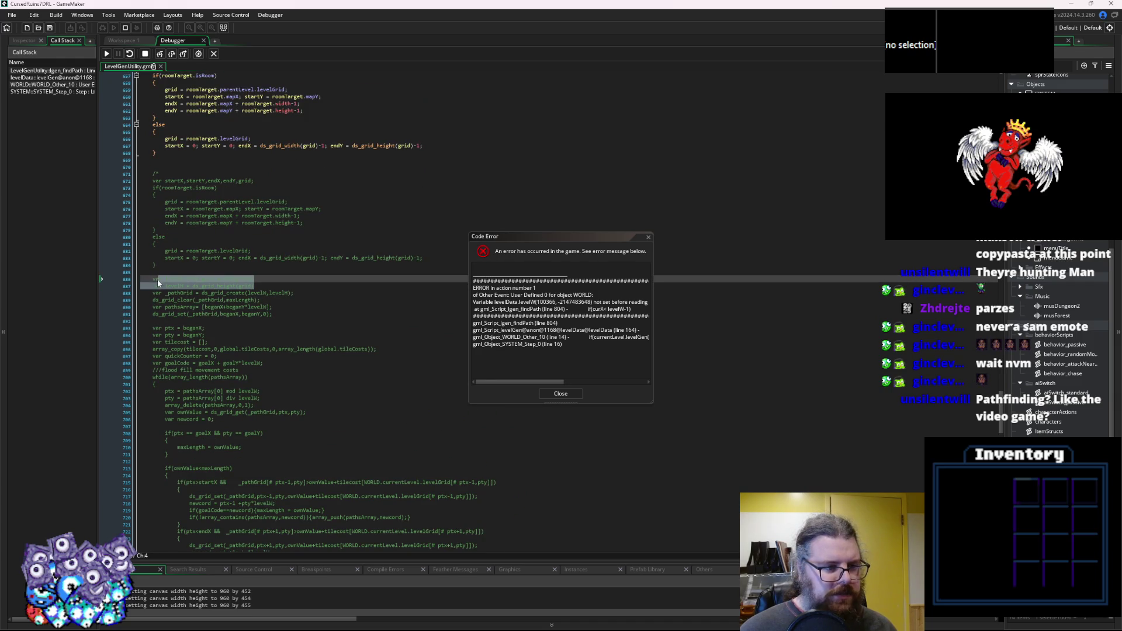
click(145, 54)
key(ctrl+c)
click(152, 167)
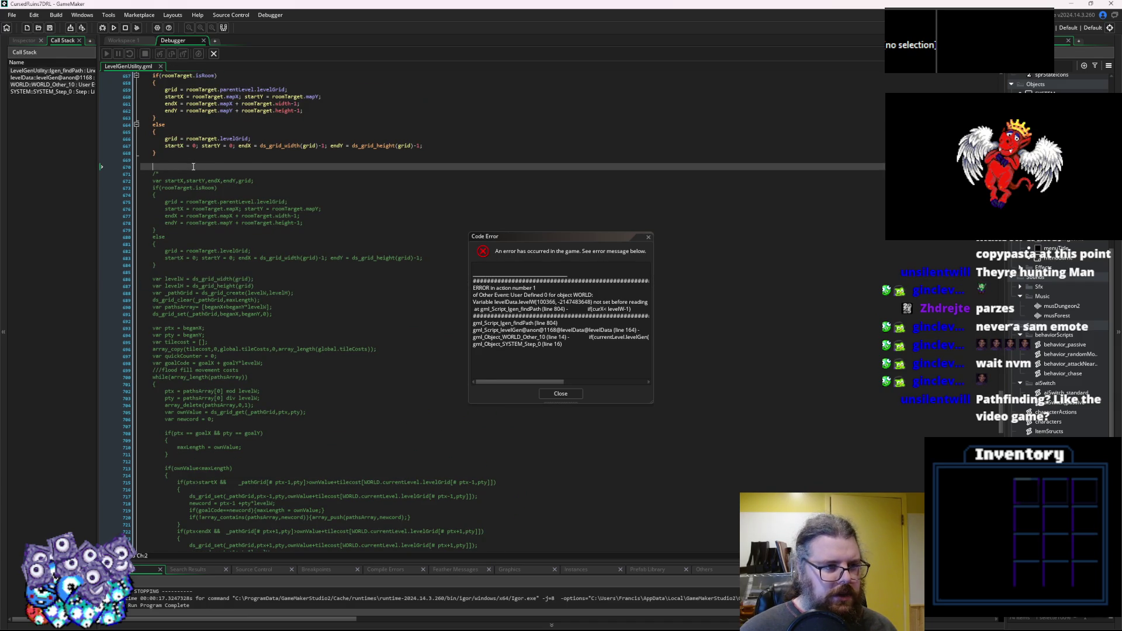
key(ctrl+v)
Dismiss the code error report and run the game again with the fix.
click(565, 402)
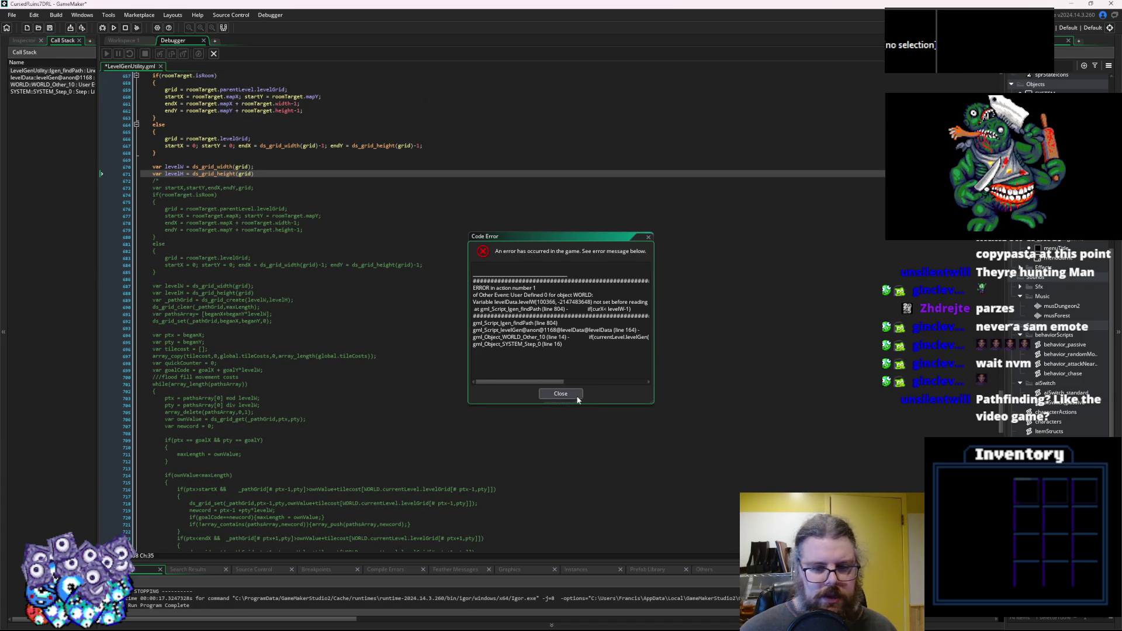
click(575, 396)
click(213, 53)
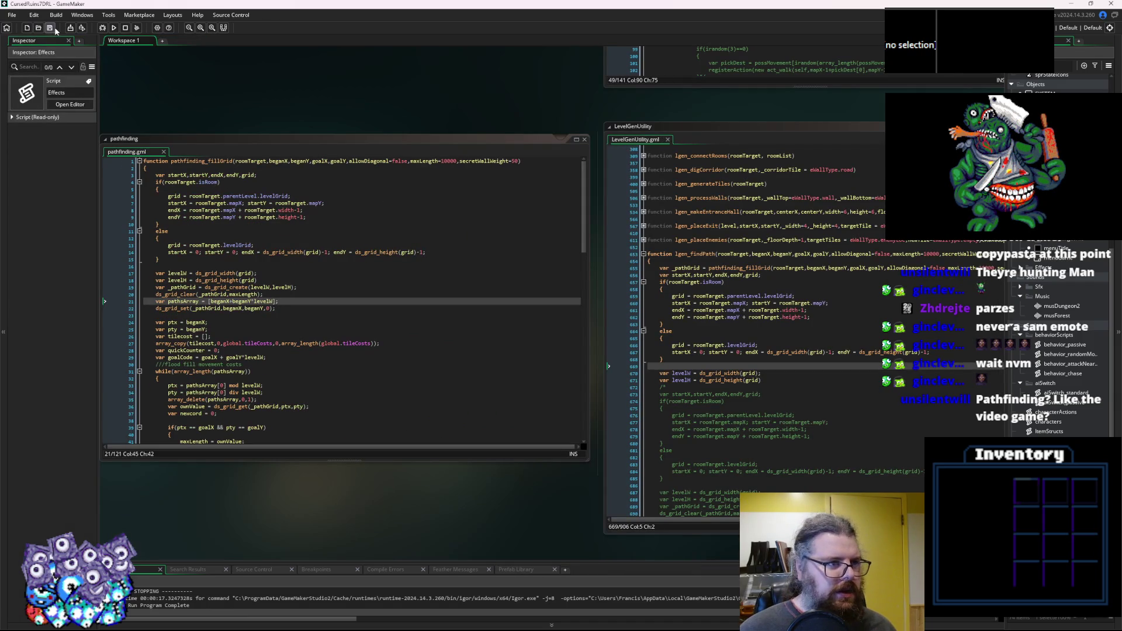
click(101, 28)
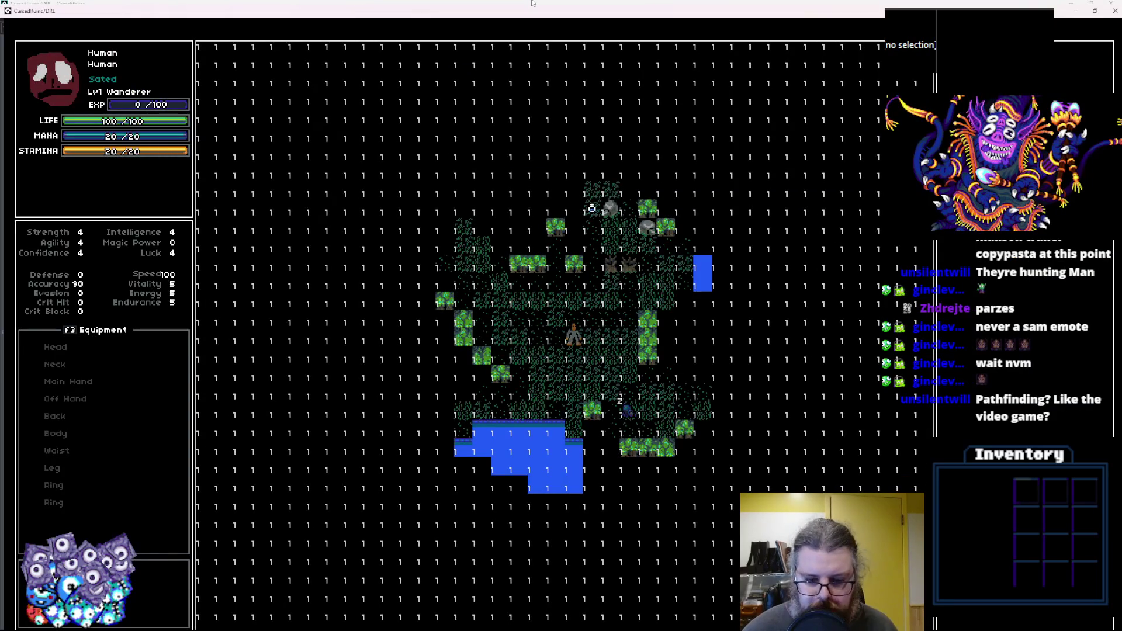
Walk the player left, right and diagonally, then hide the grid of 1 debug digits with F1.
key(Left)
key(Right)
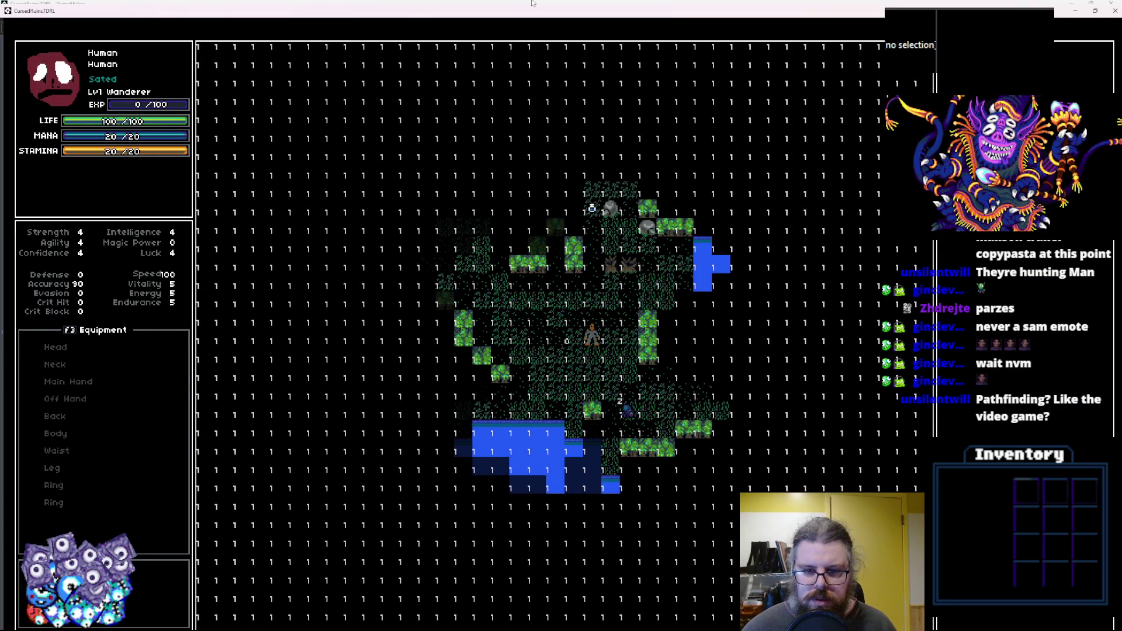
key(Left)
key(Left)
key(Left)
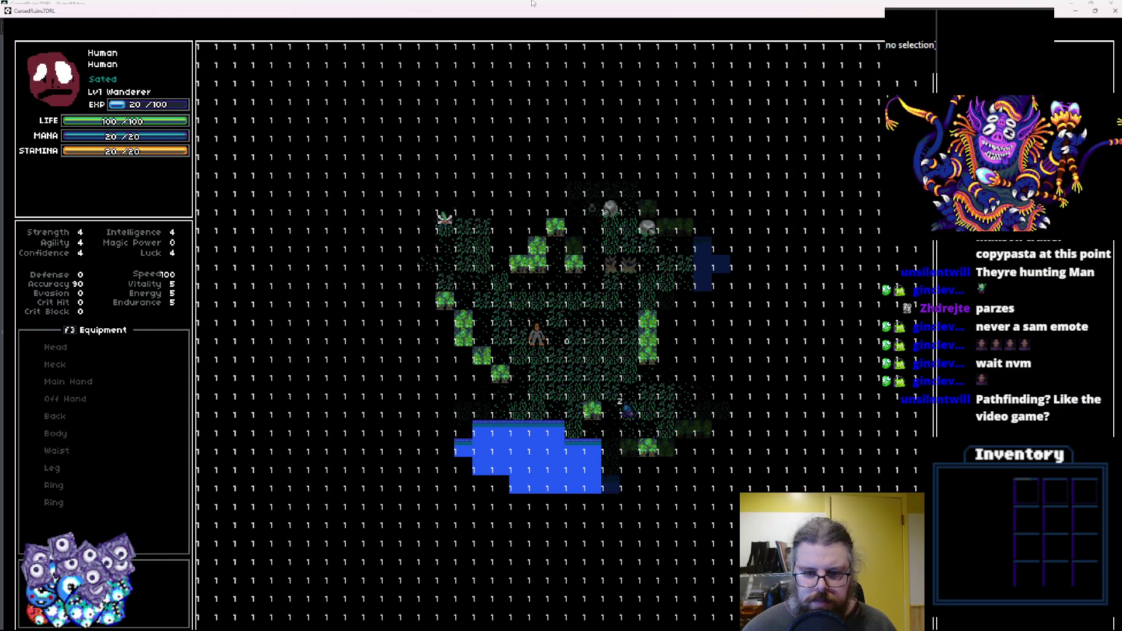
key(Home)
key(Home)
key(Home)
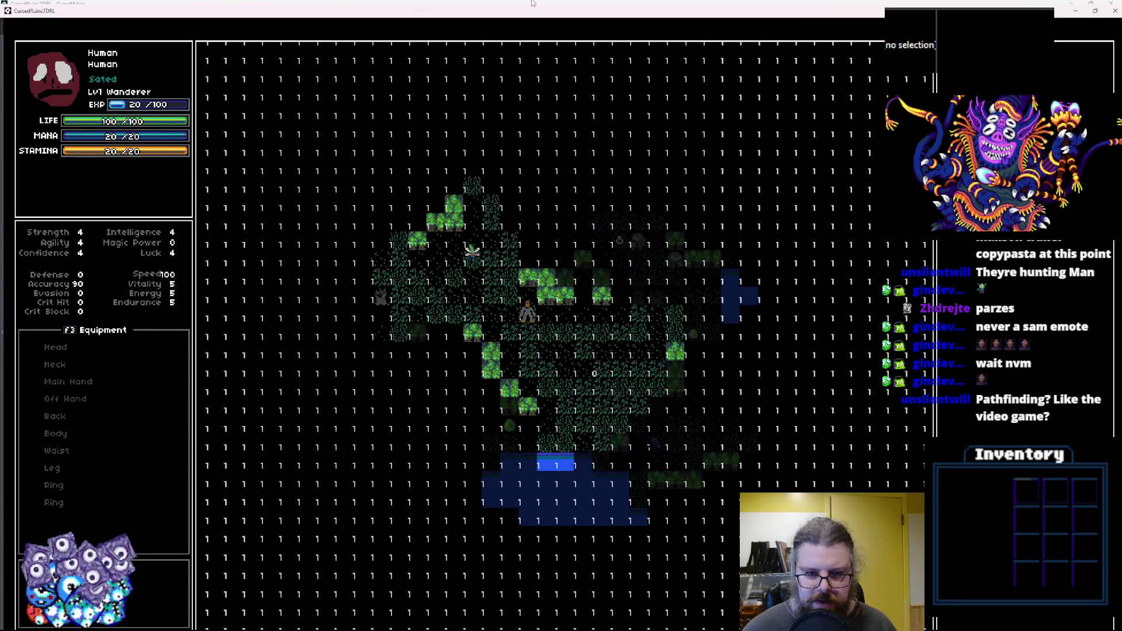
key(Left)
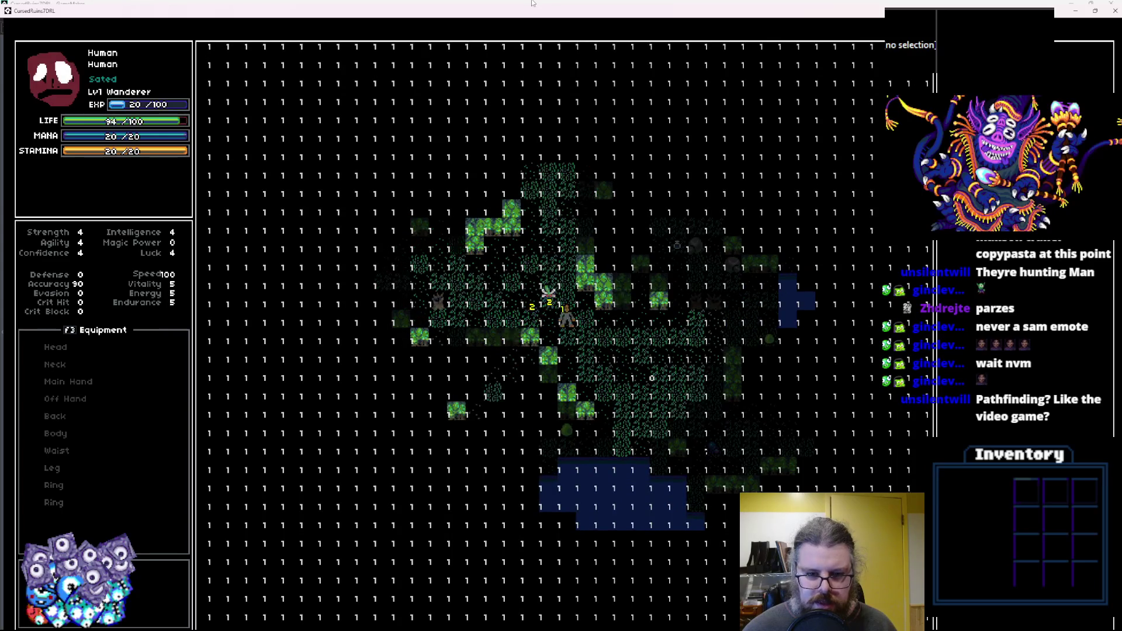
key(Right)
key(Right)
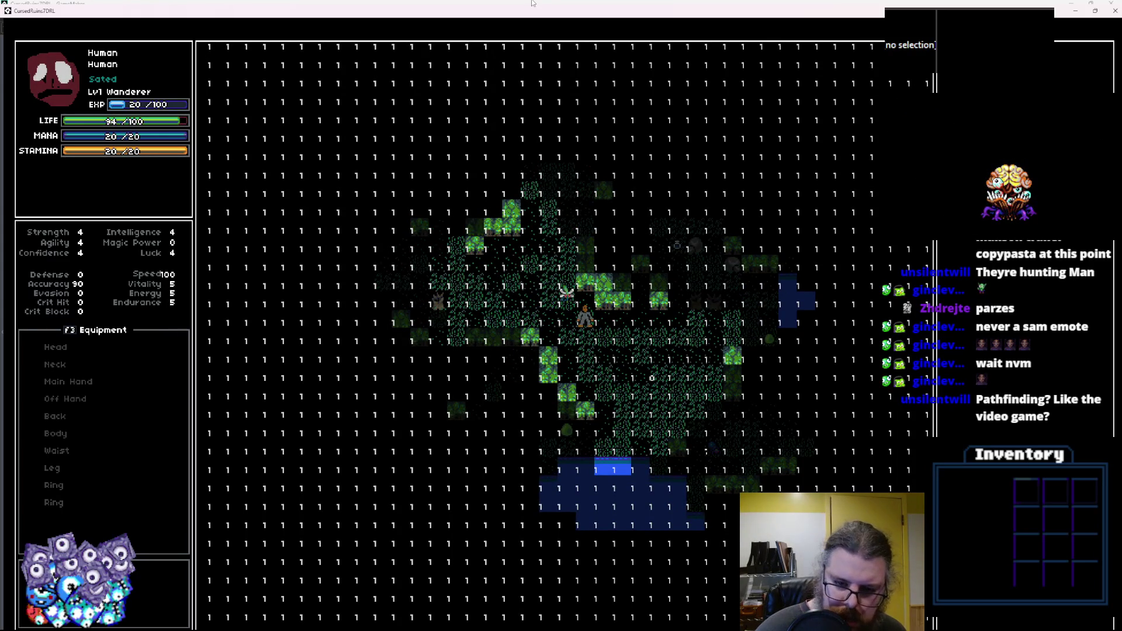
key(F1)
Walk the player right and down across the cave past the water.
key(Right)
key(Right)
key(Right)
key(Down)
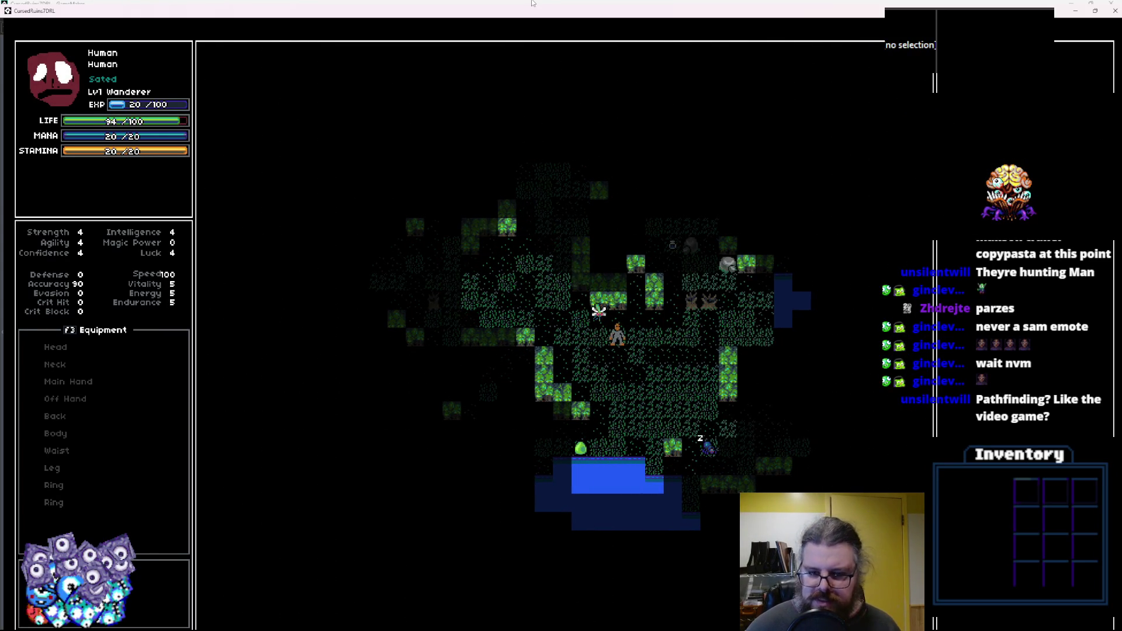
key(Right)
key(Right)
key(Right)
key(Down)
key(Down)
key(Down)
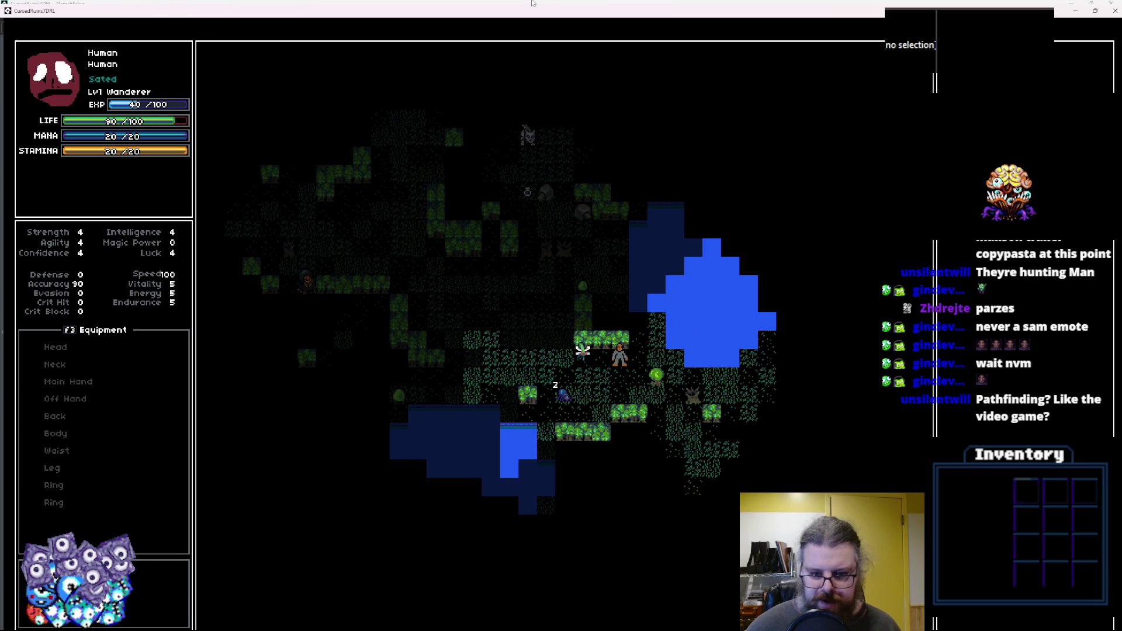
key(Right)
key(Right)
key(Right)
key(Down)
key(Down)
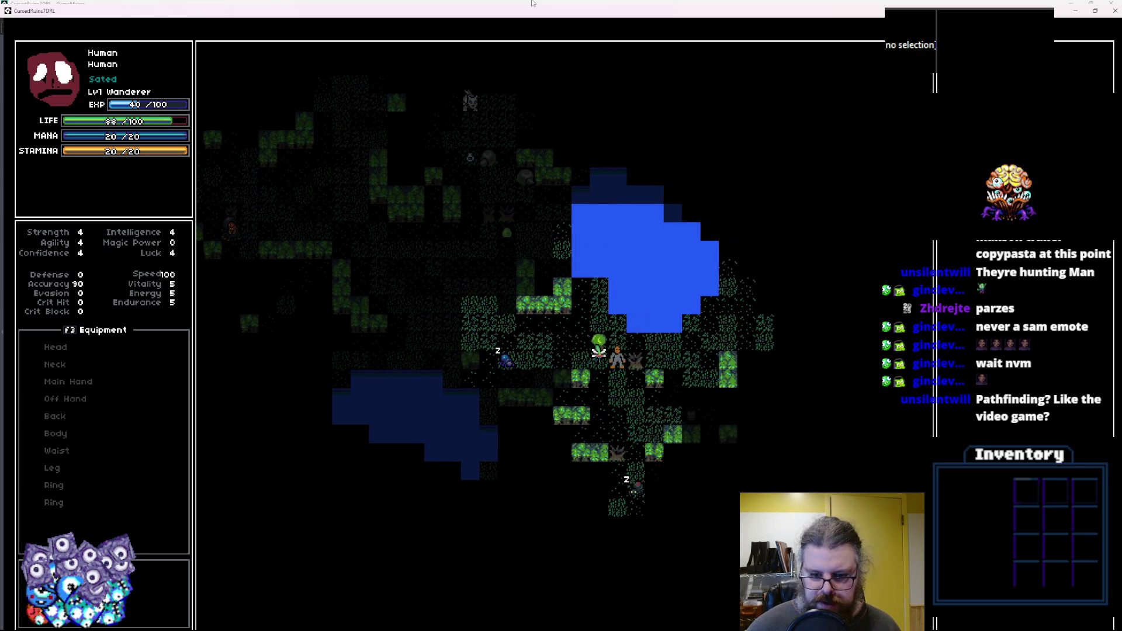
key(Right)
key(Down)
key(Down)
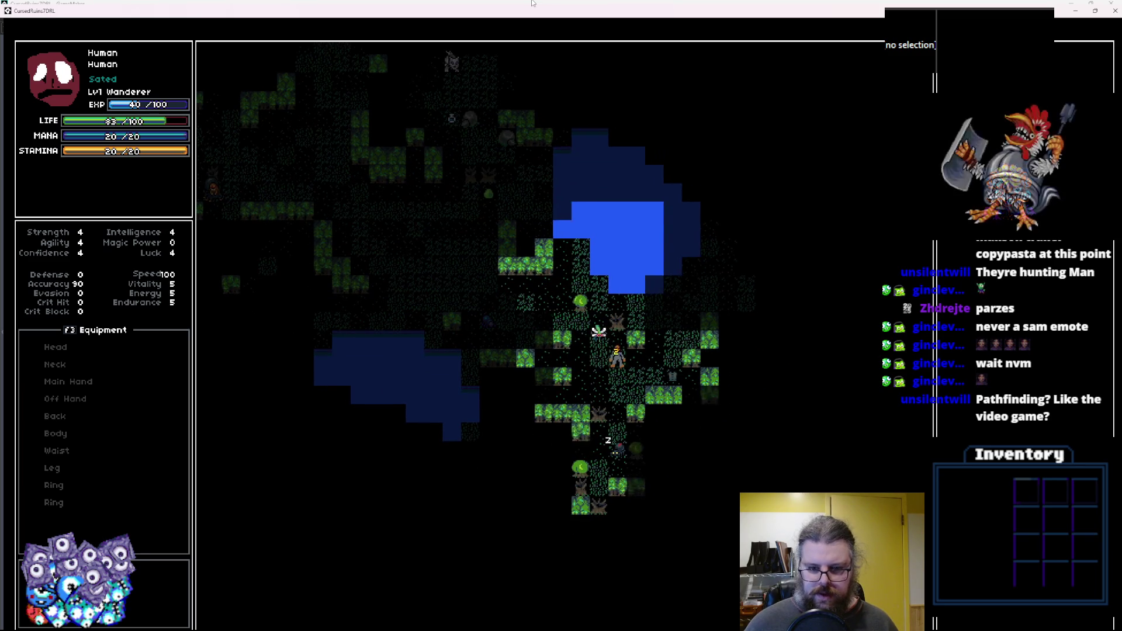
key(Up)
key(Up)
key(Up)
key(Right)
Walk the player back left and up through the cave, then restore the game to a window.
key(Left)
key(Left)
key(Left)
key(Up)
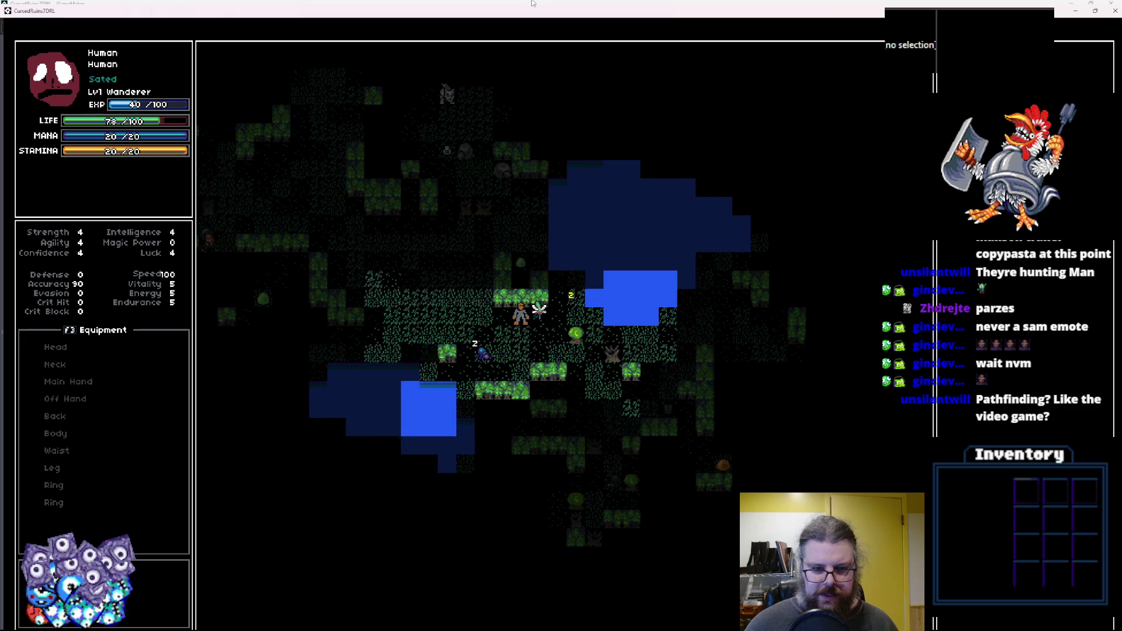
key(Left)
key(Left)
key(Left)
key(Up)
key(Up)
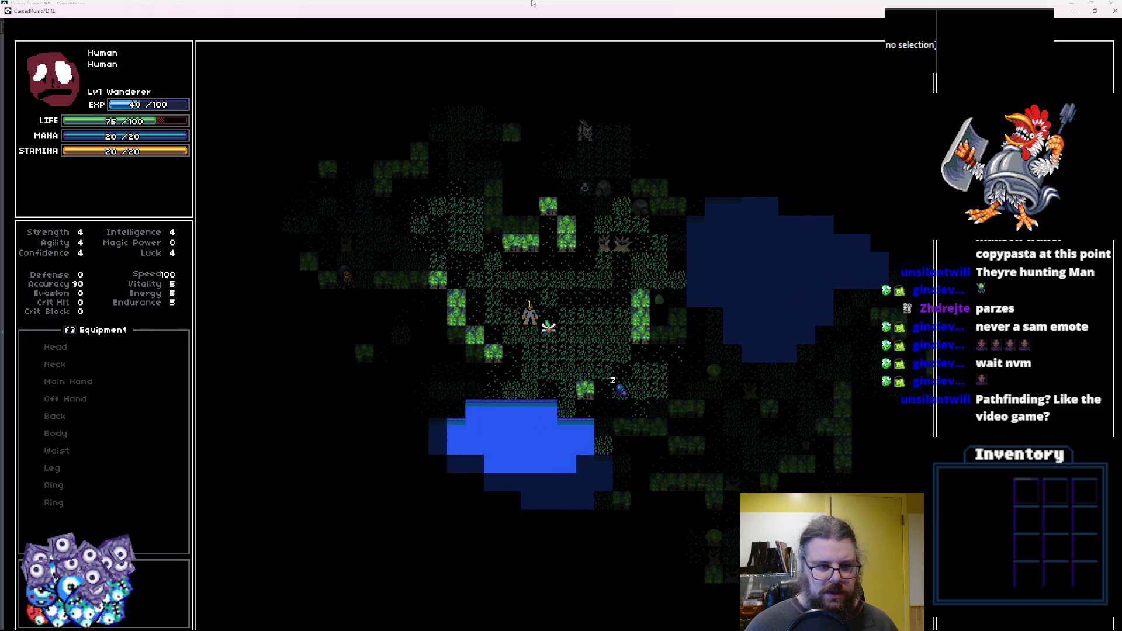
key(Up)
key(Left)
key(Up)
key(Left)
key(Up)
key(Left)
key(Up)
key(Left)
key(Up)
key(Left)
key(Up)
key(Left)
key(Left)
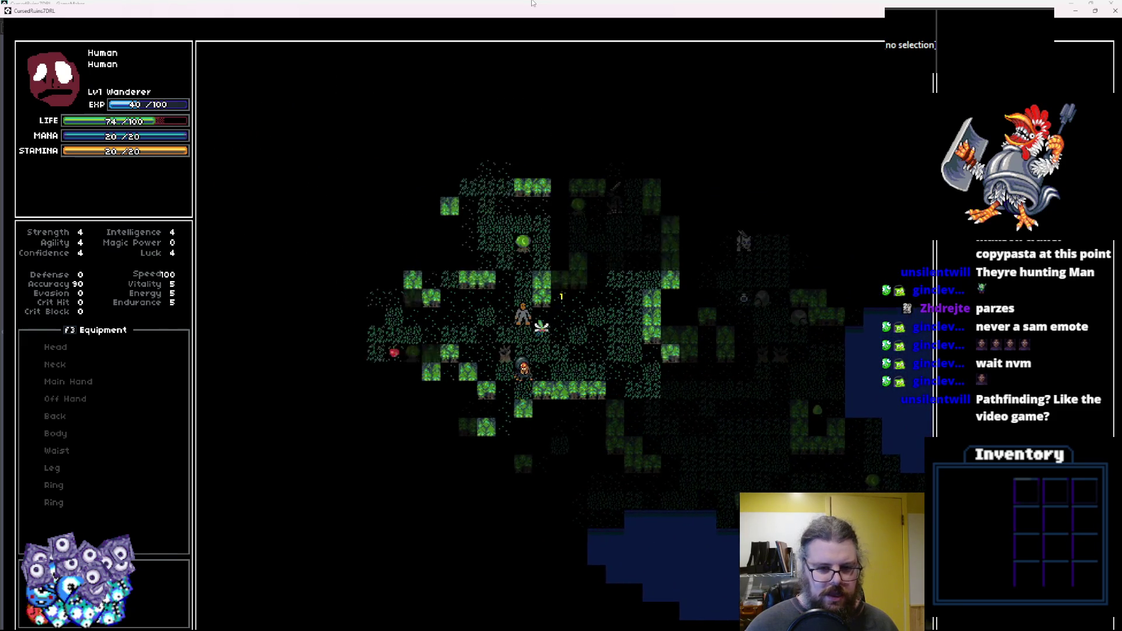
key(Left)
key(Left)
key(Left)
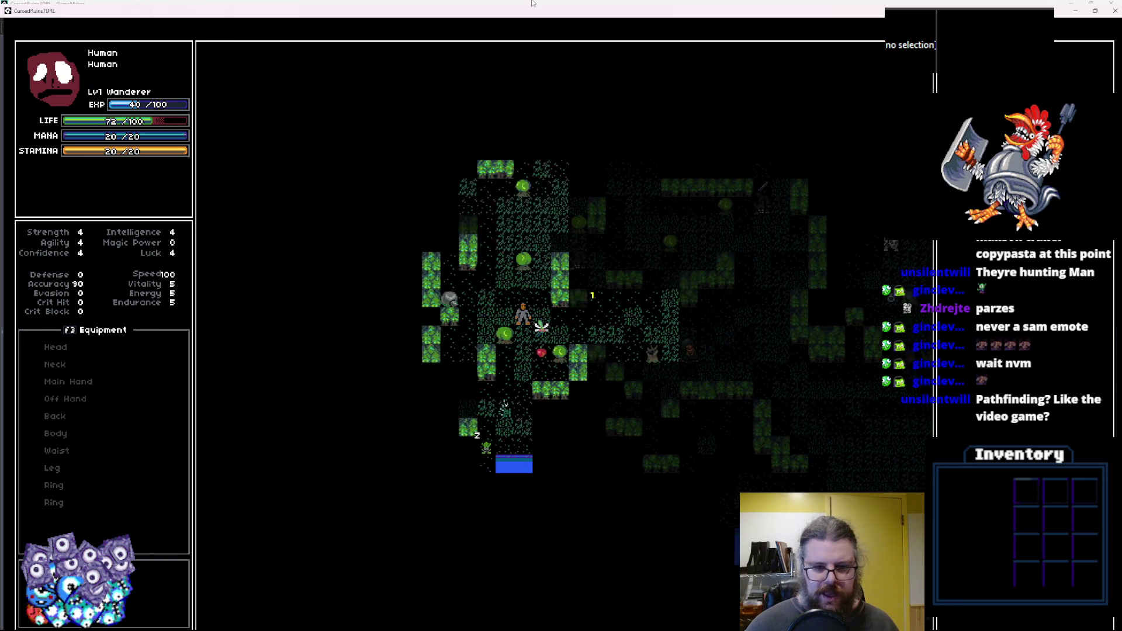
key(super+Down)
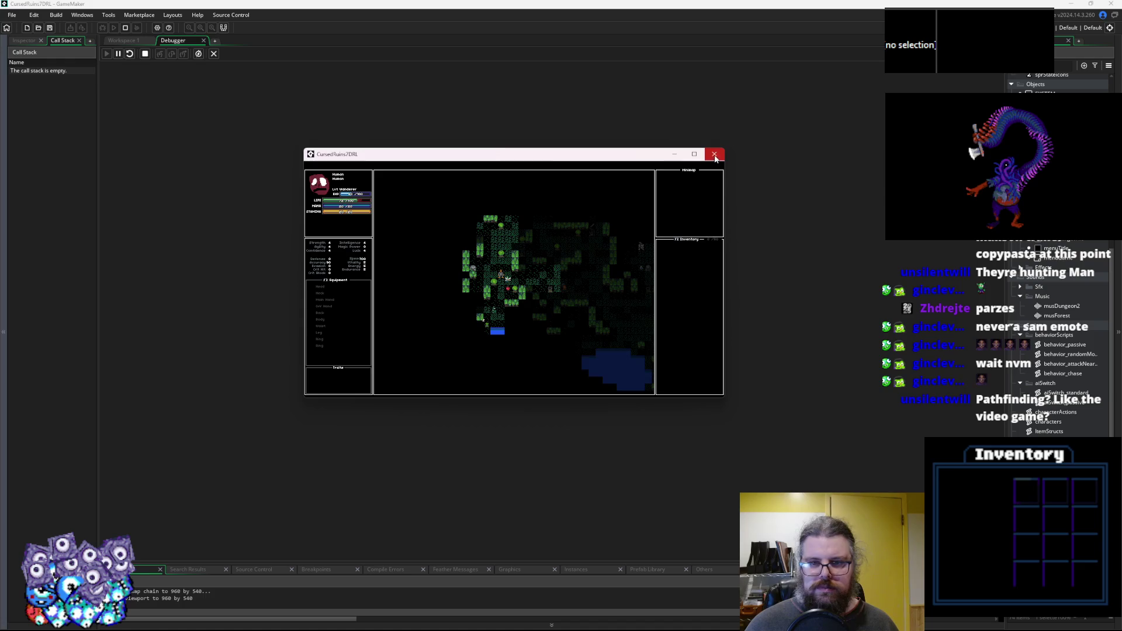
Close the game and delete the old grid-filling loop from lgen_findPath.
click(715, 155)
click(214, 53)
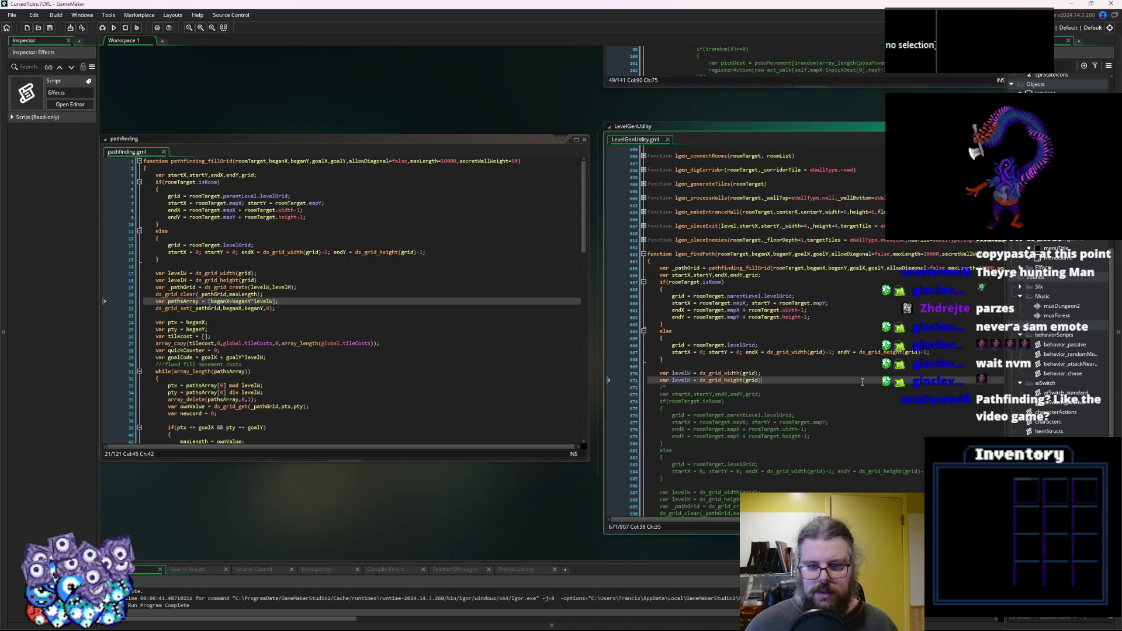
drag(862, 381, 668, 357)
scroll(670, 368, down, 20)
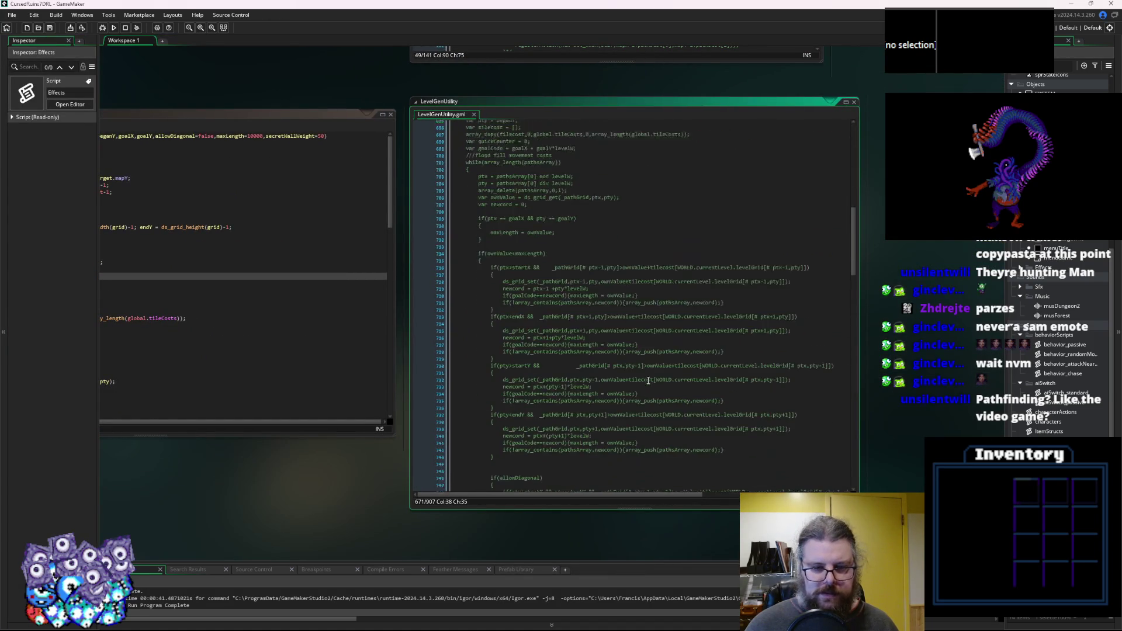
scroll(630, 399, down, 10)
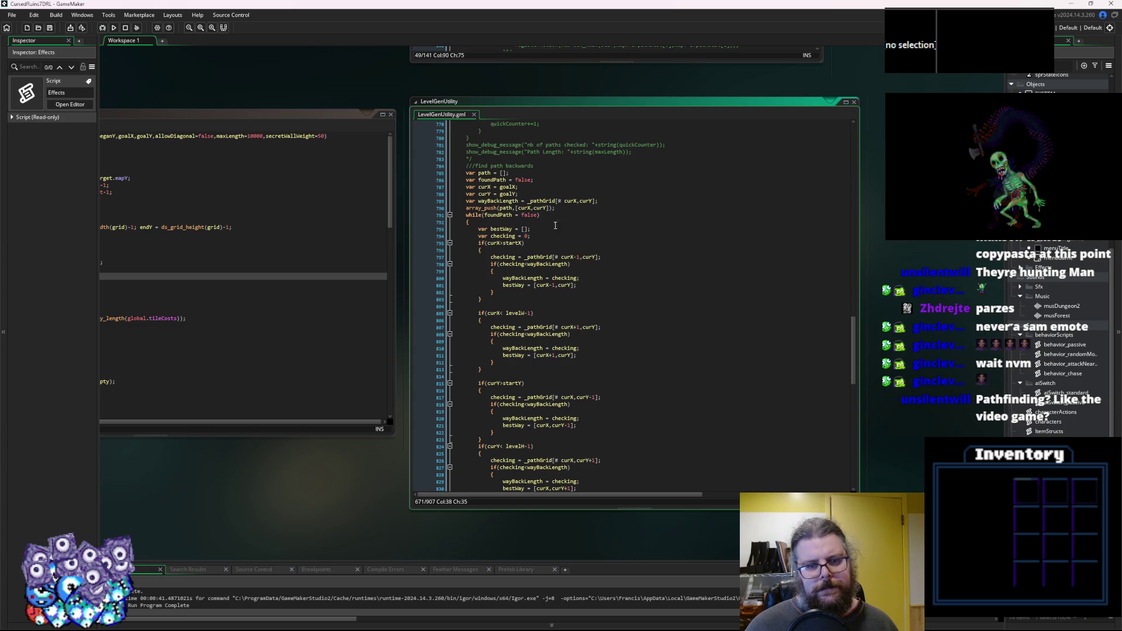
scroll(573, 268, up, 8)
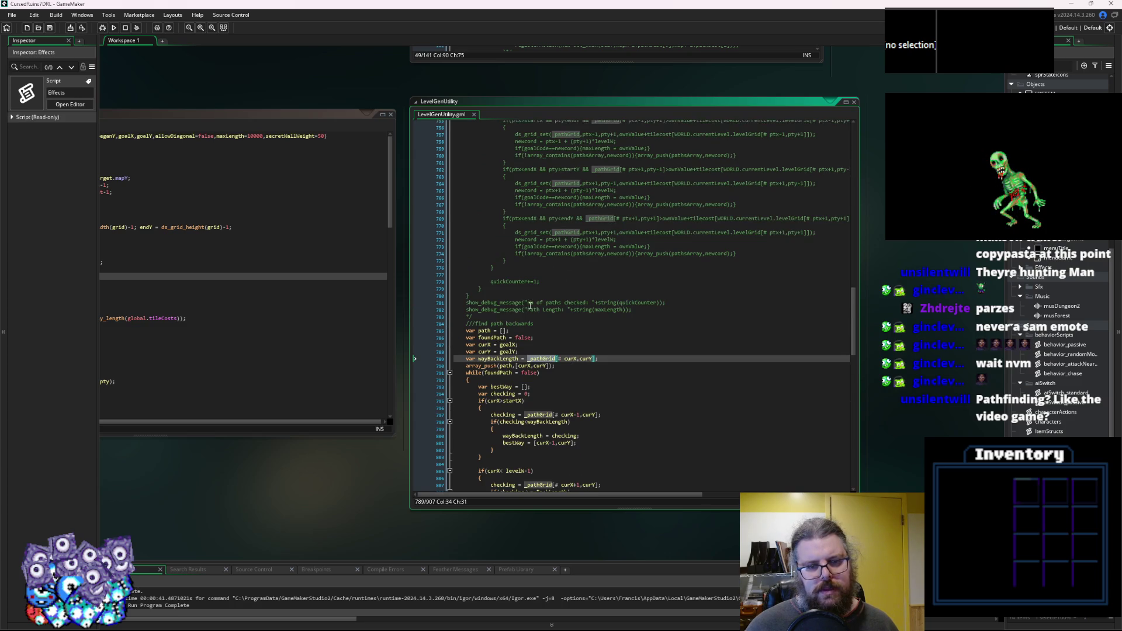
mouse_move(509, 315)
mouse_down()
mouse_move(513, 248)
mouse_move(507, 263)
mouse_move(540, 302)
mouse_move(542, 319)
mouse_move(497, 234)
mouse_move(468, 222)
mouse_up()
scroll(508, 257, up, 12)
scroll(541, 307, up, 16)
scroll(525, 303, up, 4)
key(Delete)
Set a breakpoint on line 656 after _pathGrid, widen the editor, and start debugging.
scroll(571, 328, up, 3)
click(575, 321)
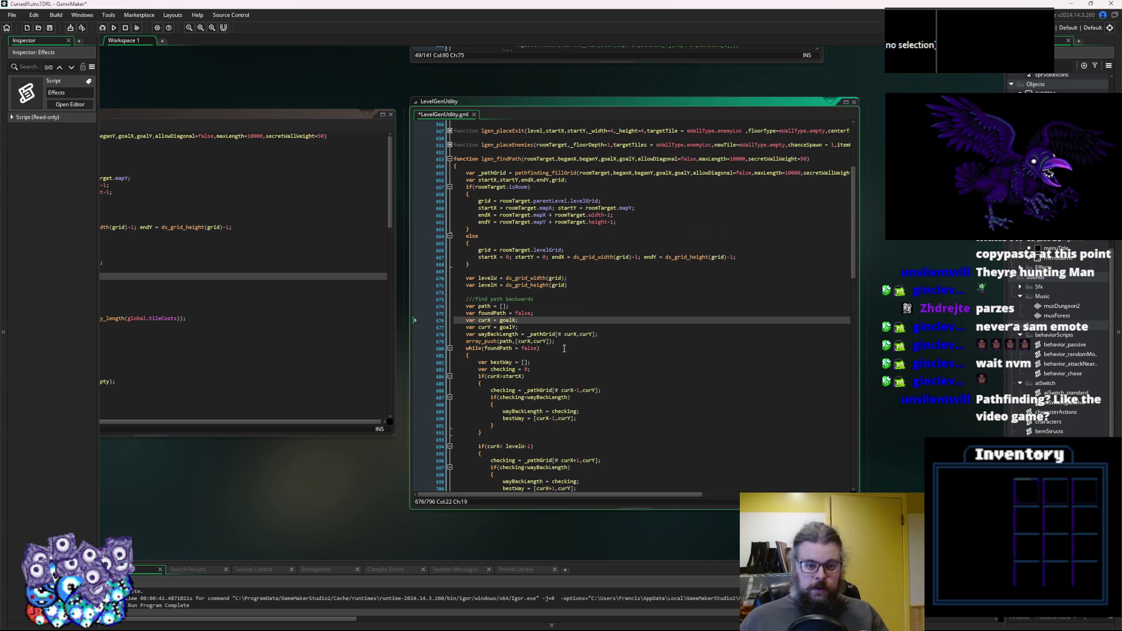
click(504, 341)
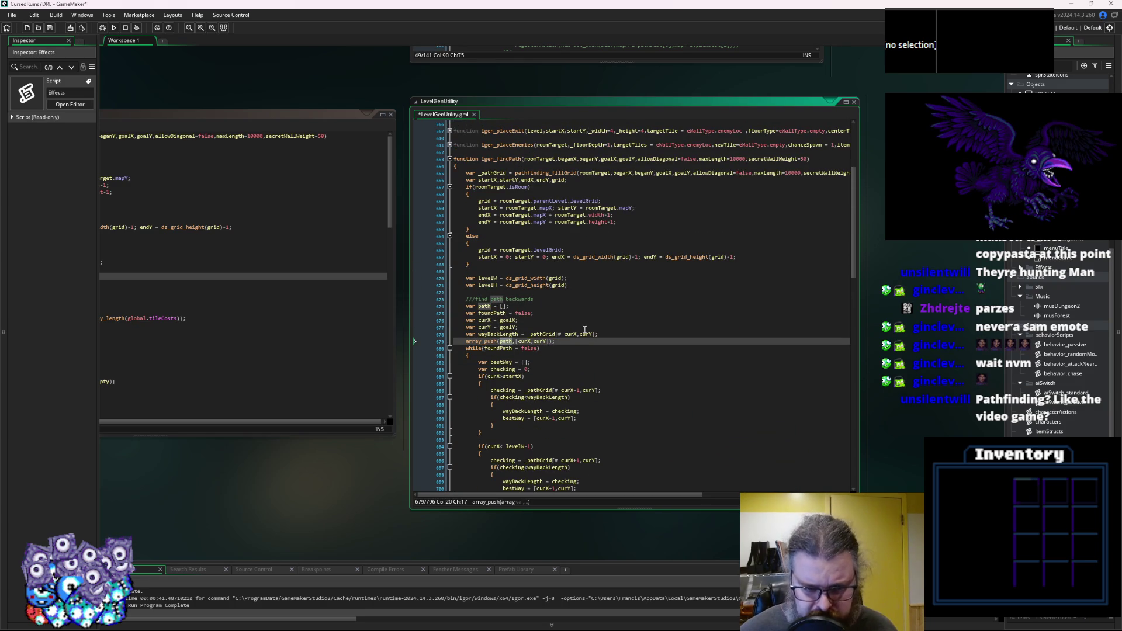
double_click(496, 173)
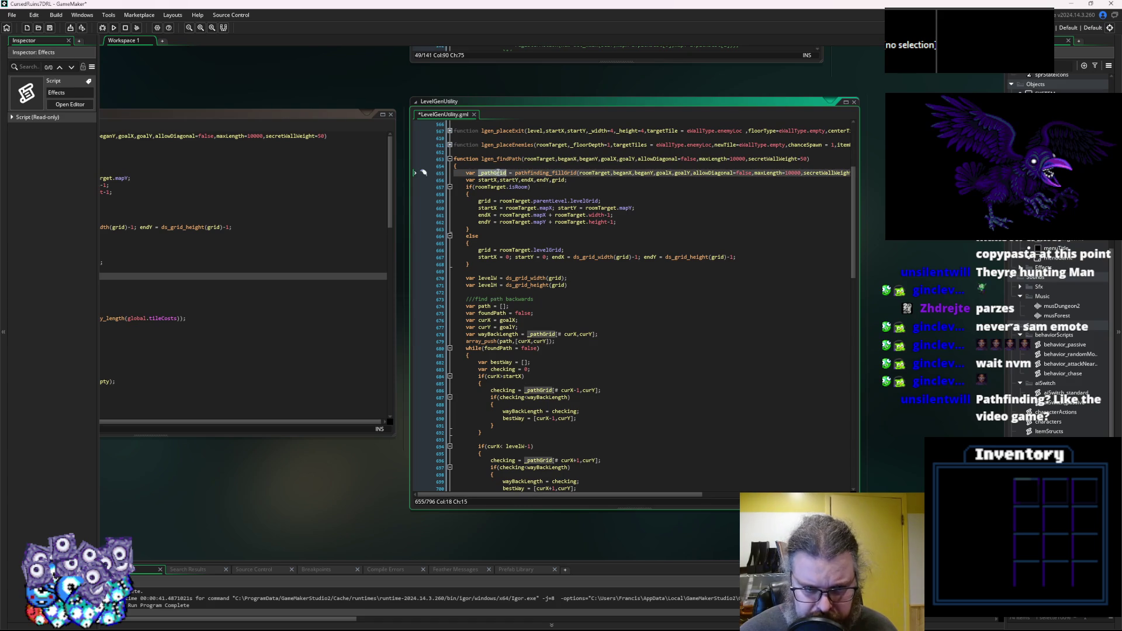
click(445, 181)
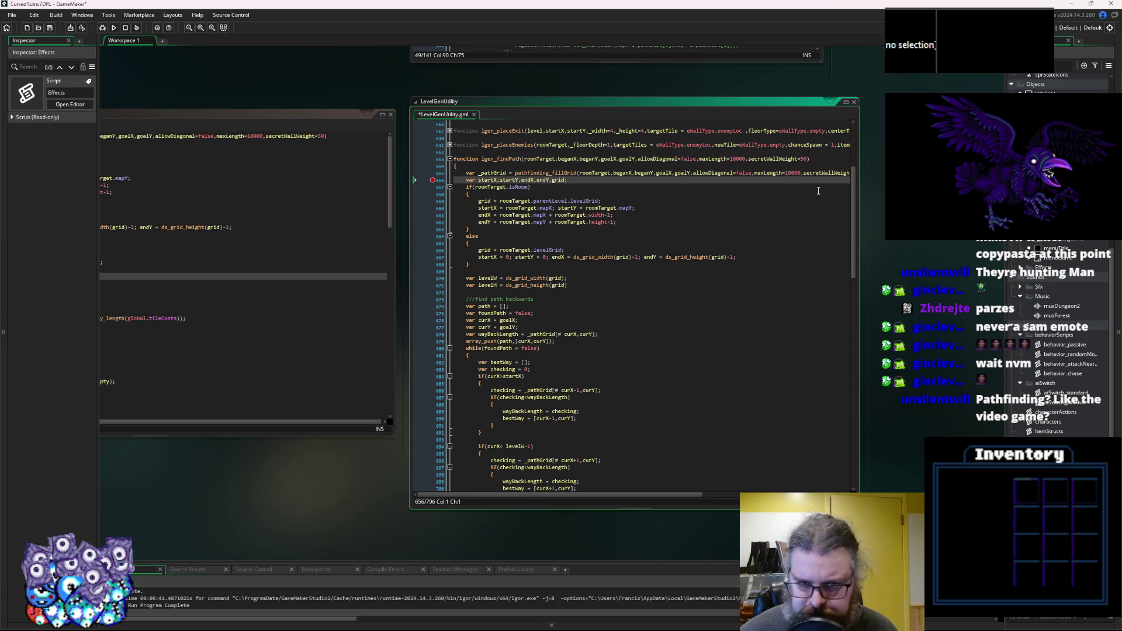
drag(860, 200, 941, 199)
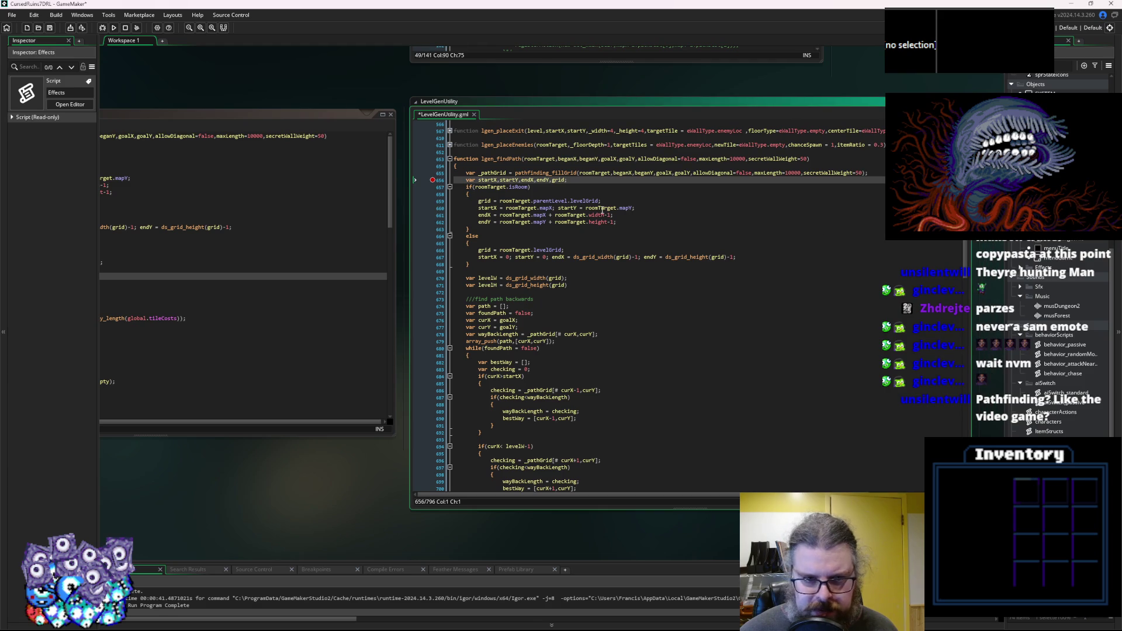
click(50, 29)
Launch the debug build, enlarge the debug panels and show the paused function's locals.
key(F5)
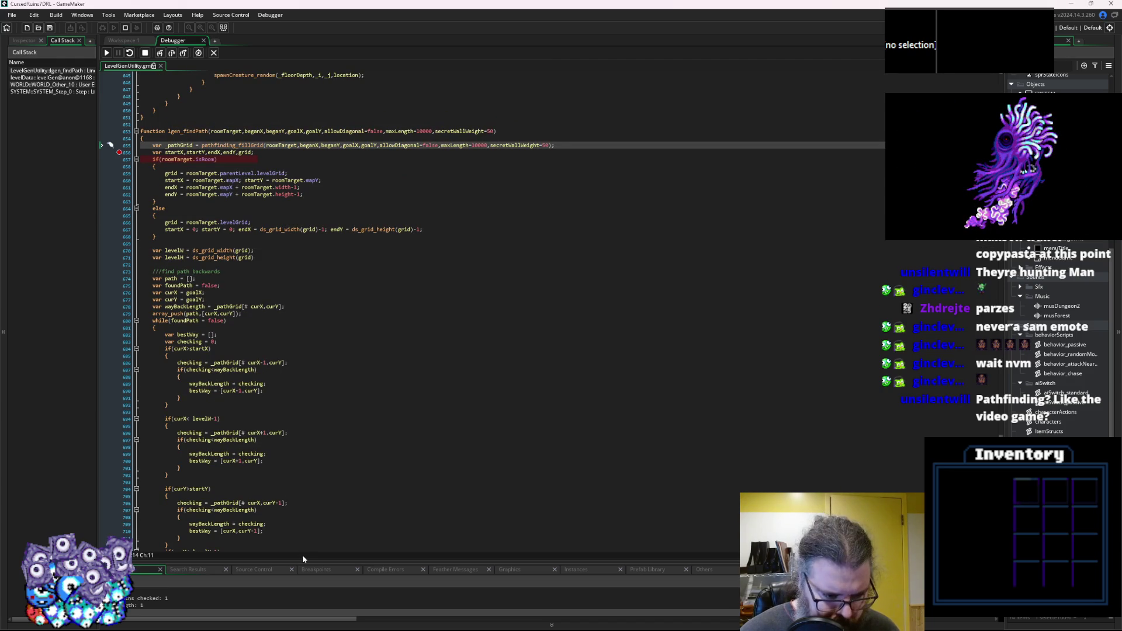
mouse_move(303, 561)
mouse_down()
mouse_move(338, 258)
mouse_move(349, 252)
mouse_up()
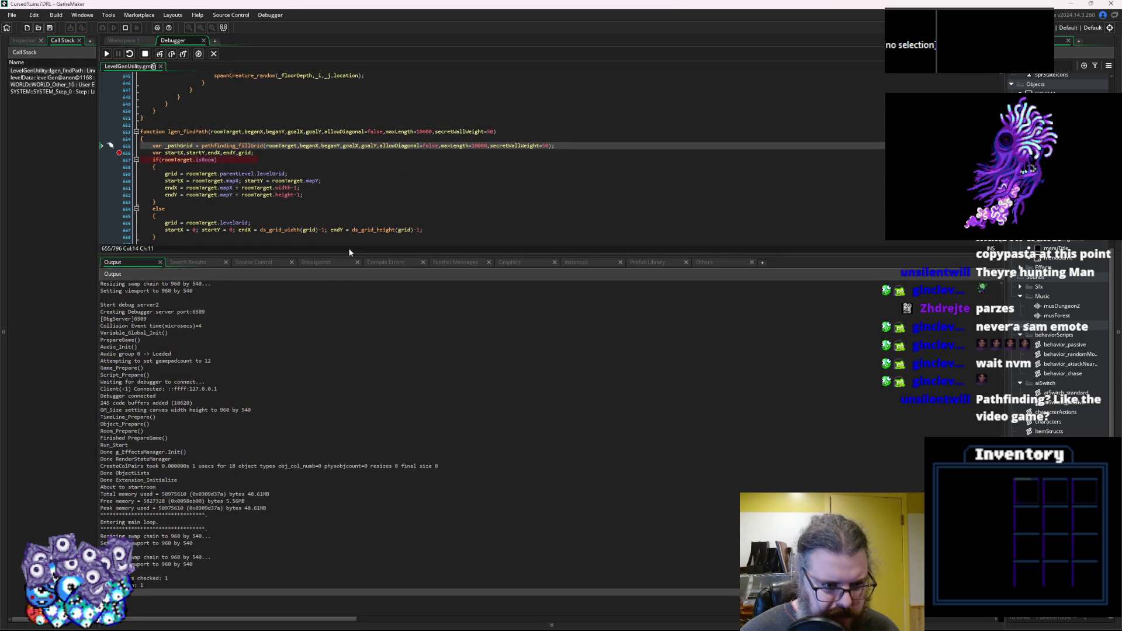
click(506, 263)
click(202, 262)
click(312, 263)
click(519, 263)
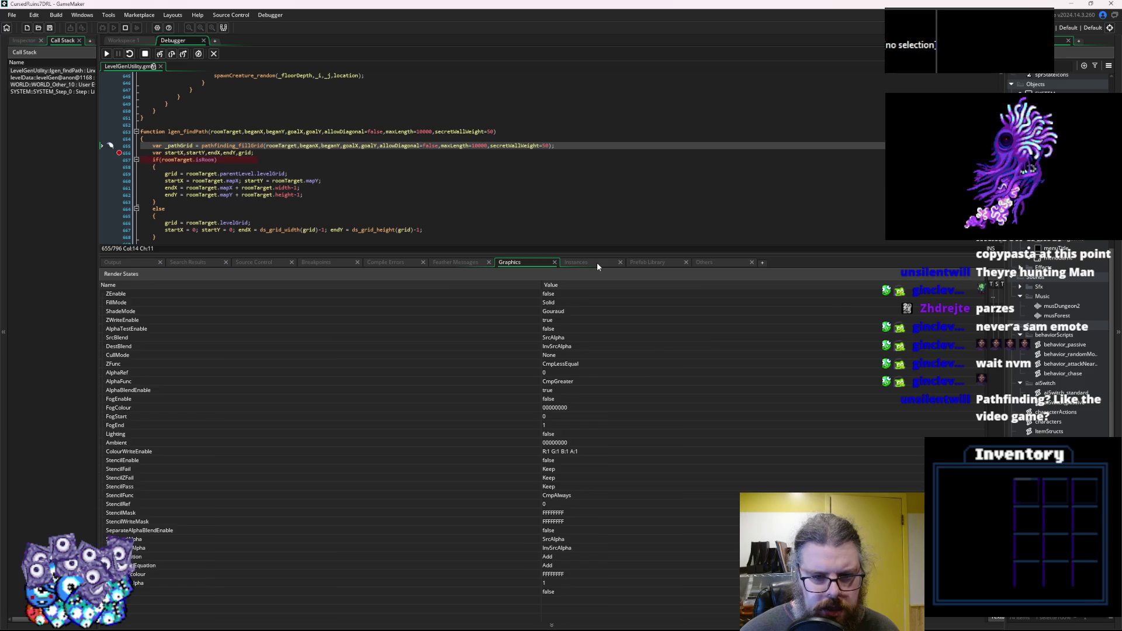
click(579, 262)
Expand _pathGrid and check columns [5] through [58] for true values.
click(103, 329)
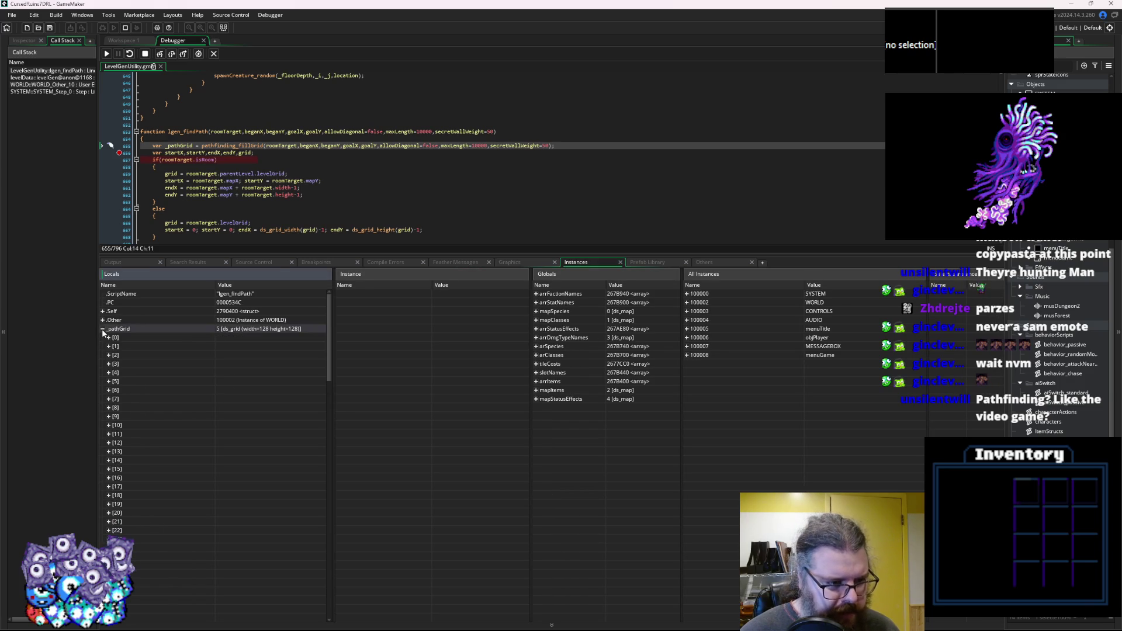
click(108, 381)
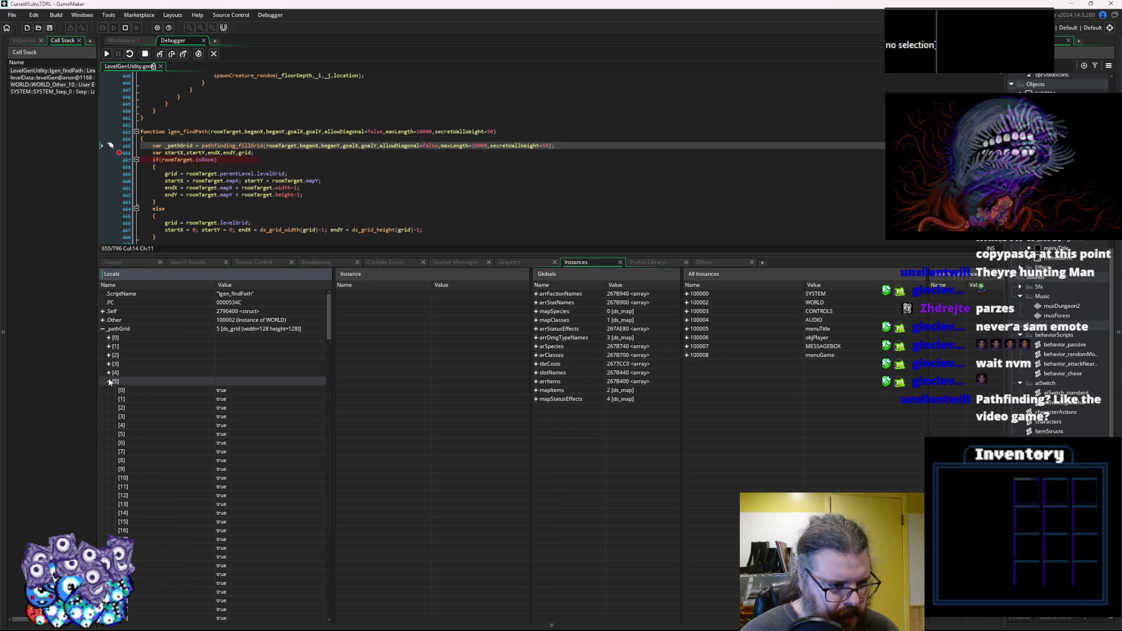
click(109, 382)
scroll(108, 385, down, 3)
click(108, 391)
click(108, 391)
scroll(107, 389, down, 2)
click(108, 391)
click(108, 390)
scroll(108, 390, down, 3)
click(108, 391)
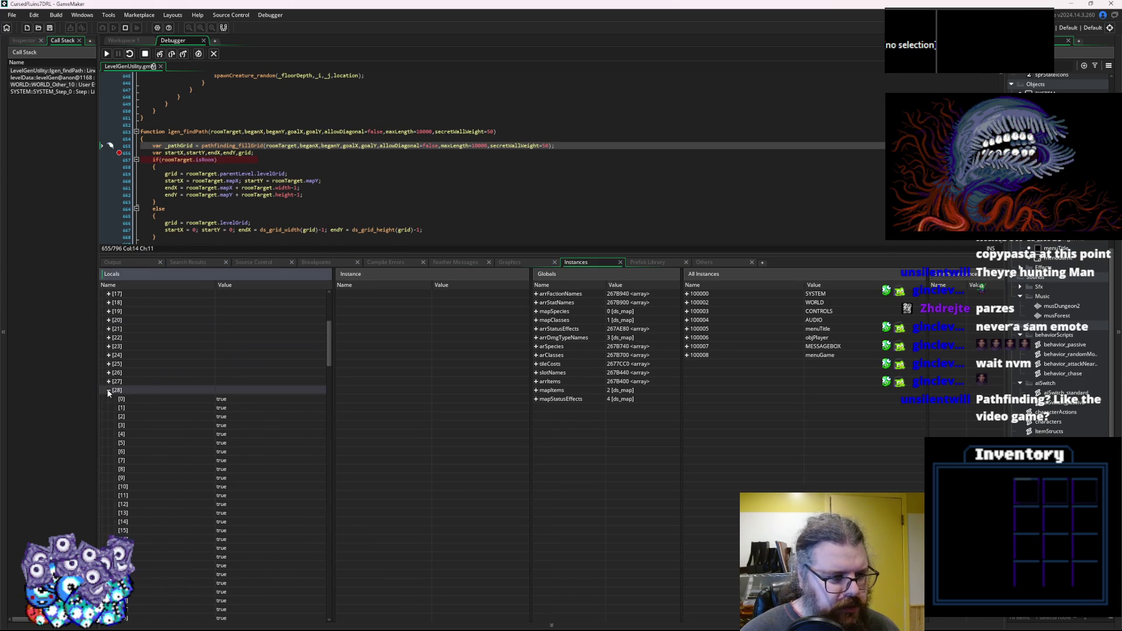
click(108, 391)
scroll(108, 391, down, 3)
click(108, 400)
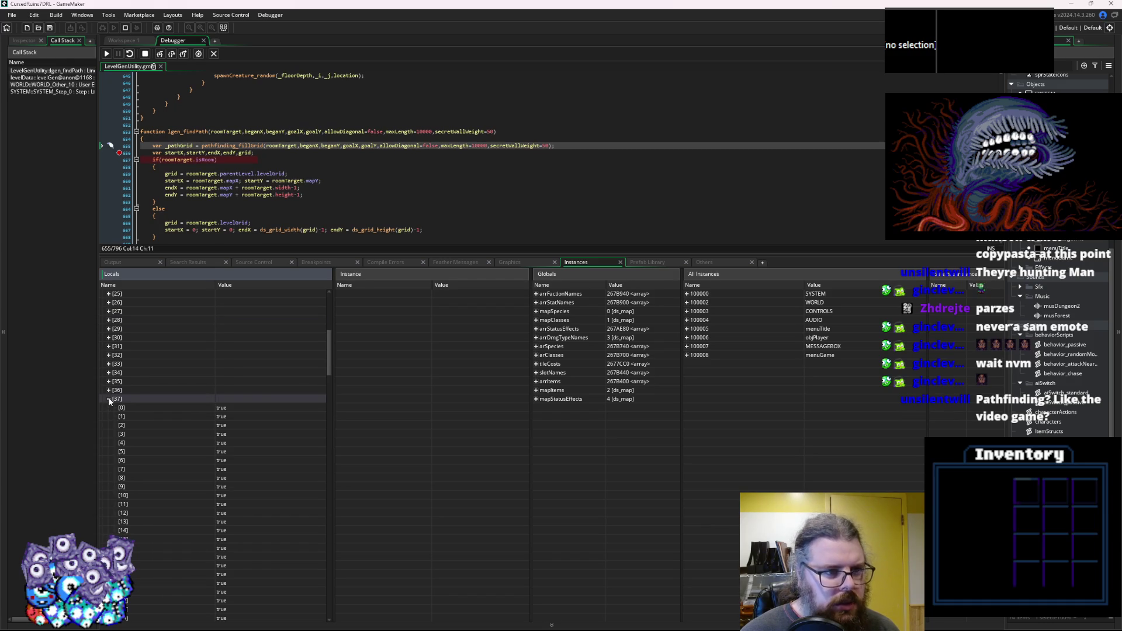
click(109, 399)
scroll(109, 400, down, 2)
click(108, 446)
click(109, 445)
scroll(110, 445, down, 3)
click(110, 444)
click(110, 444)
scroll(110, 444, down, 2)
click(110, 444)
click(109, 444)
scroll(111, 450, down, 2)
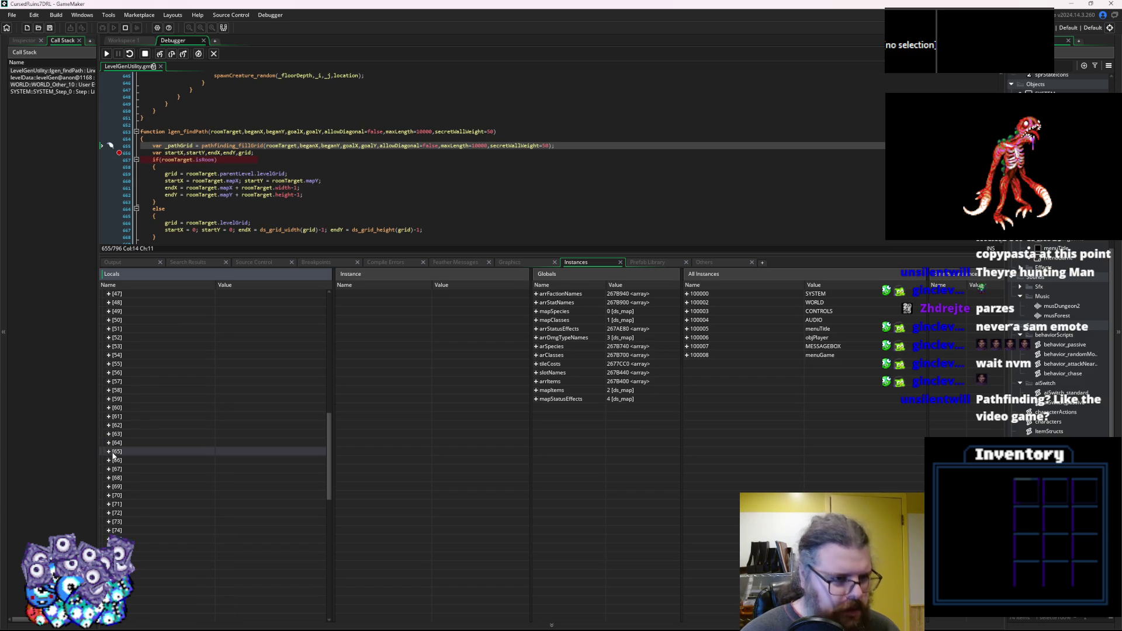
Step over one line with F10, then stop debugging.
key(F10)
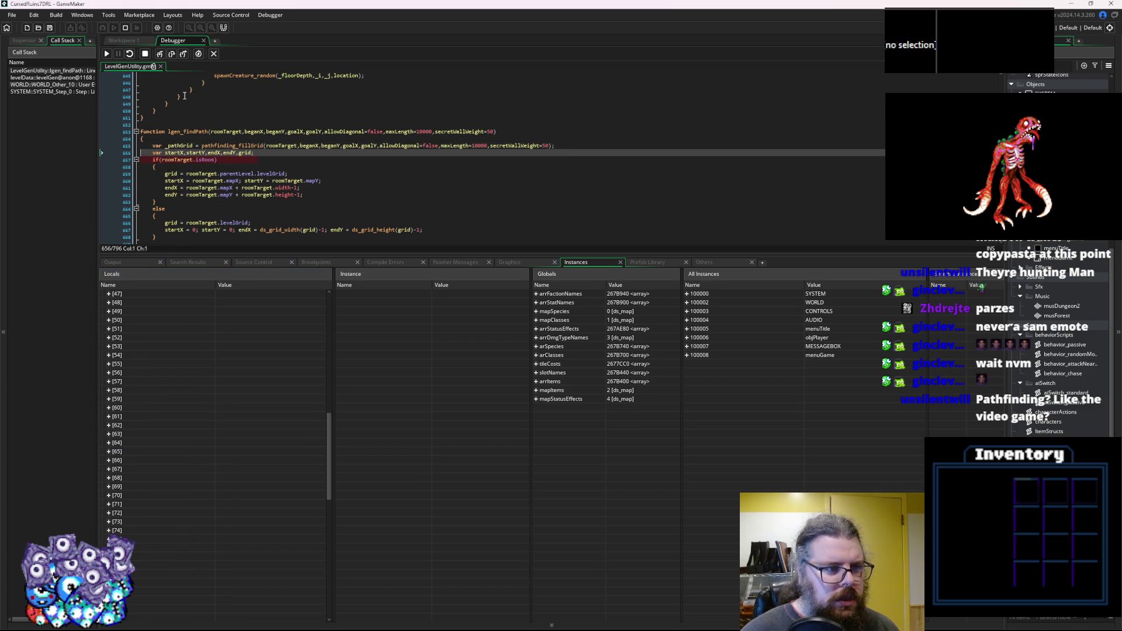
drag(242, 256, 242, 376)
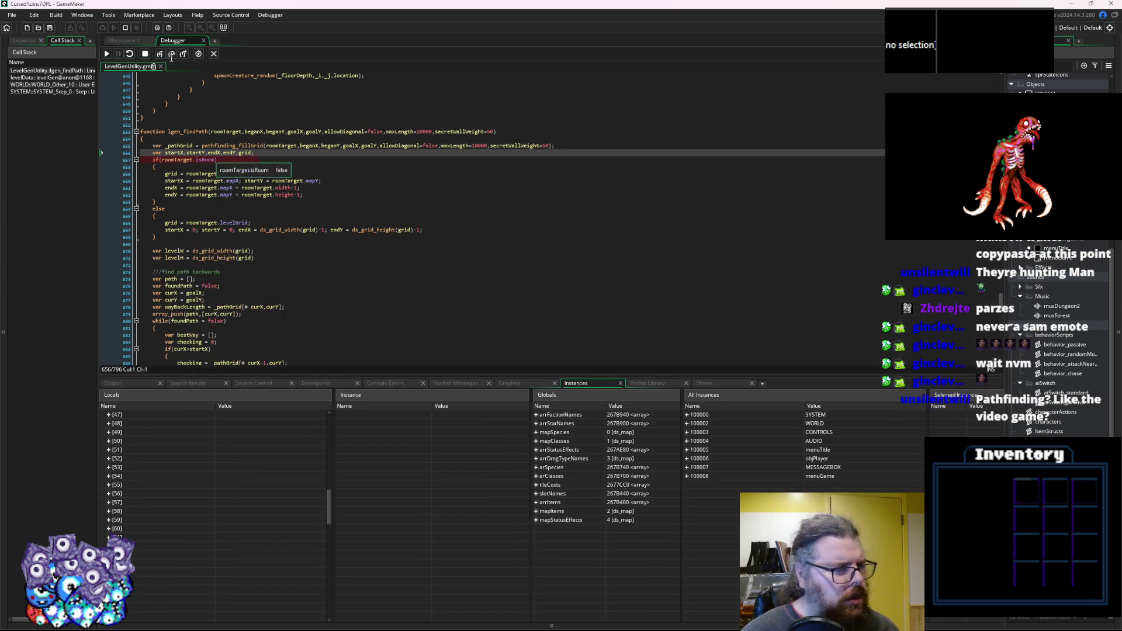
click(213, 54)
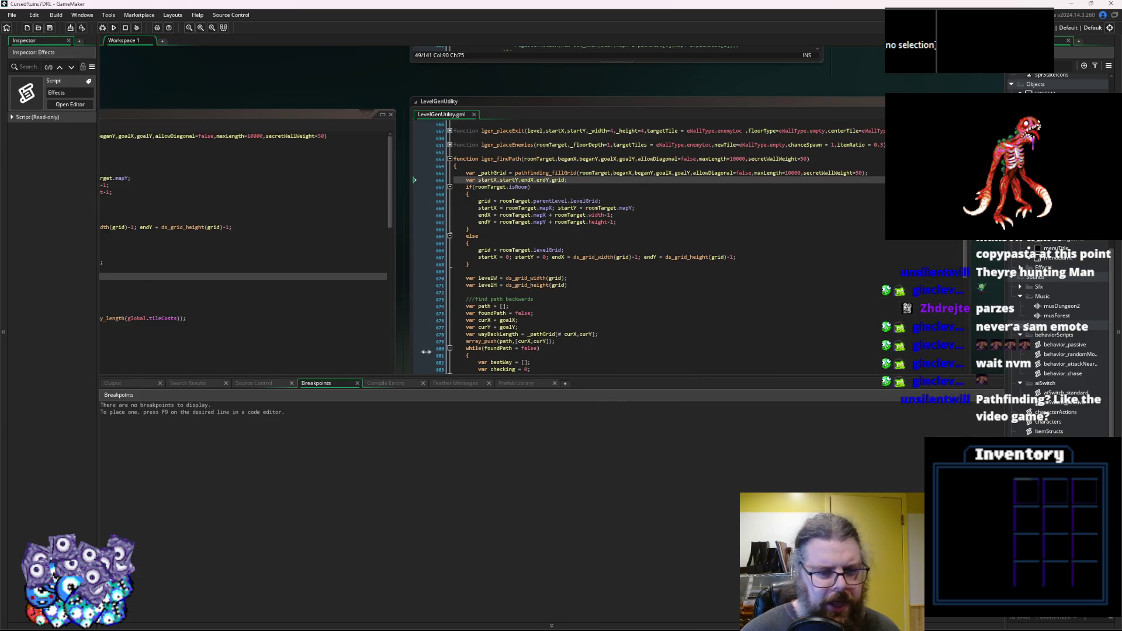
Bring up the pathfinding script and review where _pathGrid is used.
drag(449, 376, 449, 552)
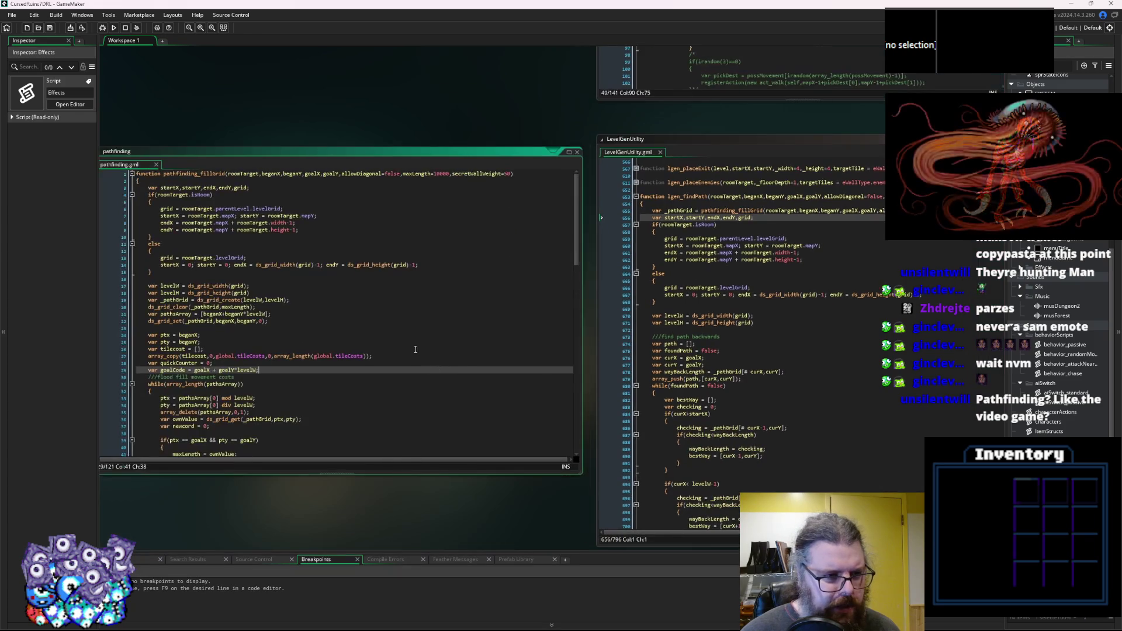
click(366, 294)
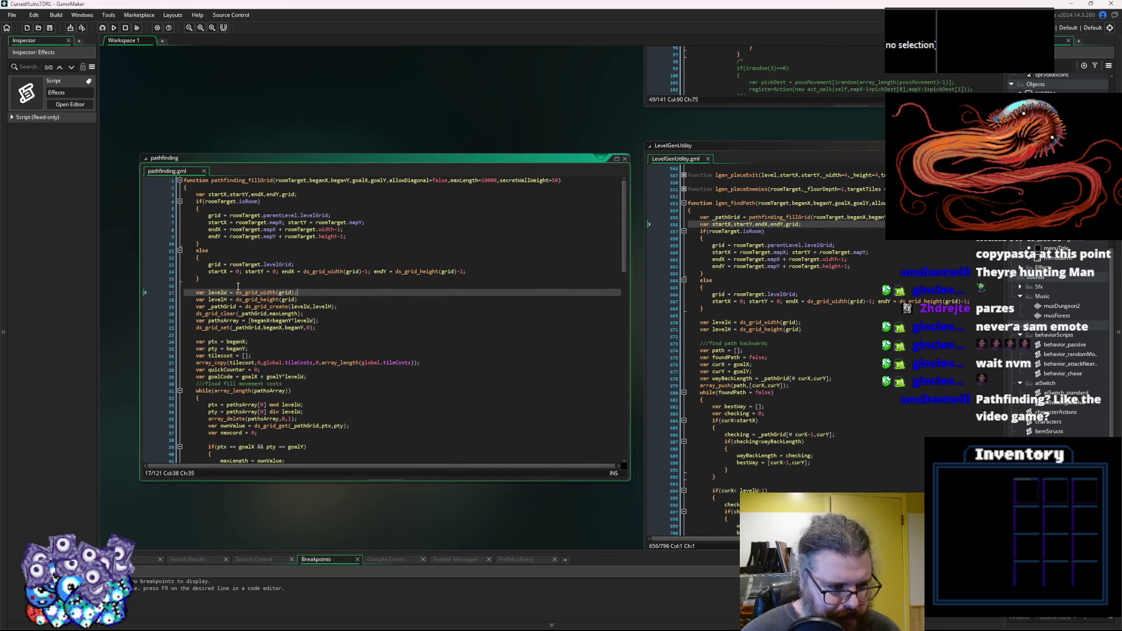
double_click(222, 307)
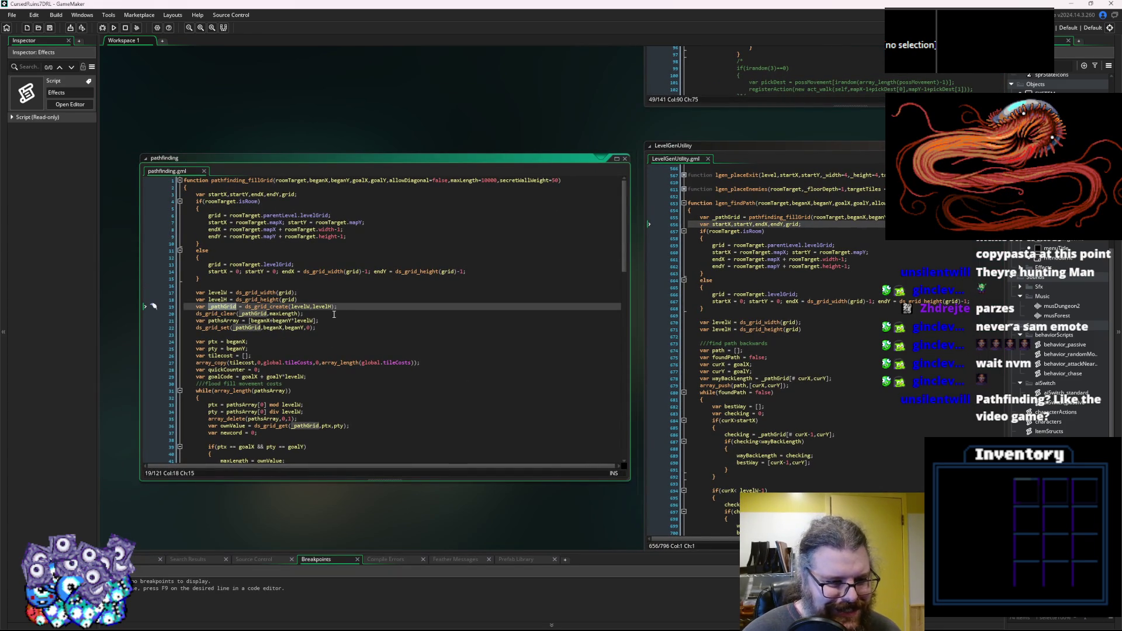
scroll(333, 314, down, 6)
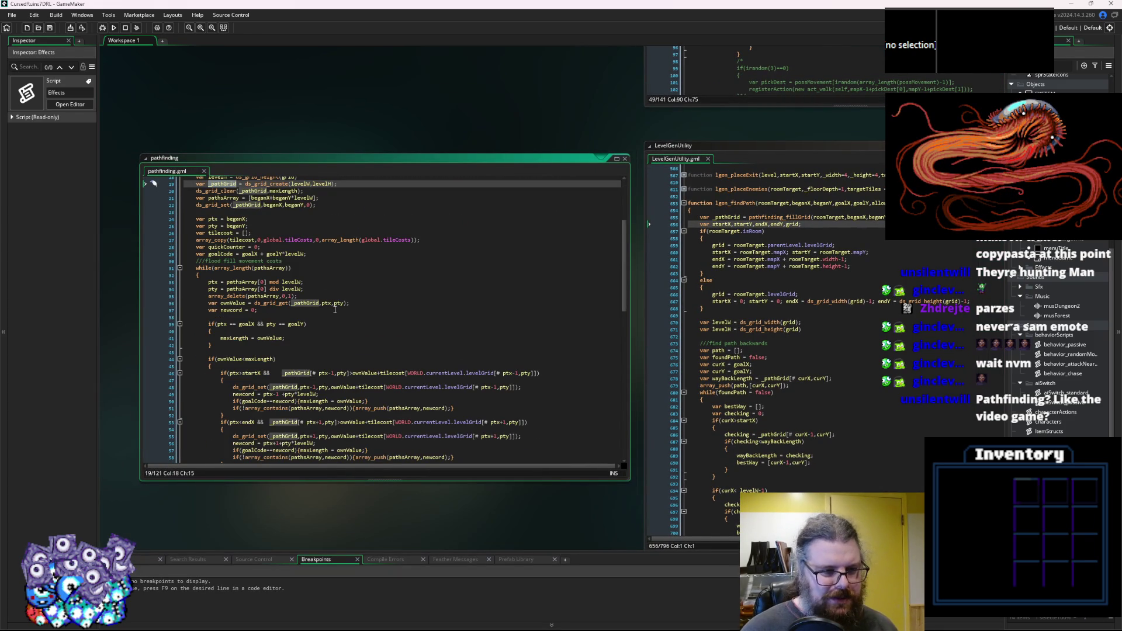
scroll(335, 309, down, 15)
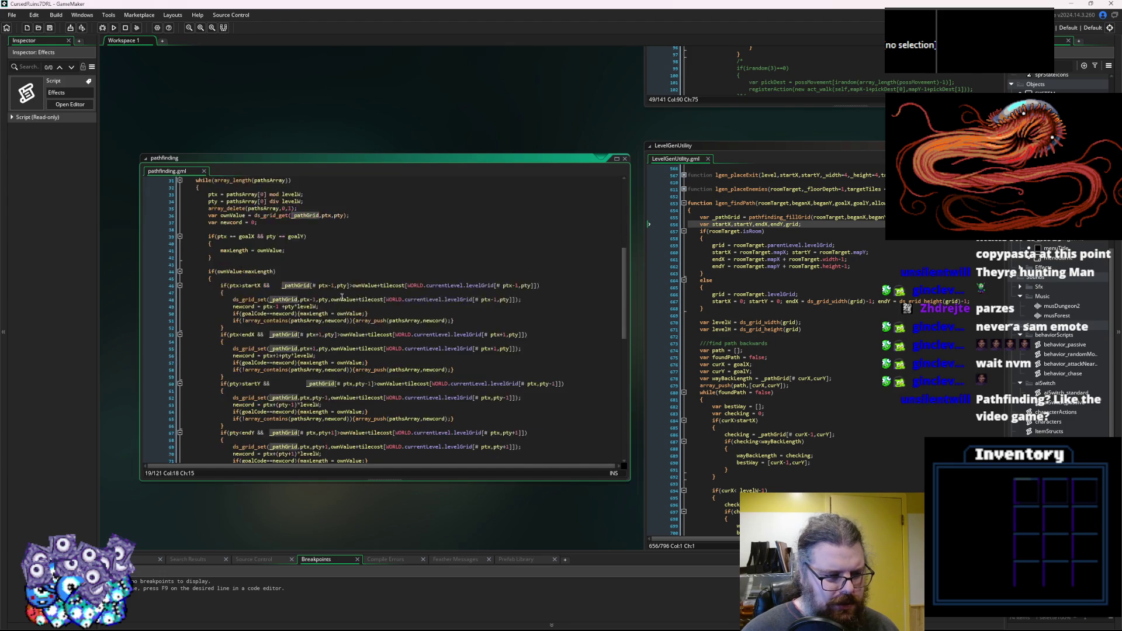
scroll(342, 298, down, 6)
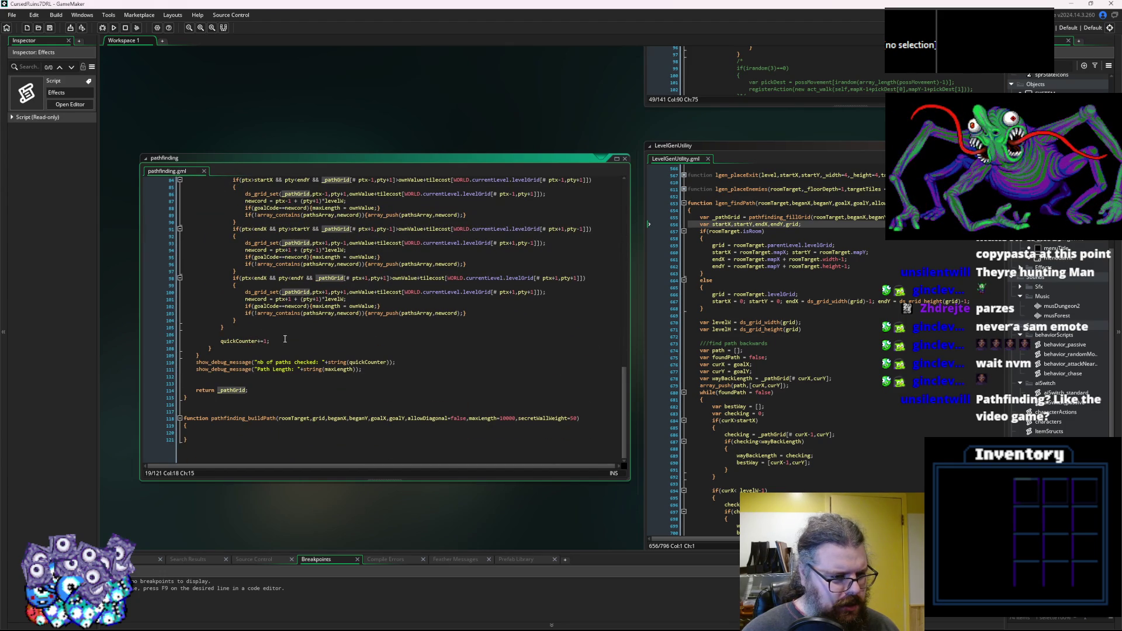
scroll(284, 331, up, 15)
scroll(285, 329, up, 7)
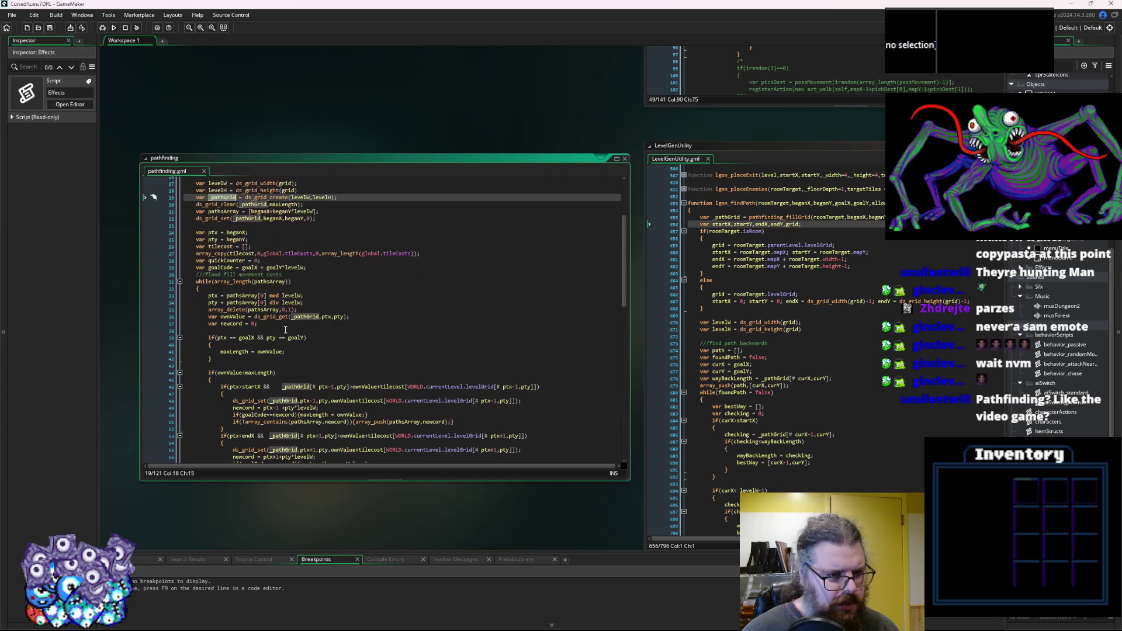
scroll(286, 330, up, 4)
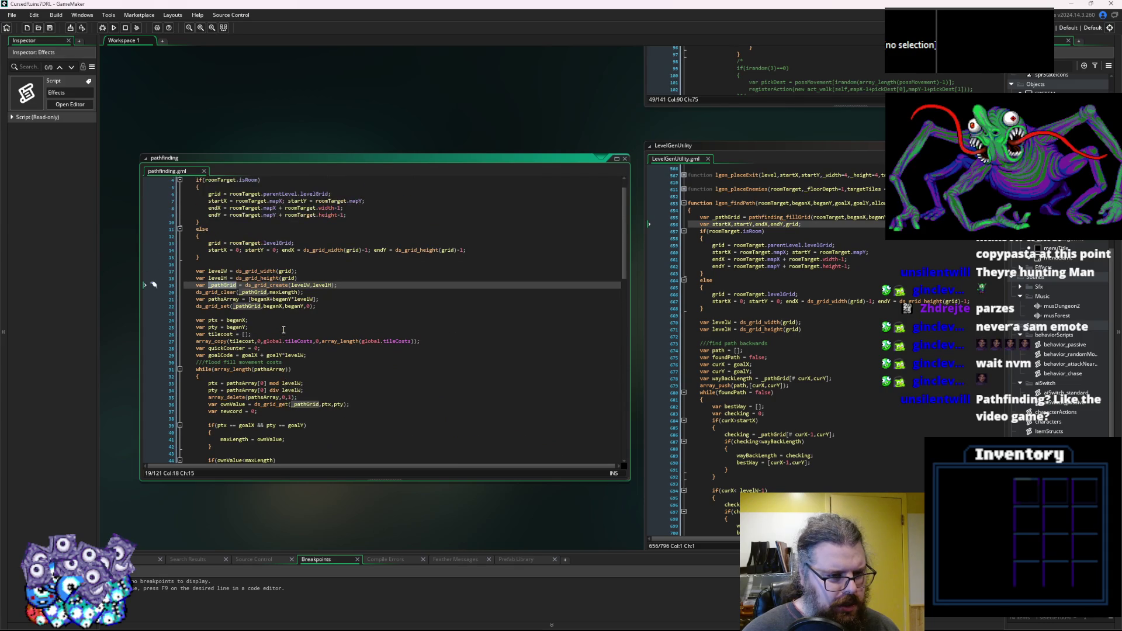
scroll(222, 287, up, 1)
mouse_move(217, 311)
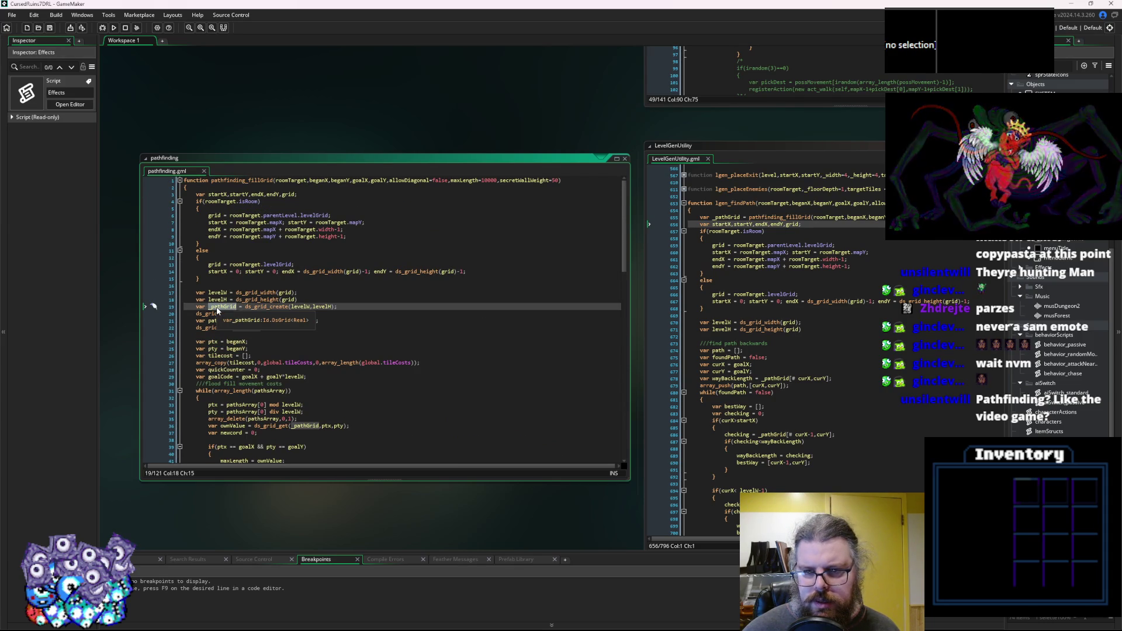
Highlight the pathfinding_fillGrid call and _pathGrid in lgen_findPath.
double_click(764, 218)
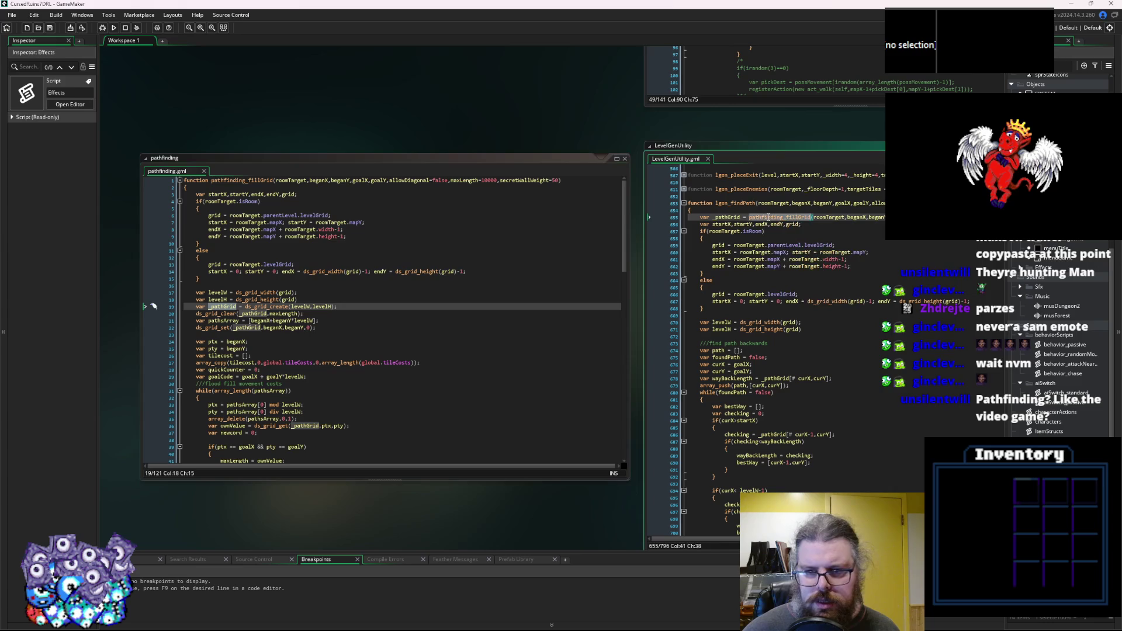
click(472, 336)
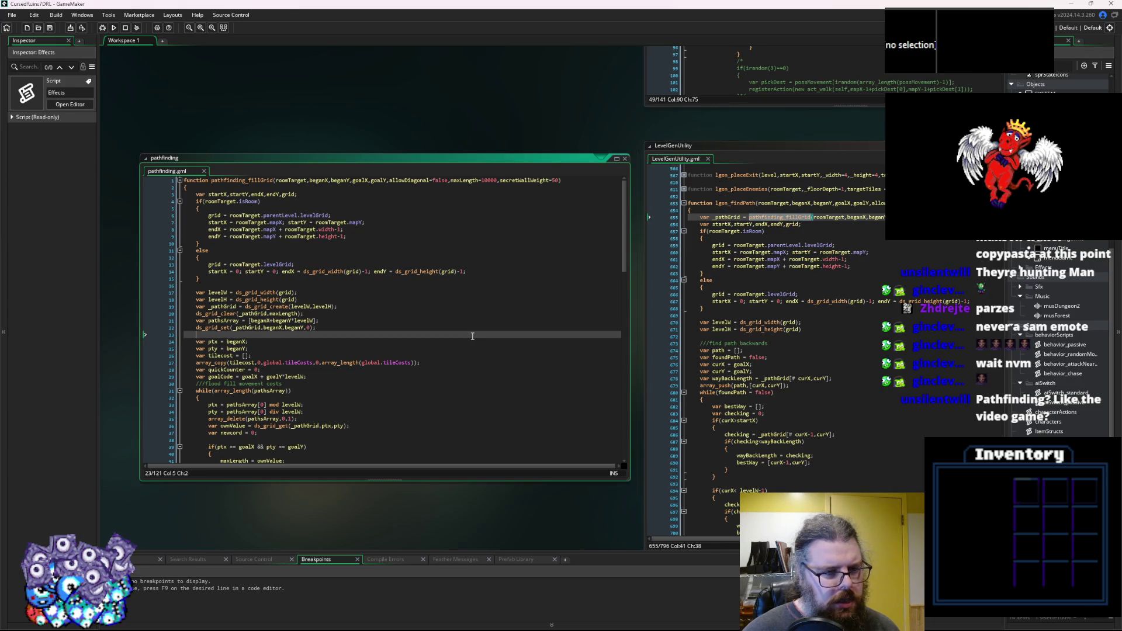
double_click(735, 216)
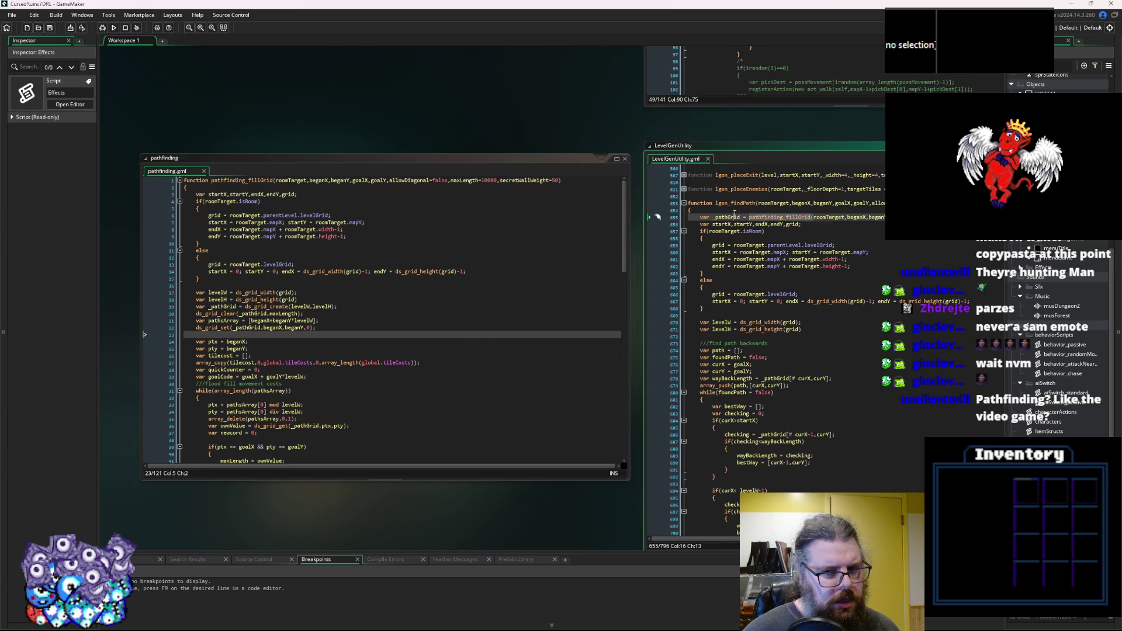
scroll(290, 313, down, 3)
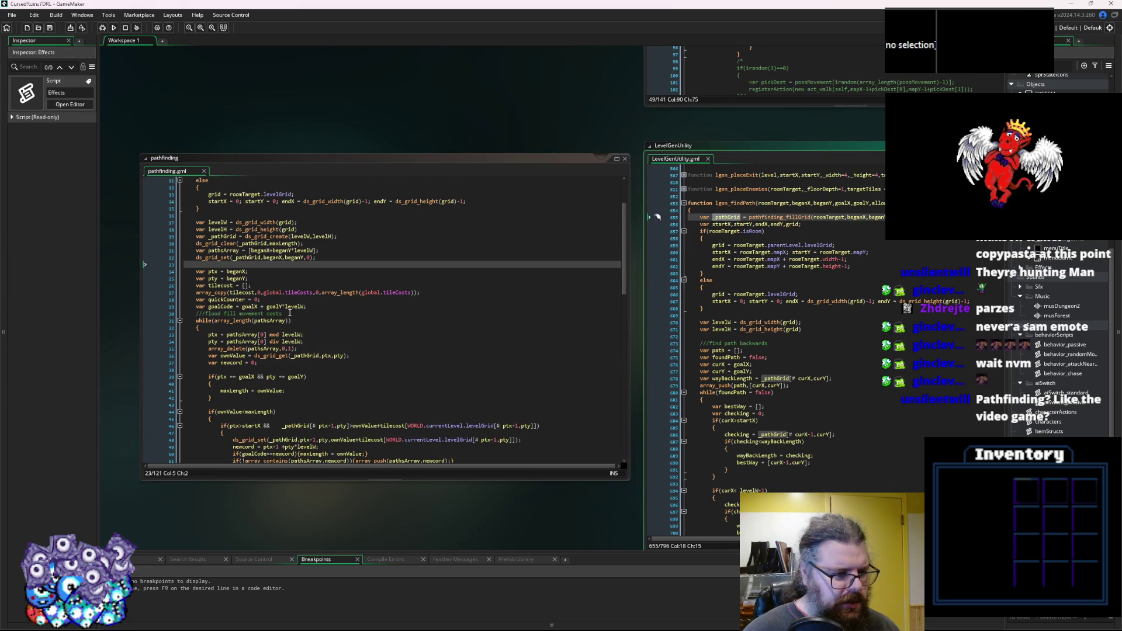
Replace the line 48 breakpoint with one on goalCode line 29, then start debugging.
click(311, 321)
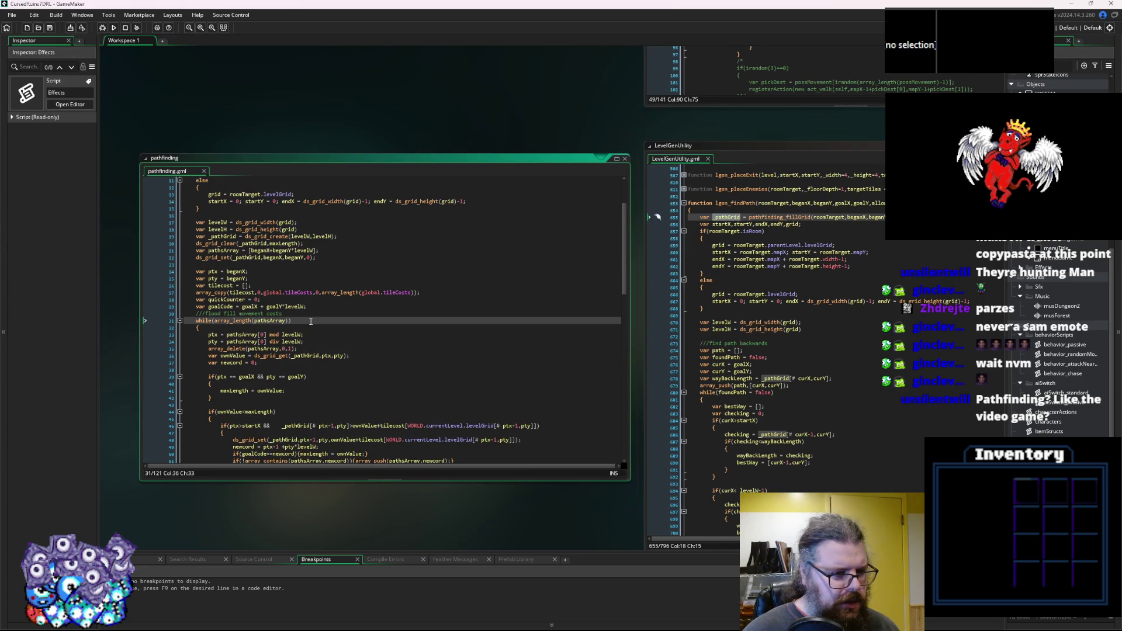
scroll(311, 321, up, 3)
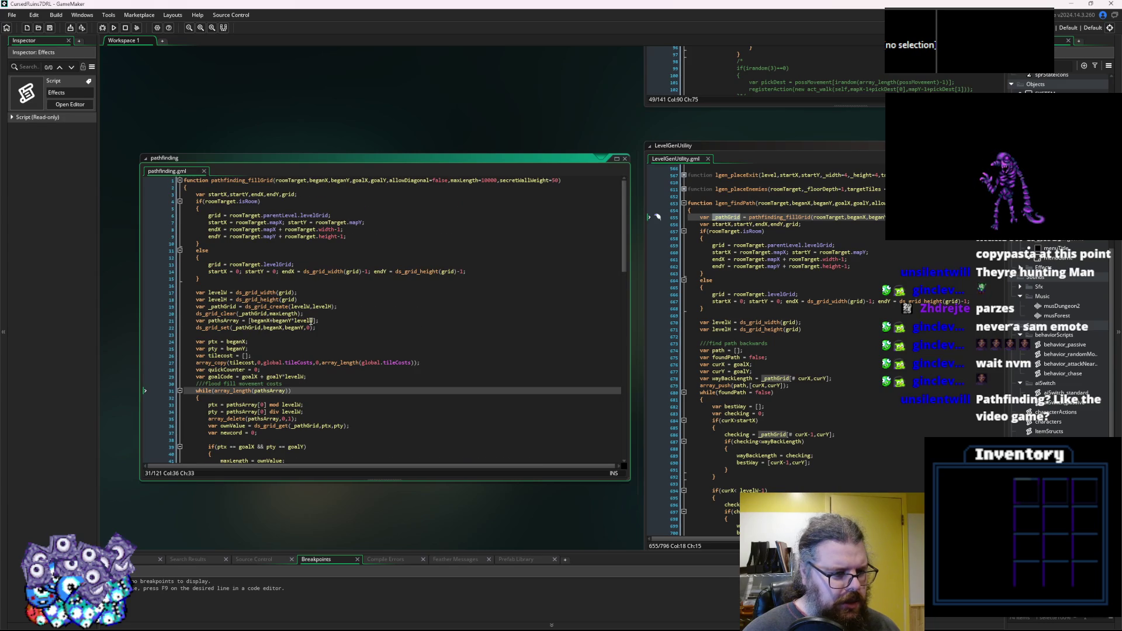
scroll(311, 321, down, 5)
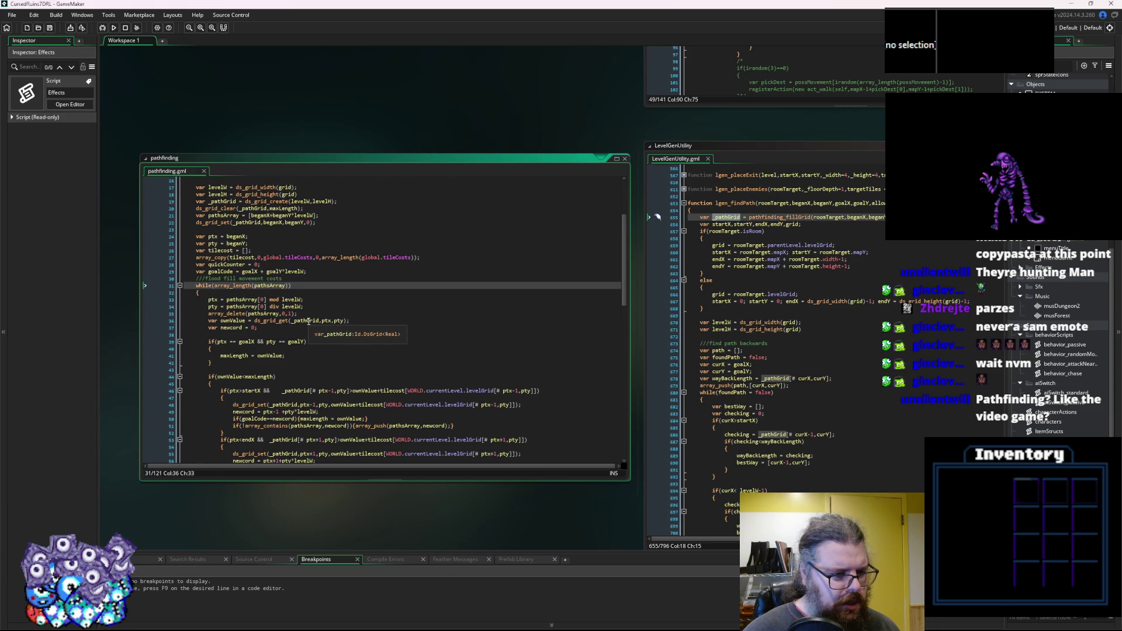
scroll(309, 322, down, 3)
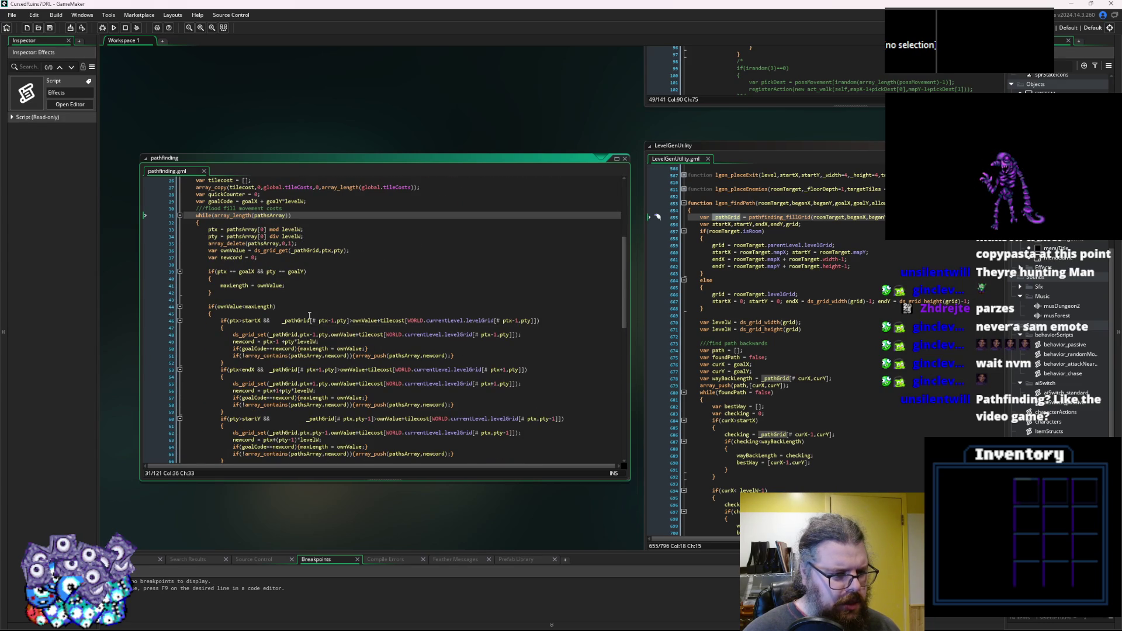
click(171, 336)
key(F9)
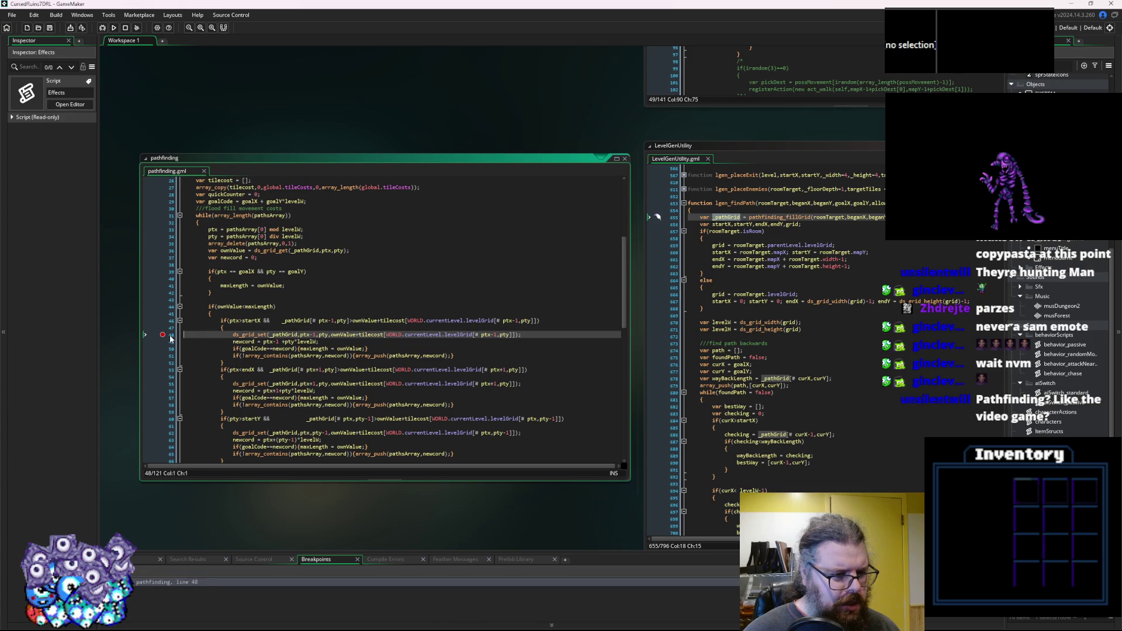
key(F9)
scroll(176, 263, up, 3)
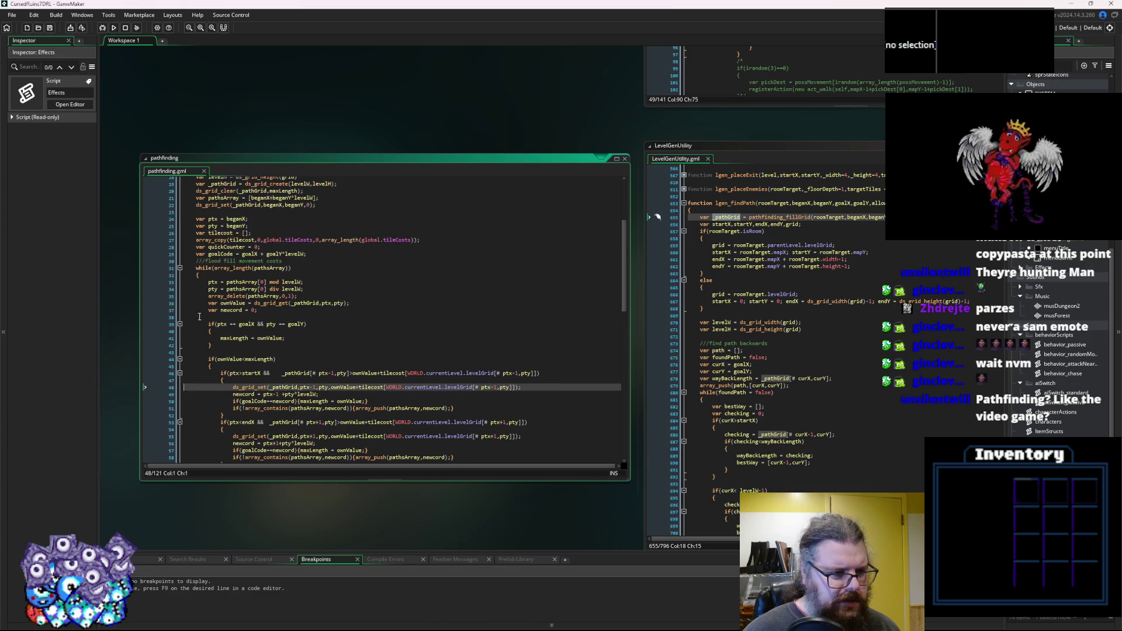
click(171, 255)
key(F9)
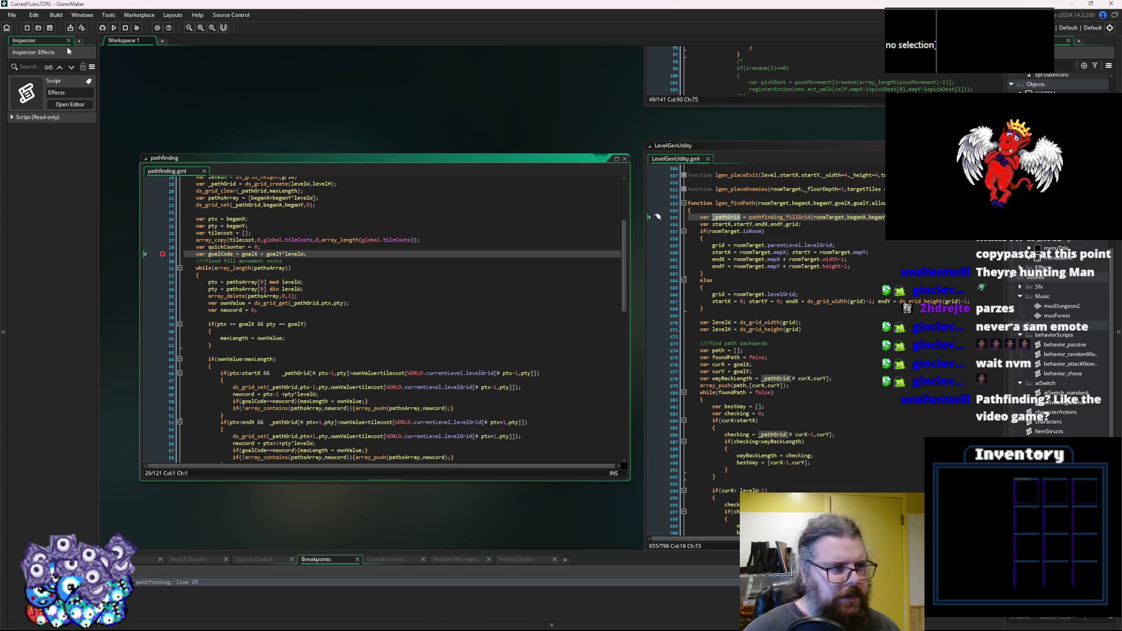
click(103, 28)
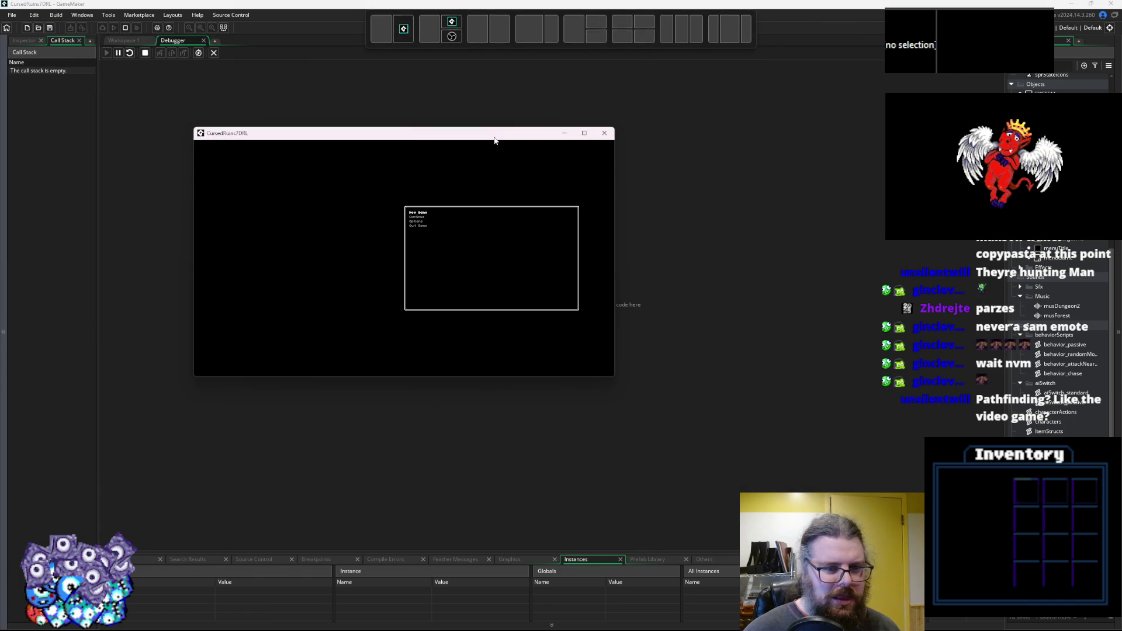
Move the game window aside and review _pathGrid's uses while paused at goalCode.
mouse_move(537, 139)
mouse_down()
mouse_move(543, 12)
mouse_move(464, 230)
mouse_up()
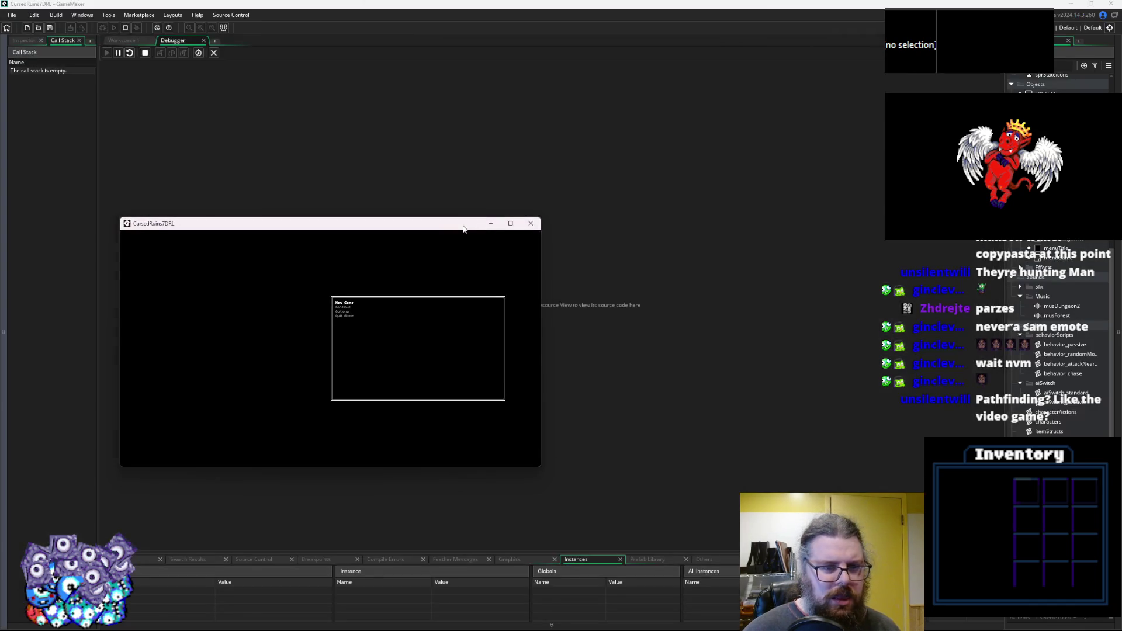
click(529, 224)
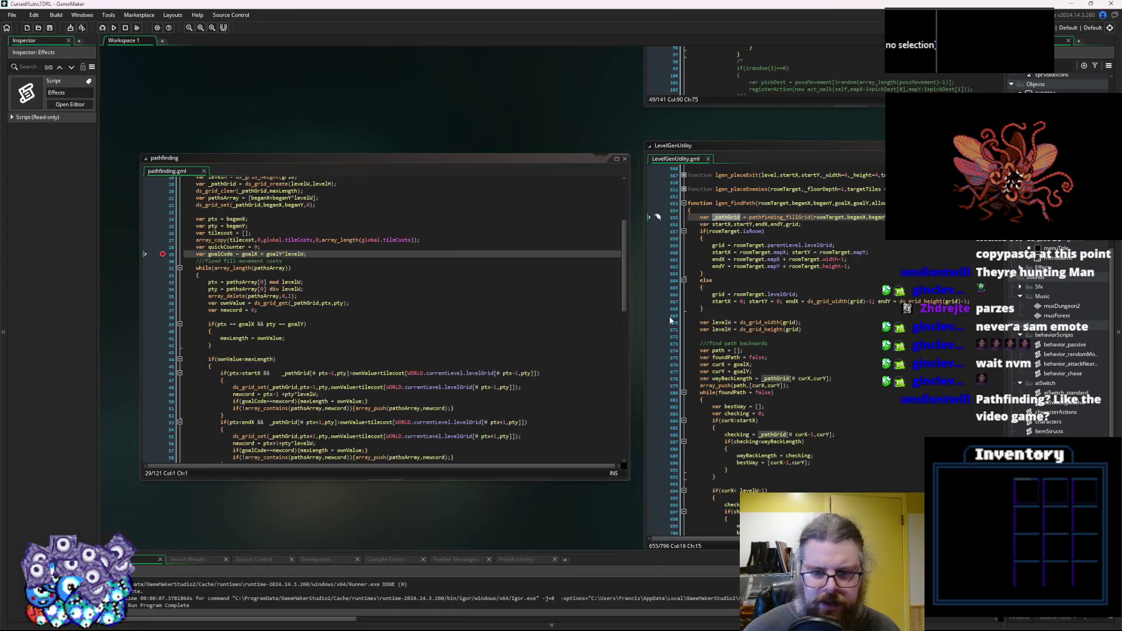
scroll(713, 229, down, 1)
click(814, 368)
double_click(559, 199)
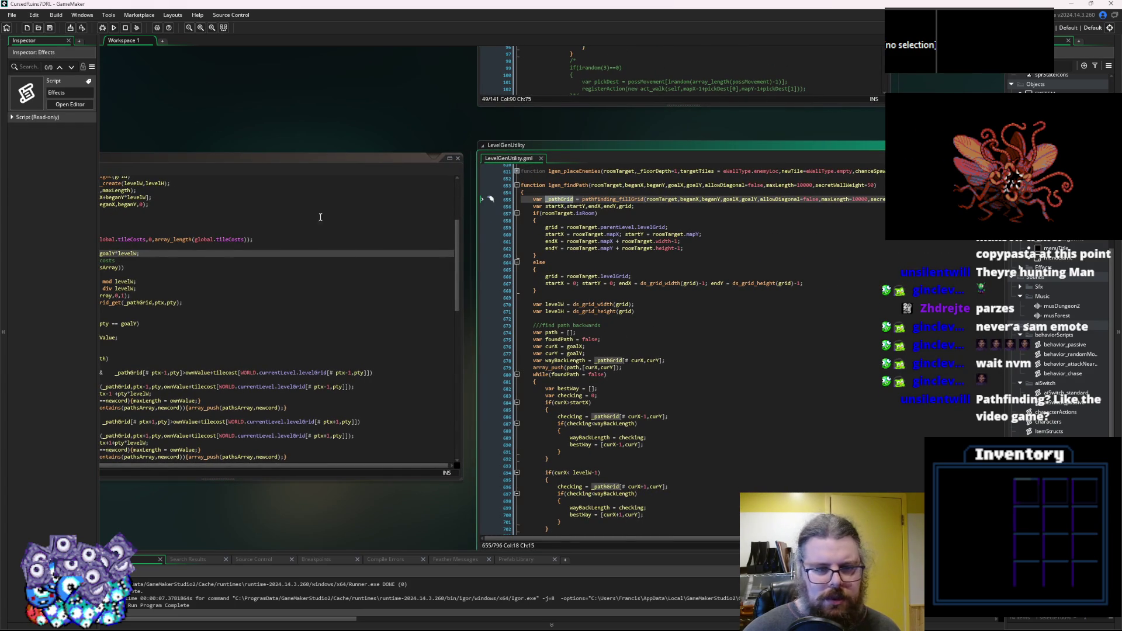
click(268, 171)
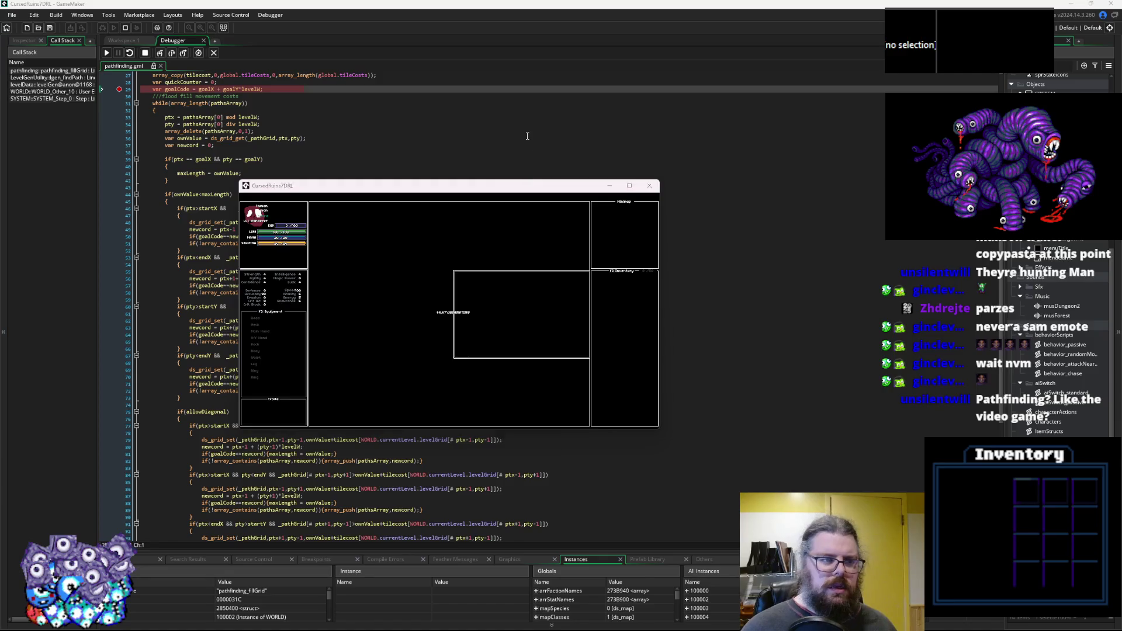
mouse_move(199, 158)
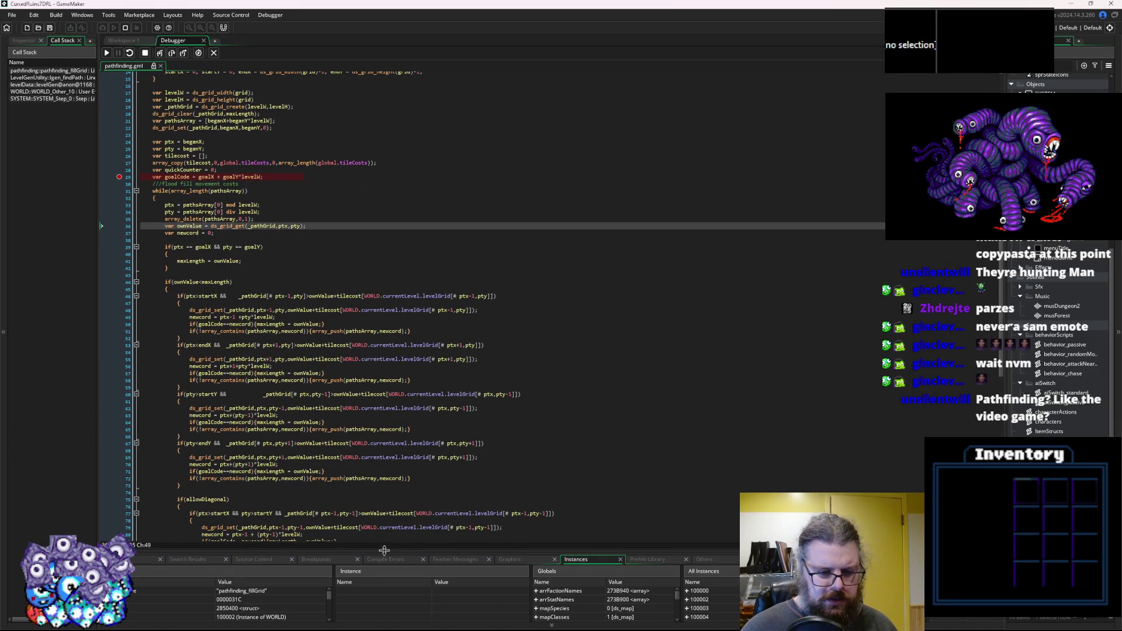
Enlarge the variable panels and expand the 128×128 _pathGrid to inspect row [6].
drag(384, 552, 418, 351)
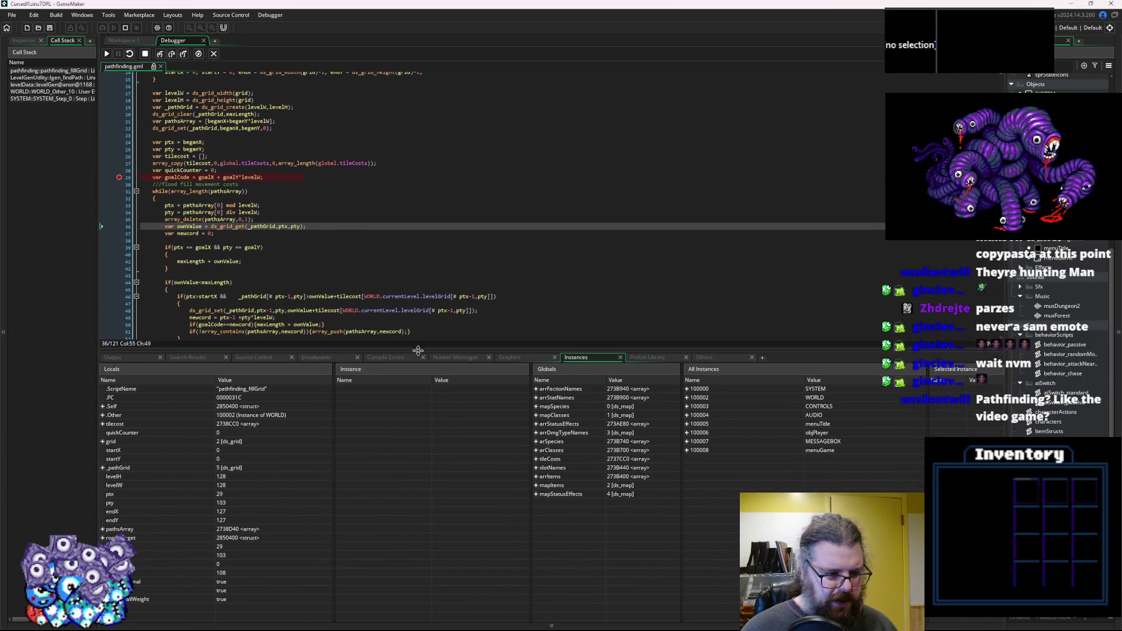
click(103, 468)
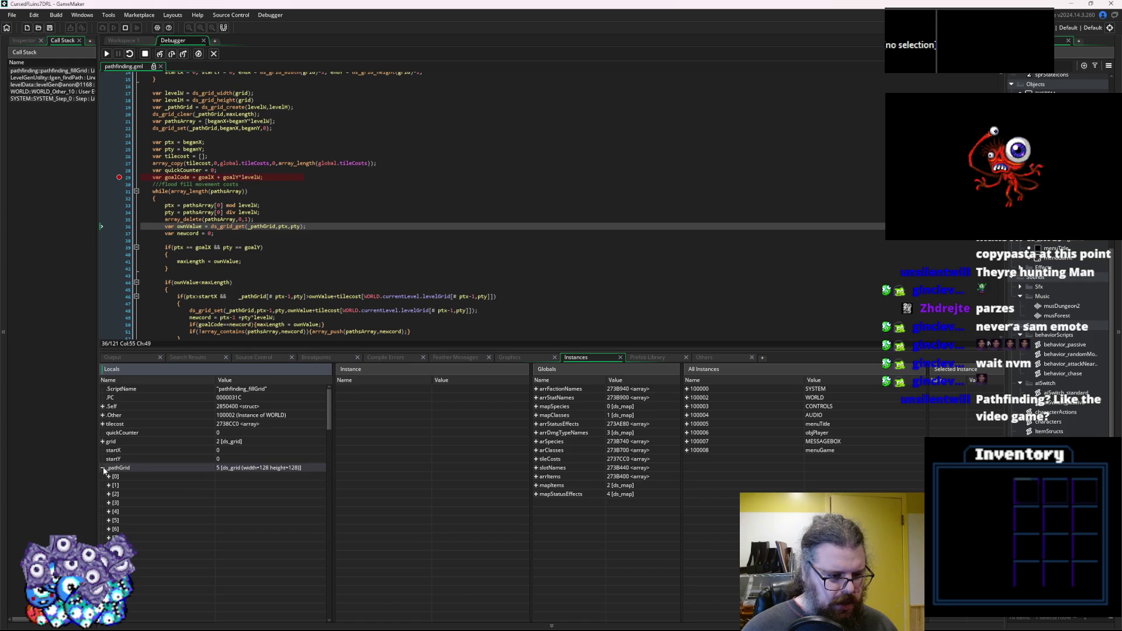
click(109, 529)
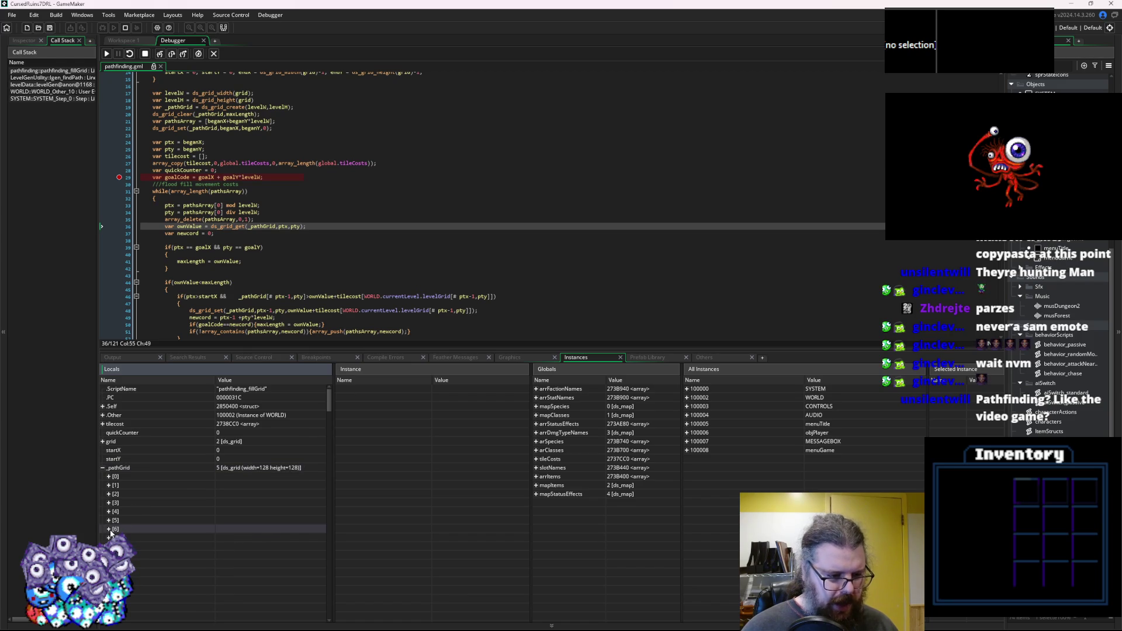
Step through with F10, check maxLength in the function header, then end the debug session.
click(245, 170)
scroll(247, 230, up, 3)
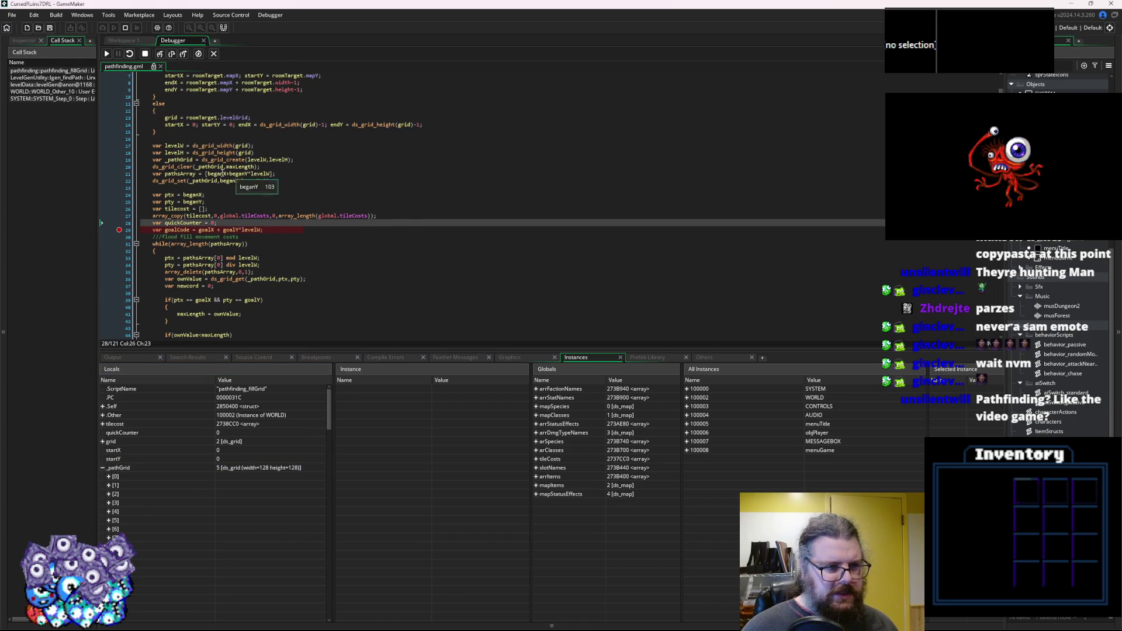
scroll(263, 231, up, 2)
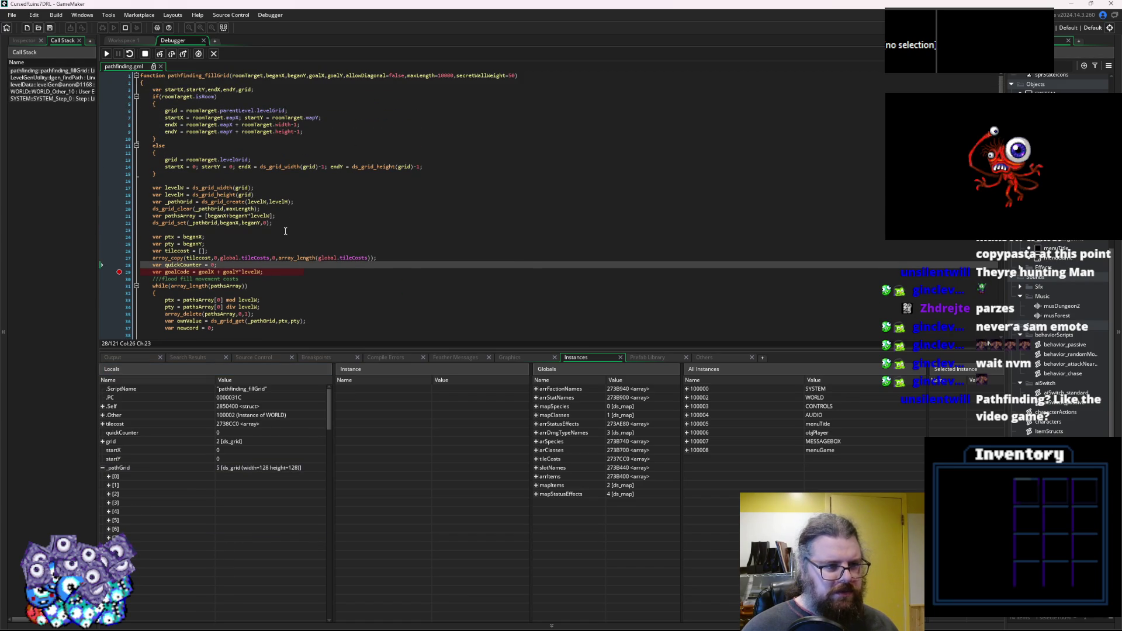
click(316, 194)
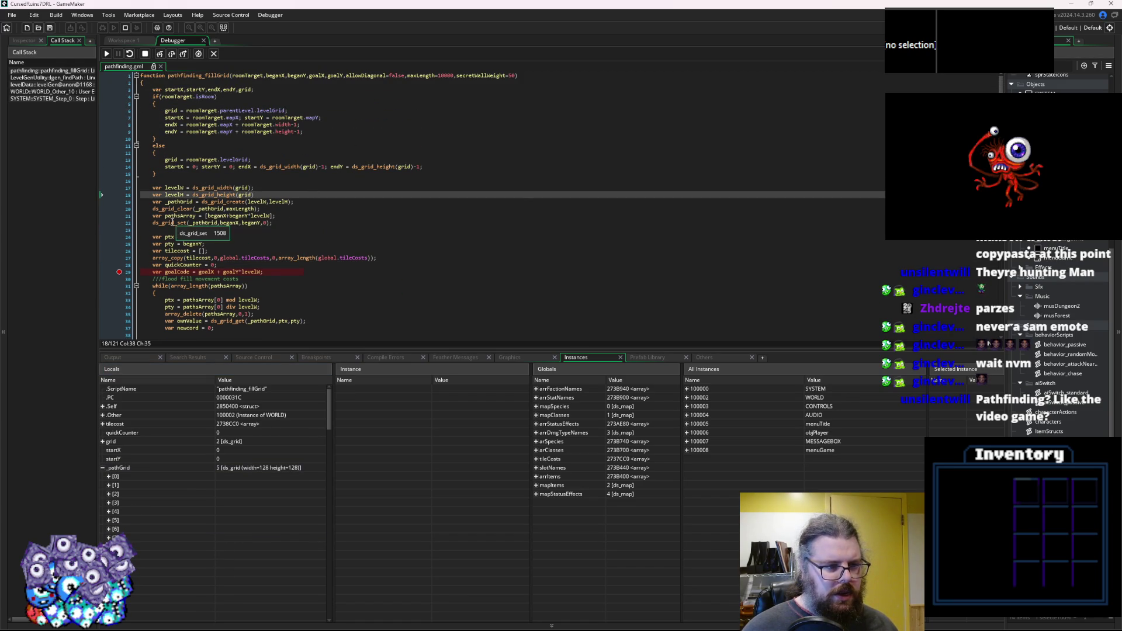
mouse_move(243, 223)
key(F10)
key(F10)
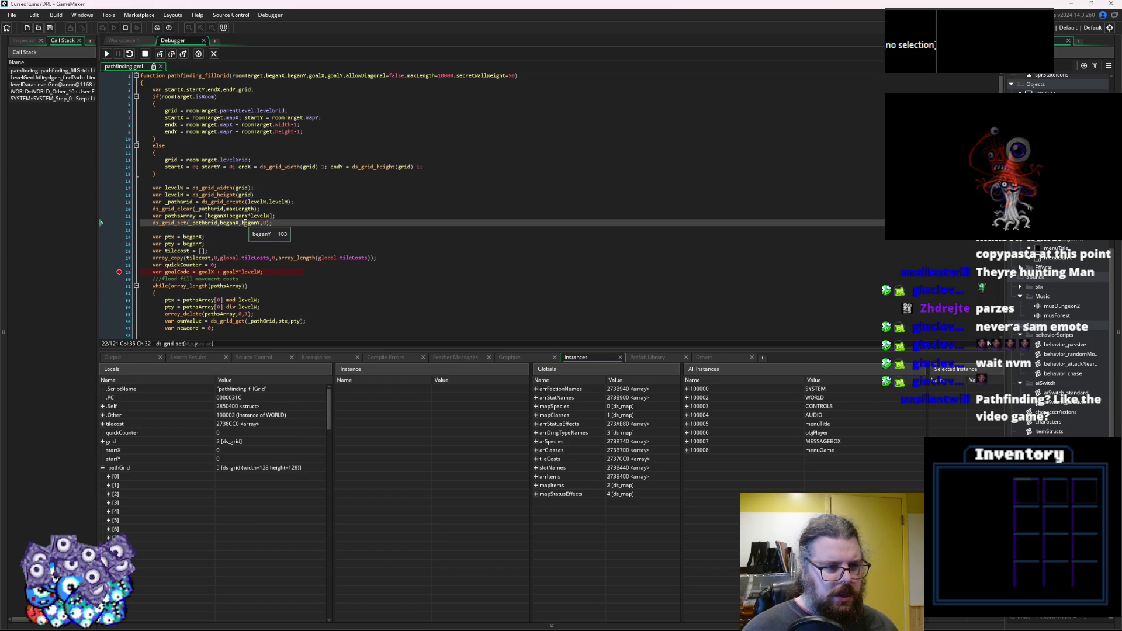
click(239, 209)
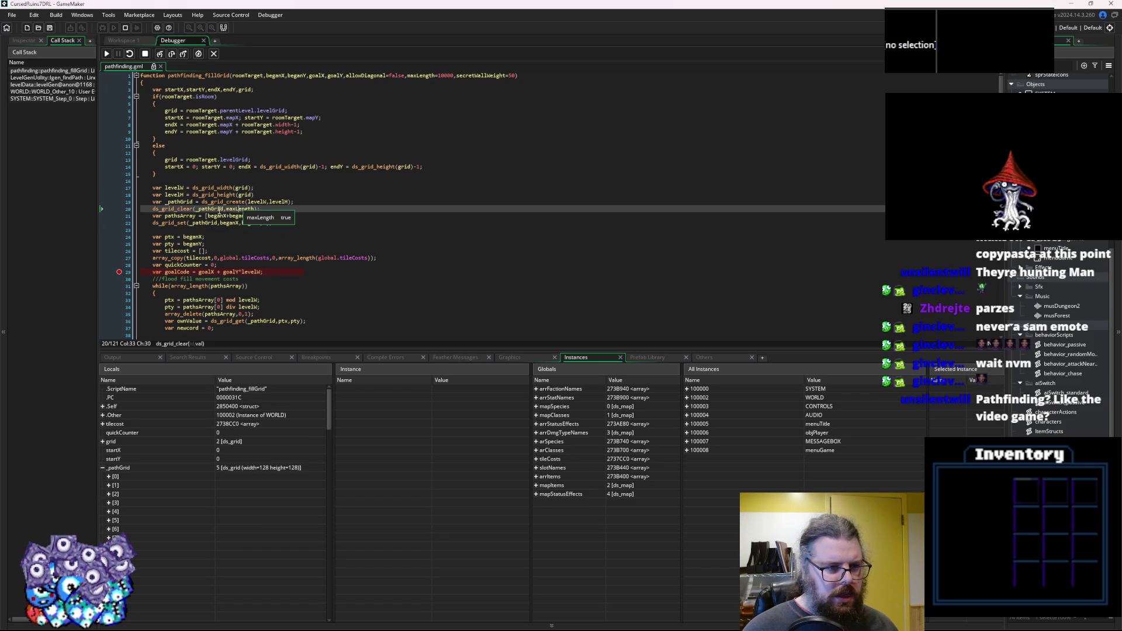
double_click(236, 209)
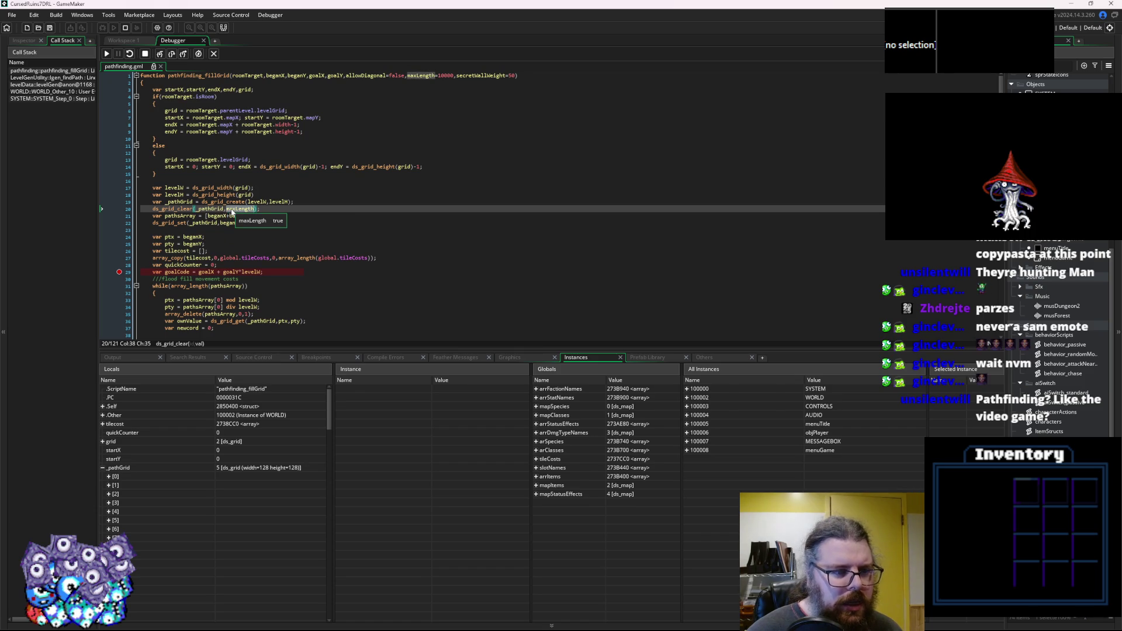
click(432, 75)
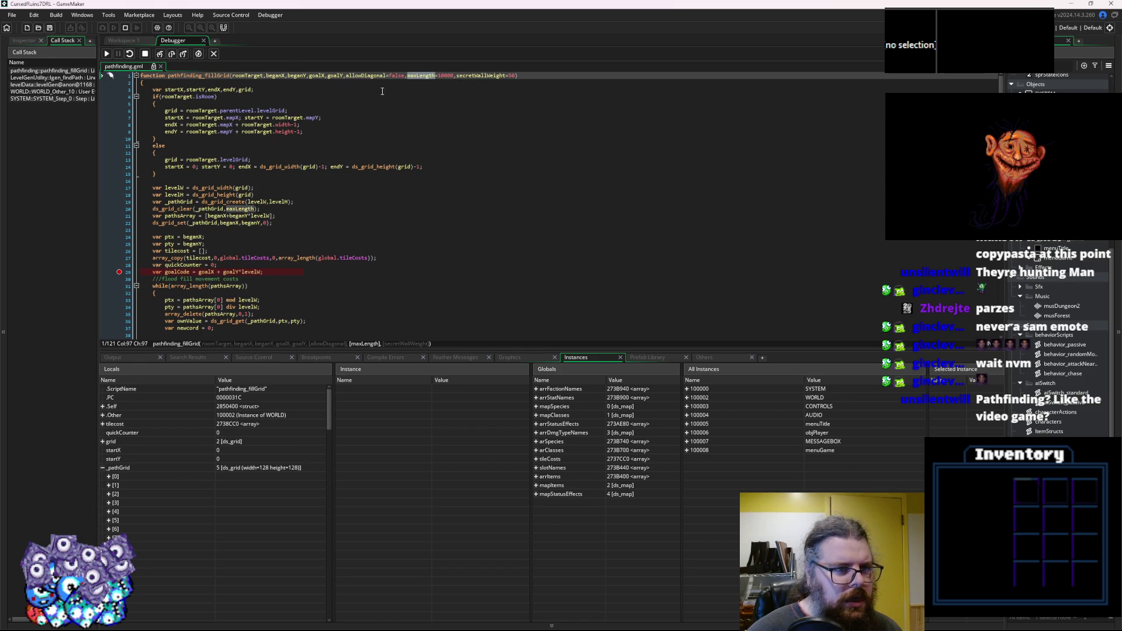
key(F10)
click(146, 55)
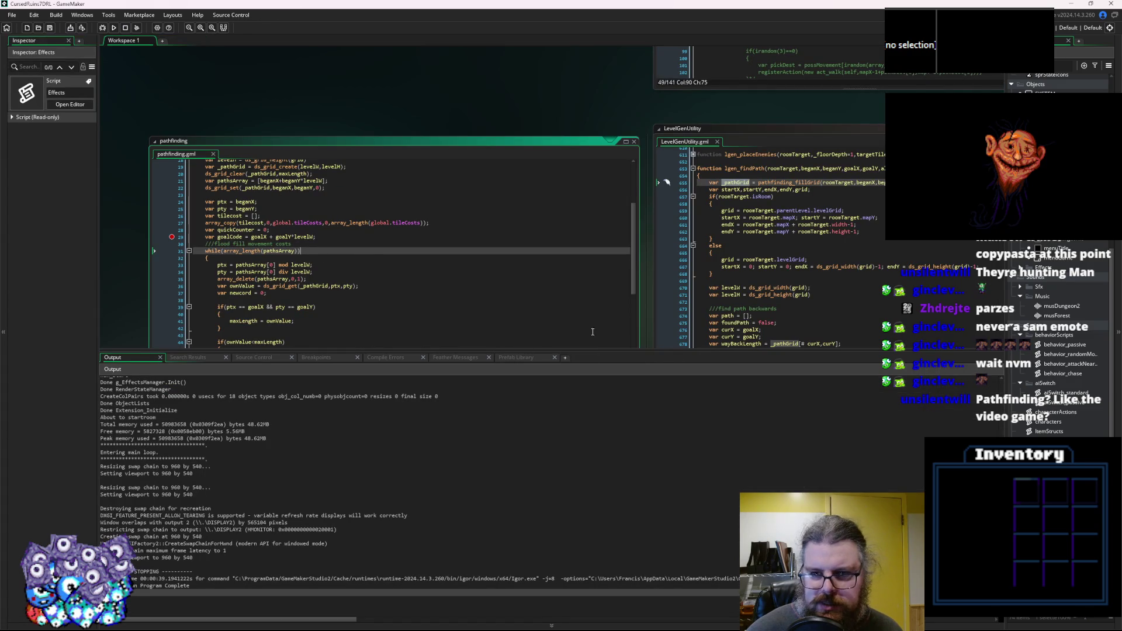
Open the pathfinding_fillGrid definition and arrange it beside lgen_findPath's code.
click(798, 294)
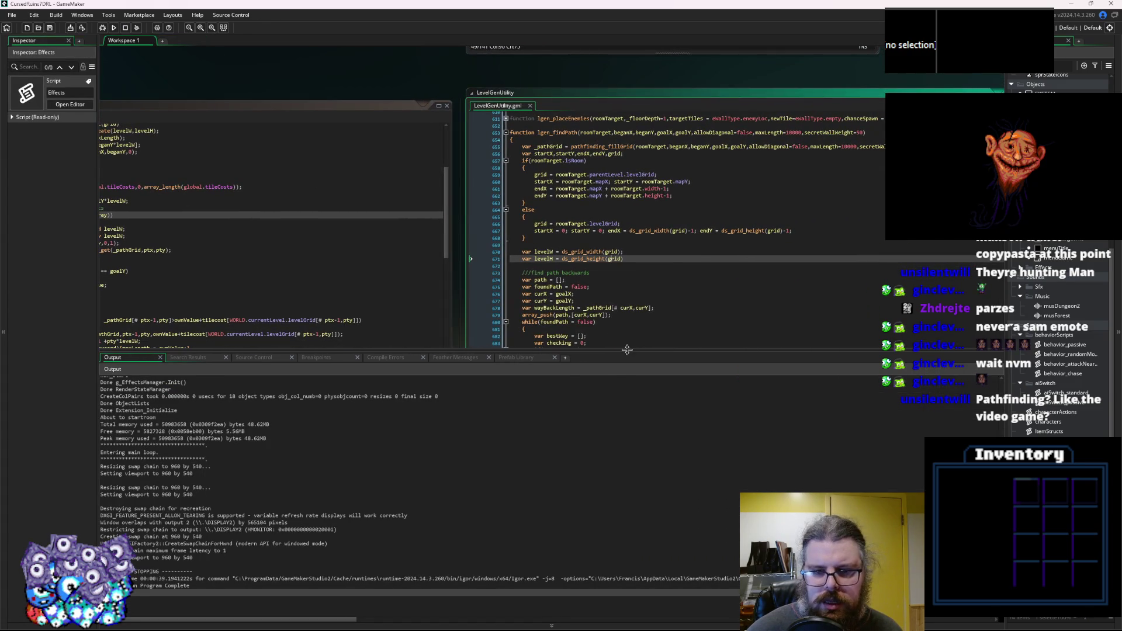
drag(627, 353, 628, 484)
click(607, 343)
middle_click(579, 147)
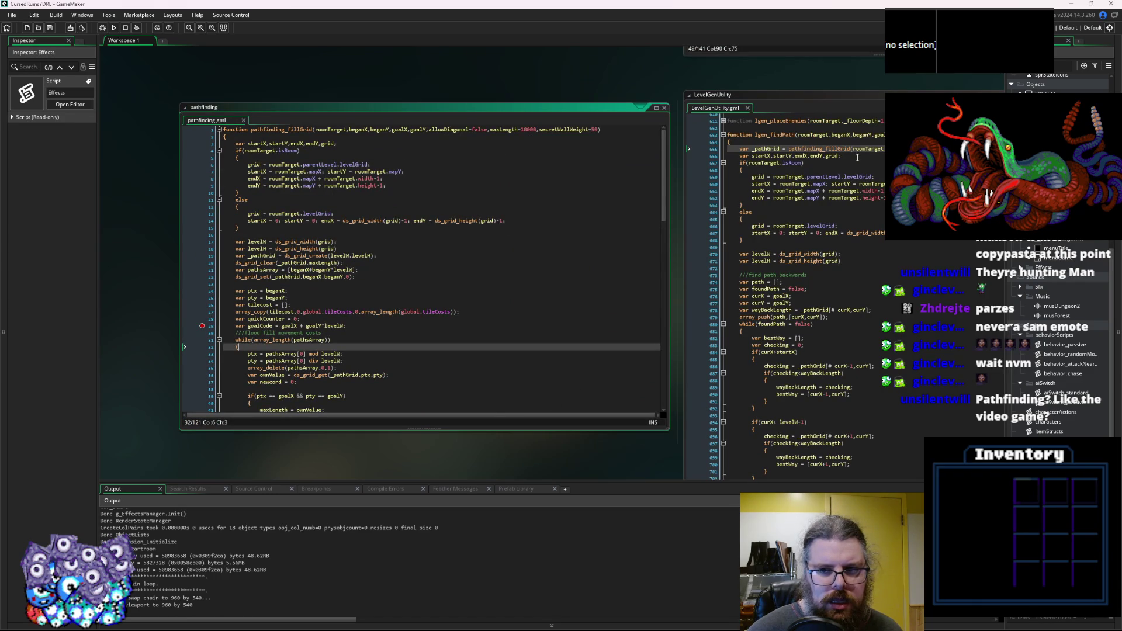
click(868, 149)
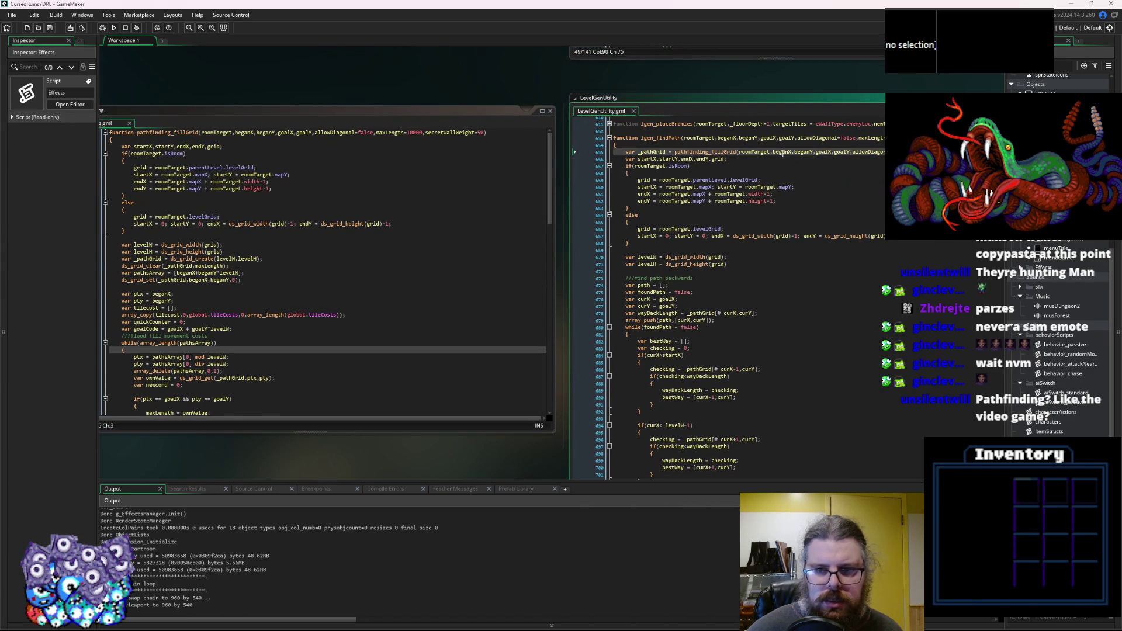
click(787, 365)
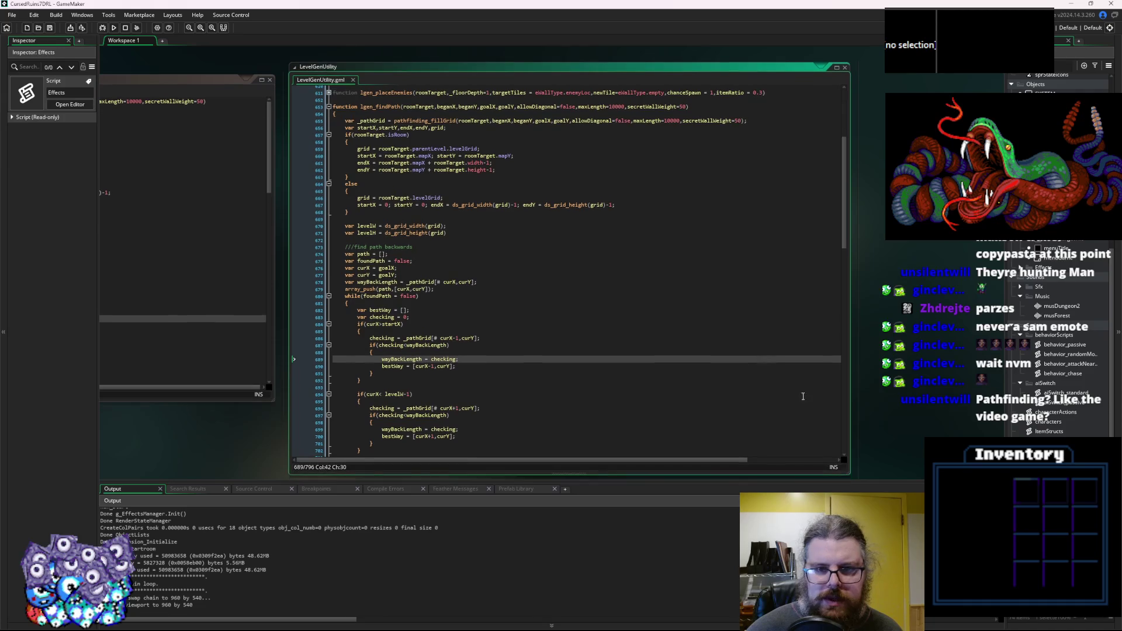
drag(849, 474, 855, 346)
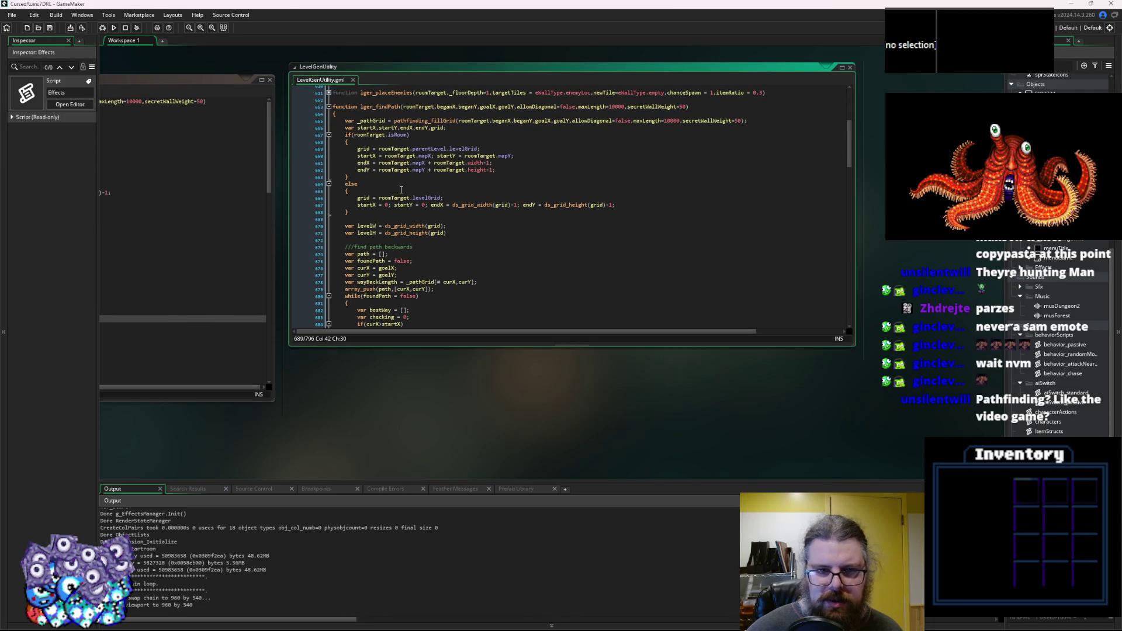
click(411, 192)
click(157, 233)
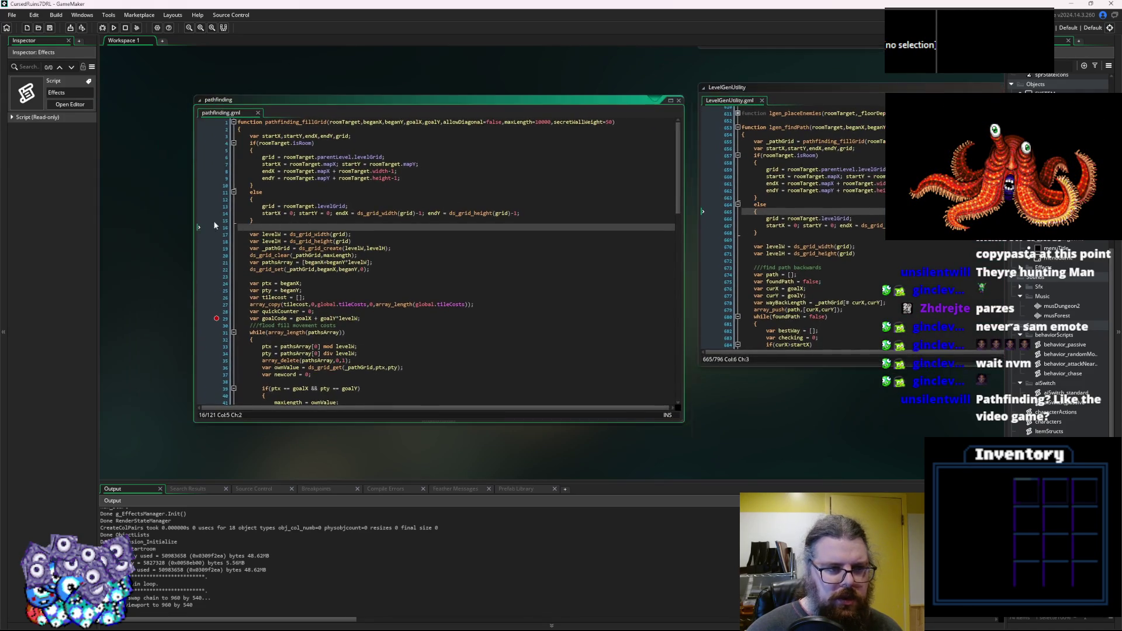
drag(196, 228, 349, 229)
click(296, 270)
Compare roomTarget, beganY and allowDiagonal between the fillGrid call and definition.
click(629, 148)
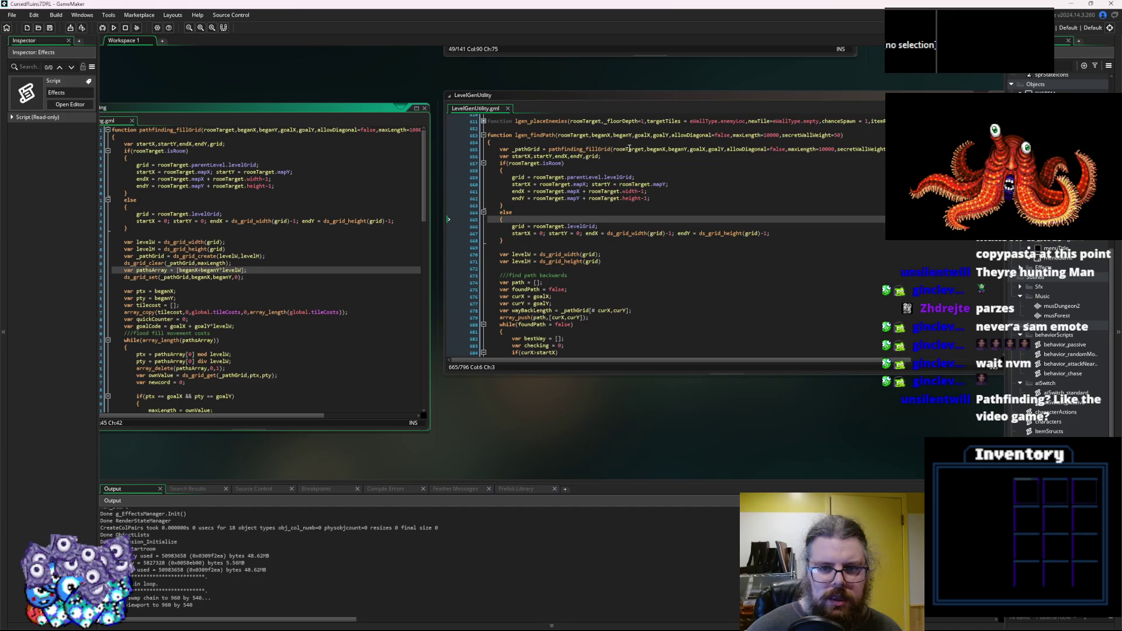
double_click(628, 148)
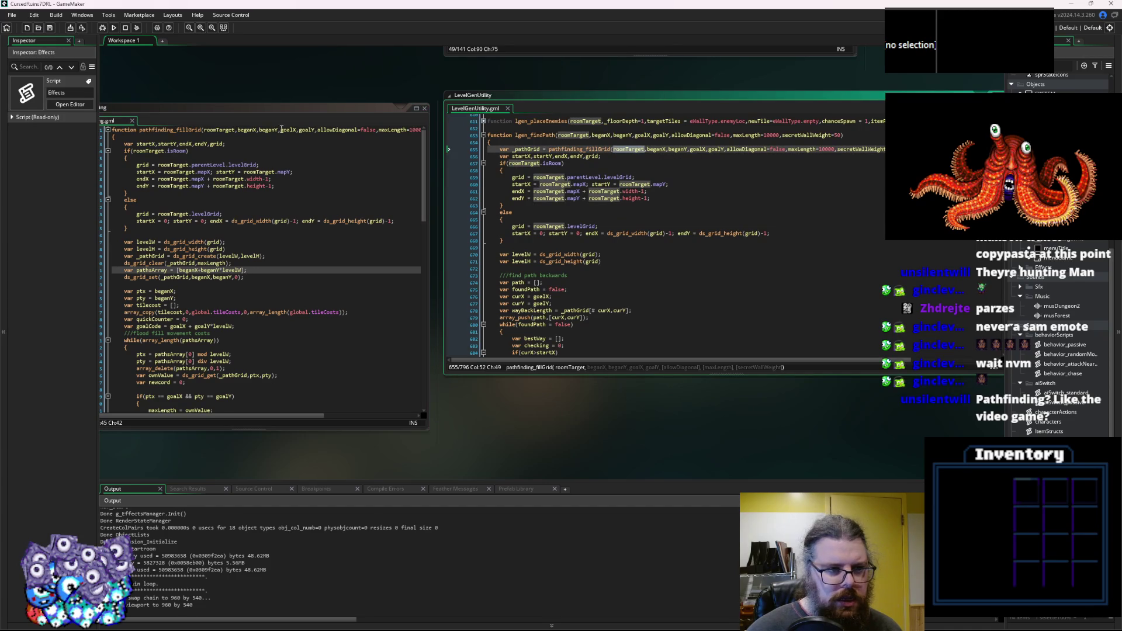
double_click(228, 130)
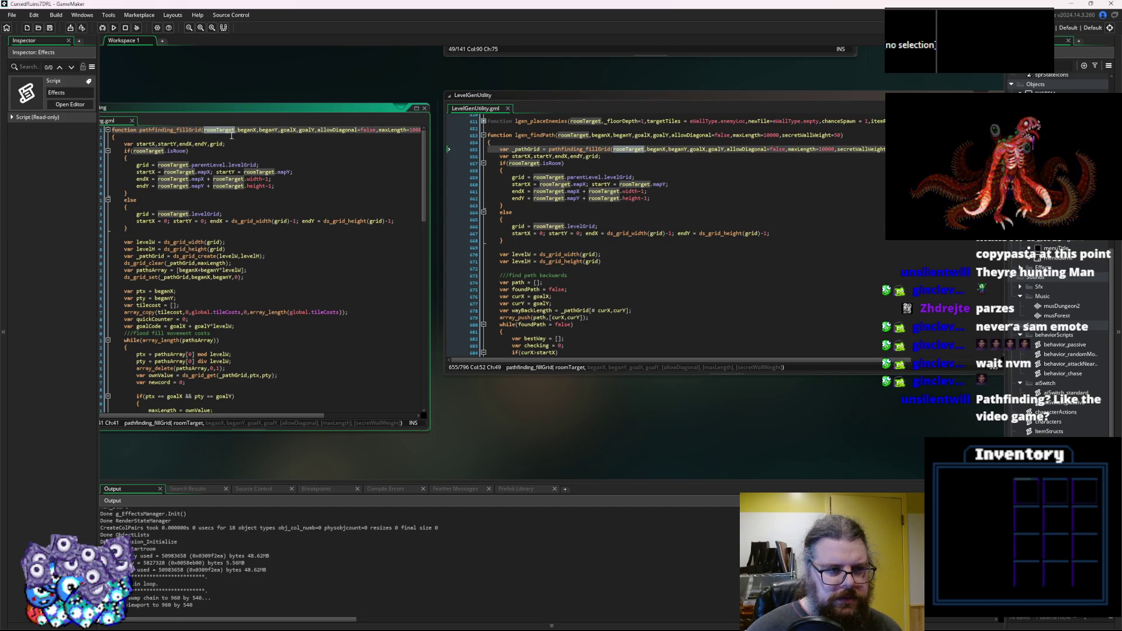
click(258, 137)
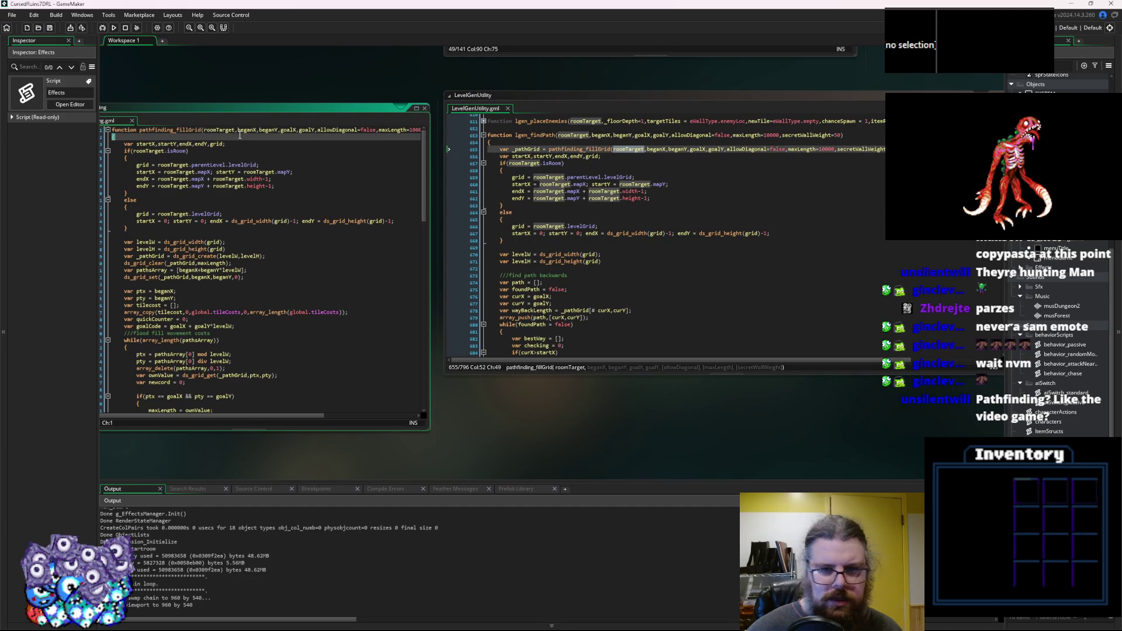
double_click(268, 130)
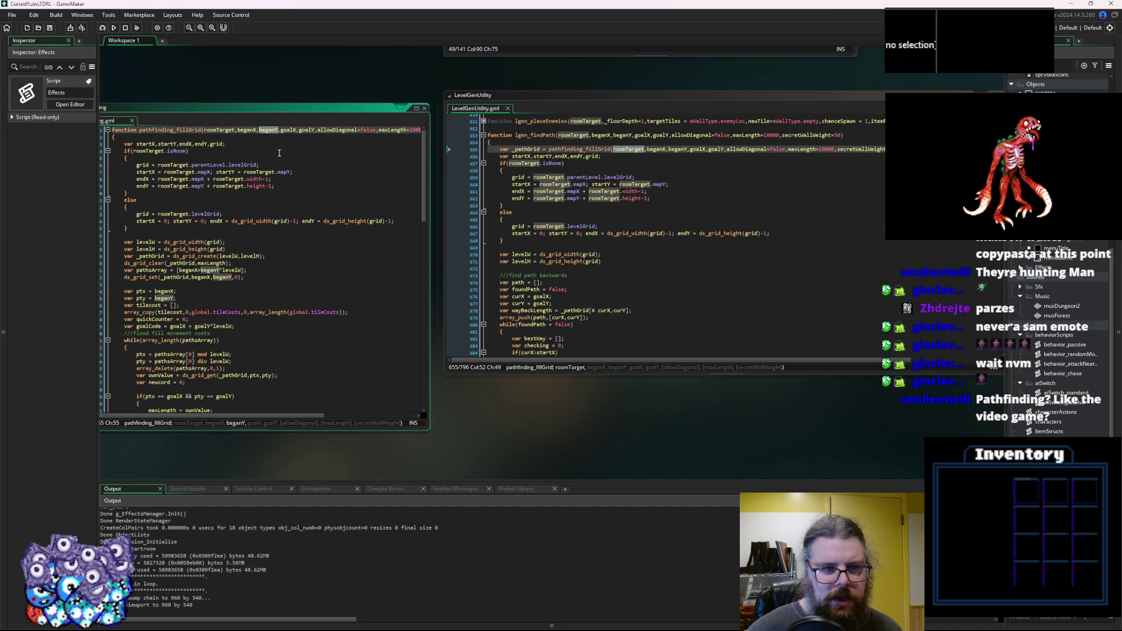
double_click(335, 129)
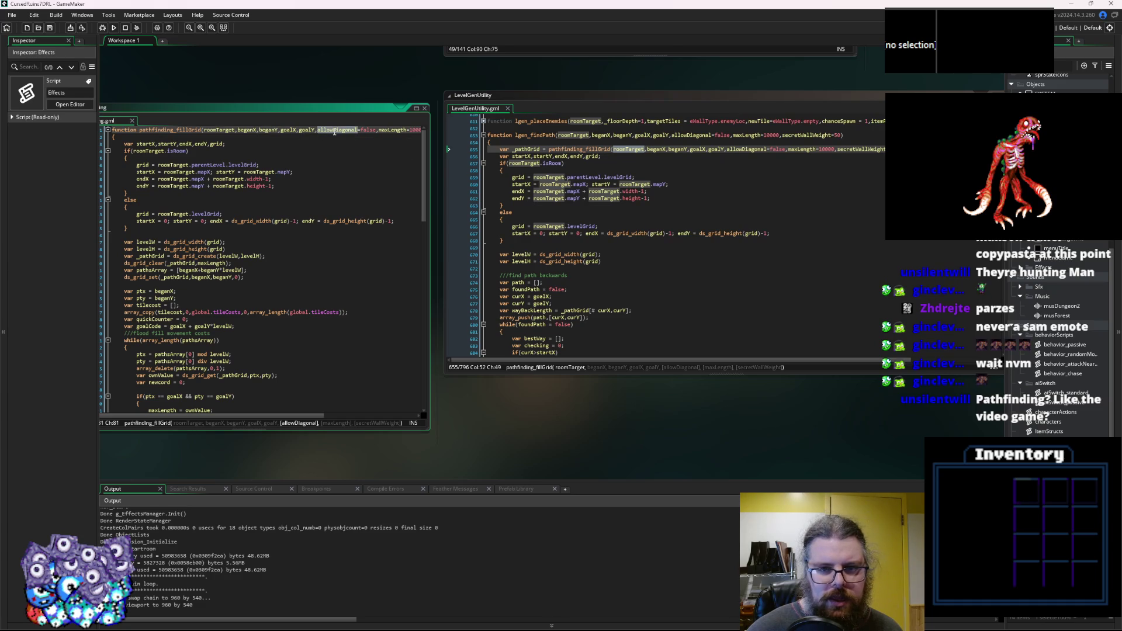
click(740, 150)
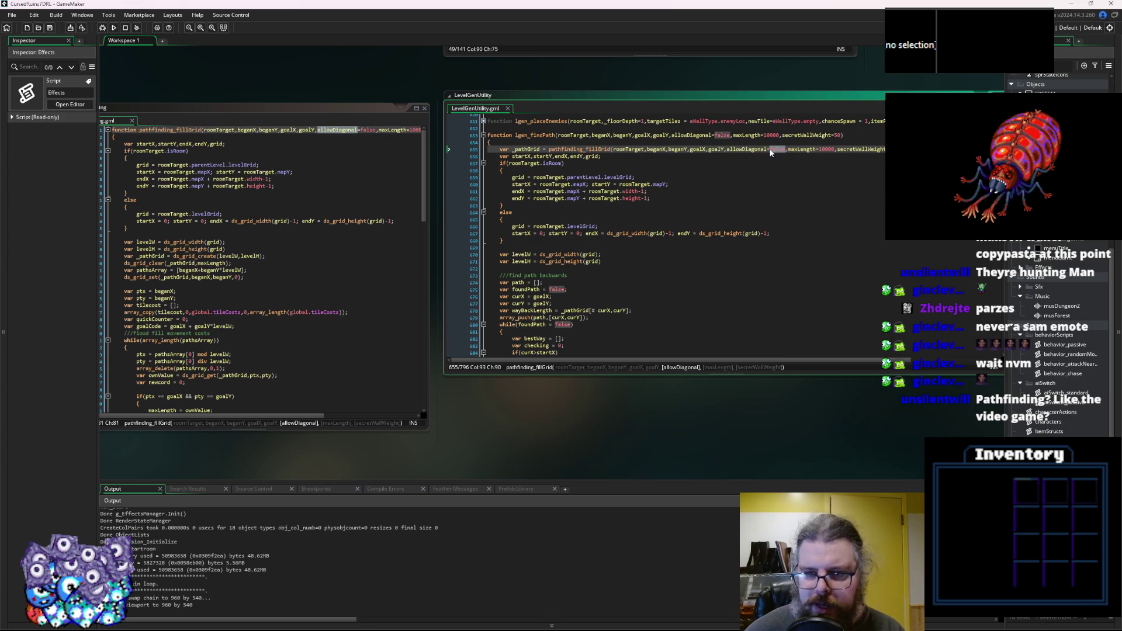
Strip =false, =10000 and =50 from the allowDiagonal, maxLength and secretWallWeight arguments.
key(Delete)
mouse_move(796, 150)
mouse_down()
mouse_move(816, 149)
mouse_move(771, 151)
mouse_up()
key(Delete)
key(Delete)
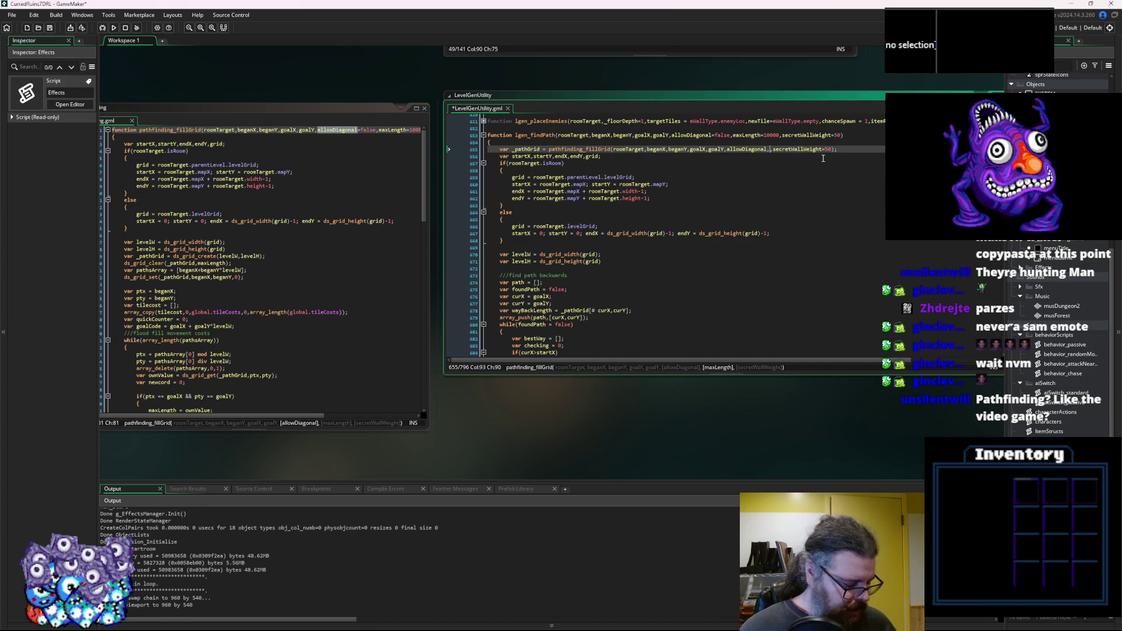
key(ctrl+z)
click(809, 151)
key(BackSpace)
key(BackSpace)
key(BackSpace)
key(Delete)
key(Delete)
key(Delete)
click(855, 149)
key(BackSpace)
key(BackSpace)
key(BackSpace)
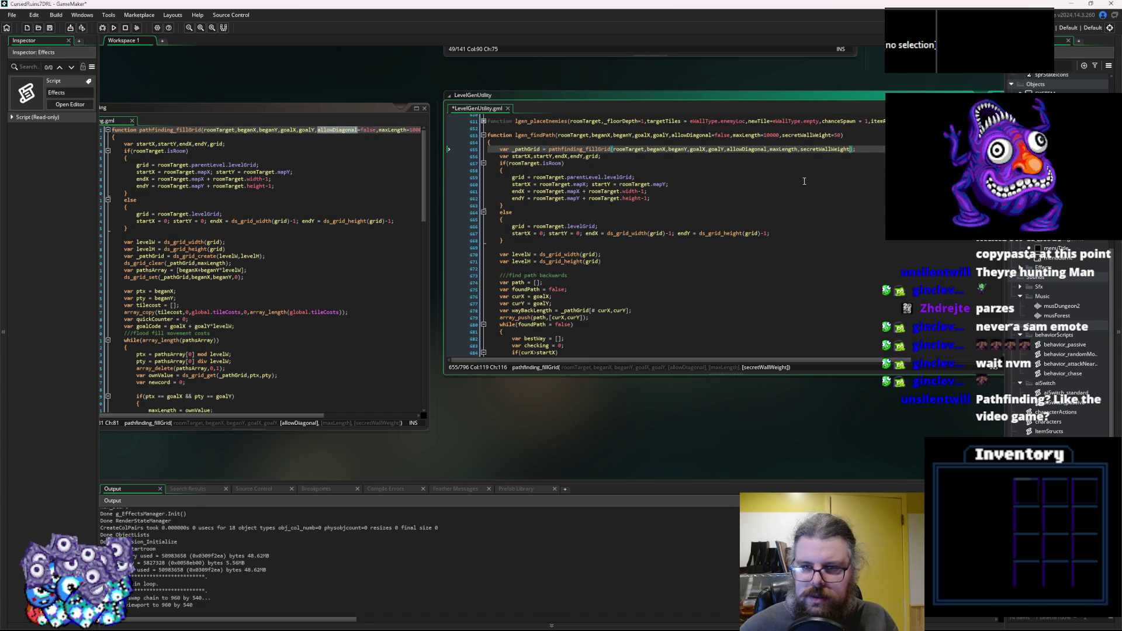
key(Down)
key(Down)
key(Down)
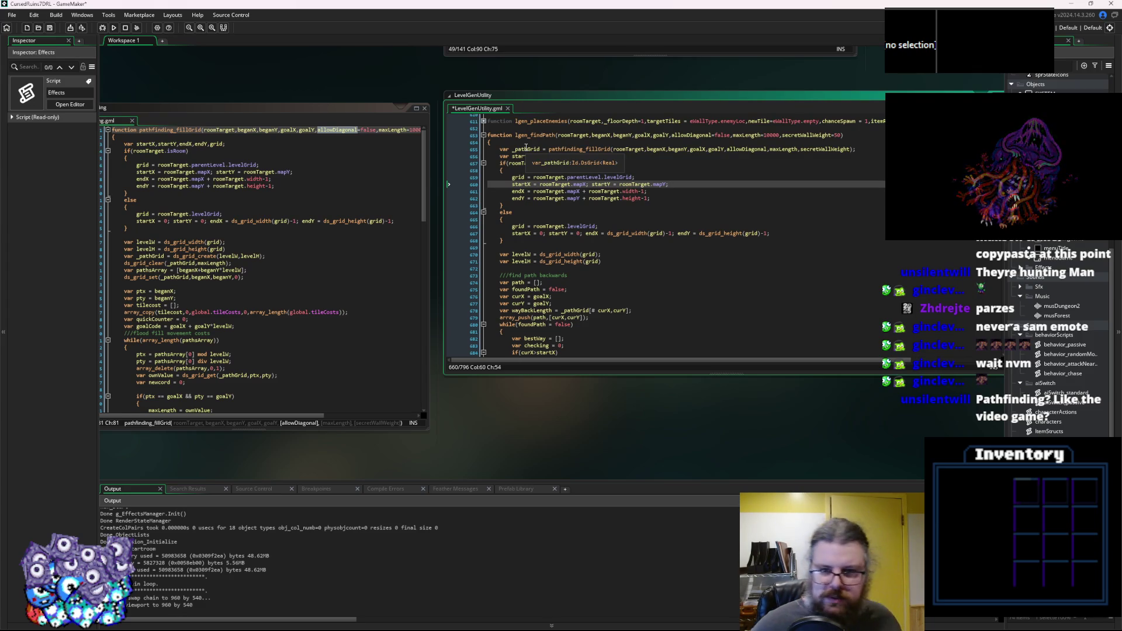
Save, debug-run past the fillGrid breakpoint to a generated level, then stop the game.
click(50, 28)
click(102, 28)
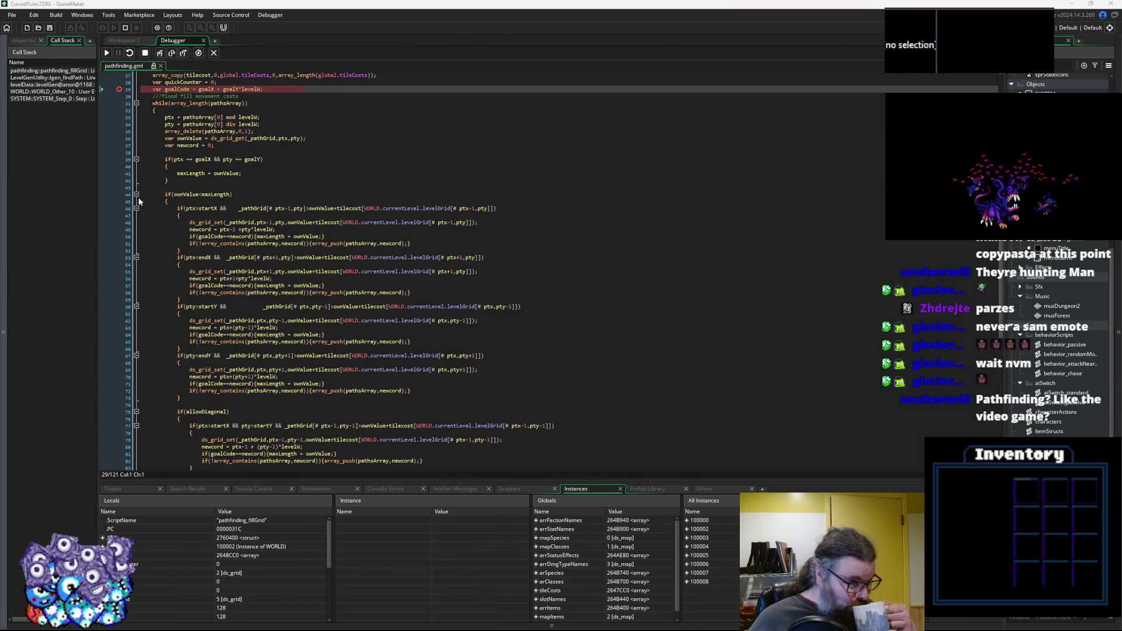
click(106, 52)
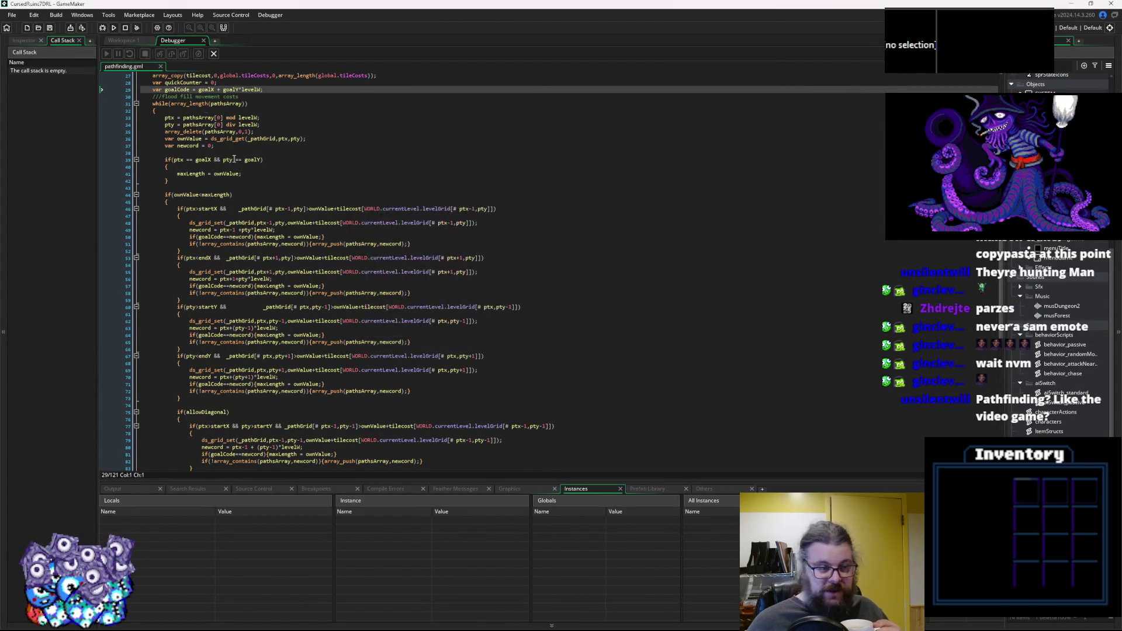
click(214, 53)
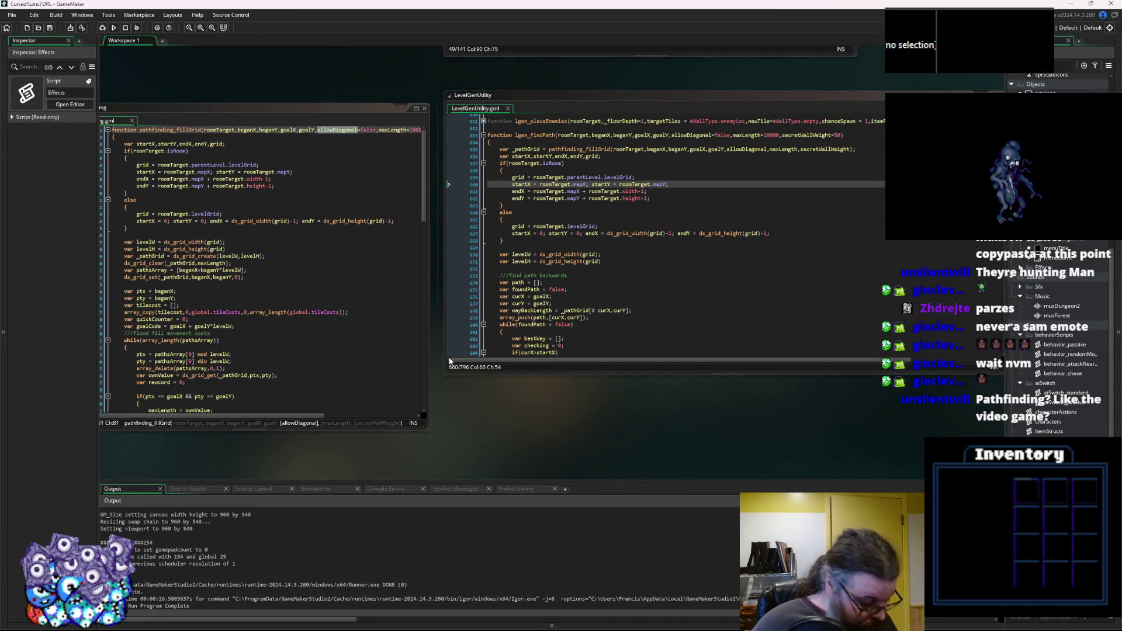
Move the pathfinding script window up-left and enlarge it beside lgen_findPath.
click(619, 223)
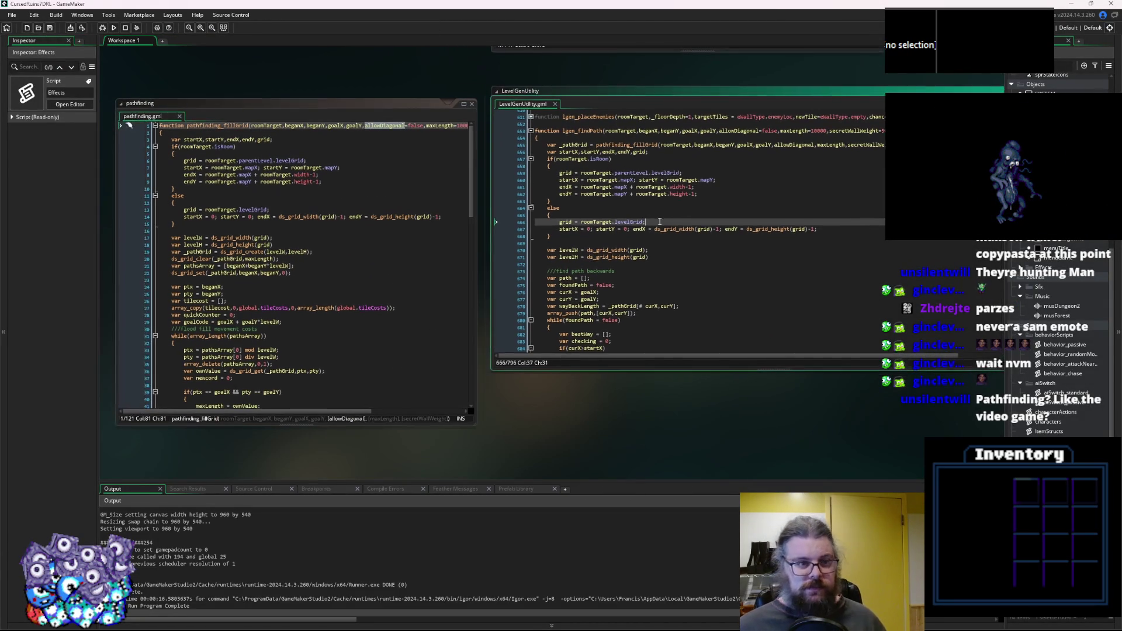
click(350, 287)
drag(369, 103, 341, 59)
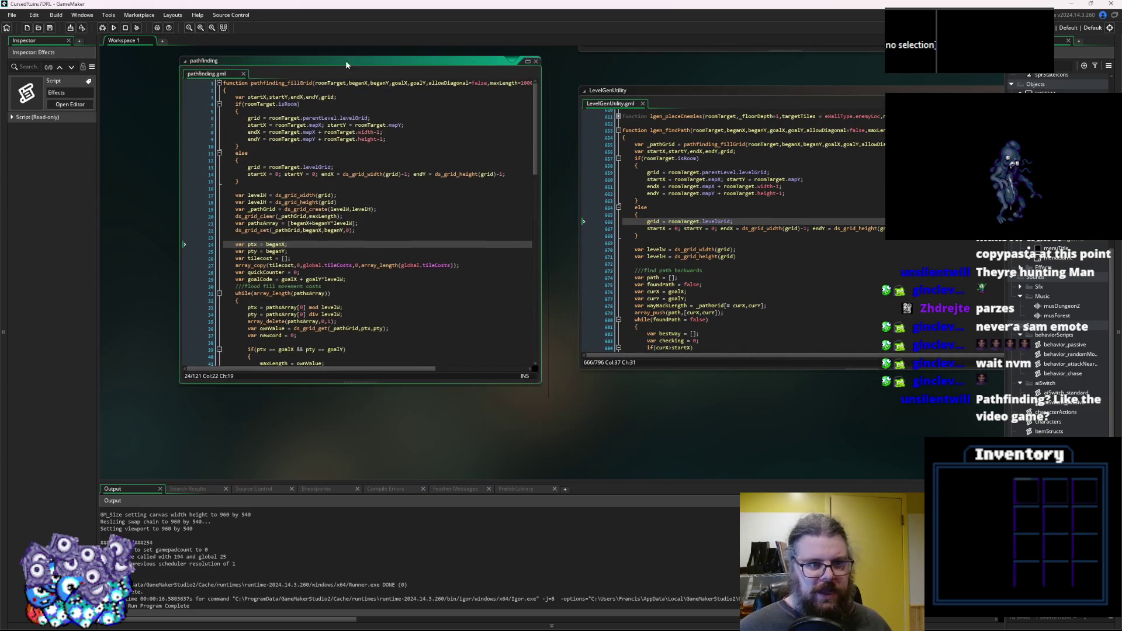
mouse_move(539, 384)
mouse_down()
mouse_move(576, 432)
mouse_move(571, 419)
mouse_up()
Fold fillGrid's isRoom branch, else branch and flood-fill while loop.
click(340, 260)
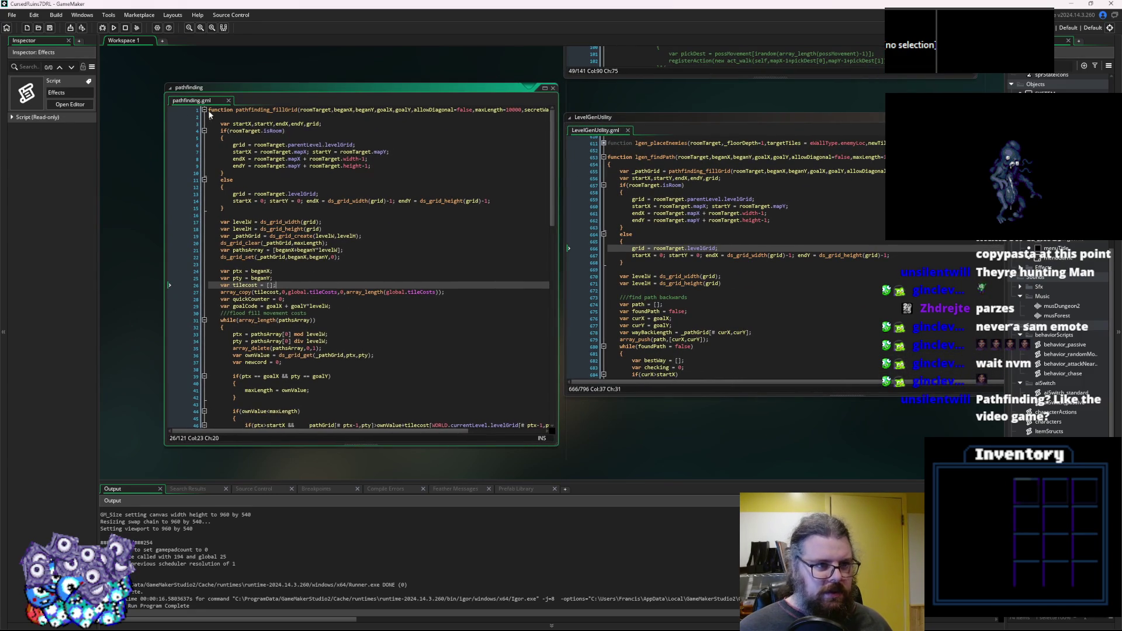
click(204, 110)
click(204, 109)
click(232, 144)
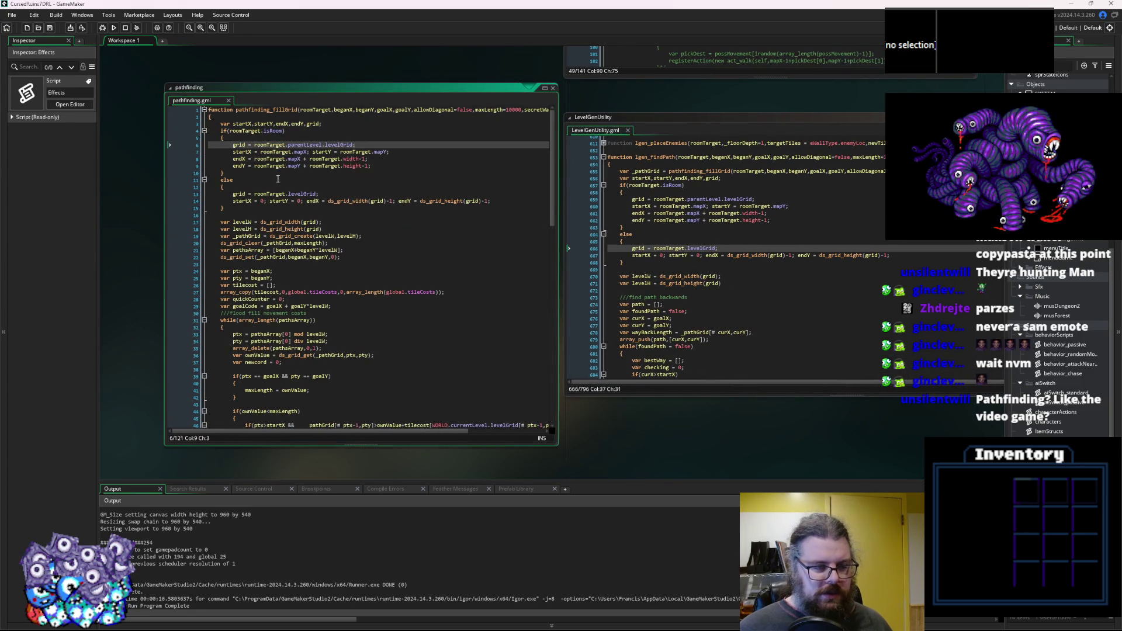
click(204, 131)
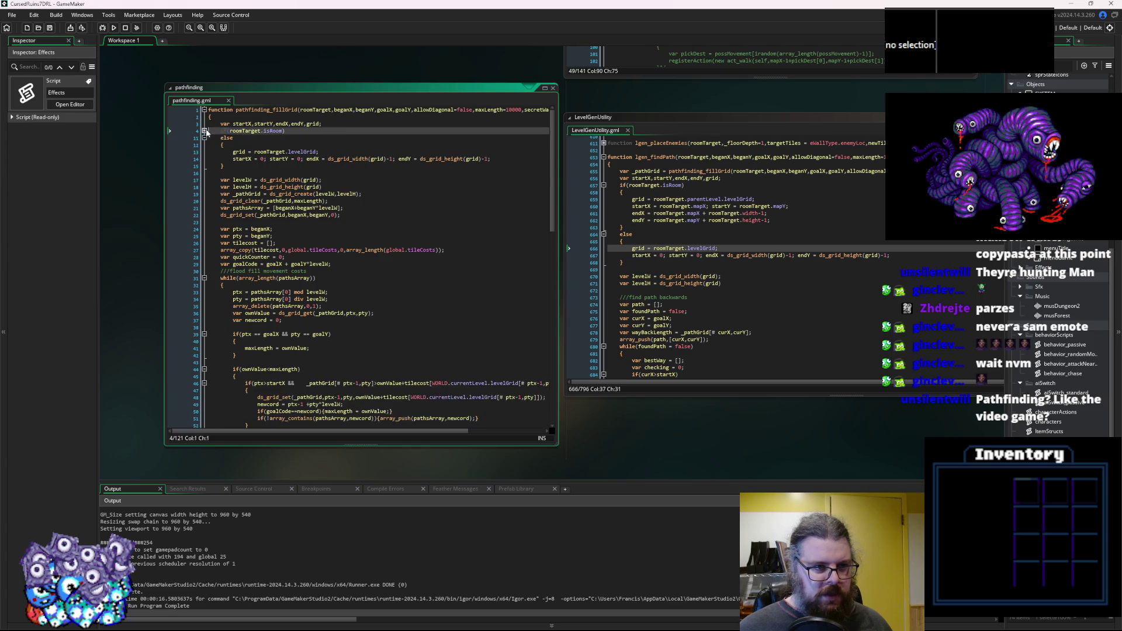
click(205, 138)
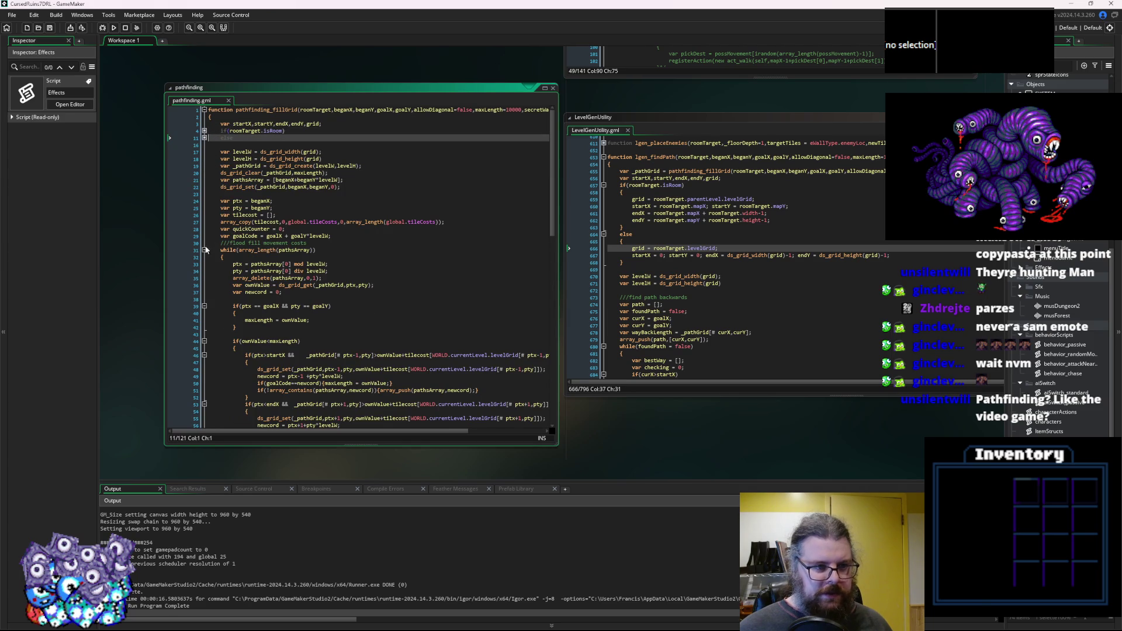
click(205, 250)
click(282, 279)
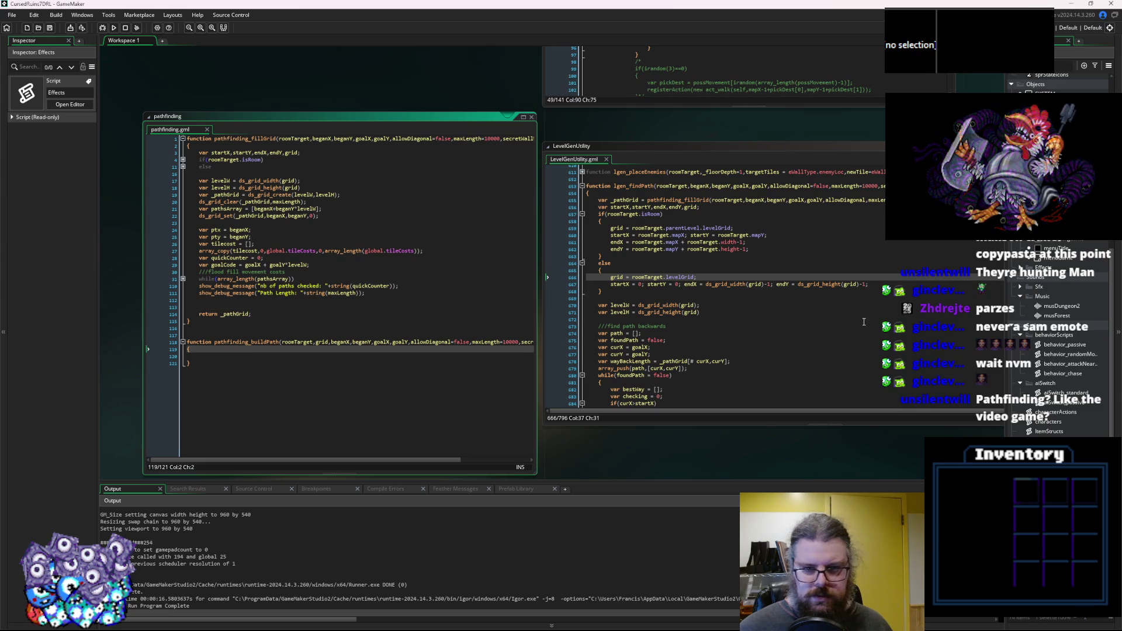
Make the LevelGenUtility window taller and select the path-tracing code in lgen_findPath.
click(713, 320)
drag(571, 432, 570, 485)
mouse_move(453, 207)
mouse_down()
mouse_move(529, 295)
mouse_move(532, 476)
mouse_move(540, 349)
mouse_move(529, 380)
mouse_move(518, 366)
mouse_move(555, 391)
mouse_move(614, 301)
mouse_move(636, 401)
mouse_up()
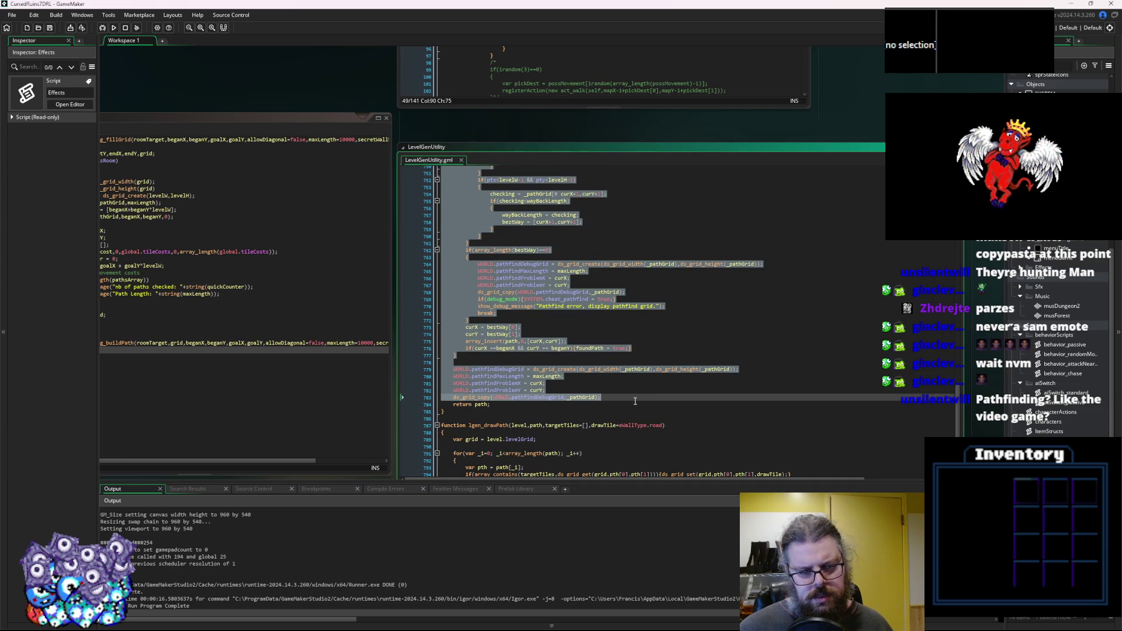
Cut the path-tracing code from lgen_findPath and paste it into pathfinding_buildPath.
right_click(491, 364)
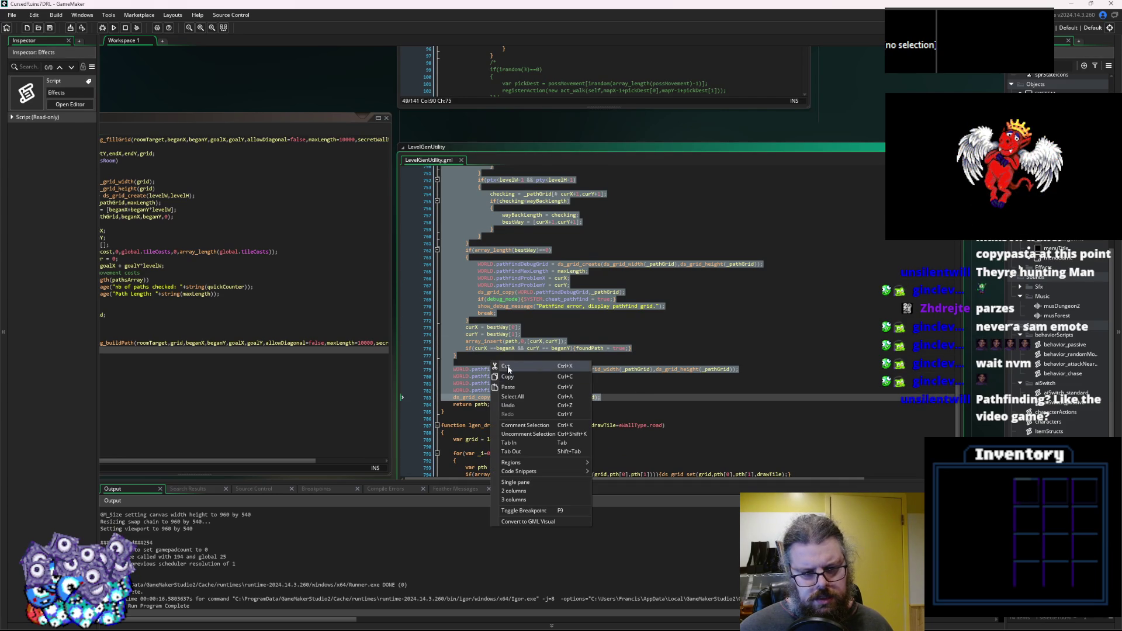
click(508, 368)
click(246, 303)
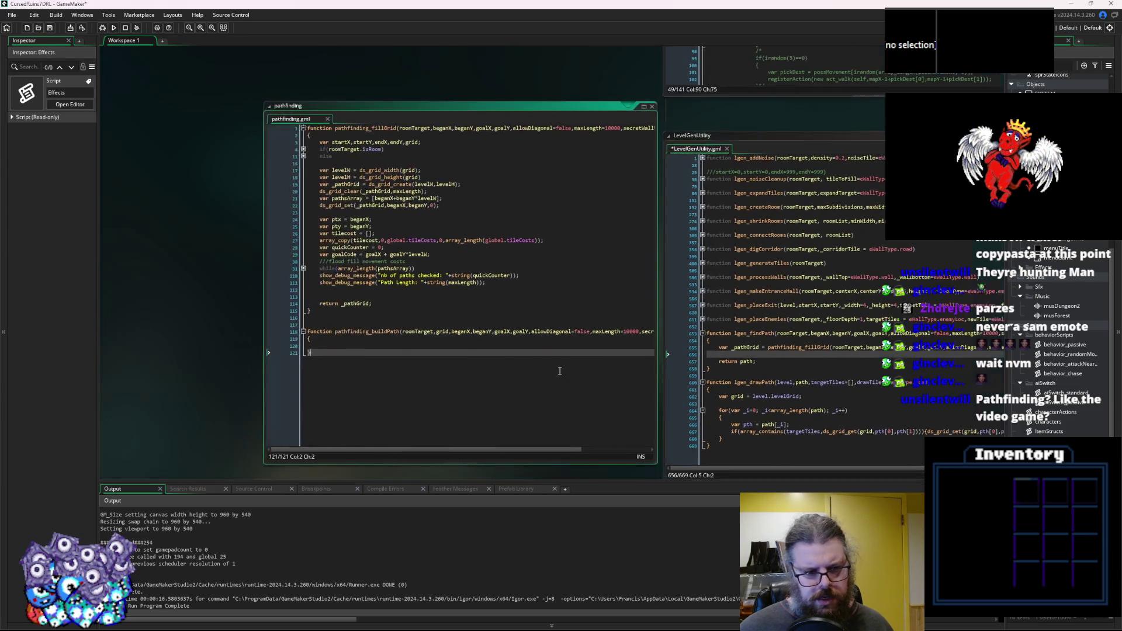
click(421, 295)
click(394, 345)
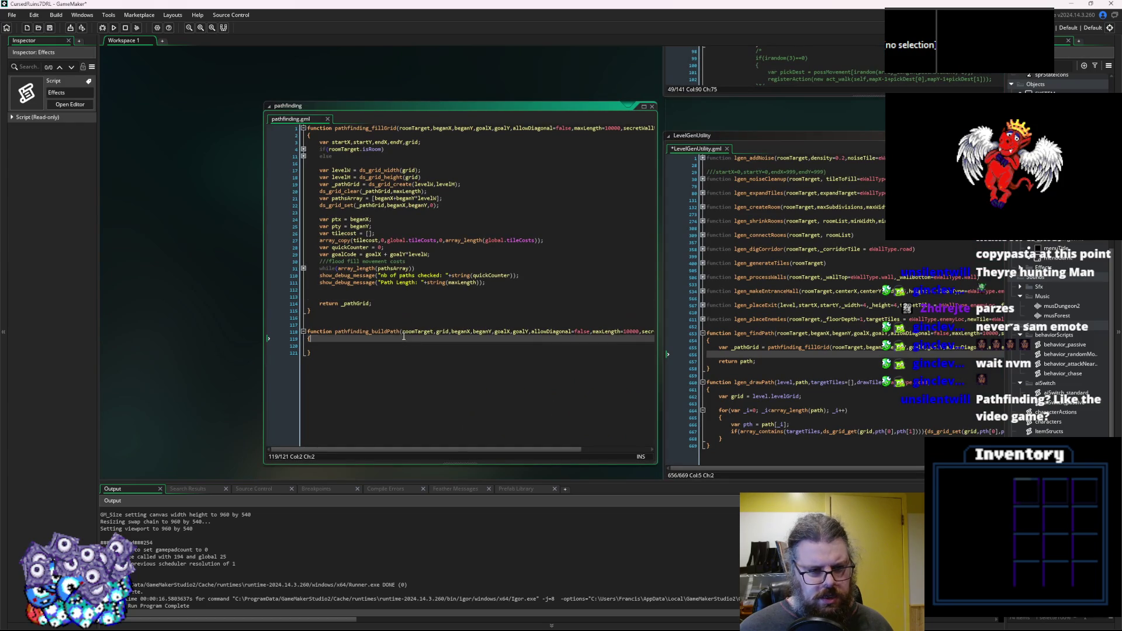
right_click(400, 332)
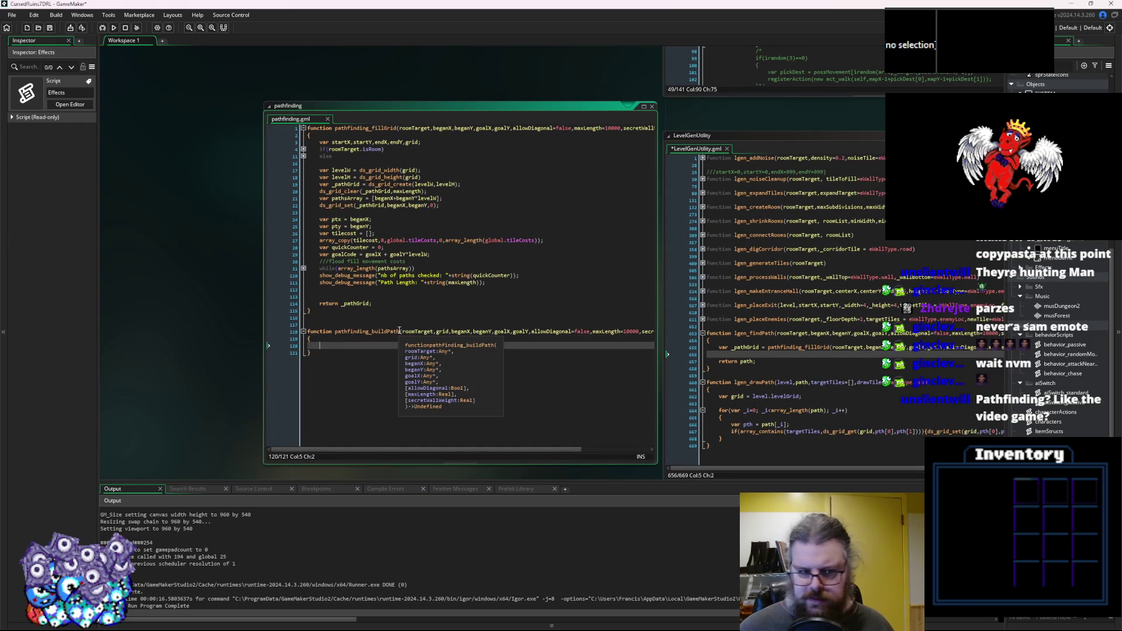
click(416, 350)
Check the _pathGrid variable and add a blank line after line 246.
scroll(404, 336, down, 2)
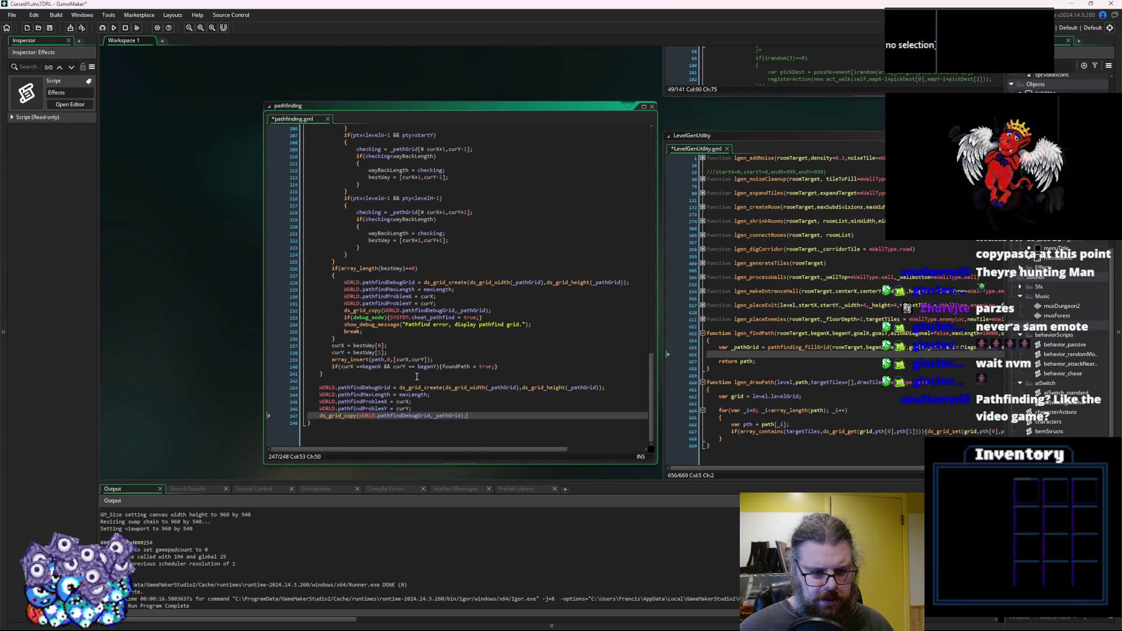
click(416, 408)
scroll(417, 408, up, 1)
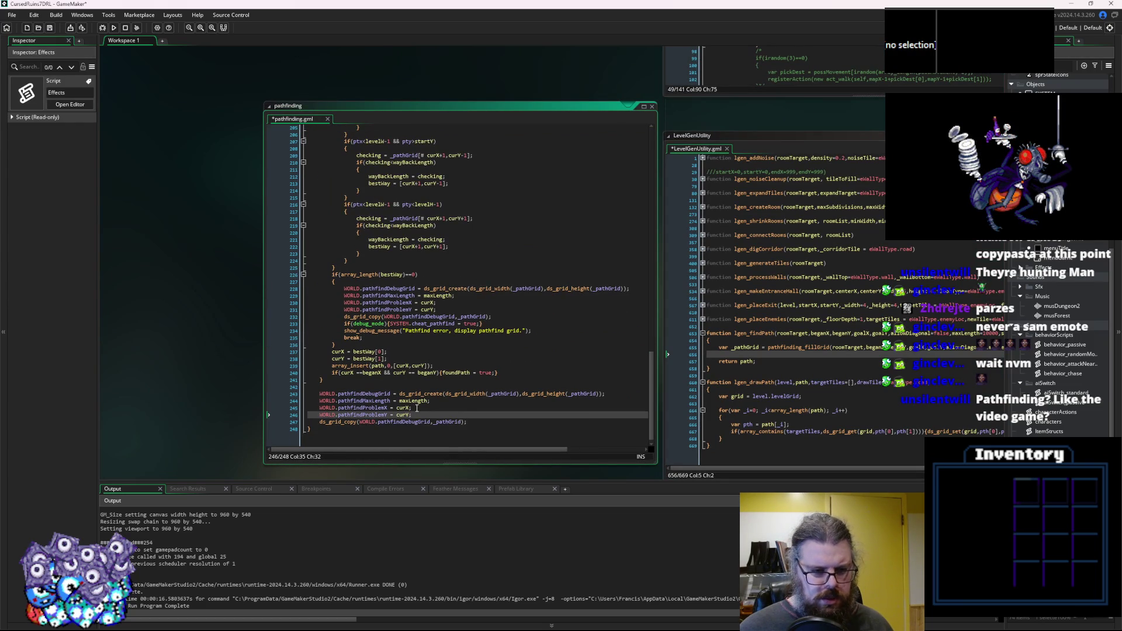
click(506, 393)
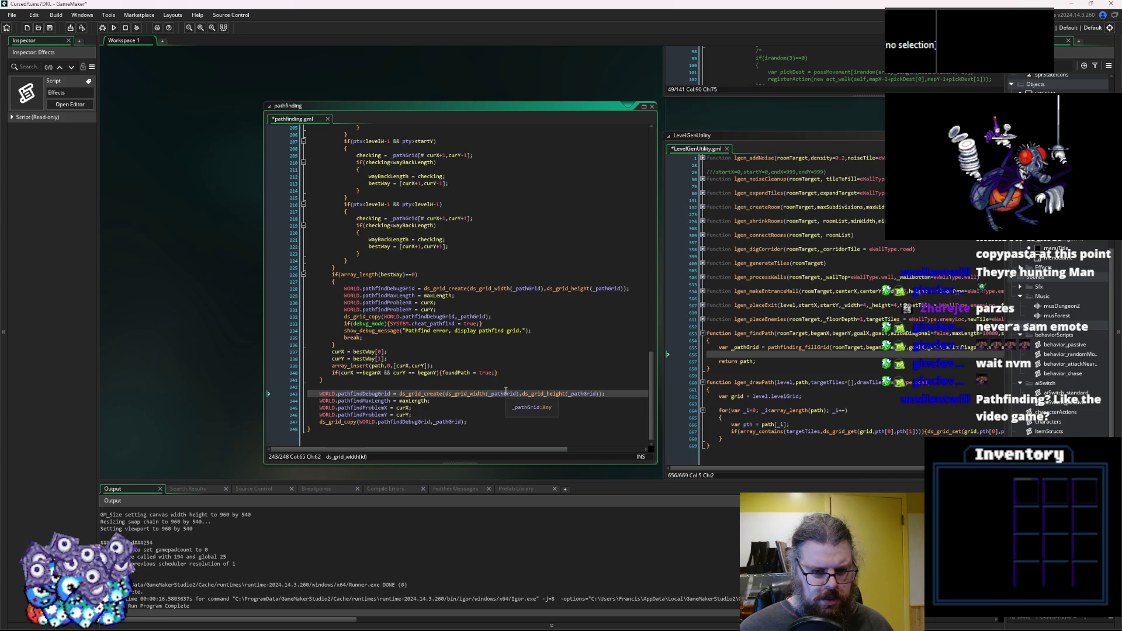
click(418, 415)
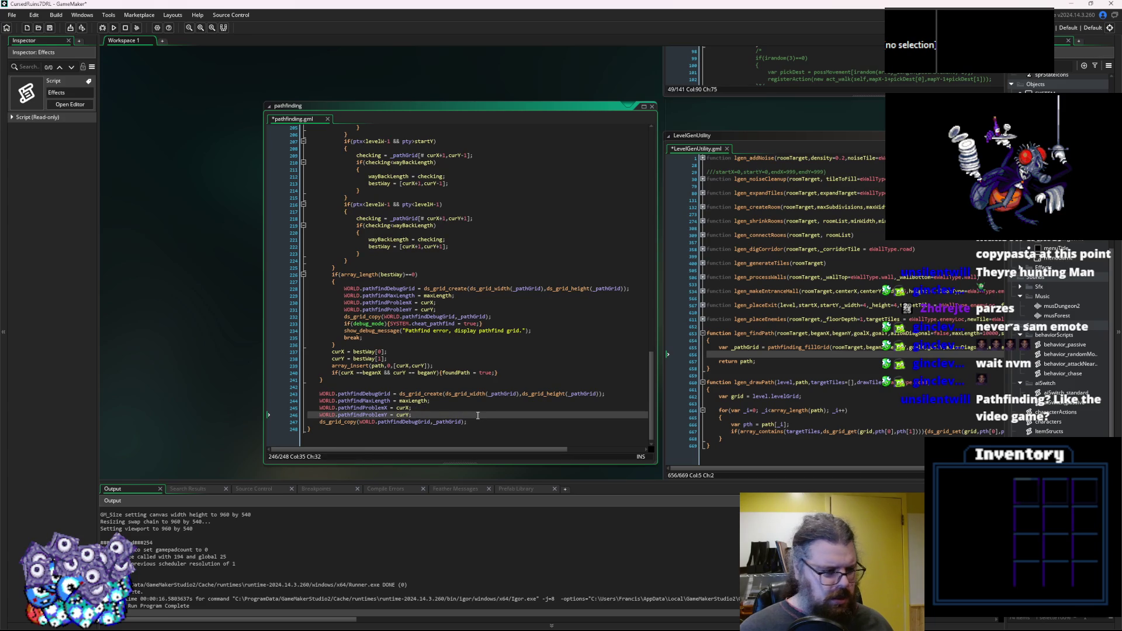
key(Return)
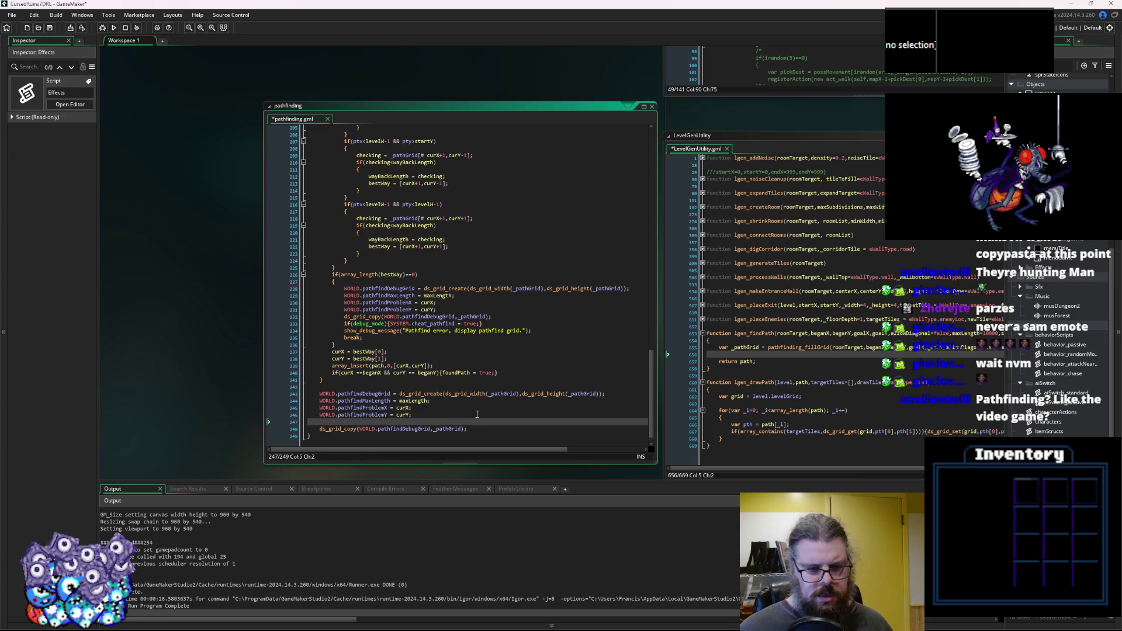
Delete the pathfindProblemX/Y debug assignments and the leftover blank line.
click(476, 356)
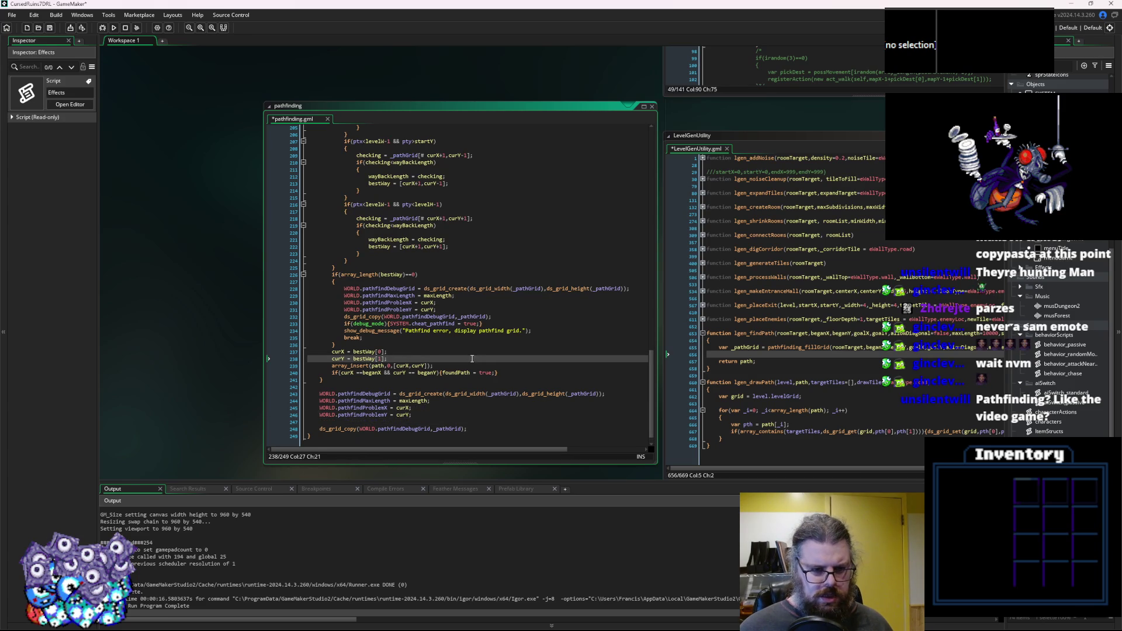
double_click(401, 401)
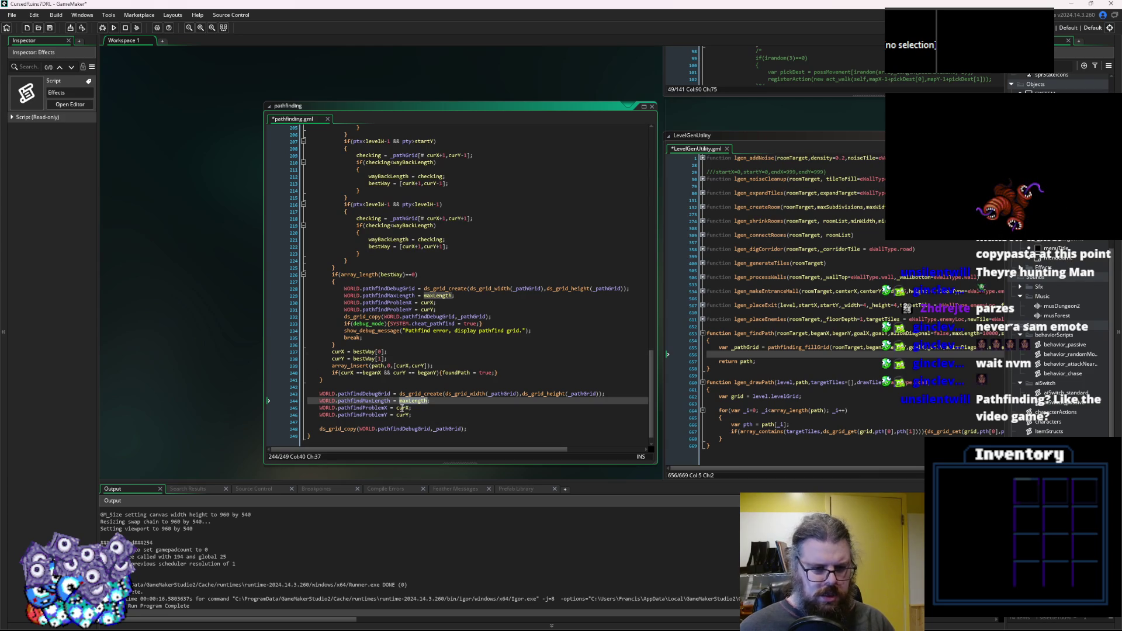
drag(413, 415, 308, 407)
key(Delete)
key(BackSpace)
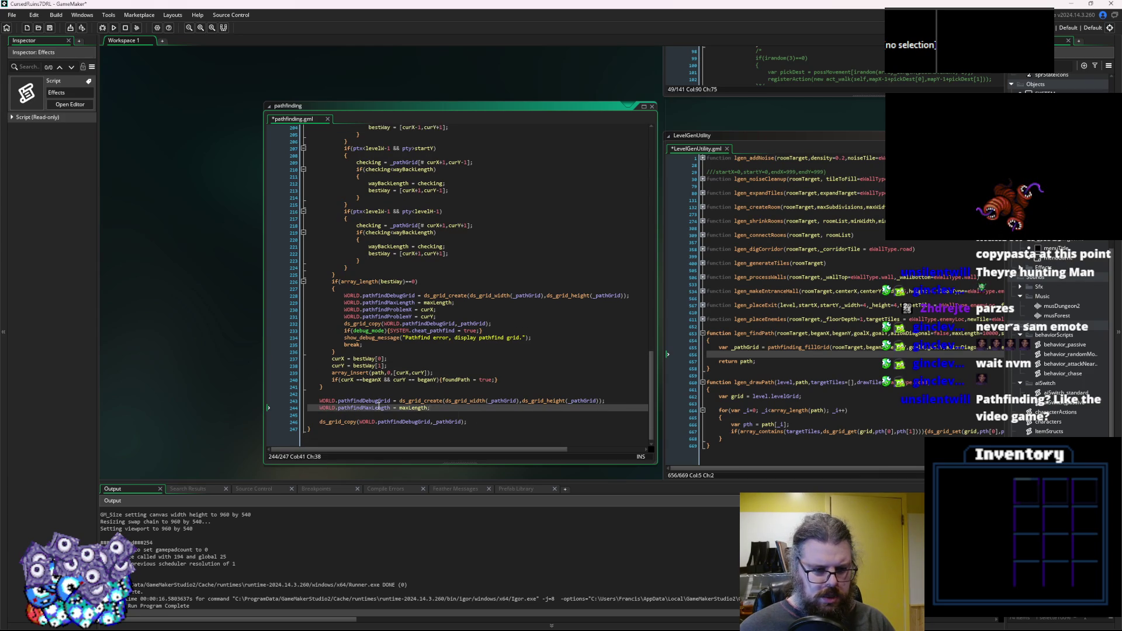
click(433, 408)
click(468, 395)
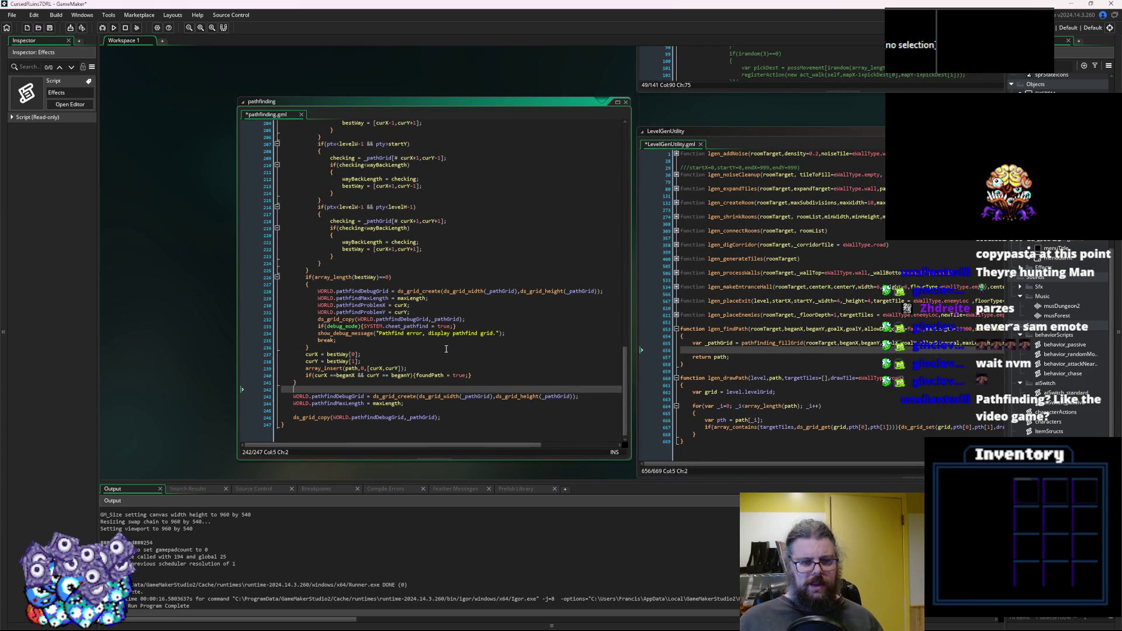
Highlight ptx to see where it is used in the diagonal checks.
scroll(446, 349, up, 1)
scroll(446, 349, up, 3)
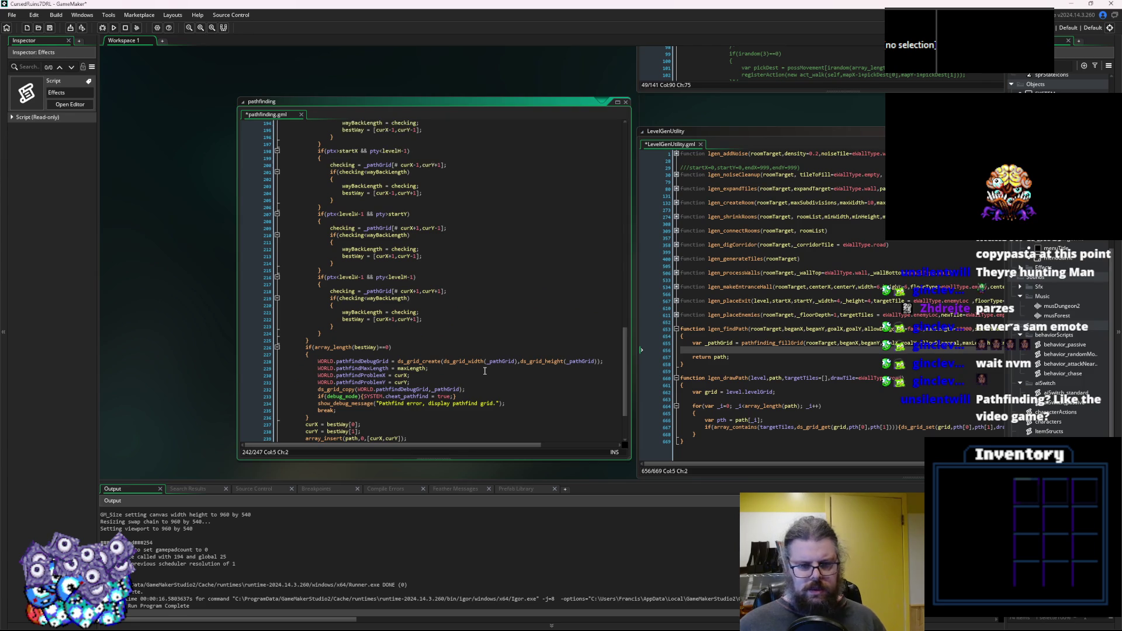
scroll(484, 370, up, 3)
scroll(485, 371, up, 5)
click(399, 339)
scroll(399, 340, up, 3)
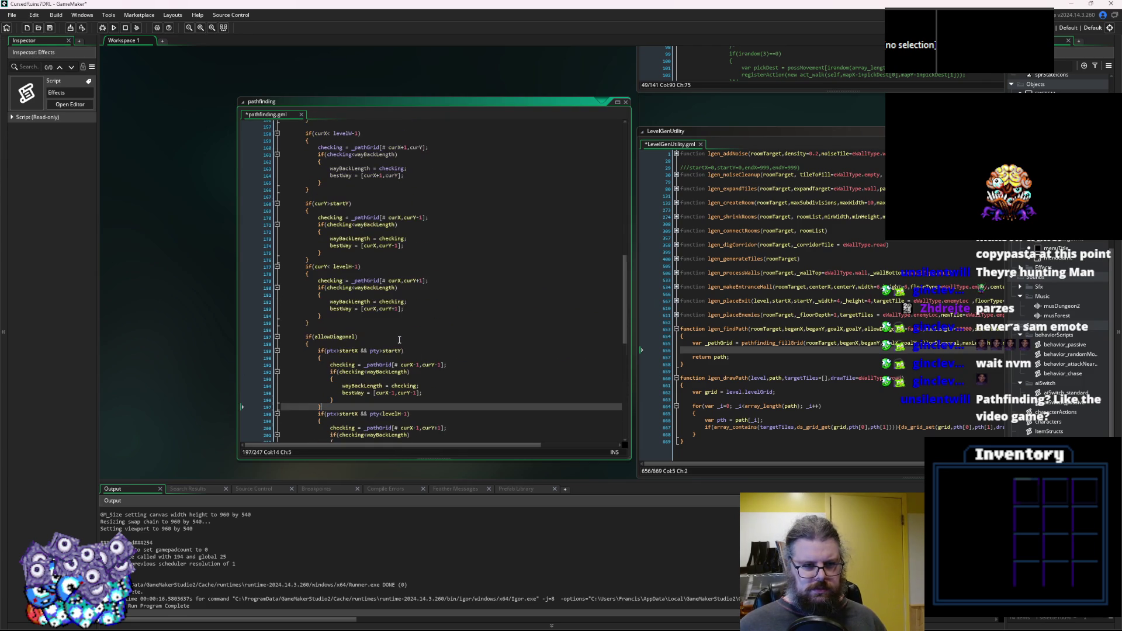
scroll(399, 339, down, 3)
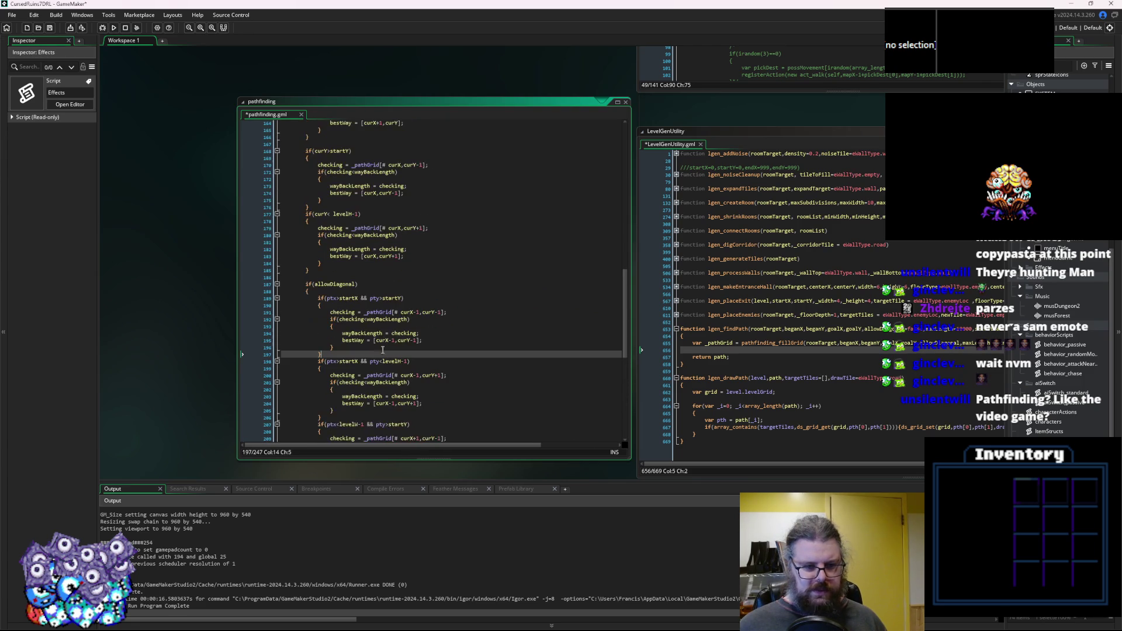
double_click(332, 361)
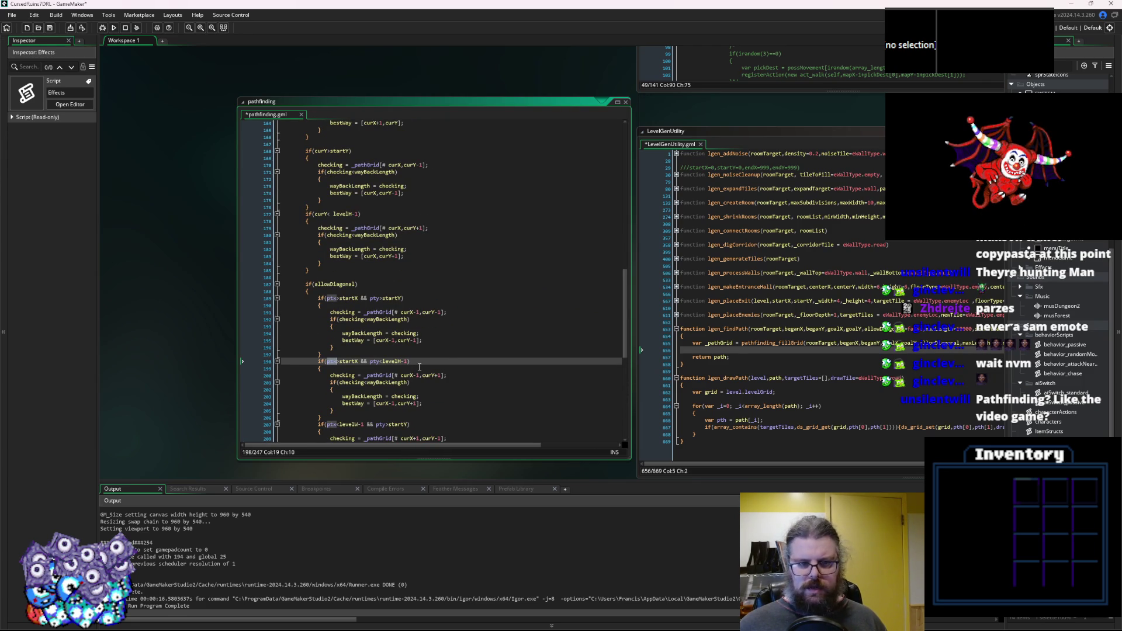
scroll(419, 367, up, 15)
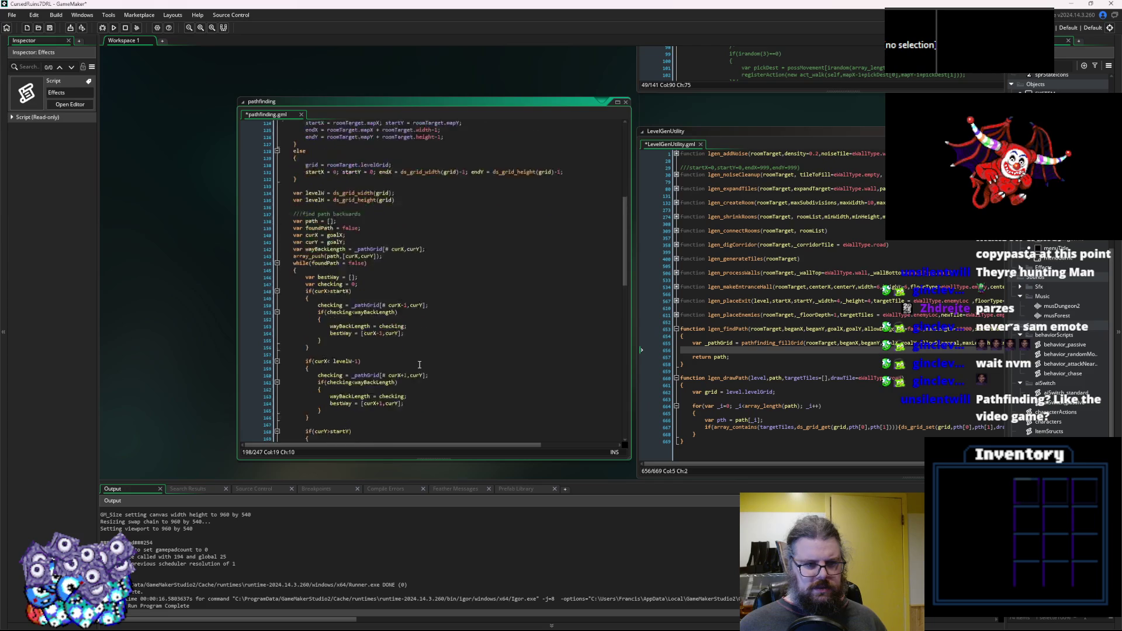
scroll(419, 365, down, 12)
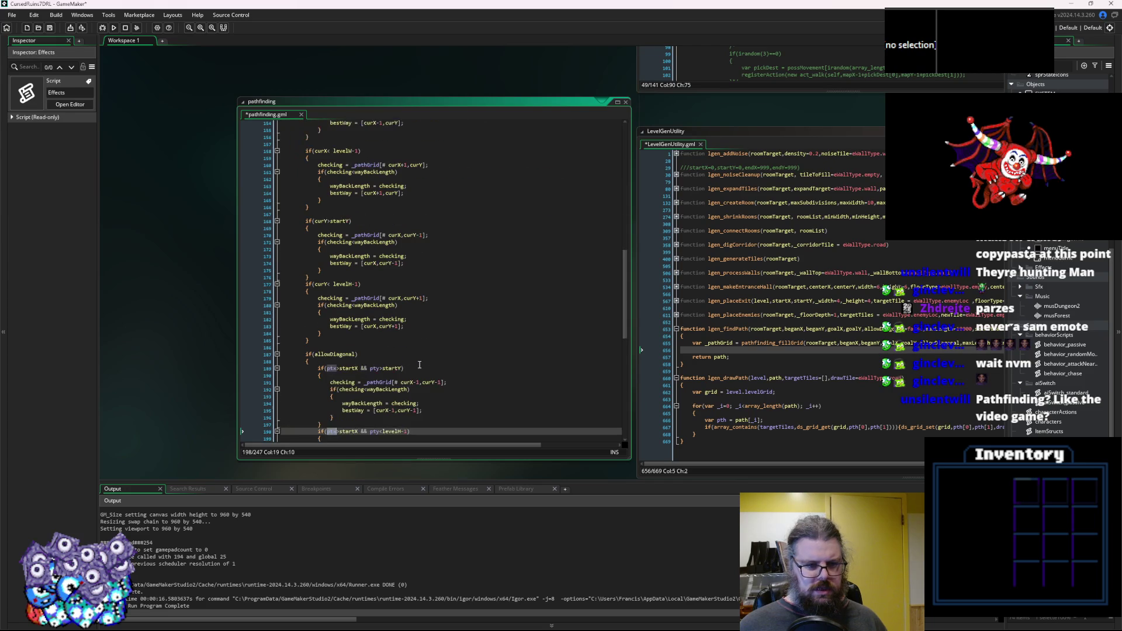
scroll(419, 364, down, 13)
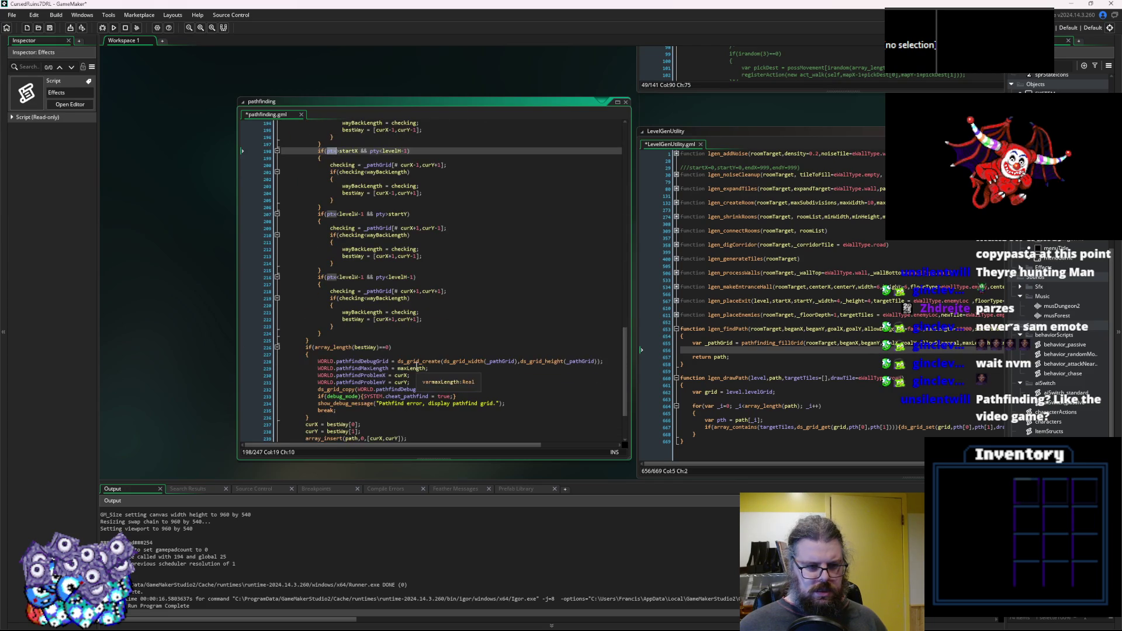
Trace ptx from line 216 up to the else branch at line 128.
click(739, 360)
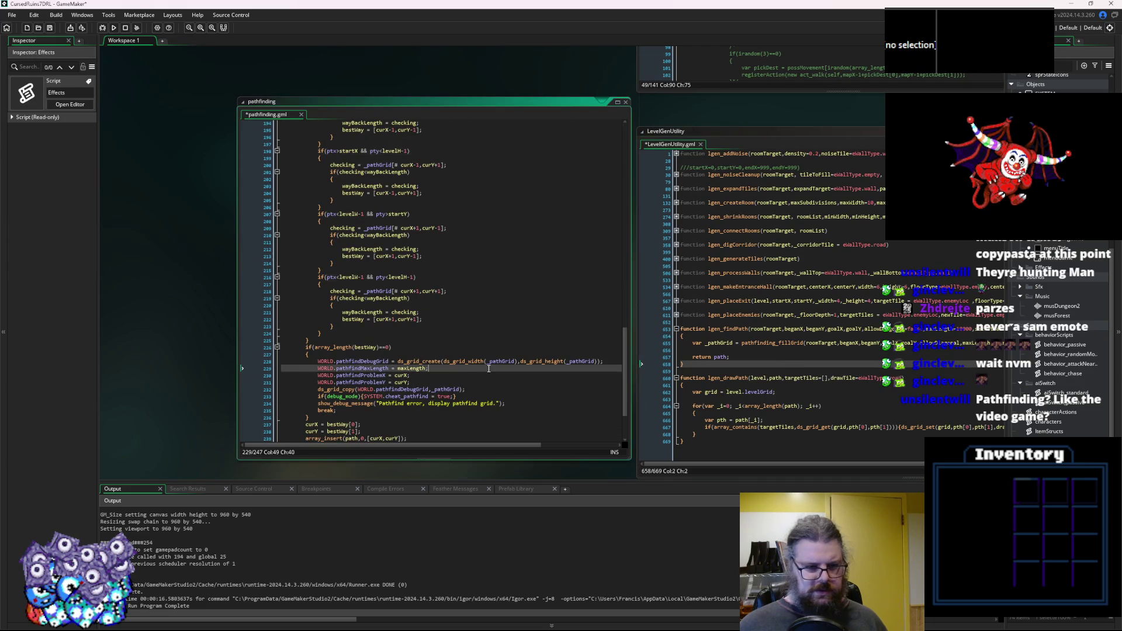
click(330, 277)
double_click(331, 277)
scroll(391, 307, up, 7)
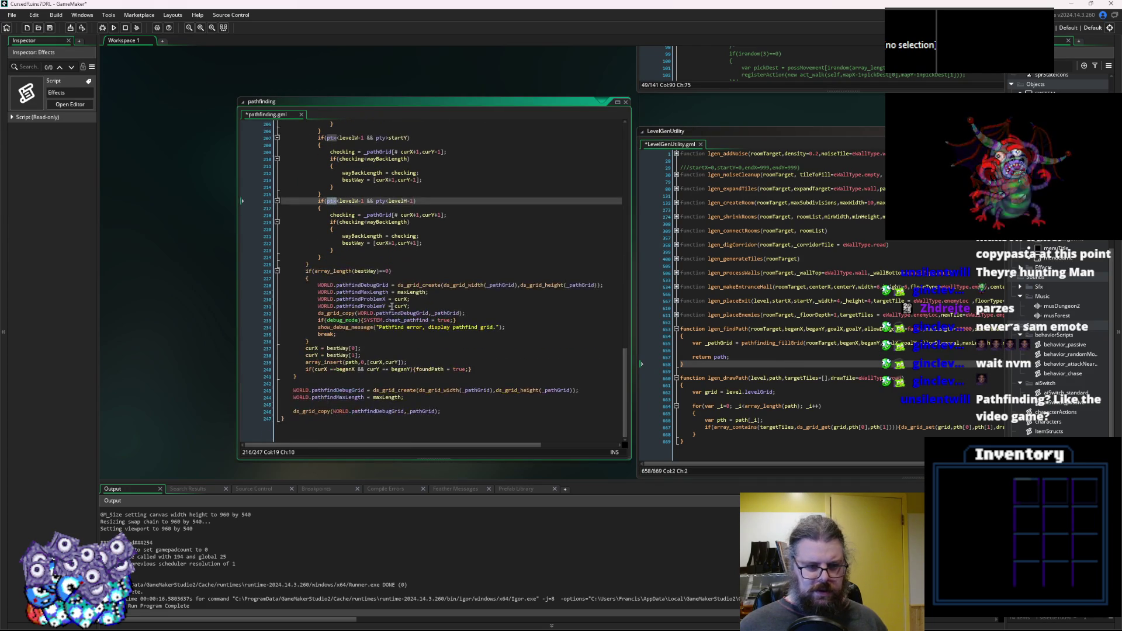
scroll(391, 308, up, 12)
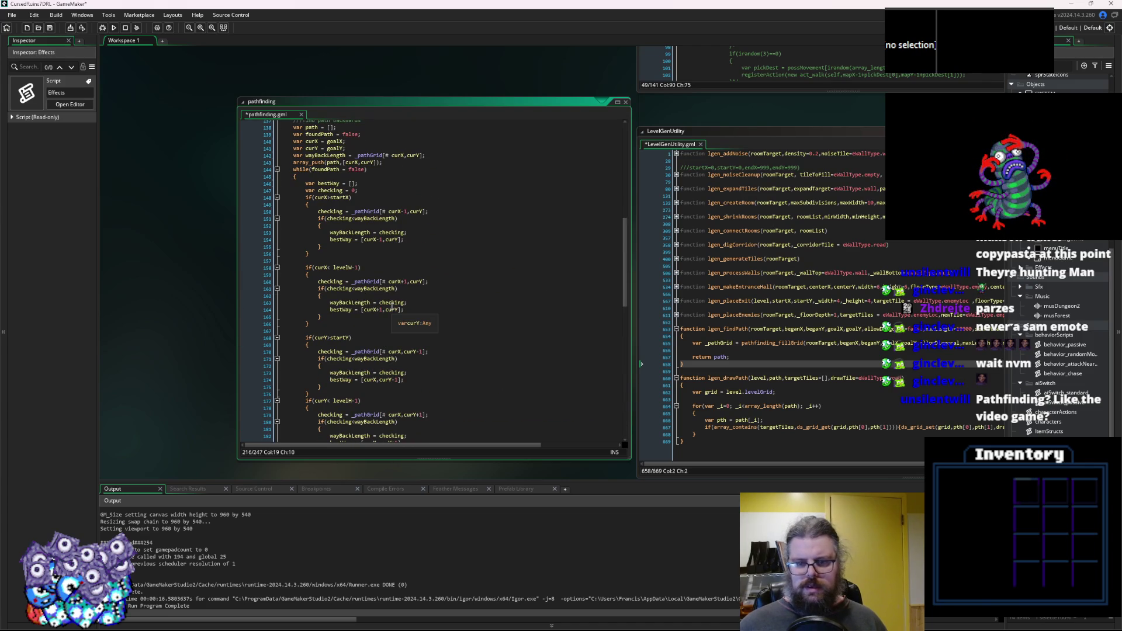
scroll(392, 307, up, 11)
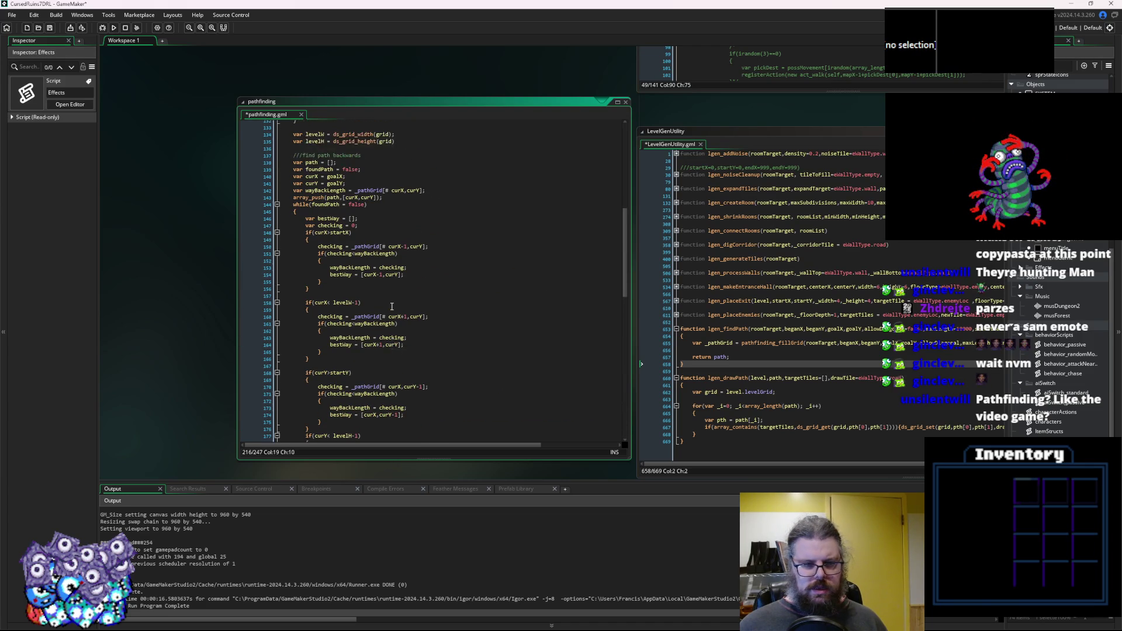
click(449, 285)
scroll(460, 266, up, 3)
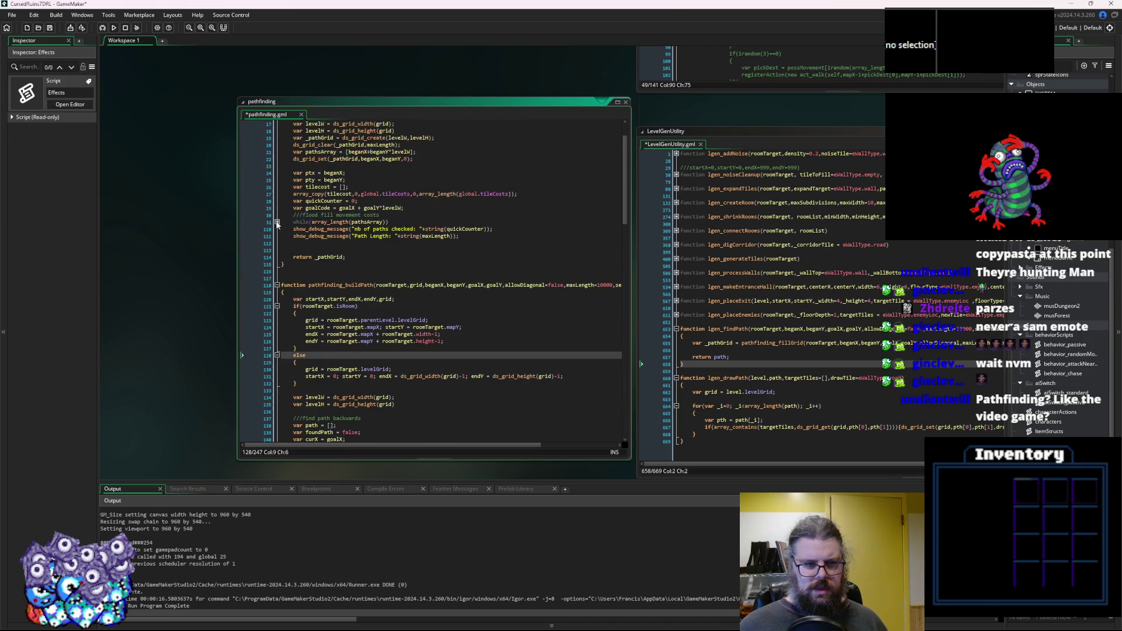
Expand the flood-fill loop, copy the ptx and pty declarations, and refold it.
click(277, 222)
click(320, 264)
click(310, 236)
scroll(388, 342, down, 9)
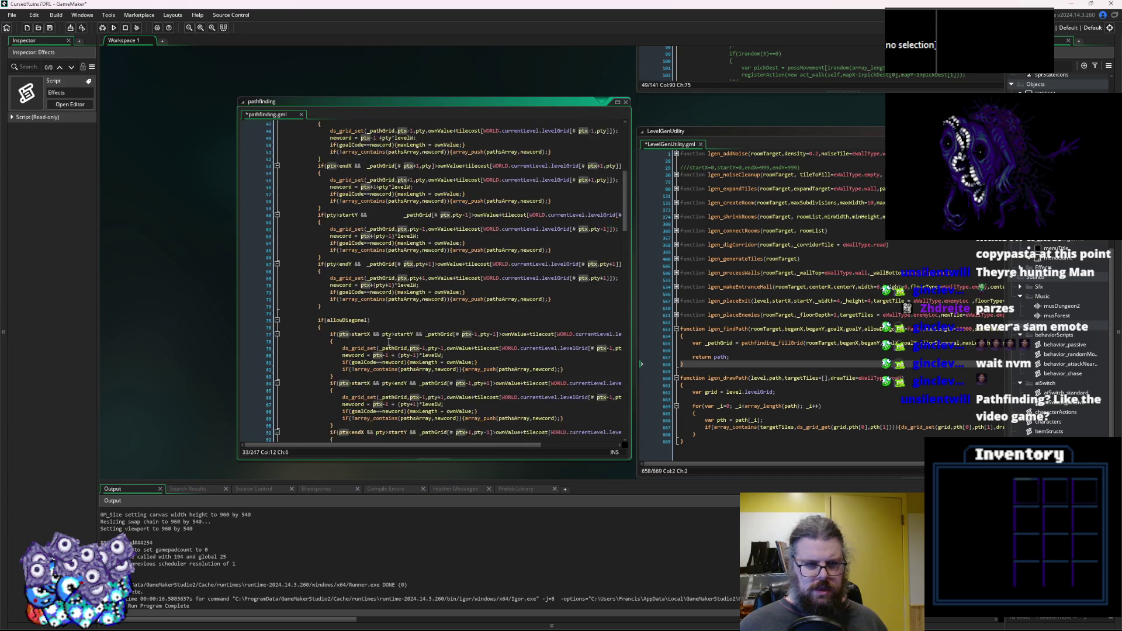
scroll(389, 341, up, 9)
drag(357, 177, 305, 173)
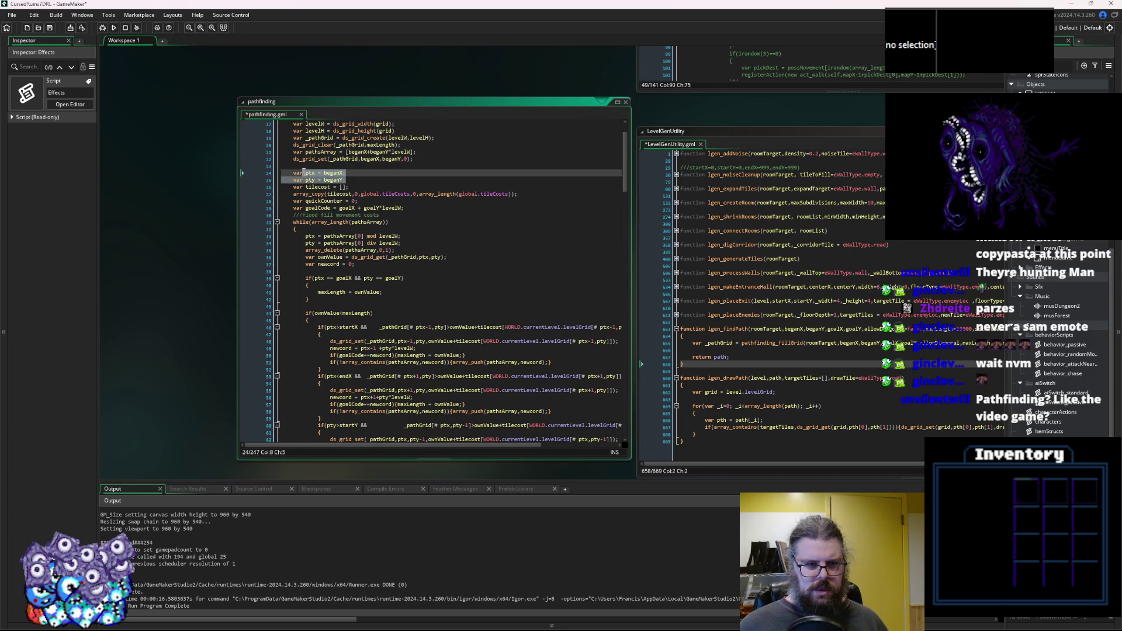
click(278, 222)
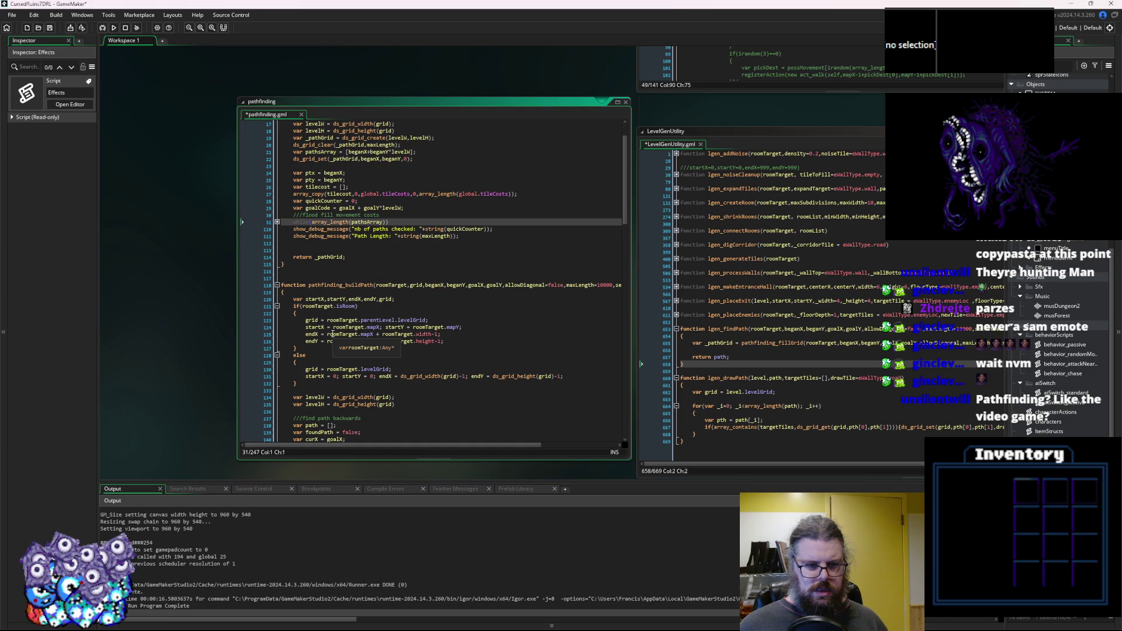
Paste 'var ptx = beganX; var pty = beganY;' after buildPath's if/else grid setup.
scroll(331, 292, up, 2)
double_click(333, 215)
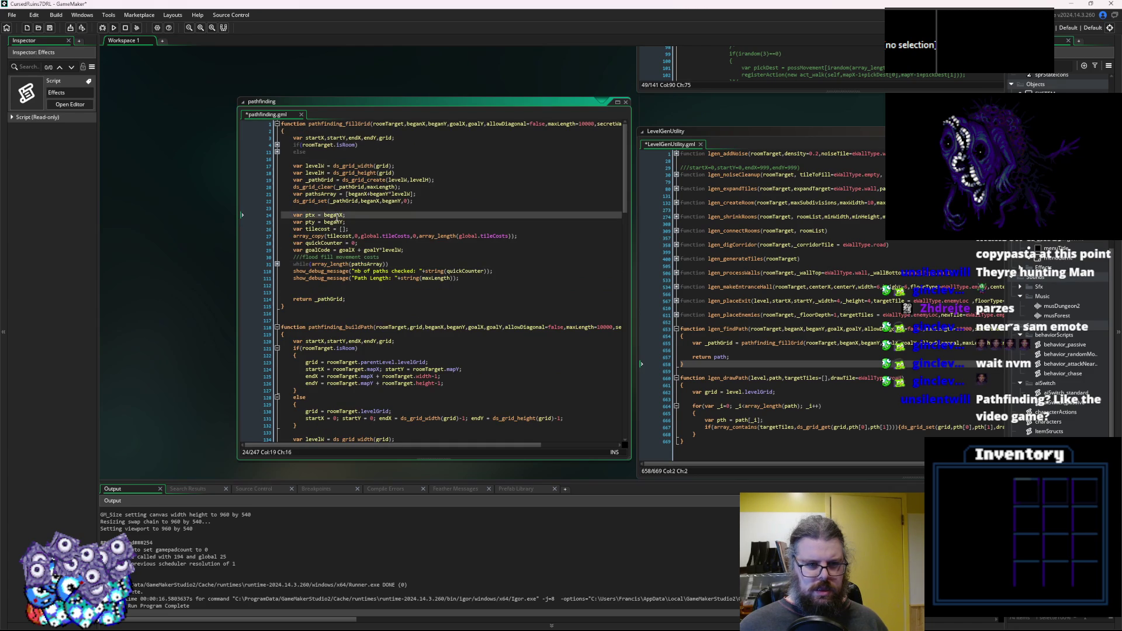
scroll(383, 352, down, 2)
scroll(394, 270, down, 2)
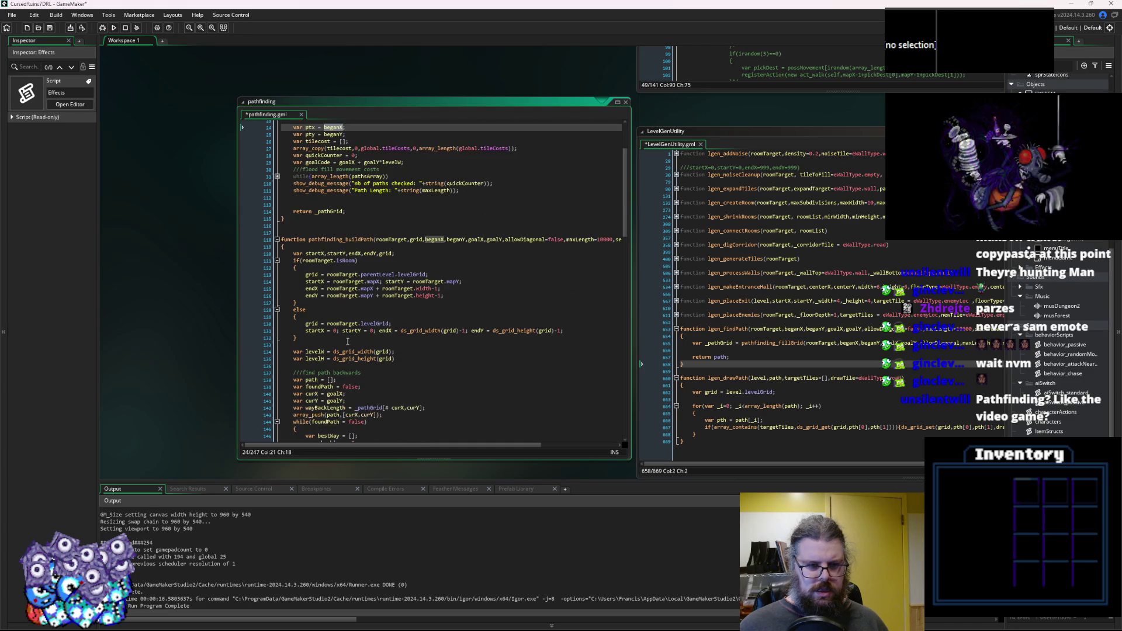
click(343, 341)
key(Return)
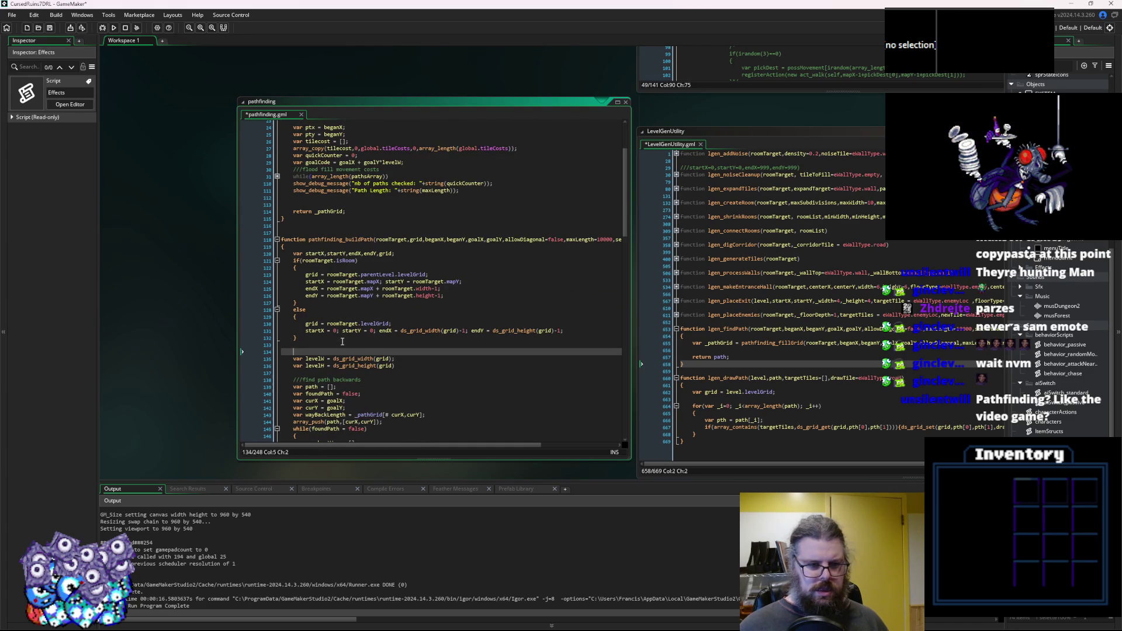
text(var ptx = beganX; 	var pty = beganY;)
Review buildPath from the pty declaration through the curX>startX check and grid parameter.
scroll(357, 338, down, 2)
click(338, 305)
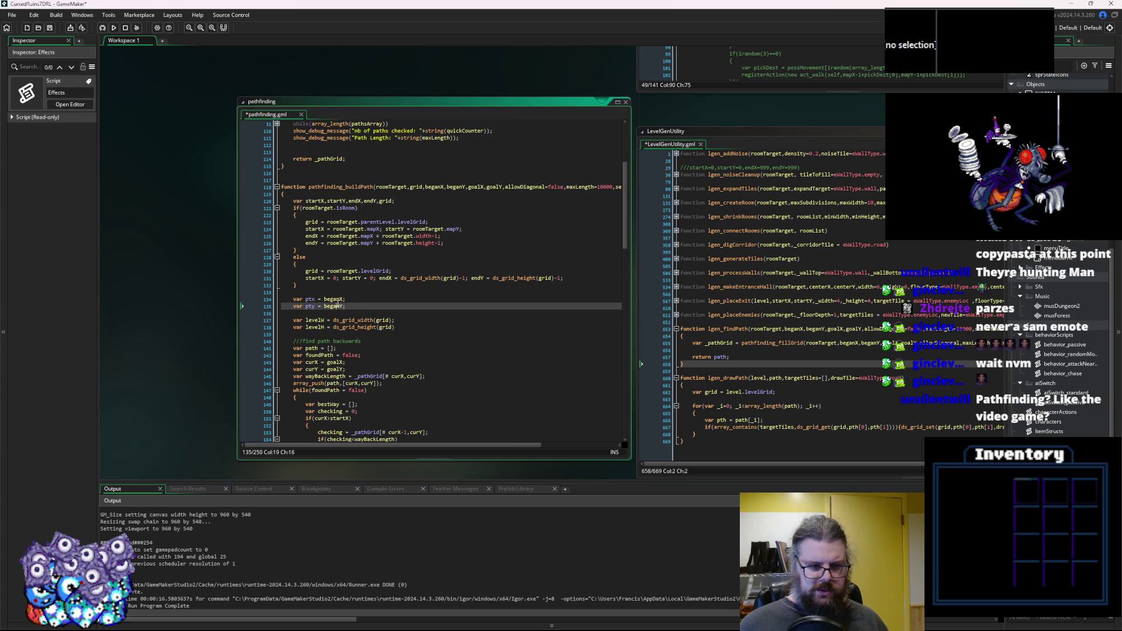
scroll(369, 356, down, 3)
click(469, 352)
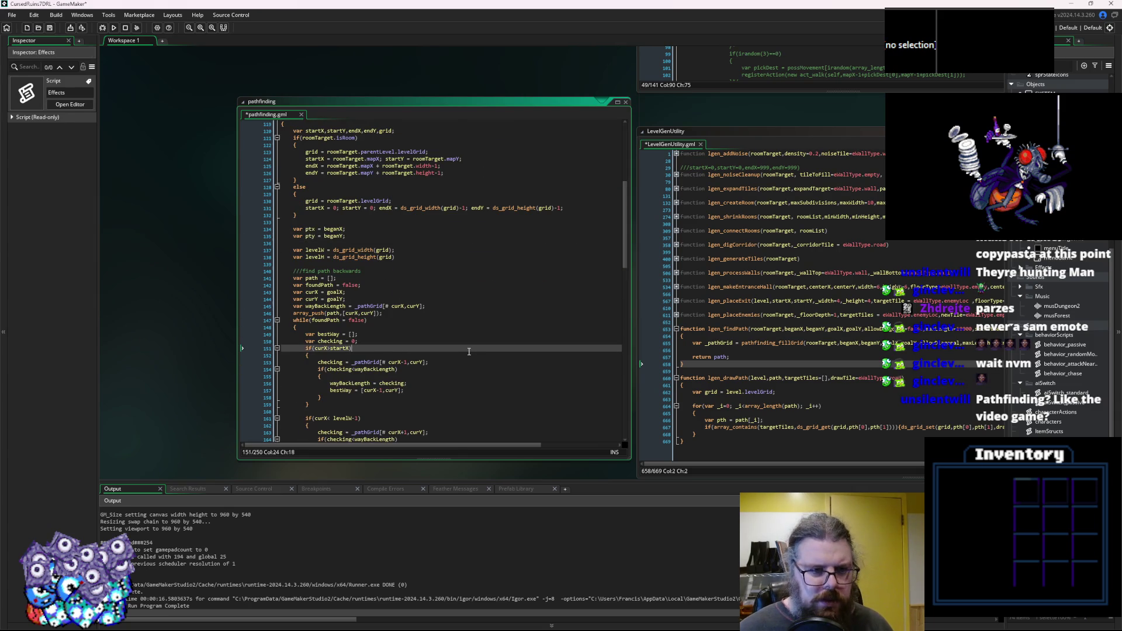
scroll(469, 351, down, 5)
scroll(467, 355, down, 8)
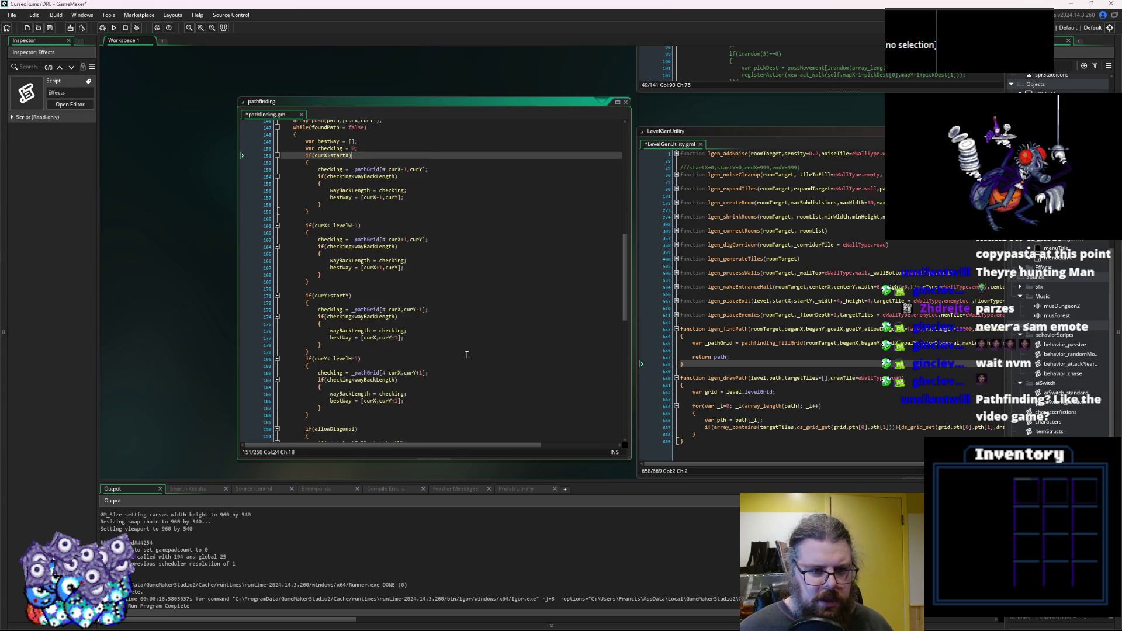
scroll(466, 355, down, 3)
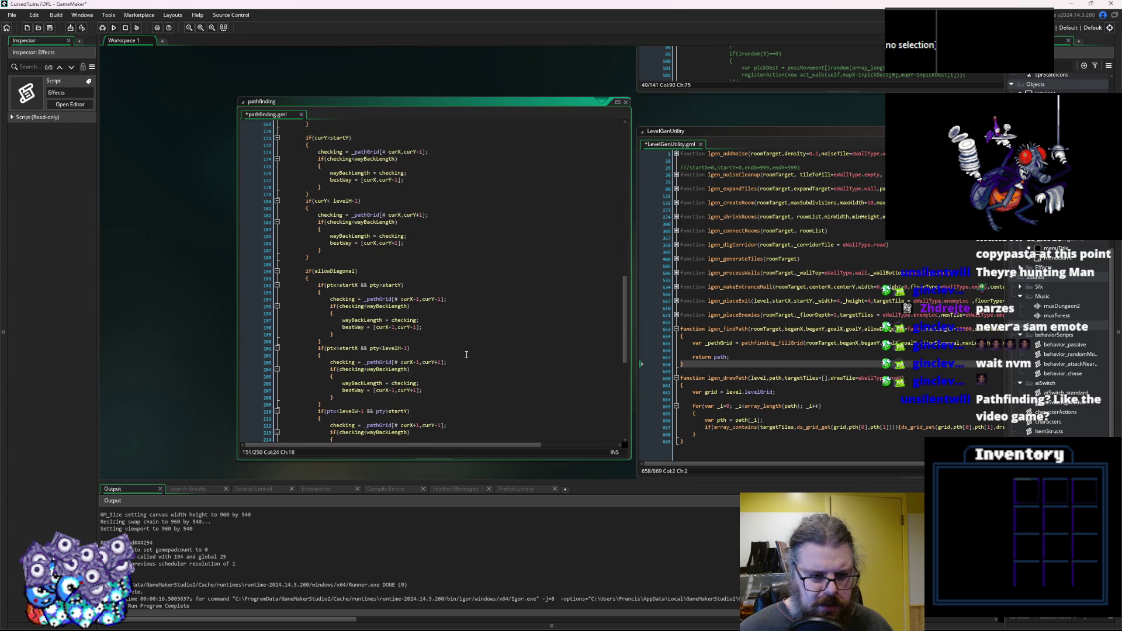
click(444, 354)
scroll(444, 354, down, 3)
scroll(444, 352, up, 20)
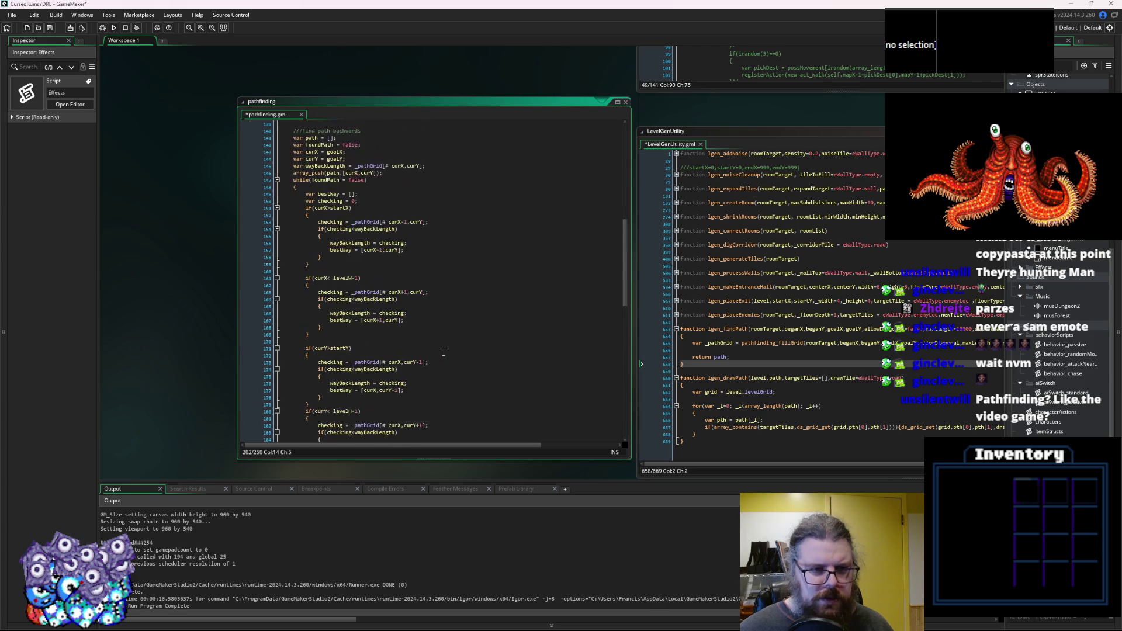
double_click(416, 328)
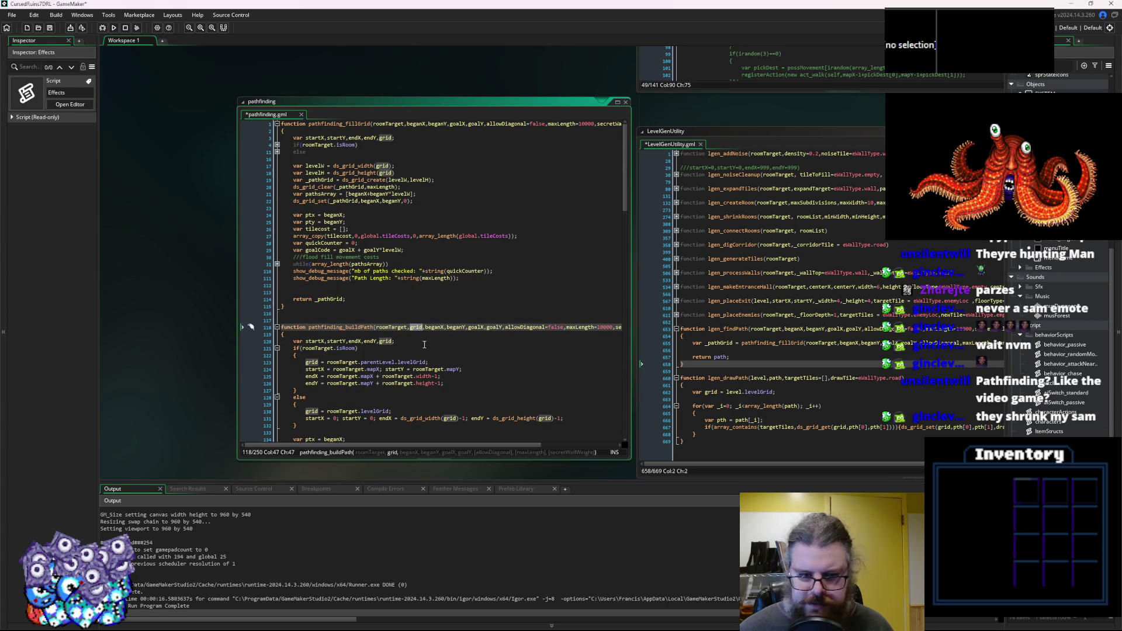
click(423, 353)
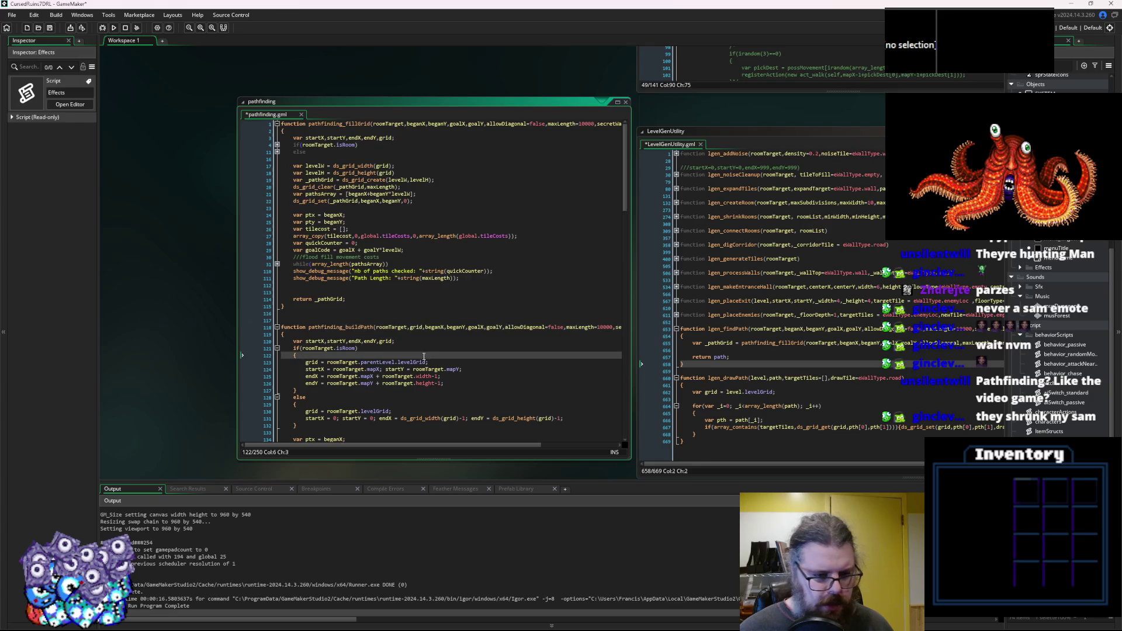
Start a 'var path =' line in lgen_findPath calling pathfinding_buildPath.
click(823, 385)
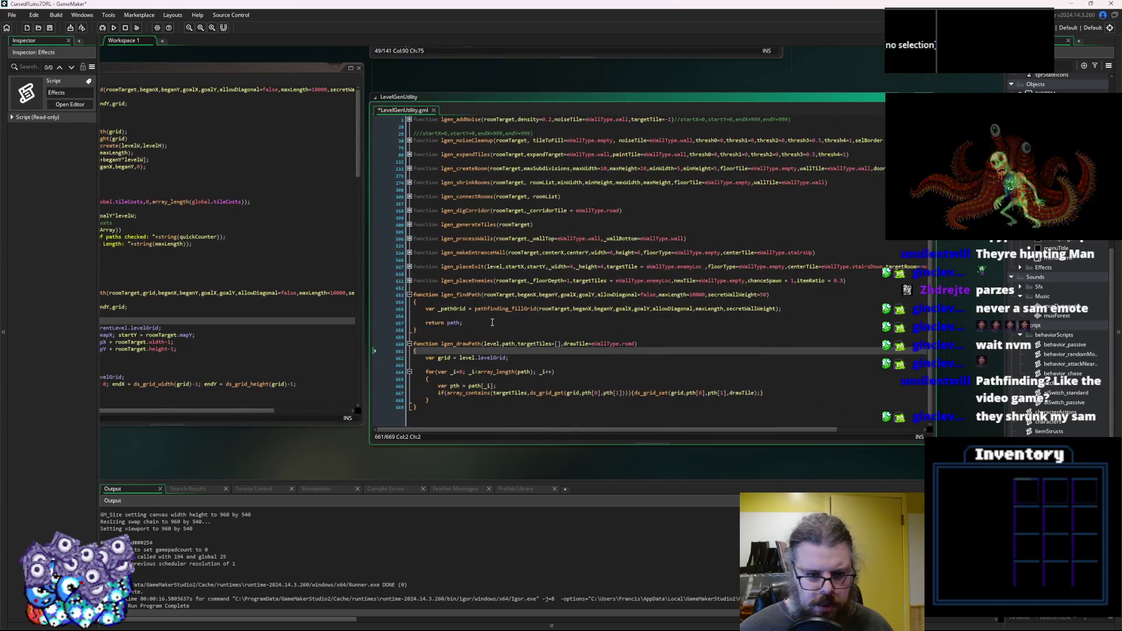
click(568, 318)
text(var path =)
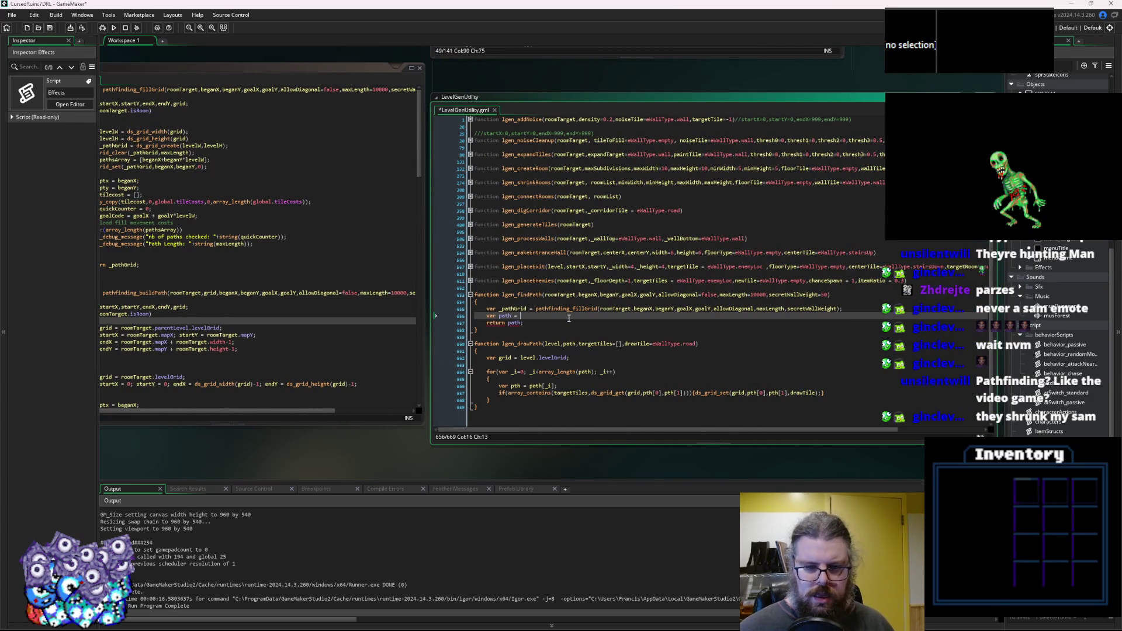
click(165, 231)
double_click(421, 318)
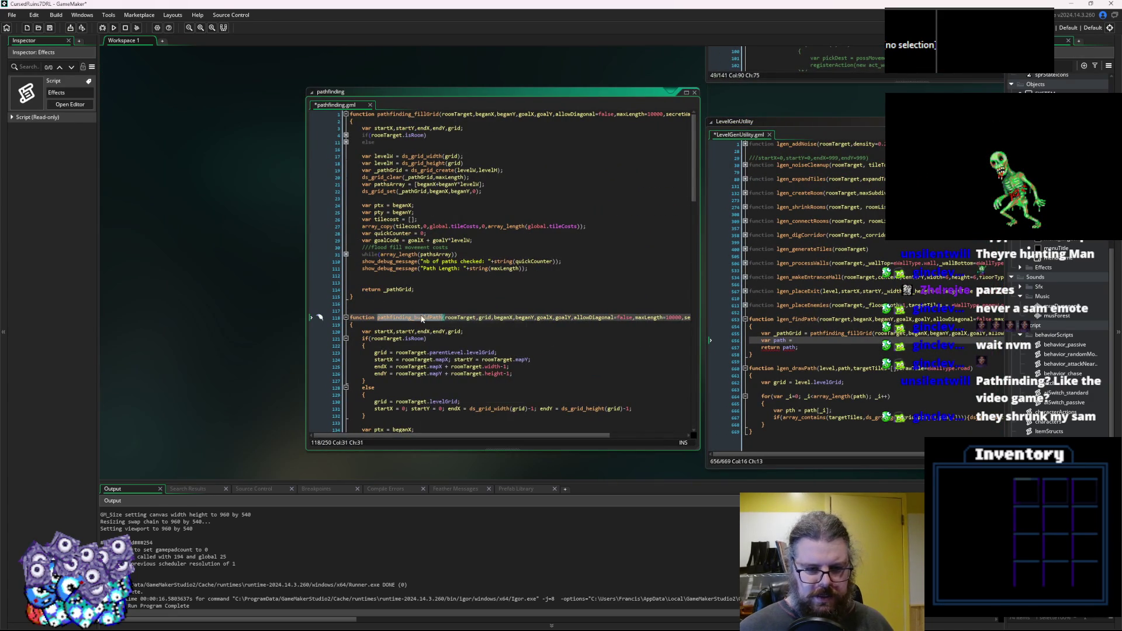
click(821, 340)
text(pathfinding_buildPath())
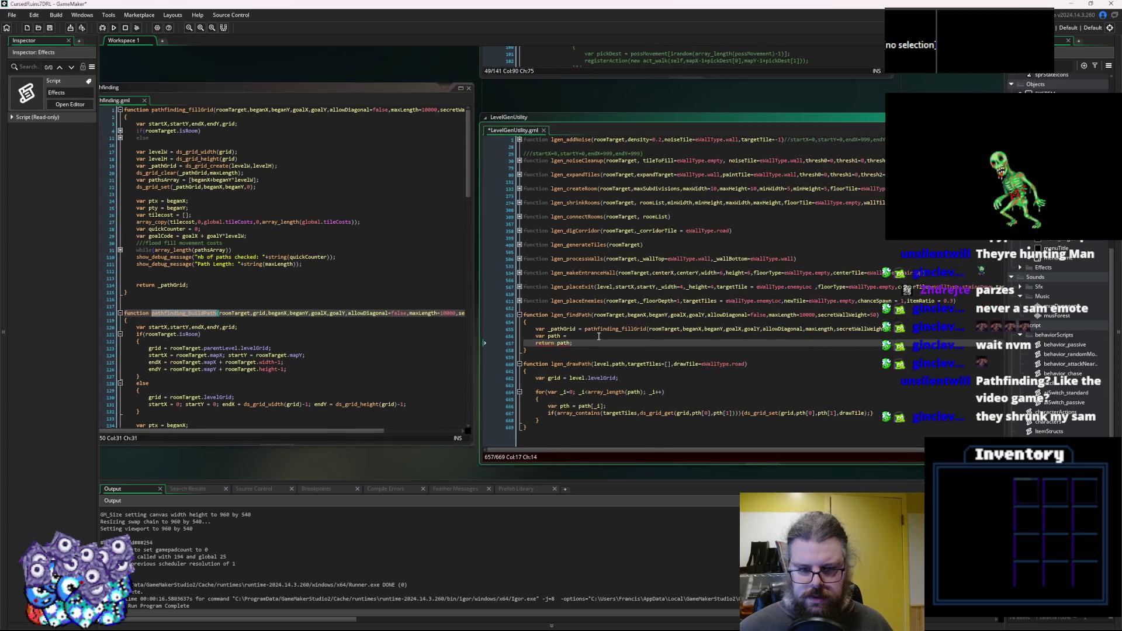
Fill the call with fillGrid's arguments, inserting _pathGrid after roomTarget.
click(680, 330)
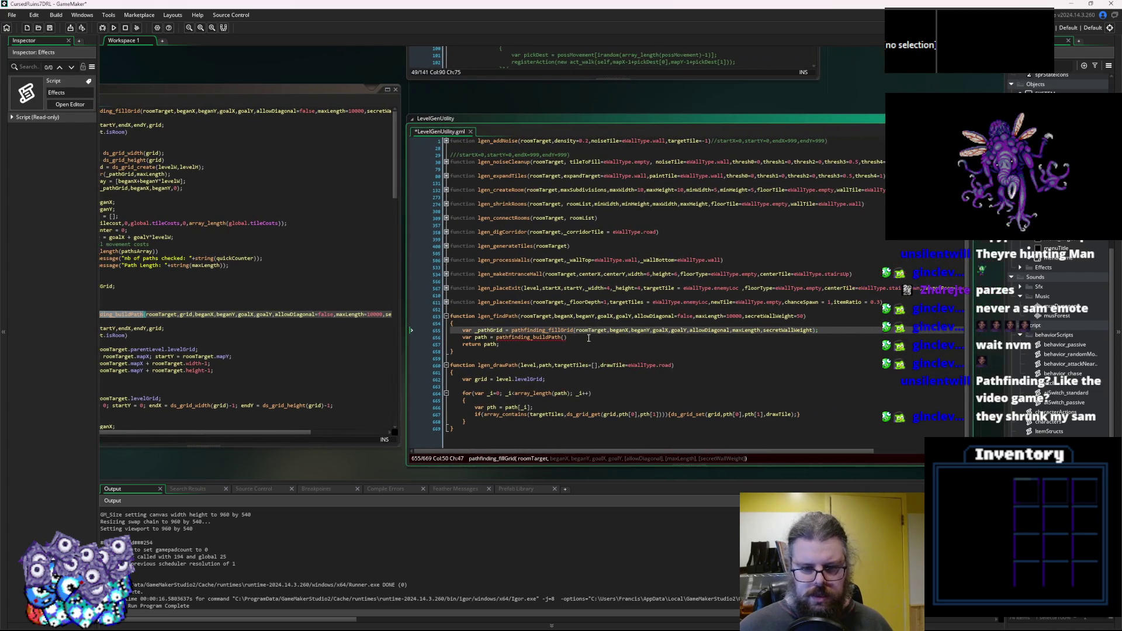
click(564, 337)
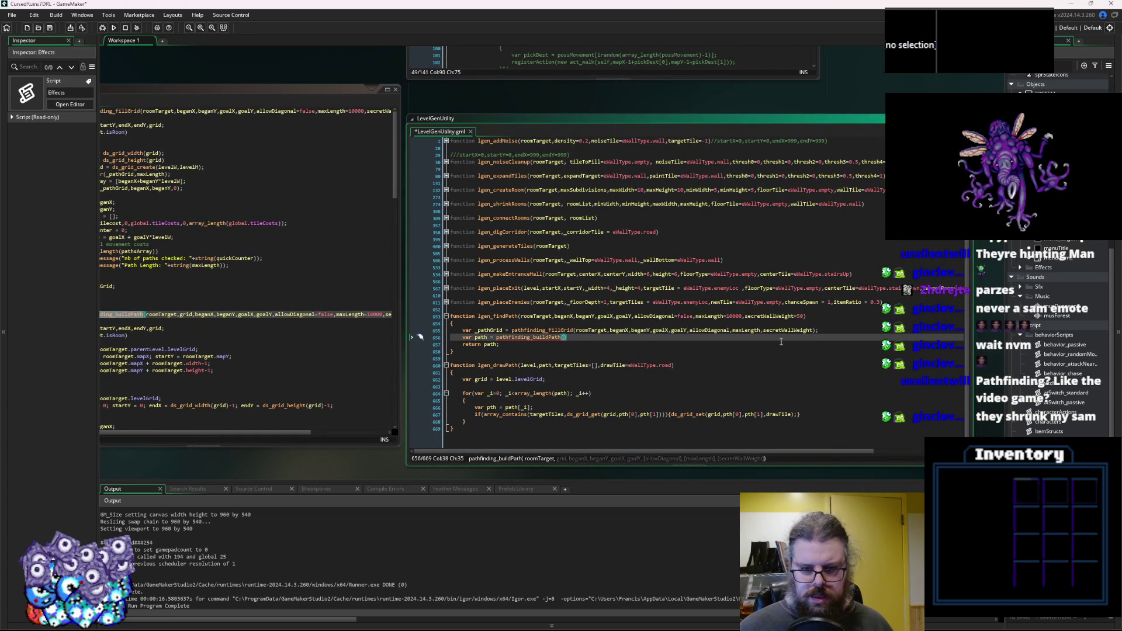
drag(815, 330, 577, 333)
key(ctrl+c)
click(564, 338)
key(ctrl+v)
click(488, 330)
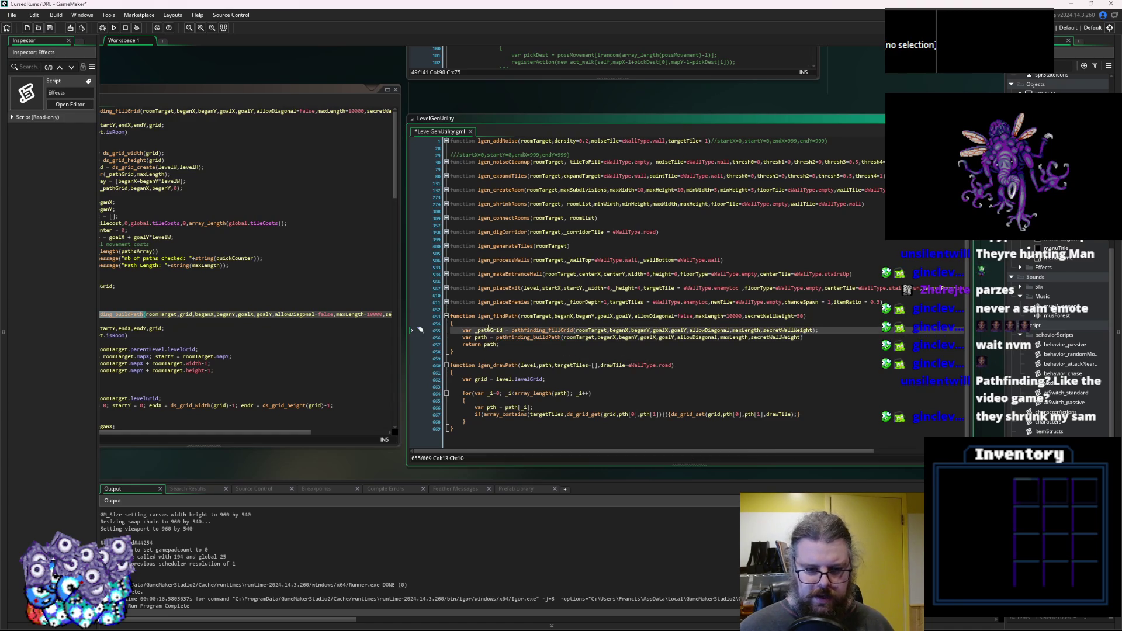
click(596, 337)
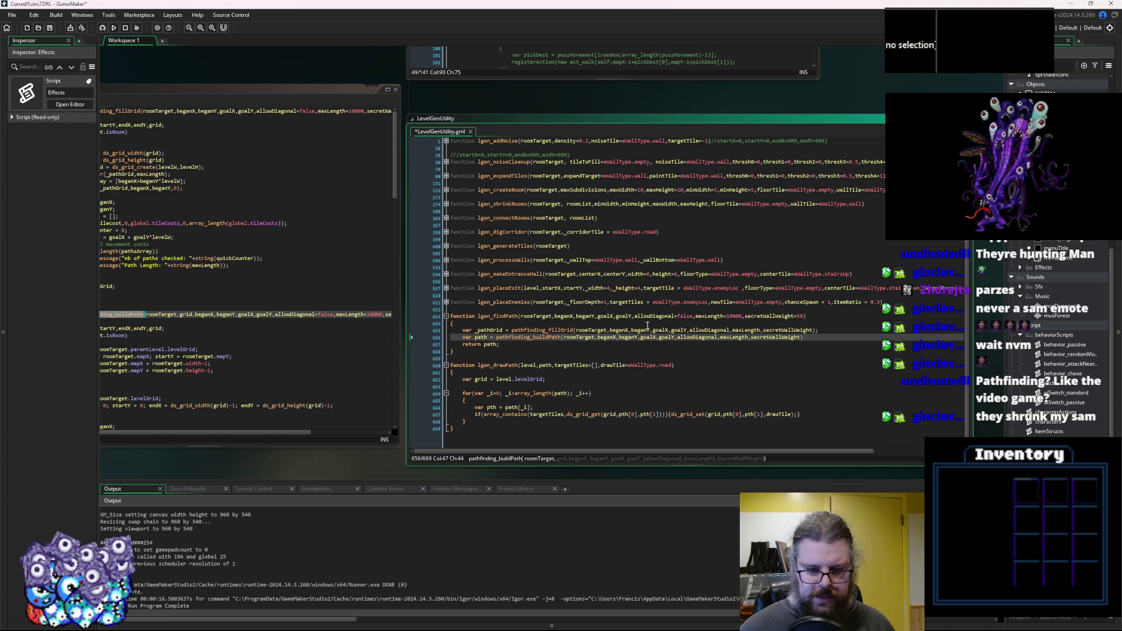
text(,_pathGrid)
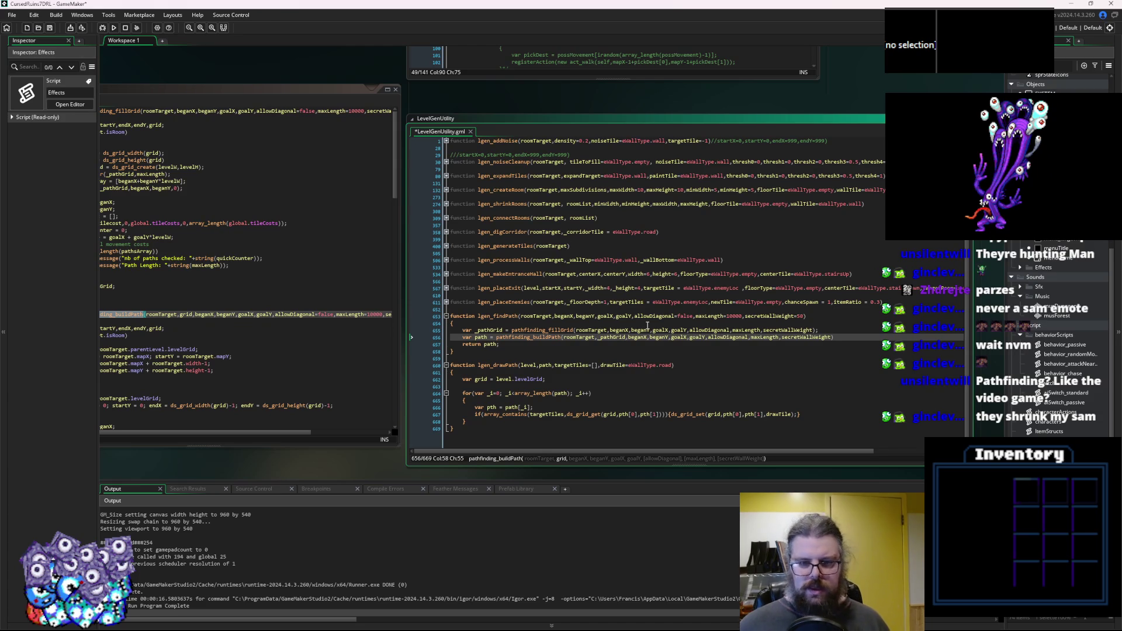
click(511, 347)
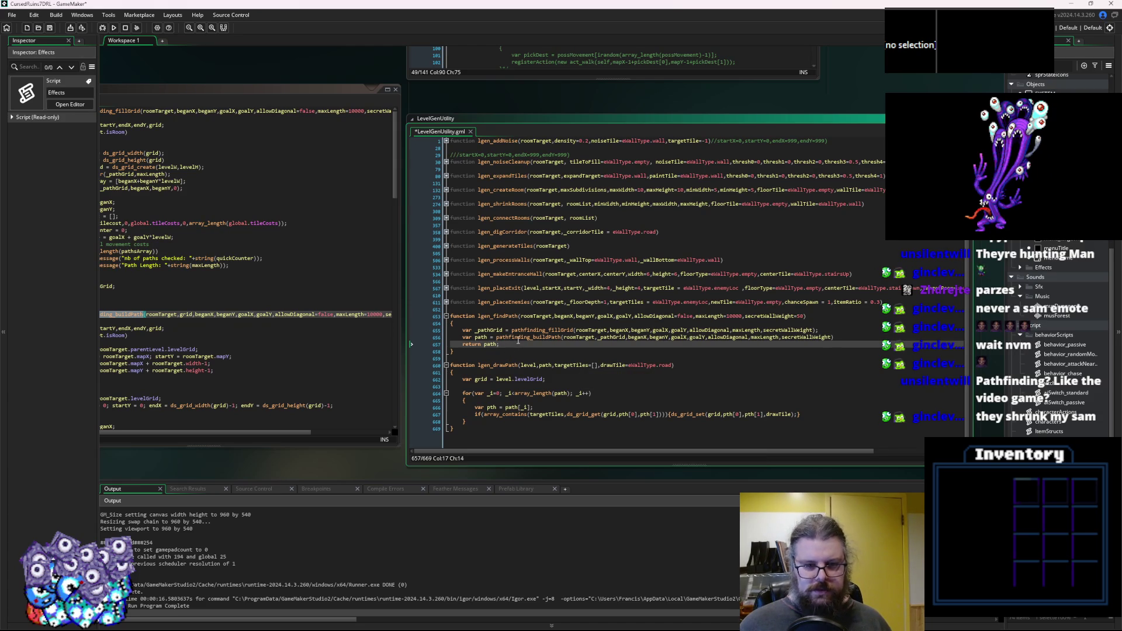
key(Up)
key(Up)
key(Up)
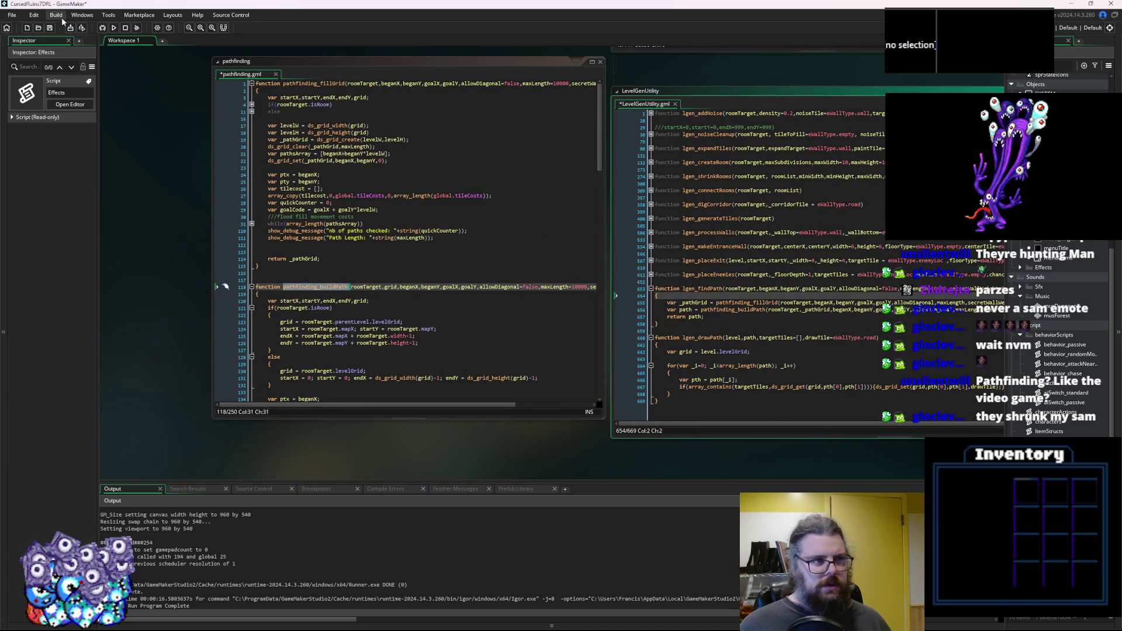
Save, run a debug build, and open the line 120 compile error about reusing an argument name.
click(50, 27)
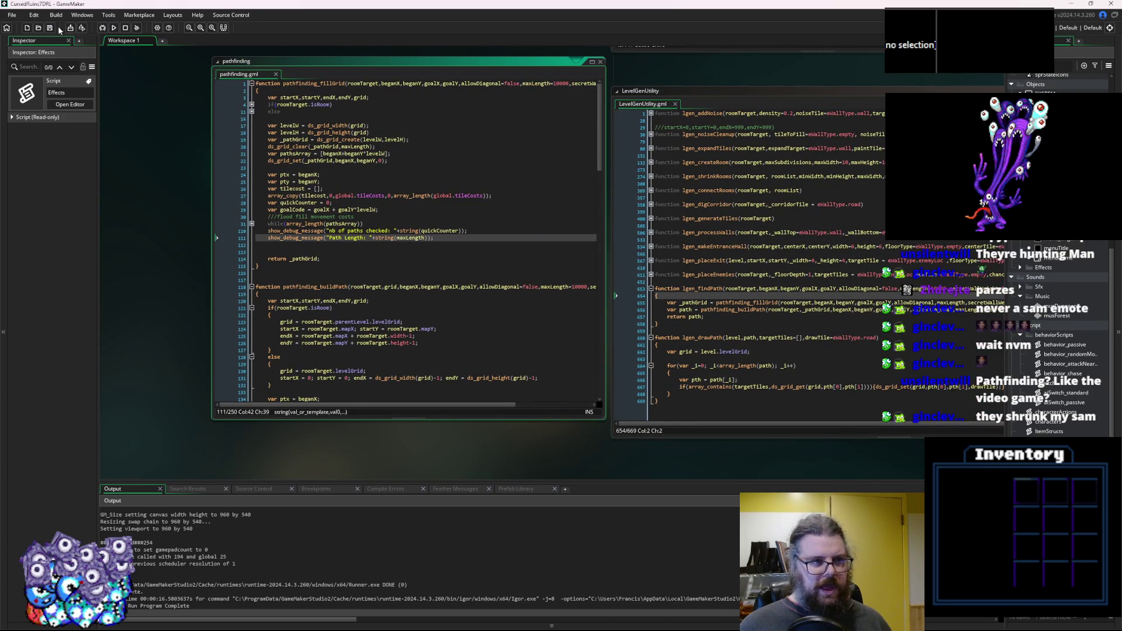
click(104, 28)
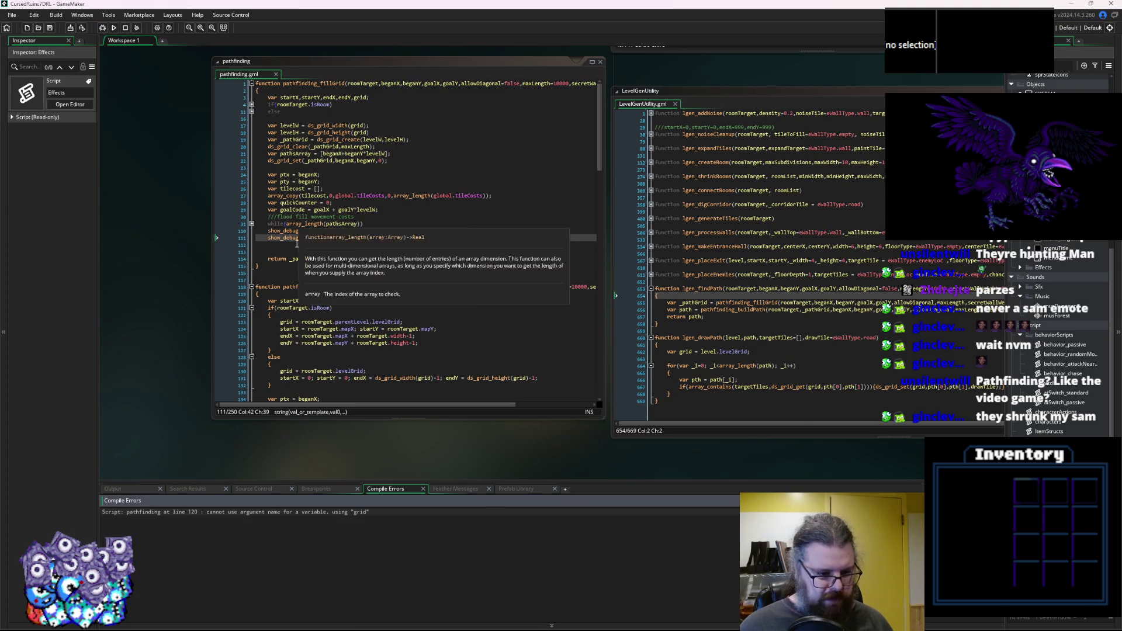
double_click(334, 517)
click(335, 357)
scroll(349, 346, down, 3)
click(366, 248)
click(233, 535)
click(236, 516)
click(366, 255)
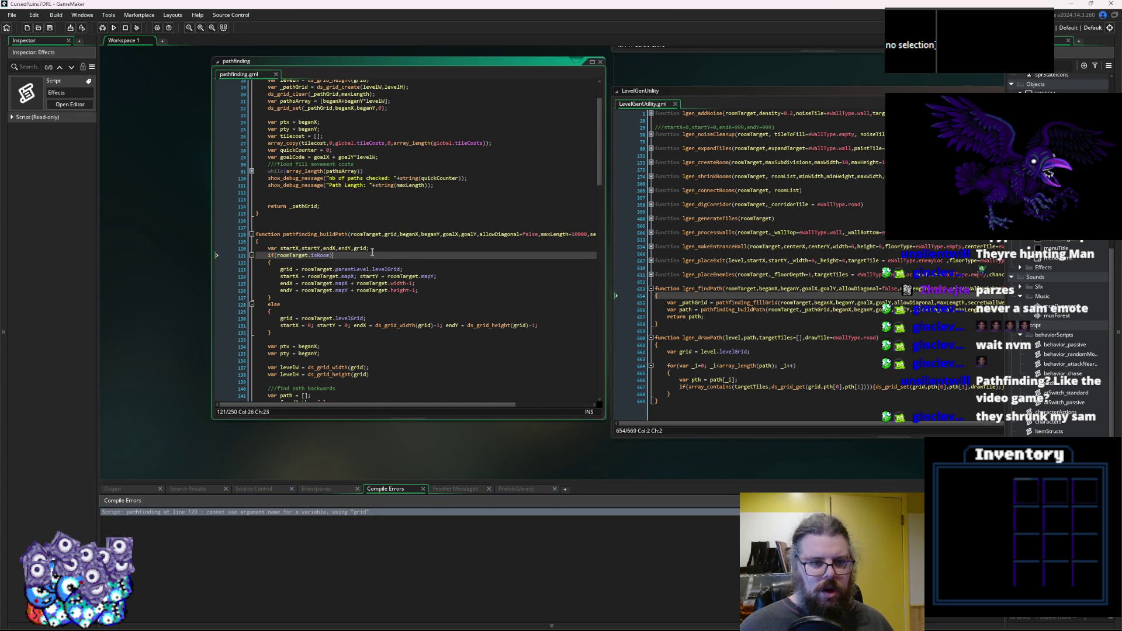
Rename buildPath's grid parameter on line 118 to pathGrid.
click(384, 234)
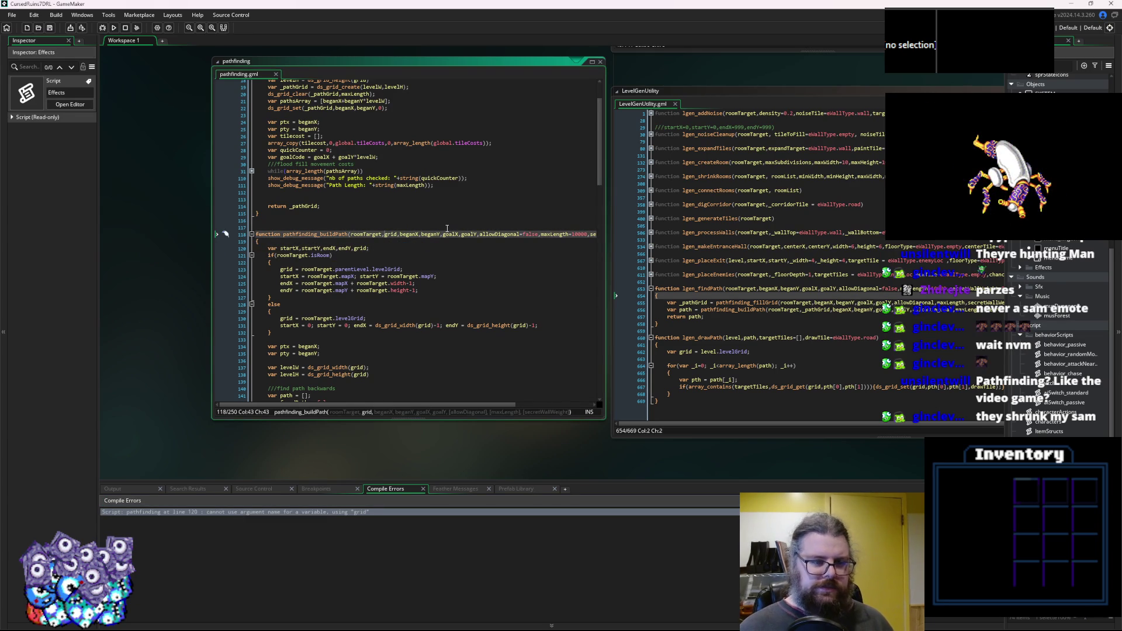
text(_)
key(BackSpace)
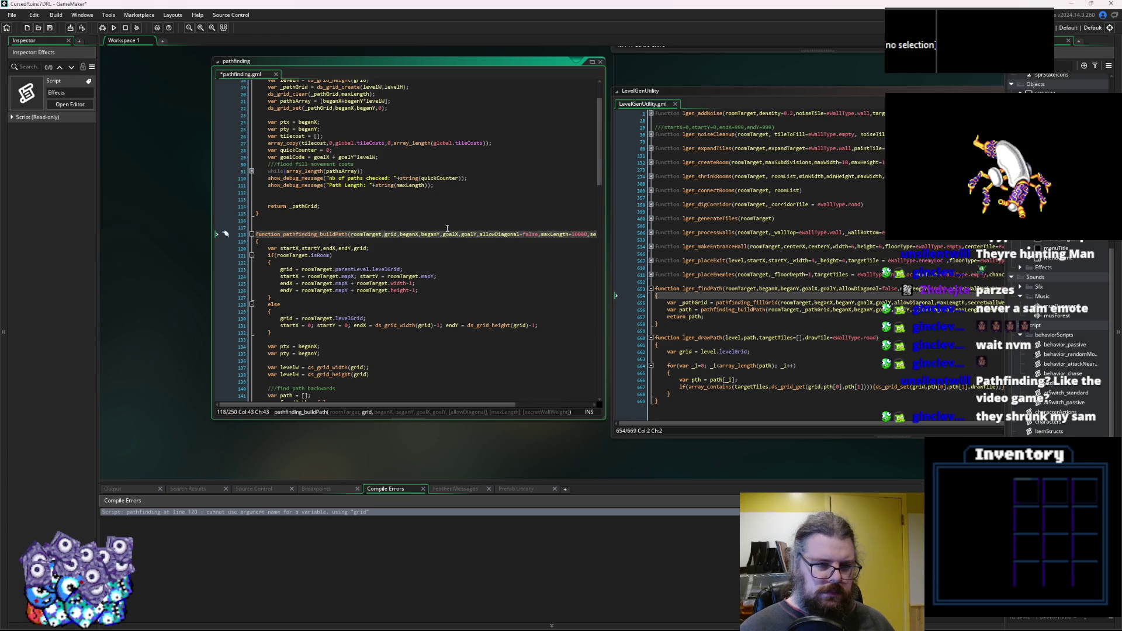
text(path)
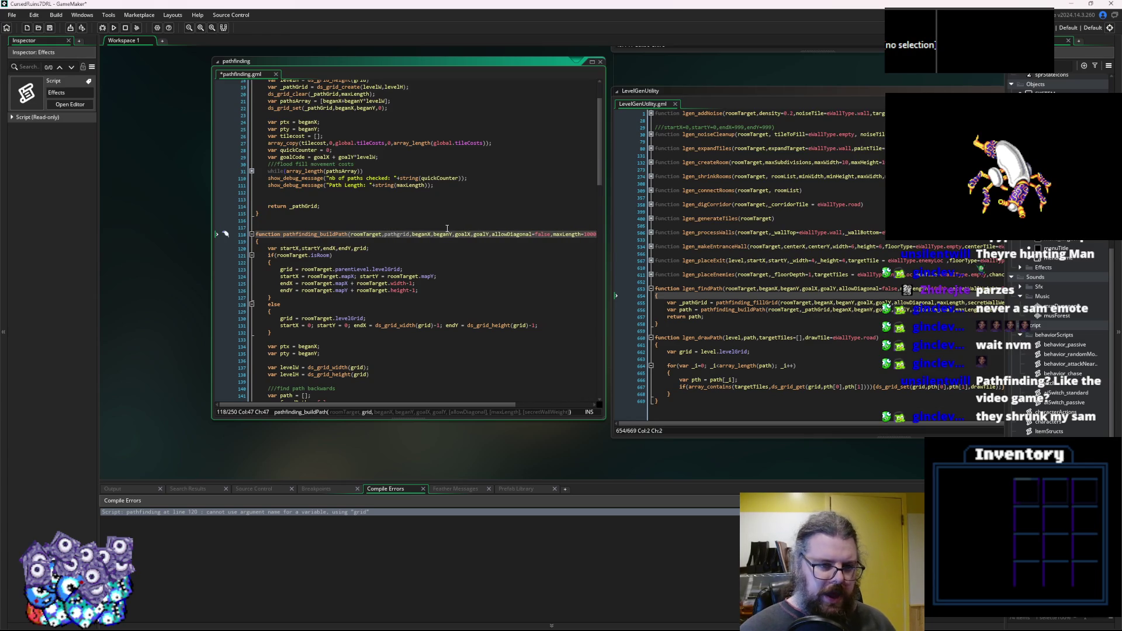
key(BackSpace)
text(G)
click(400, 236)
double_click(362, 250)
scroll(419, 313, down, 3)
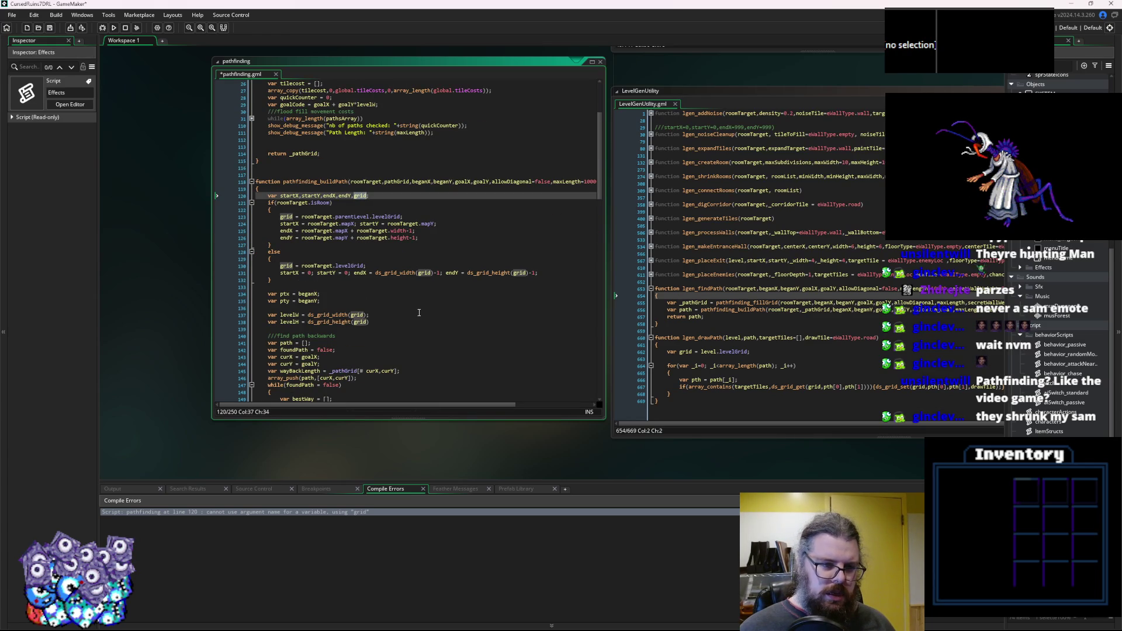
click(393, 227)
double_click(404, 182)
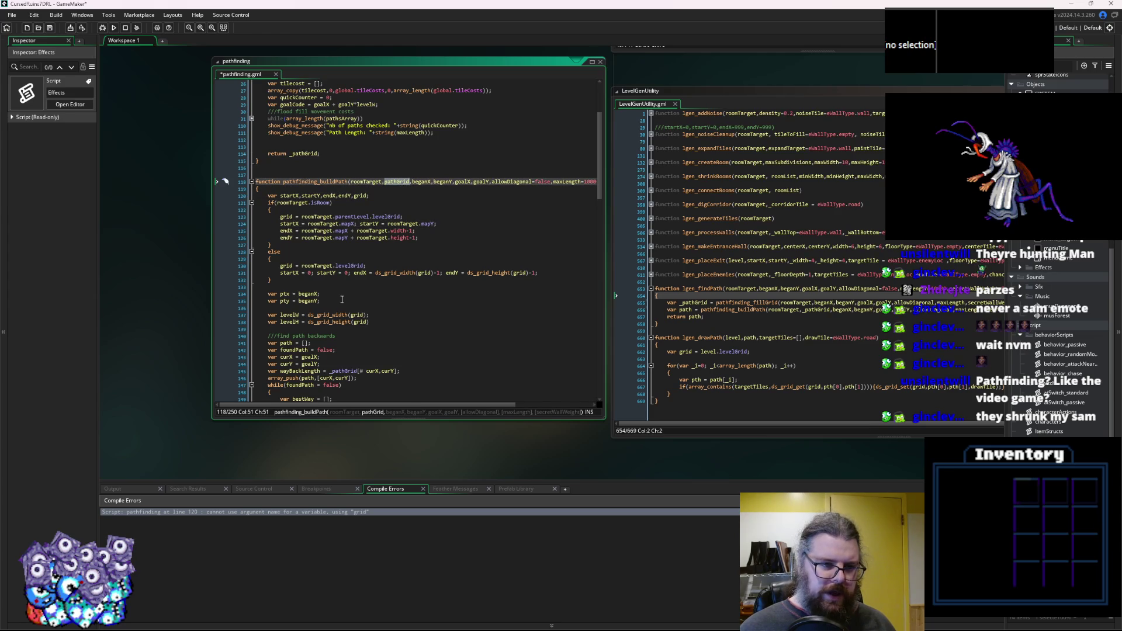
Prefix the parameter with an underscore to match _pathGrid, then save and rerun in debug.
double_click(693, 303)
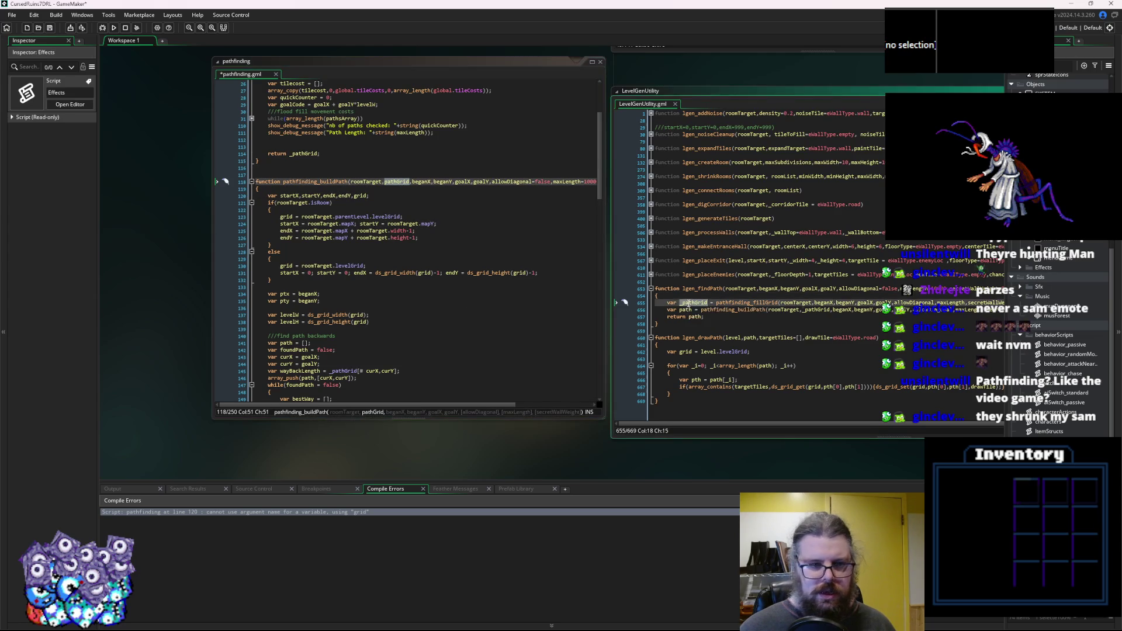
click(386, 182)
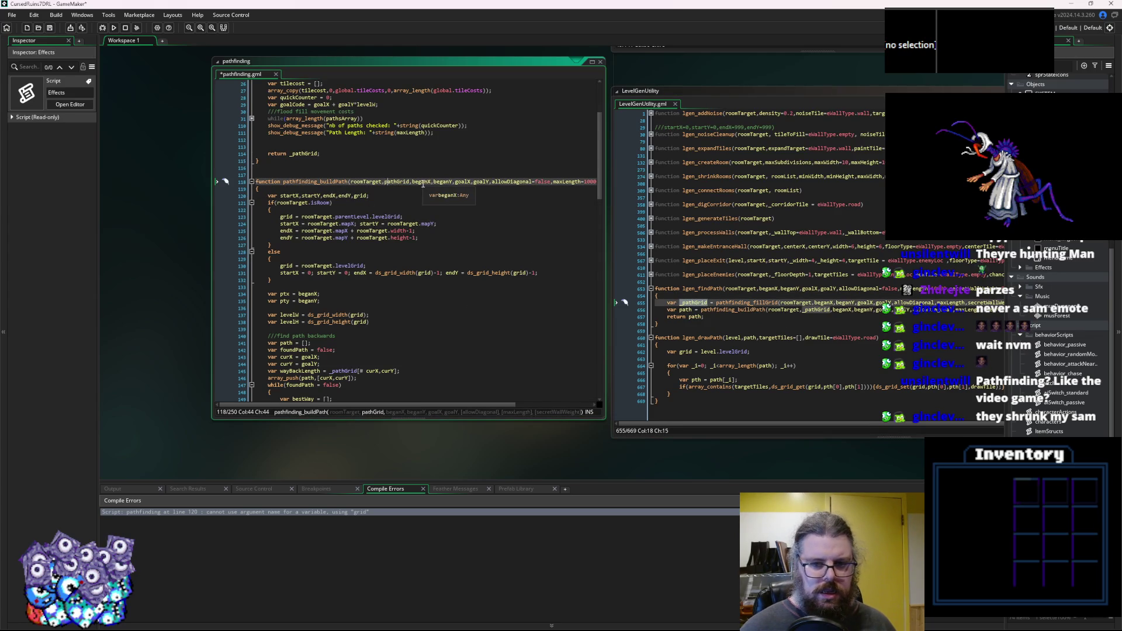
text(_)
click(425, 224)
double_click(398, 181)
scroll(432, 253, down, 3)
click(432, 259)
click(49, 28)
click(103, 28)
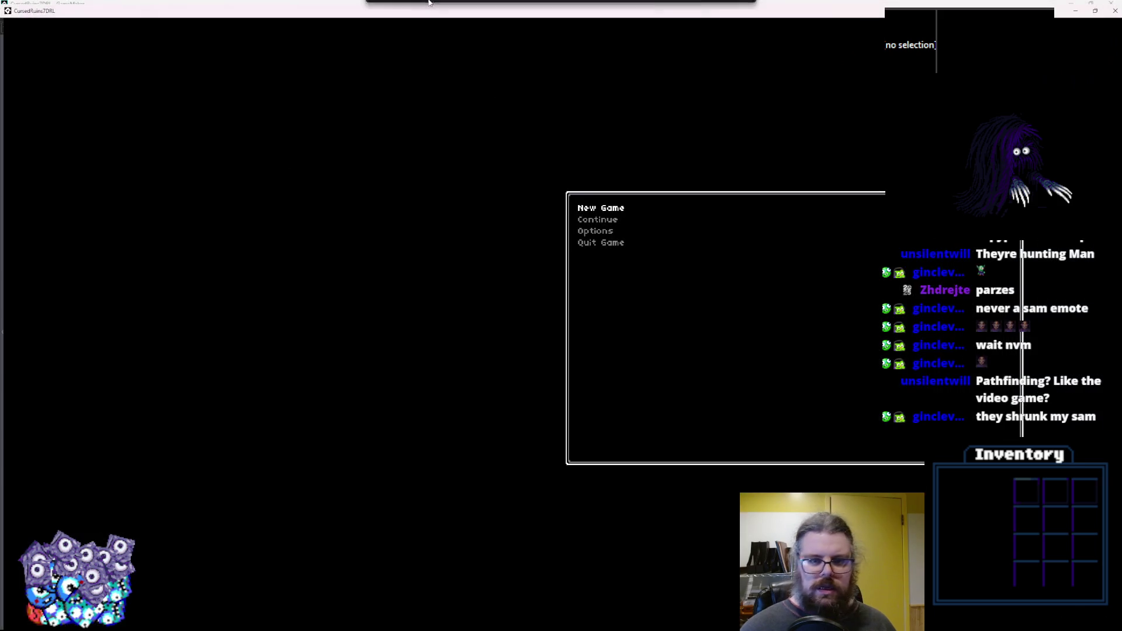
Start a New Game and walk the player around the forest level.
key(Return)
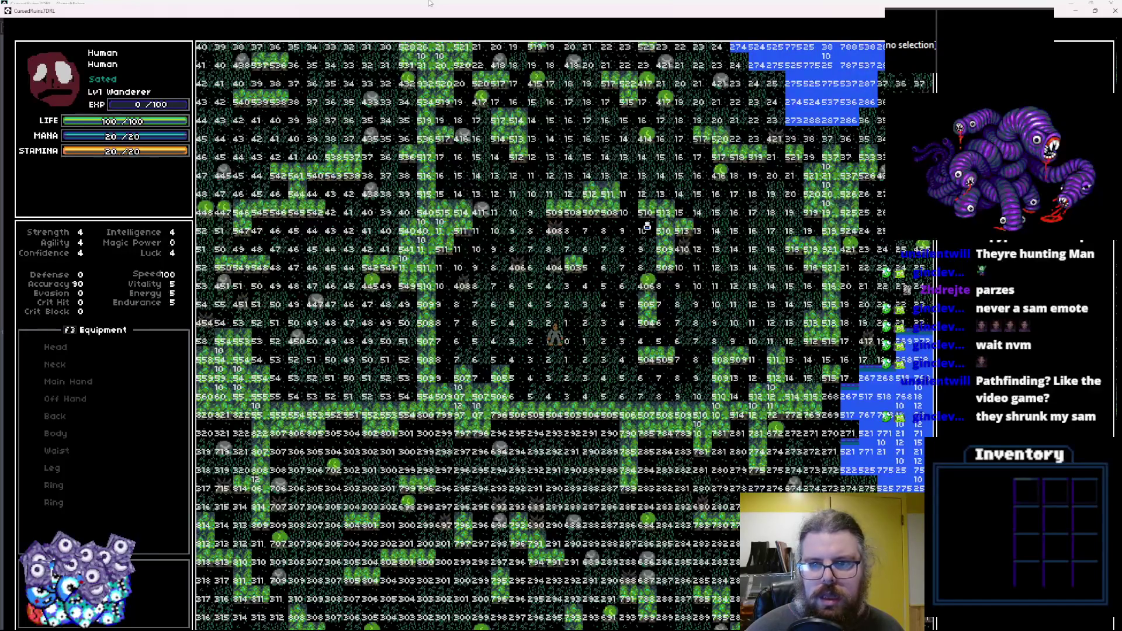
key(Left)
key(Up)
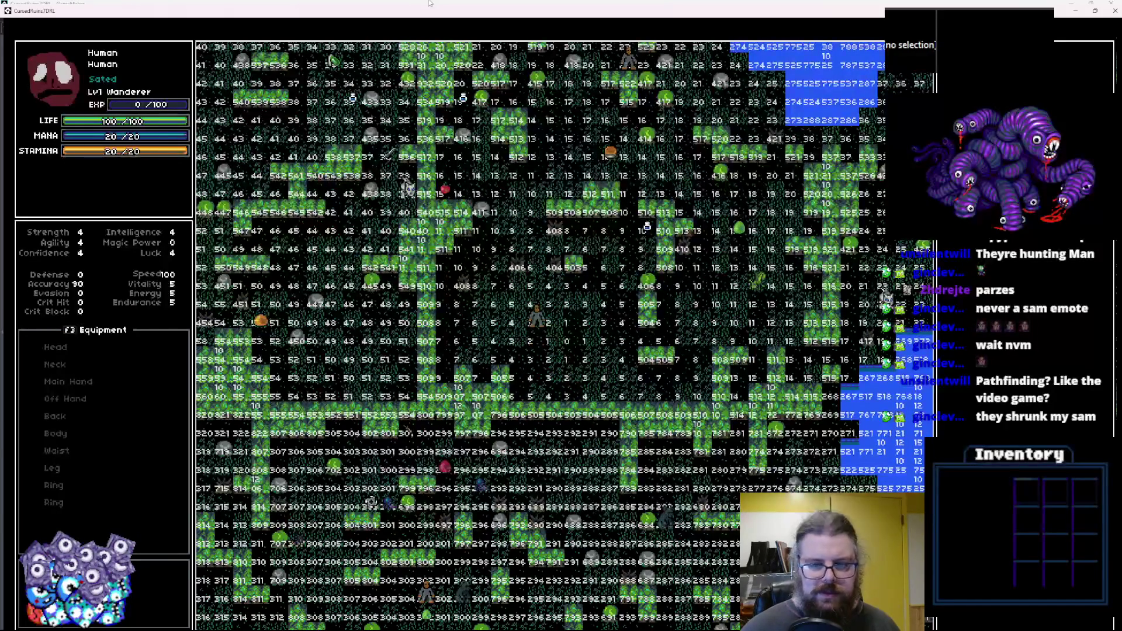
key(Up)
key(Up)
key(Up)
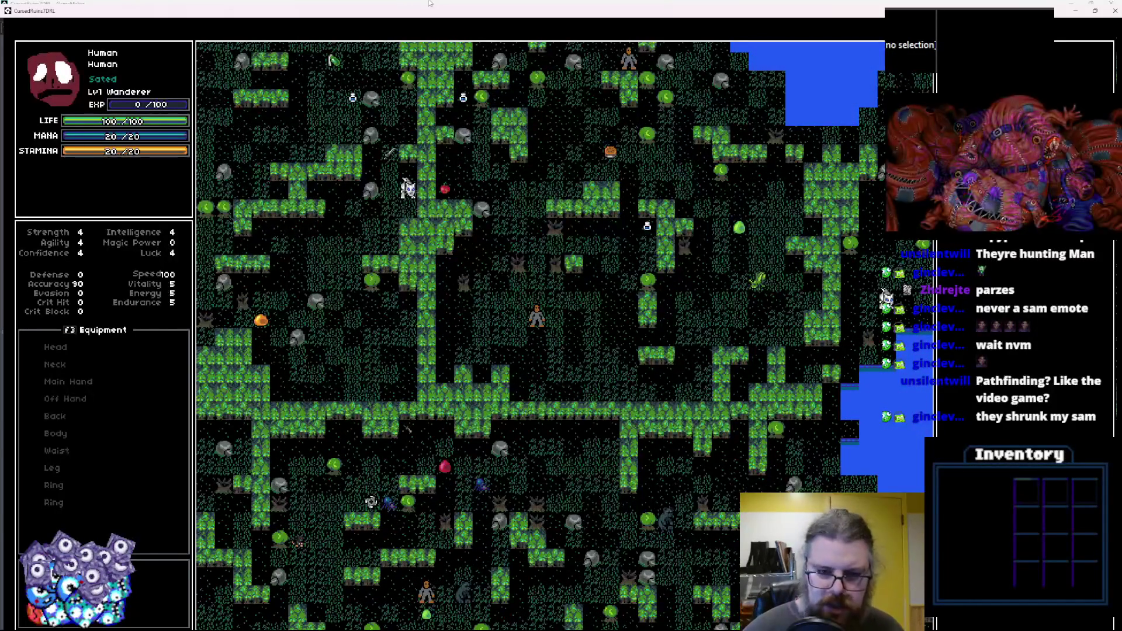
key(Up)
key(Left)
key(Up)
key(Left)
key(Down)
key(Down)
key(Down)
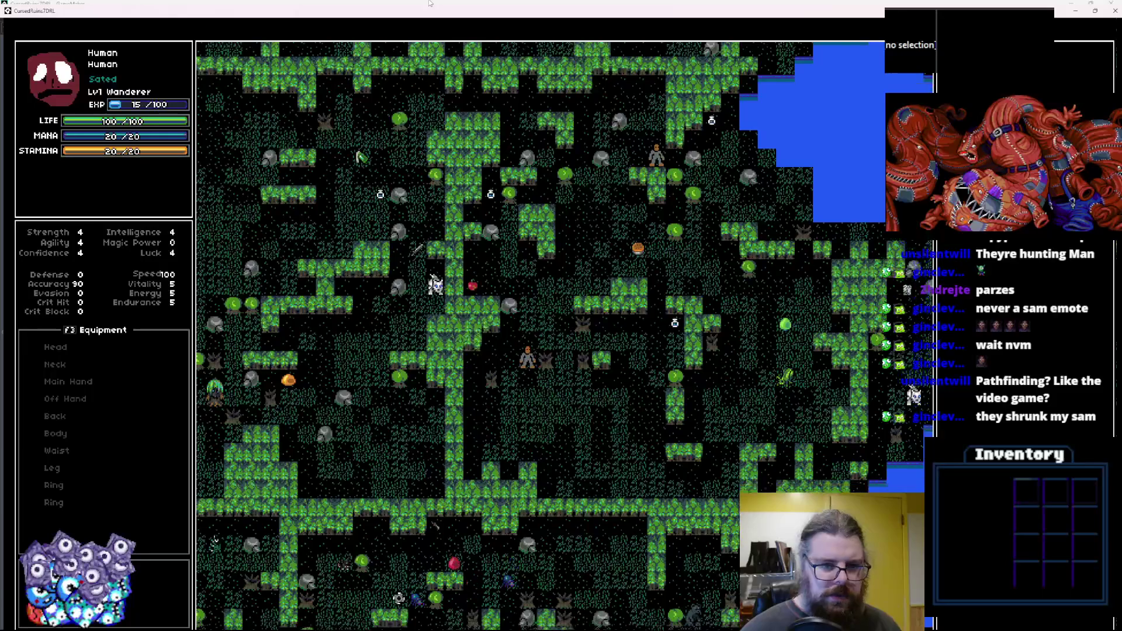
key(Up)
key(Right)
key(Right)
key(Right)
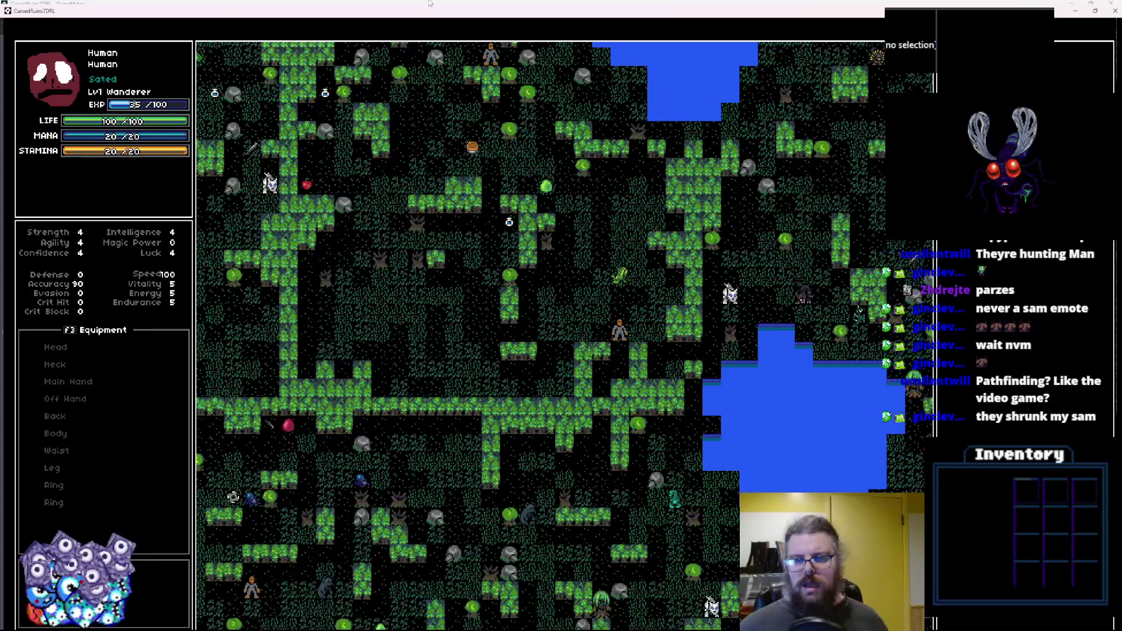
Re-maximise the game window and toggle the path-distance numbers with D.
double_click(392, 11)
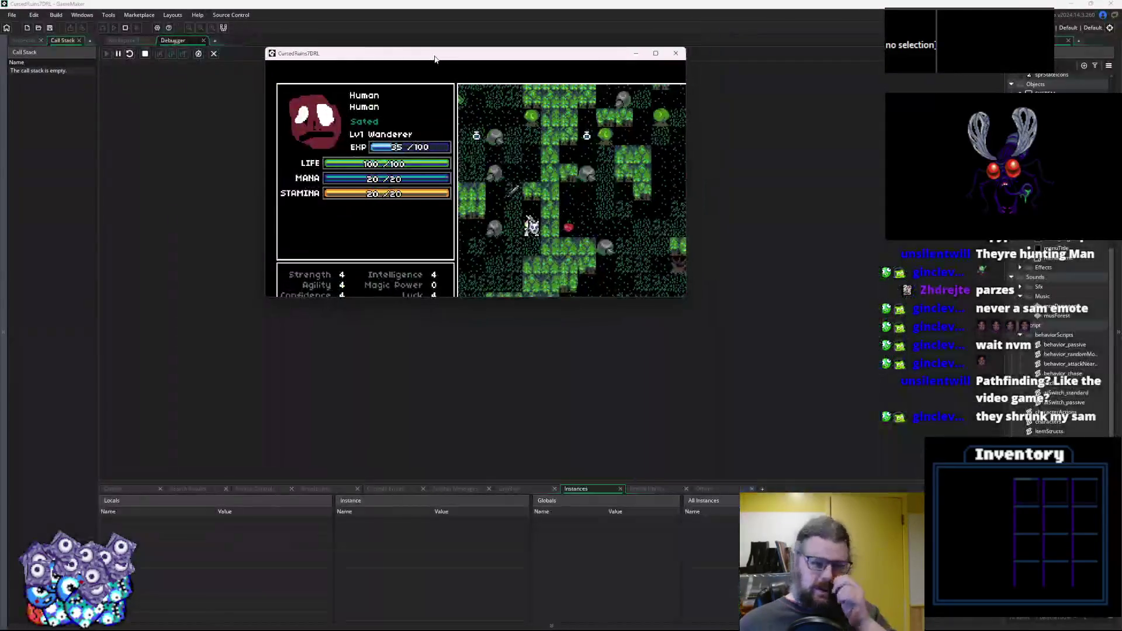
double_click(421, 43)
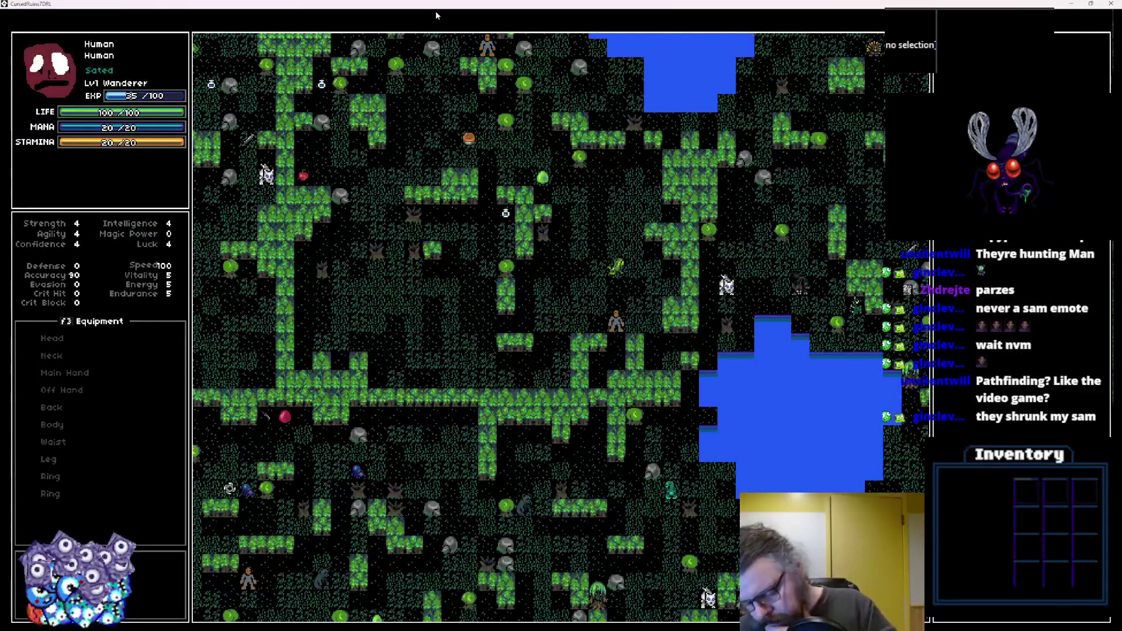
key(d)
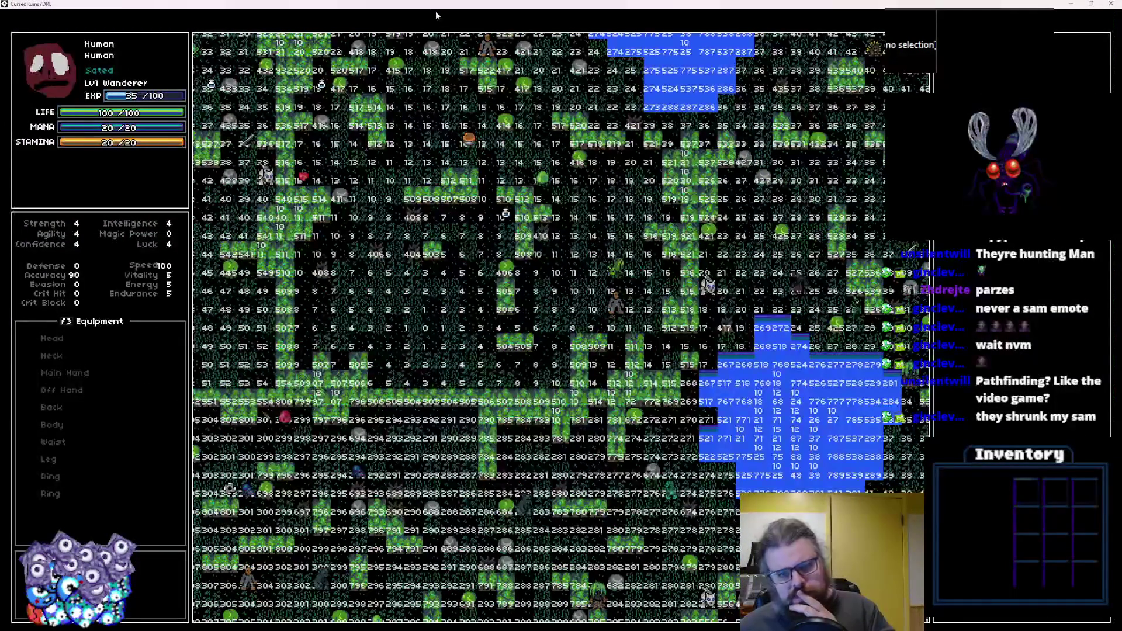
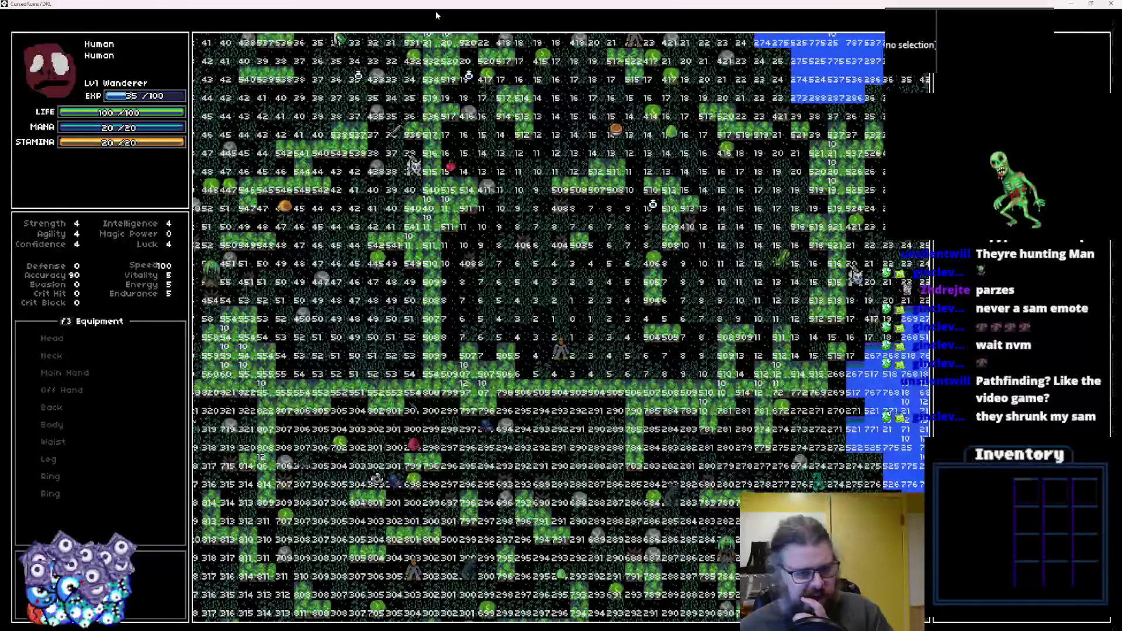
Close the running CursedRuins7DRL game and rebuild it from LevelGenUtility with Run.
double_click(331, 5)
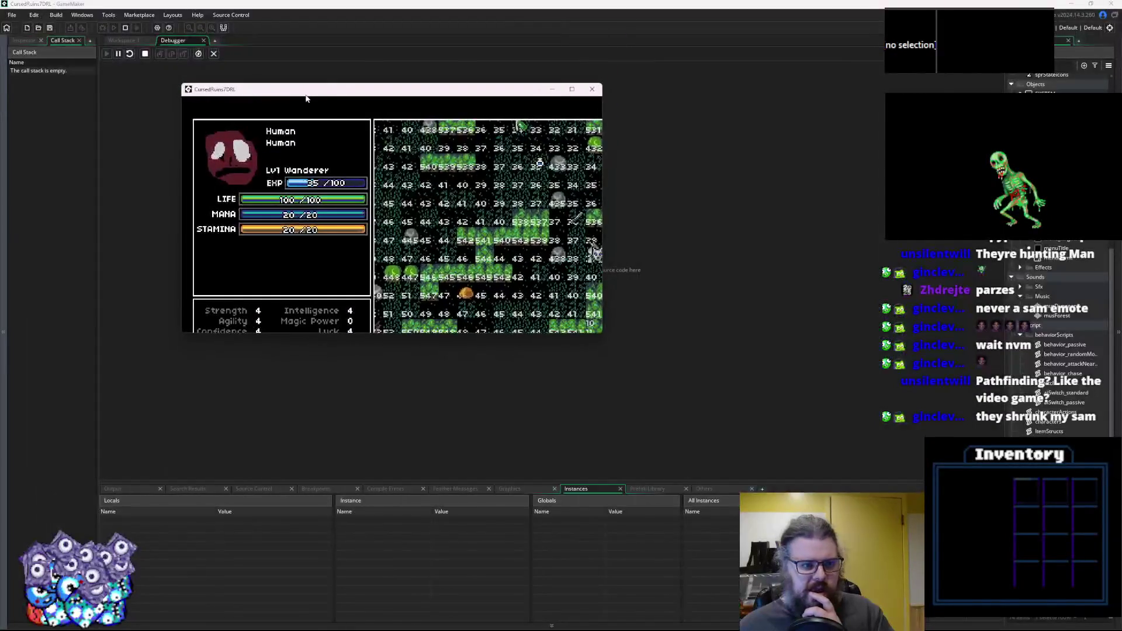
click(592, 92)
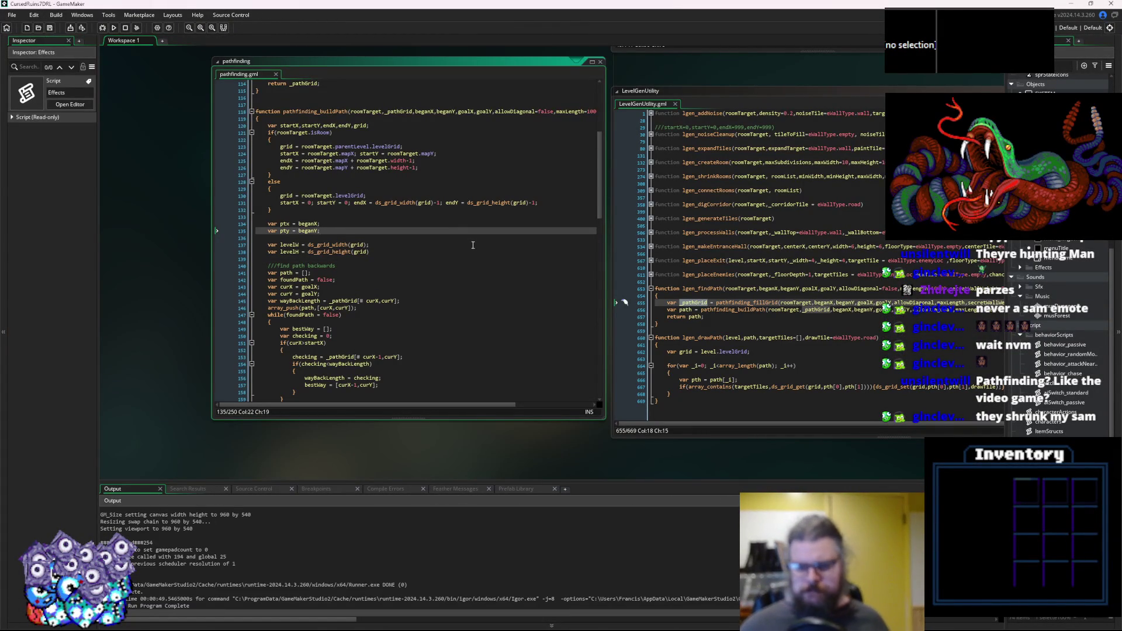
drag(757, 321, 508, 345)
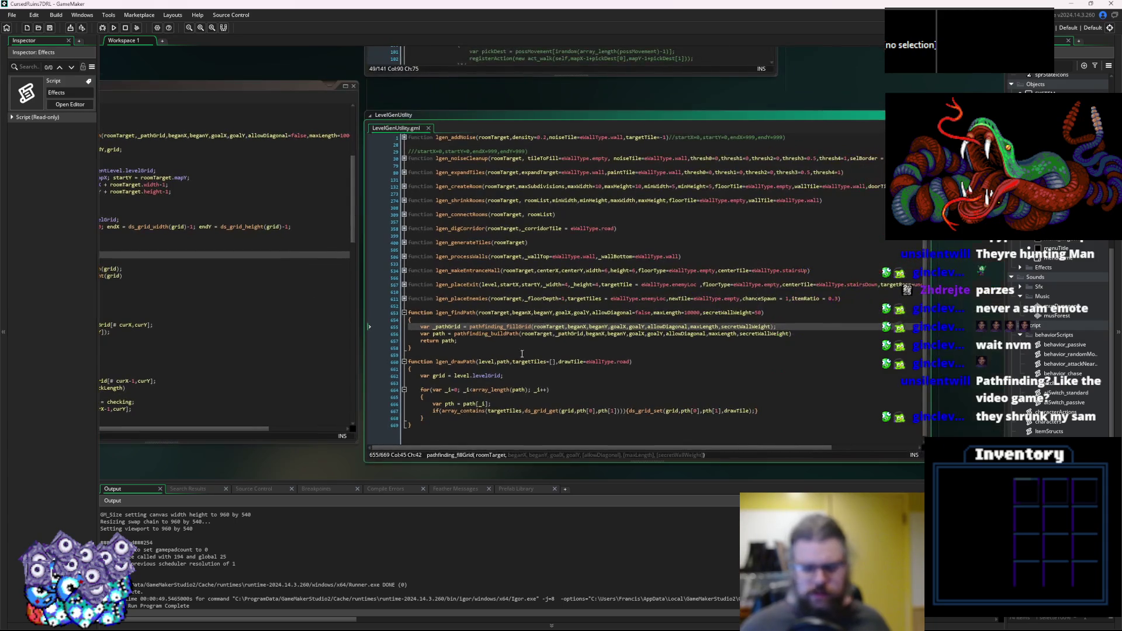
click(507, 344)
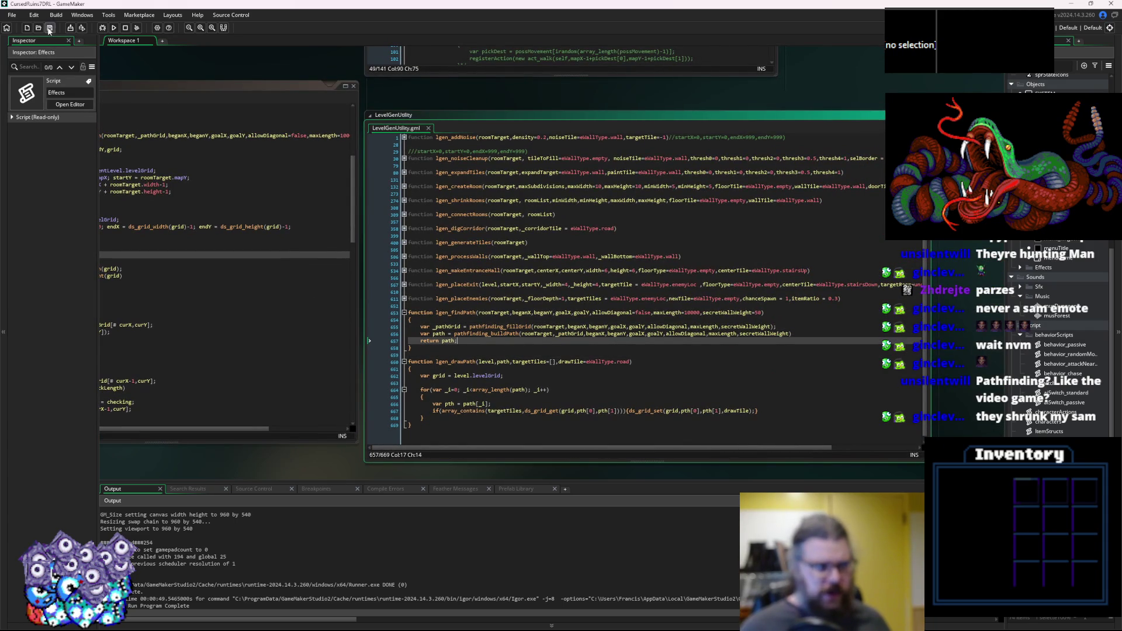
click(114, 27)
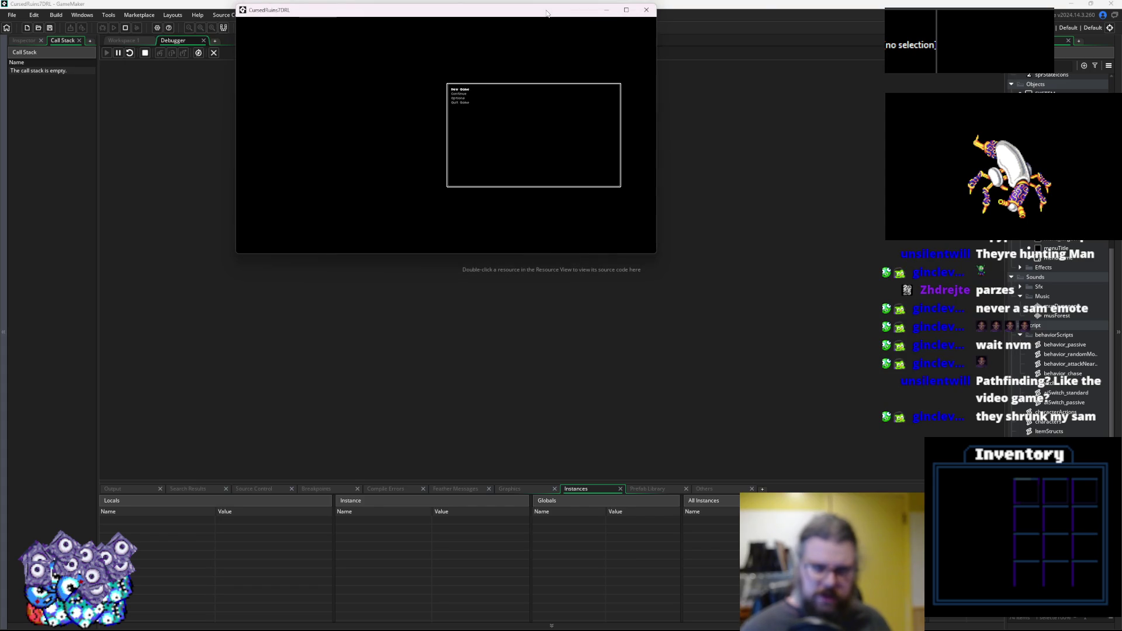
Start a New Game from the title menu and maximize the game window.
key(Return)
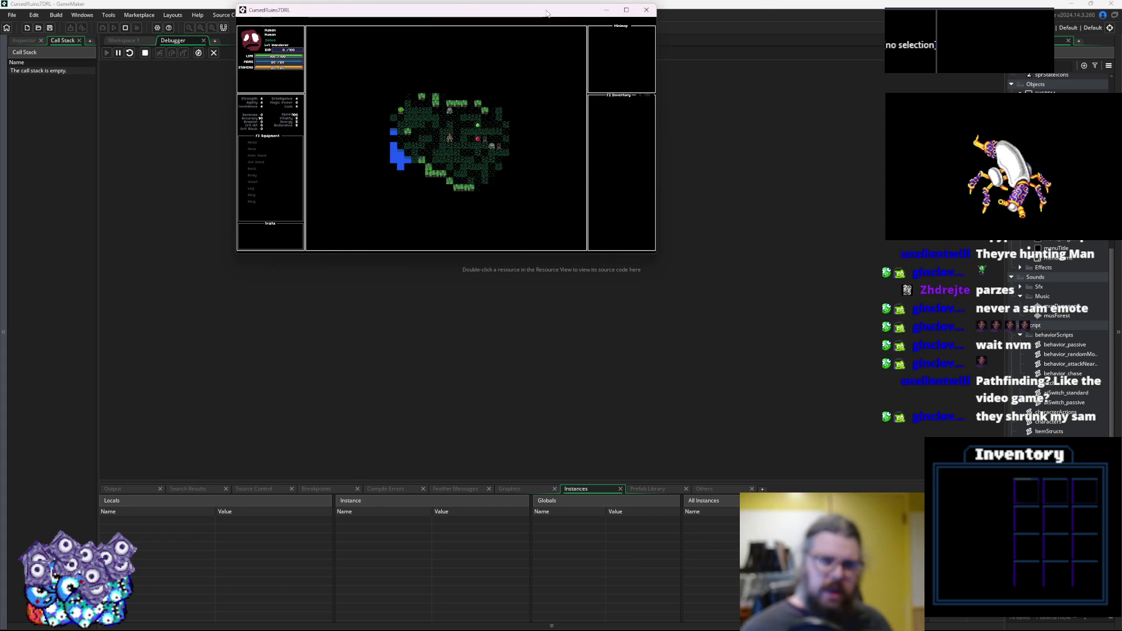
click(625, 10)
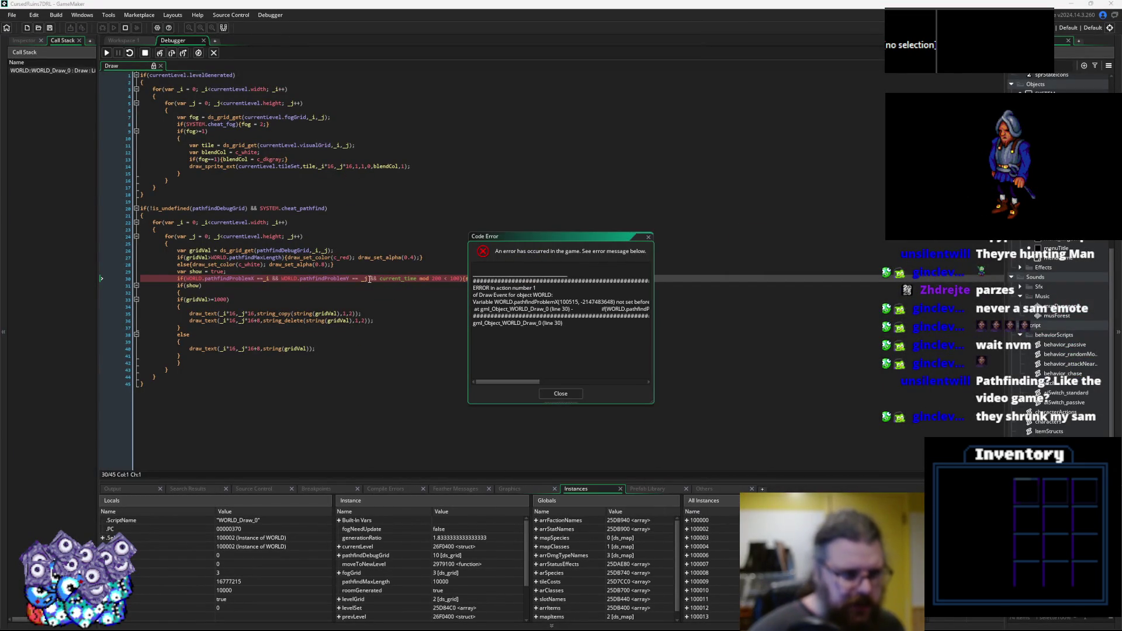
Inspect the unset WORLD.pathfindProblemX on Draw line 30, close the error, and stop debugging.
click(383, 300)
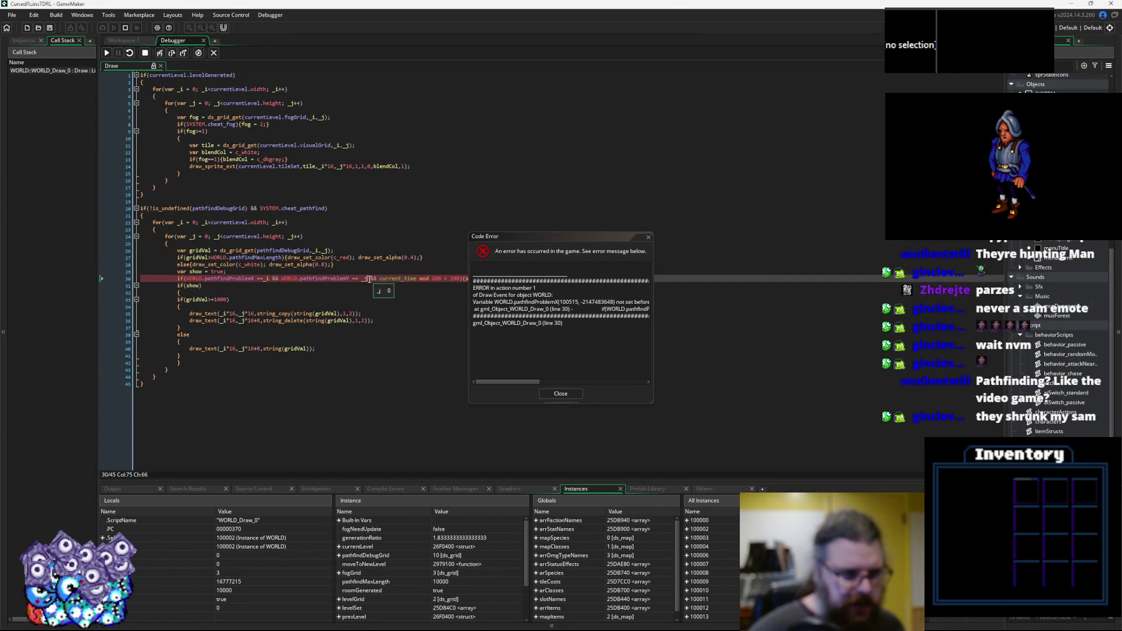
mouse_move(499, 236)
mouse_down()
mouse_move(647, 212)
mouse_move(711, 180)
mouse_up()
click(402, 330)
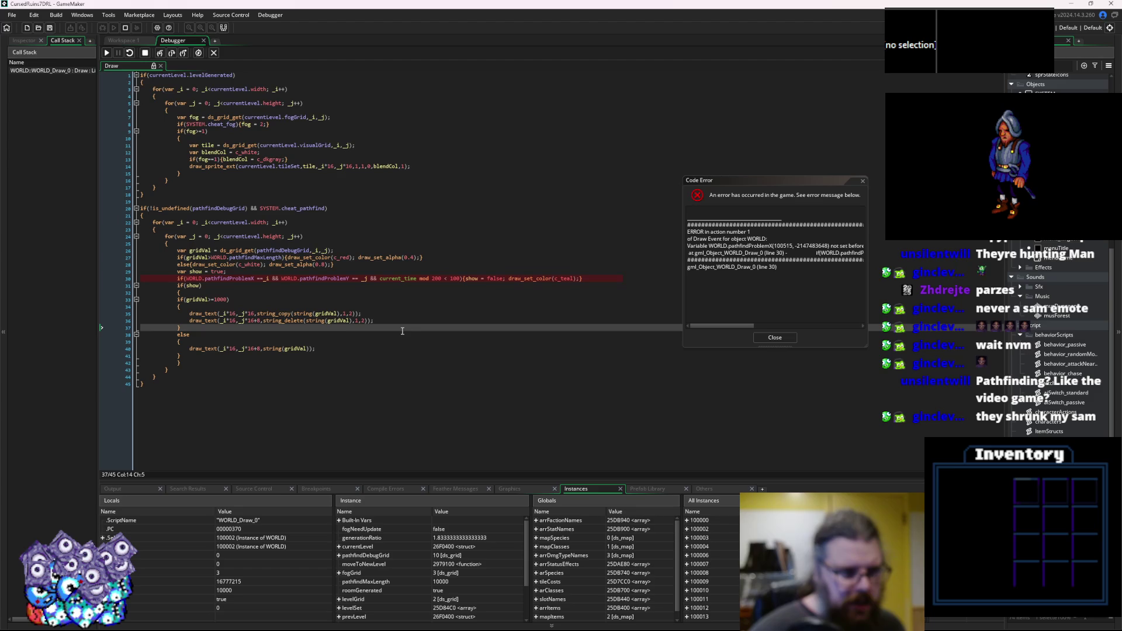
click(237, 279)
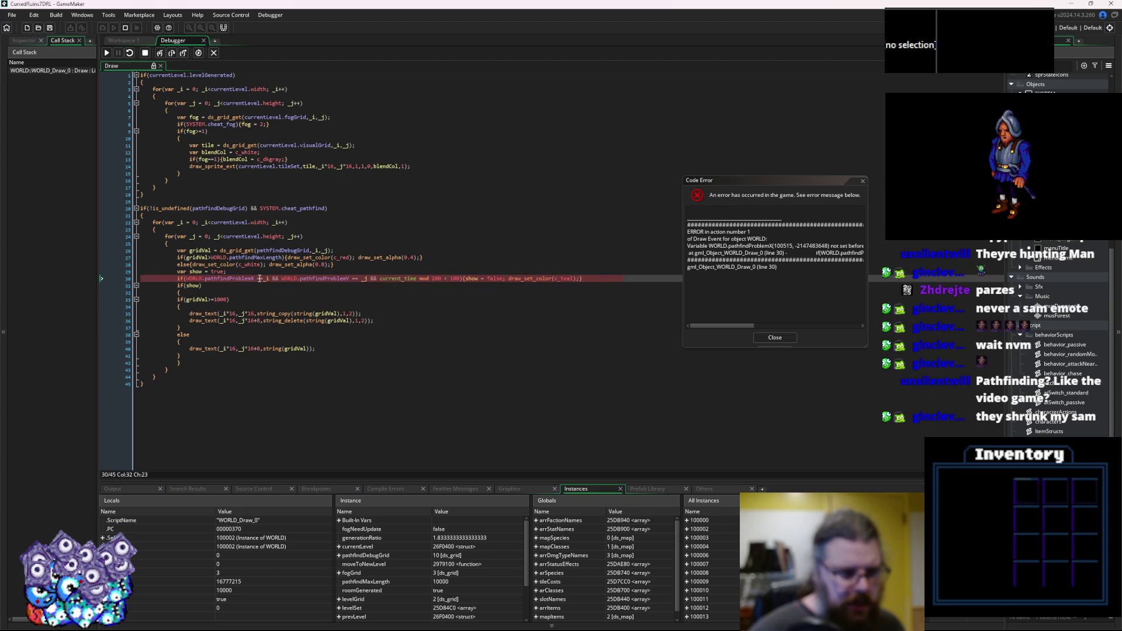
double_click(258, 279)
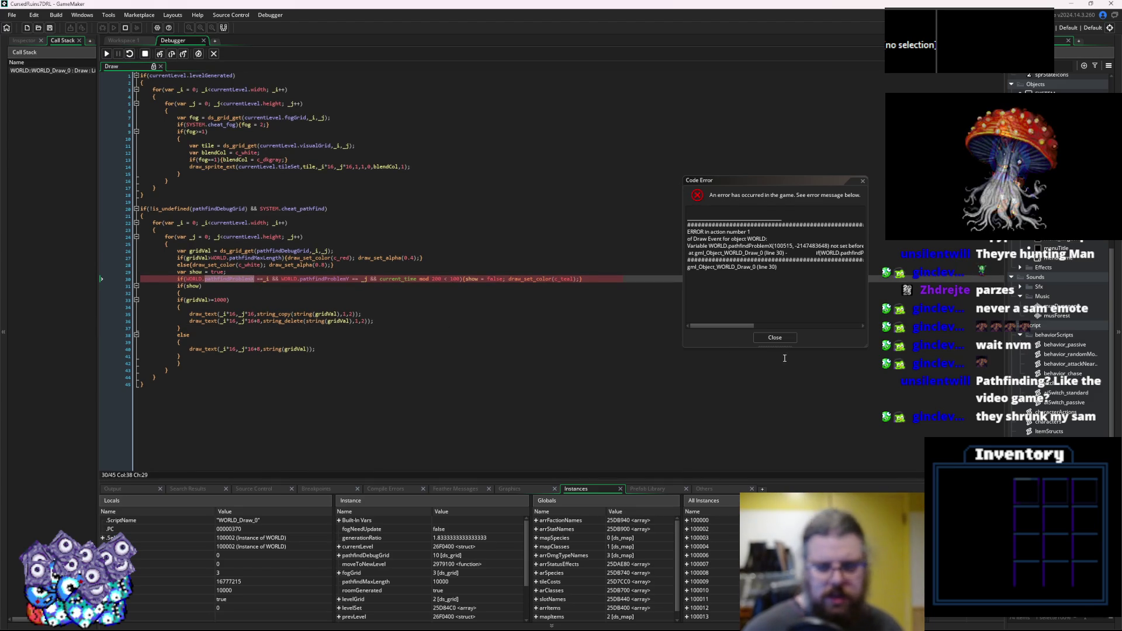
click(785, 338)
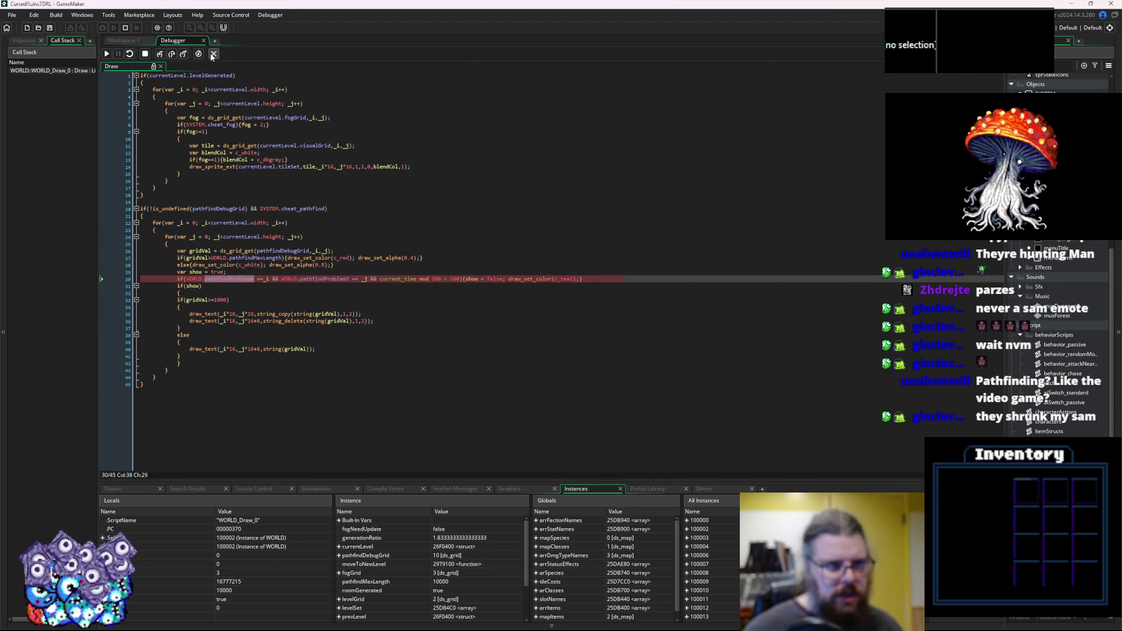
click(213, 54)
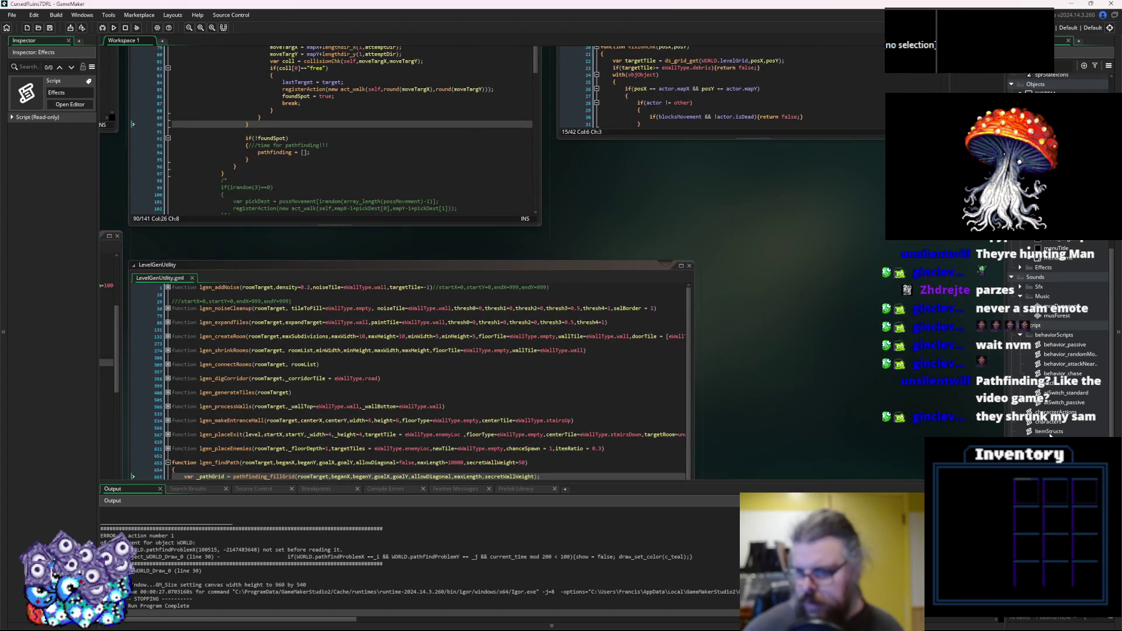
Open the WORLD object's Create event and place the caret at the end of its code.
click(1038, 411)
scroll(1039, 410, up, 5)
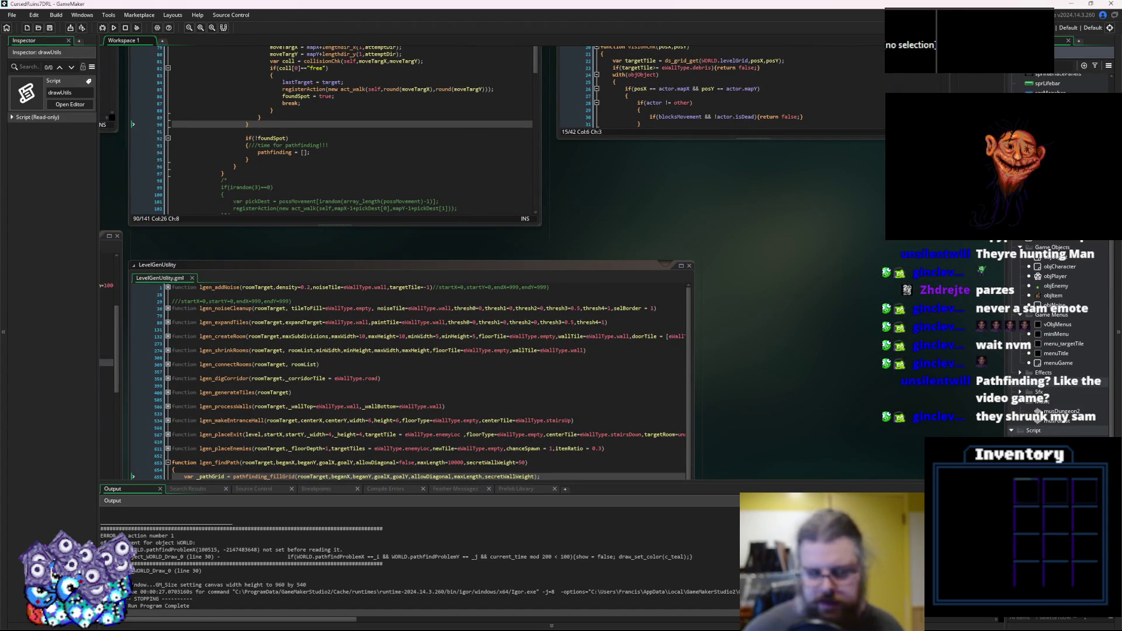
double_click(1038, 411)
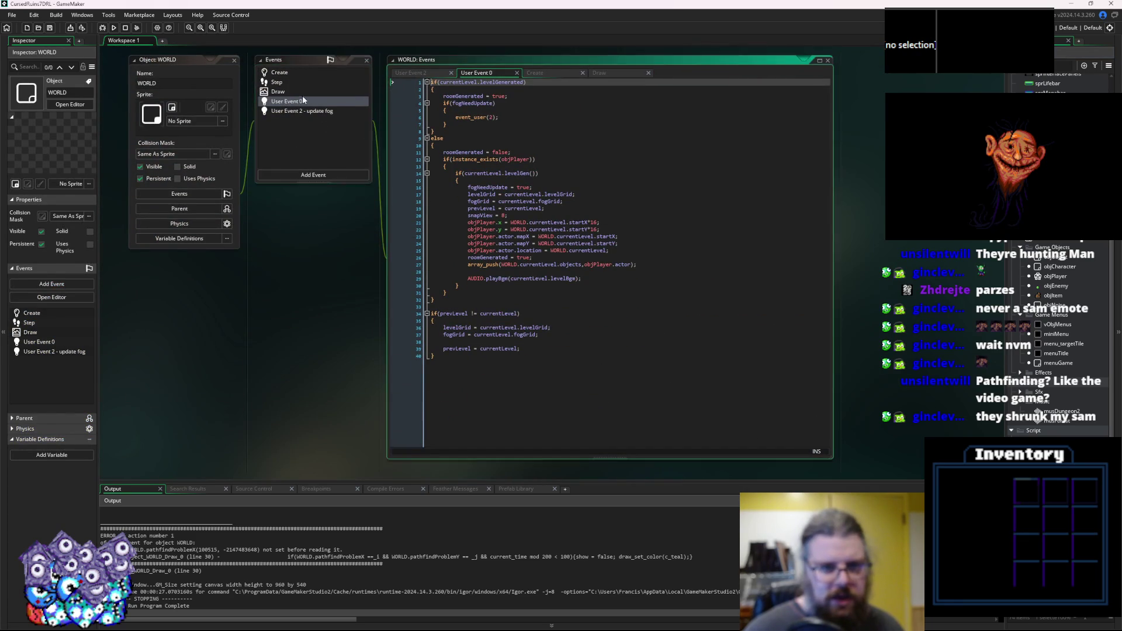
click(304, 91)
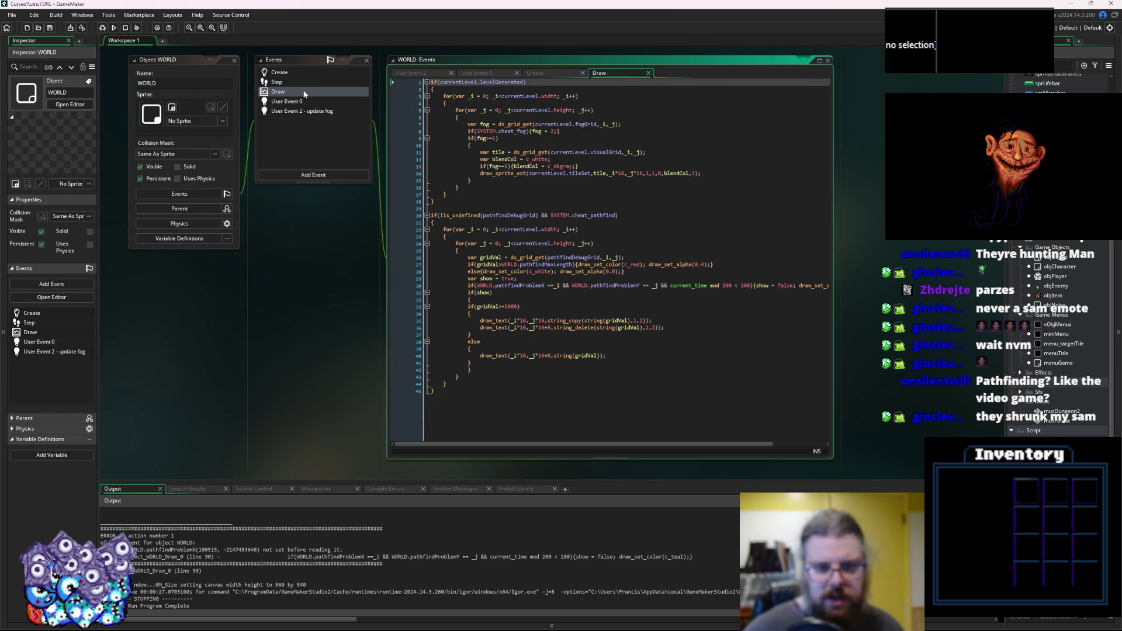
click(297, 72)
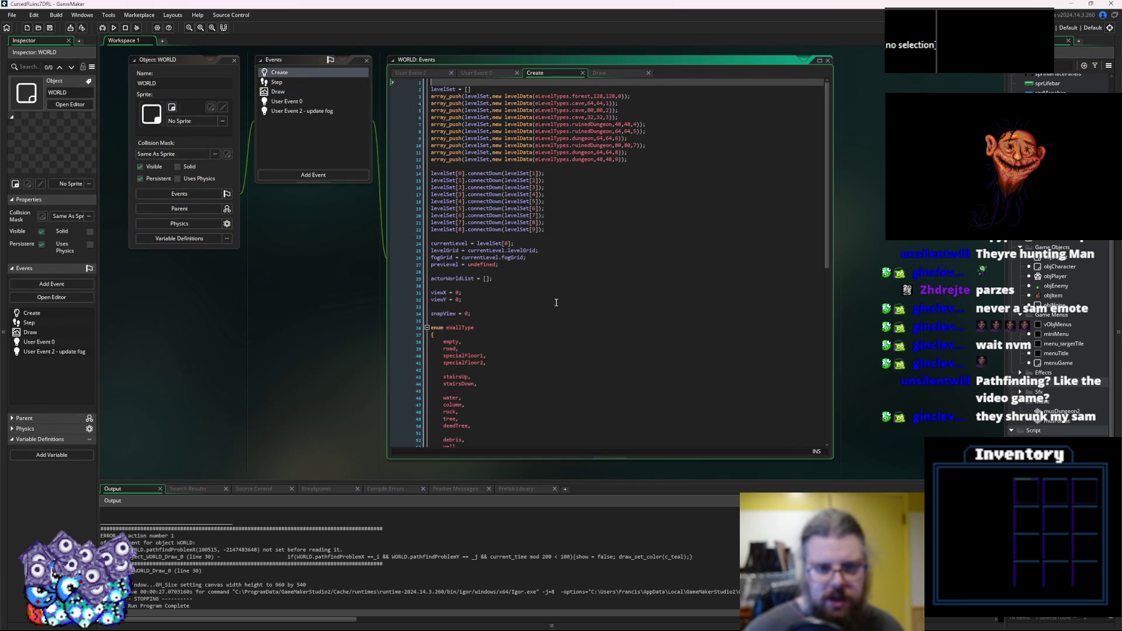
click(567, 253)
scroll(578, 269, down, 15)
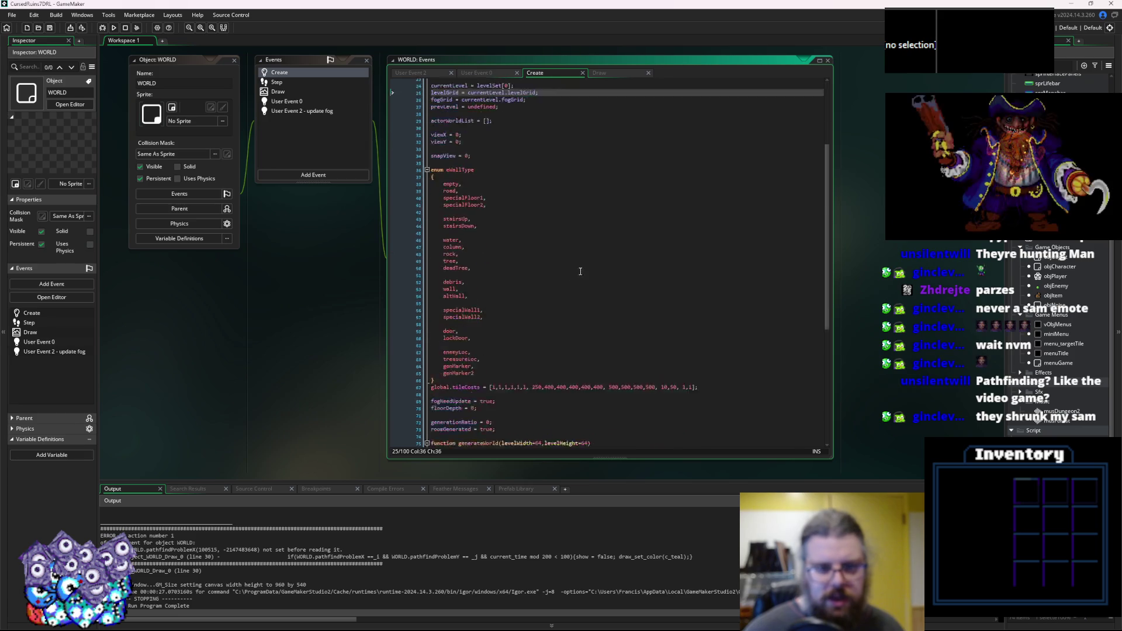
click(569, 443)
Add 'pathfindProblemX = 0;' and 'pathfindProblemY = 0;' on new lines at the end.
key(Return)
text(pathfindProblemX = 0;)
key(Return)
text(pathfindProblemX =)
key(Left)
key(Left)
key(Left)
key(BackSpace)
text(Y)
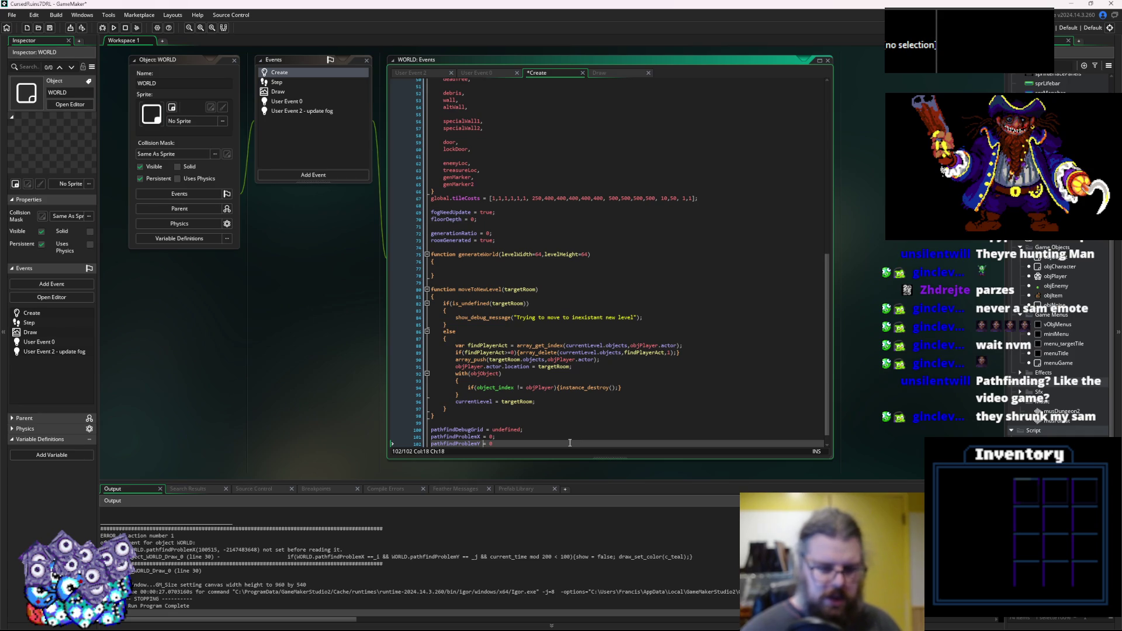
key(End)
text(;)
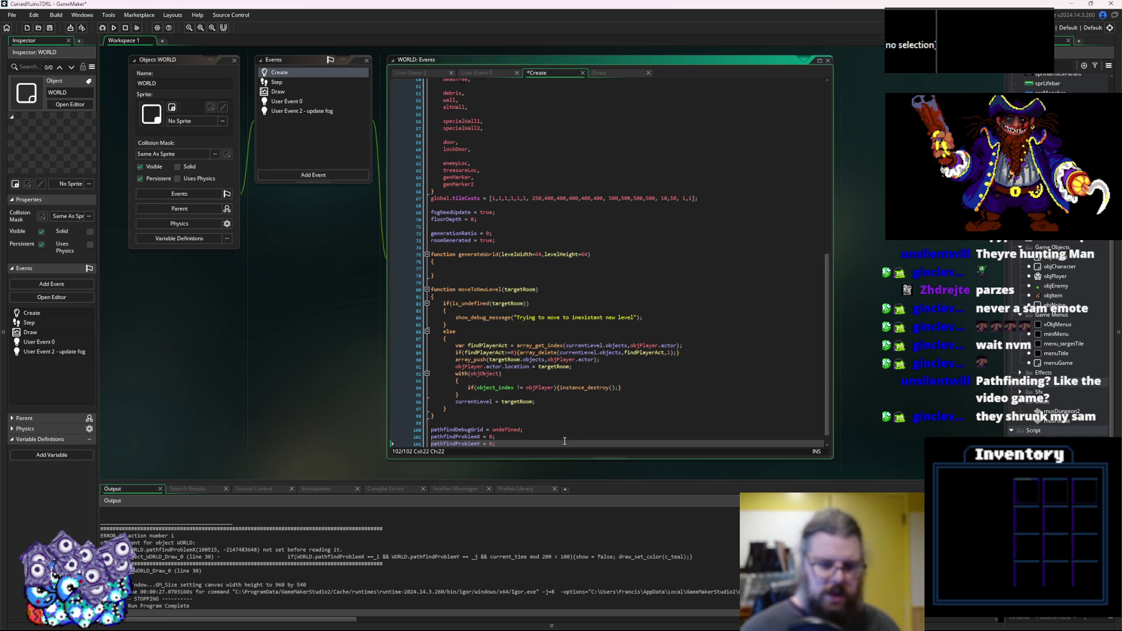
key(ctrl+Tab)
key(ctrl+Tab)
Paste the two pathfindProblem reset lines into the pathfinding script at line 136 and indent them.
scroll(452, 317, down, 5)
drag(452, 317, 368, 345)
scroll(368, 344, down, 5)
scroll(359, 355, up, 6)
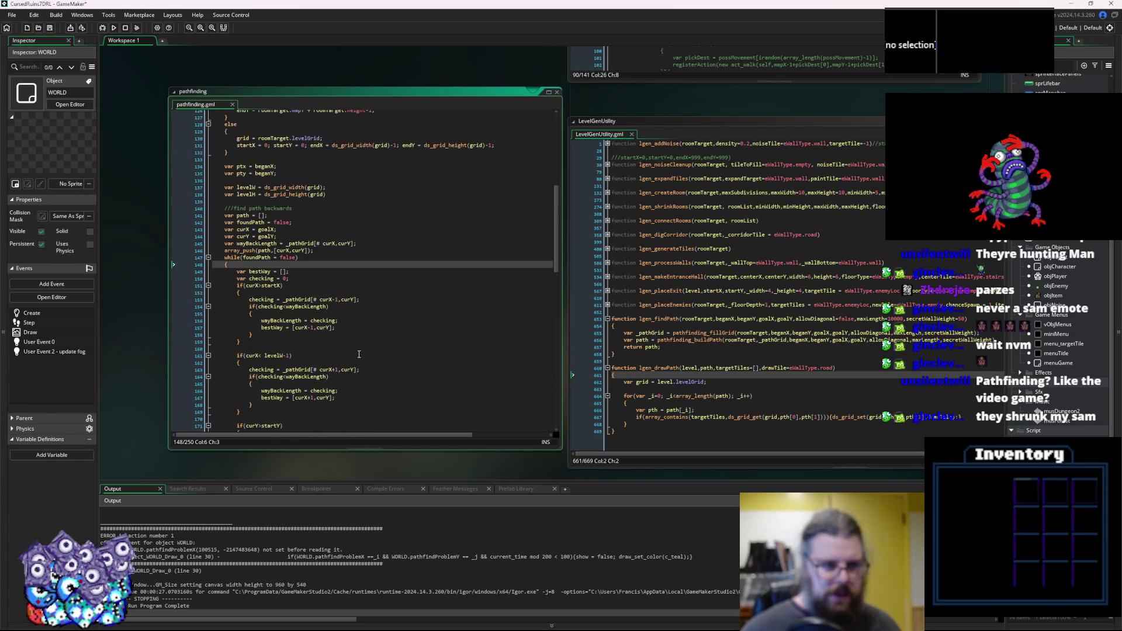
click(385, 243)
key(Up)
scroll(374, 240, up, 3)
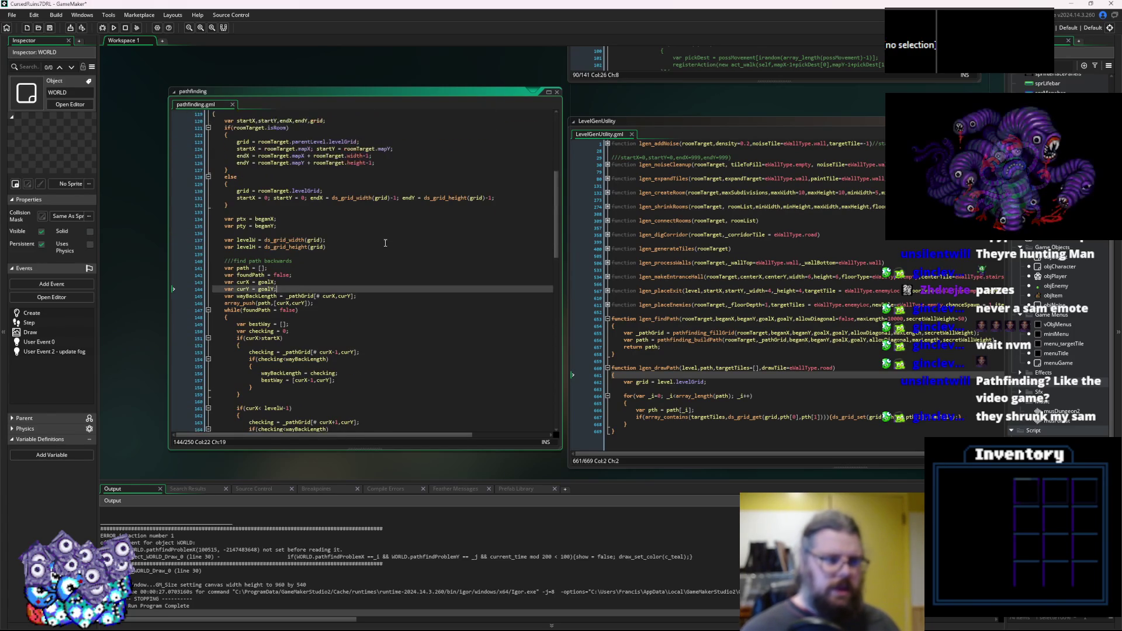
click(338, 233)
click(319, 286)
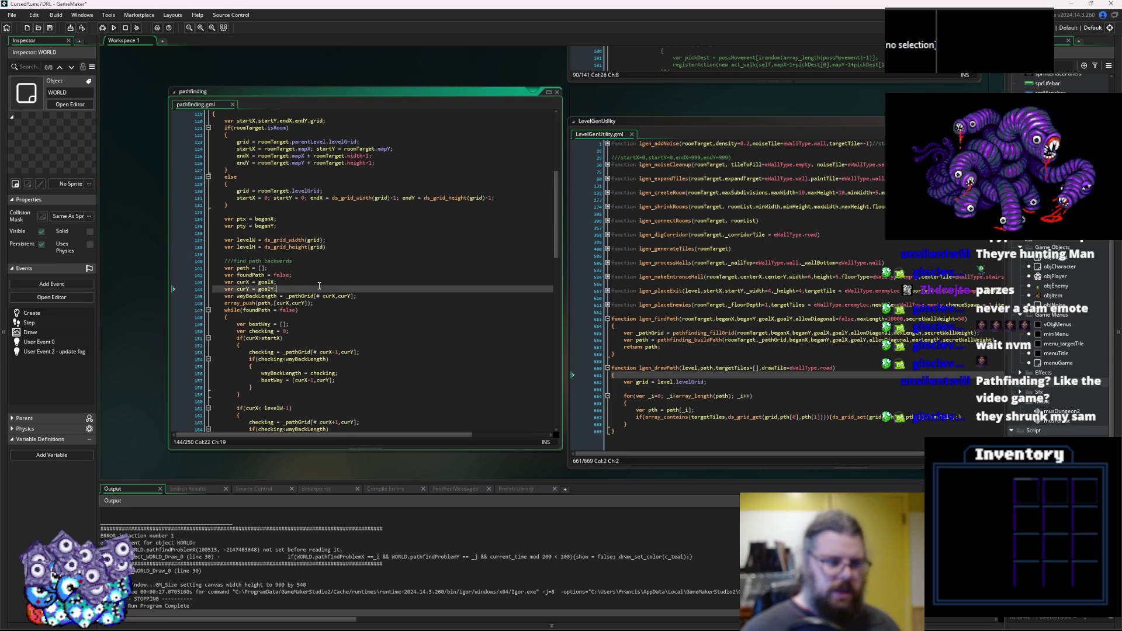
click(321, 227)
click(321, 233)
text(pathfindProblemX = 0; pathfindProblemY = 0;)
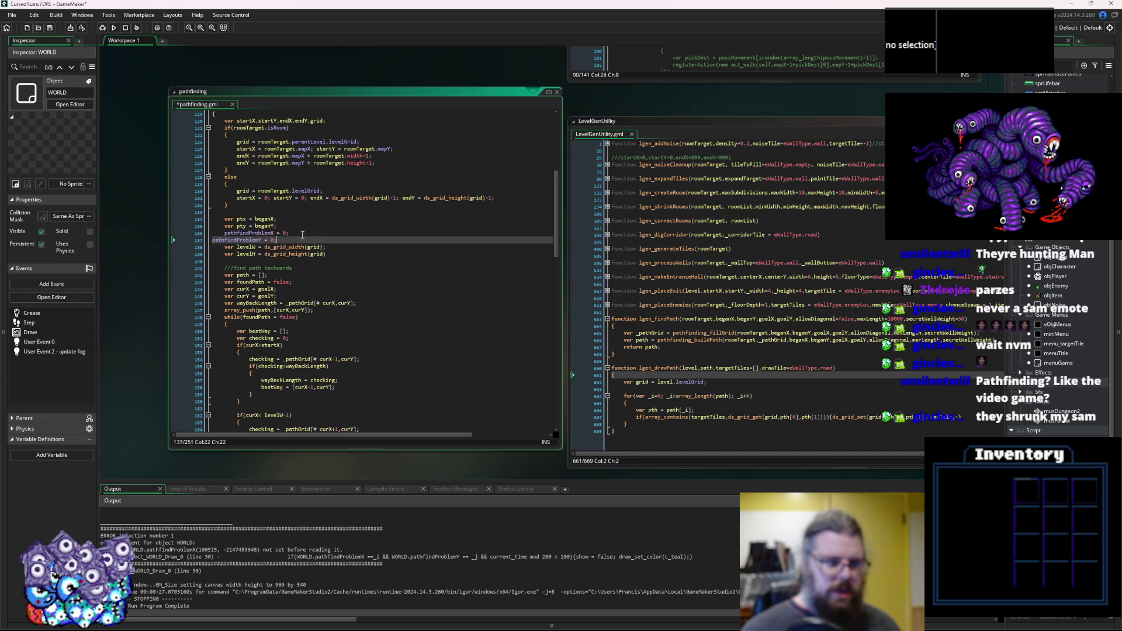
click(270, 220)
click(215, 241)
key(Tab)
Set them to WORLD.pathfindProblemX = beganX and WORLD.pathfindProblemY = beganY.
double_click(264, 226)
double_click(286, 240)
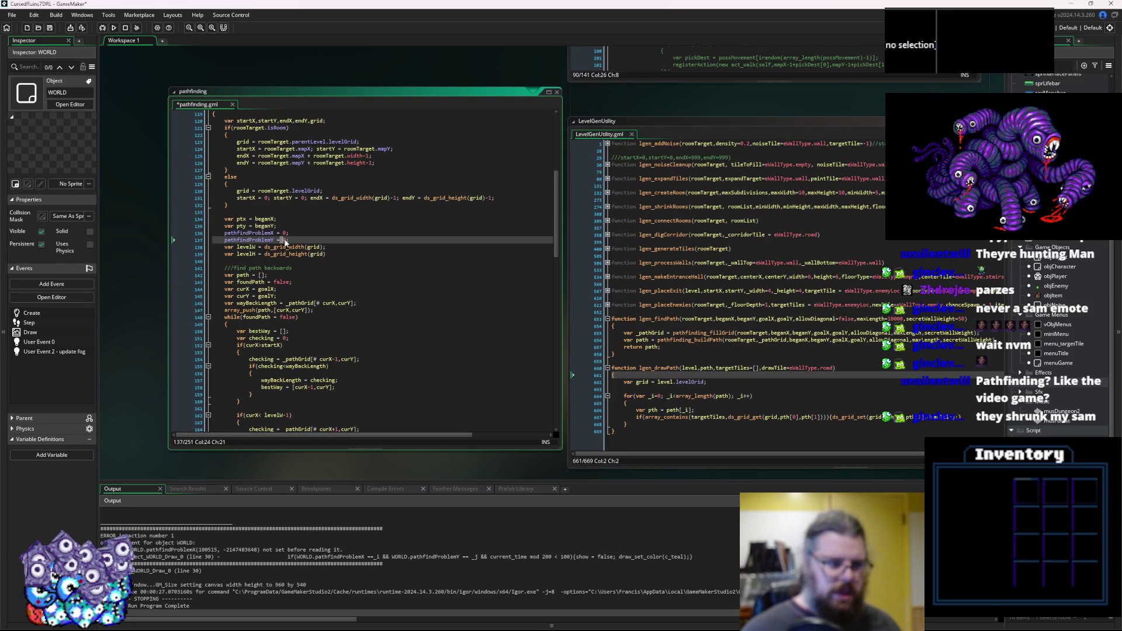
double_click(272, 226)
key(ctrl+c)
double_click(285, 240)
key(ctrl+v)
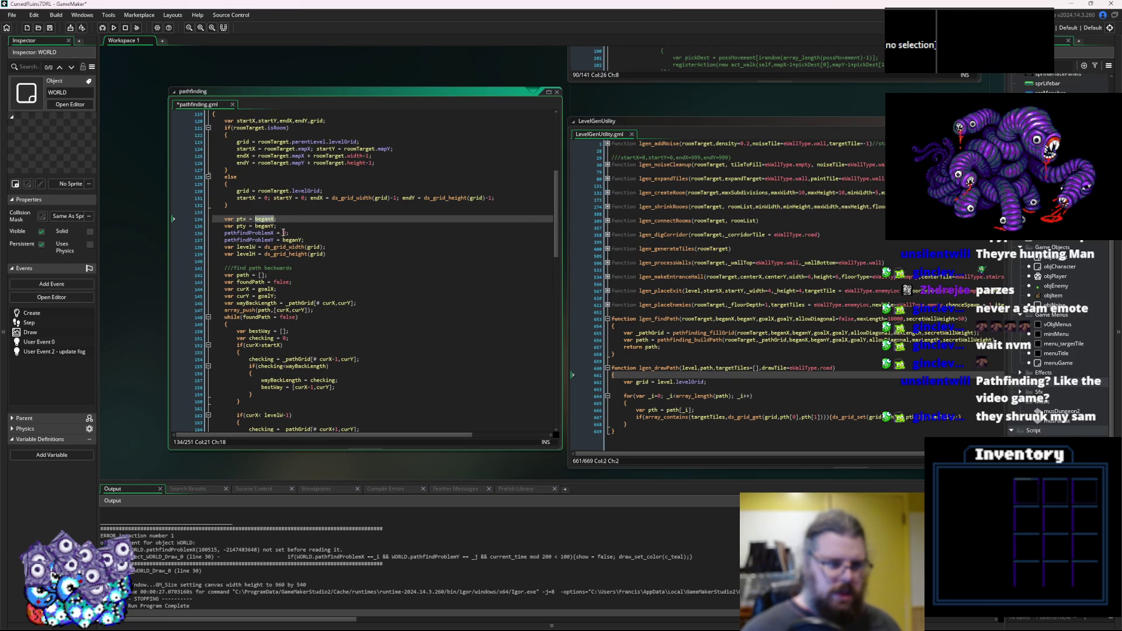
double_click(285, 234)
text(beganX)
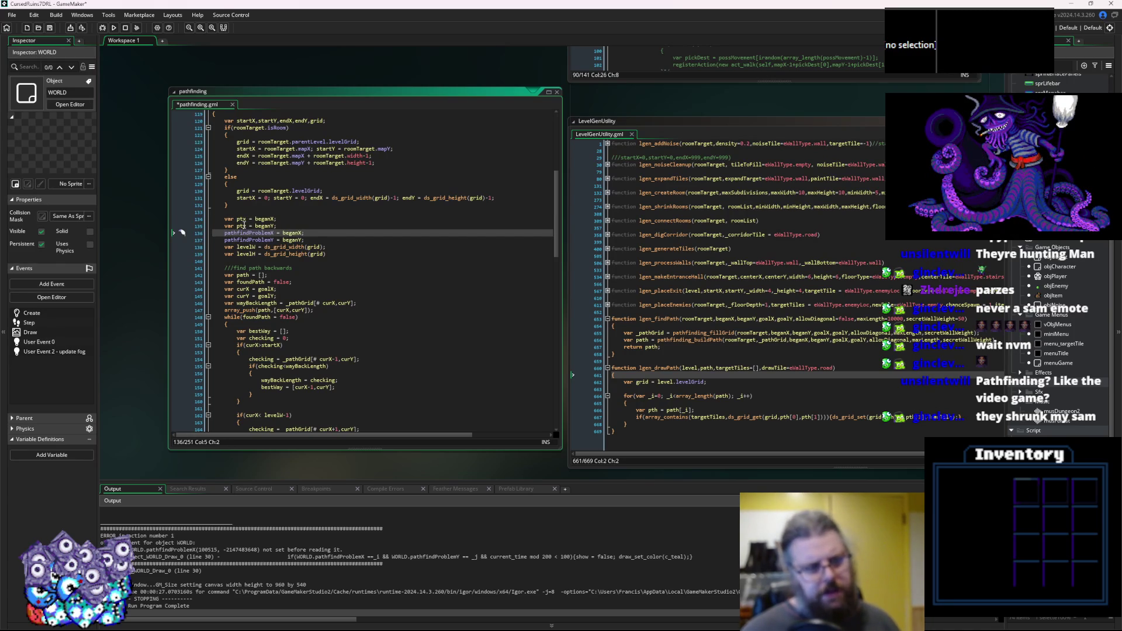
text(wi)
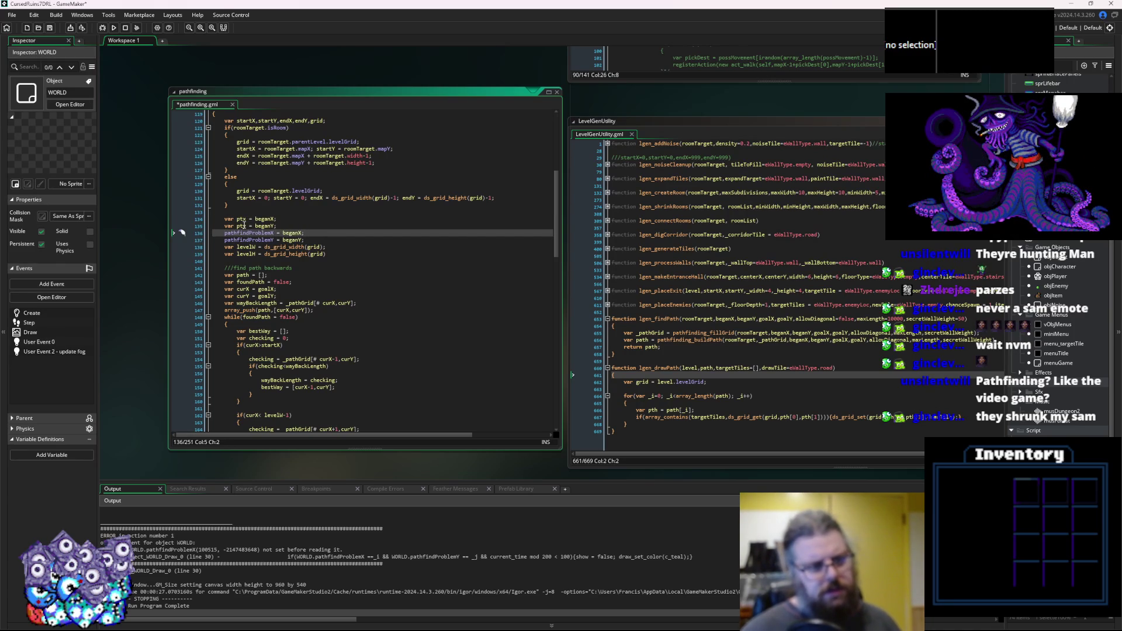
text(RLD.)
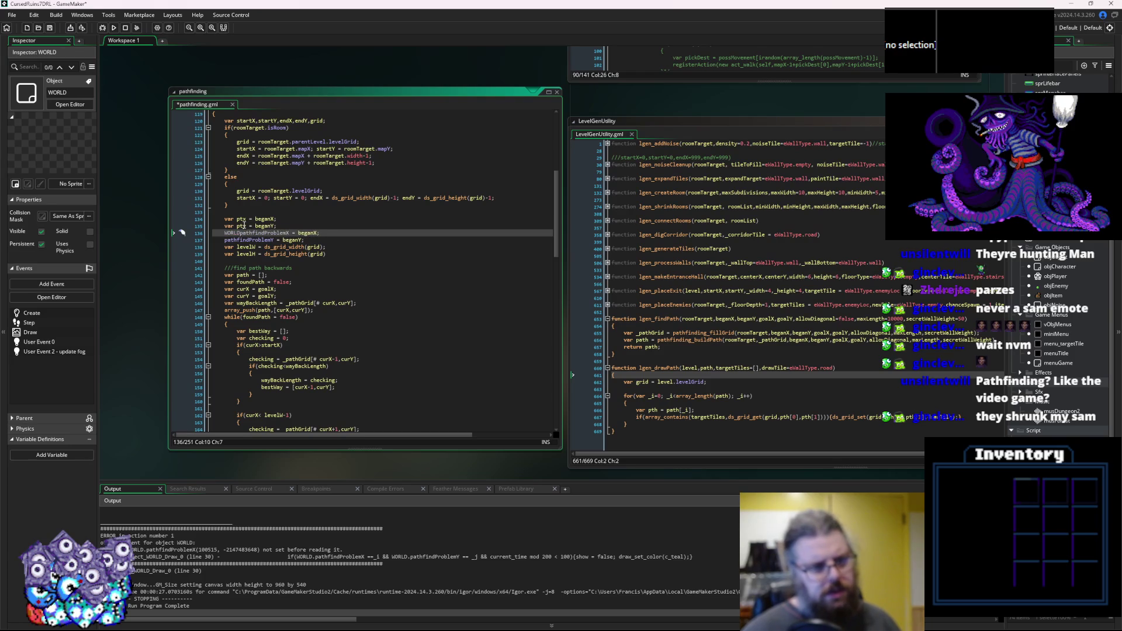
key(Down)
key(Home)
text(WORLD.)
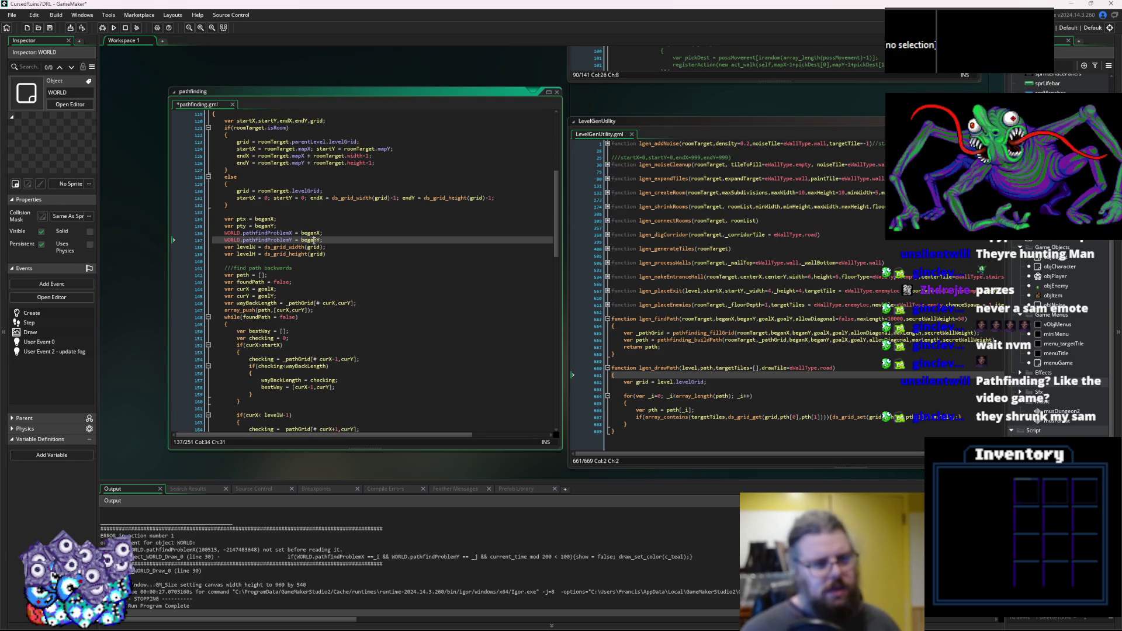
Save the pathfinding script and build and run the game.
scroll(314, 241, down, 20)
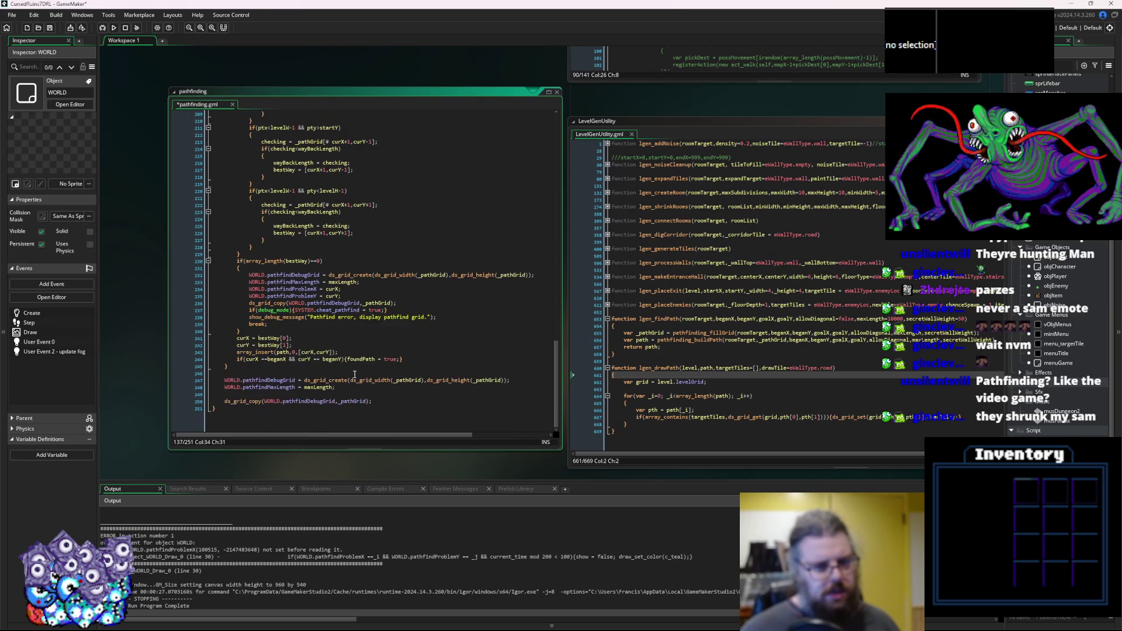
click(49, 29)
click(102, 27)
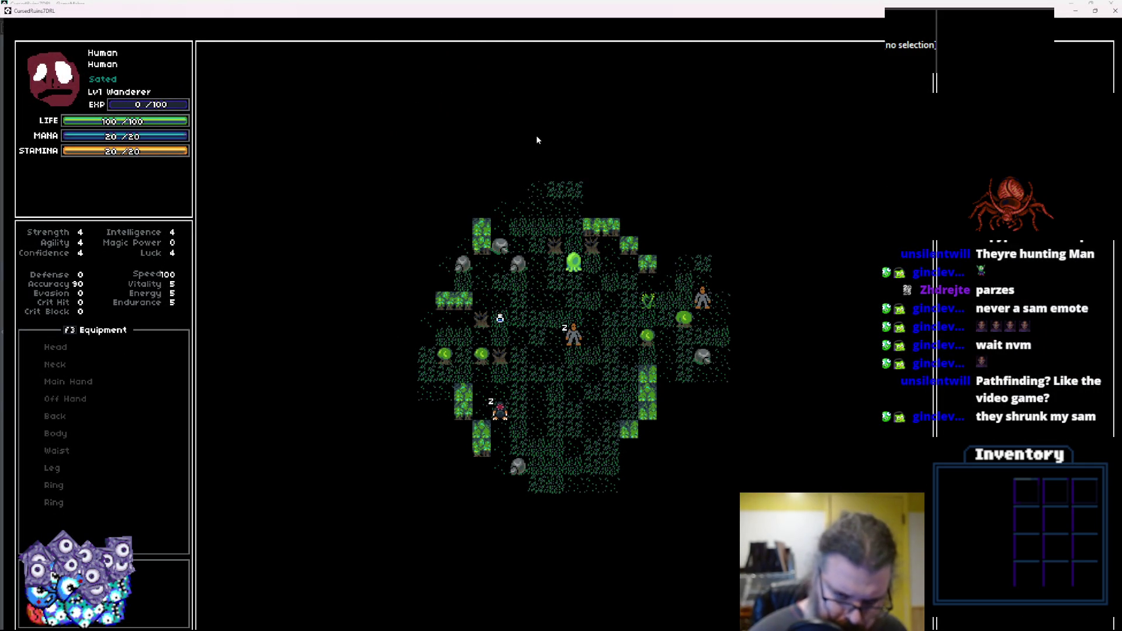
Show the F1 distance overlay, walk the player down, then close the game and debugger.
key(F1)
key(Down)
key(Down)
key(Down)
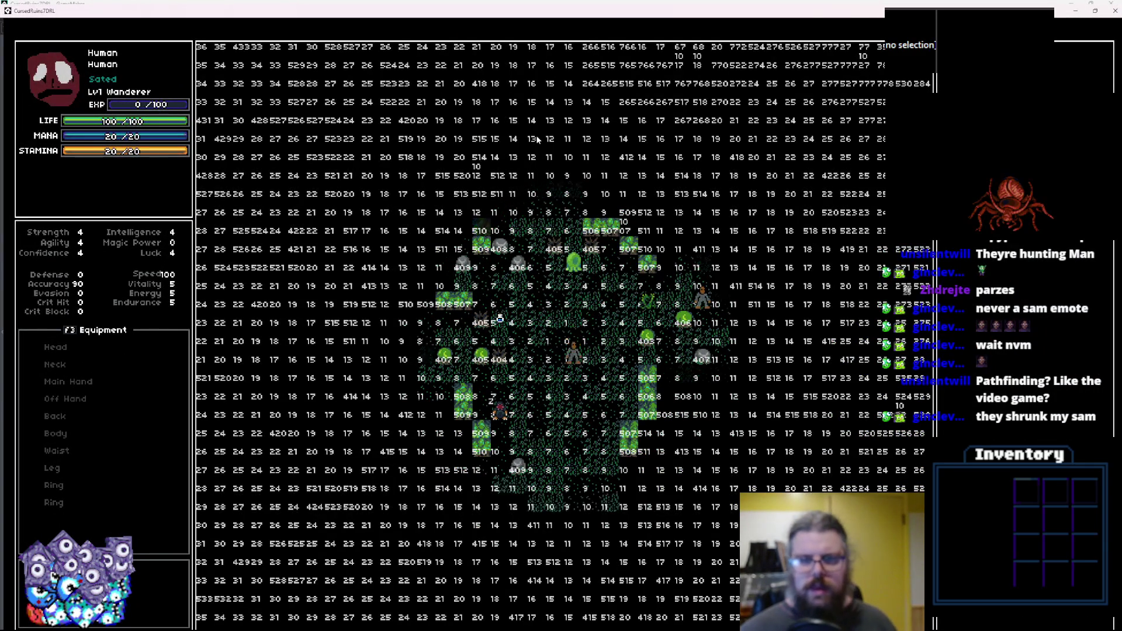
key(Down)
key(Down)
key(Down)
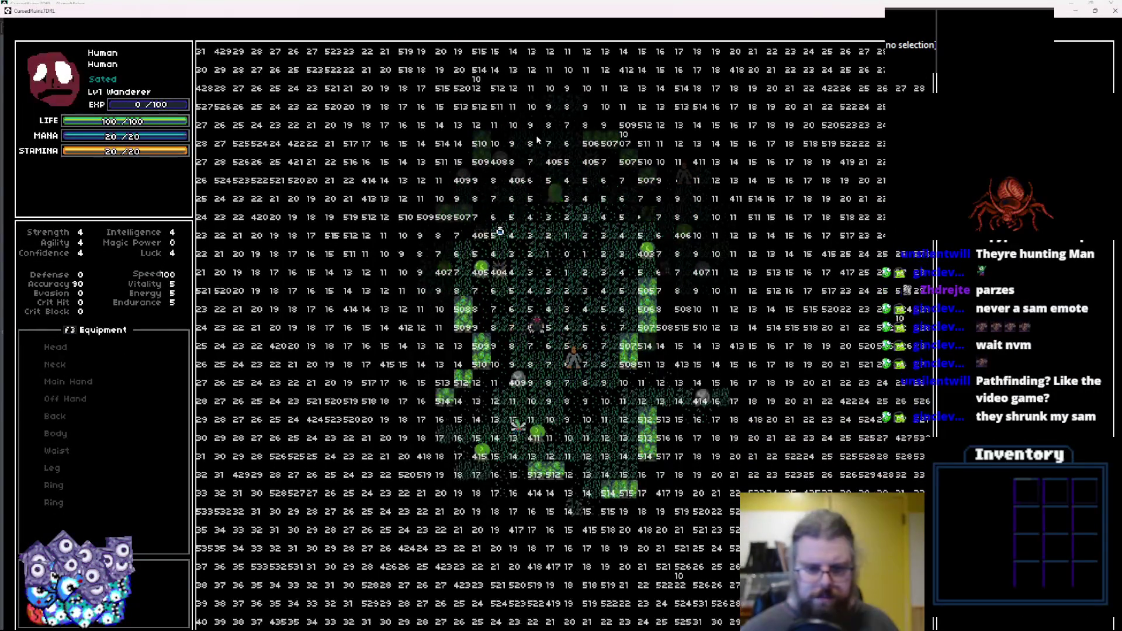
key(Down)
key(Down)
key(Down)
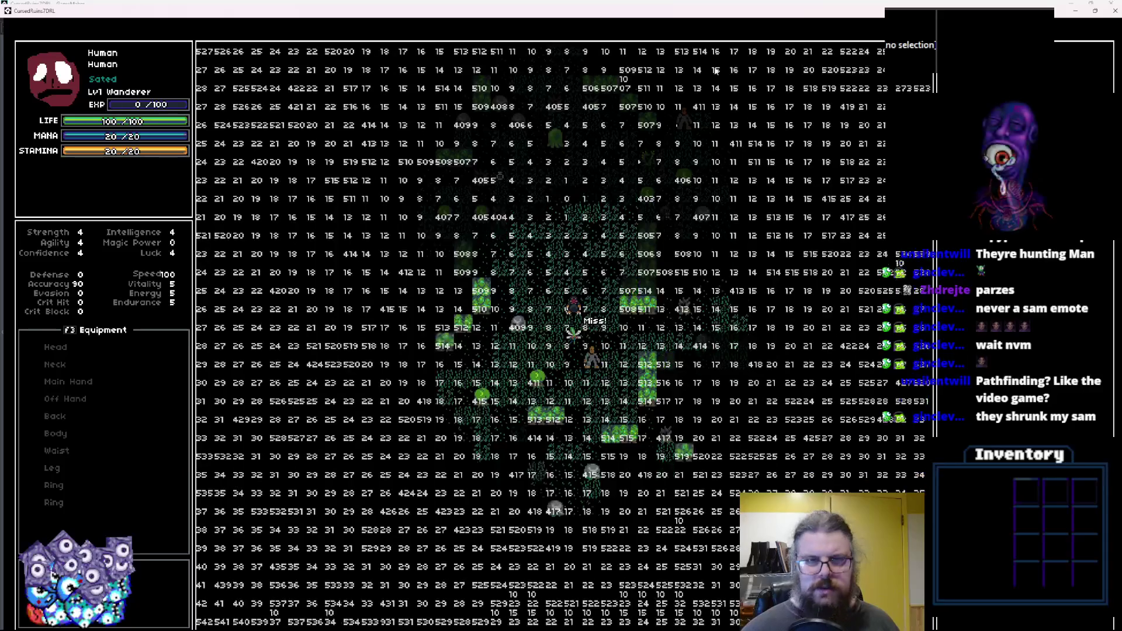
key(F11)
click(744, 141)
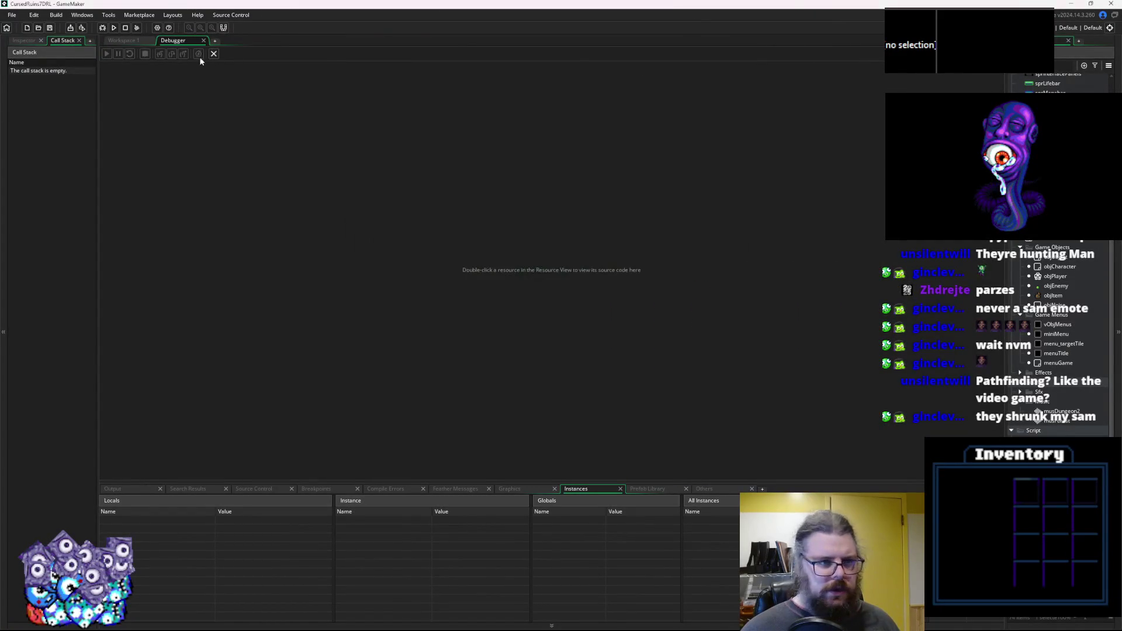
click(214, 54)
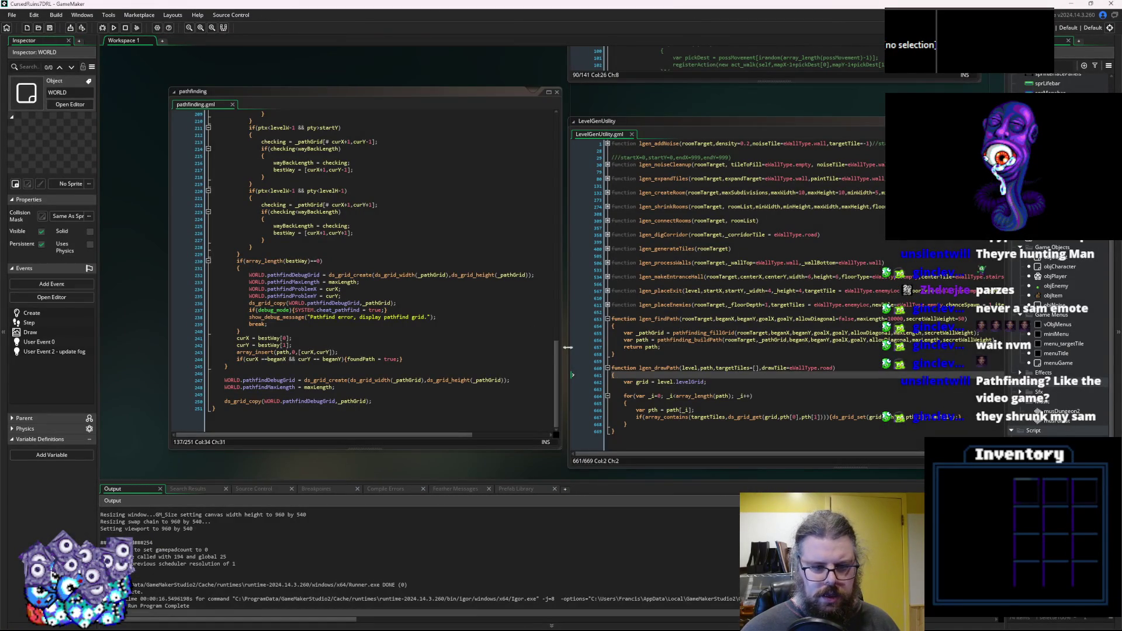
Add 'return path;' after line 250 in pathfinding.gml, then save and run the game.
click(474, 351)
click(384, 403)
key(Return)
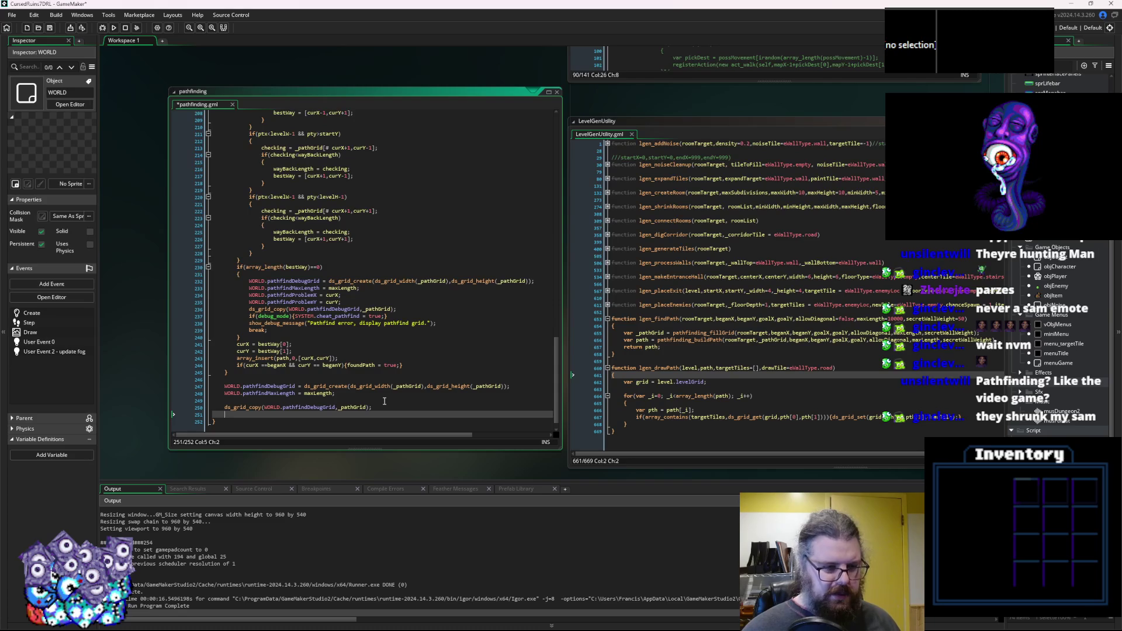
text(retu)
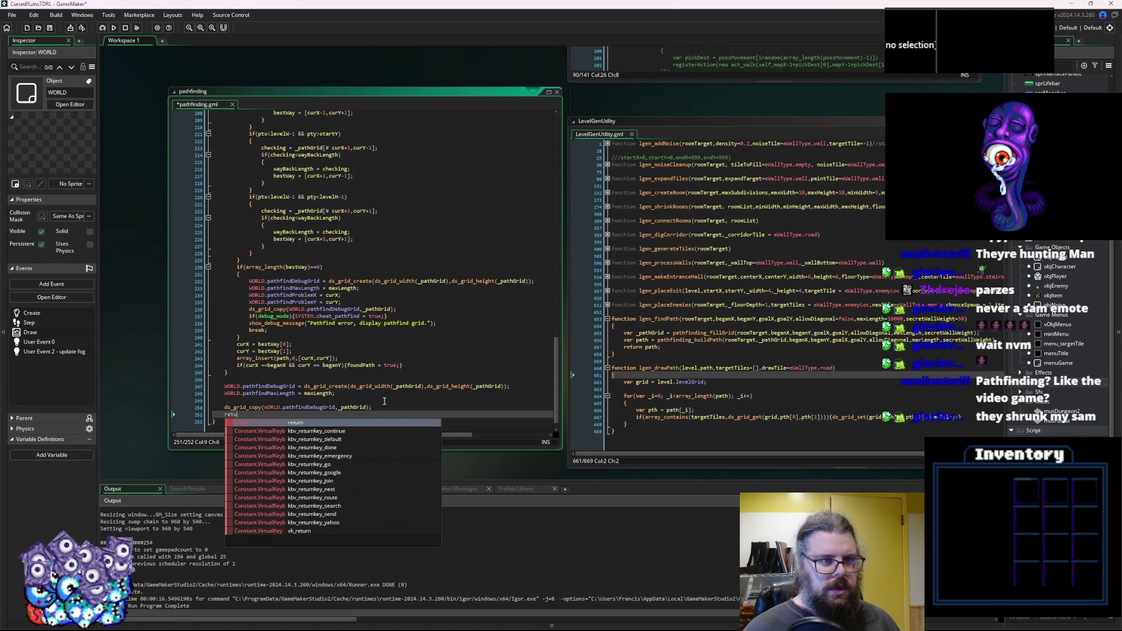
text(rn ;)
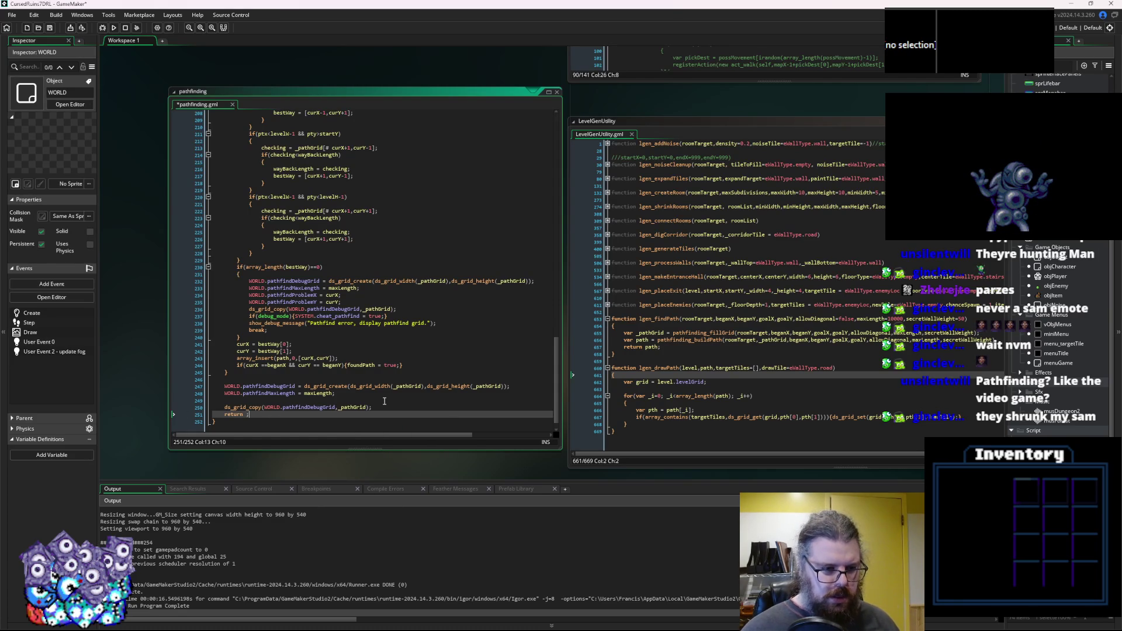
scroll(384, 400, down, 1)
click(286, 344)
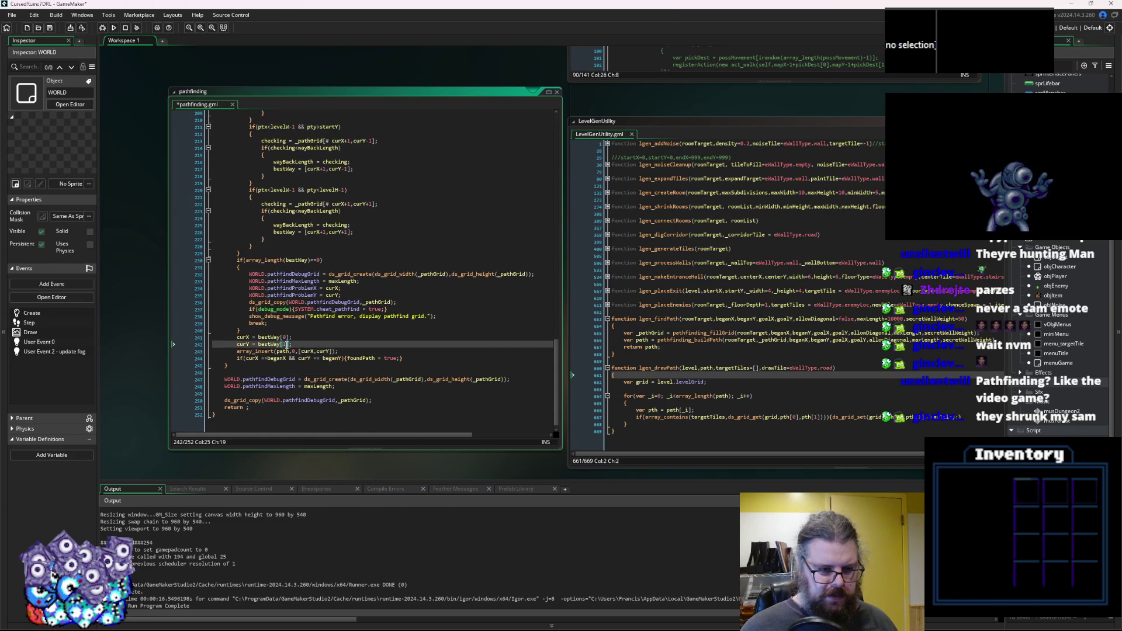
click(246, 407)
text(path)
click(332, 386)
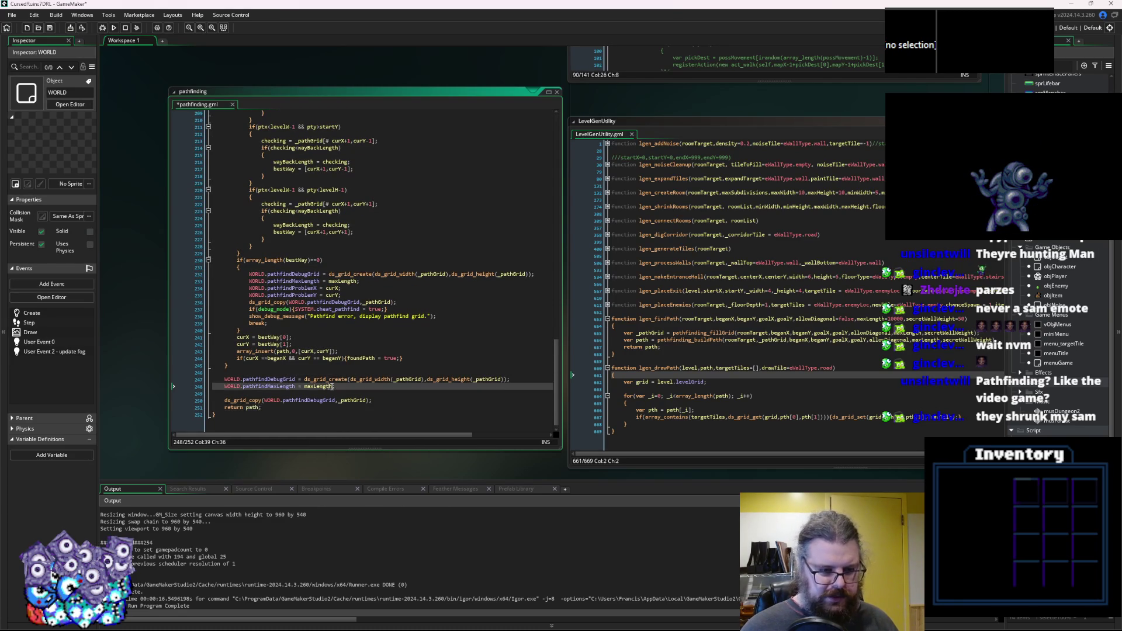
click(707, 357)
click(103, 27)
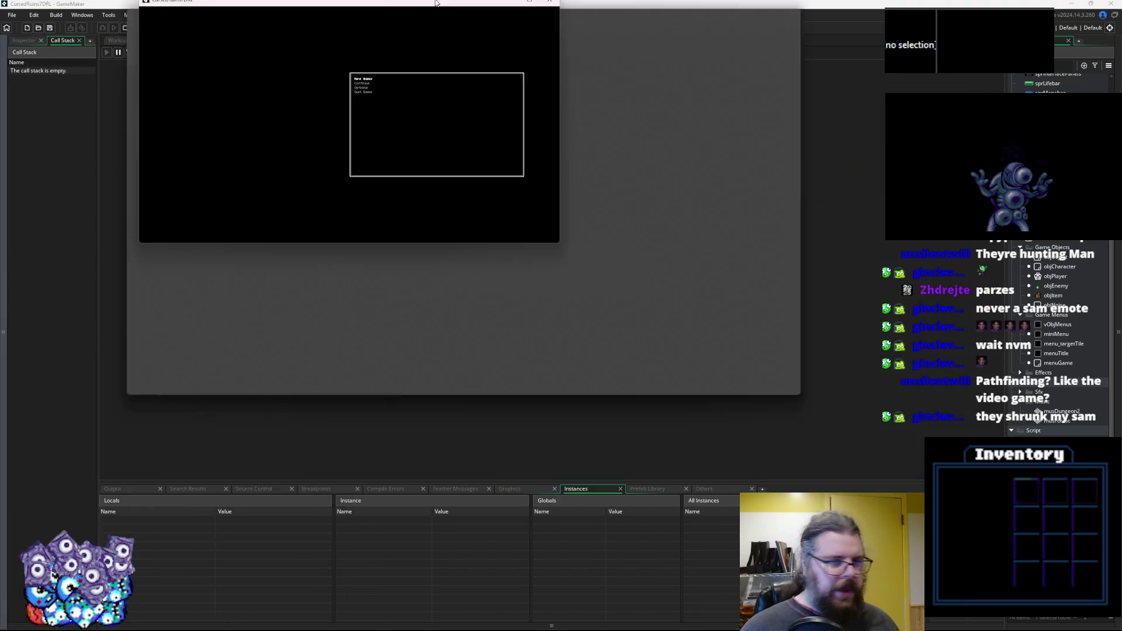
Maximize the game, start a New Game, and toggle the F1 and F2 debug views.
double_click(435, 3)
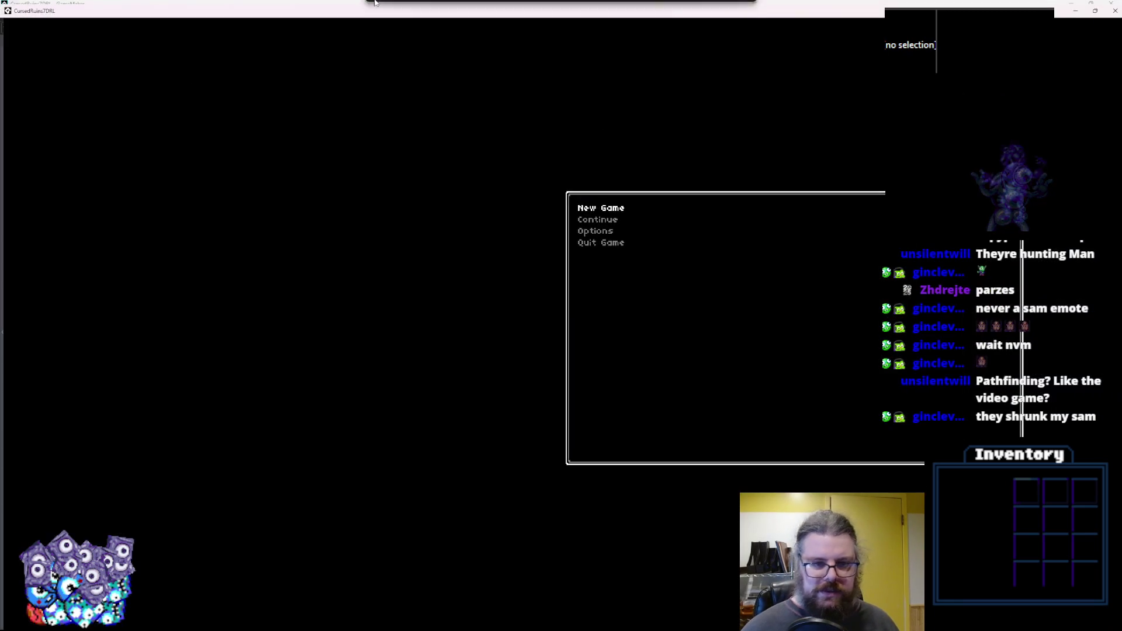
key(Return)
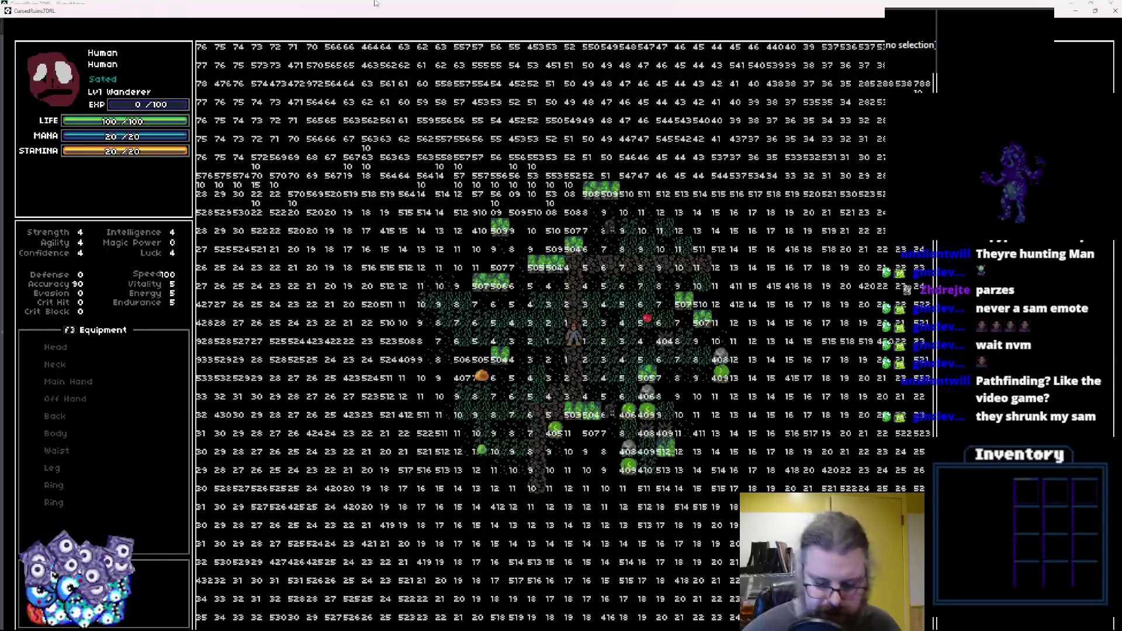
key(F1)
key(F1)
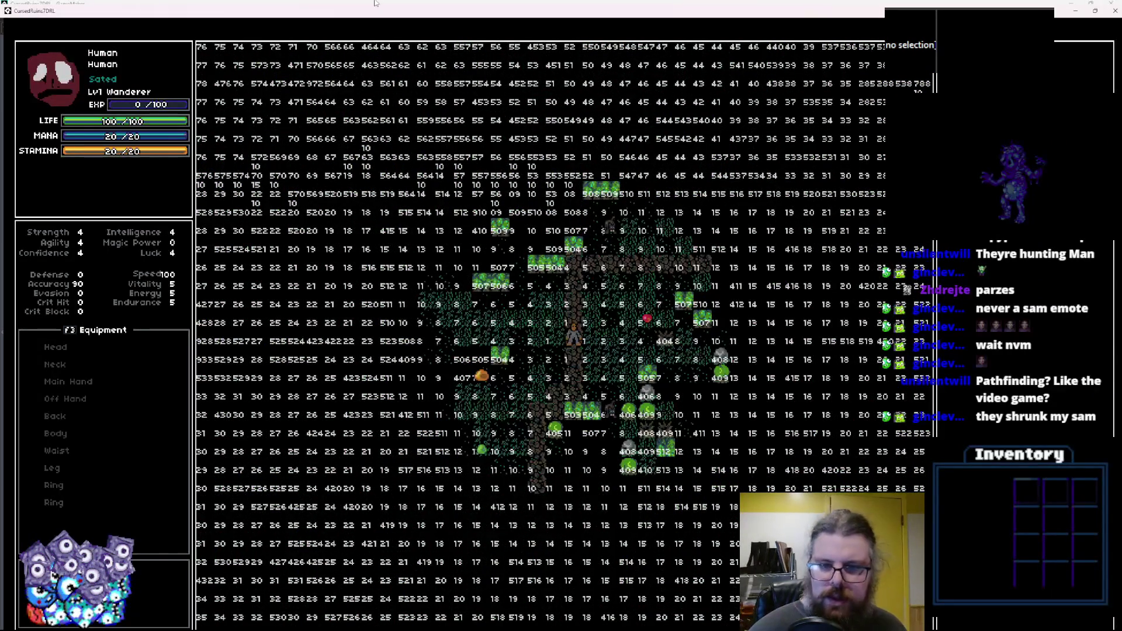
key(F2)
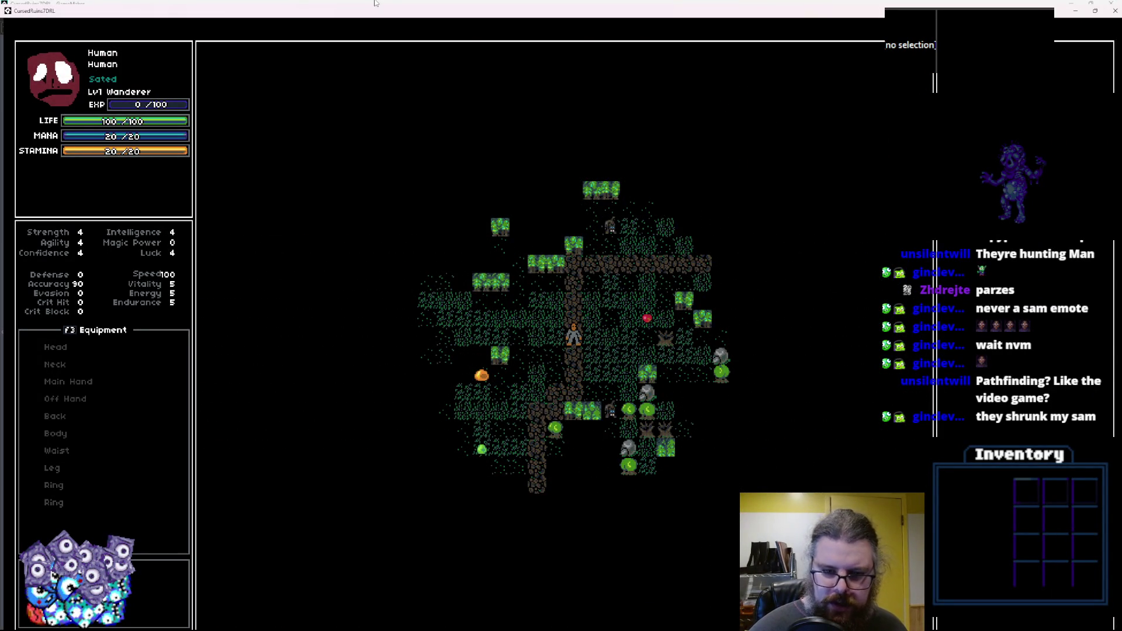
Move the player with arrow keys to fight enemies and the wolf, then close the game.
key(Left)
key(Down)
key(Down)
key(Down)
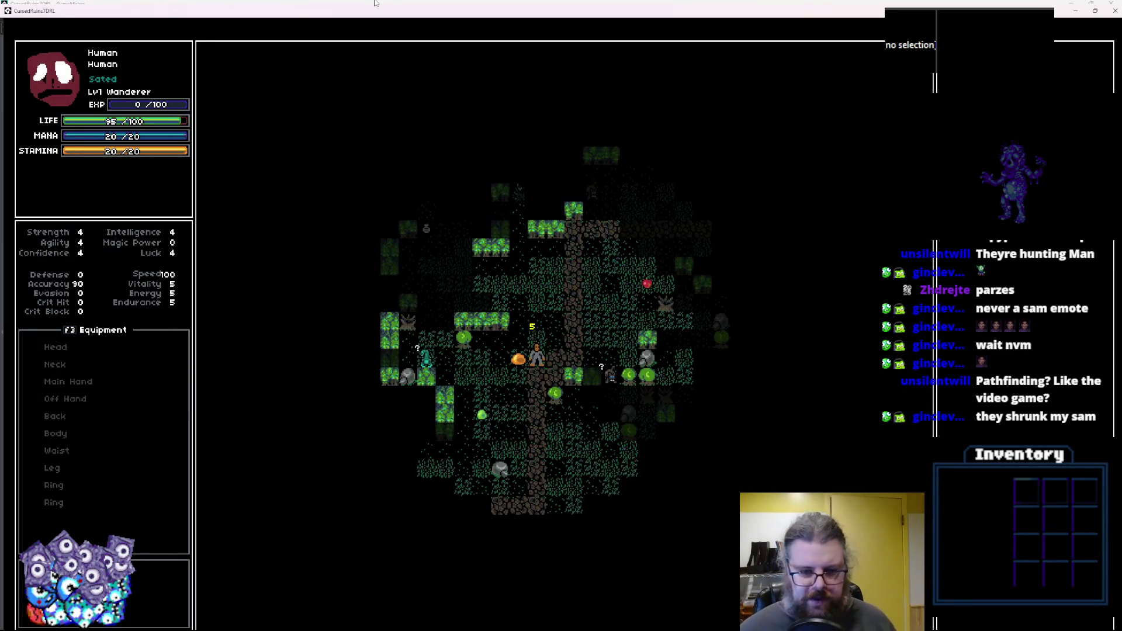
key(Up)
key(Right)
key(Up)
key(Right)
key(Up)
key(Right)
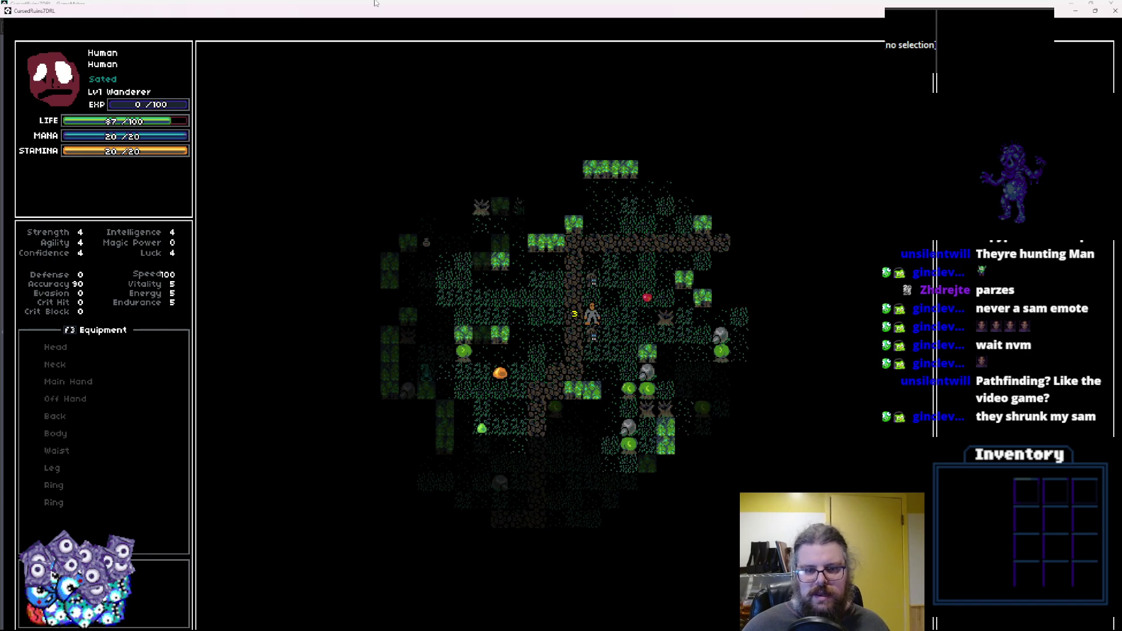
key(Up)
key(Up)
key(Up)
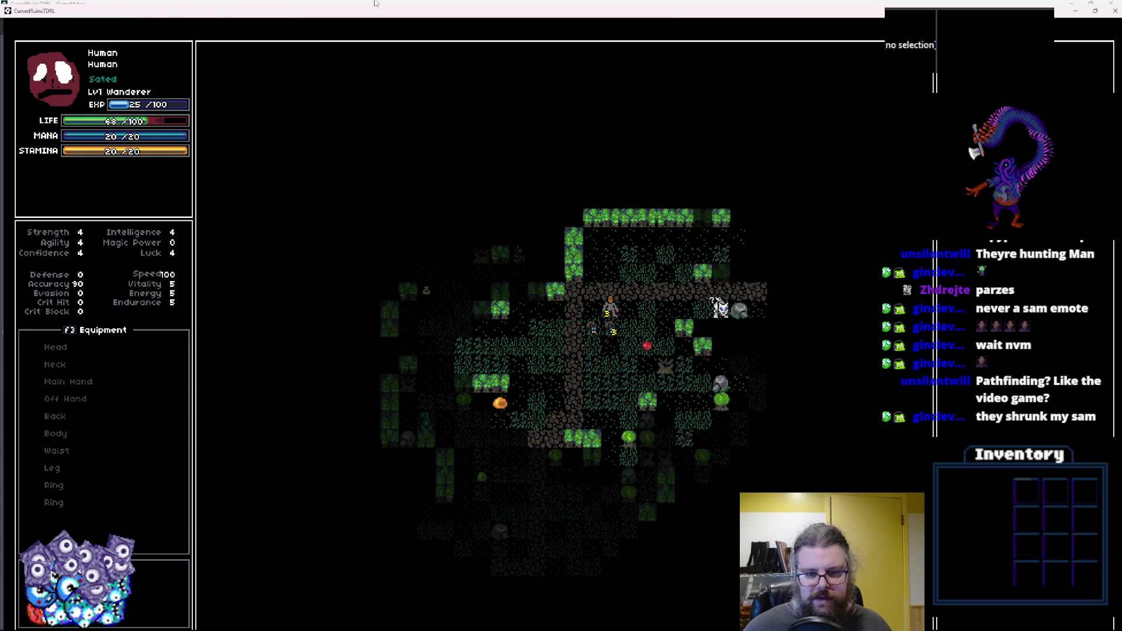
key(Right)
key(Right)
key(Right)
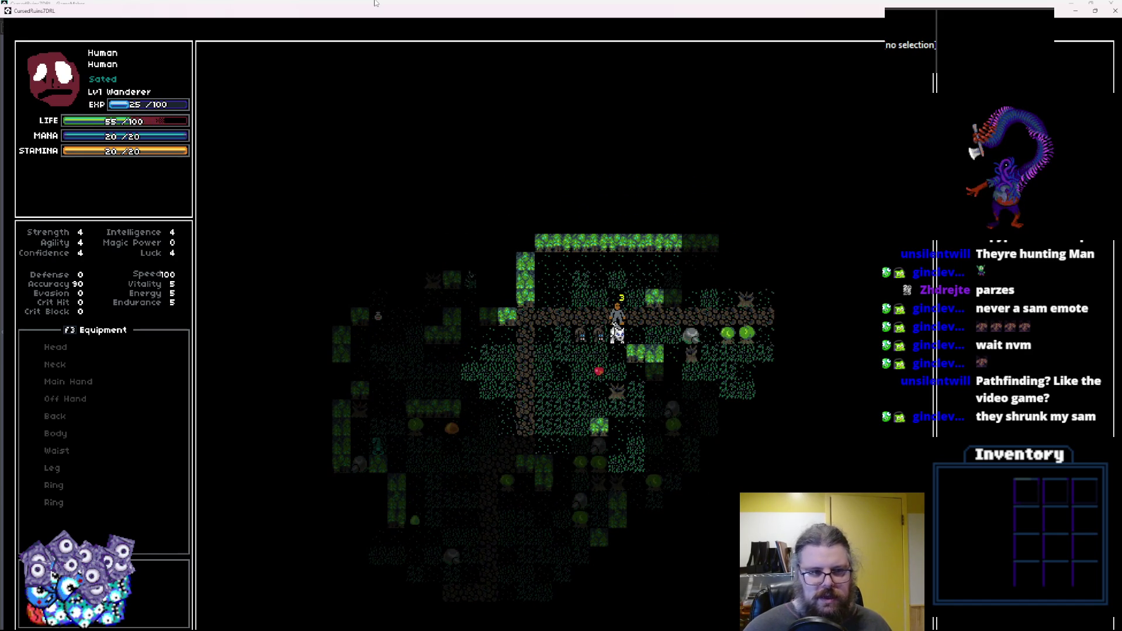
double_click(466, 15)
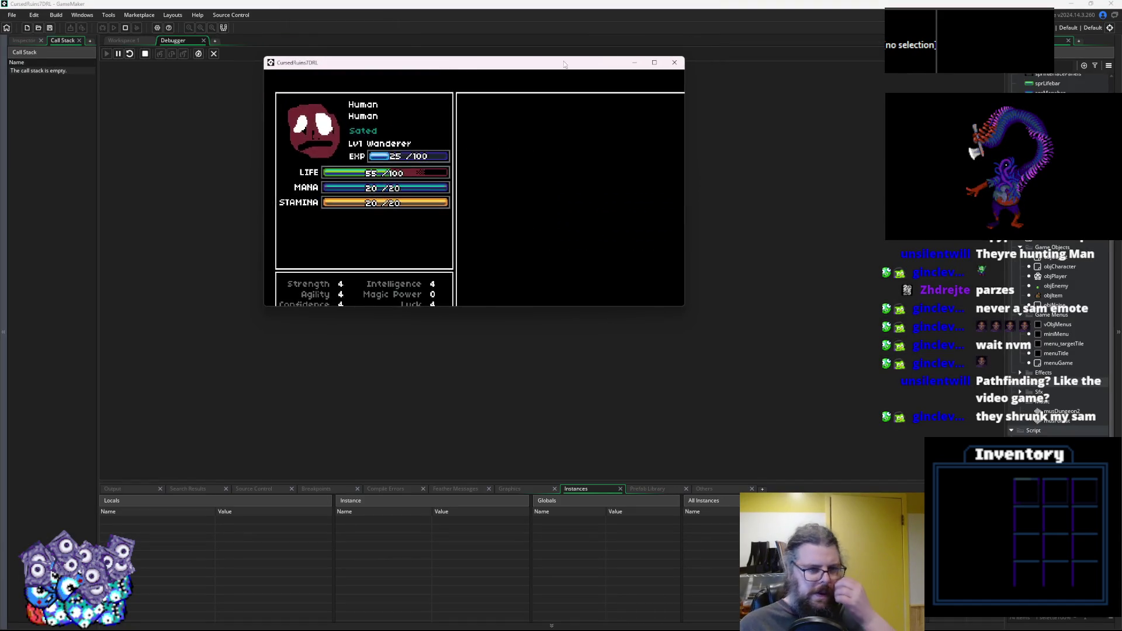
click(671, 63)
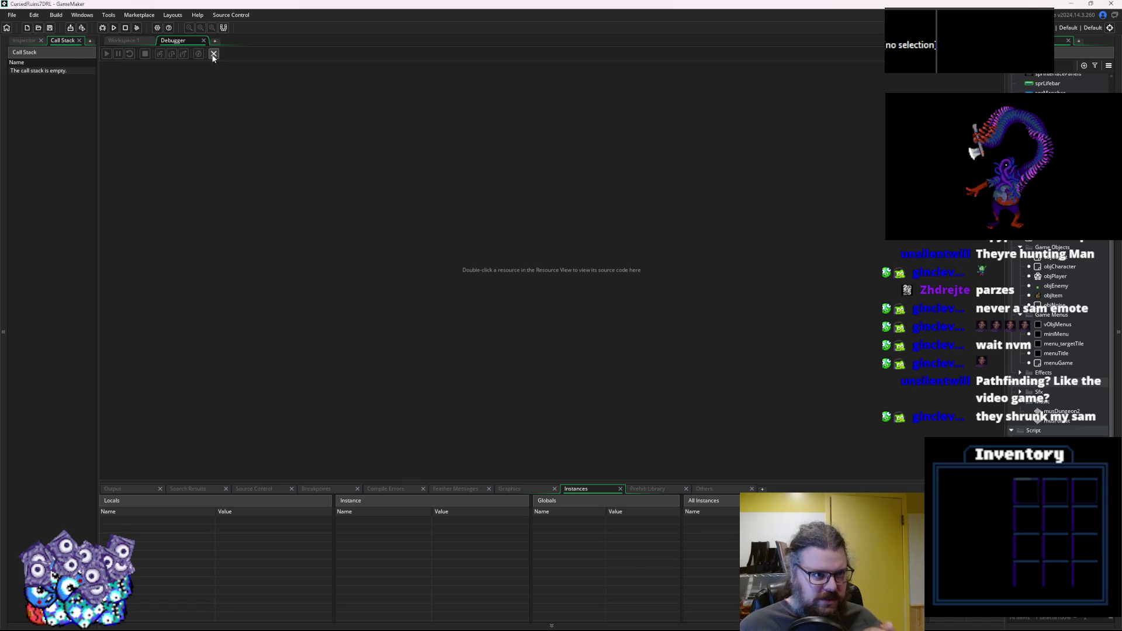
Leave the debugger and look over the return path line and lgen_findPath in LevelGenUtility.
click(214, 53)
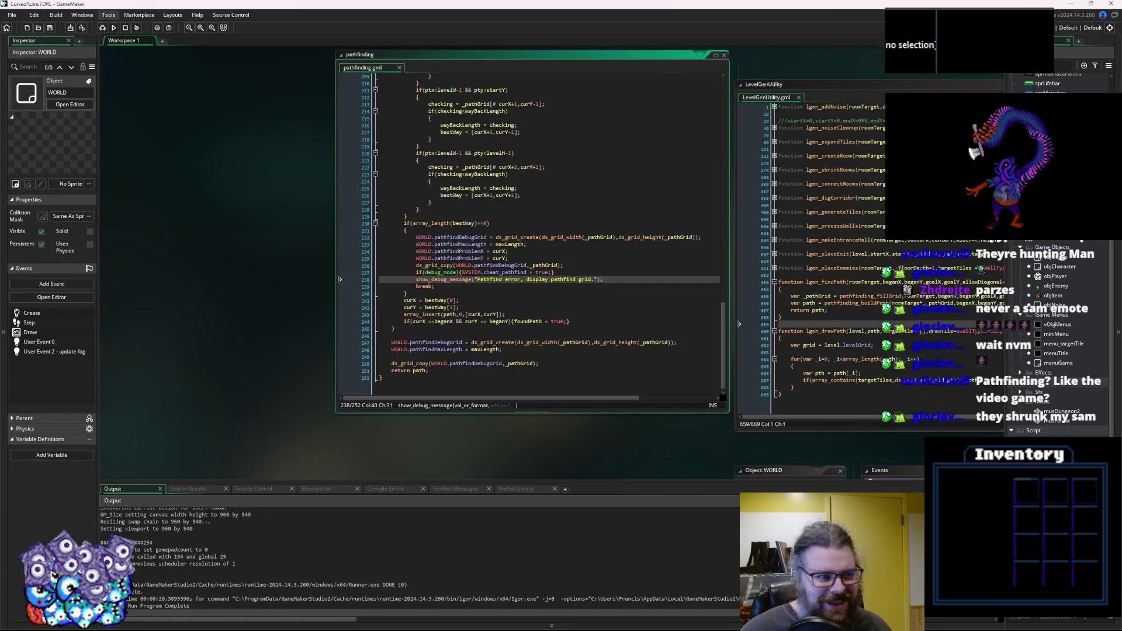
drag(533, 258, 223, 276)
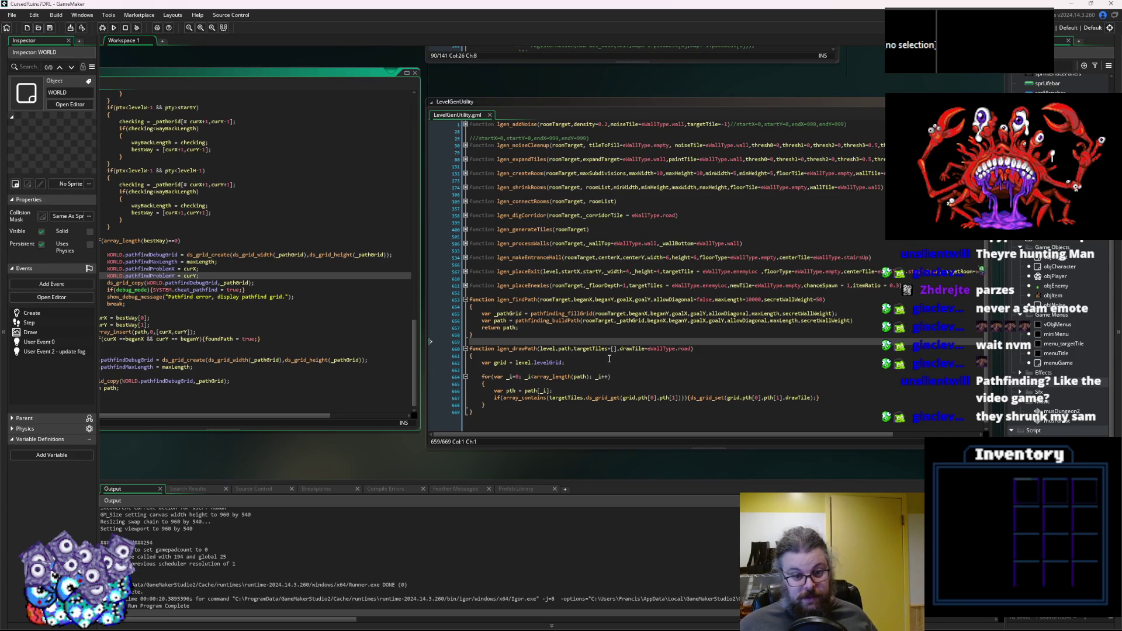
click(544, 329)
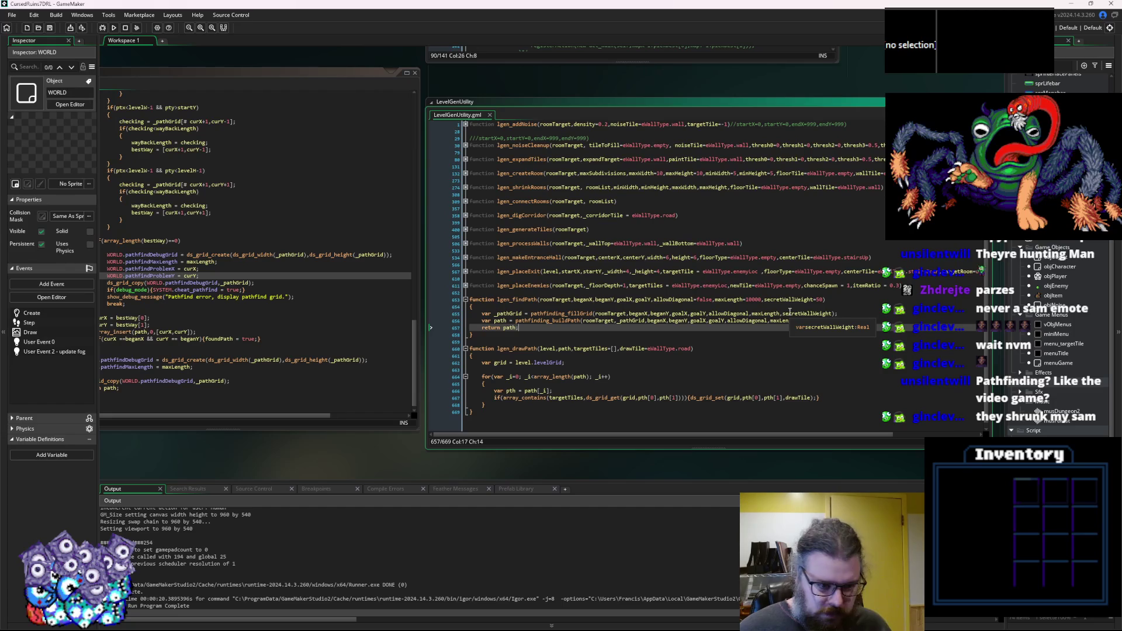
click(48, 29)
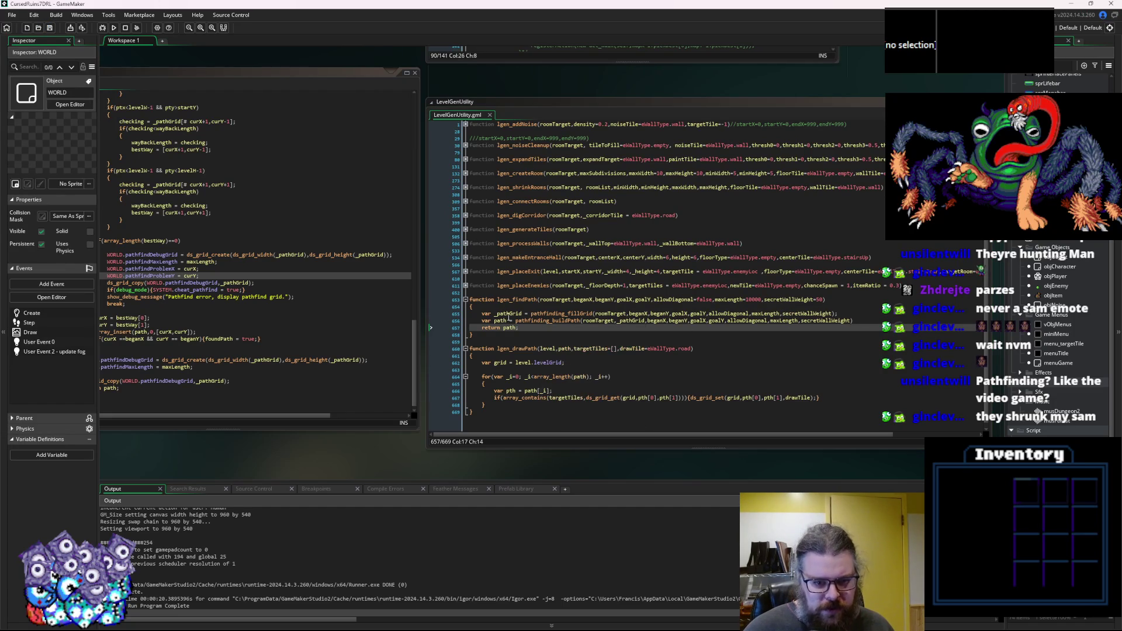
drag(426, 325, 548, 316)
click(642, 293)
double_click(644, 292)
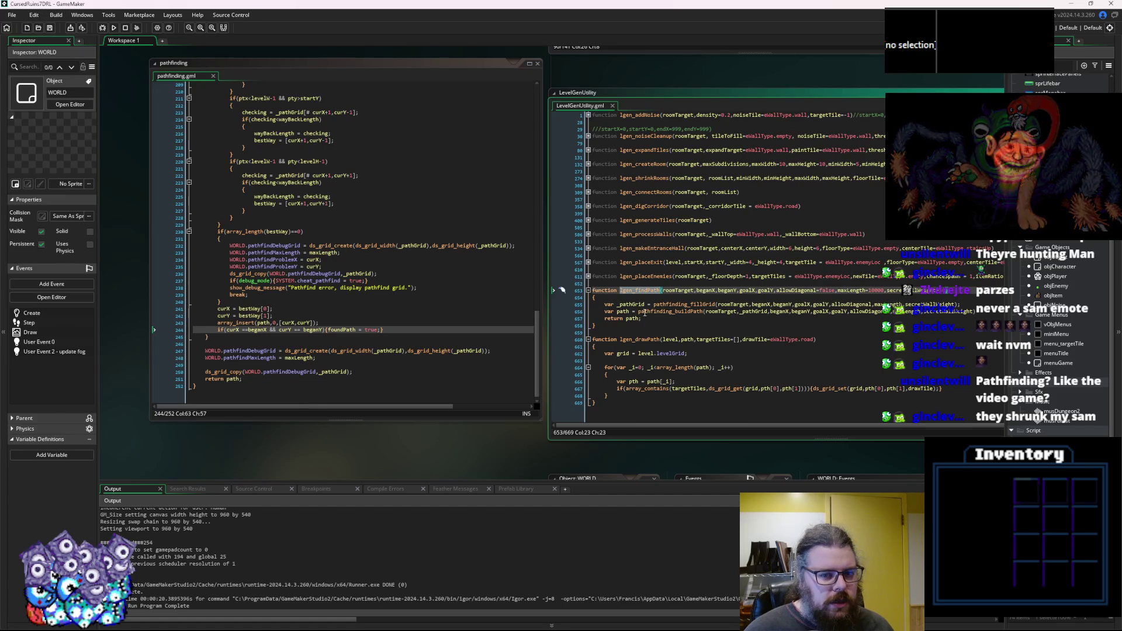
Review the bestWay curX/curY assignments and array_insert lines in the pathfinding script.
scroll(371, 311, up, 2)
key(Up)
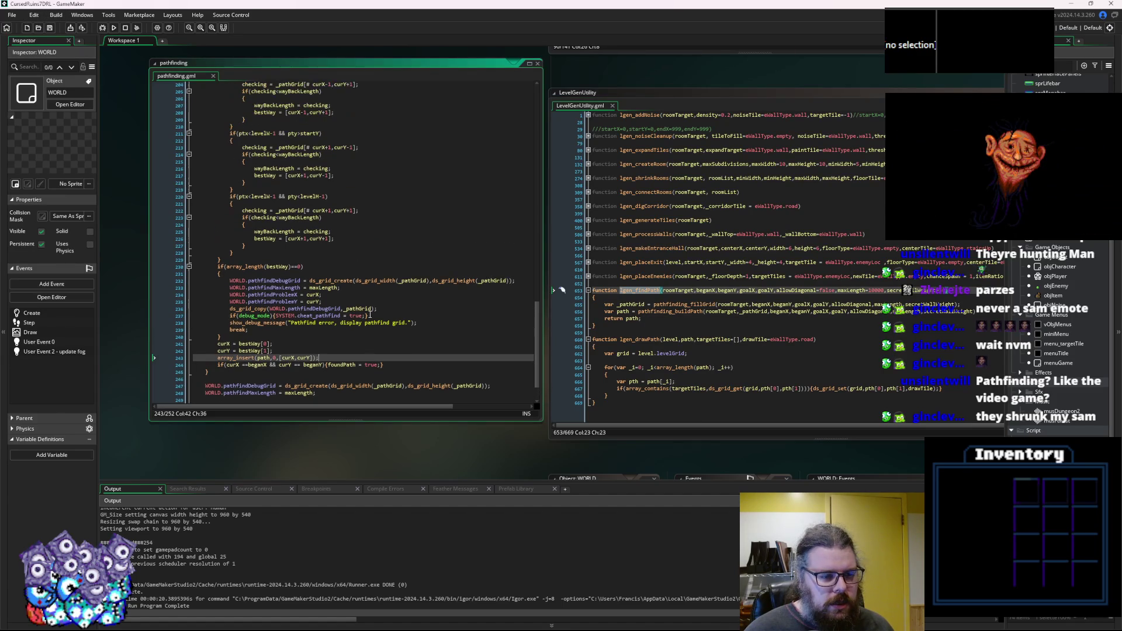
scroll(367, 297, down, 2)
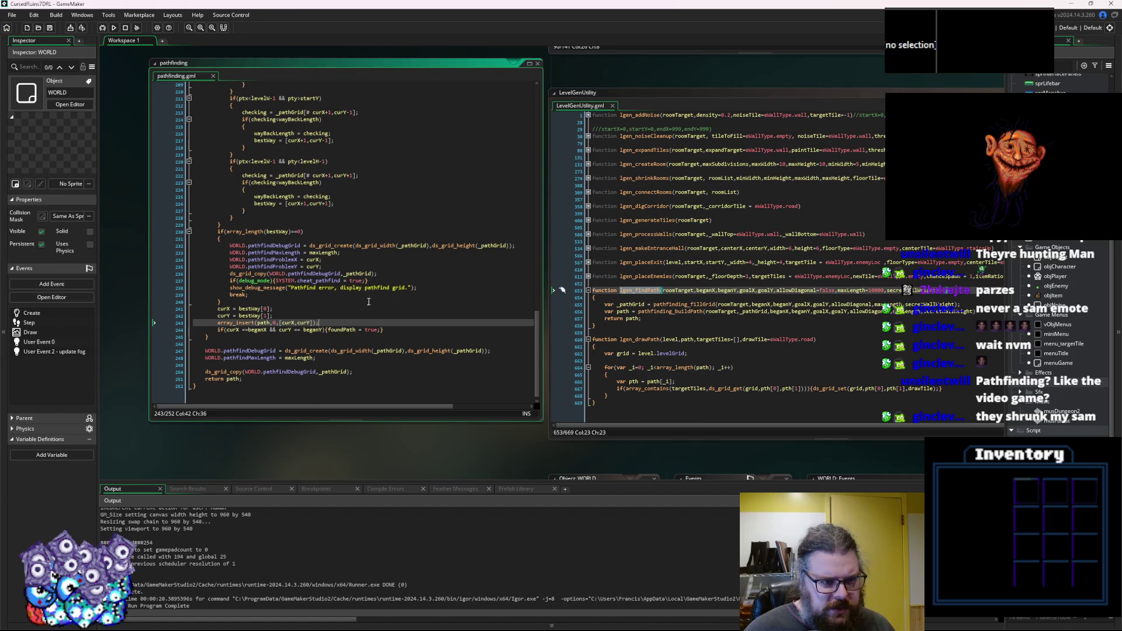
click(274, 204)
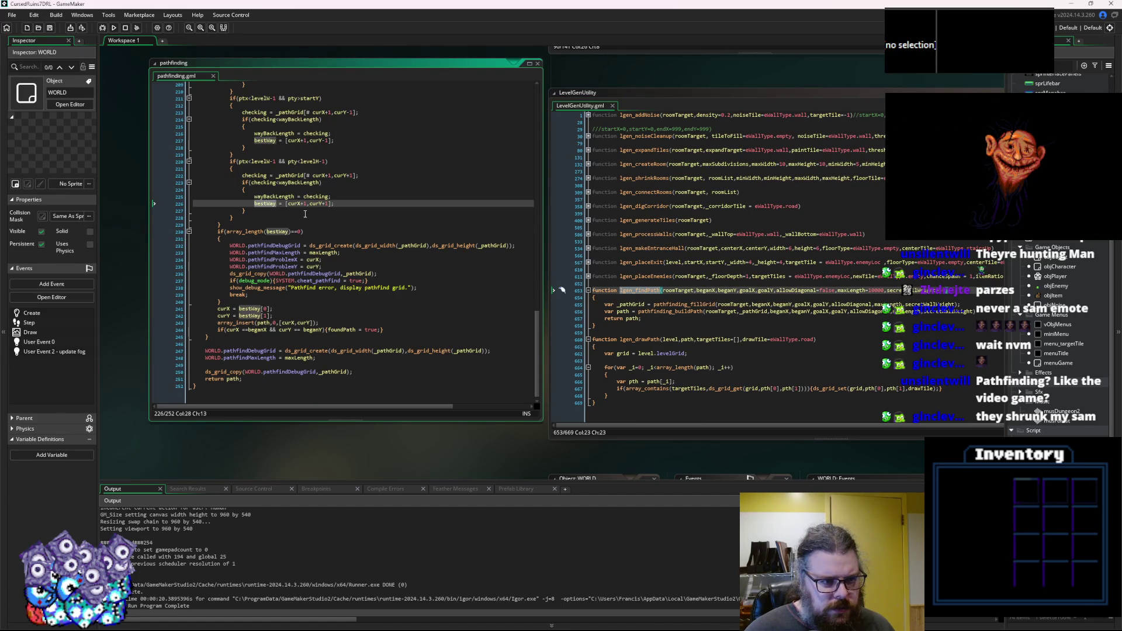
click(329, 274)
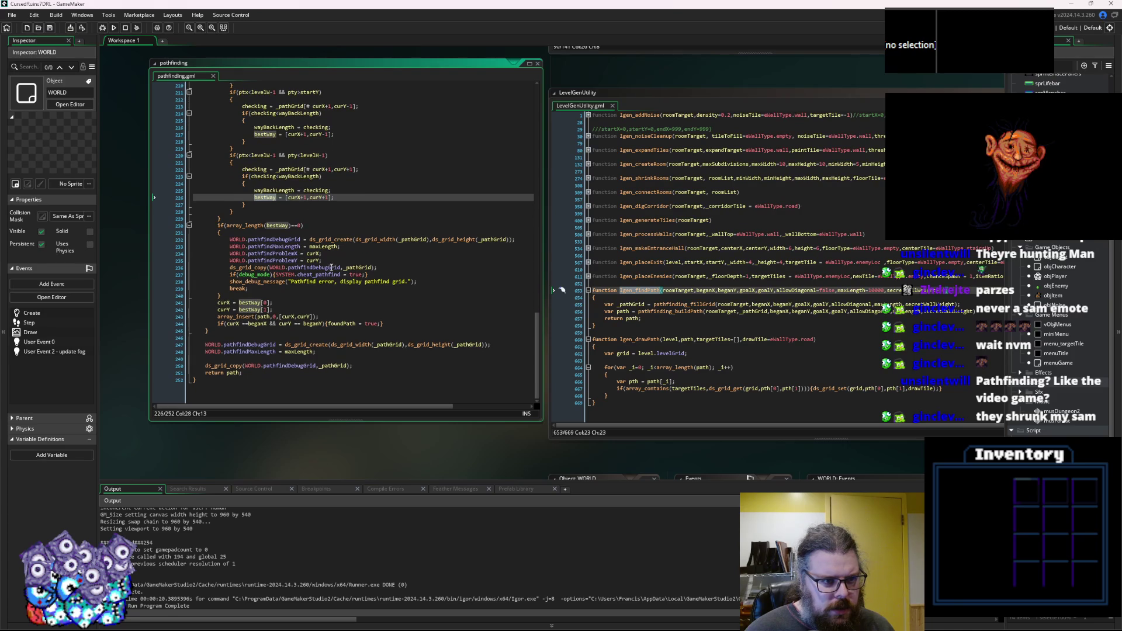
click(259, 308)
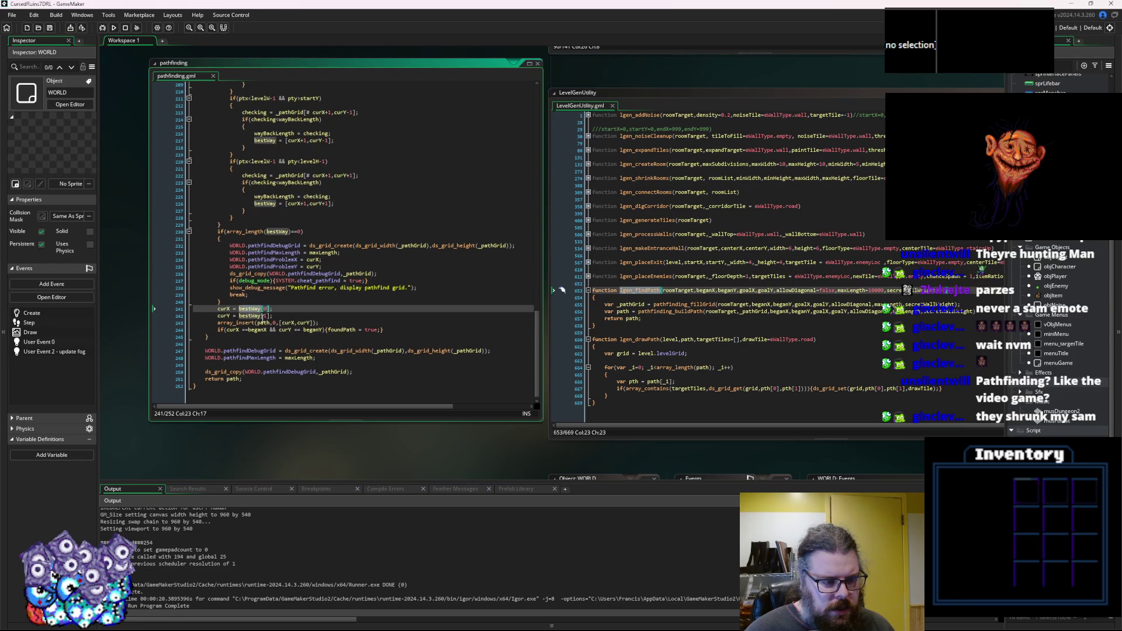
click(247, 316)
click(248, 309)
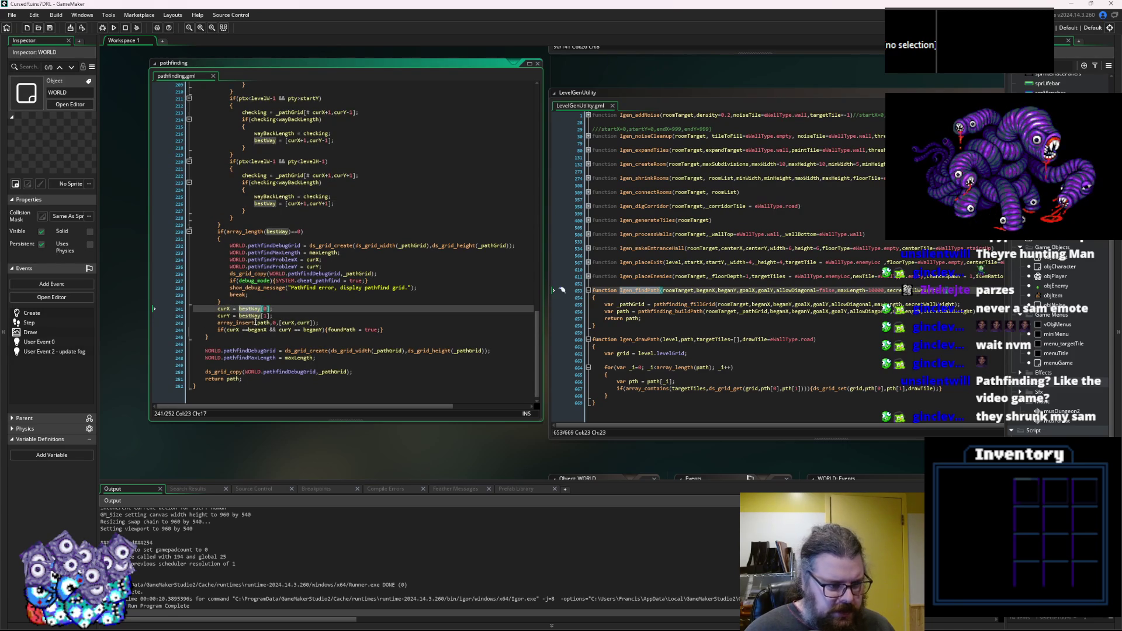
click(306, 322)
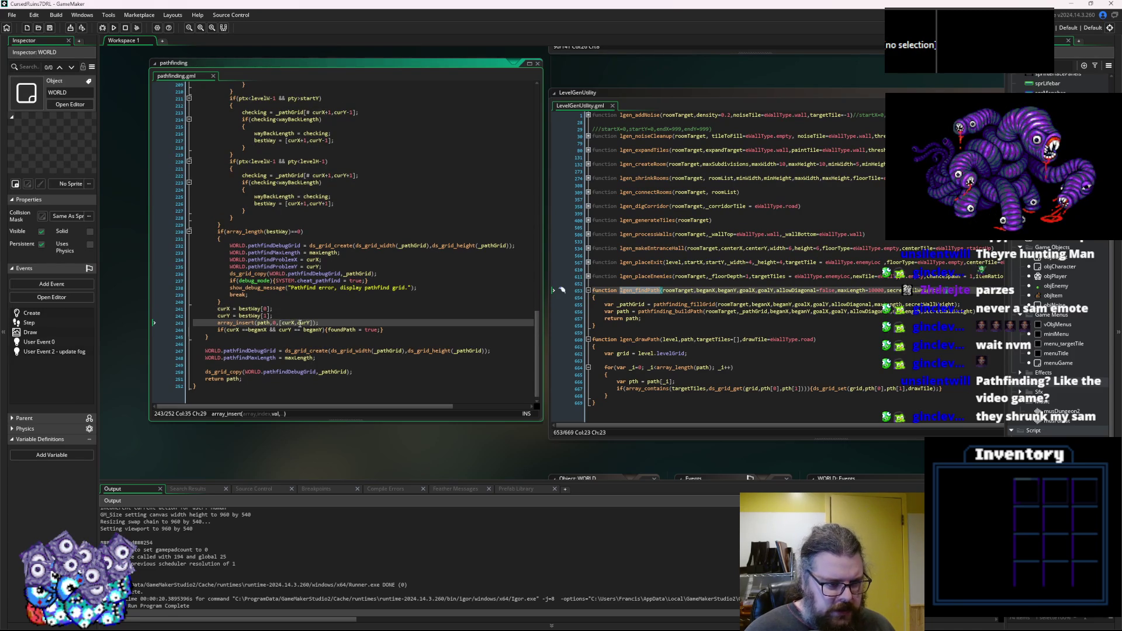
click(321, 307)
Fold the pathfinding_buildPath and pathfinding_fillGrid functions.
scroll(331, 295, up, 15)
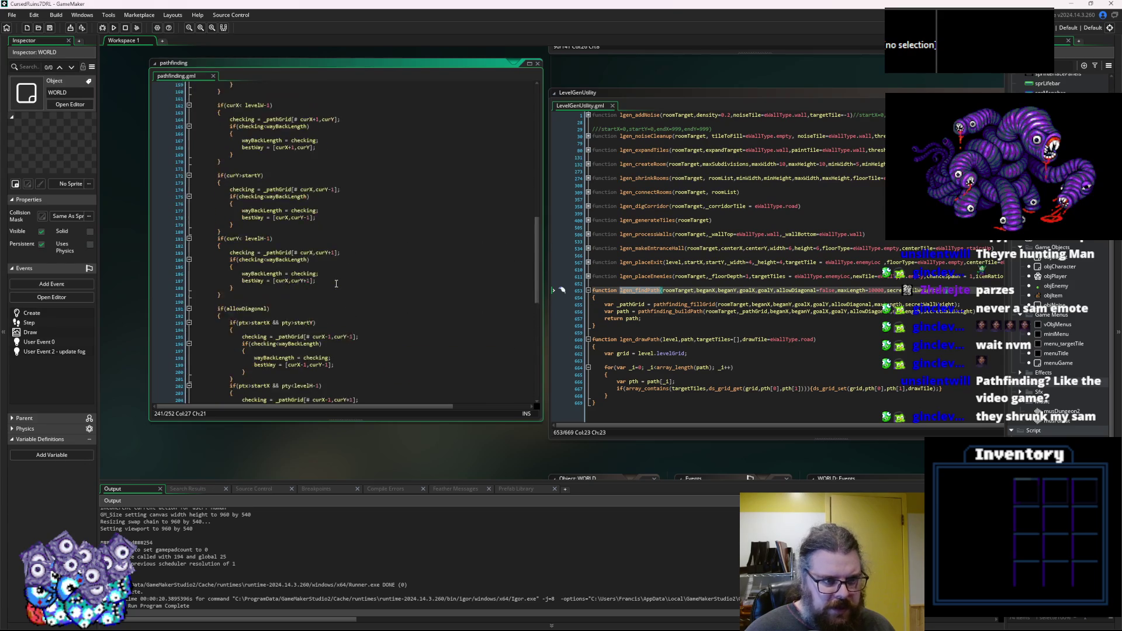
scroll(336, 283, up, 10)
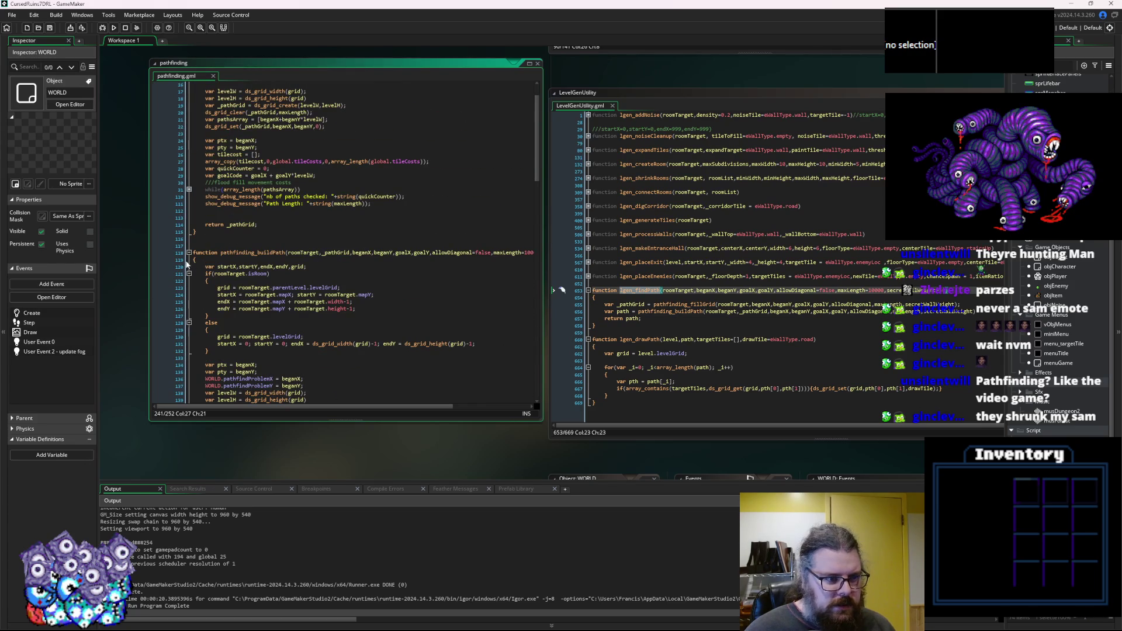
click(189, 252)
scroll(381, 220, up, 5)
click(189, 164)
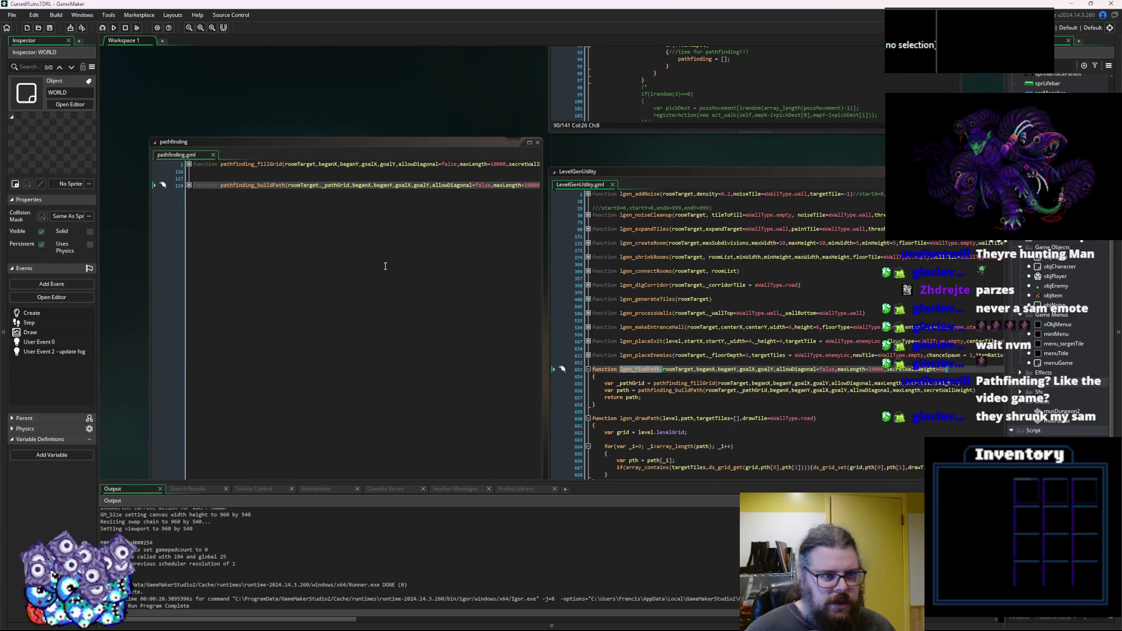
Enlarge the pathfinding window, briefly unfold the functions and blocks, then fold them again.
drag(308, 225, 523, 168)
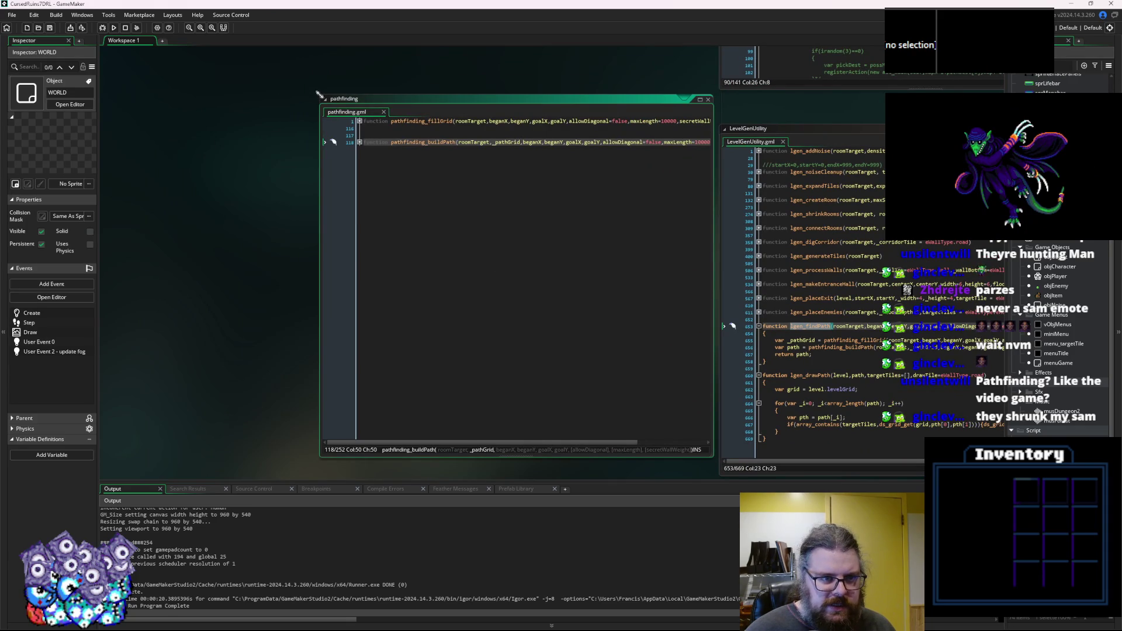
drag(320, 95, 146, 75)
click(186, 101)
click(275, 171)
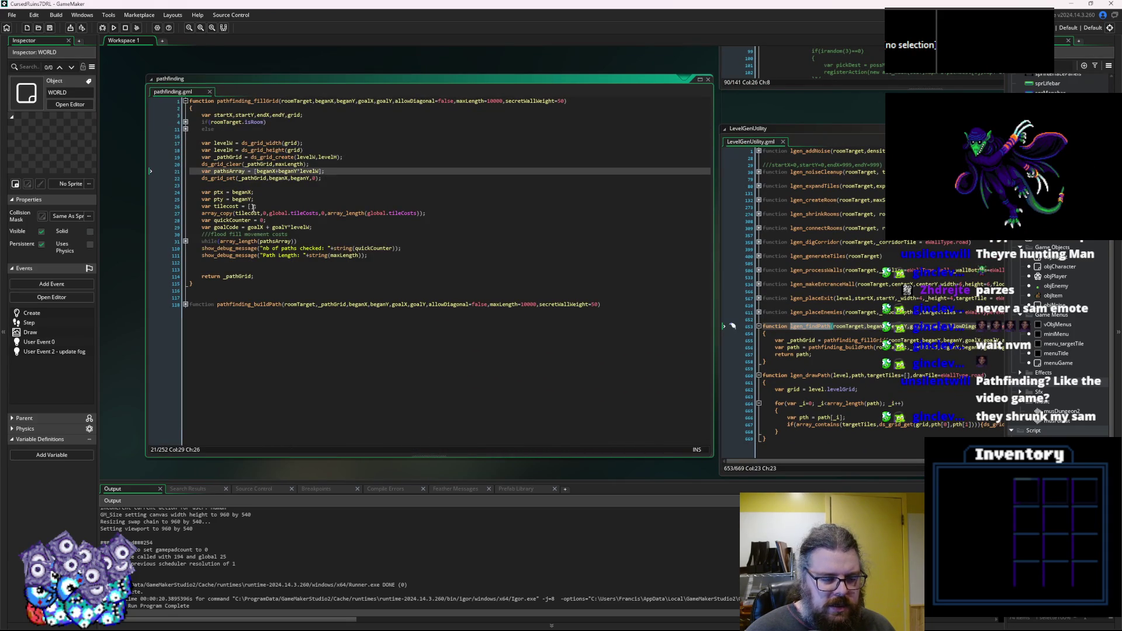
click(185, 304)
click(271, 270)
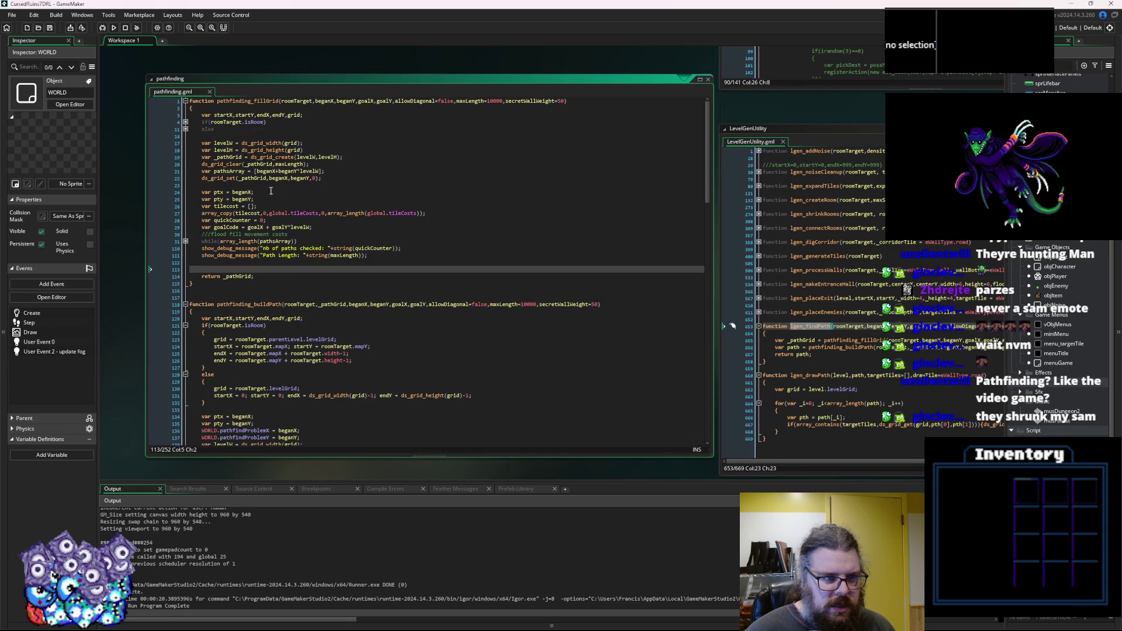
click(186, 123)
click(186, 125)
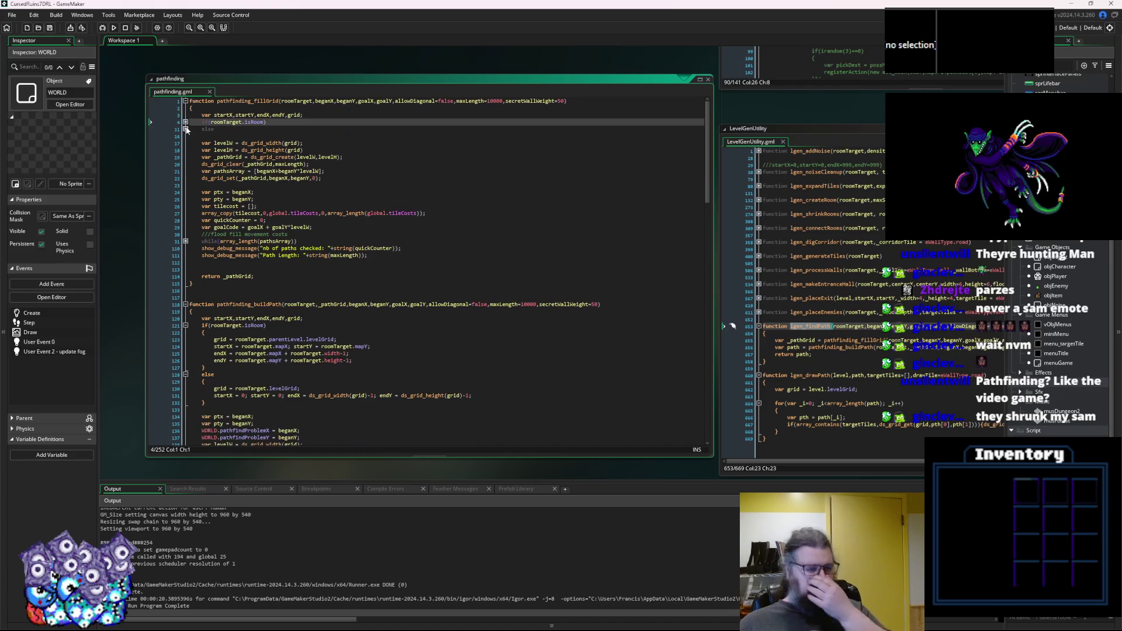
click(186, 129)
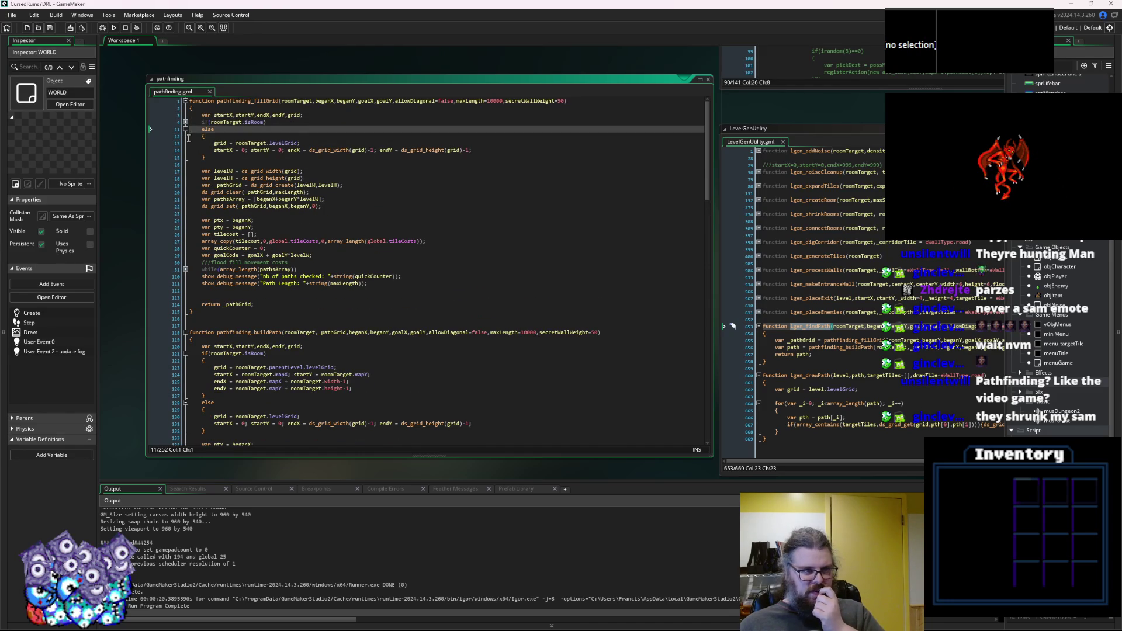
click(185, 101)
click(186, 122)
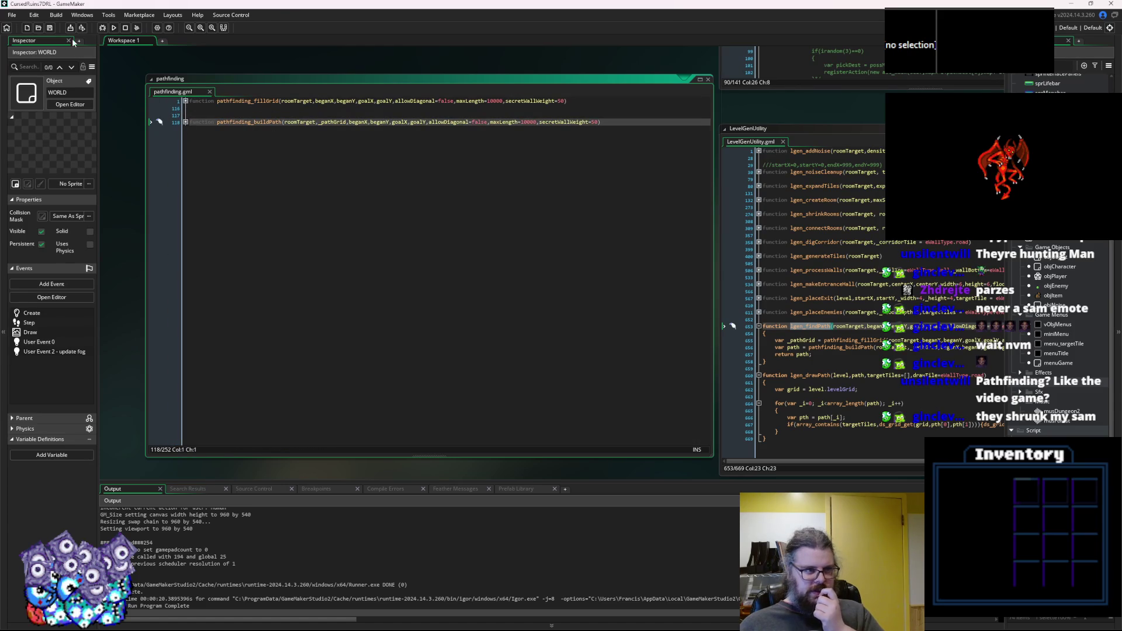
Delete the extra blank line between the two collapsed pathfinding functions.
click(451, 180)
click(297, 115)
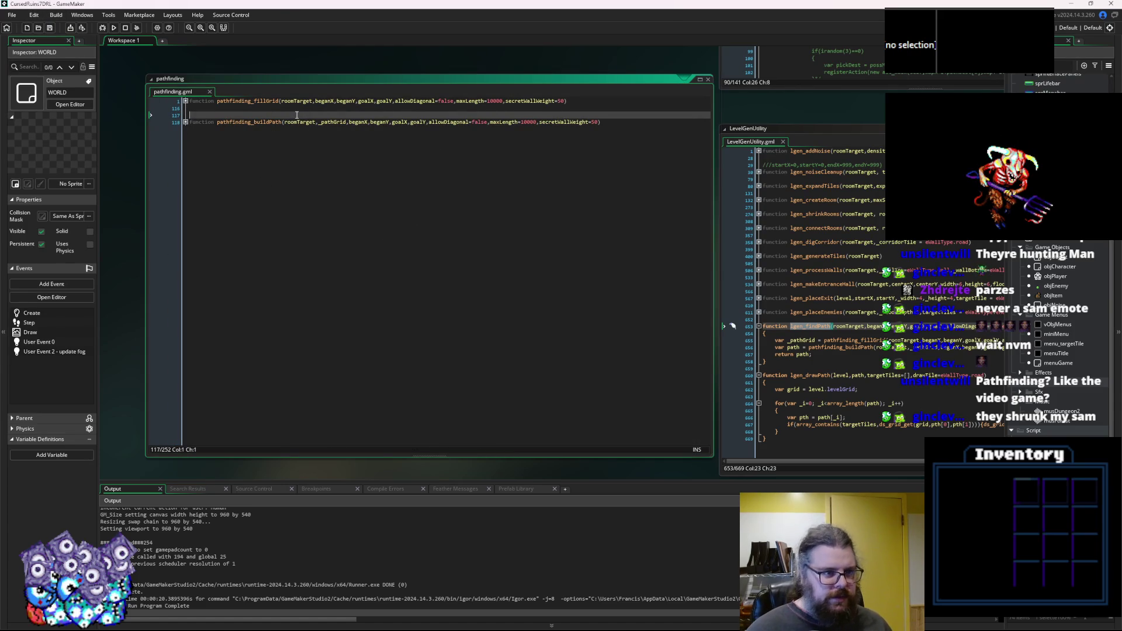
key(BackSpace)
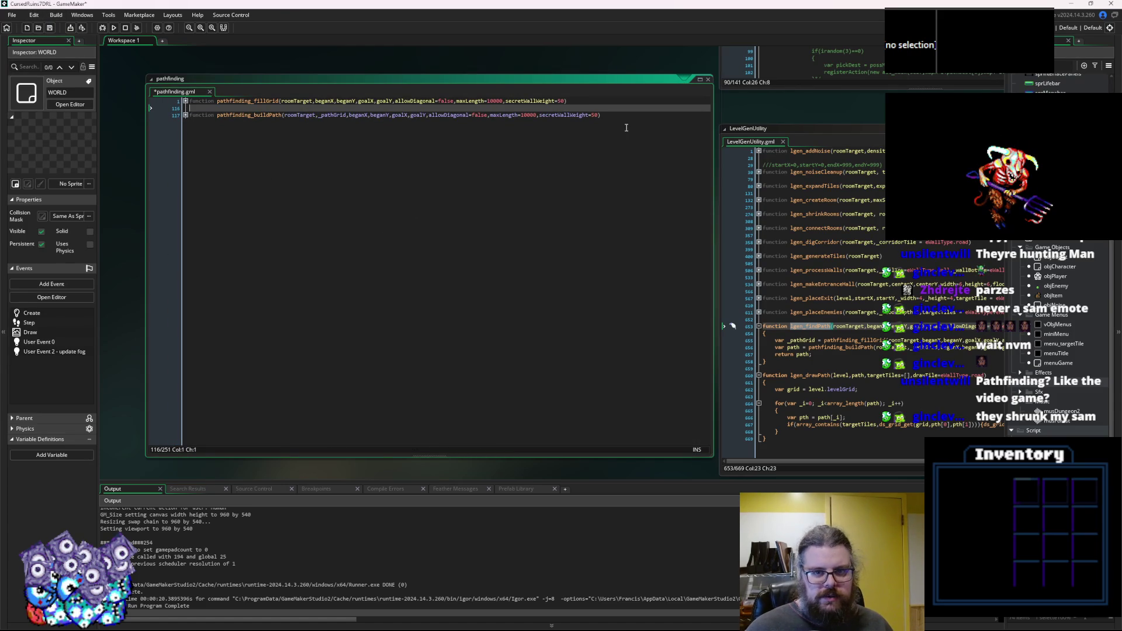
click(509, 130)
Switch to the enemy movement code window and scroll down through it.
key(ctrl+Tab)
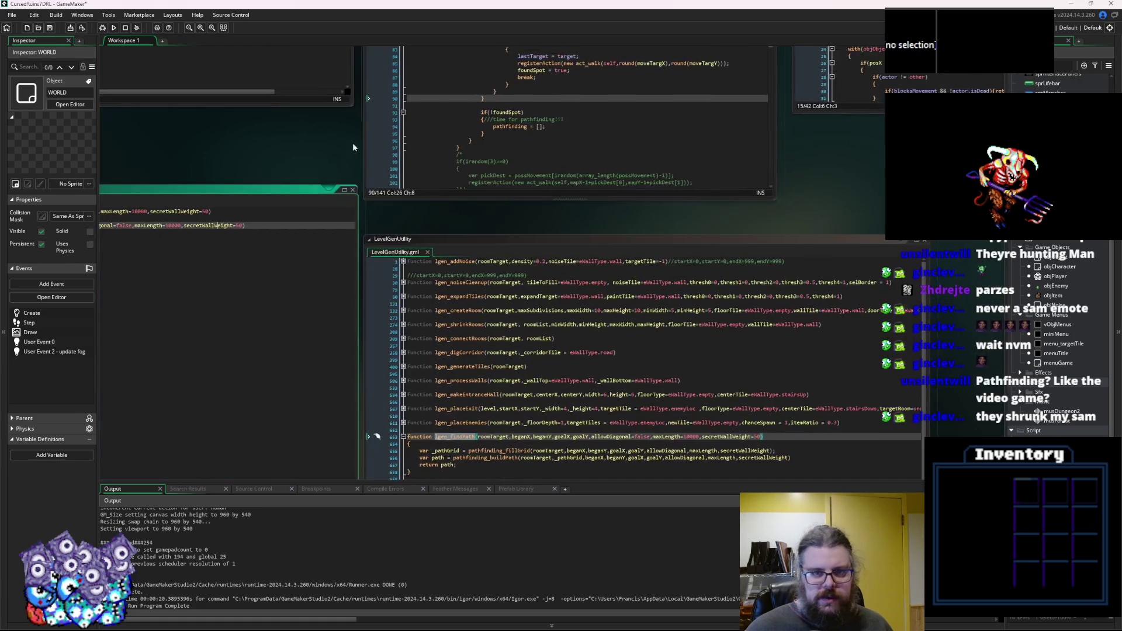
key(ctrl+Tab)
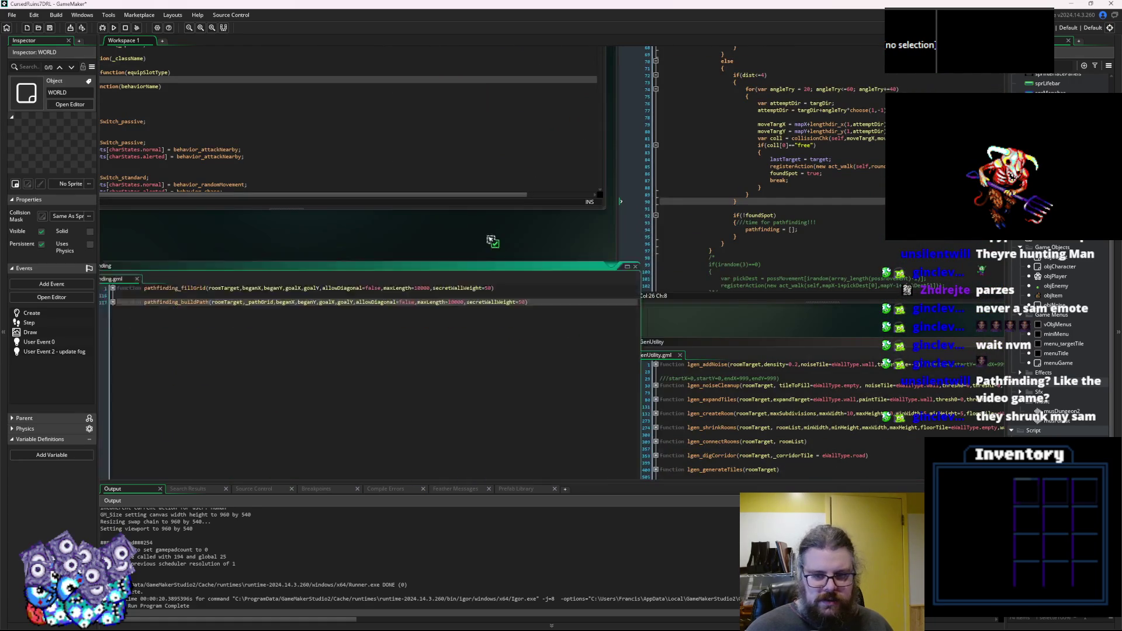
key(ctrl+Tab)
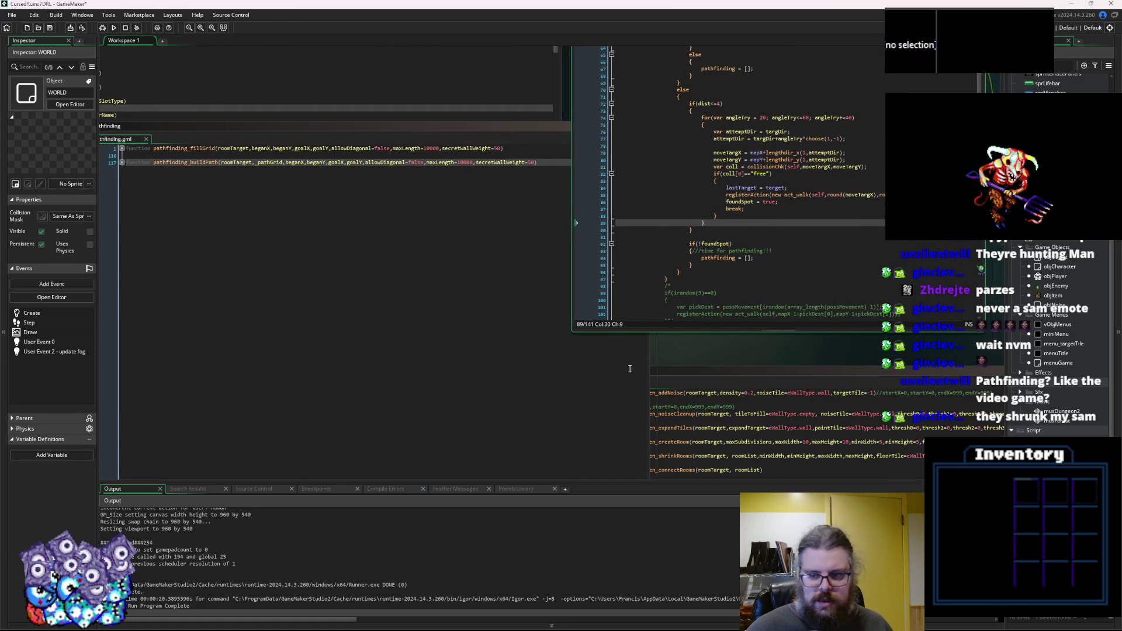
scroll(1058, 263, down, 3)
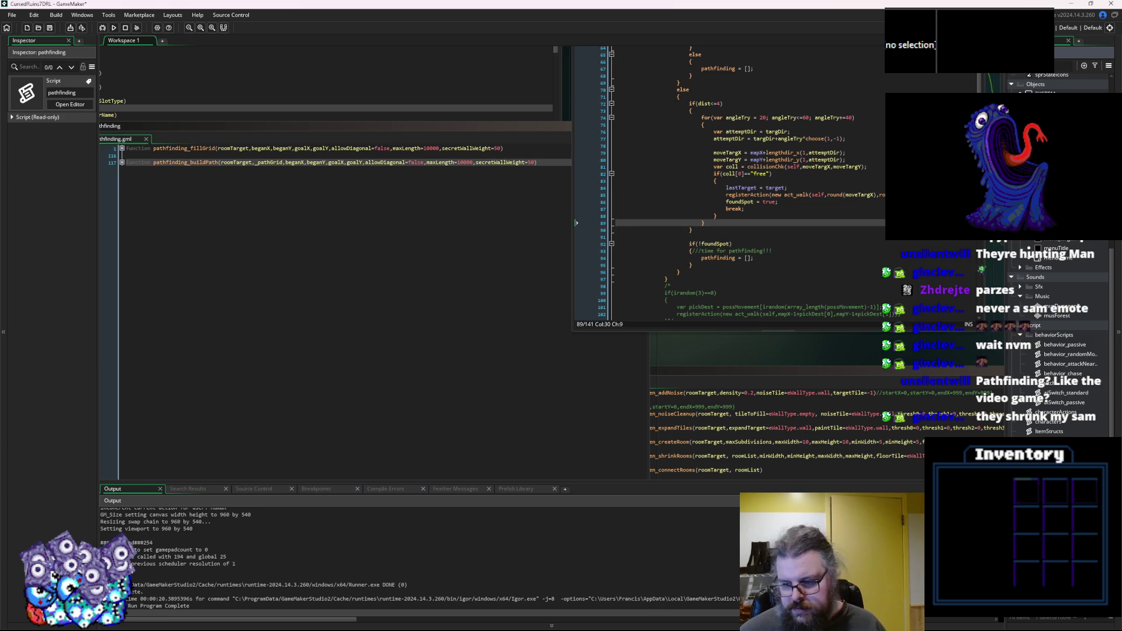
Confirm the pathfindingUtils script name and bring the enemy movement code editor into view.
click(920, 457)
click(321, 219)
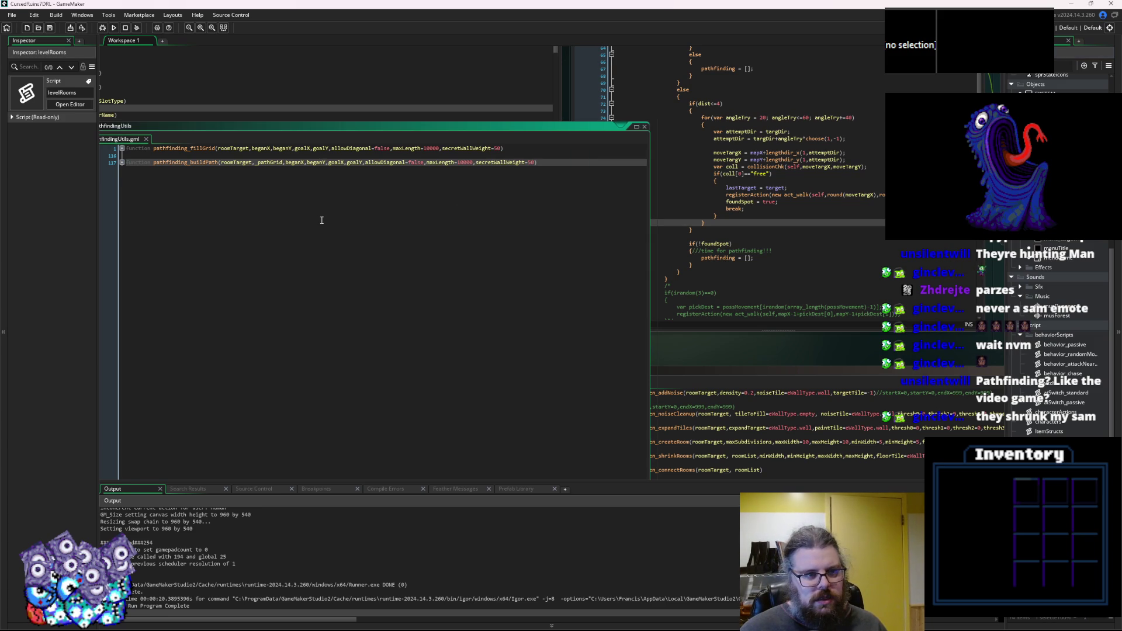
mouse_move(583, 268)
mouse_down()
mouse_move(463, 232)
mouse_move(661, 13)
mouse_up()
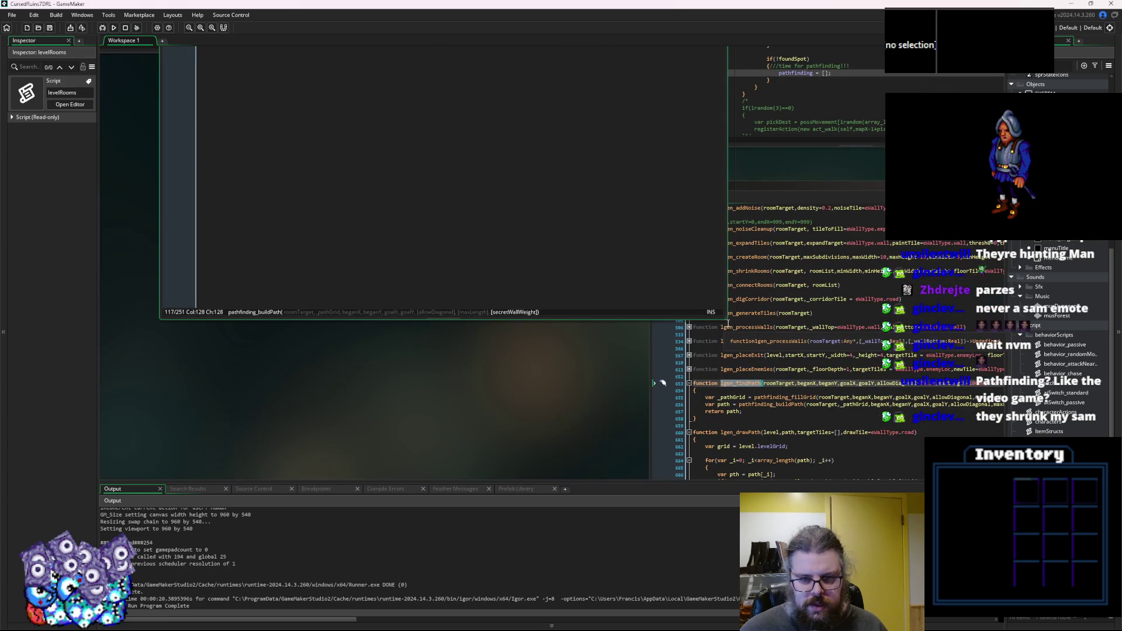
drag(663, 383, 370, 626)
Start a new 'var _grid' line after the pathfinding reset line.
click(564, 314)
click(564, 314)
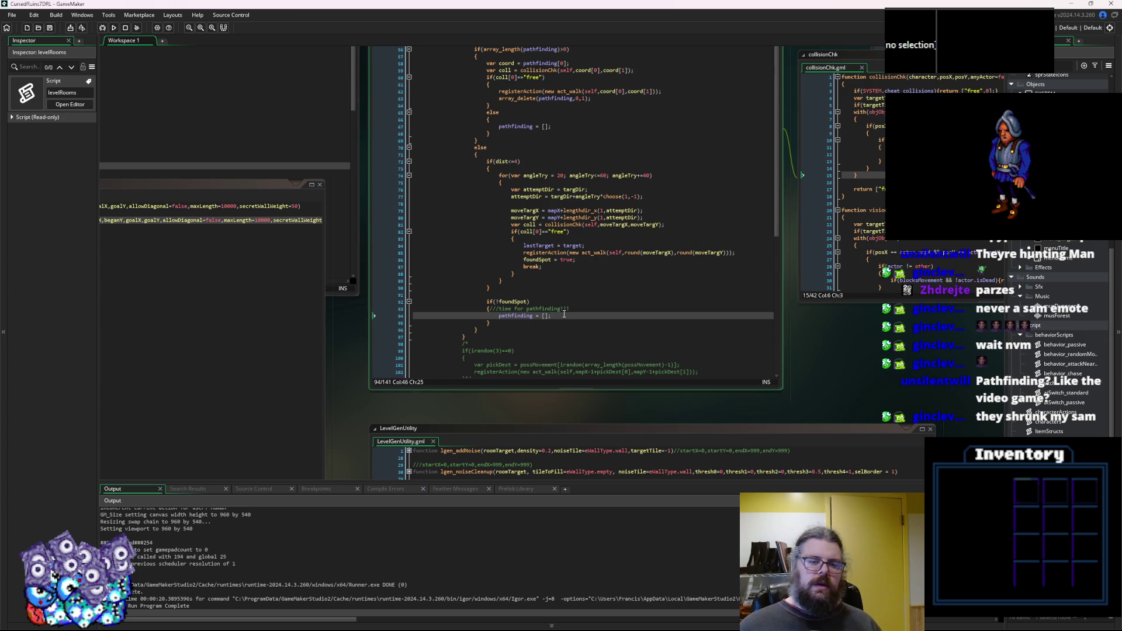
key(Return)
text(var _grid =)
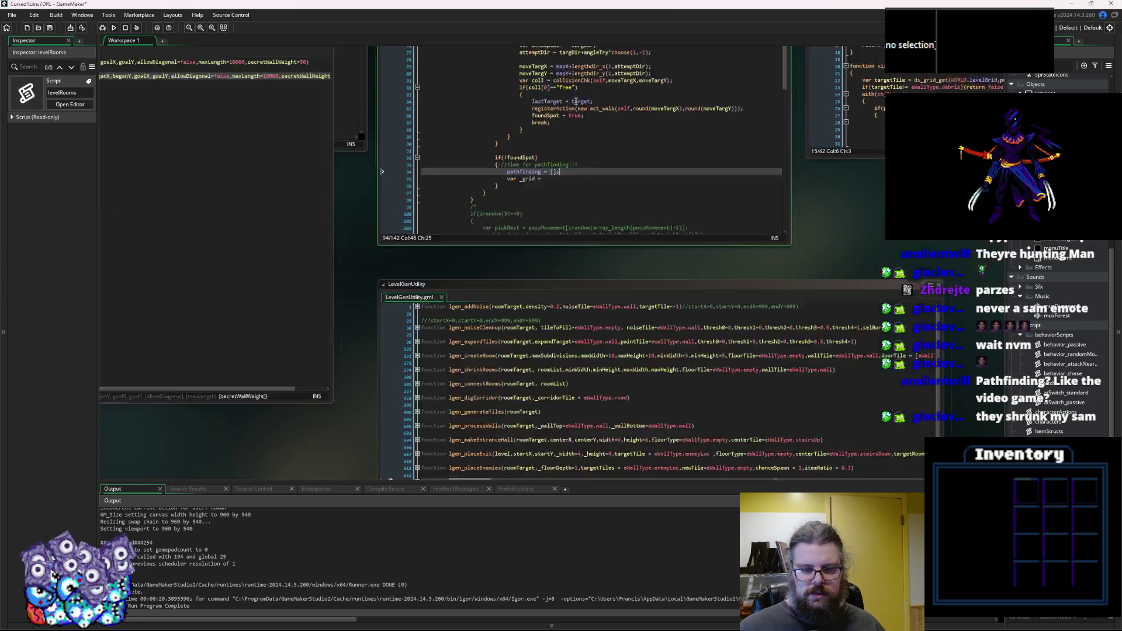
Take the pathfinding_fillGrid call from lgen_findPath and paste it over the empty list.
scroll(564, 314, down, 5)
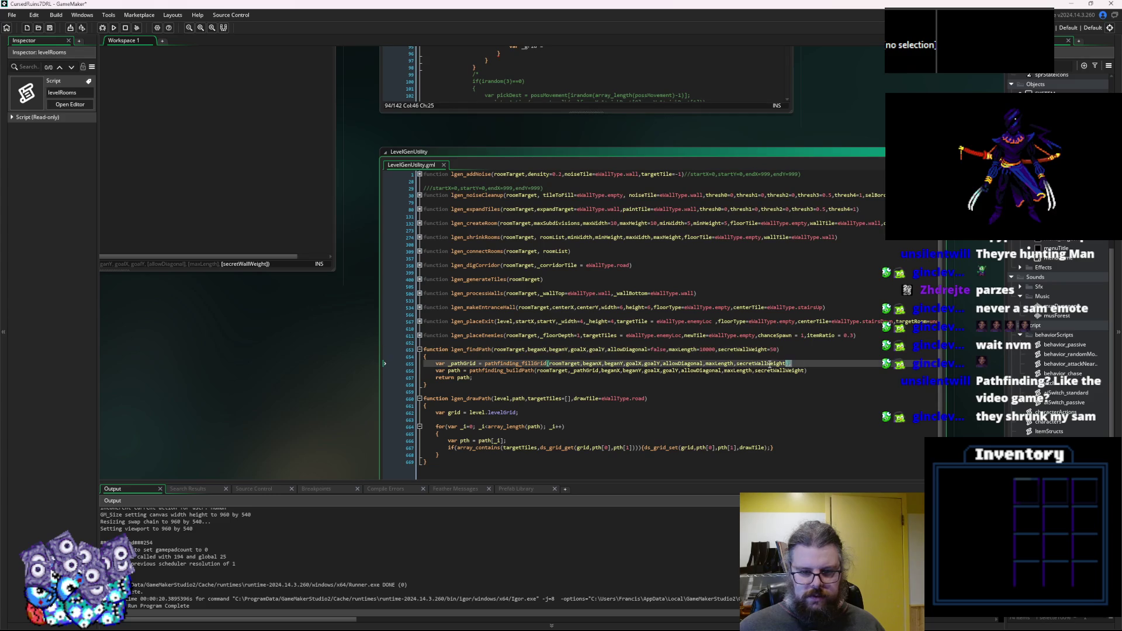
click(480, 371)
click(541, 327)
scroll(541, 327, up, 5)
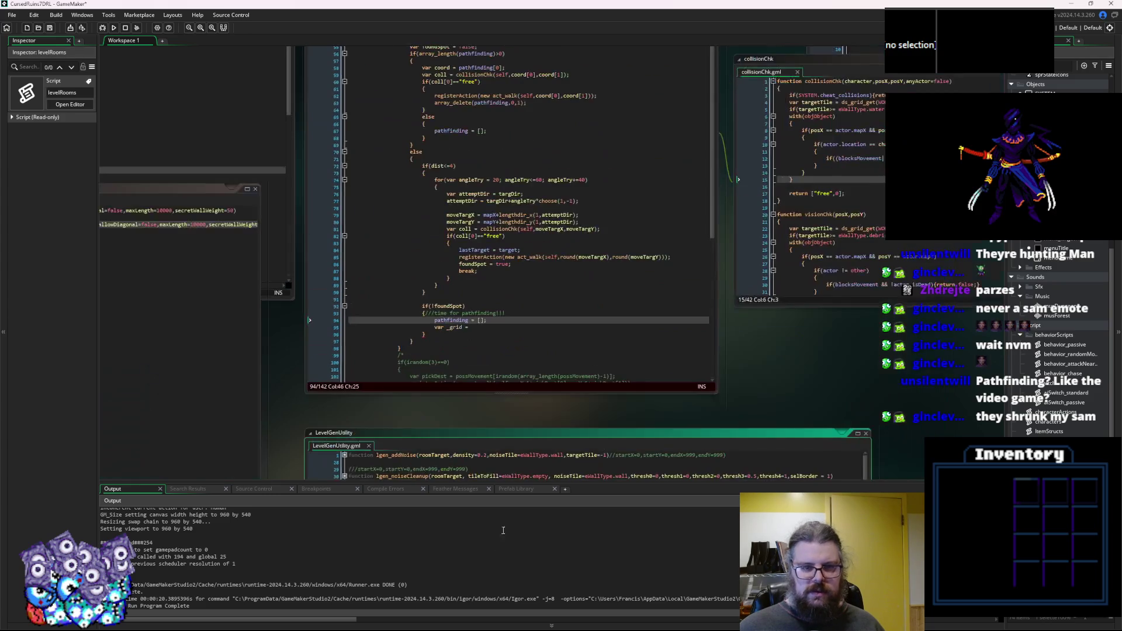
key(BackSpace)
key(BackSpace)
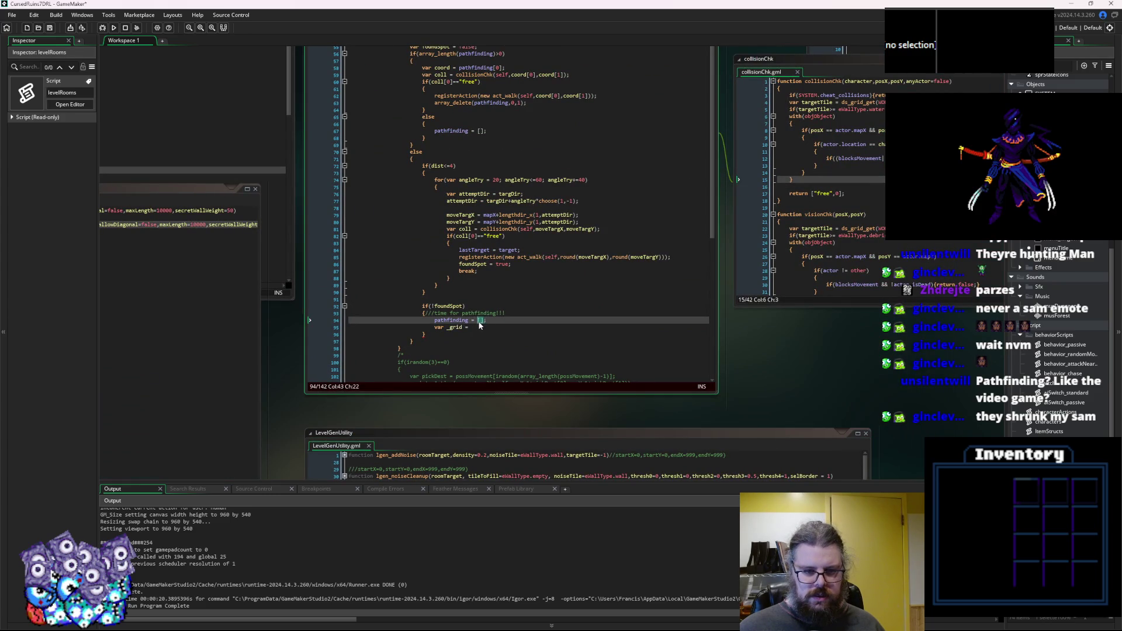
key(ctrl+v)
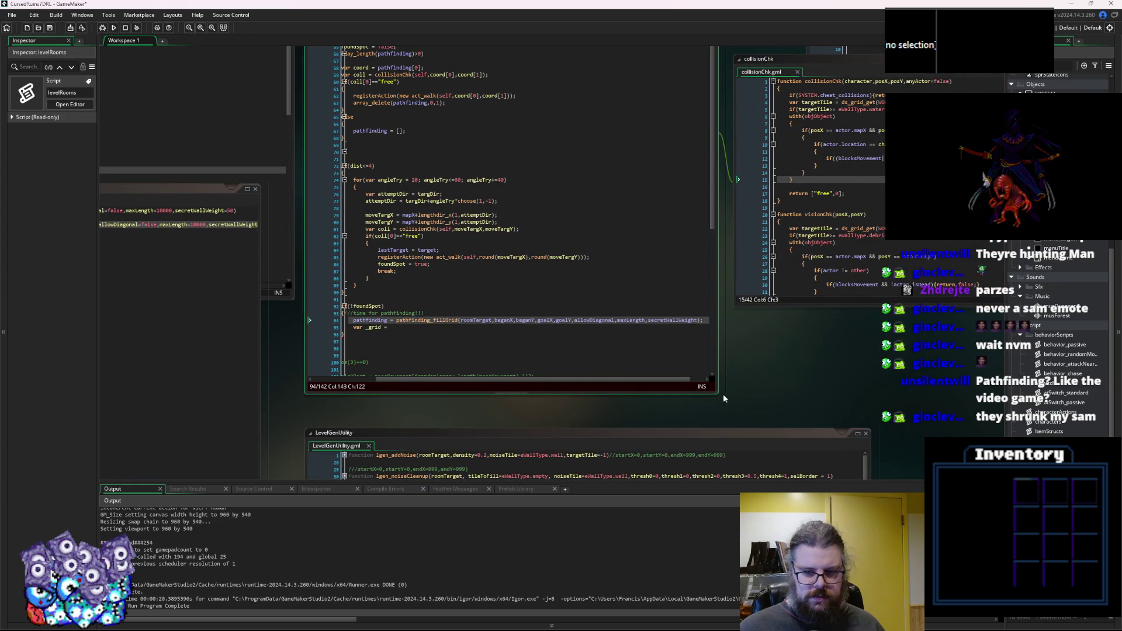
Replace the roomTarget argument with a new levelRoom() constructor.
drag(717, 393, 868, 406)
click(558, 321)
double_click(558, 320)
text(ne)
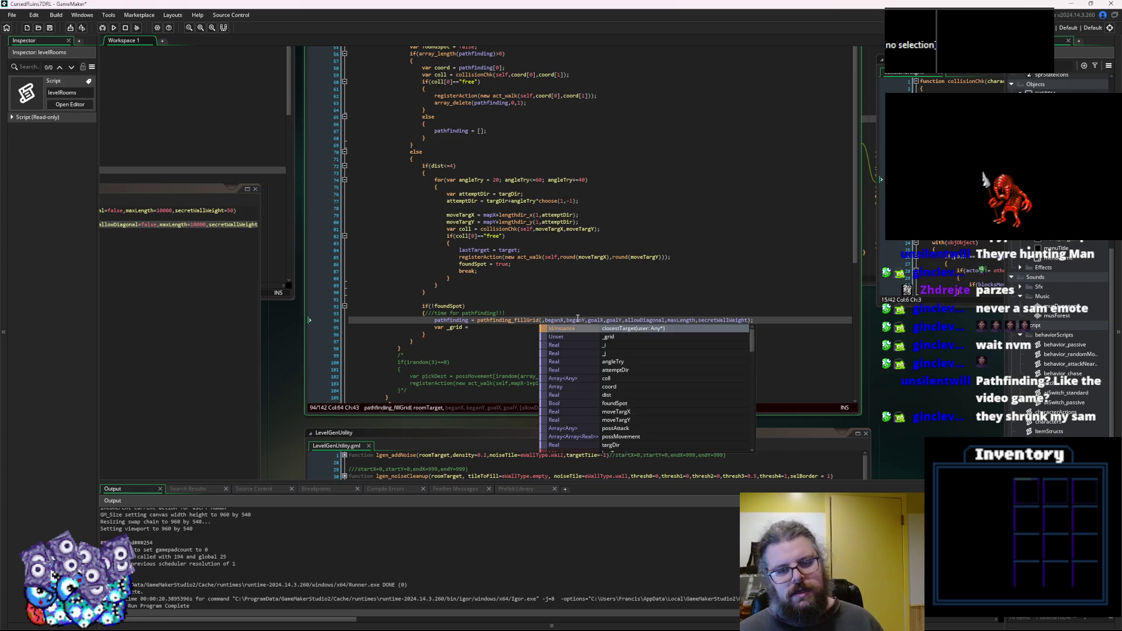
text(w Ro)
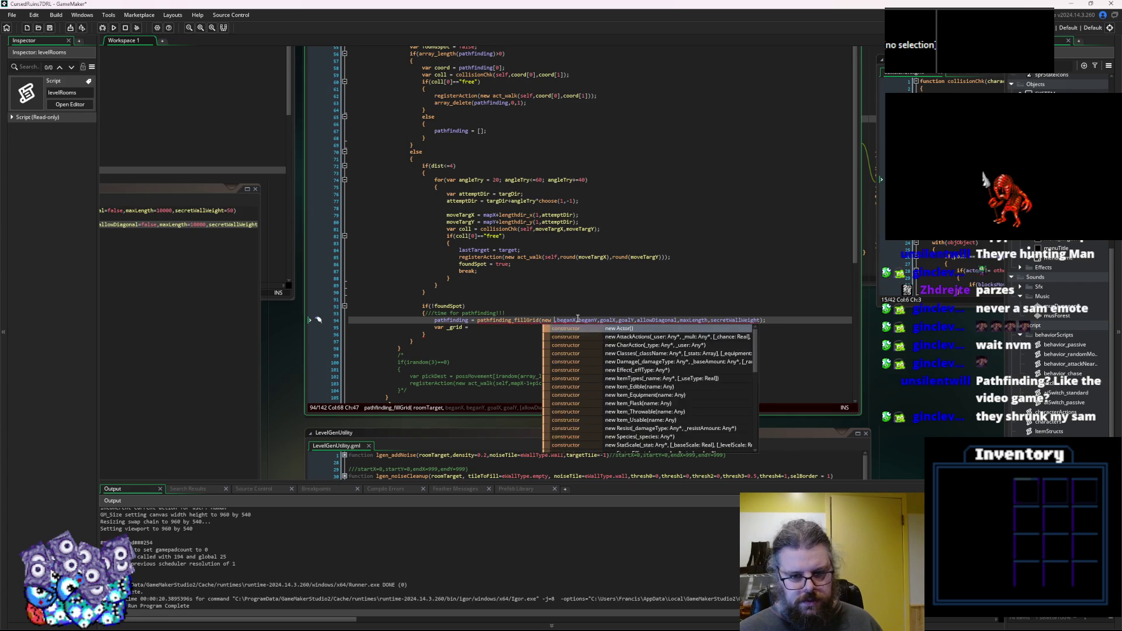
text(om)
key(BackSpace)
key(BackSpace)
key(BackSpace)
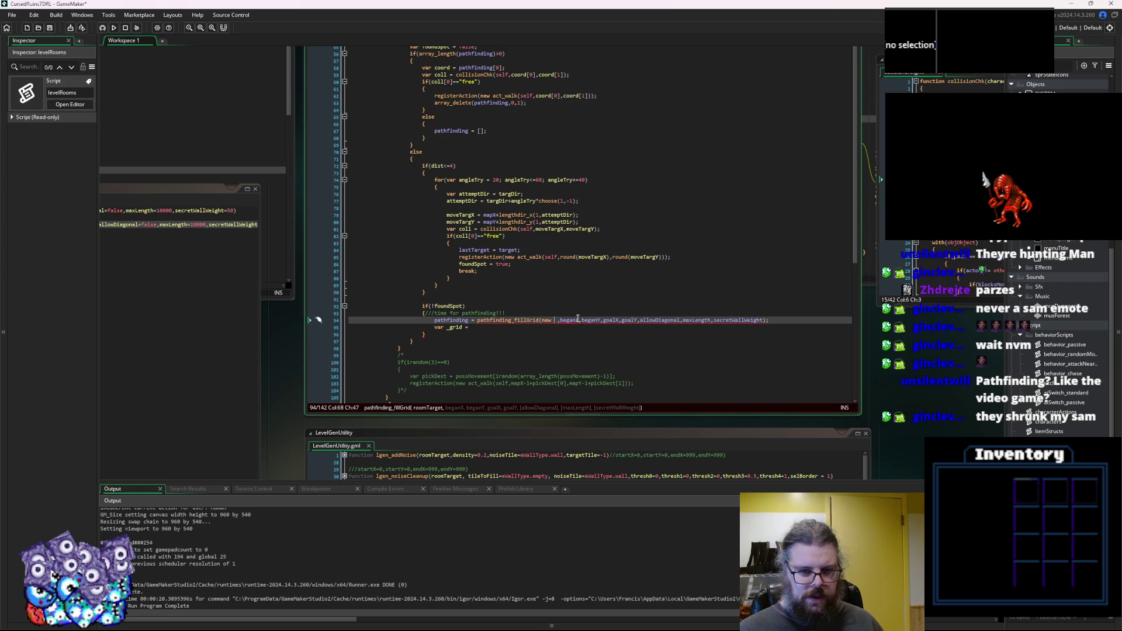
text(Room)
key(BackSpace)
key(BackSpace)
key(BackSpace)
text(levelRoom())
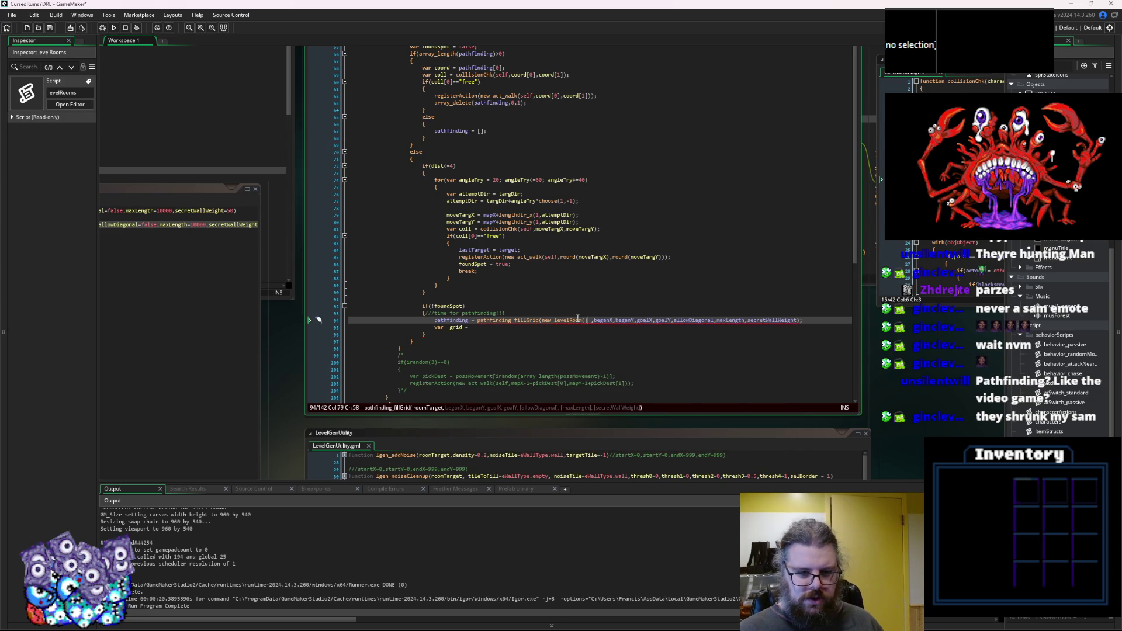
Give levelRoom the arguments 0, mapX-10, mapY-10, 20, 20.
key(Left)
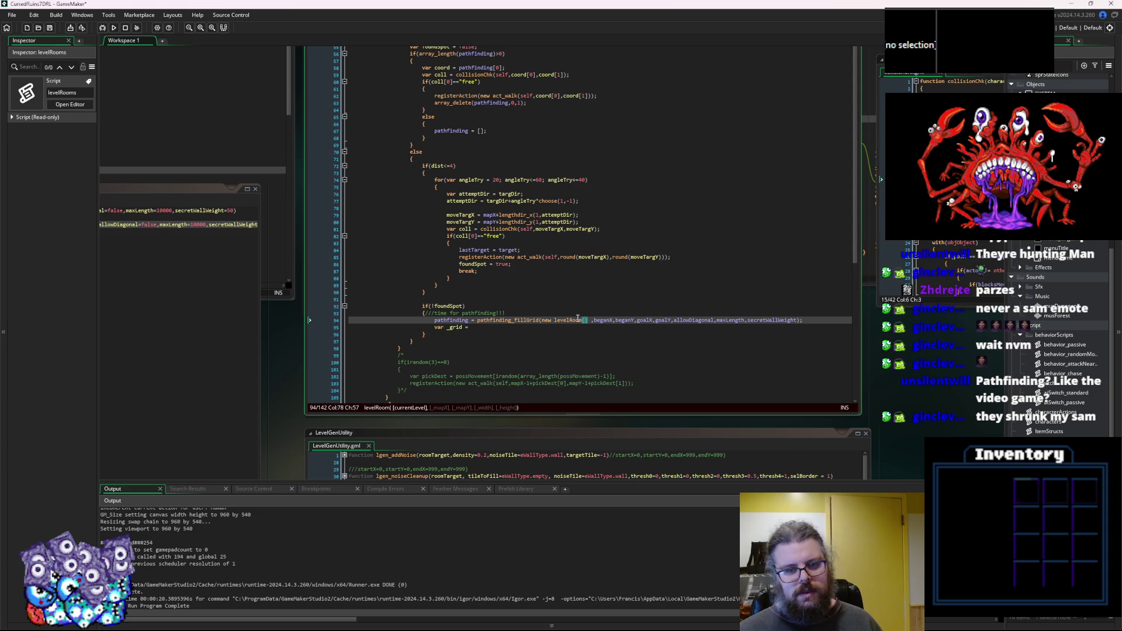
text(0,)
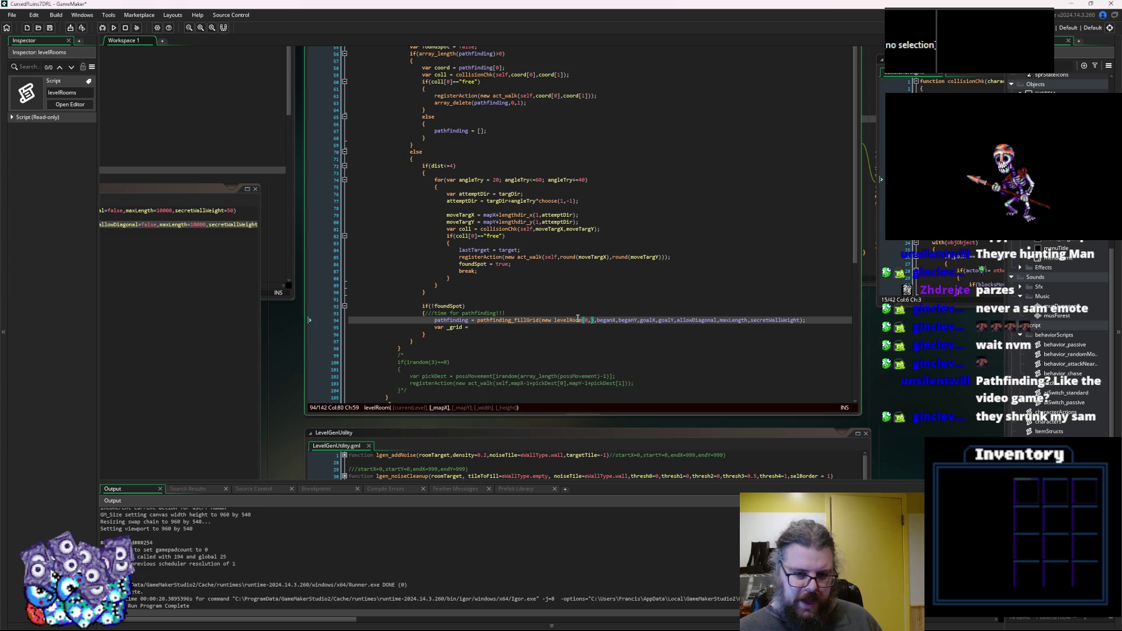
text(began)
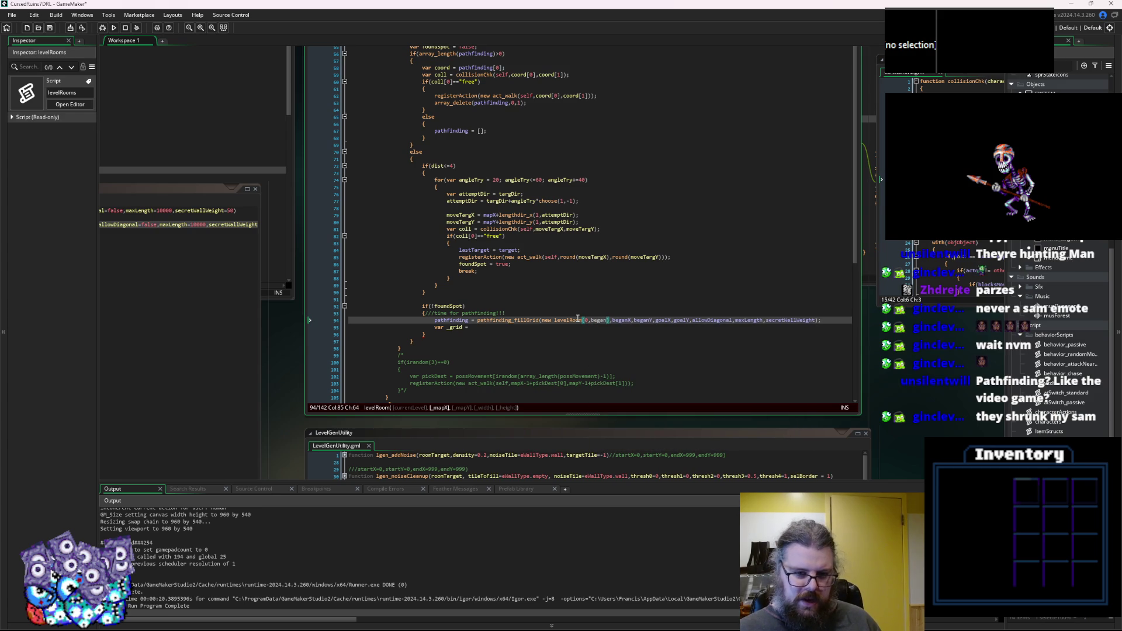
key(BackSpace)
key(BackSpace)
key(BackSpace)
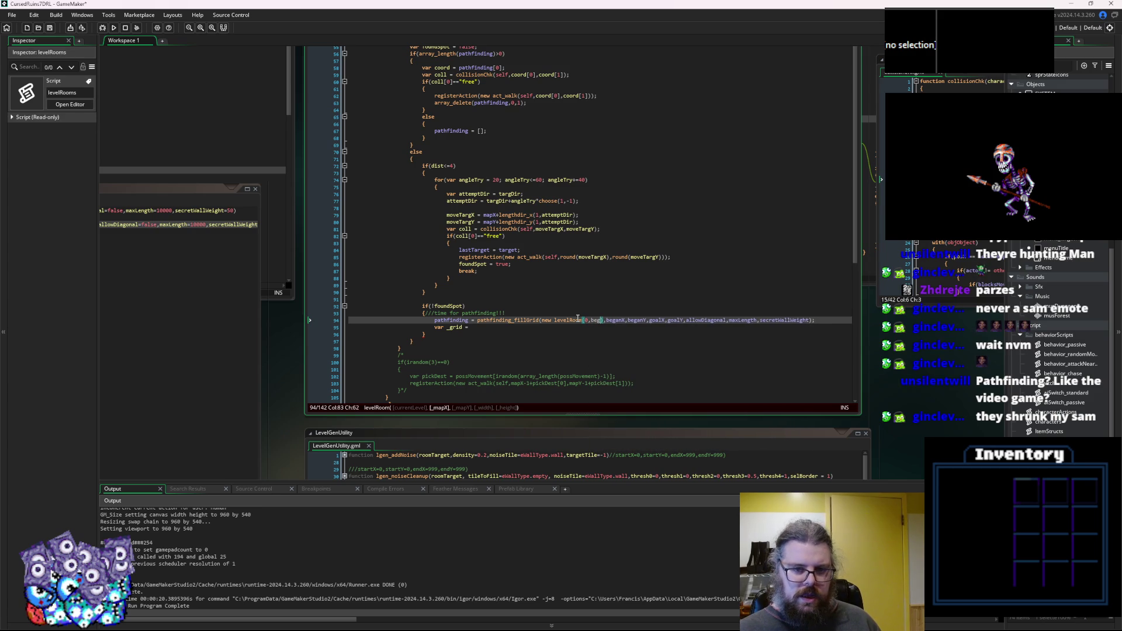
key(BackSpace)
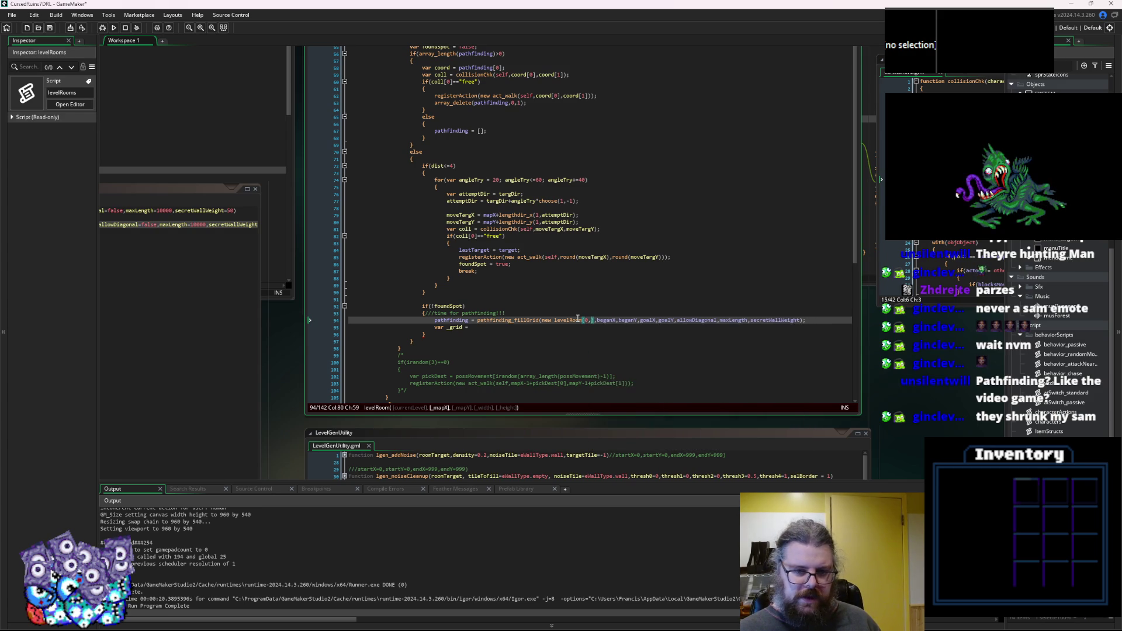
text(mapX,mapY)
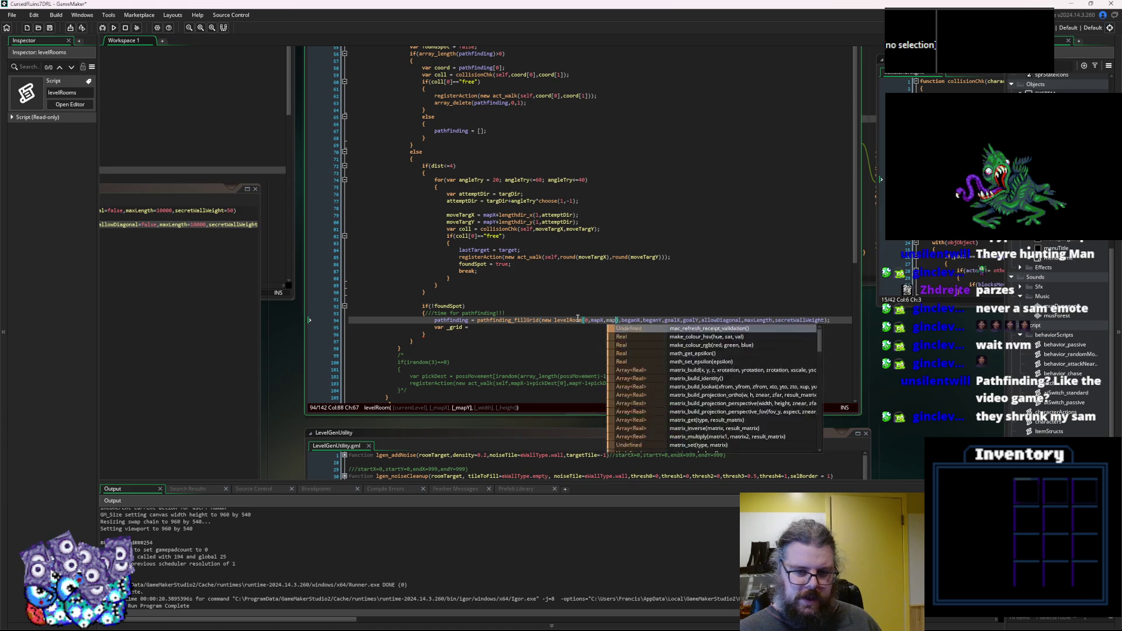
text(,)
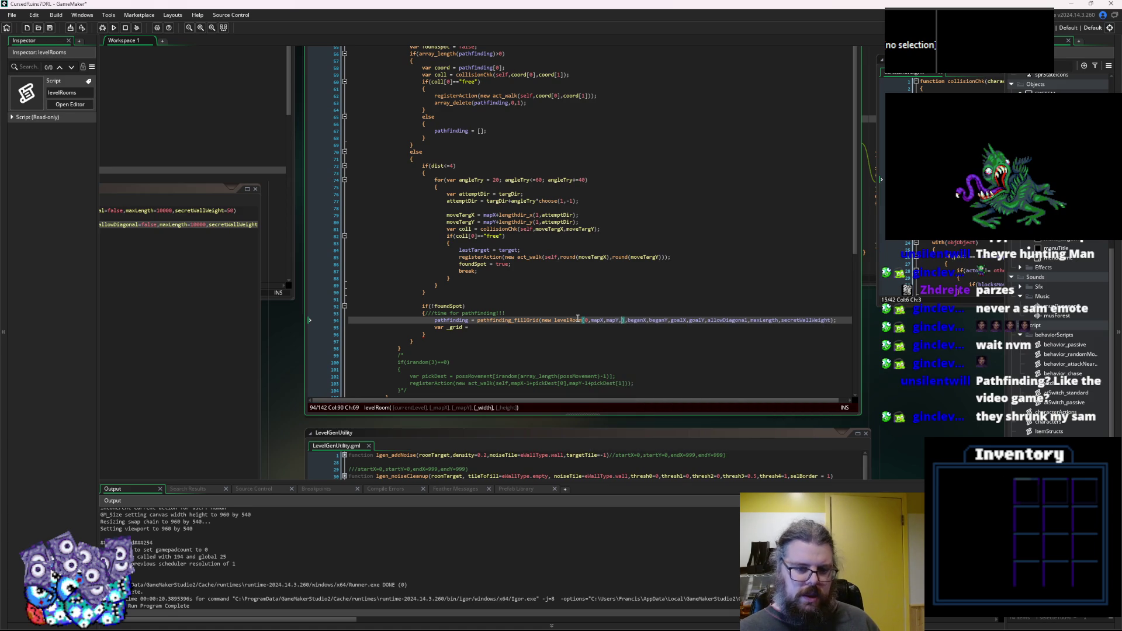
key(BackSpace)
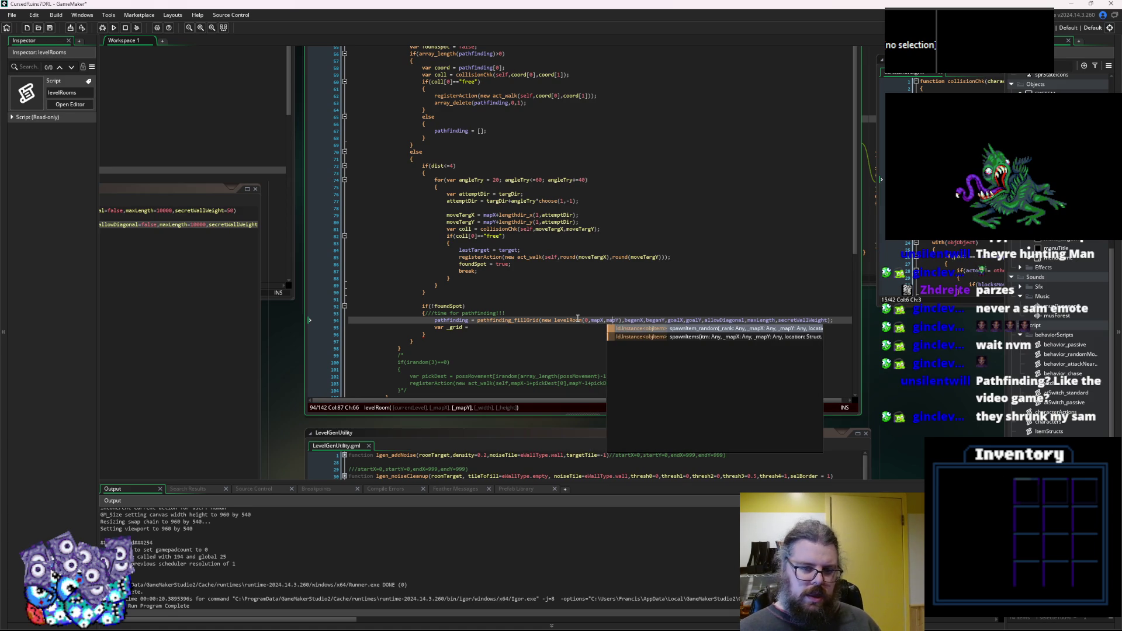
key(Left)
text(-10)
key(Right)
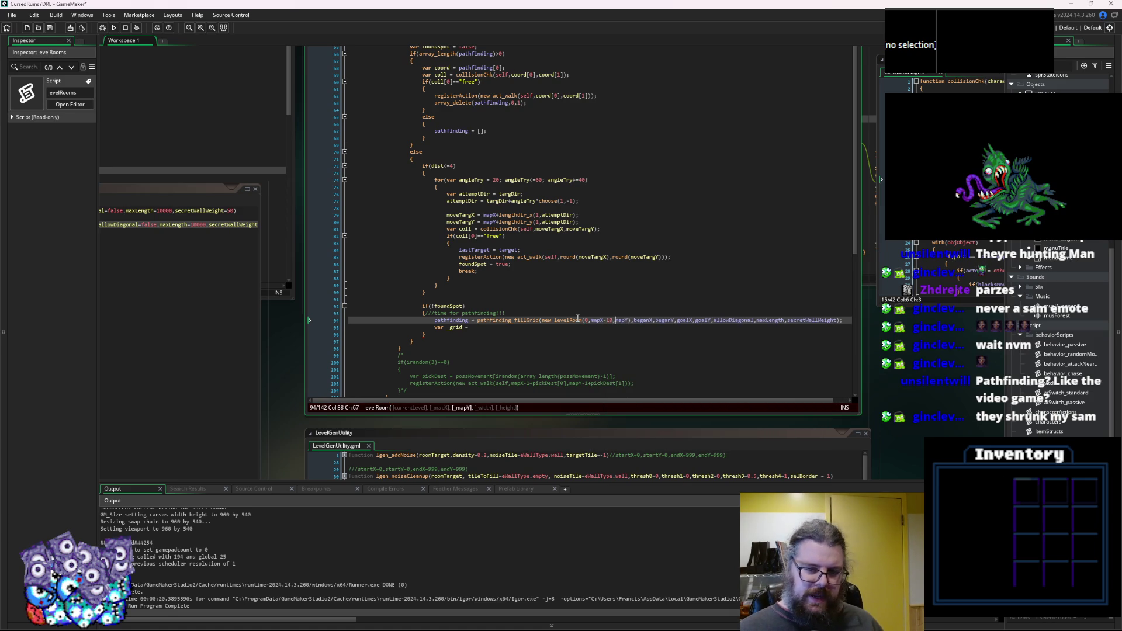
text(-10,)
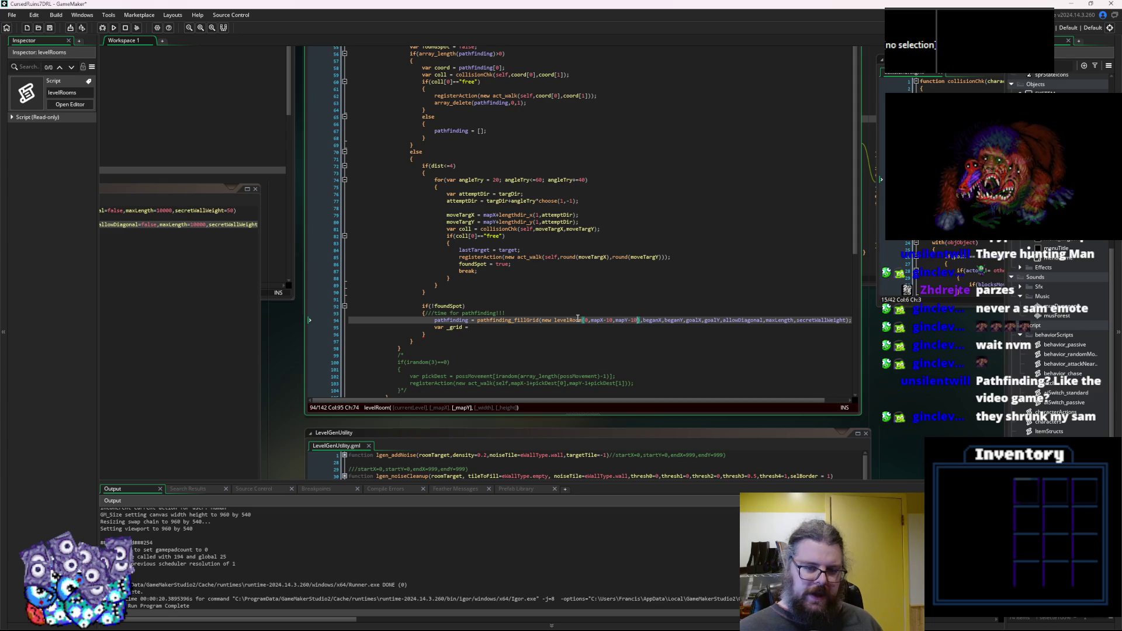
text(20,20)
Shrink the levelRoom area to mapX-8, mapY-8 with size 16 by 16.
key(Left)
key(Left)
key(Left)
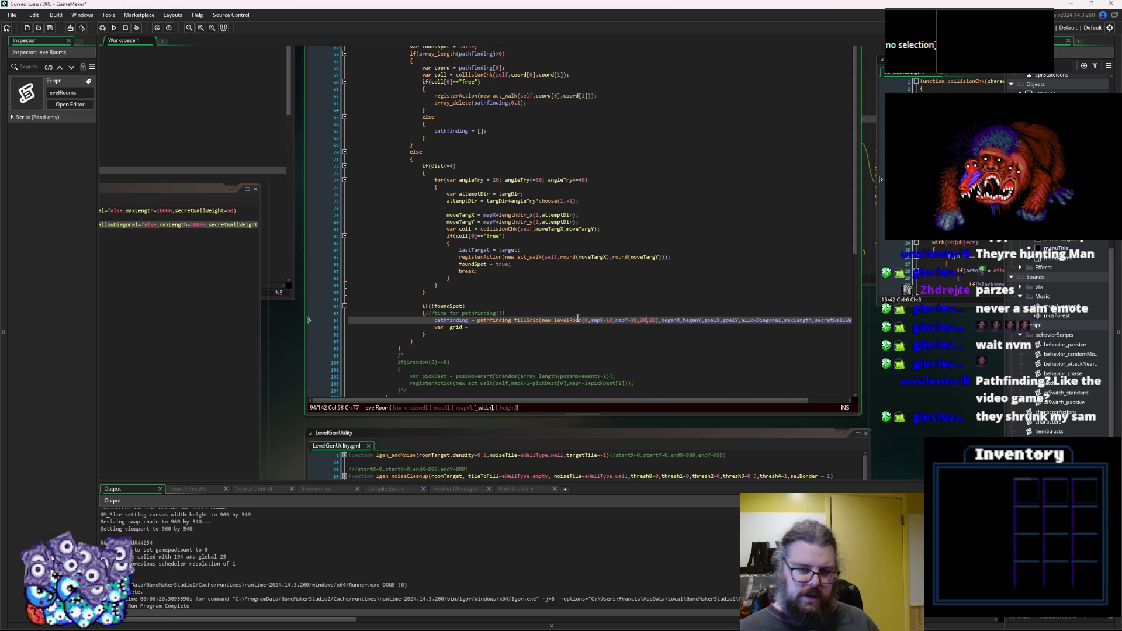
key(BackSpace)
key(BackSpace)
text(8)
key(Right)
key(BackSpace)
key(BackSpace)
text(8)
key(Right)
key(BackSpace)
key(BackSpace)
text(16)
key(Right)
key(Right)
key(Right)
key(BackSpace)
key(BackSpace)
text(16)
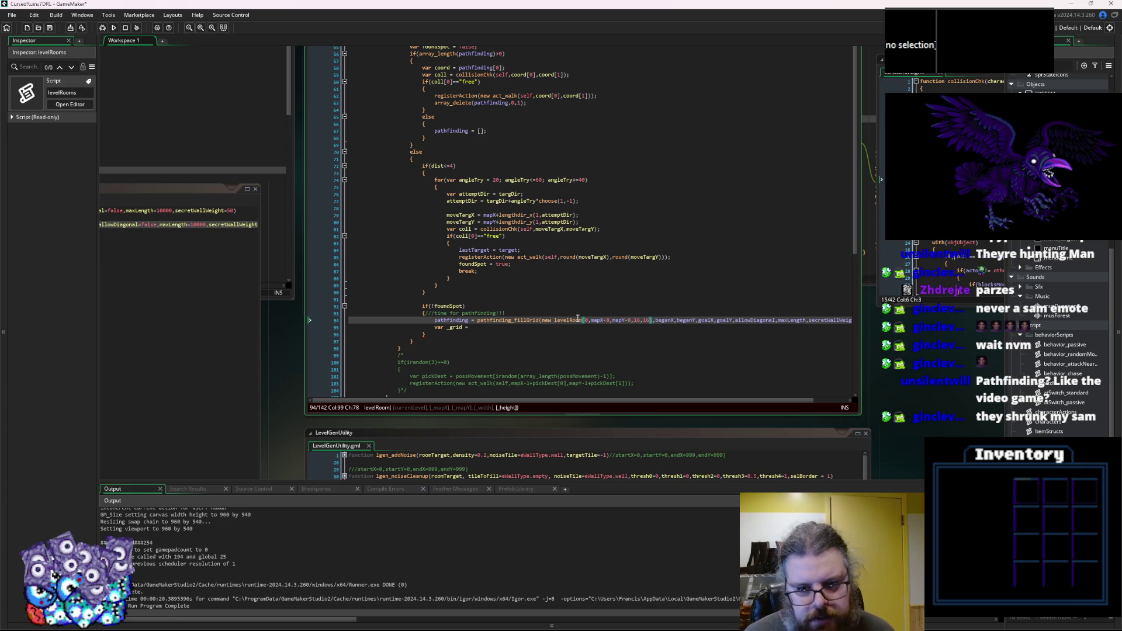
Settle on levelRoom(0,mapX-12,mapY-12,24,24) for a 24×24 search area.
key(Left)
key(Left)
key(Left)
text(1)
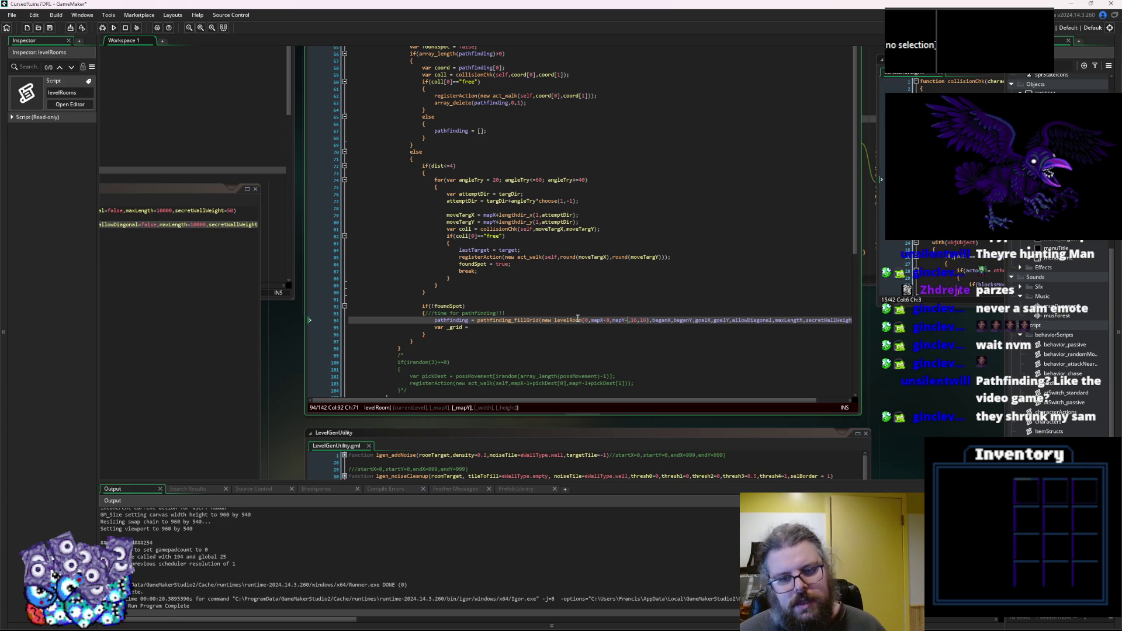
key(Left)
key(Left)
key(Left)
key(BackSpace)
text(10)
key(BackSpace)
text(2)
key(Right)
key(Right)
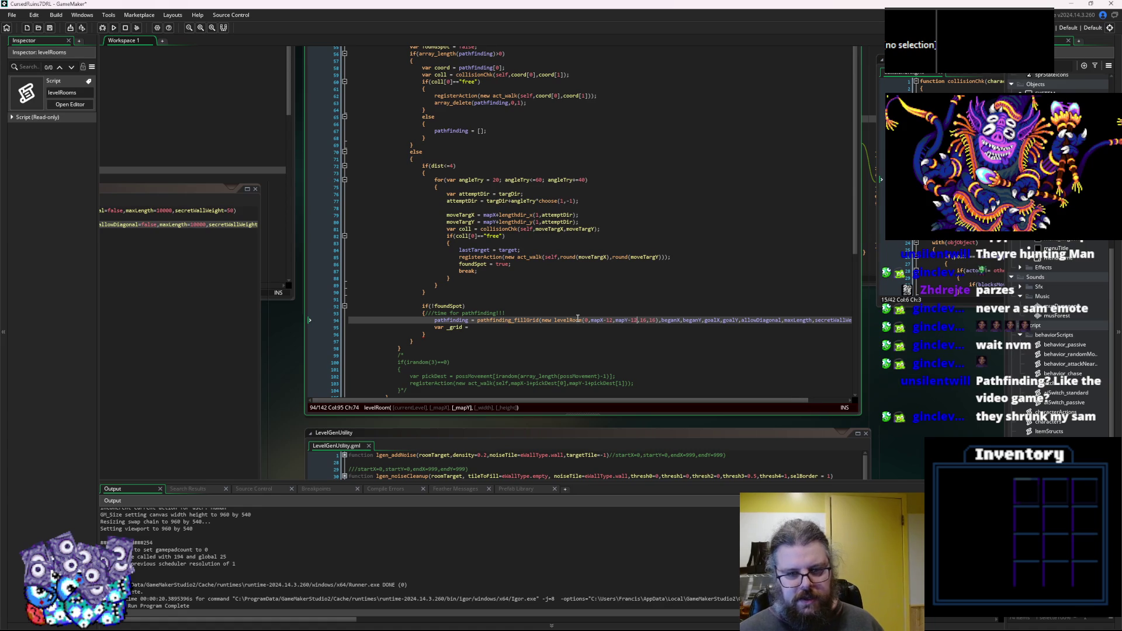
key(Delete)
key(Delete)
key(Delete)
text(,24,24))
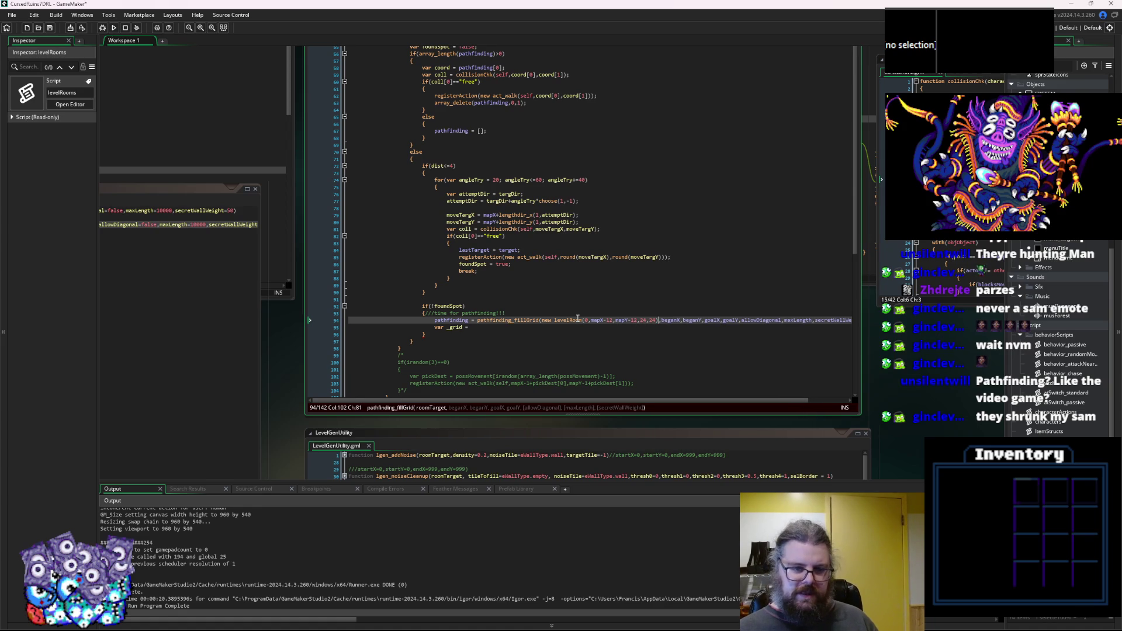
key(Up)
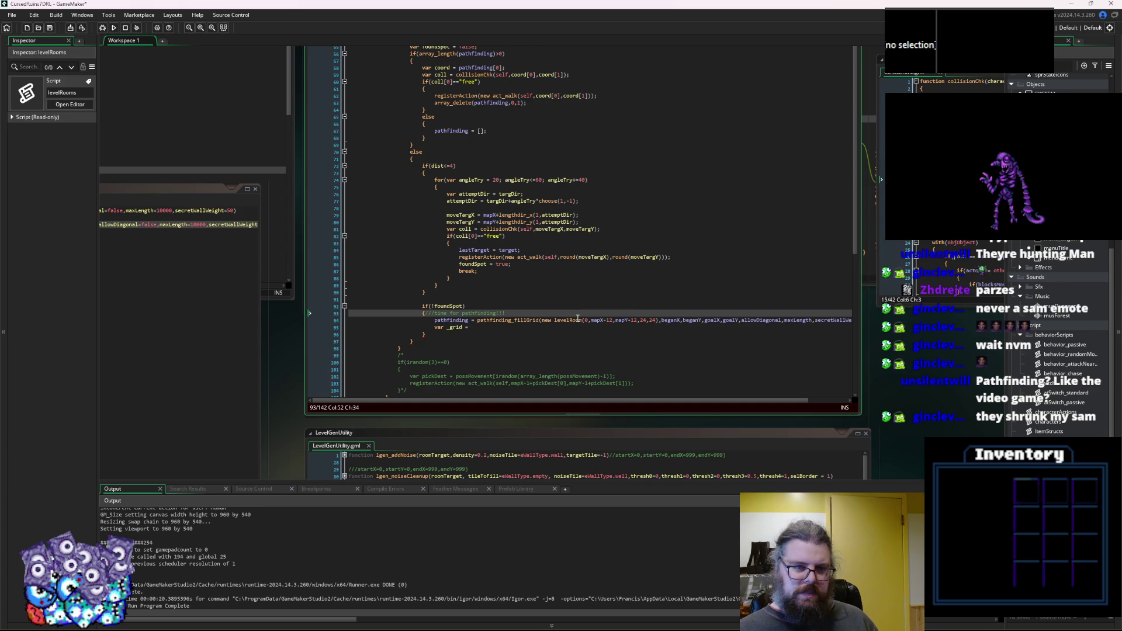
Replace the mapX offset number with (dist+2).
click(435, 165)
double_click(610, 320)
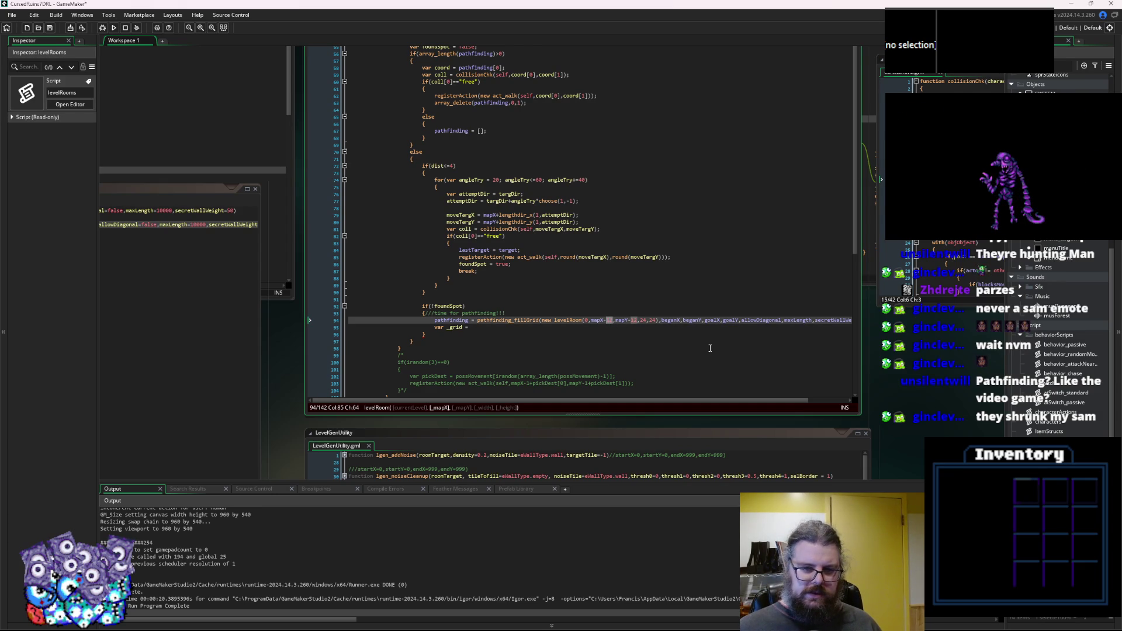
text(dist*)
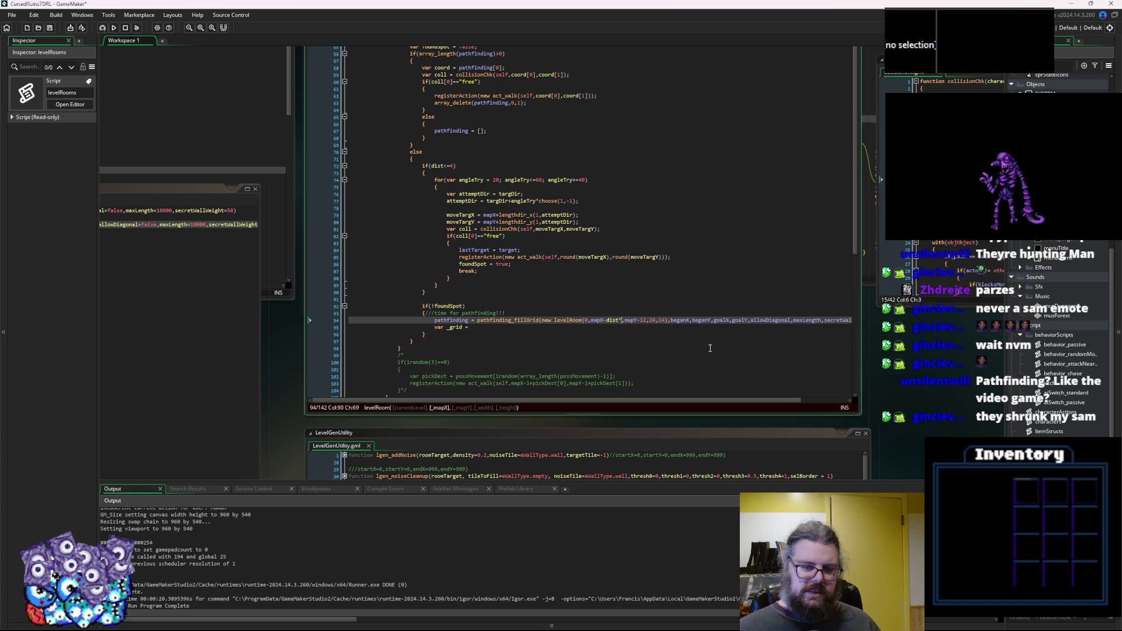
key(BackSpace)
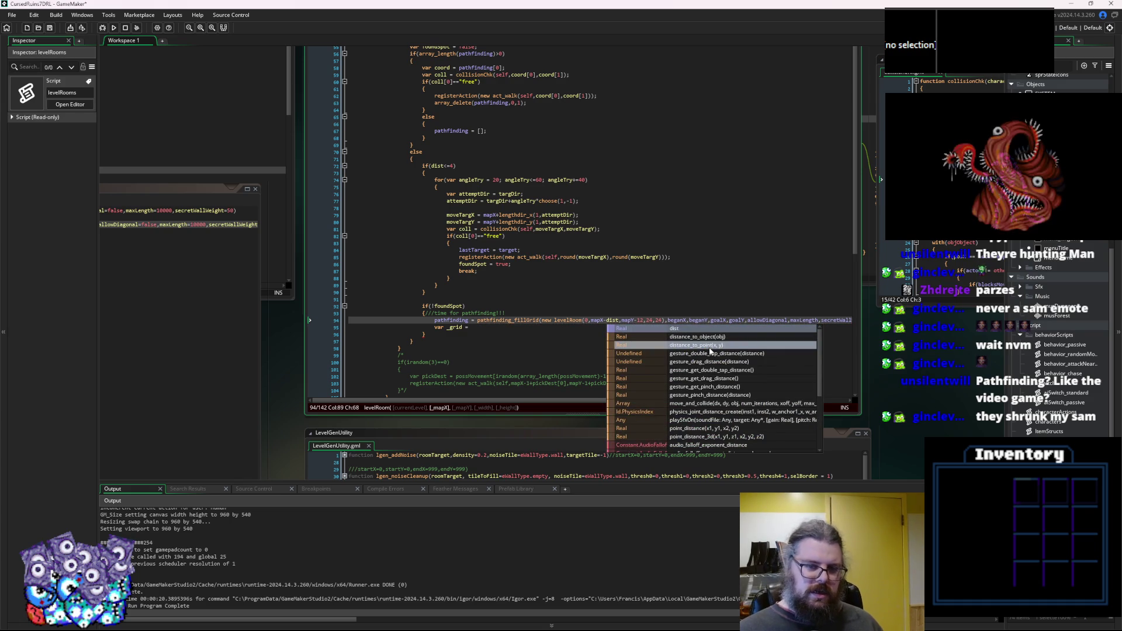
text(()
key(Right)
key(Right)
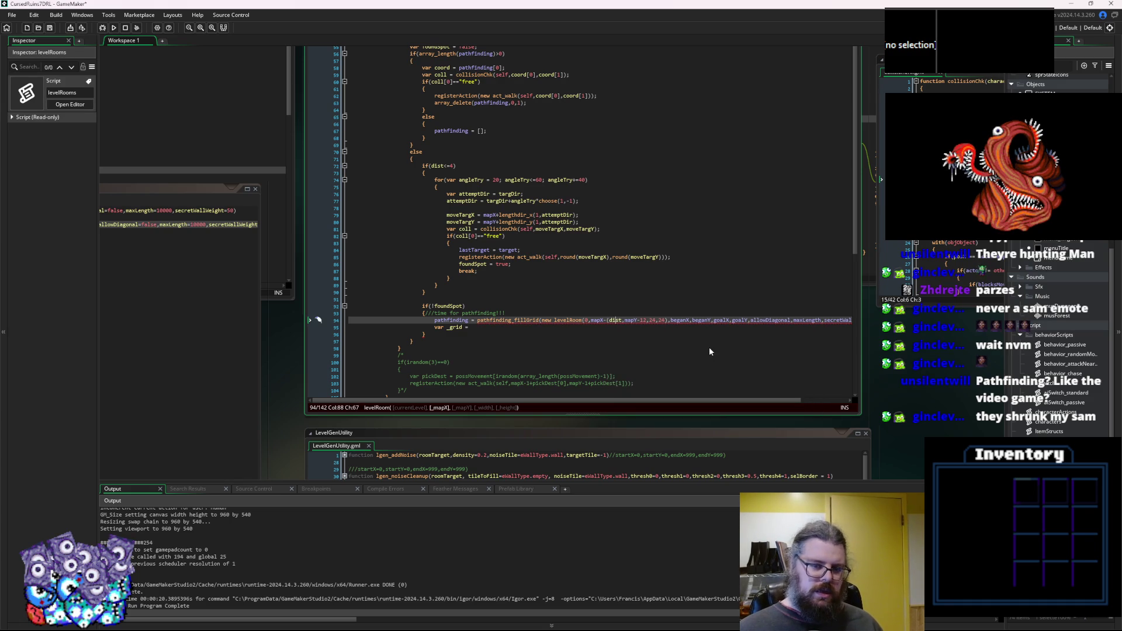
text())
key(Left)
text(+2)
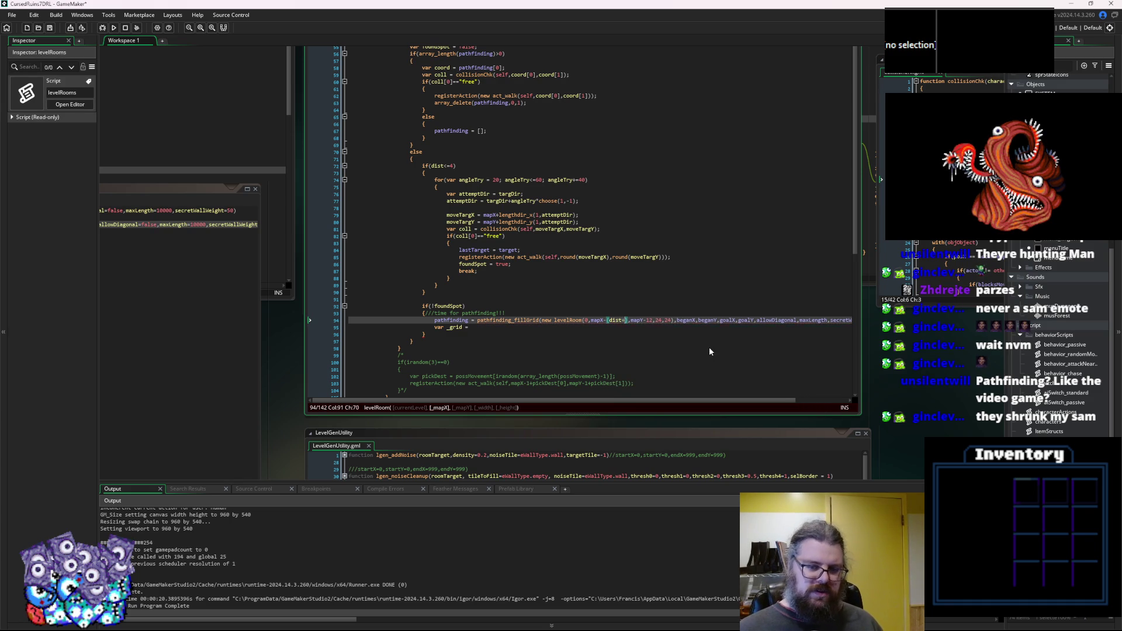
Copy (dist+2) over the mapY offset number as well.
click(624, 334)
drag(632, 322, 606, 322)
click(602, 322)
shift+click(630, 320)
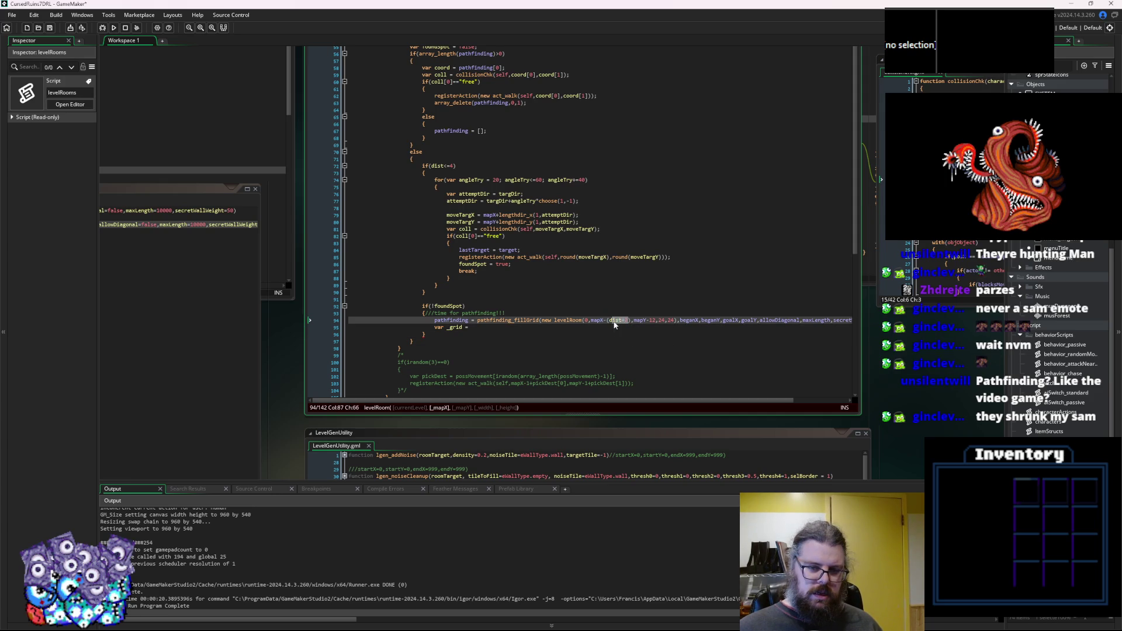
key(ctrl+c)
double_click(652, 320)
key(ctrl+v)
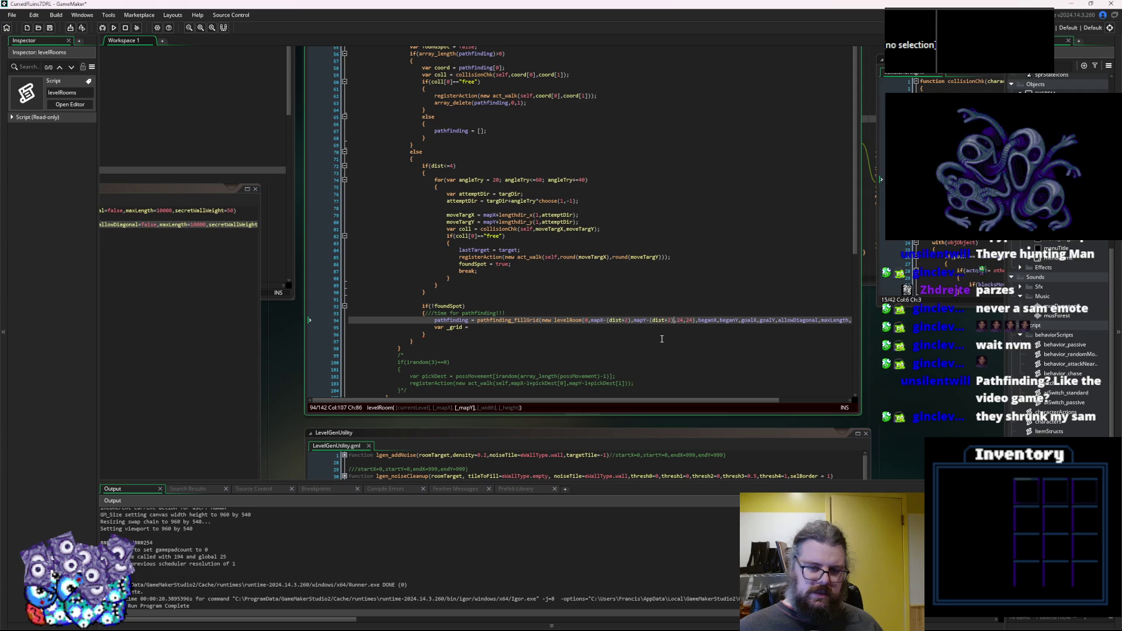
Make the levelRoom width and height both (dist+2)*2.
click(684, 320)
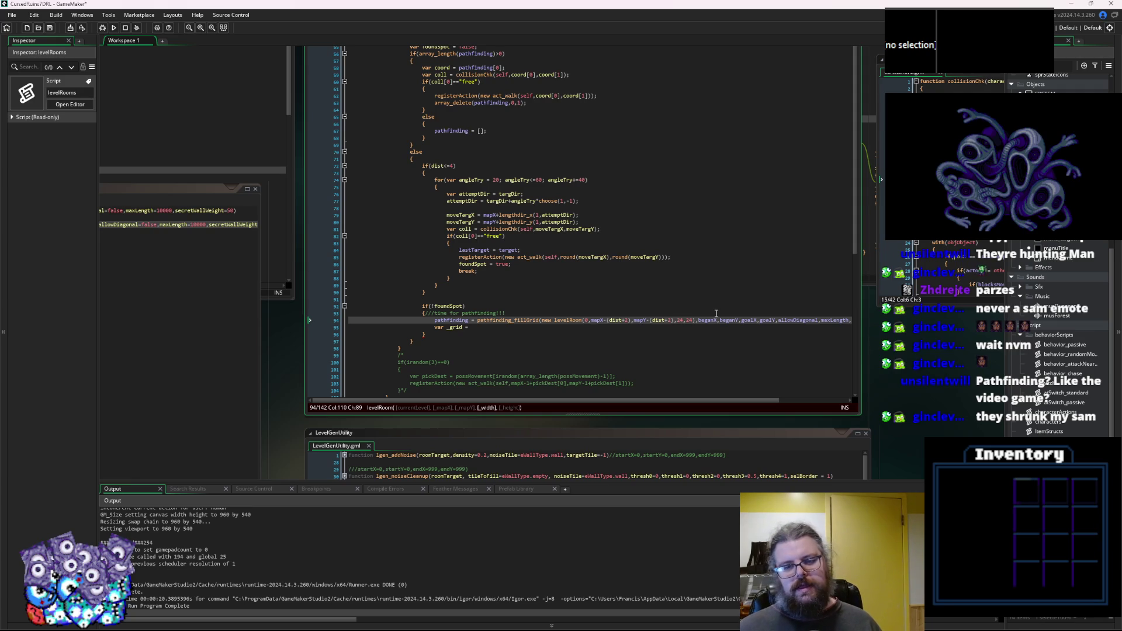
key(BackSpace)
key(BackSpace)
text(dist)
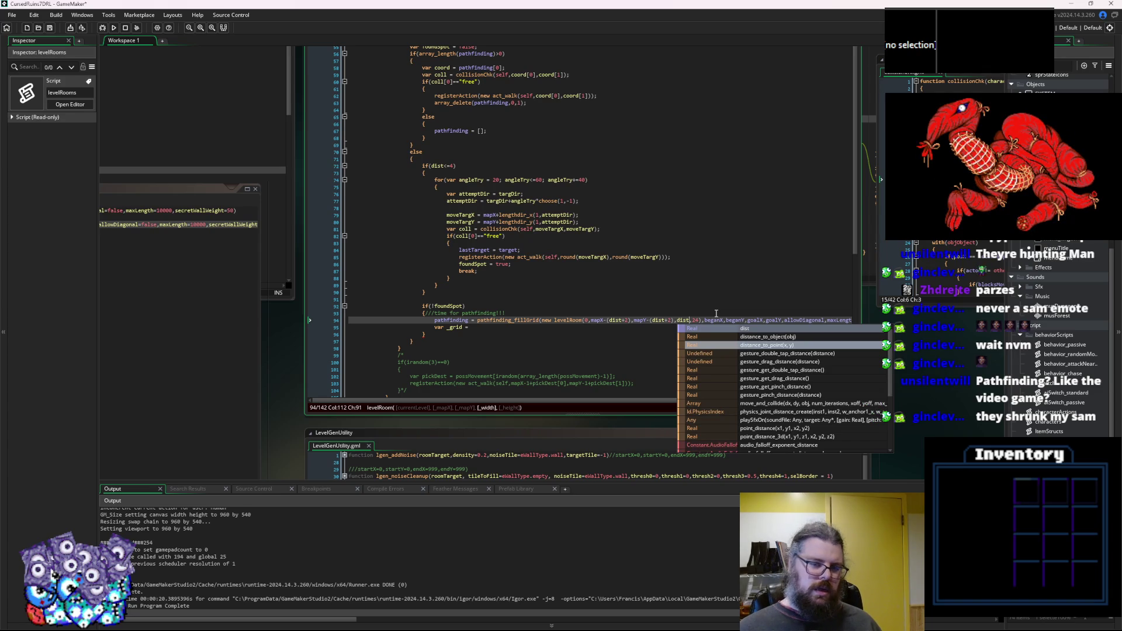
key(BackSpace)
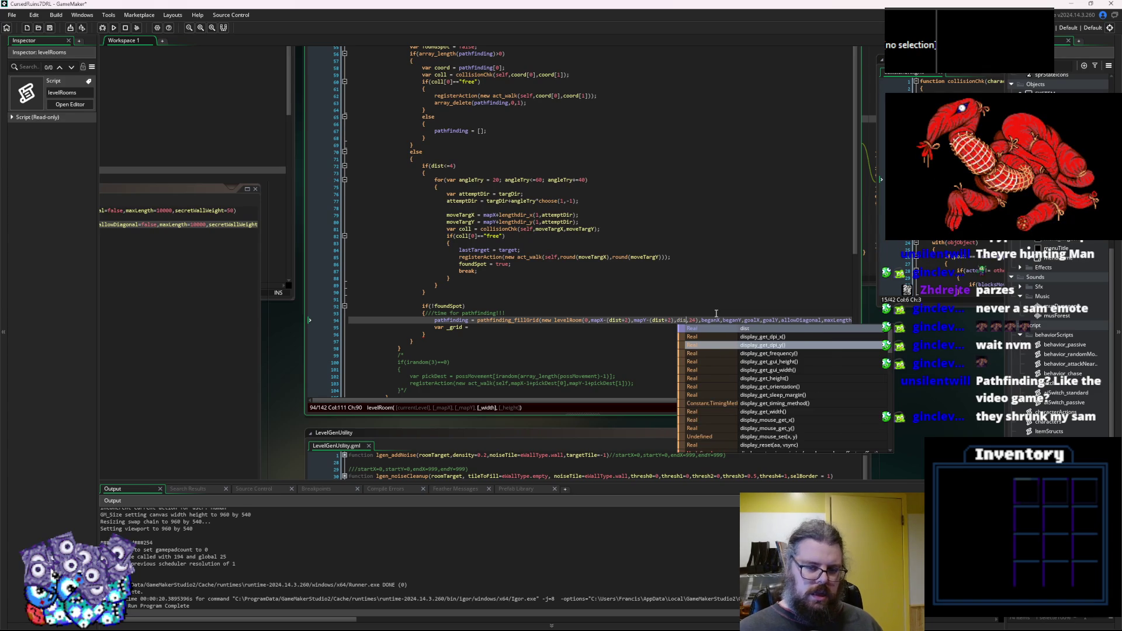
text(t+2)
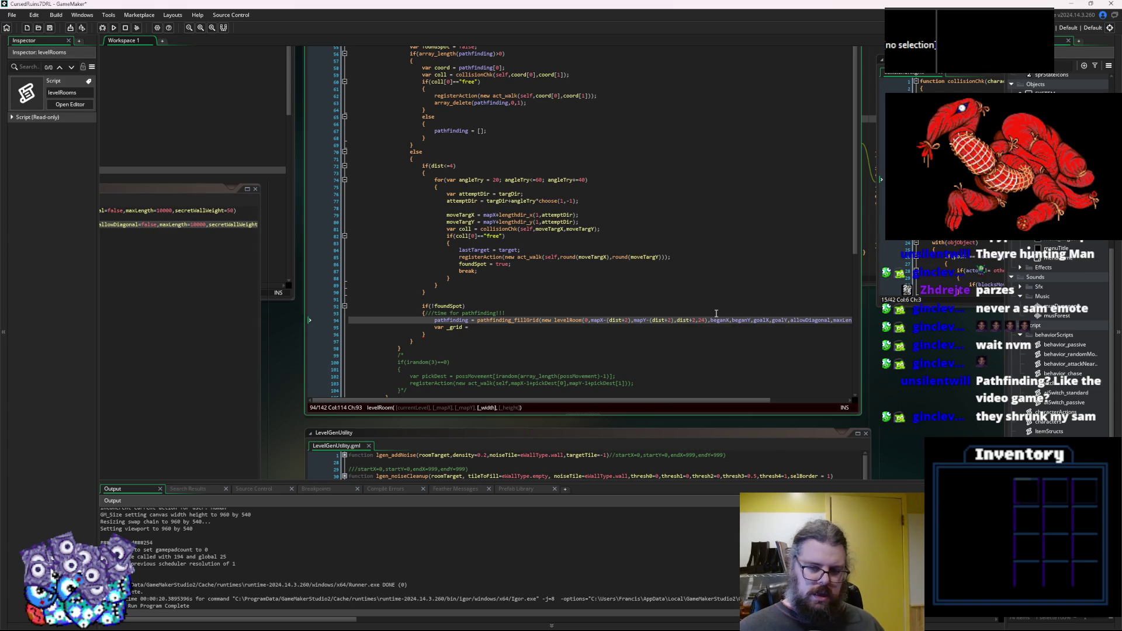
text()*2)
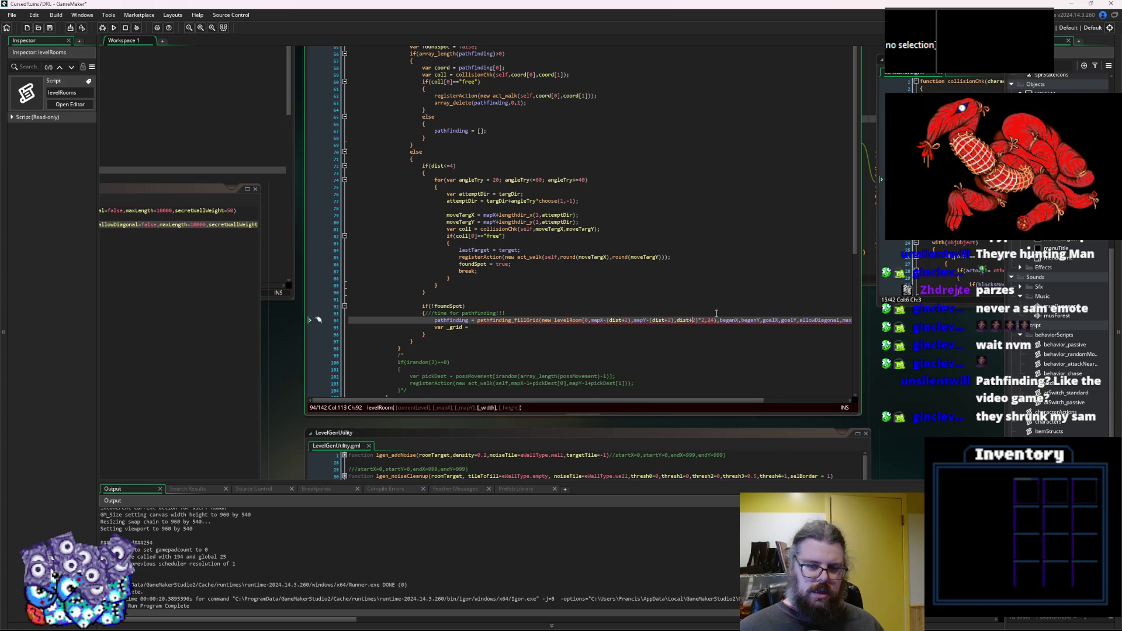
text(()
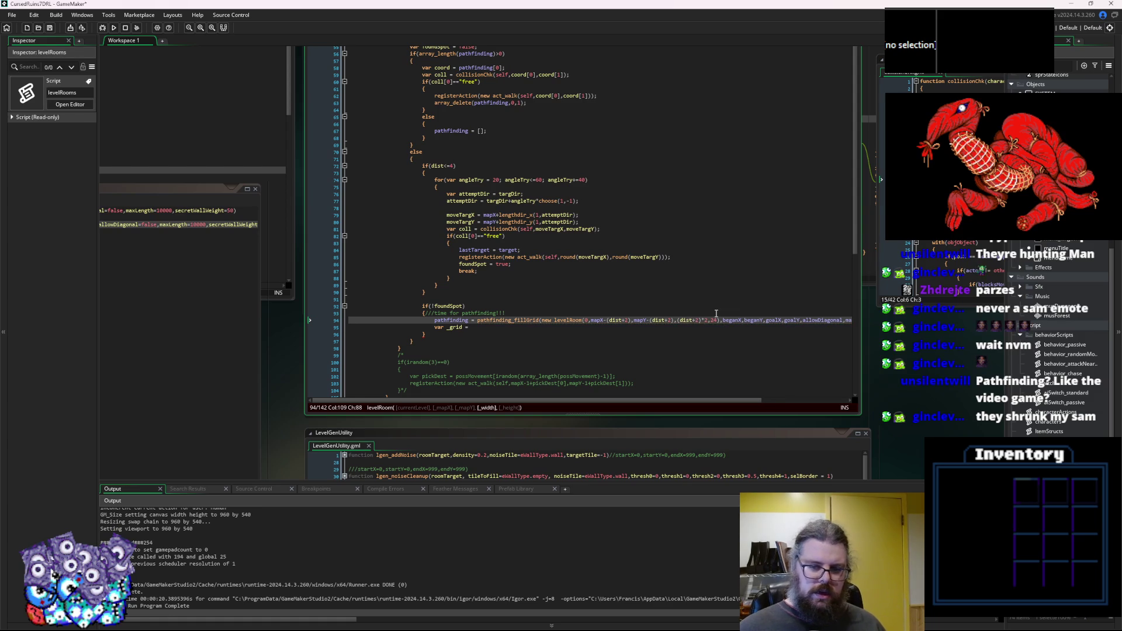
click(709, 321)
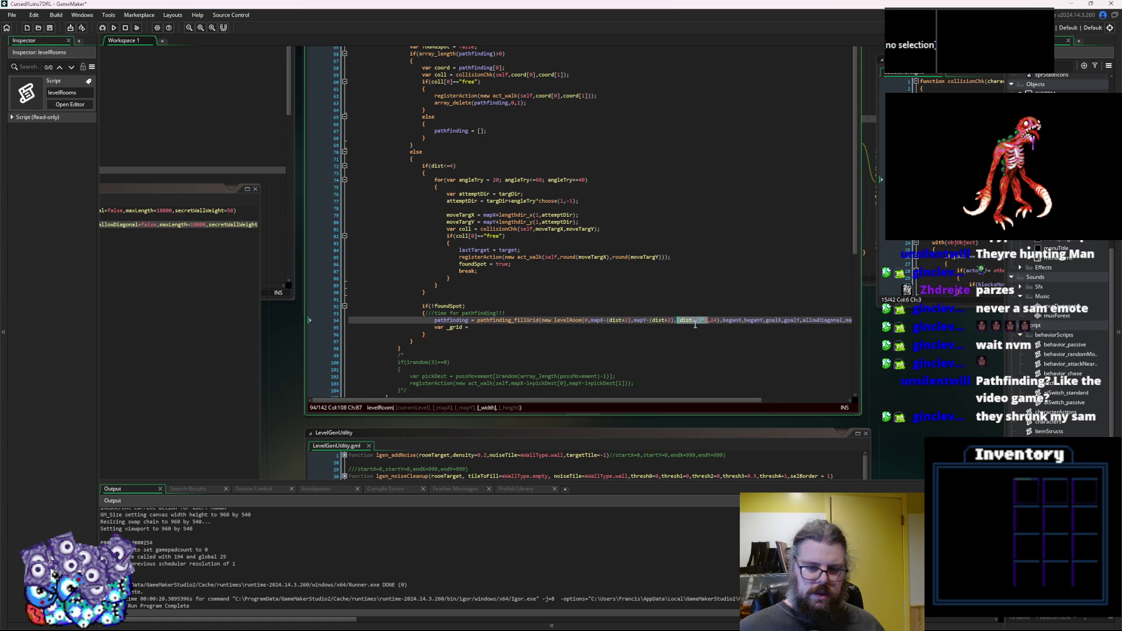
double_click(717, 321)
text((dist+2)*2))
click(697, 356)
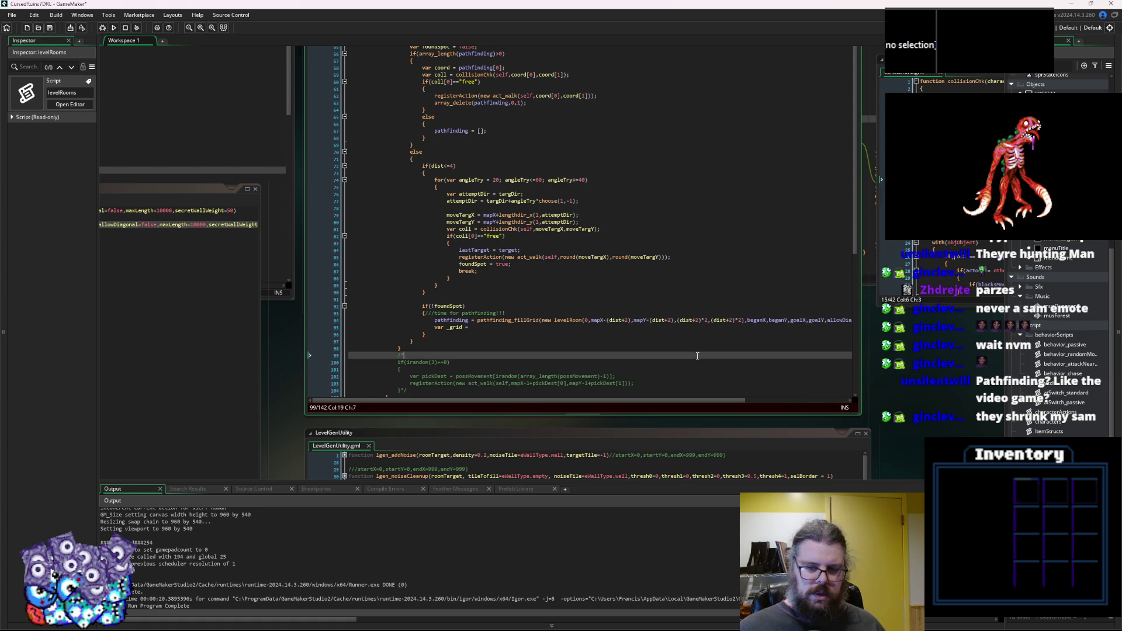
Replace beganX and beganY with mapX and mapY as the start coordinates.
click(765, 320)
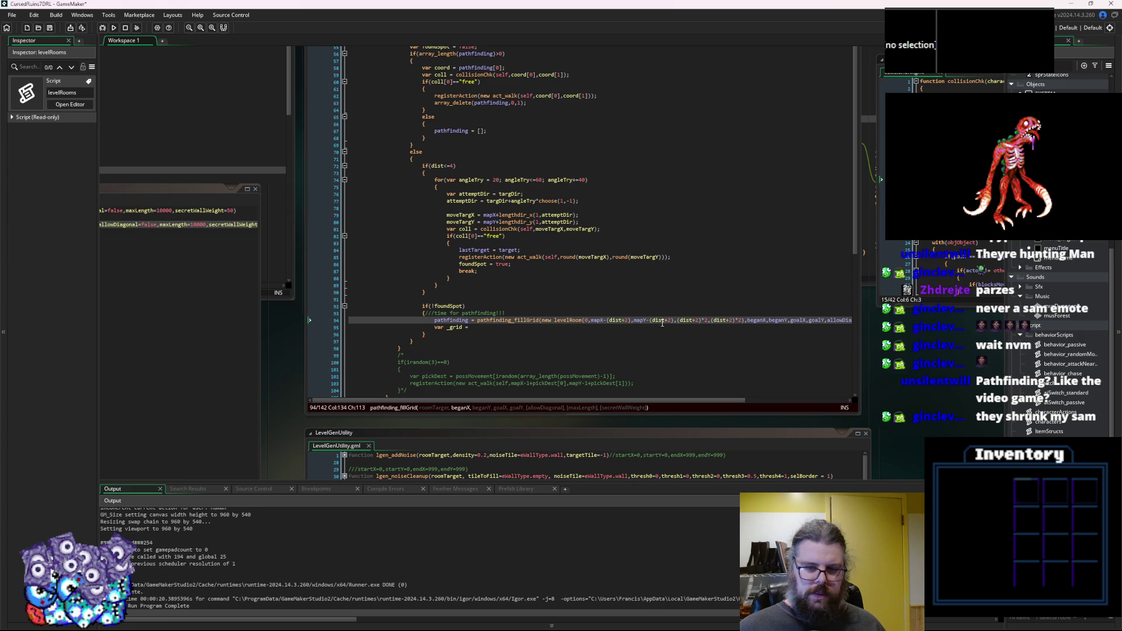
key(ctrl+BackSpace)
key(ctrl+Delete)
text(mapX)
click(640, 320)
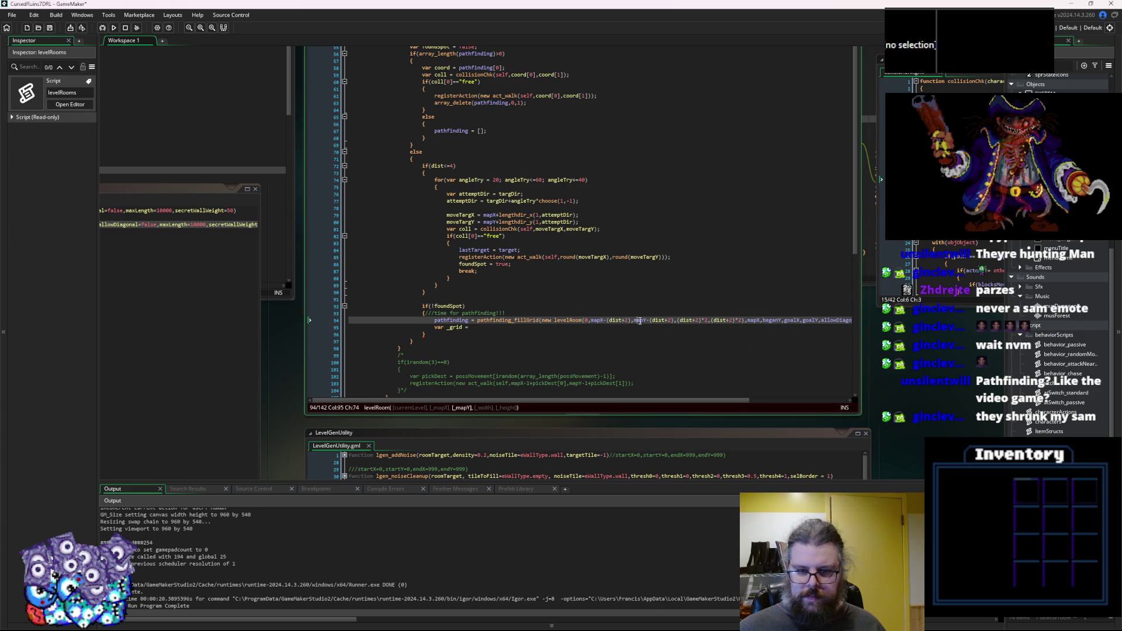
double_click(778, 320)
text(mapY)
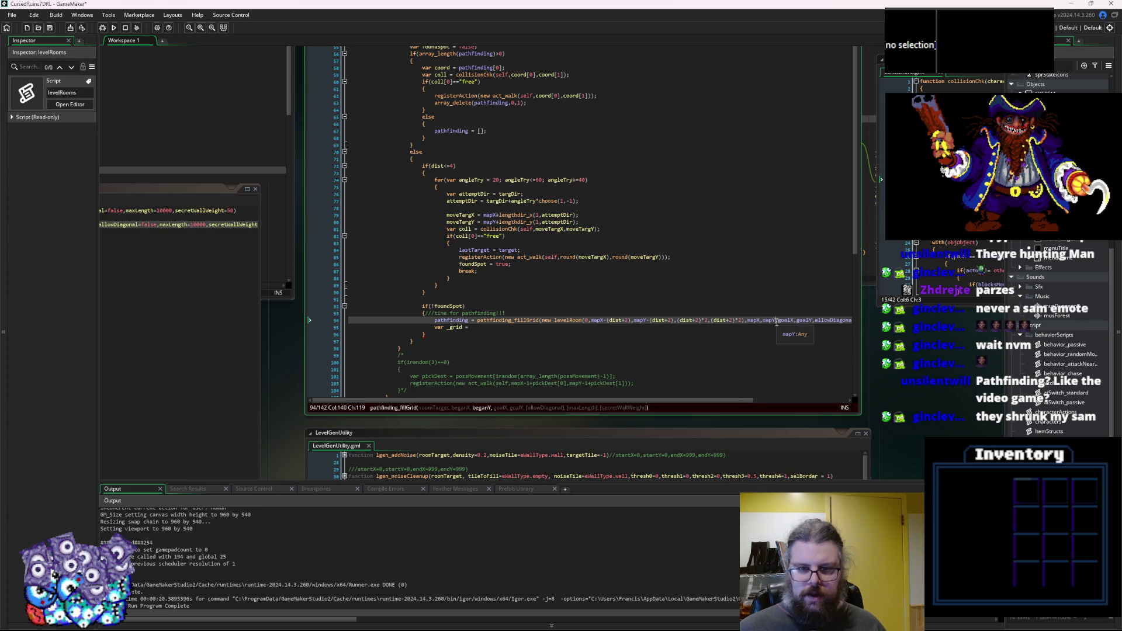
scroll(584, 255, up, 6)
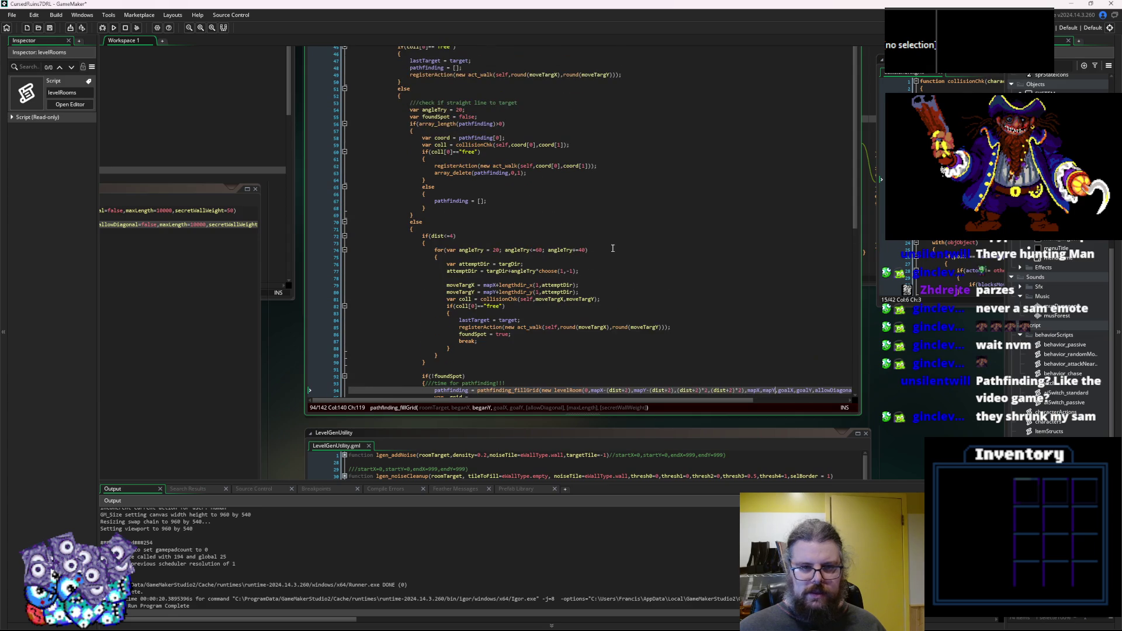
click(565, 200)
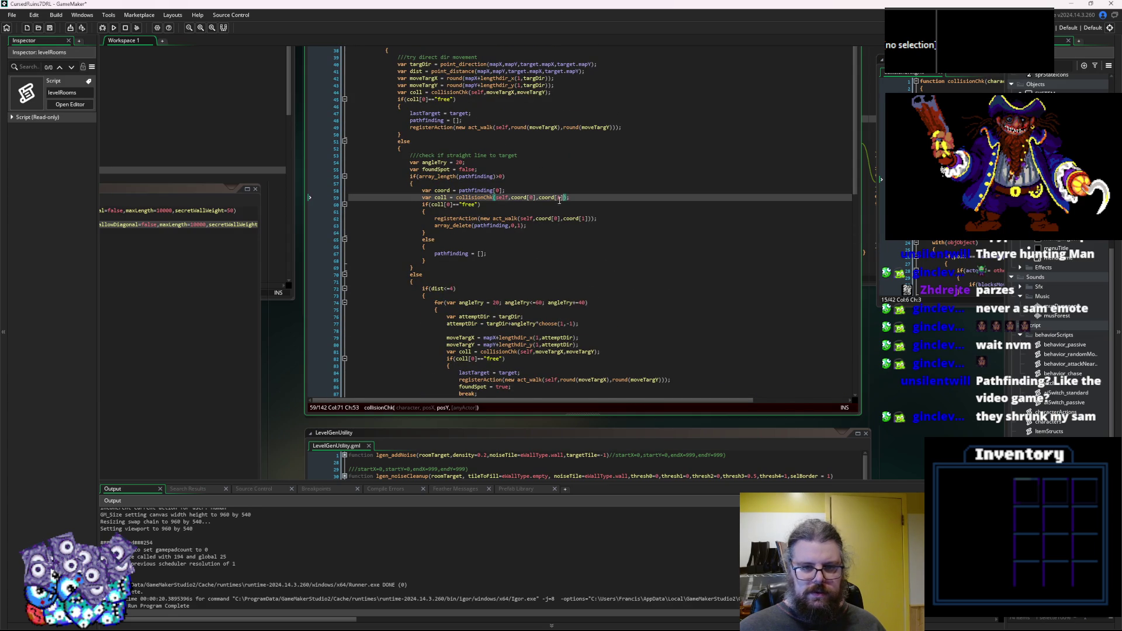
click(523, 262)
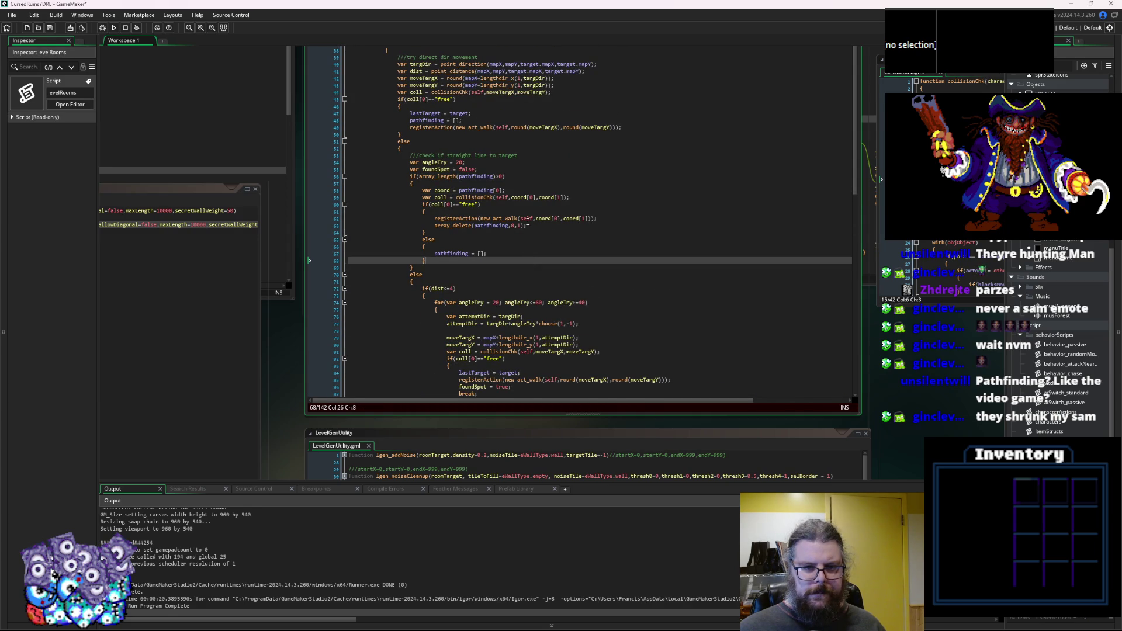
scroll(577, 261, up, 3)
click(435, 131)
scroll(469, 205, down, 2)
scroll(469, 206, up, 2)
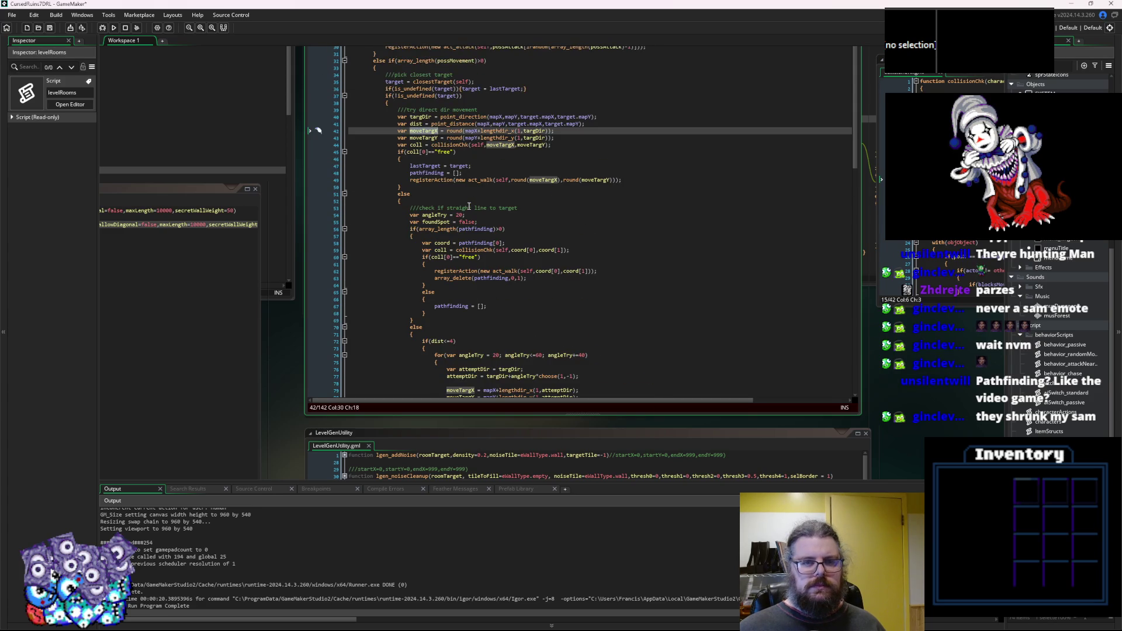
scroll(513, 166, up, 2)
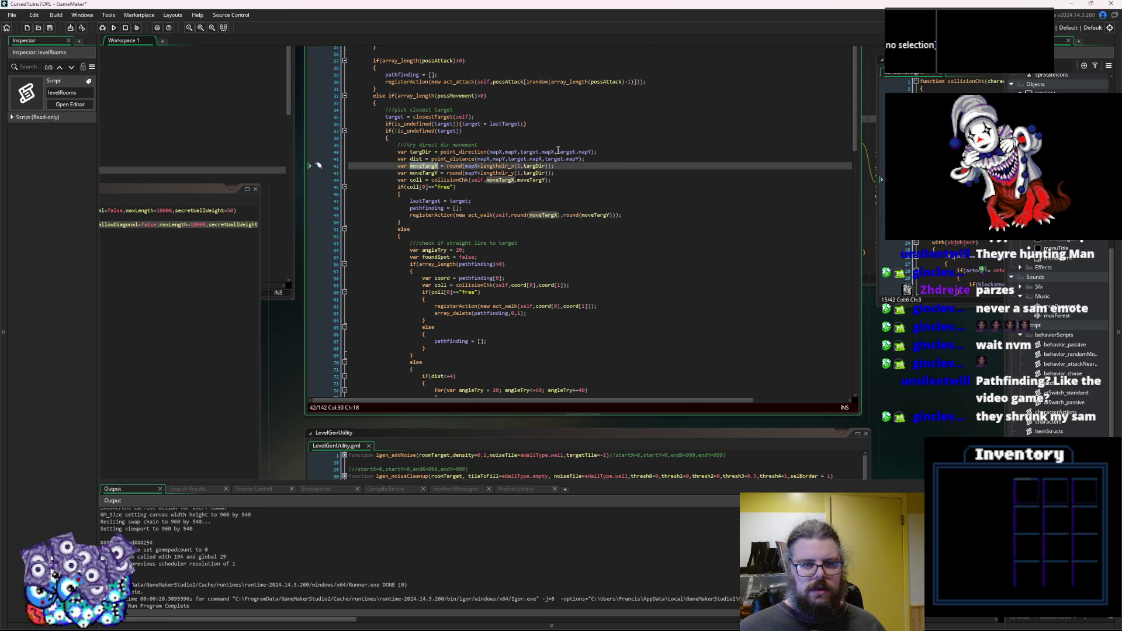
drag(509, 159, 543, 161)
key(ctrl+c)
scroll(760, 270, down, 12)
double_click(786, 268)
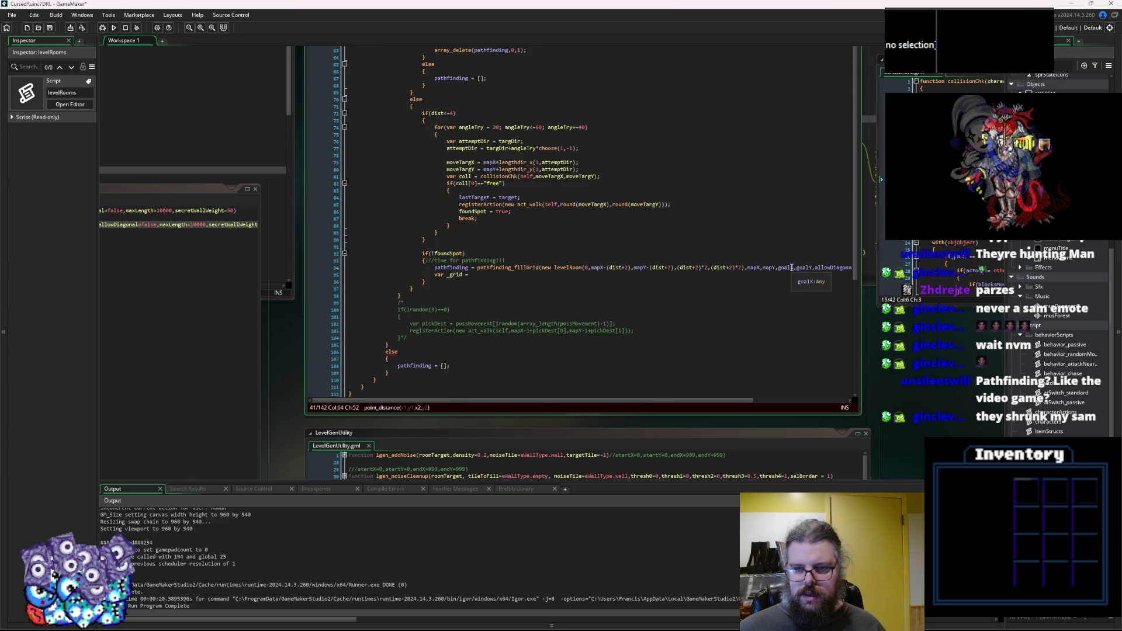
Set the fillGrid goal arguments to target.mapX and target.mapY.
key(ctrl+v)
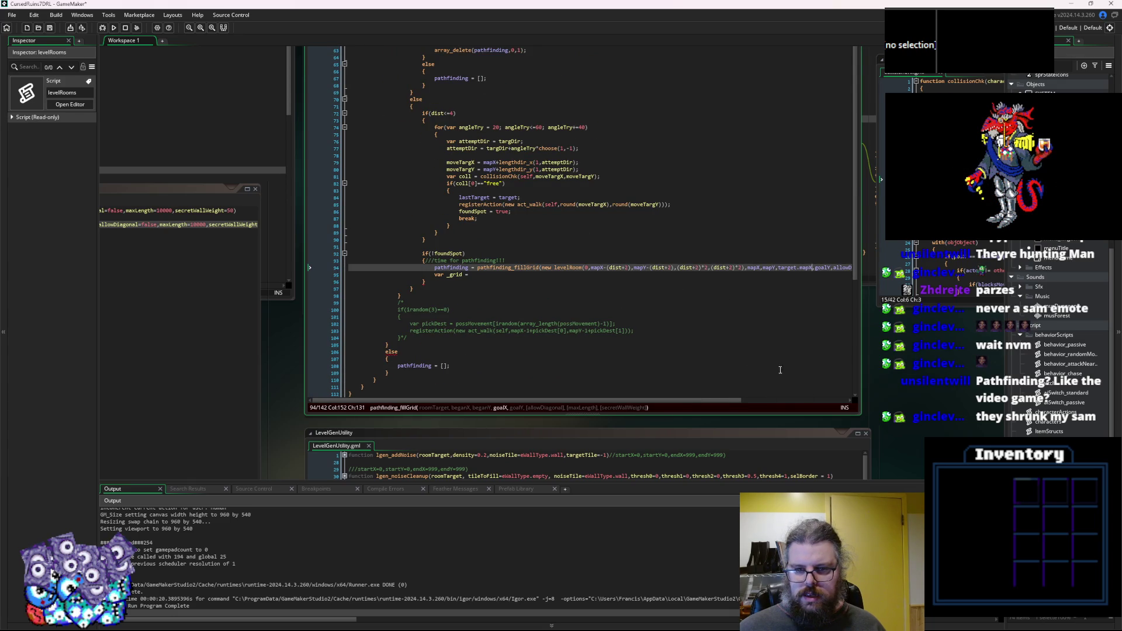
scroll(689, 403, right, 3)
double_click(691, 268)
key(ctrl+v)
key(BackSpace)
text(Y)
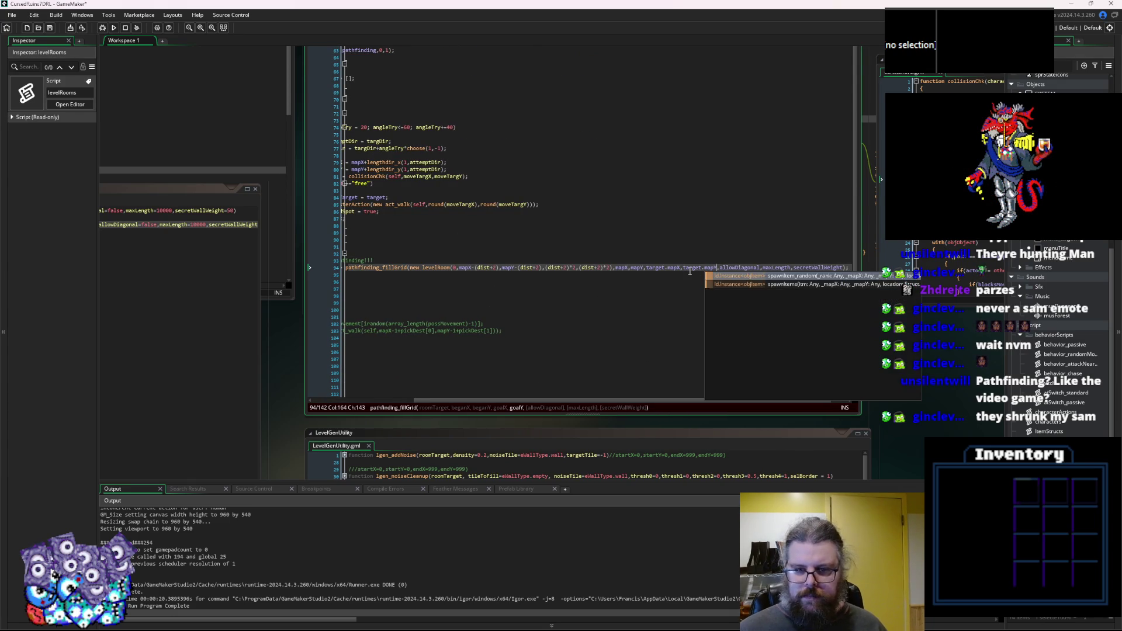
Set allowDiagonal to true and fill maxLength and secretWallWeight with 400 and 500.
double_click(738, 267)
text(true)
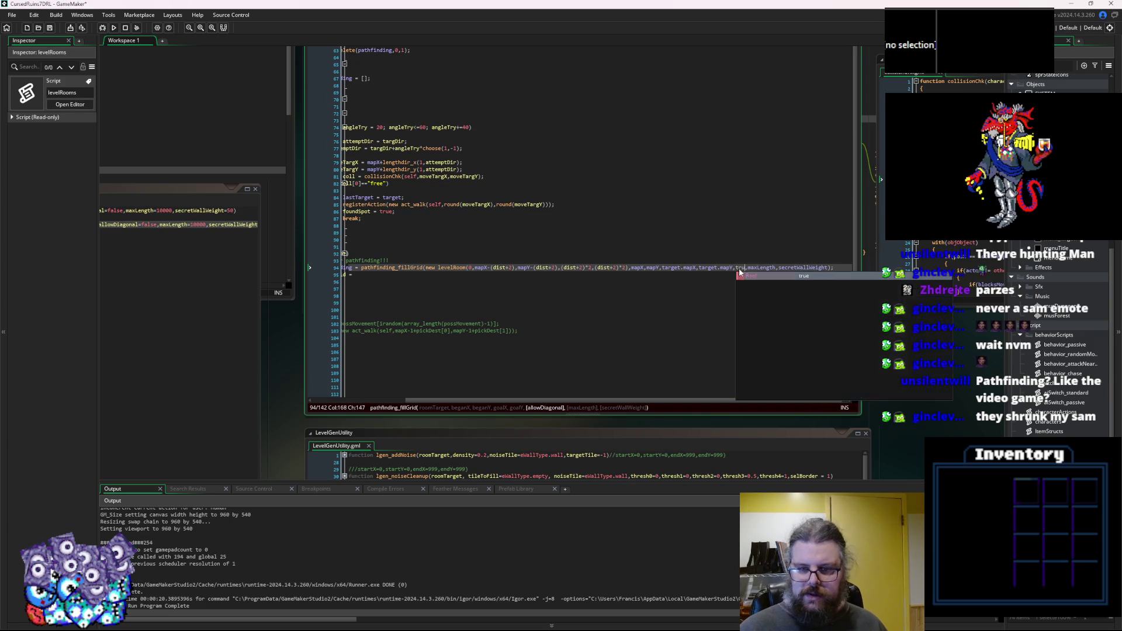
double_click(760, 267)
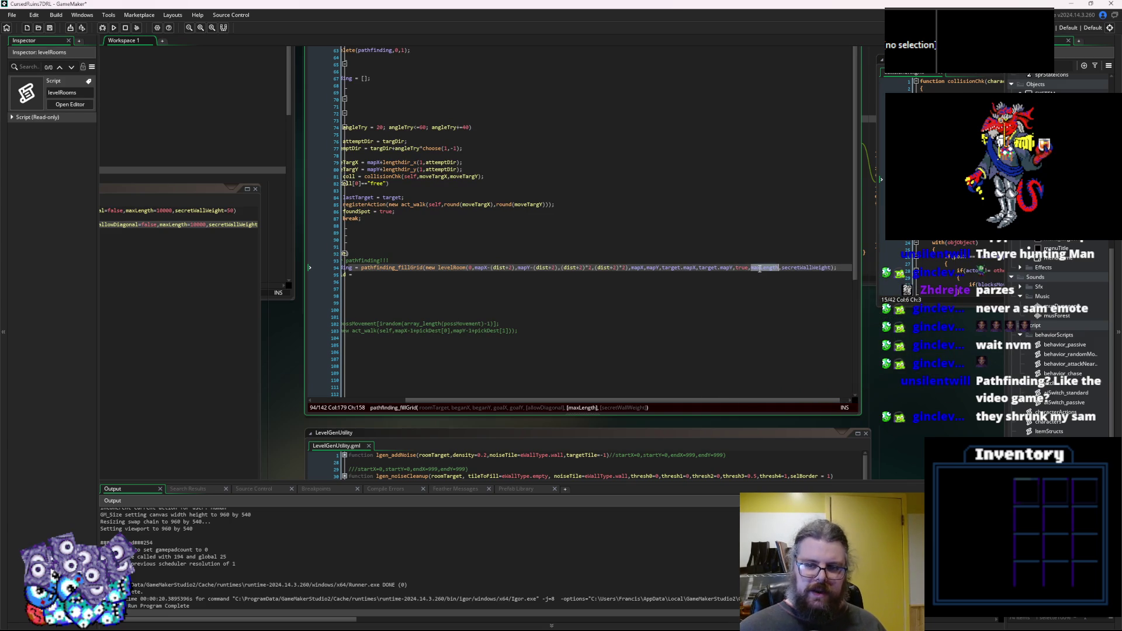
text(2)
key(BackSpace)
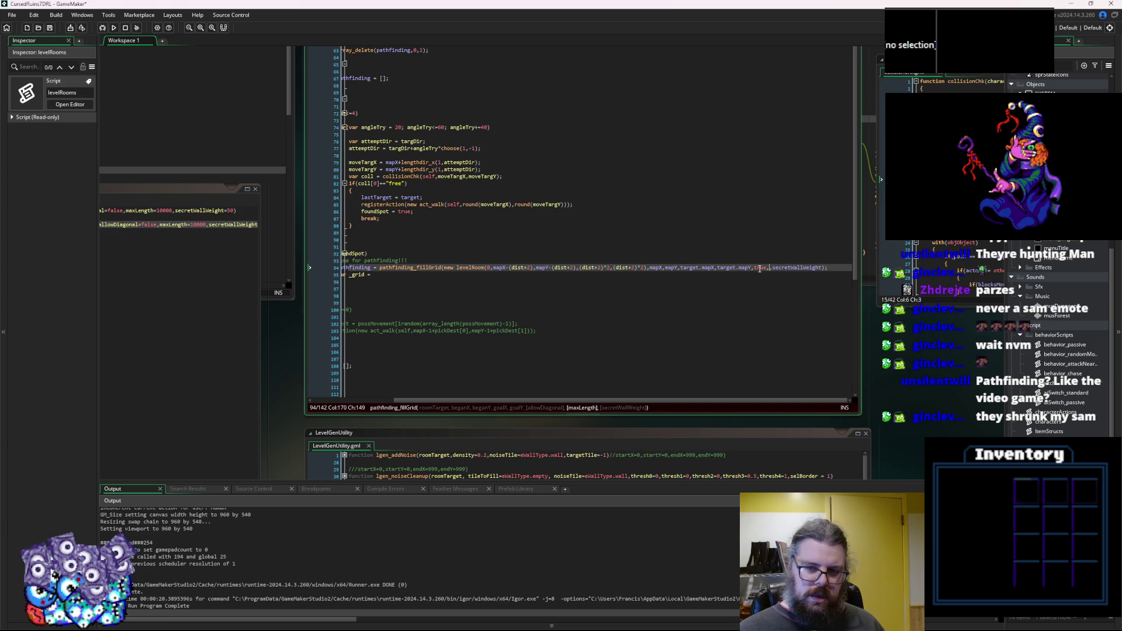
text(500)
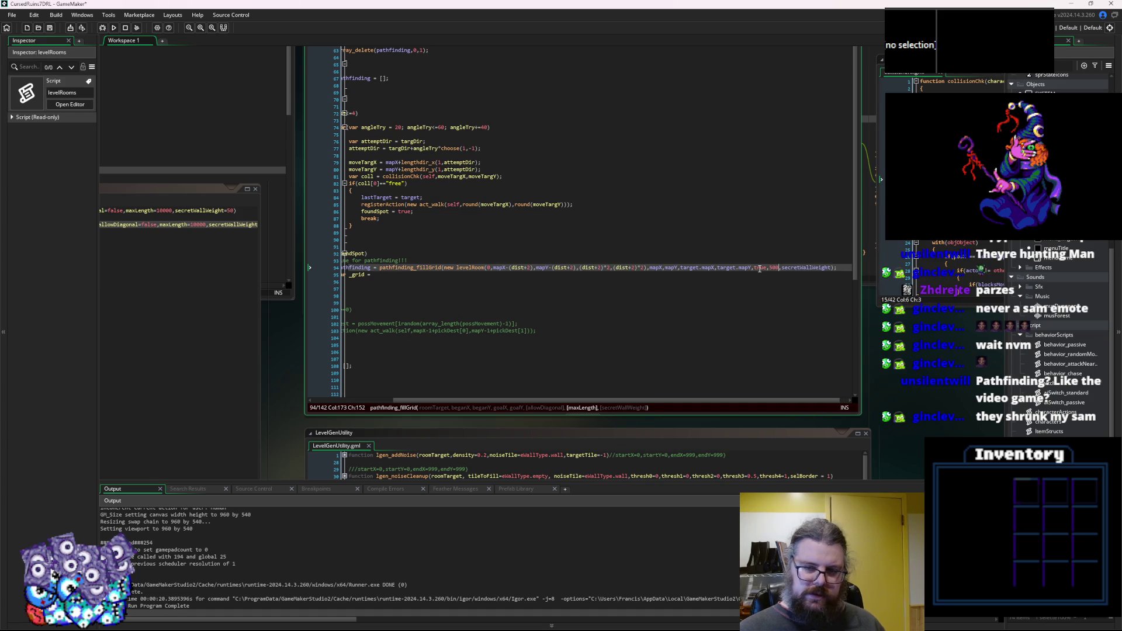
click(808, 272)
click(772, 268)
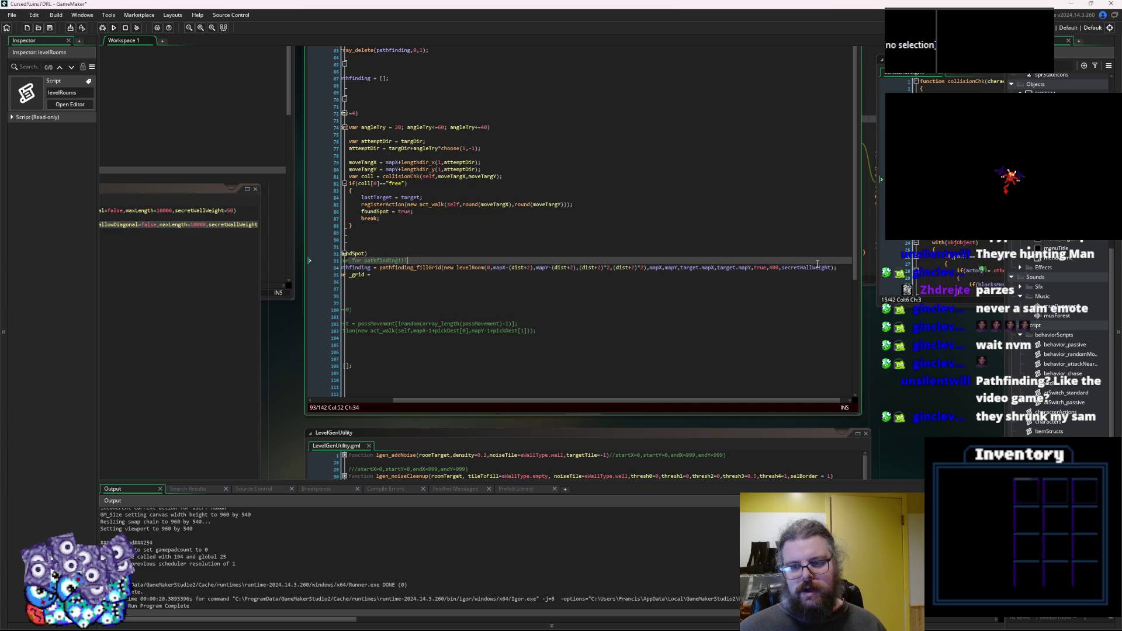
double_click(813, 268)
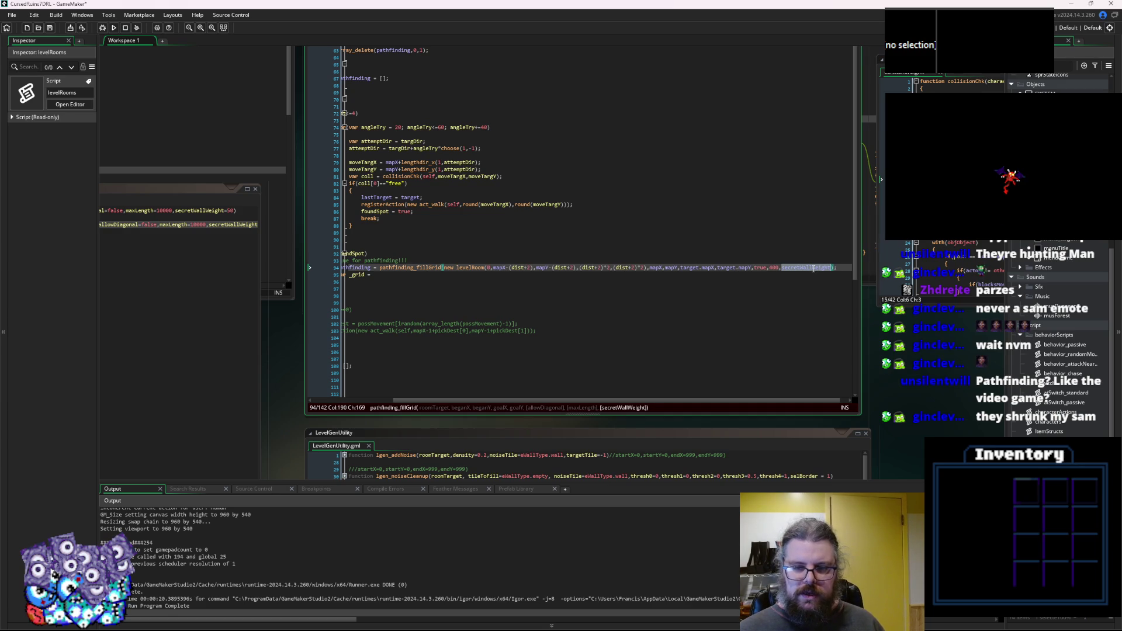
text(500)
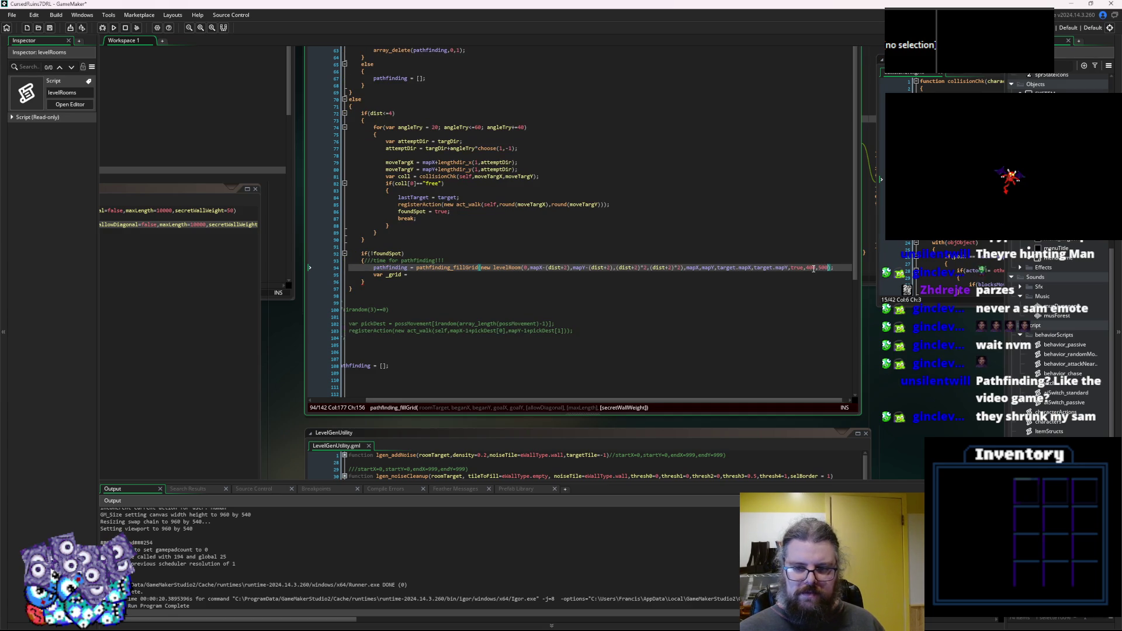
key(Right)
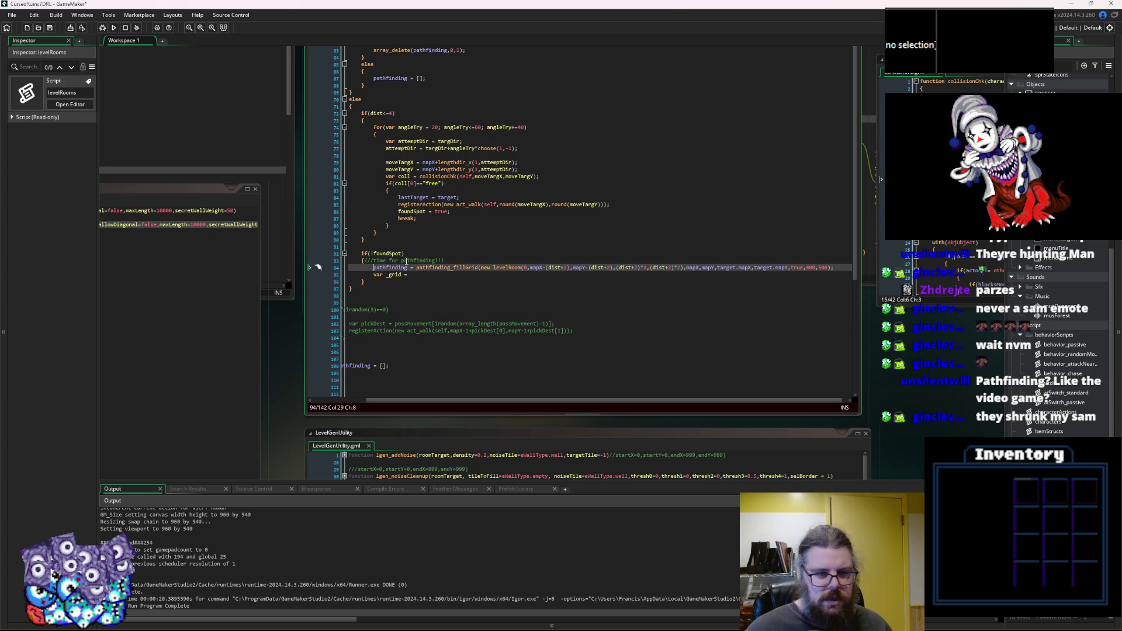
Move the whole fillGrid call onto the 'var _grid =' line.
drag(416, 267, 835, 269)
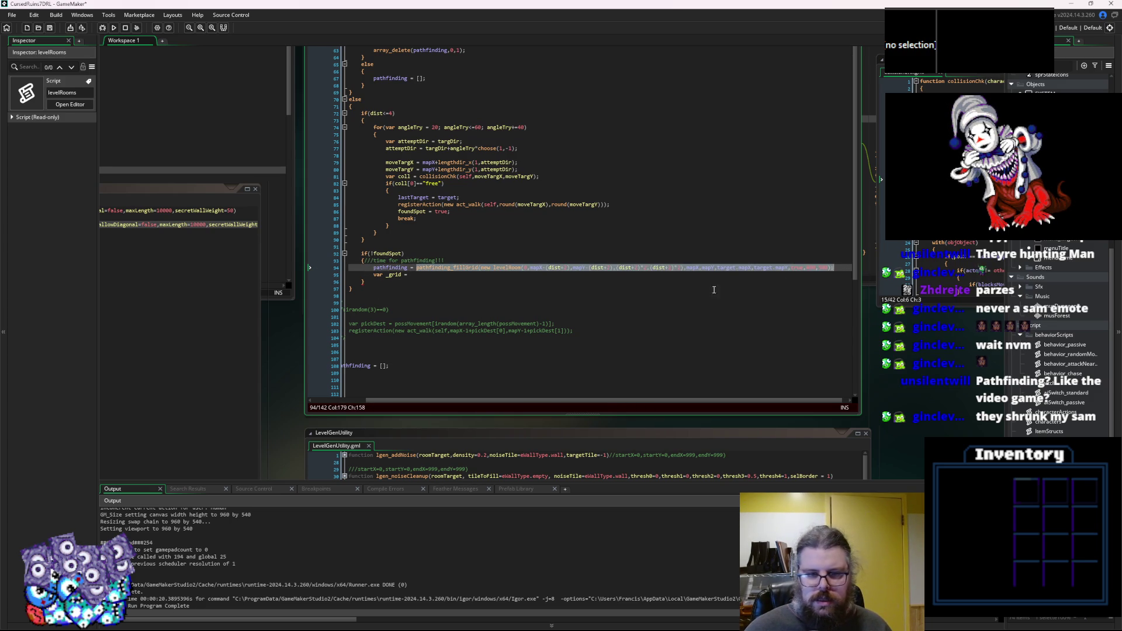
key(ctrl+x)
click(490, 275)
key(ctrl+v)
Move the pathfinding assignment statement to a new line below the _grid line.
click(483, 271)
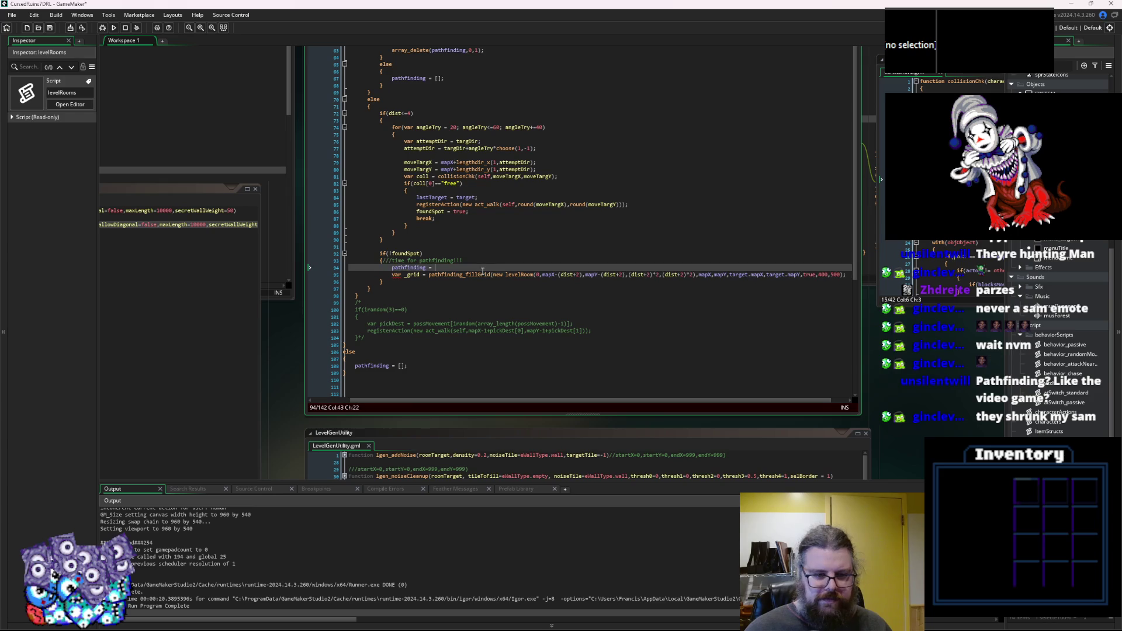
text(;)
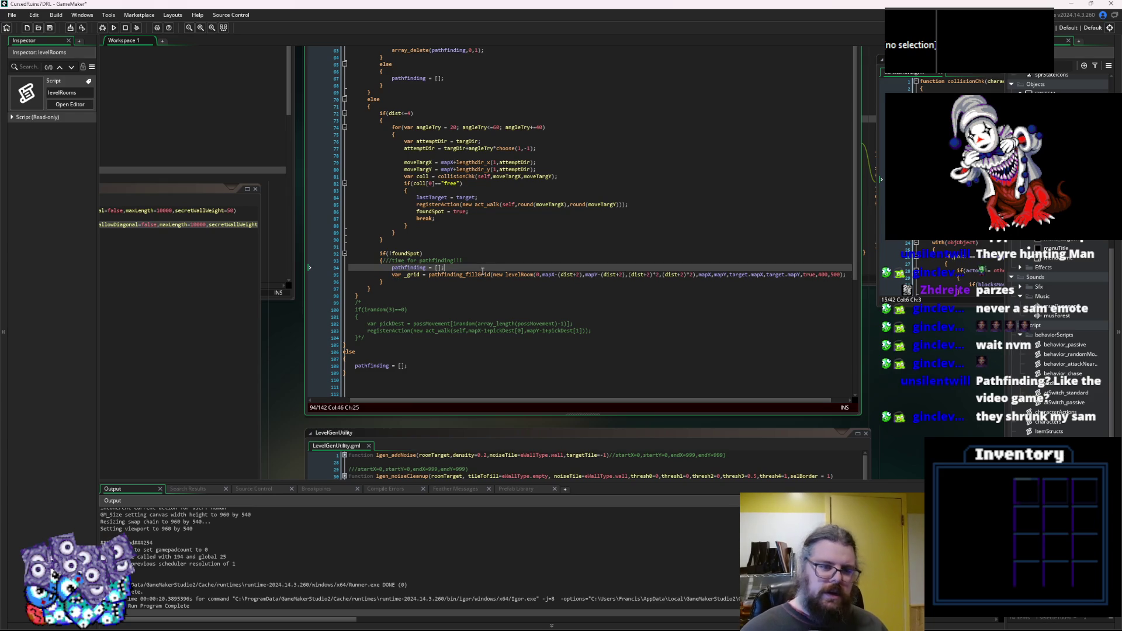
drag(459, 267, 391, 267)
key(BackSpace)
click(850, 275)
key(Return)
key(ctrl+v)
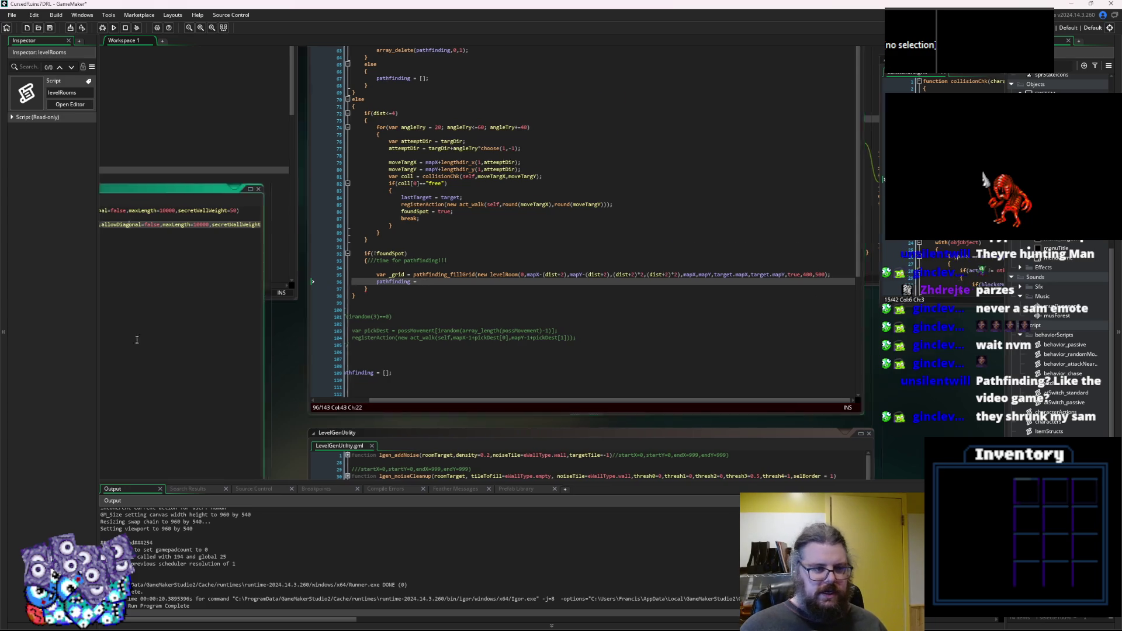
scroll(129, 343, down, 5)
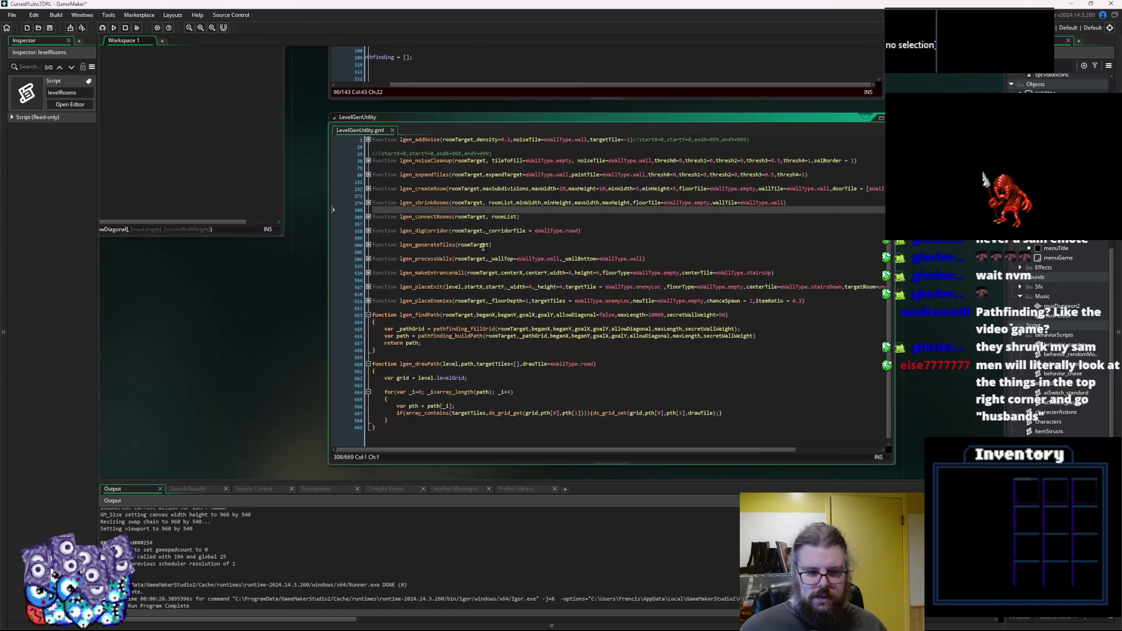
Copy the pathfinding_buildPath call from lgen_findPath onto the enemy's pathfinding = line.
click(525, 396)
drag(759, 336, 419, 336)
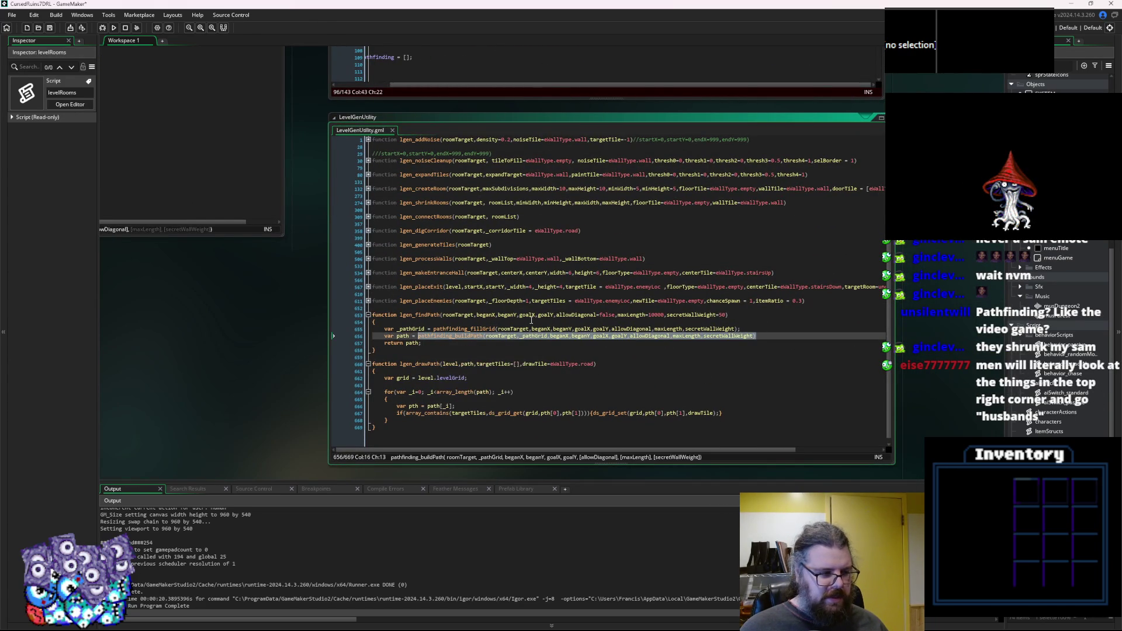
click(531, 321)
scroll(646, 277, up, 5)
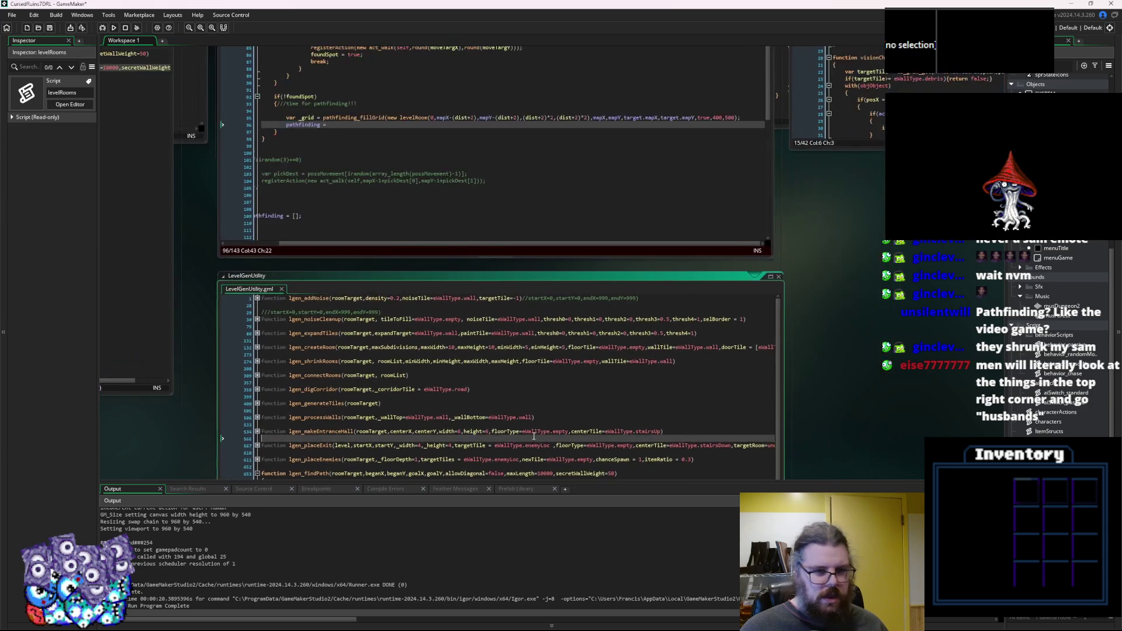
click(396, 218)
click(420, 194)
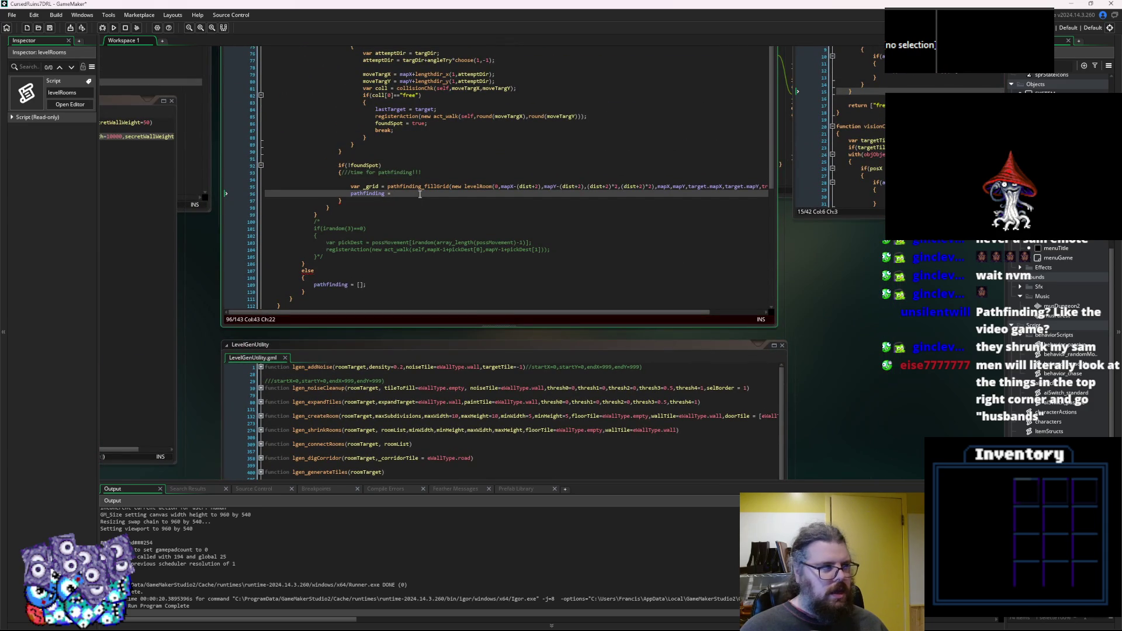
key(ctrl+v)
Swap buildPath's placeholder arguments for the fillGrid arguments and begin a 'var restrictRoom' line above.
click(434, 228)
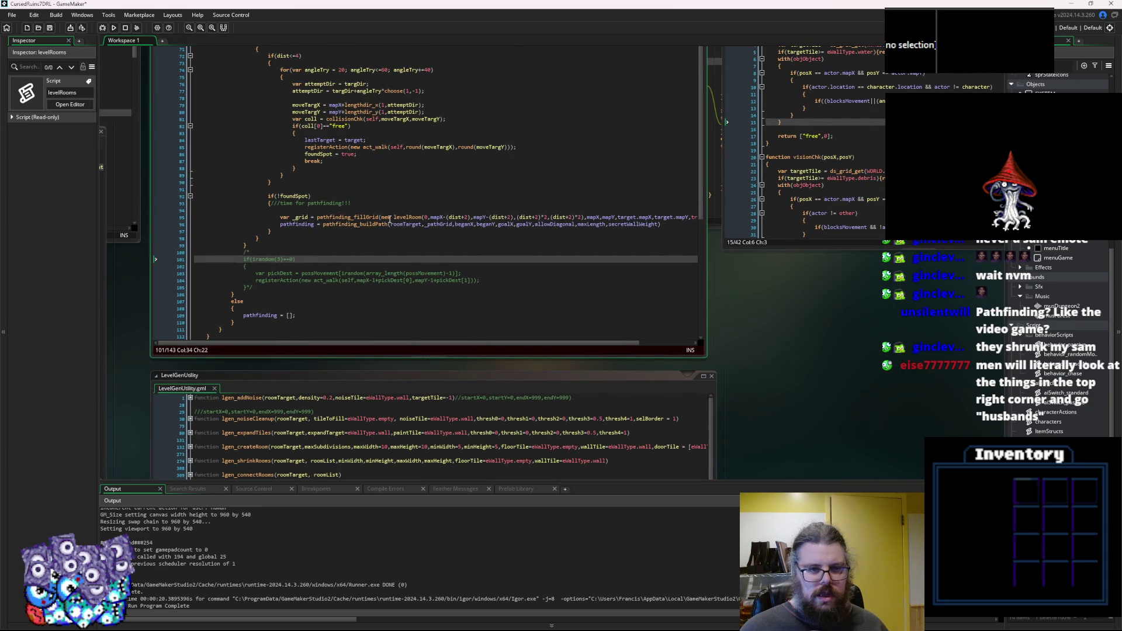
drag(381, 217, 678, 217)
click(608, 225)
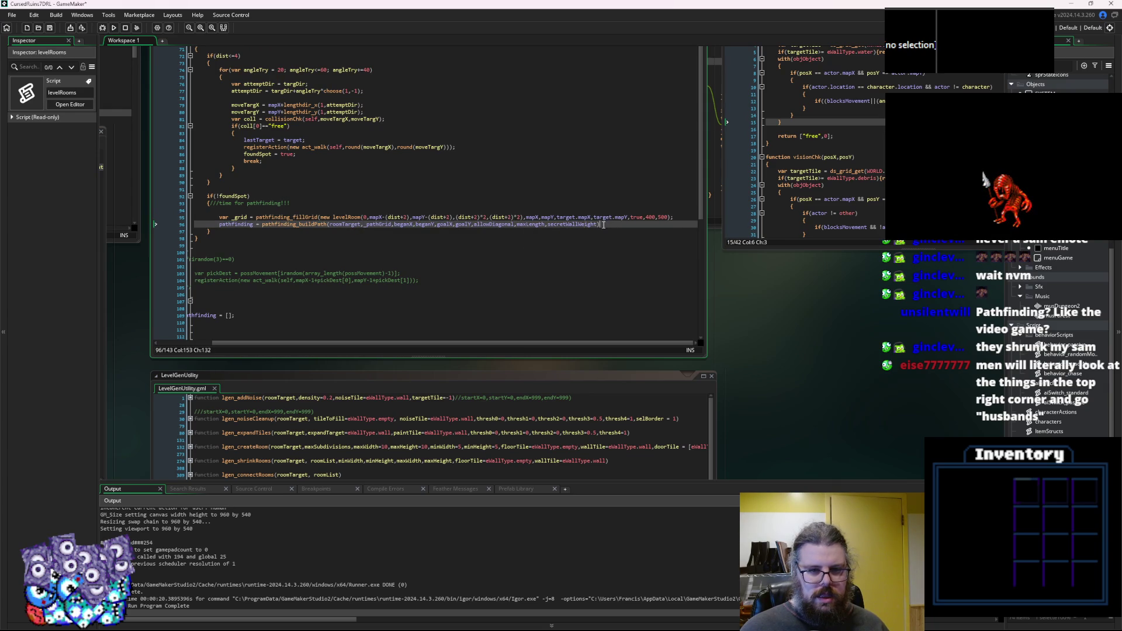
drag(609, 224, 326, 224)
key(ctrl+v)
click(339, 209)
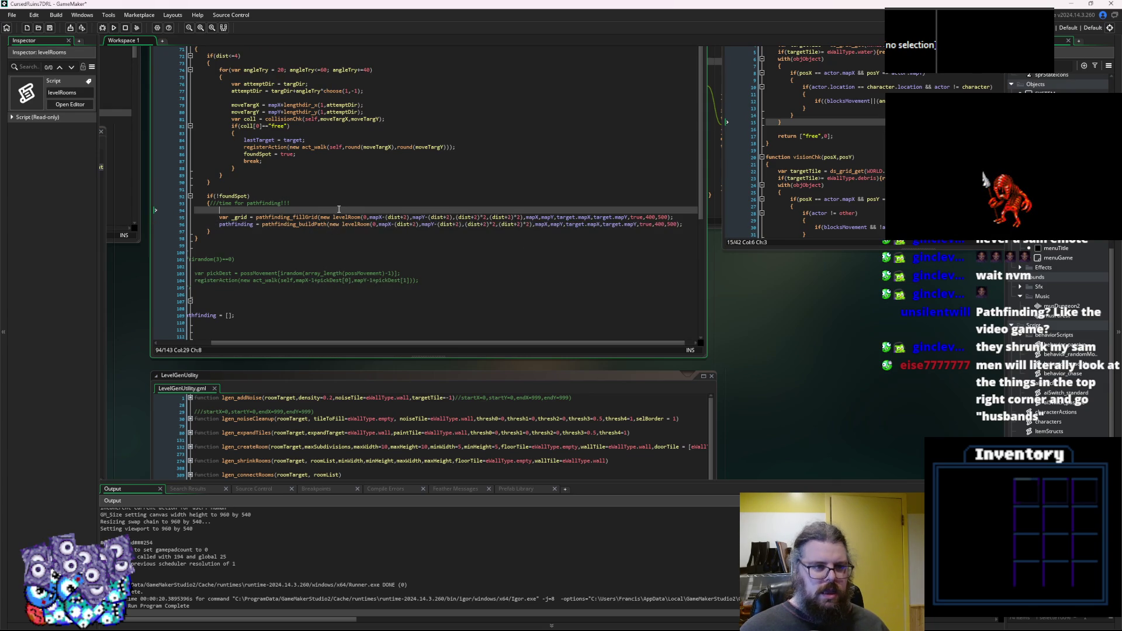
text(var restrictRoom =)
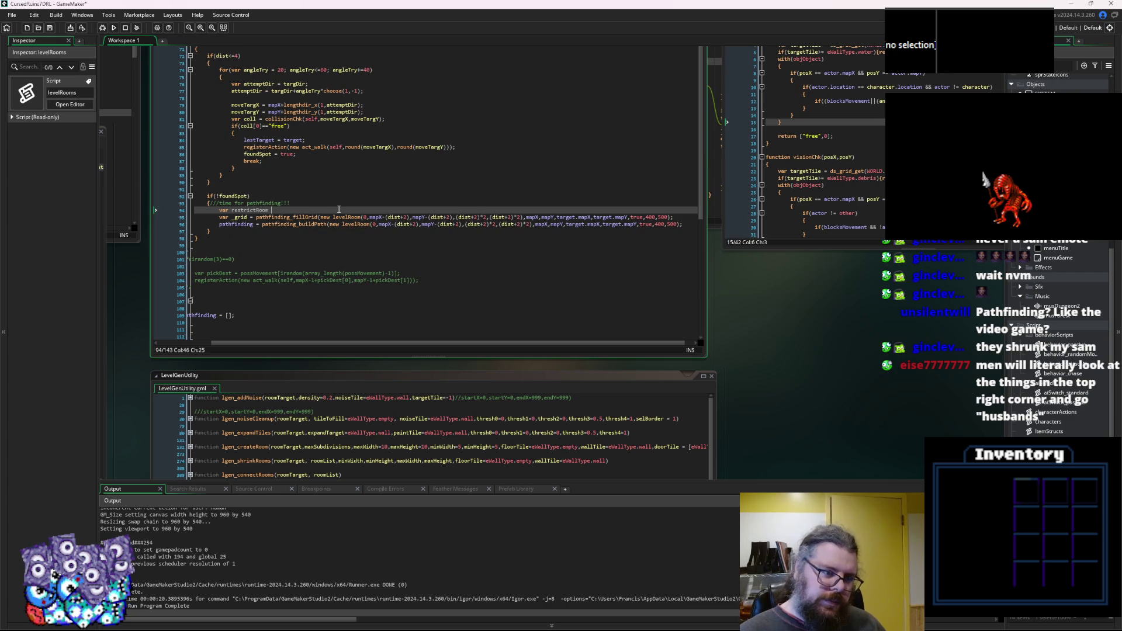
Move the new levelRoom(...) constructor out of the fillGrid call into var restrictRoom.
click(448, 219)
drag(448, 219, 320, 218)
key(ctrl+x)
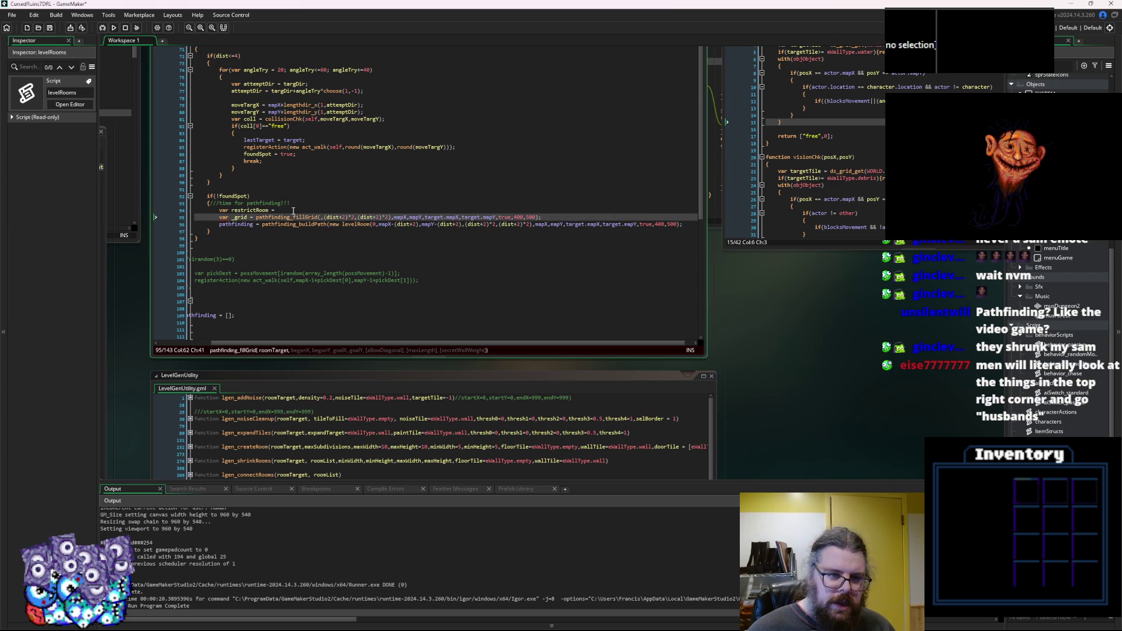
click(295, 211)
key(ctrl+v)
text();)
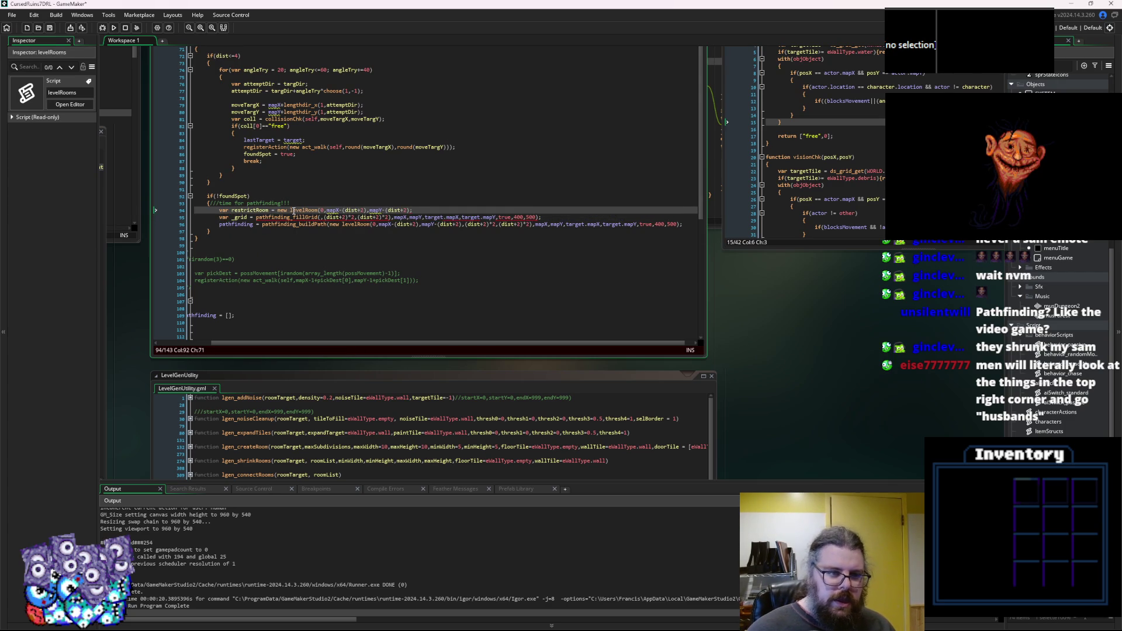
Use restrictRoom as the room argument in both the fillGrid and buildPath calls.
double_click(251, 210)
key(ctrl+c)
click(320, 217)
key(ctrl+v)
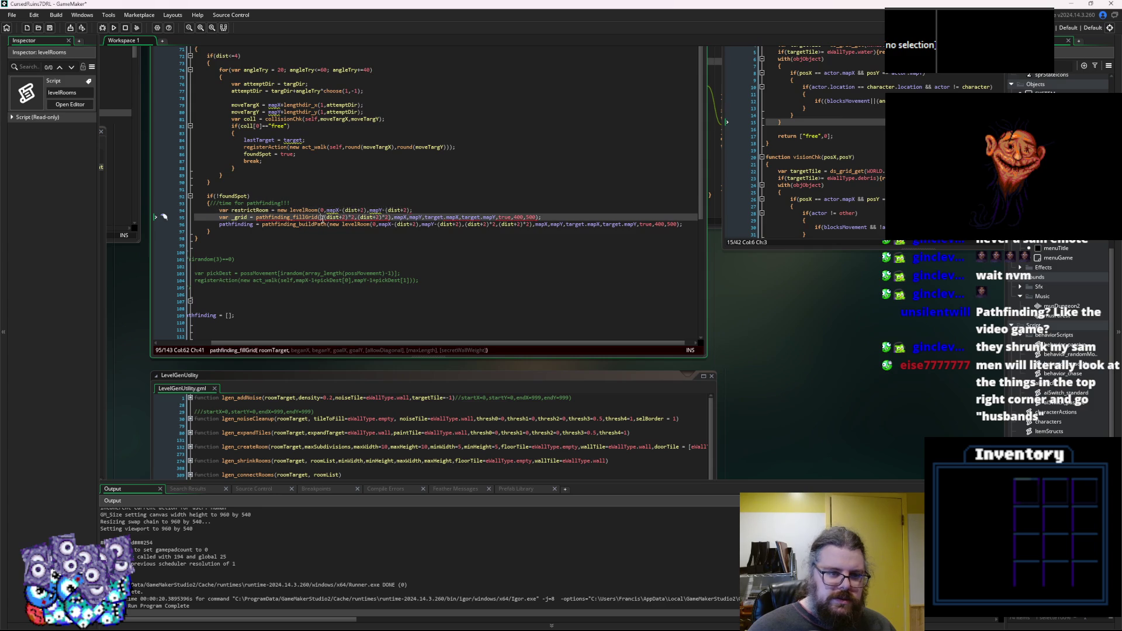
text((restrictRoom,)
drag(330, 225, 422, 229)
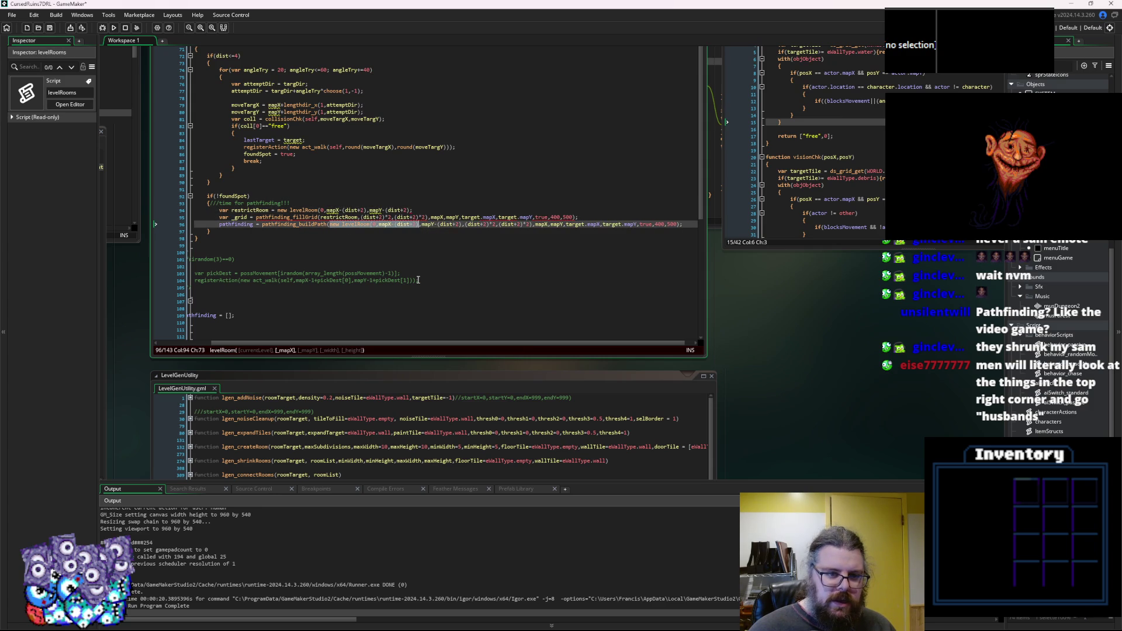
click(418, 280)
click(370, 225)
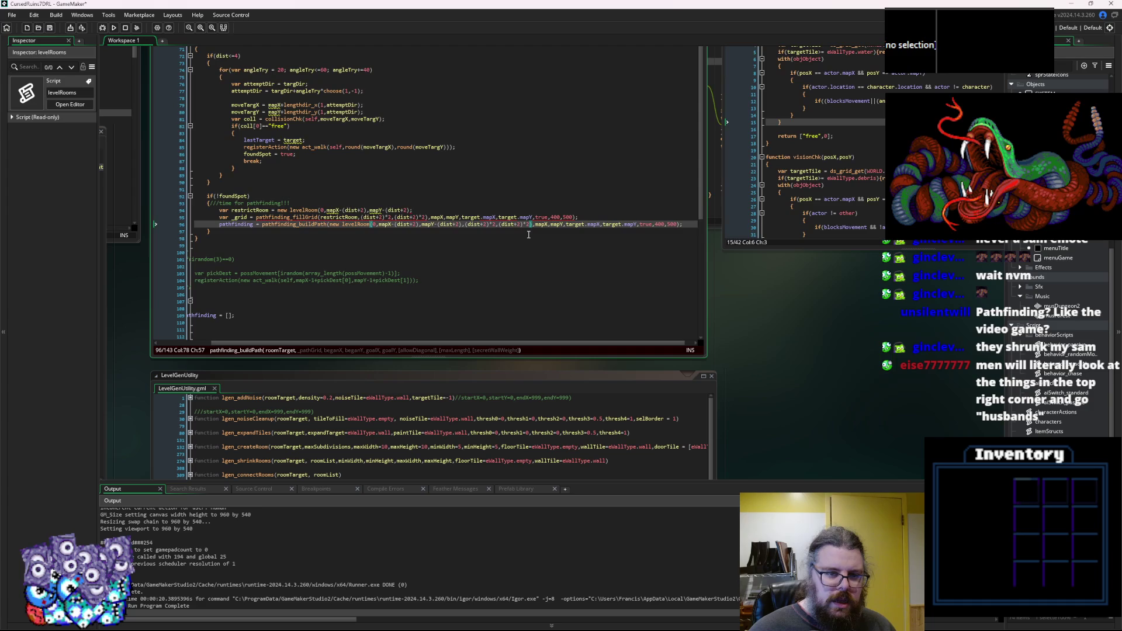
drag(533, 227, 329, 227)
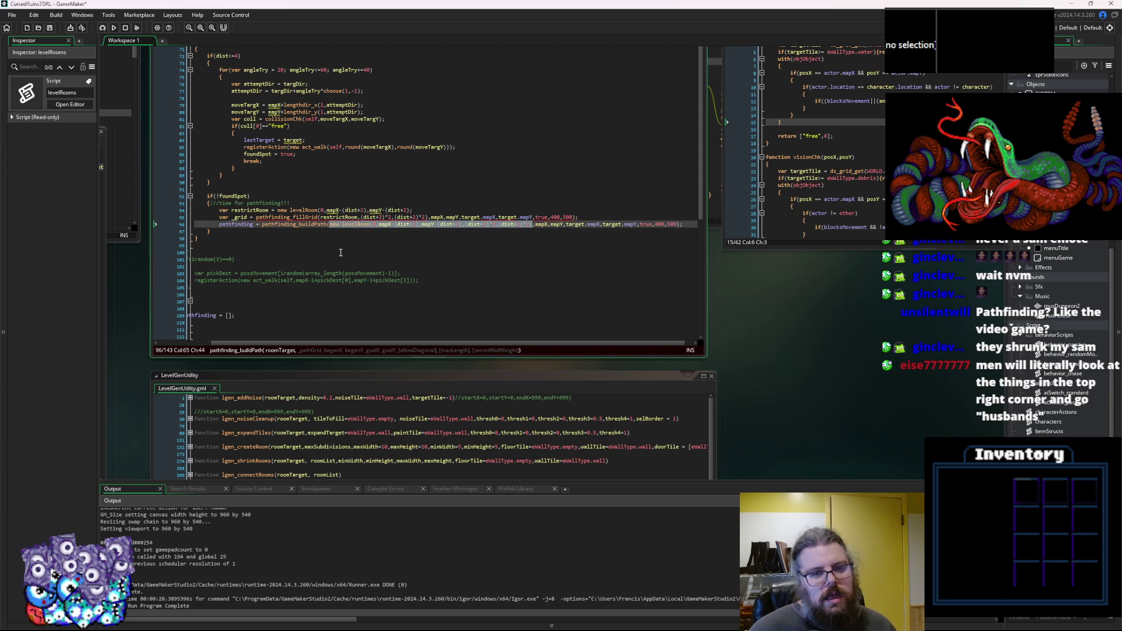
text(restrictRoom)
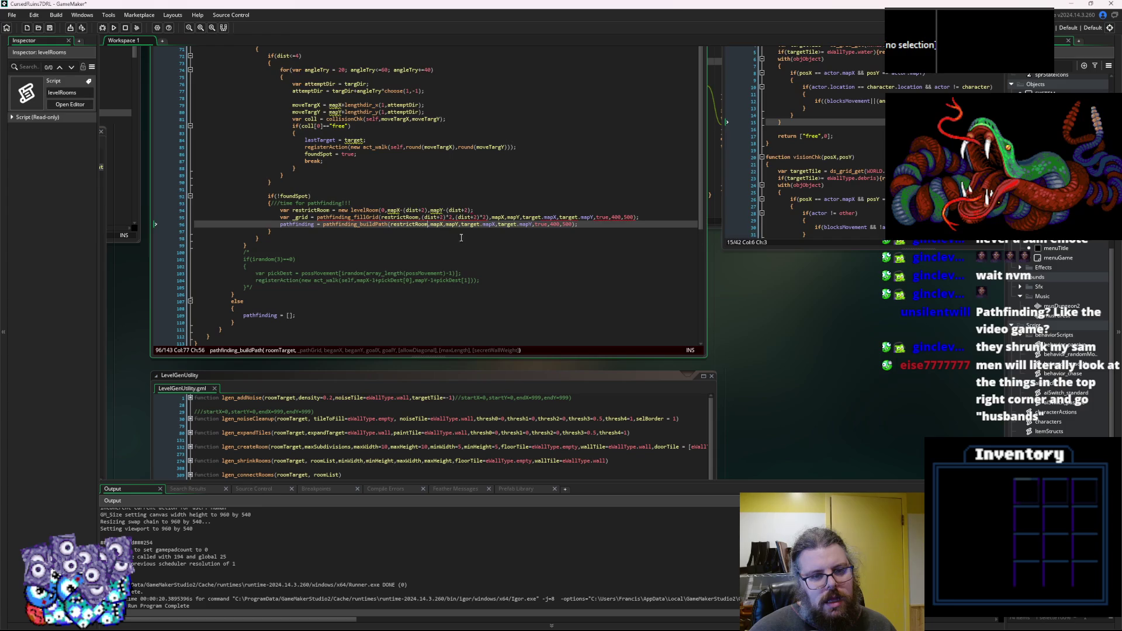
Delete the surplus size arguments from the fillGrid call.
mouse_move(491, 217)
drag(491, 217, 417, 221)
key(Delete)
key(Delete)
click(433, 217)
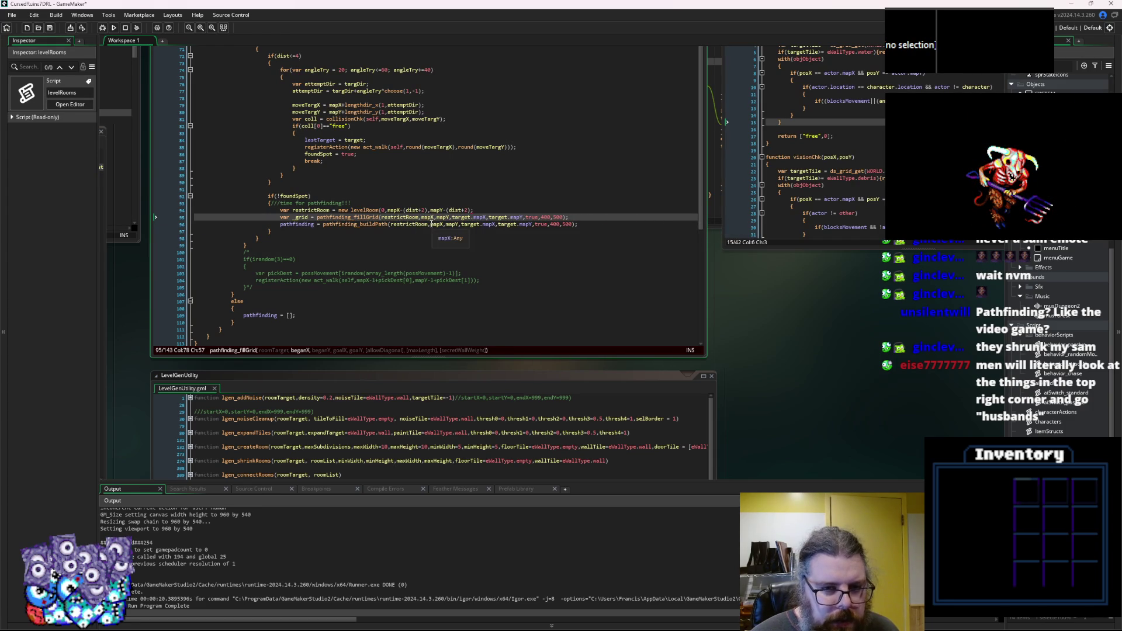
Insert _grid after restrictRoom in buildPath and check the remaining arguments against the signature.
click(431, 225)
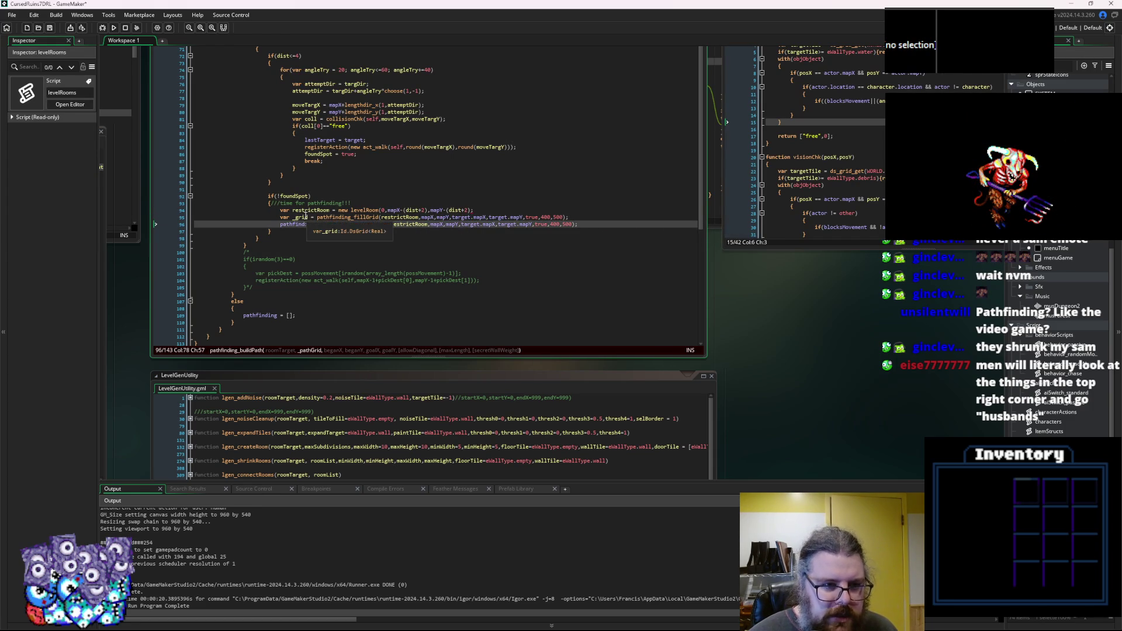
double_click(300, 217)
click(427, 224)
text(,)
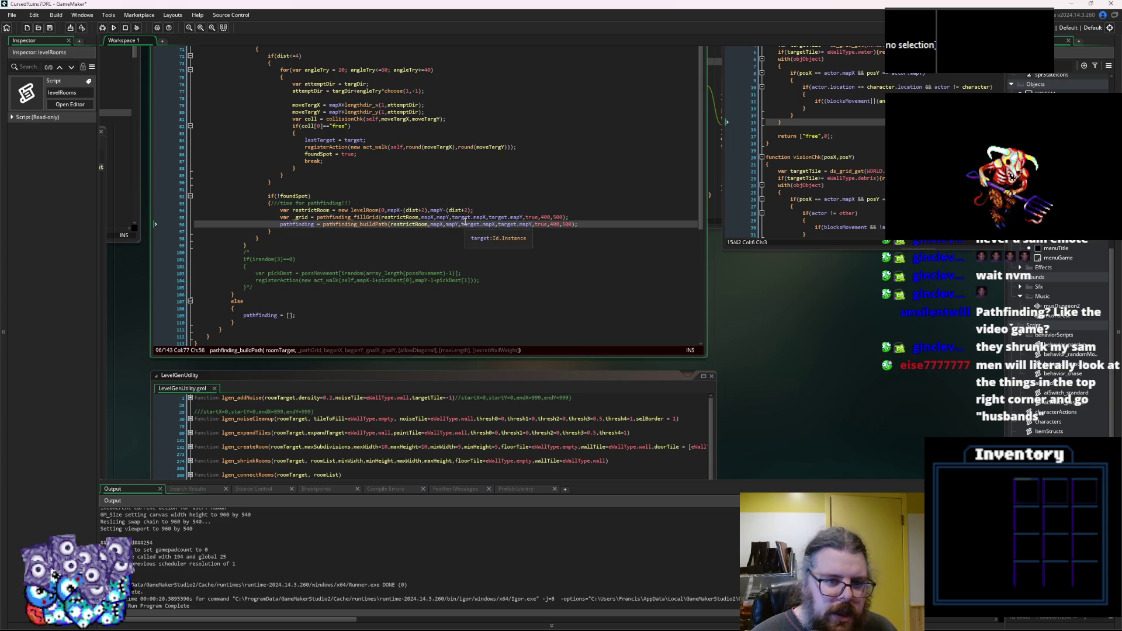
key(ctrl+v)
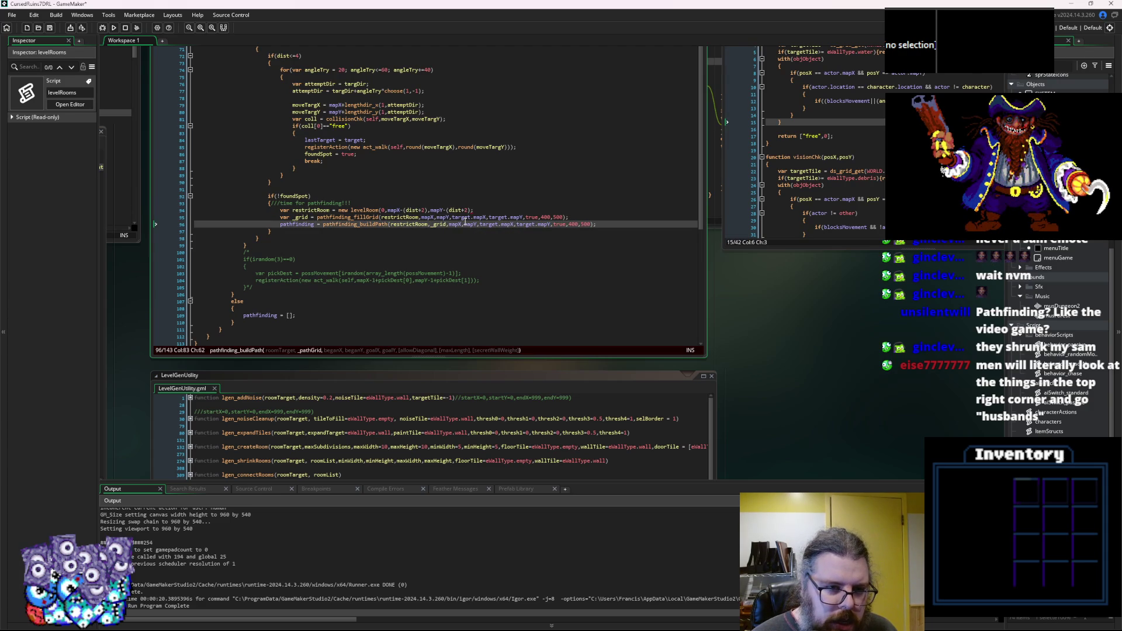
key(Left)
key(Left)
key(Left)
click(466, 222)
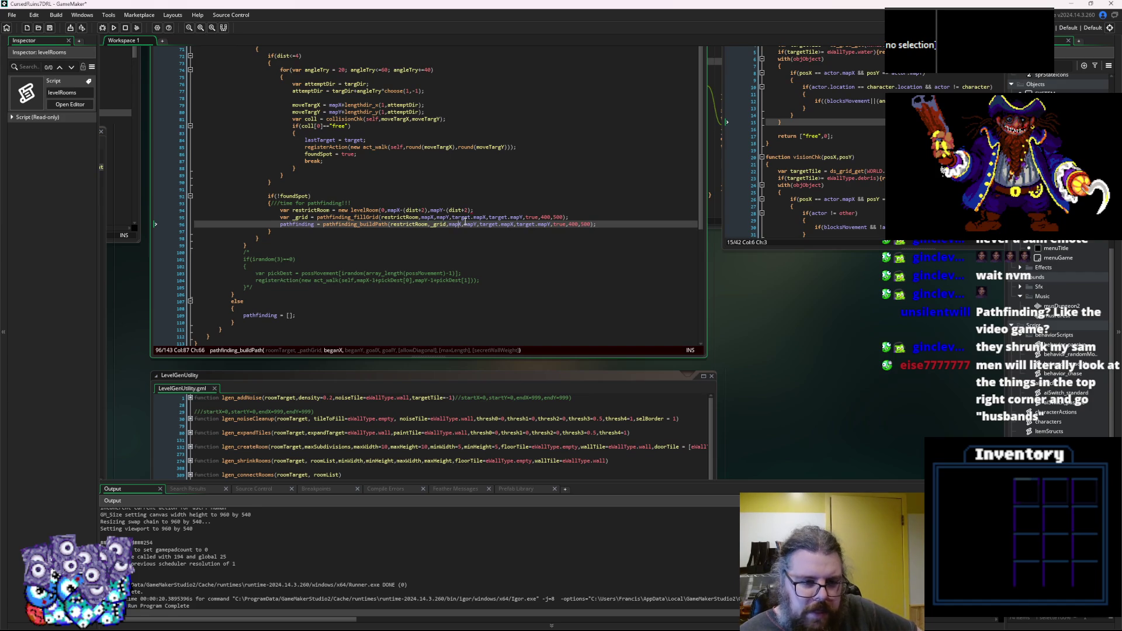
key(Right)
key(Right)
key(Right)
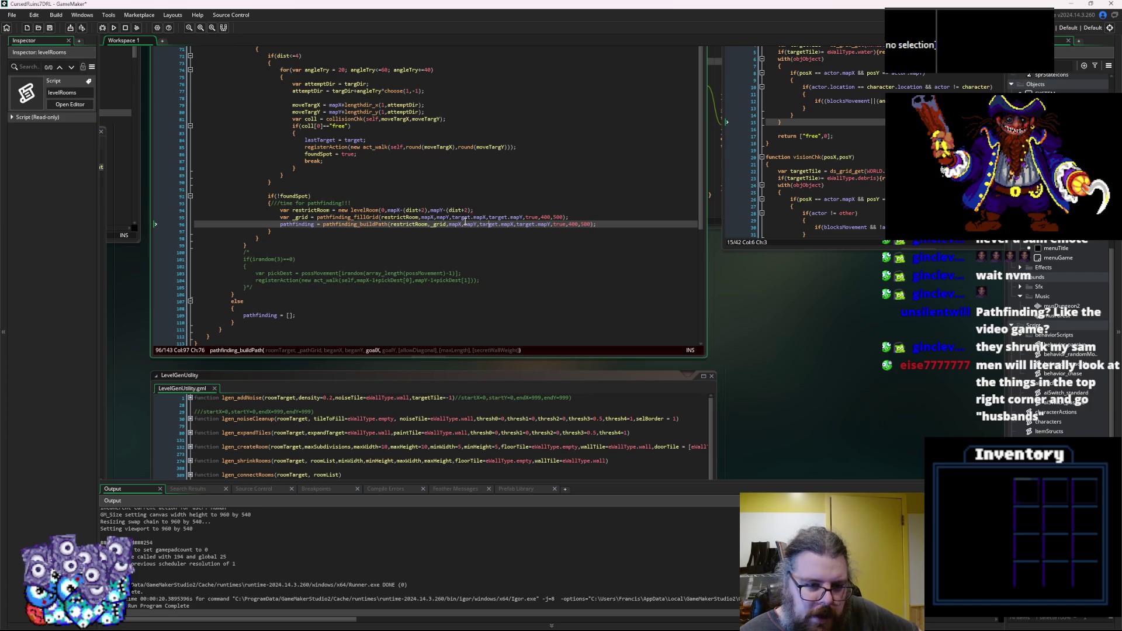
key(Right)
key(Right)
key(Right)
key(Right)
key(Right)
key(Right)
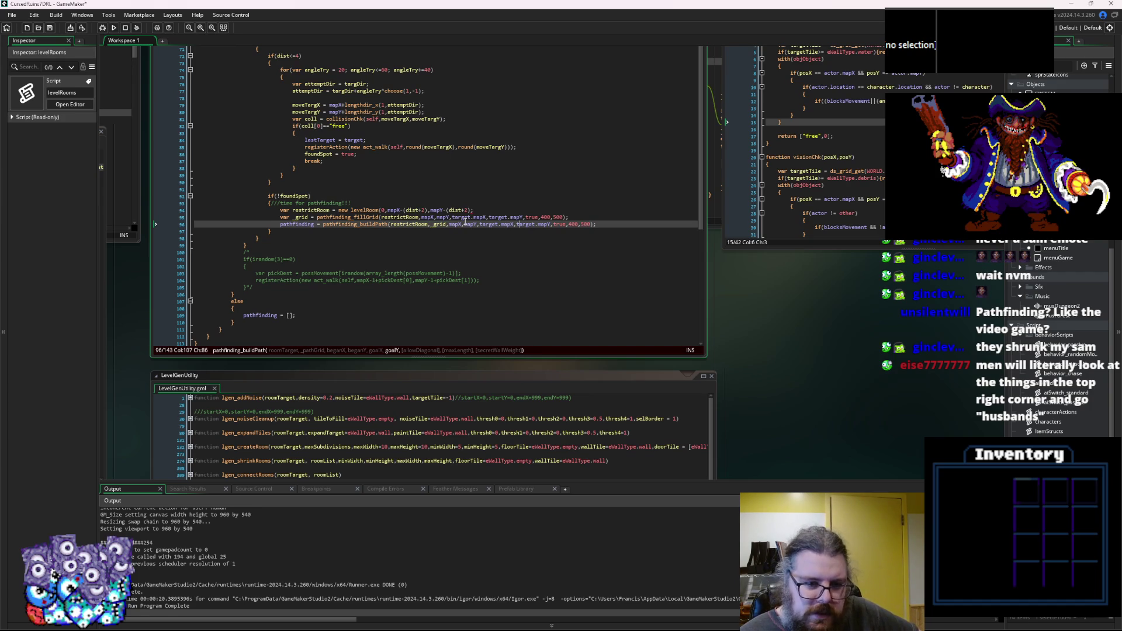
key(Right)
key(Right)
key(Right)
key(Right)
key(Right)
key(Right)
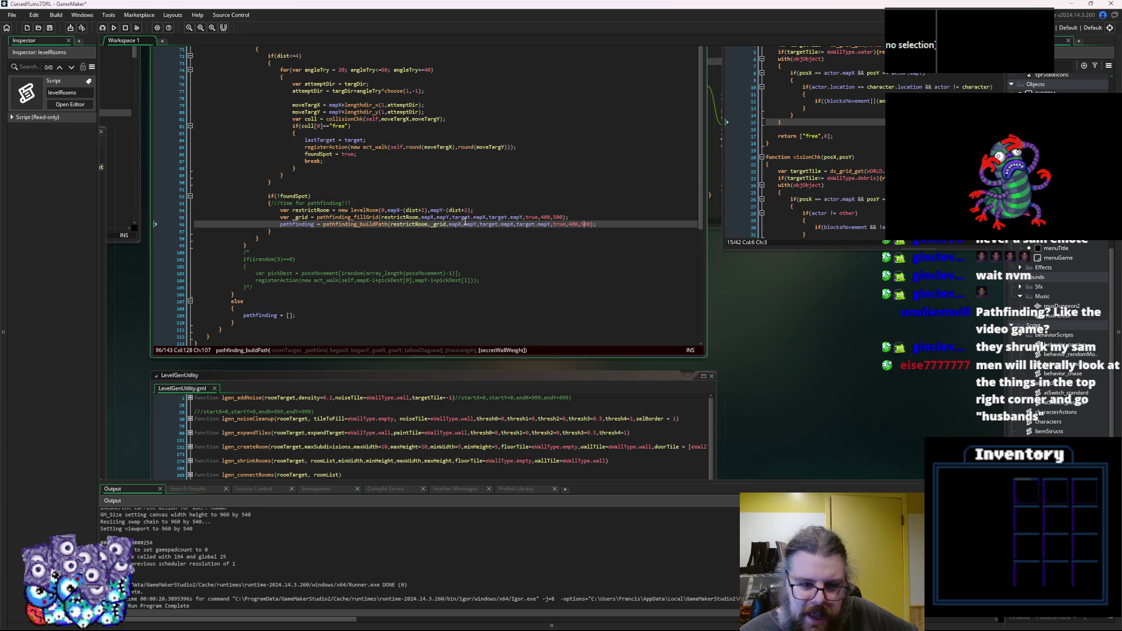
key(End)
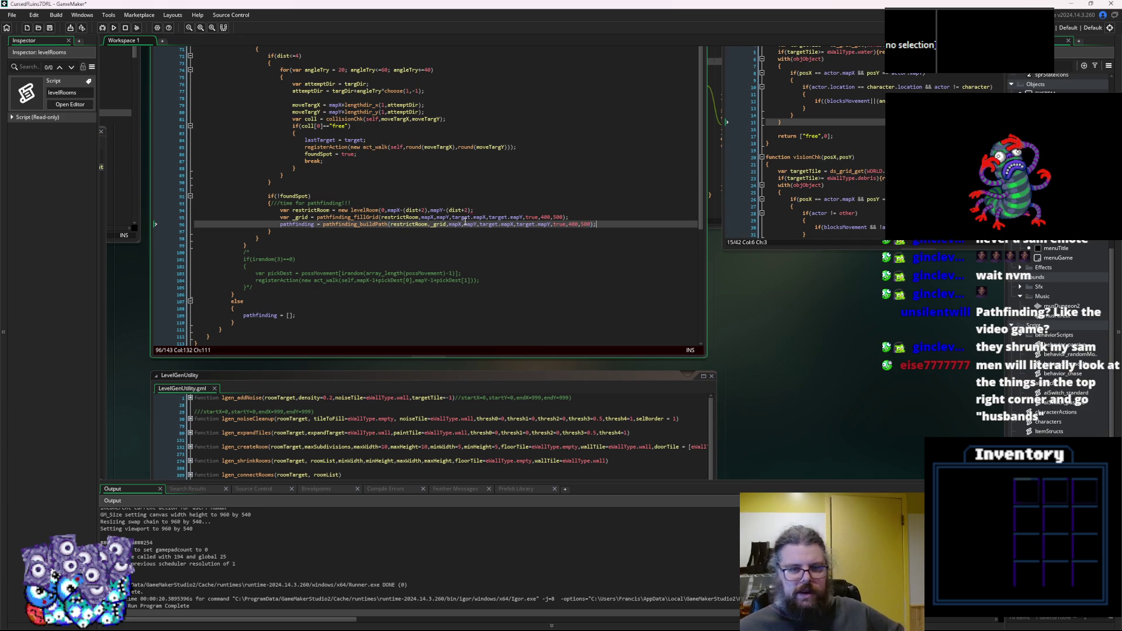
Set a breakpoint on the buildPath line.
click(382, 273)
scroll(283, 269, up, 2)
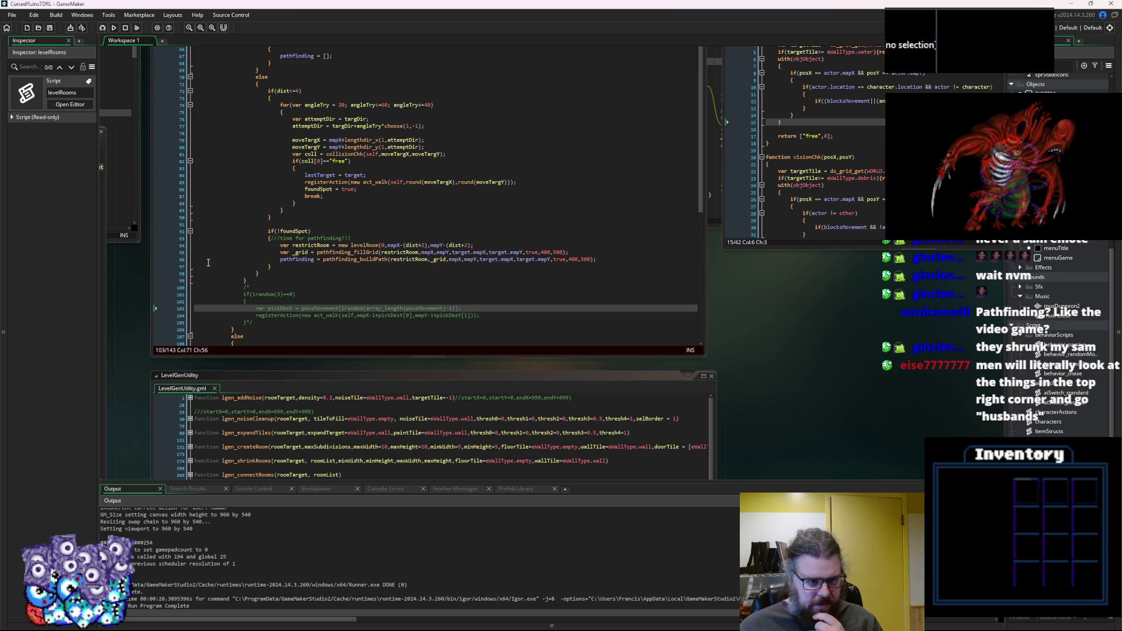
click(182, 259)
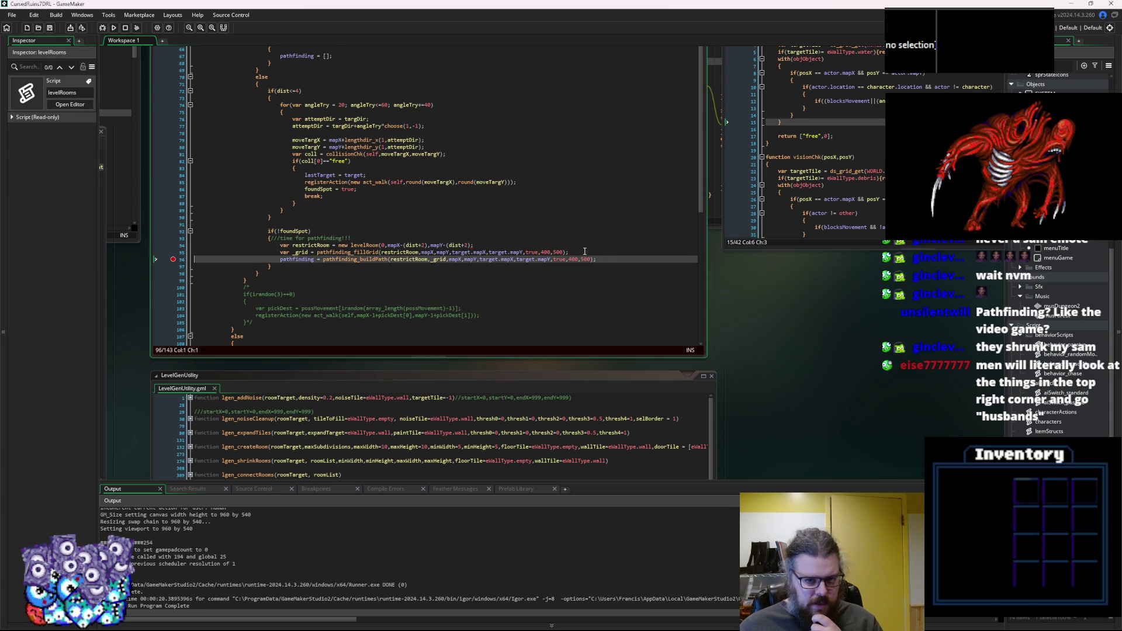
Add show_debug_message("Trying to Pathfind from "+string(mapX)+...) with the map coordinates after the restrictRoom line.
click(607, 258)
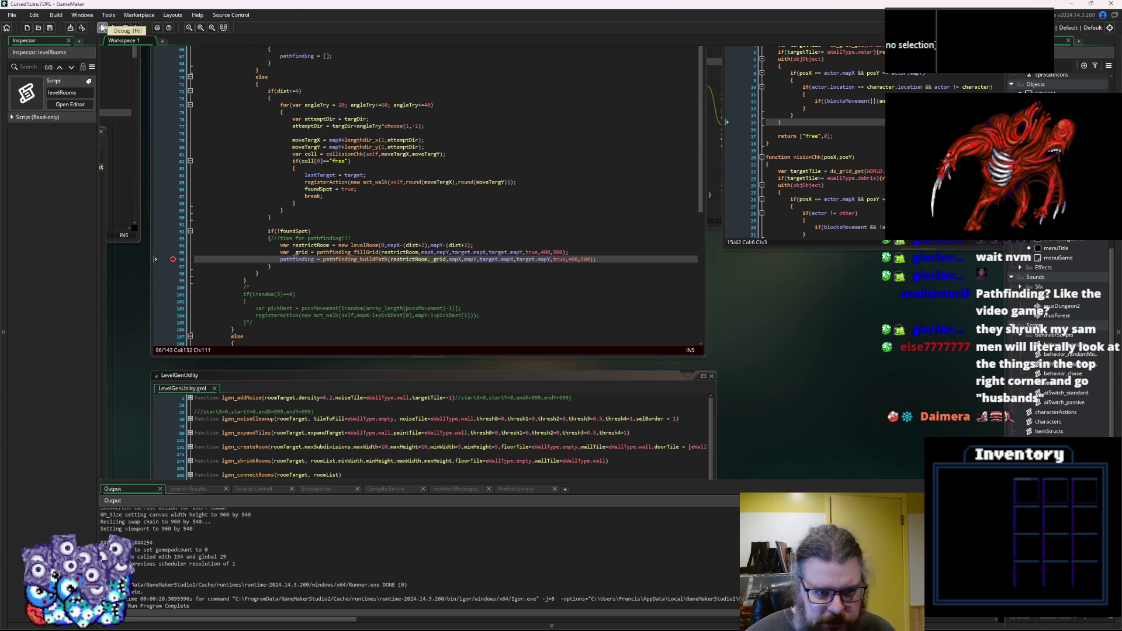
click(281, 246)
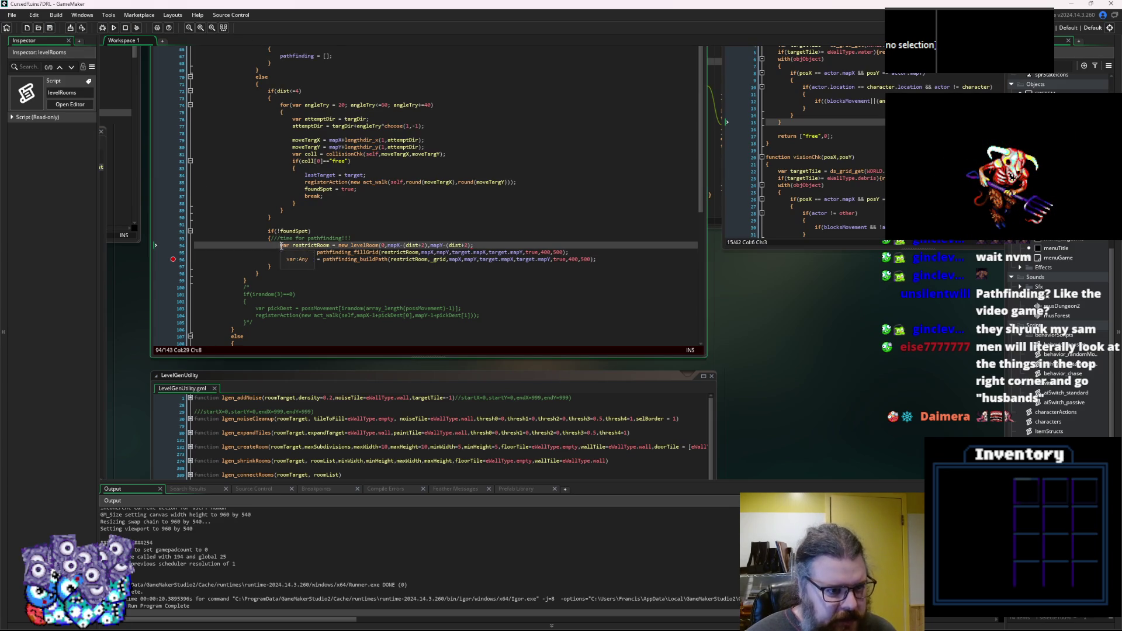
scroll(281, 245, up, 2)
click(597, 283)
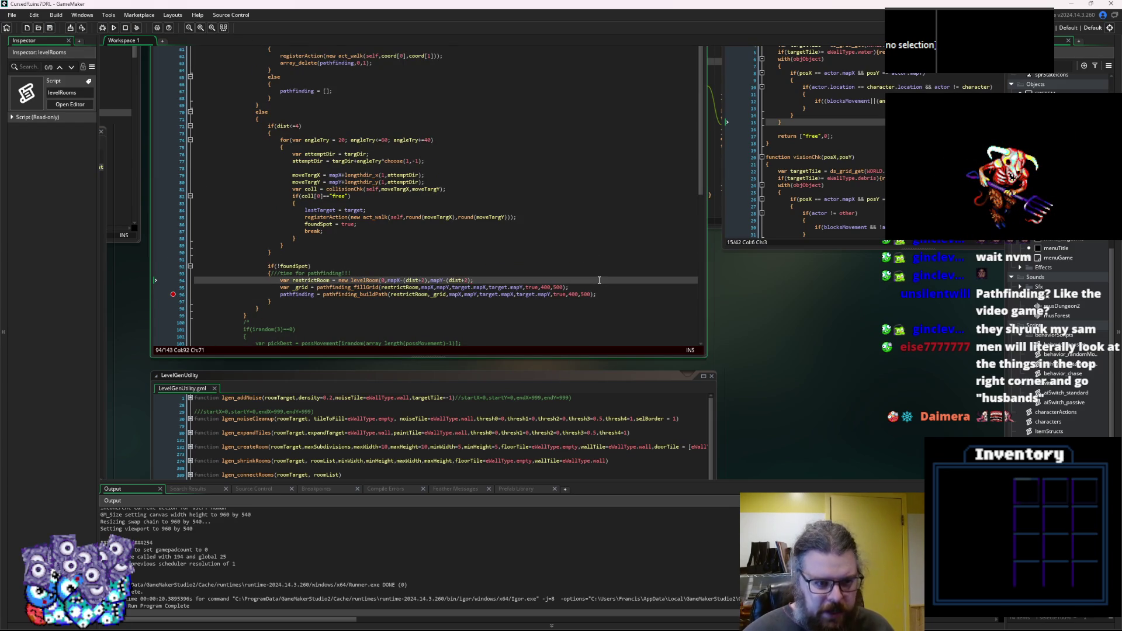
key(Return)
text(show_)
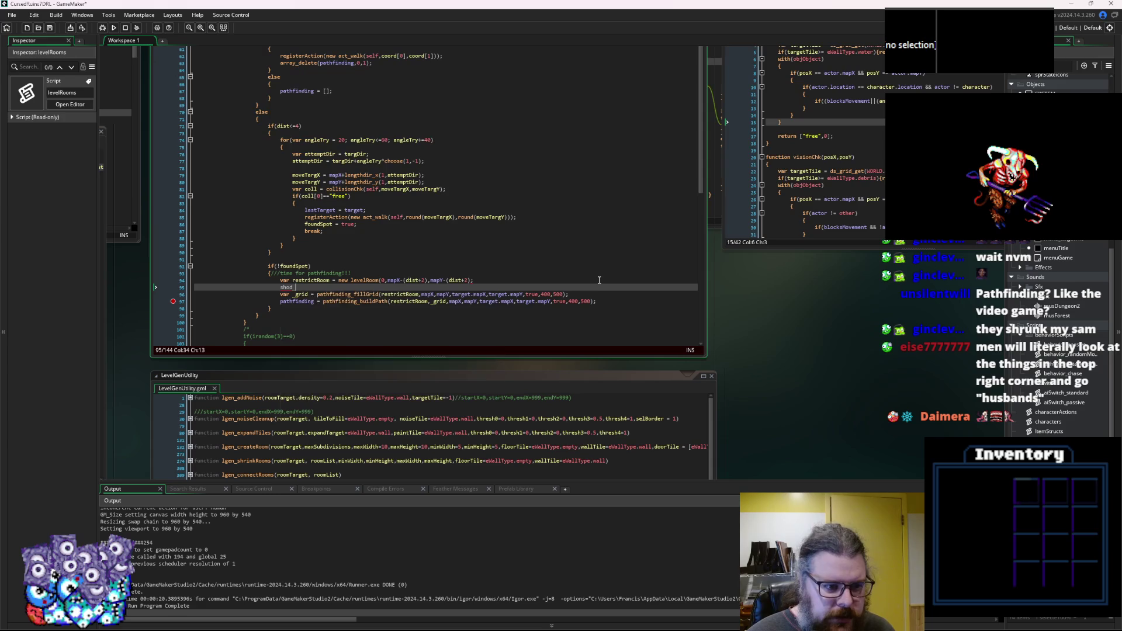
text(debug_)
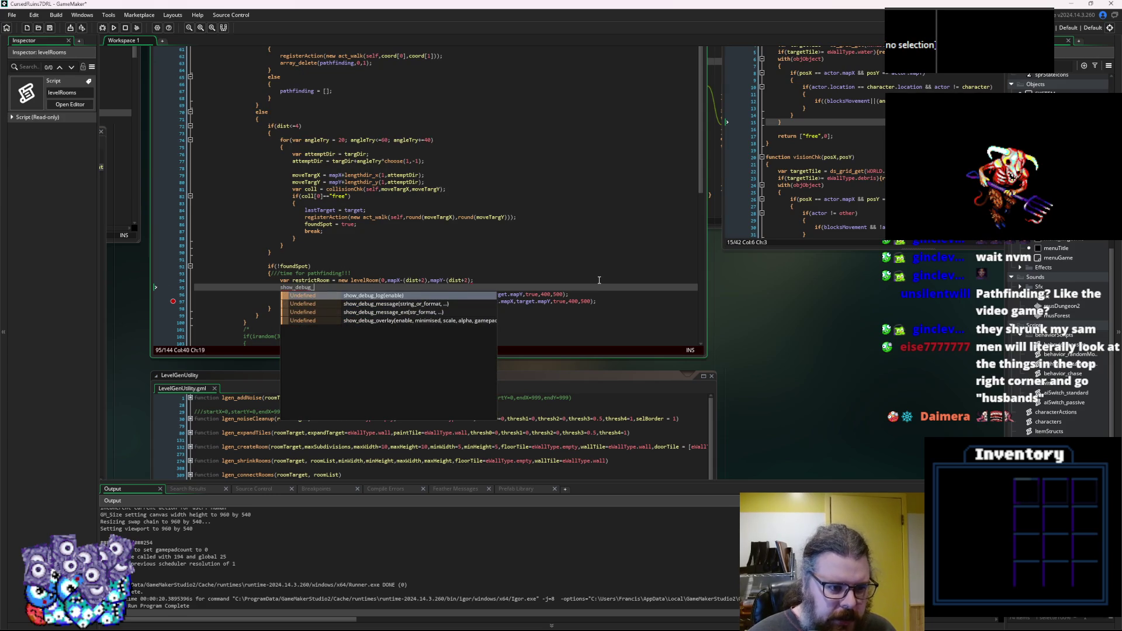
text(message(")
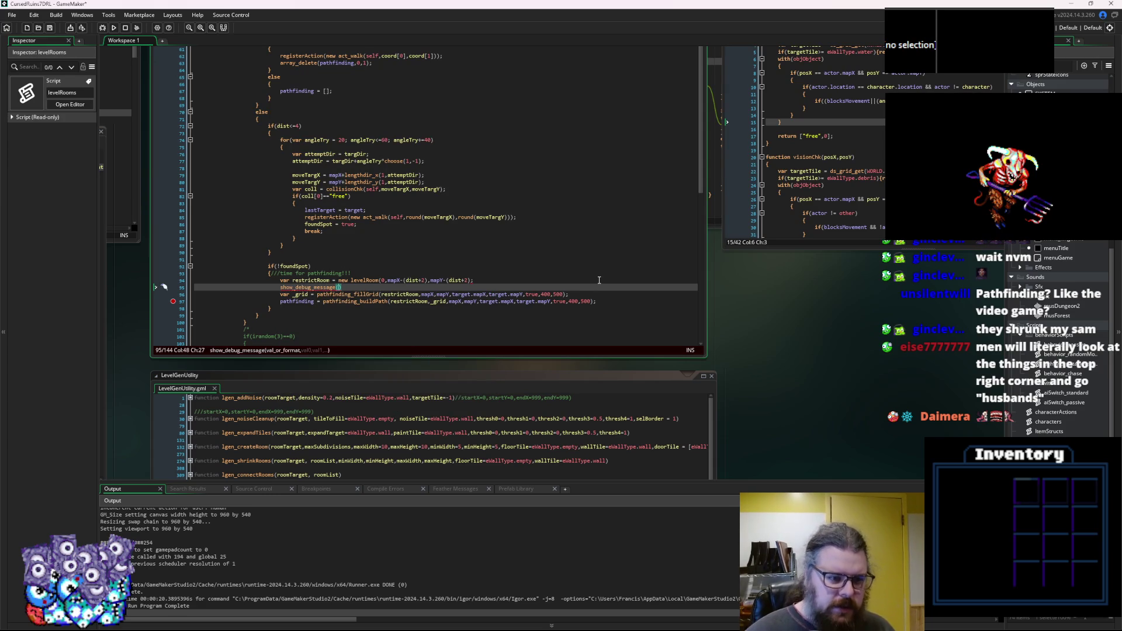
text(Tryinbg)
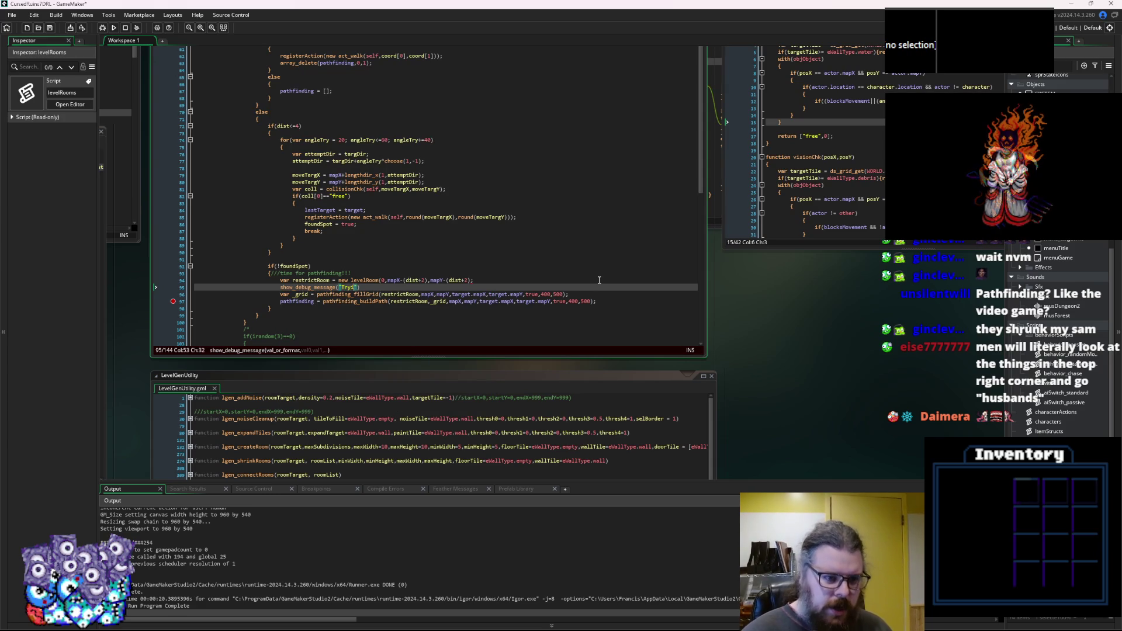
key(BackSpace)
key(BackSpace)
key(BackSpace)
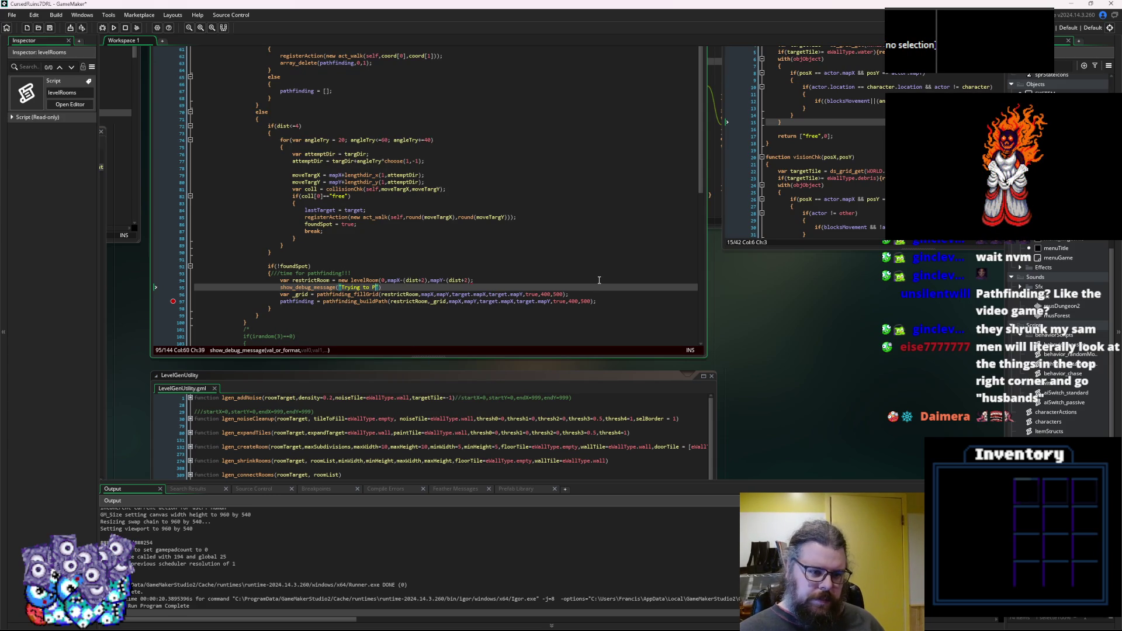
text(athfind from "+s)
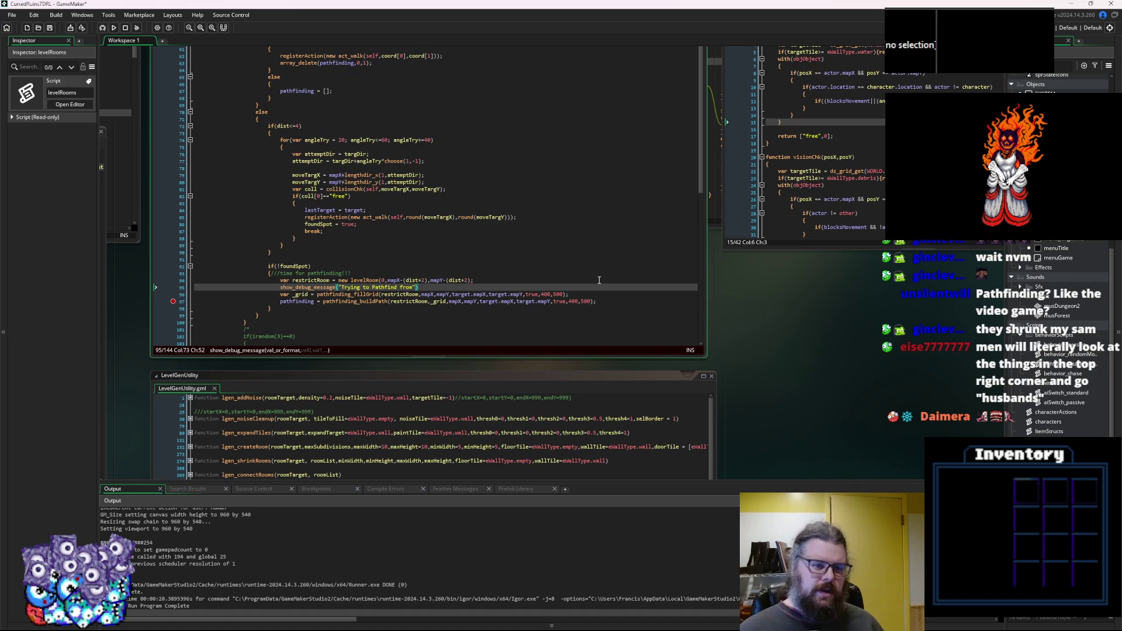
text(tri)
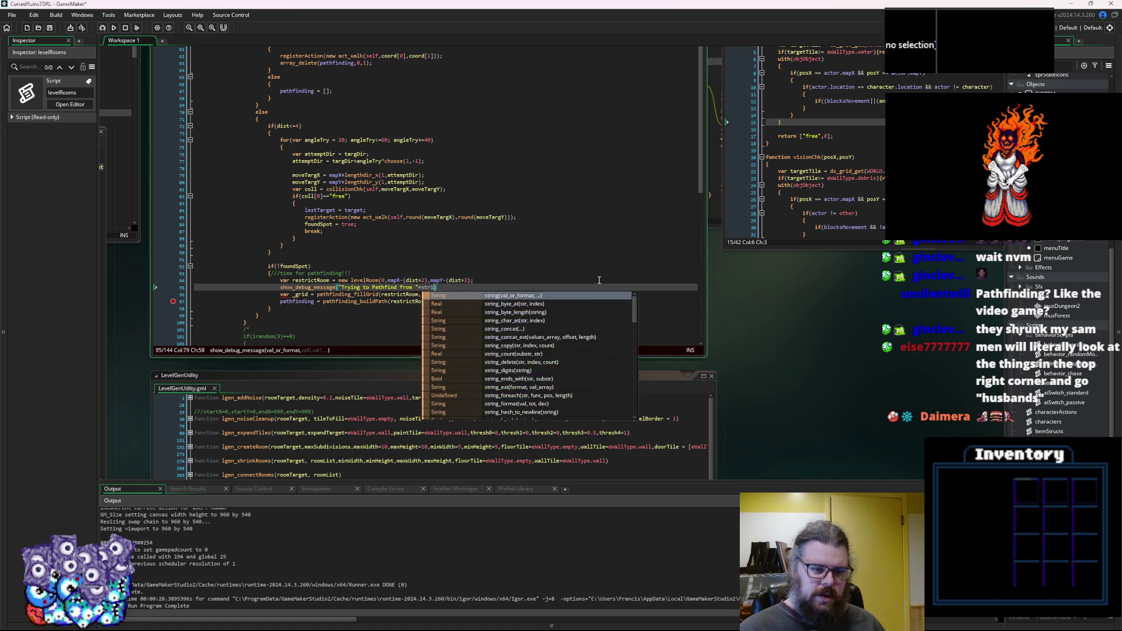
text(ng(mapX)+",)
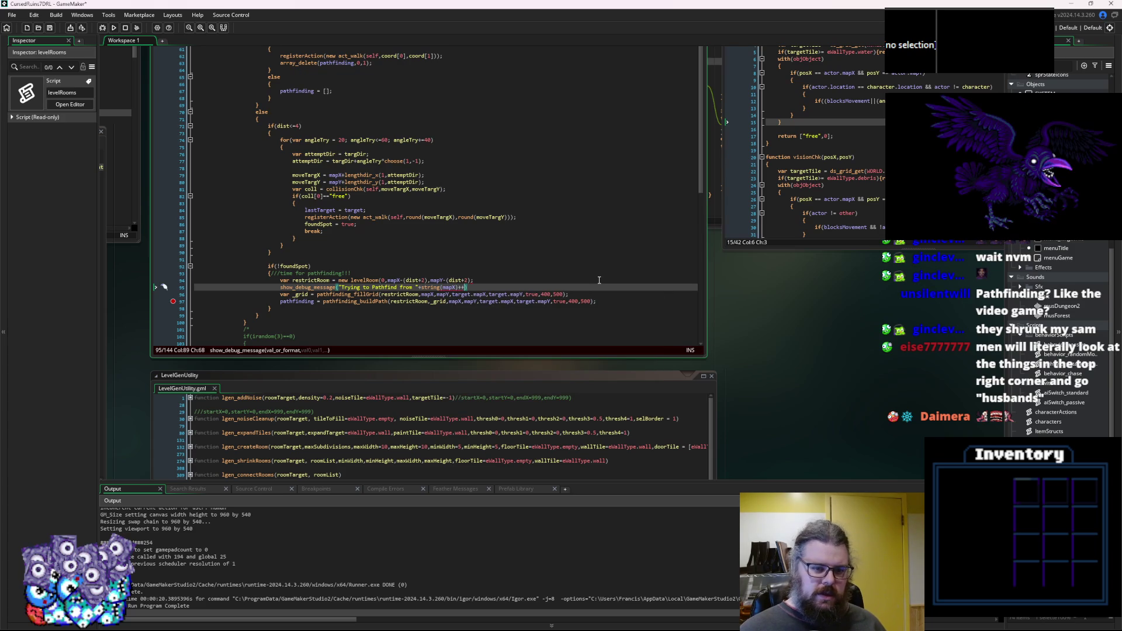
text( "+)
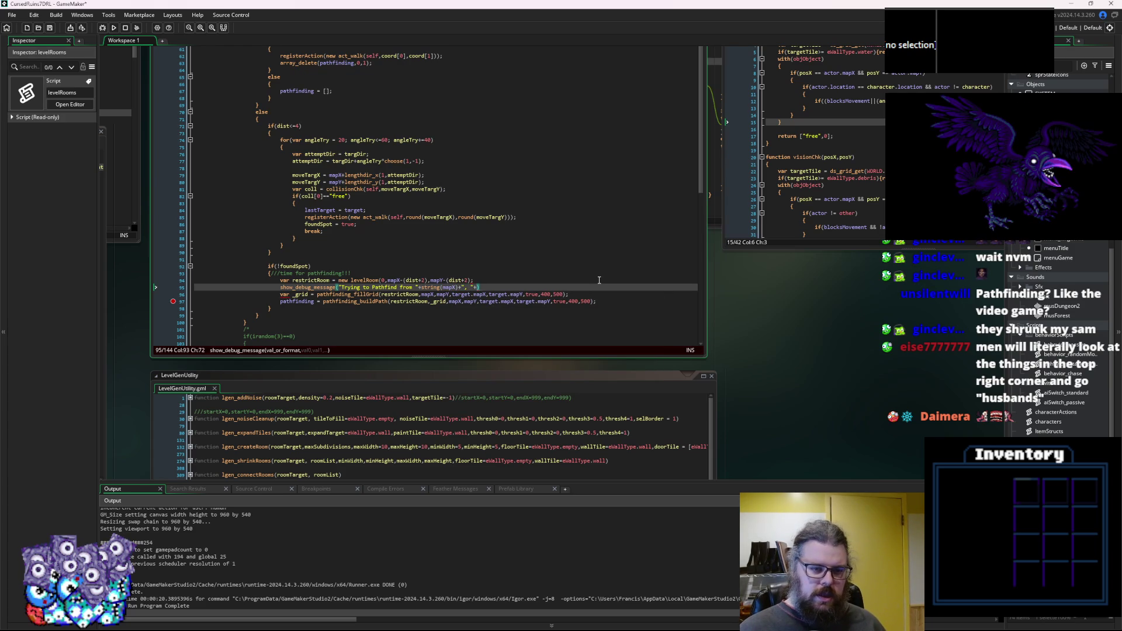
text(string(m)
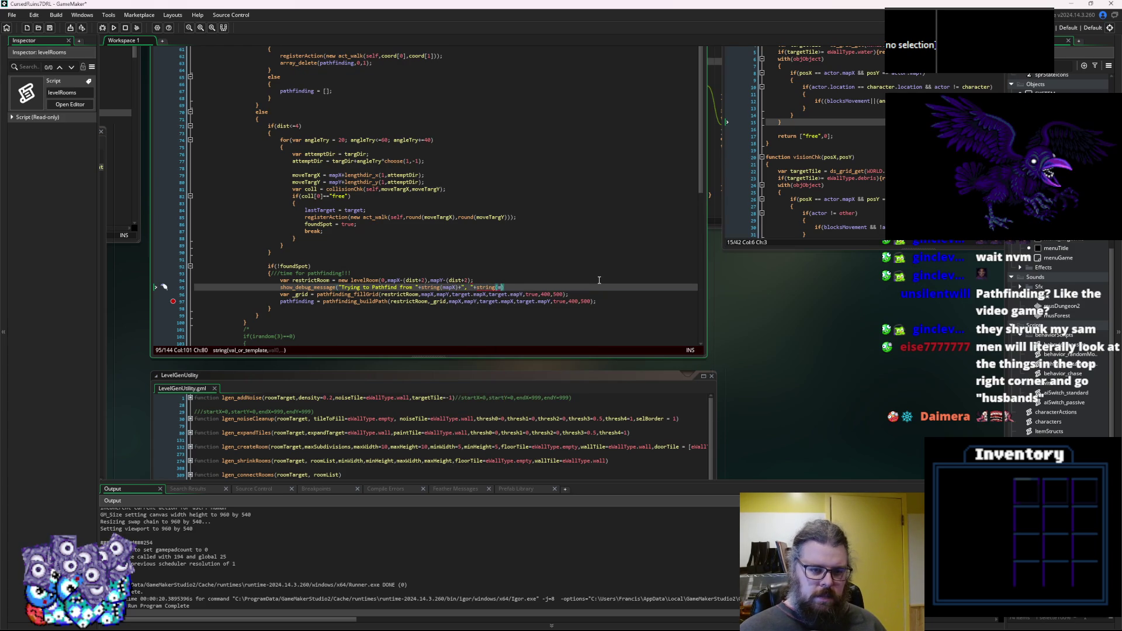